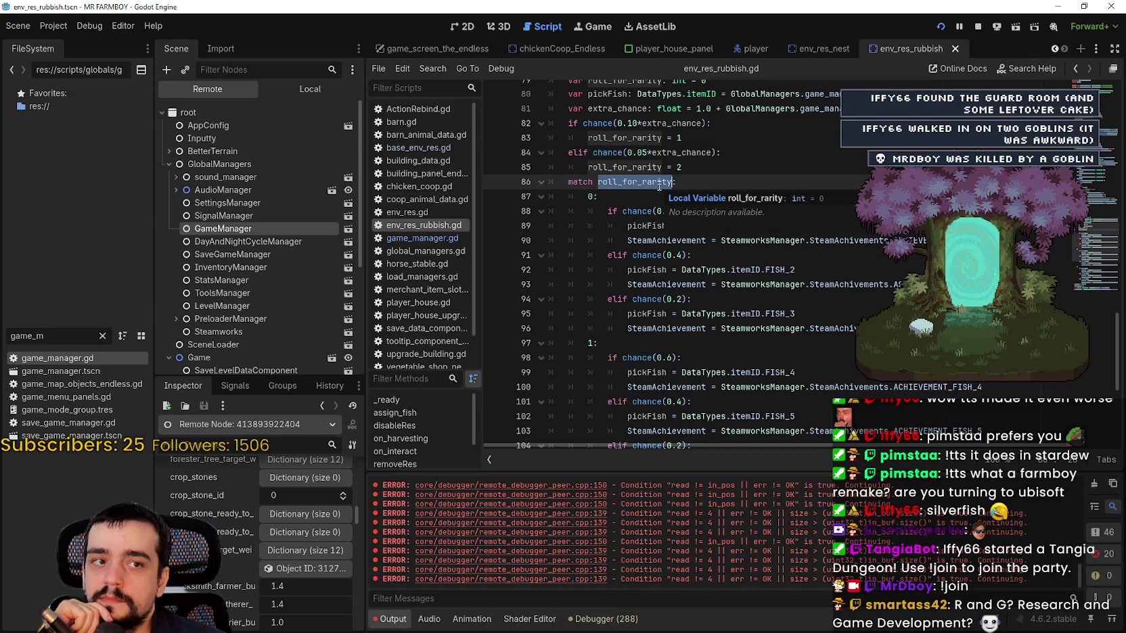
Resume the paused running game, then return to the env_res_rubbish.gd script.
scroll(659, 187, up, 4)
click(761, 308)
scroll(761, 248, down, 3)
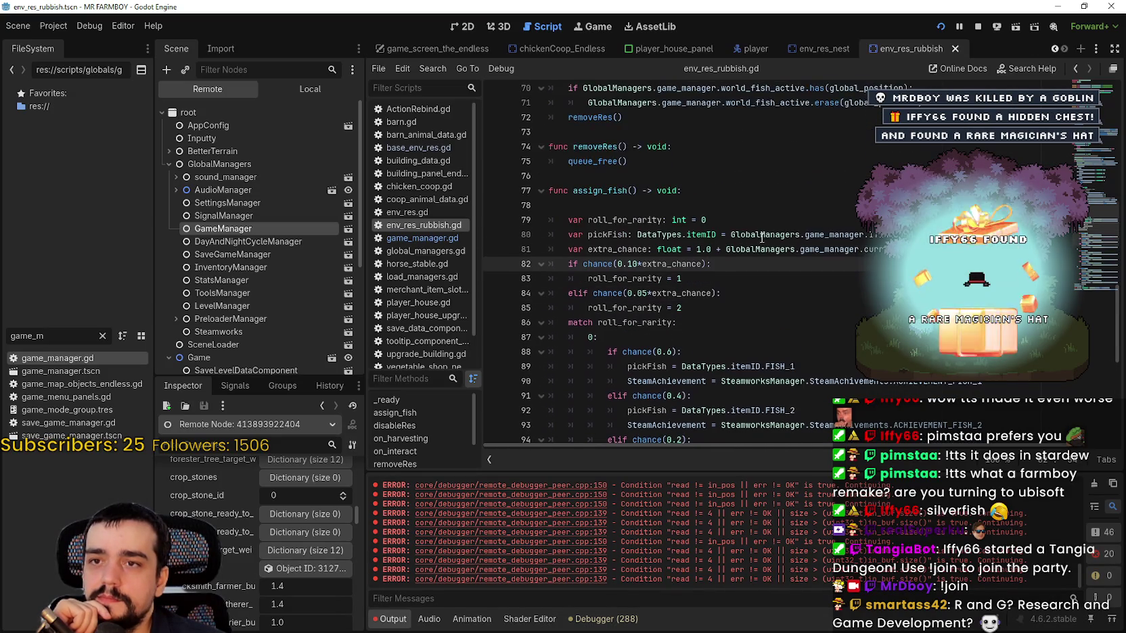
key(alt+Tab)
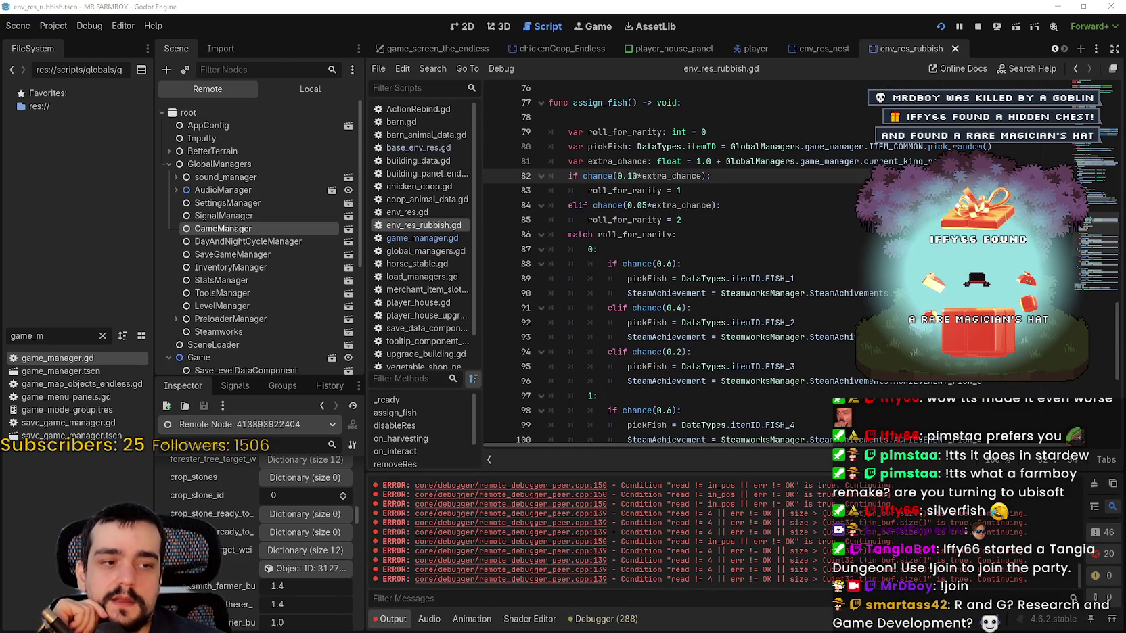
click(578, 203)
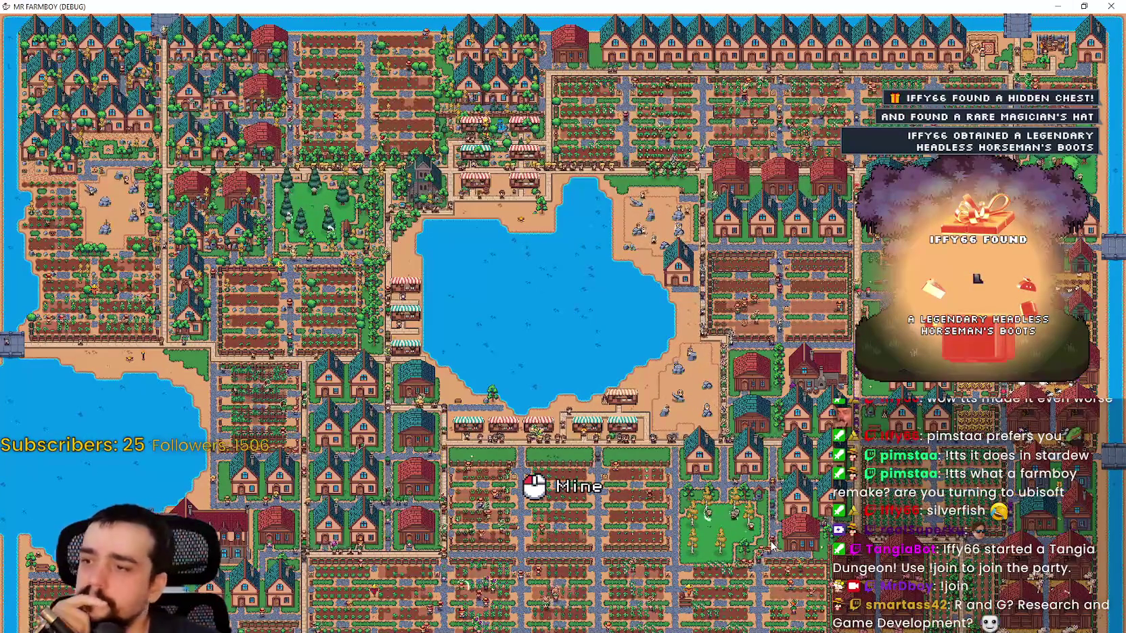
key(alt+Tab)
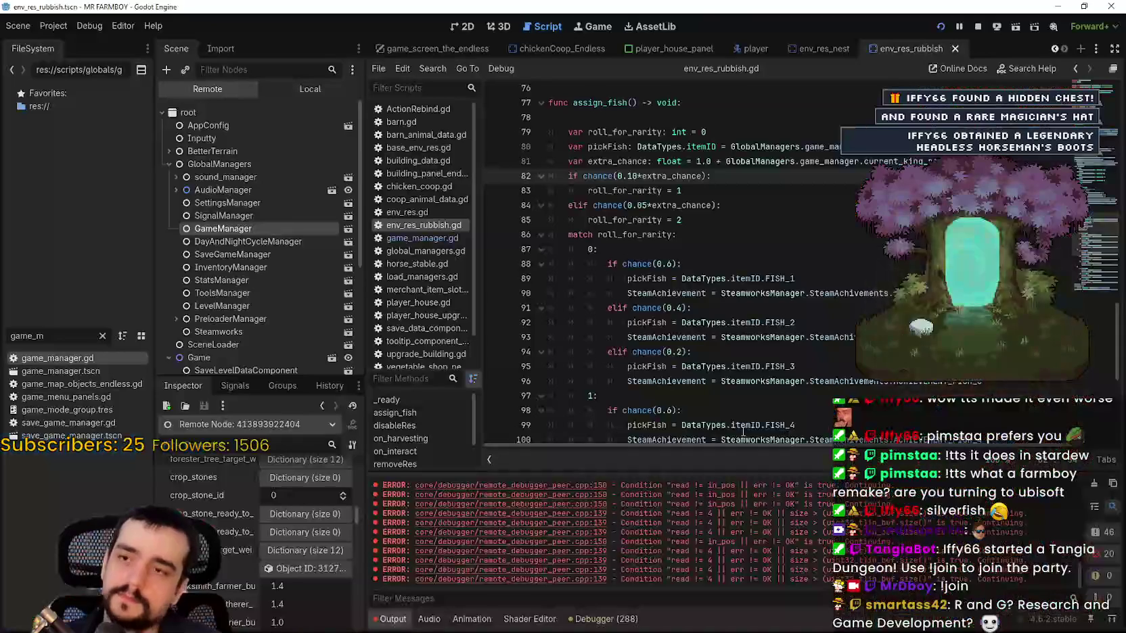
Review the env_res_rubbish.gd code, from the pickFish lines up to the empty line 17.
scroll(701, 251, up, 5)
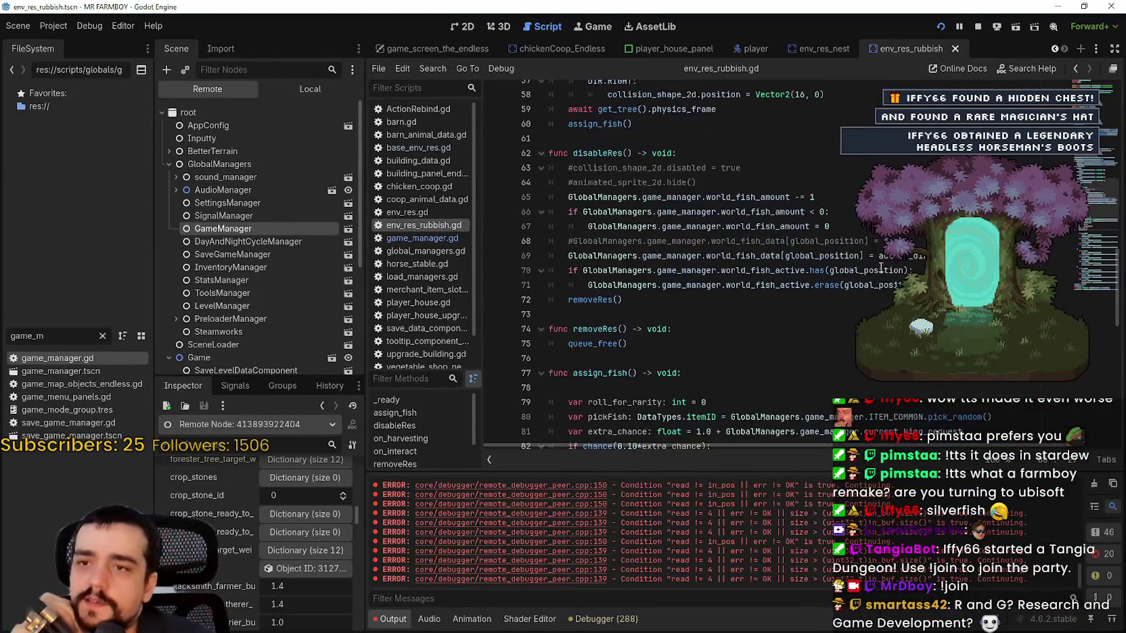
mouse_move(1098, 234)
mouse_down()
mouse_move(1103, 97)
mouse_move(1112, 180)
mouse_move(1118, 69)
mouse_up()
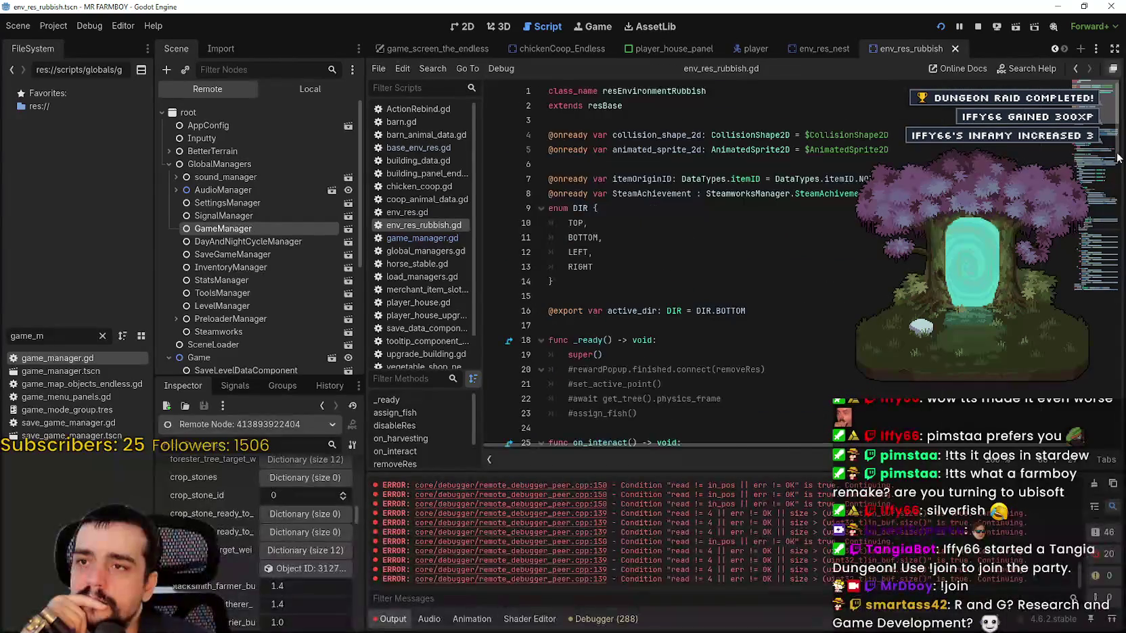
drag(1118, 109, 1115, 239)
scroll(1115, 239, up, 1)
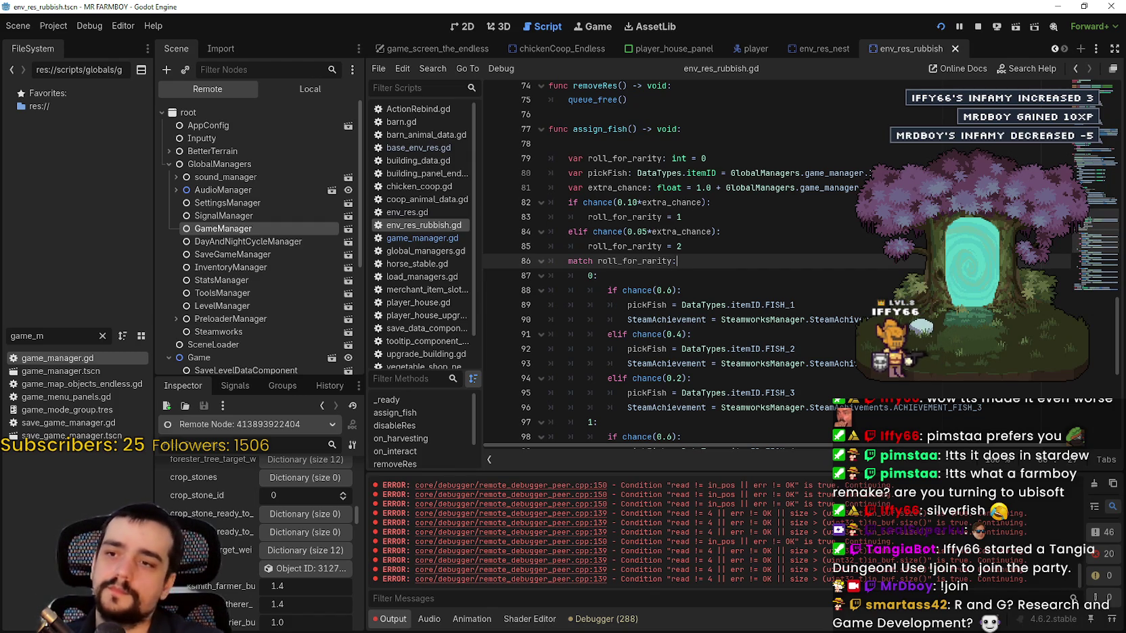
click(881, 217)
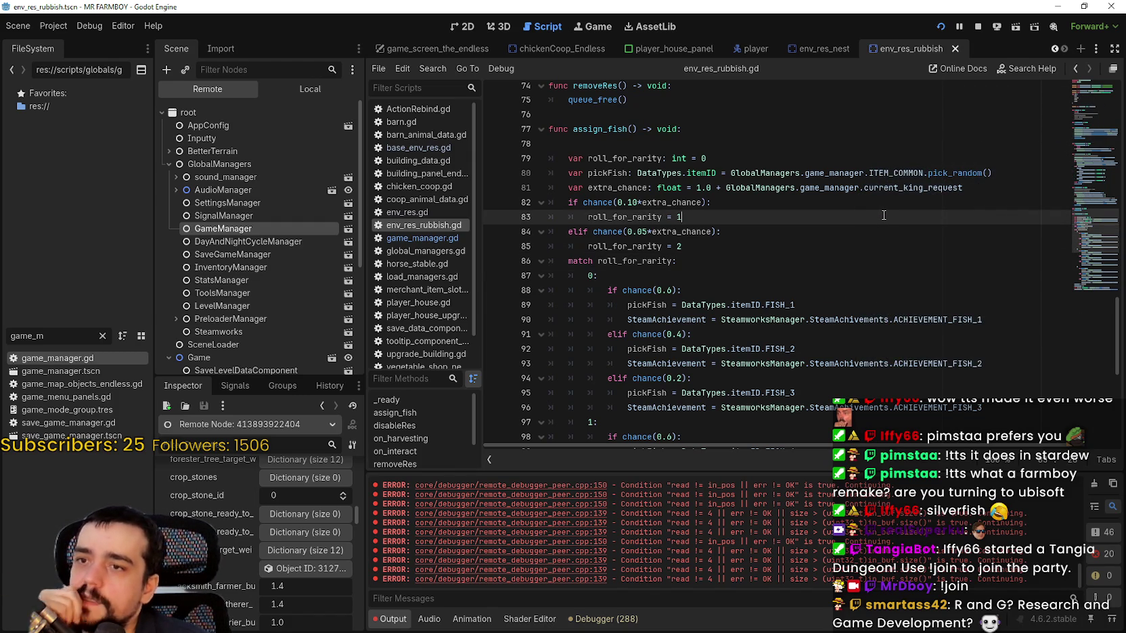
mouse_move(1005, 171)
mouse_down()
mouse_move(609, 159)
mouse_move(653, 167)
mouse_up()
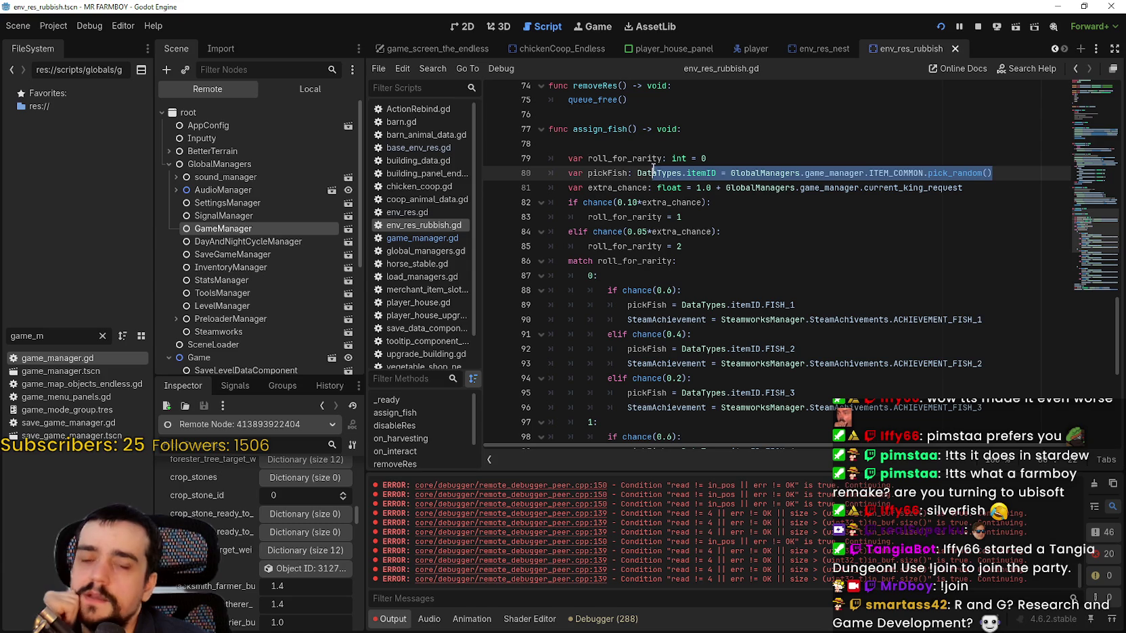
click(858, 205)
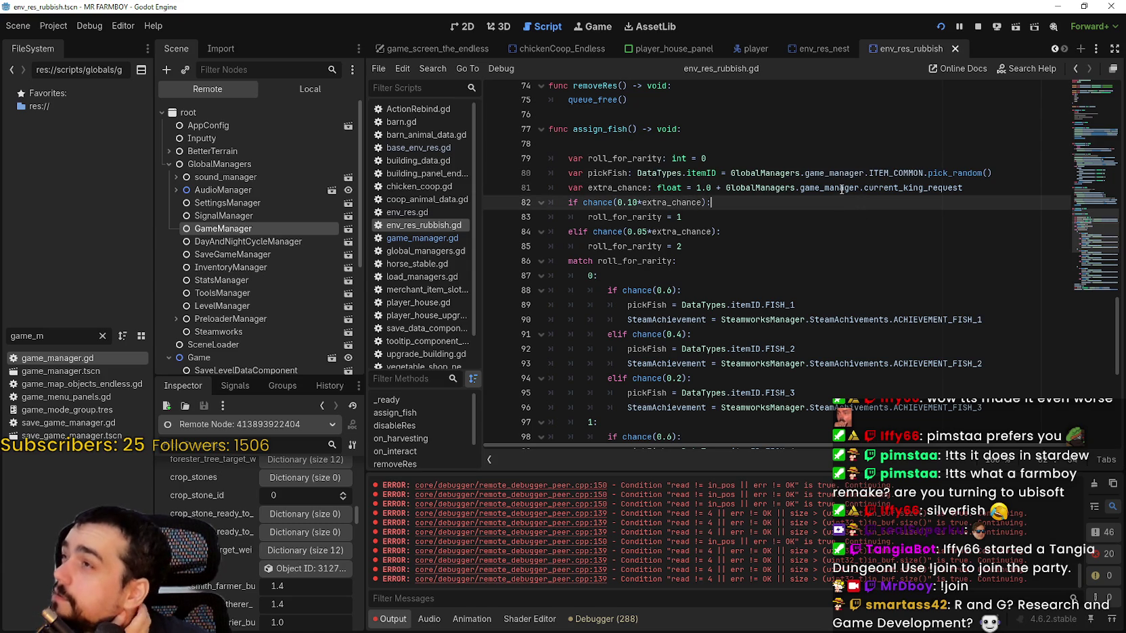
mouse_move(841, 190)
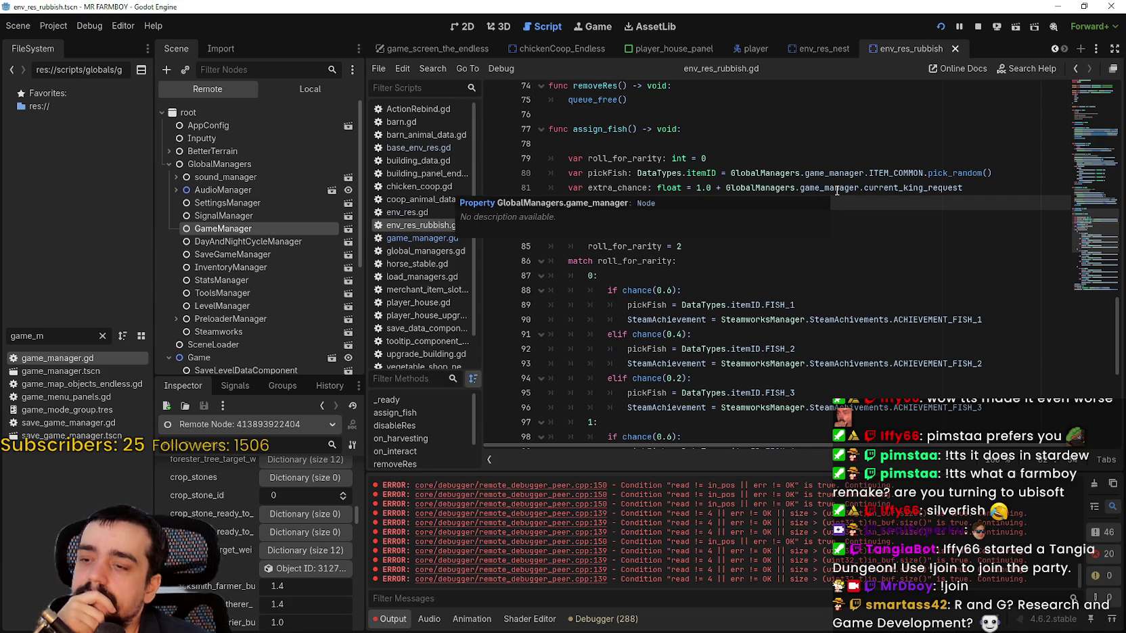
scroll(831, 256, down, 6)
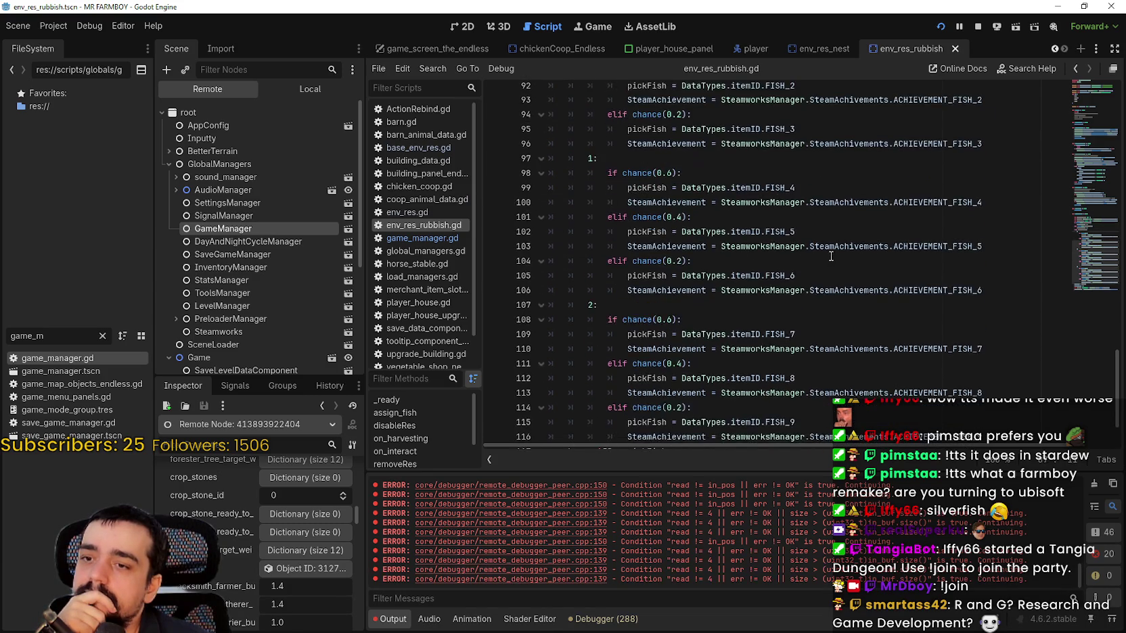
scroll(830, 256, down, 2)
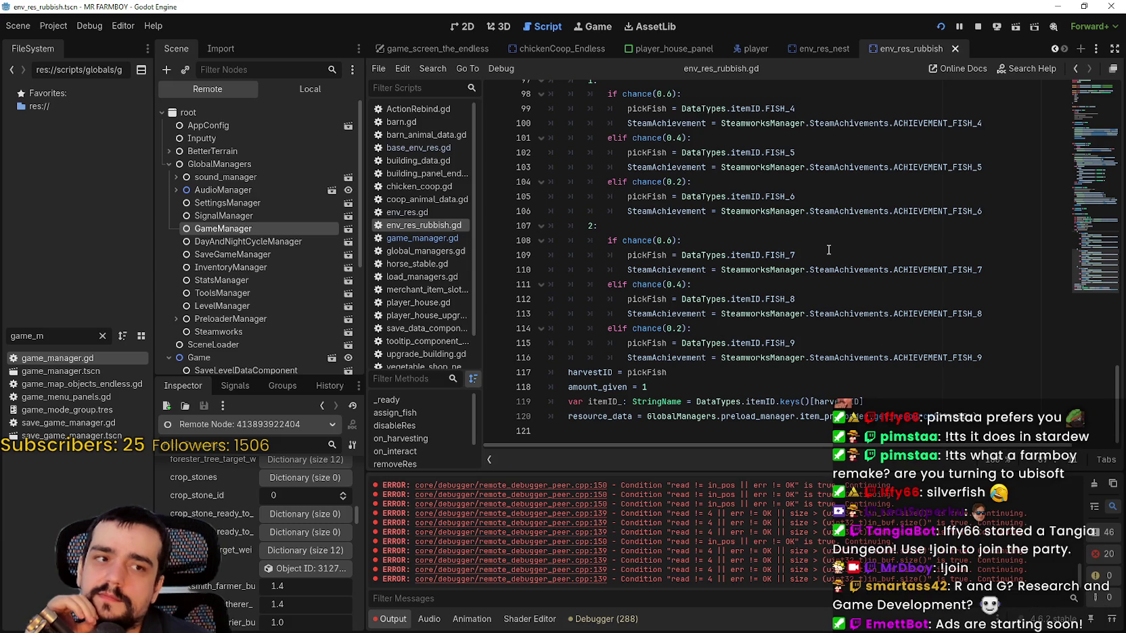
scroll(829, 250, up, 11)
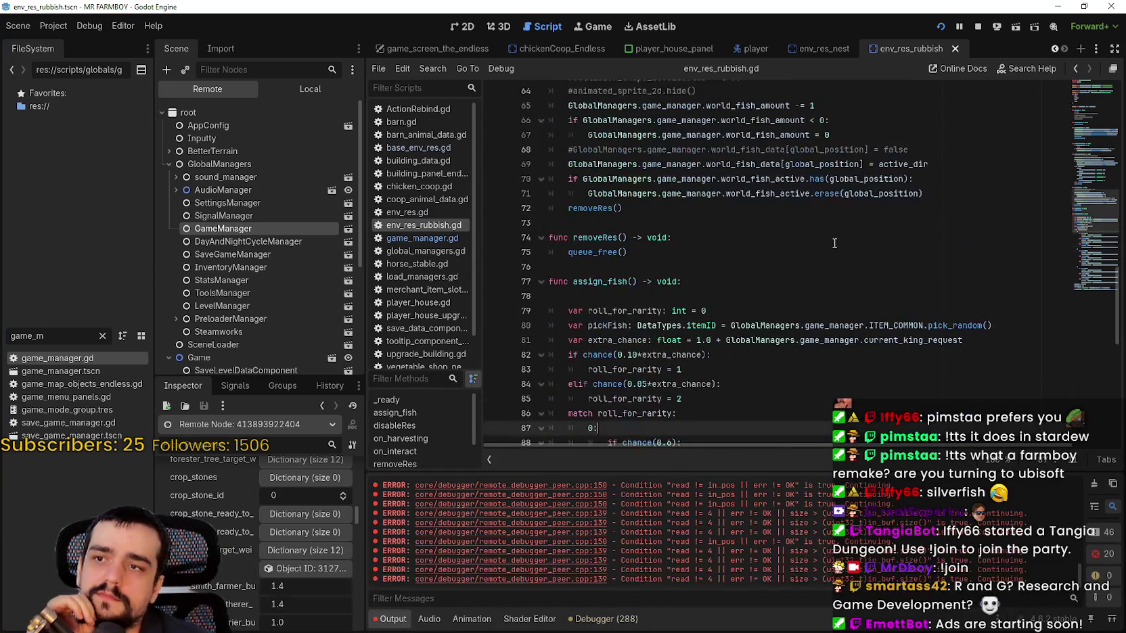
scroll(832, 226, up, 15)
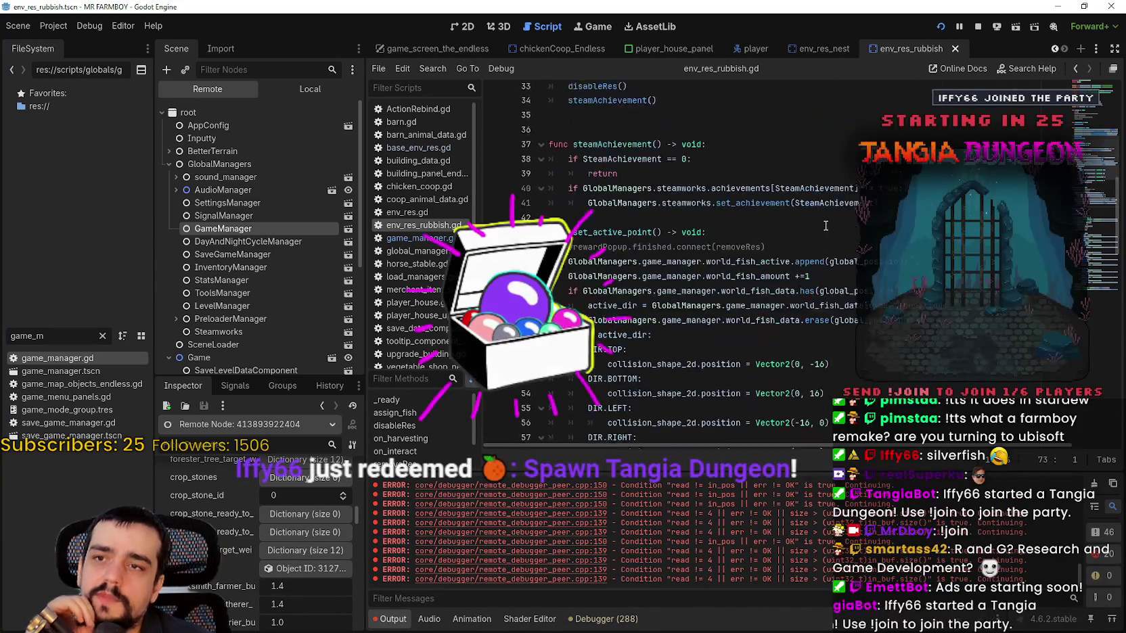
scroll(825, 217, up, 3)
click(812, 179)
scroll(812, 175, up, 2)
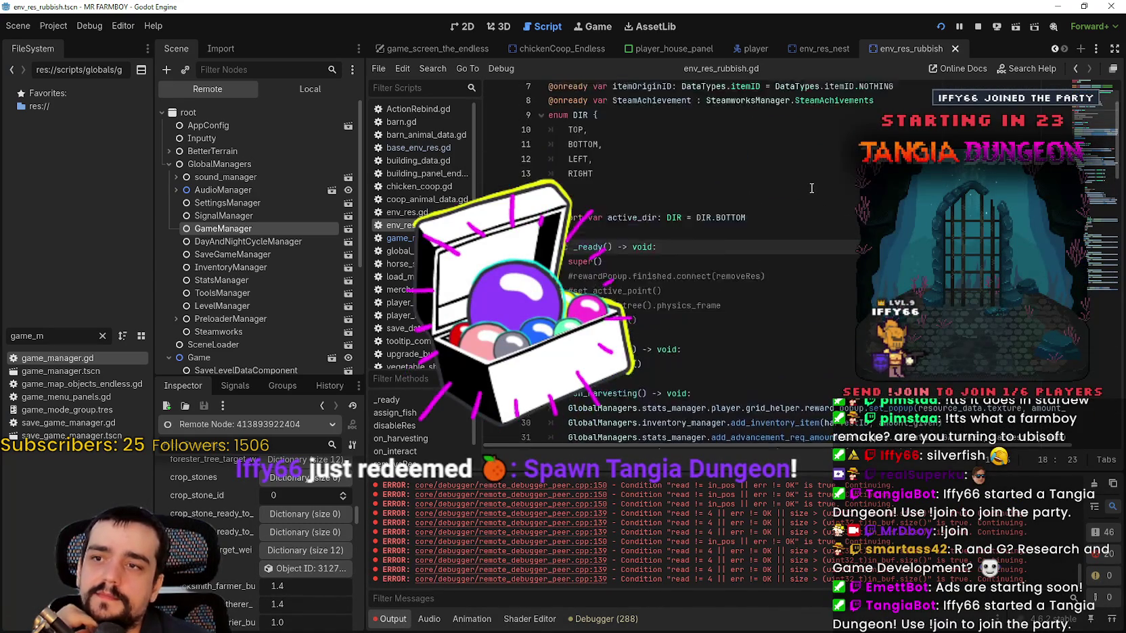
scroll(812, 176, up, 1)
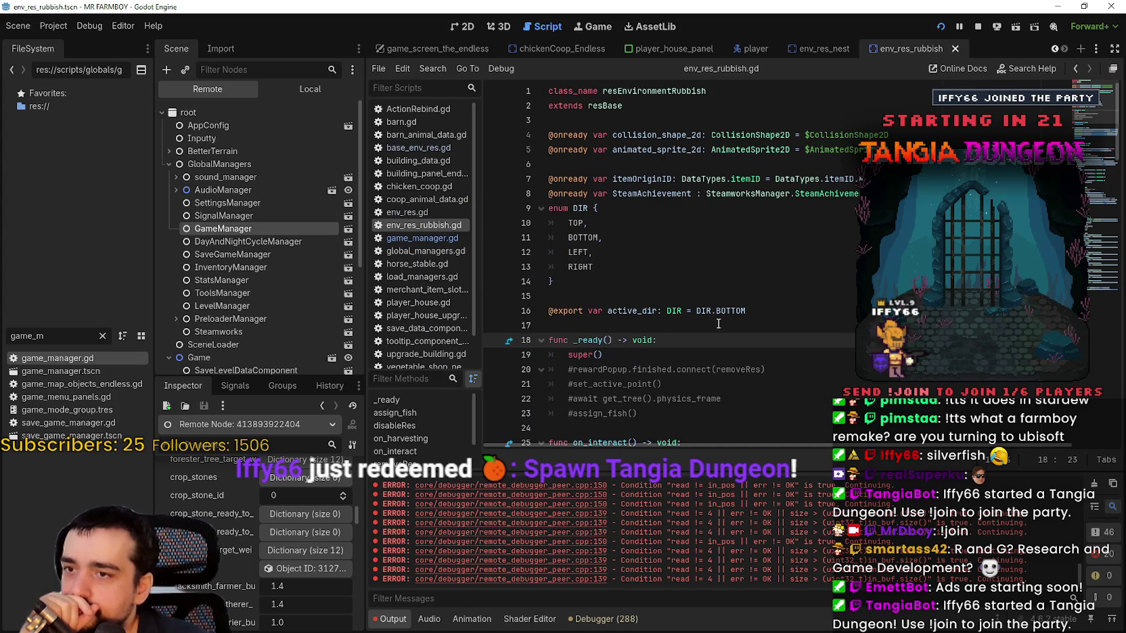
key(Up)
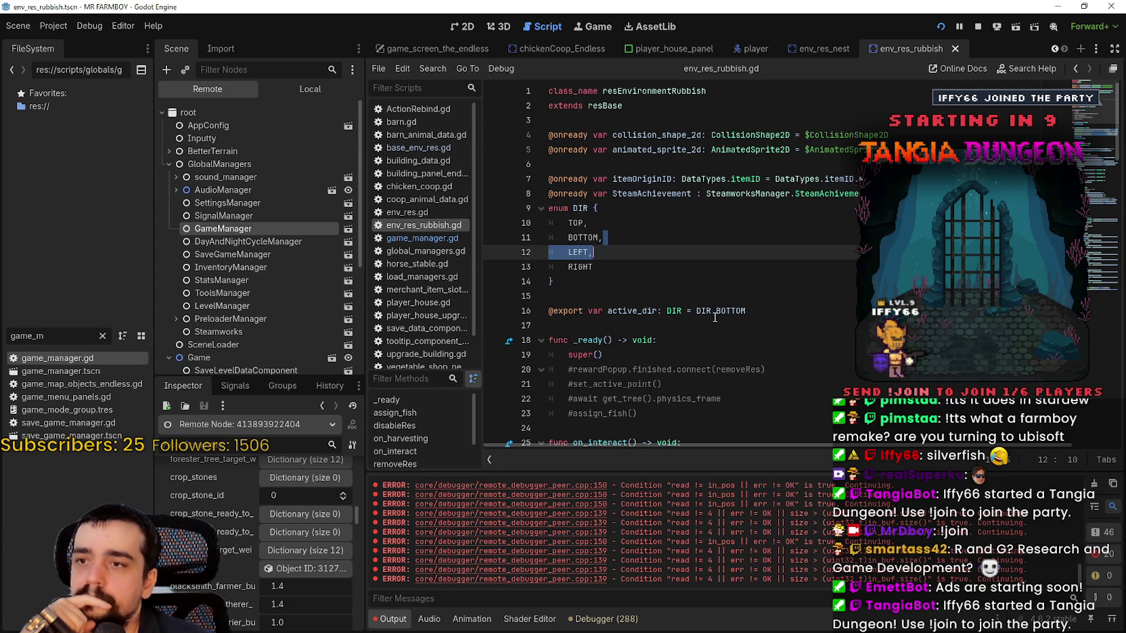
click(747, 311)
key(Return)
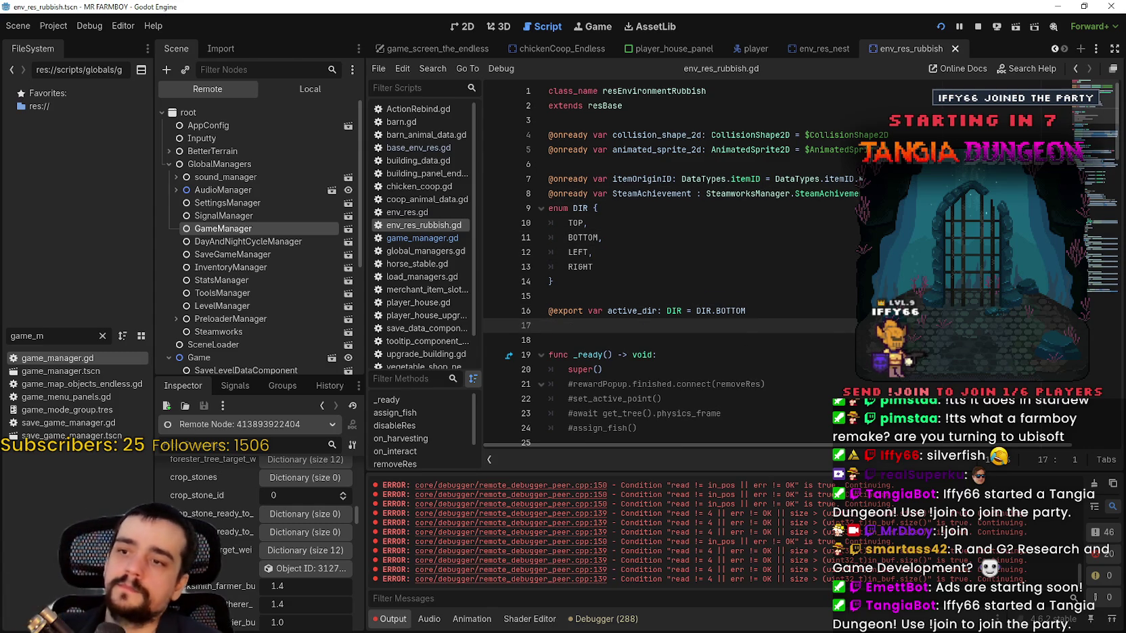
text(@export va)
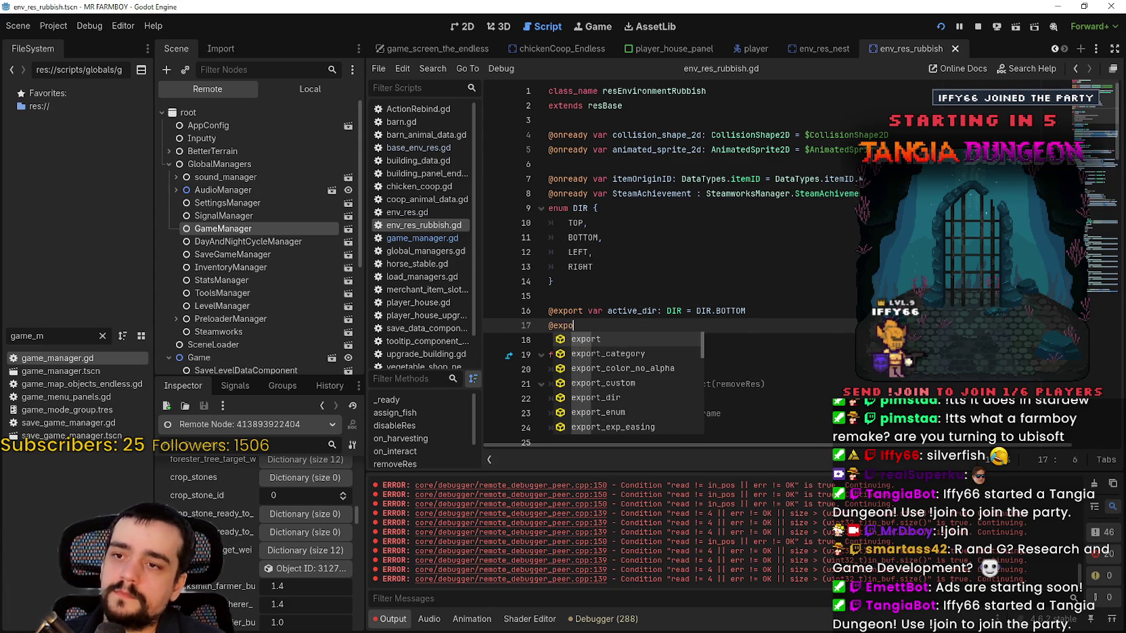
text(r)
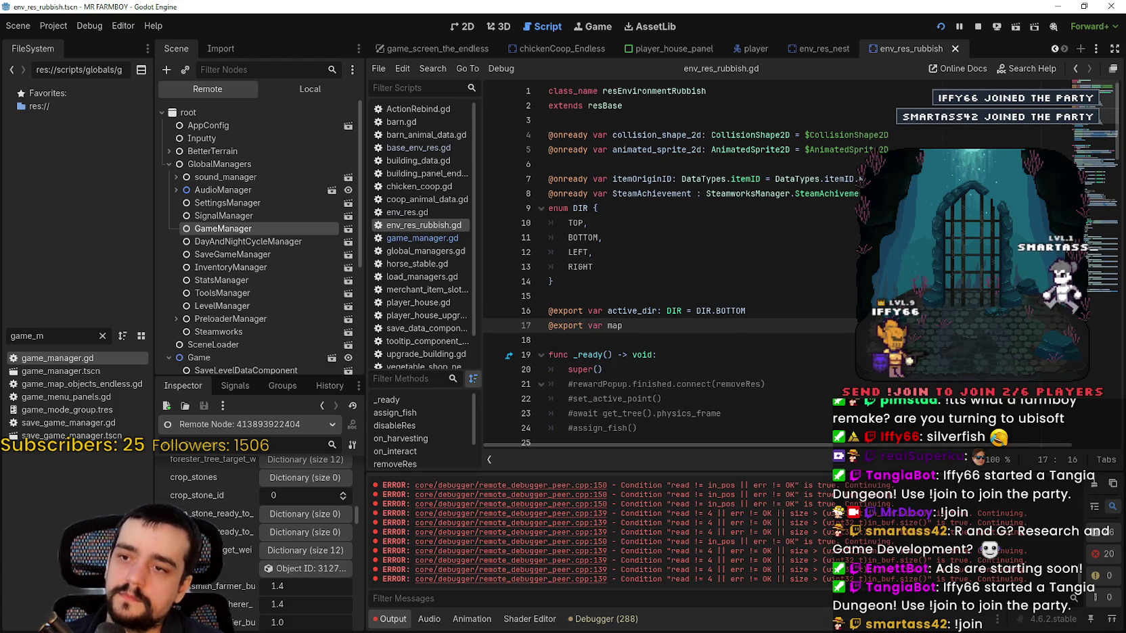
text( map_side:)
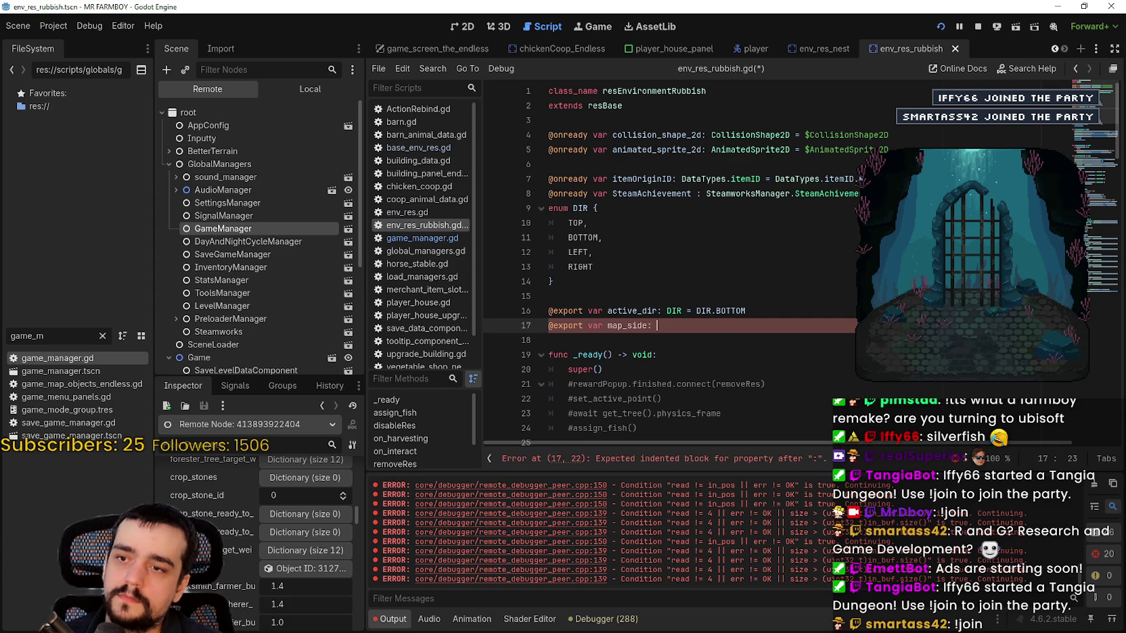
text( int = 0)
key(ctrl+s)
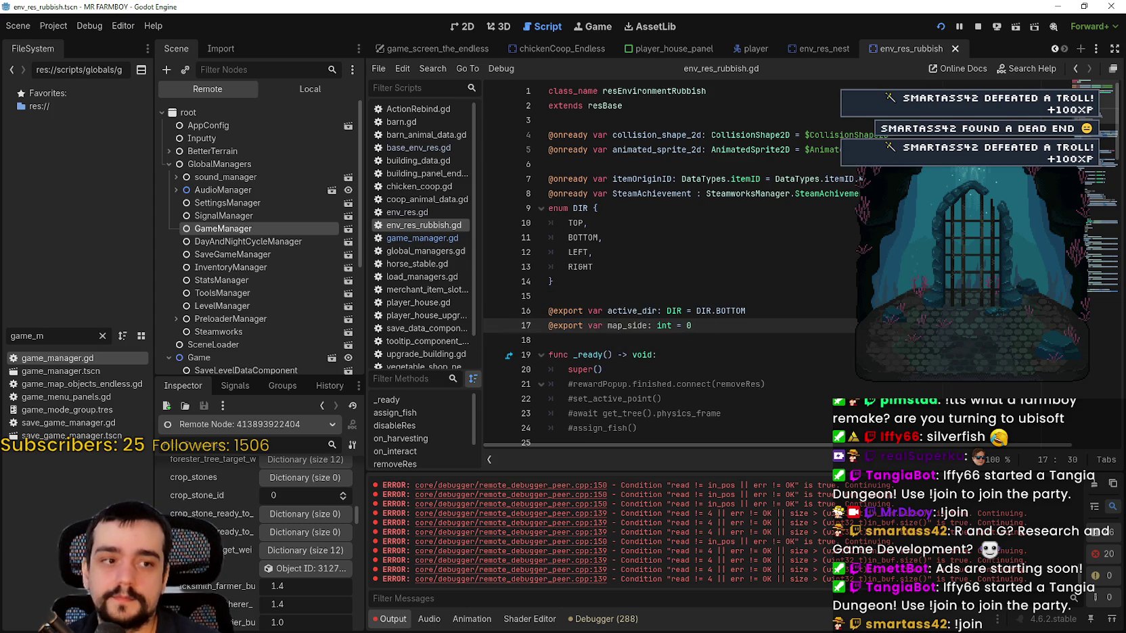
Stop the running project from the toolbar.
scroll(740, 300, down, 1)
click(740, 301)
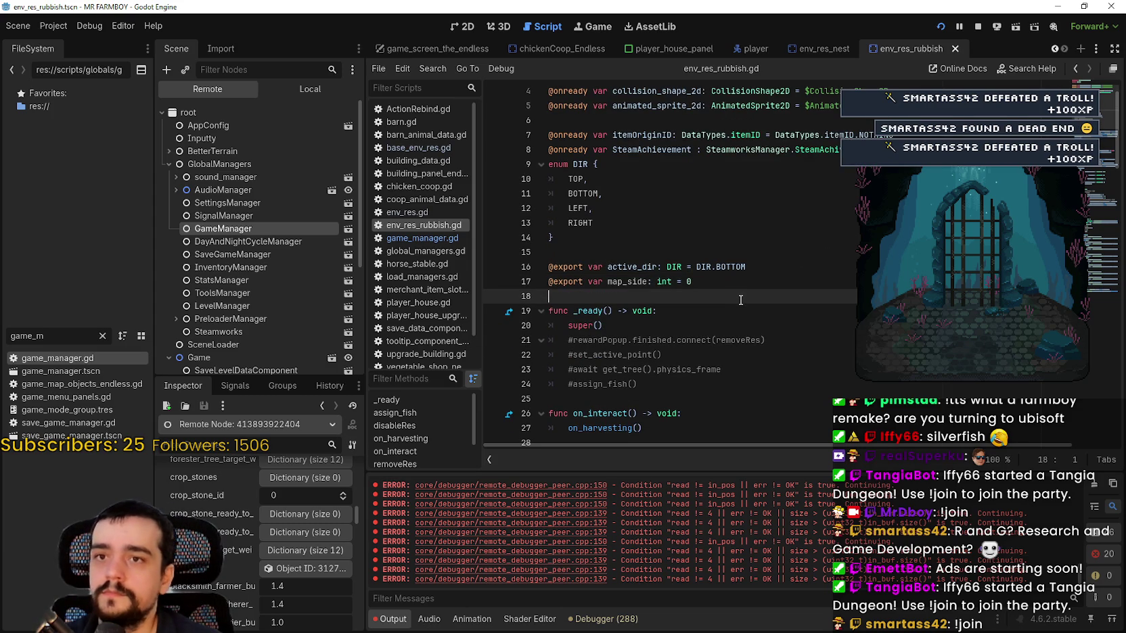
scroll(727, 248, up, 1)
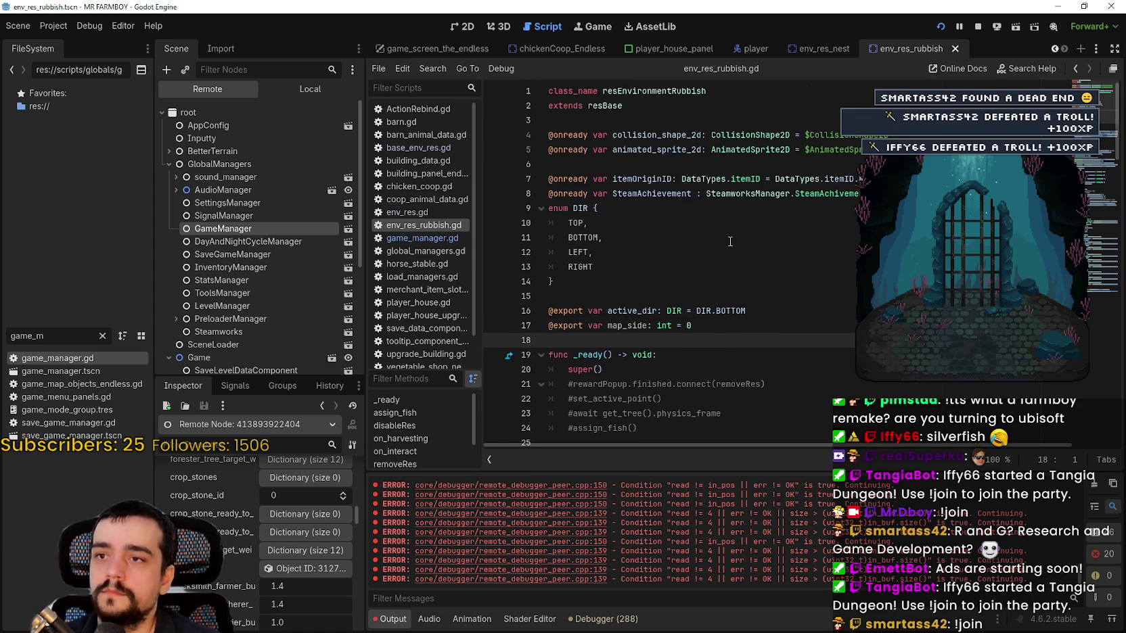
scroll(665, 316, down, 2)
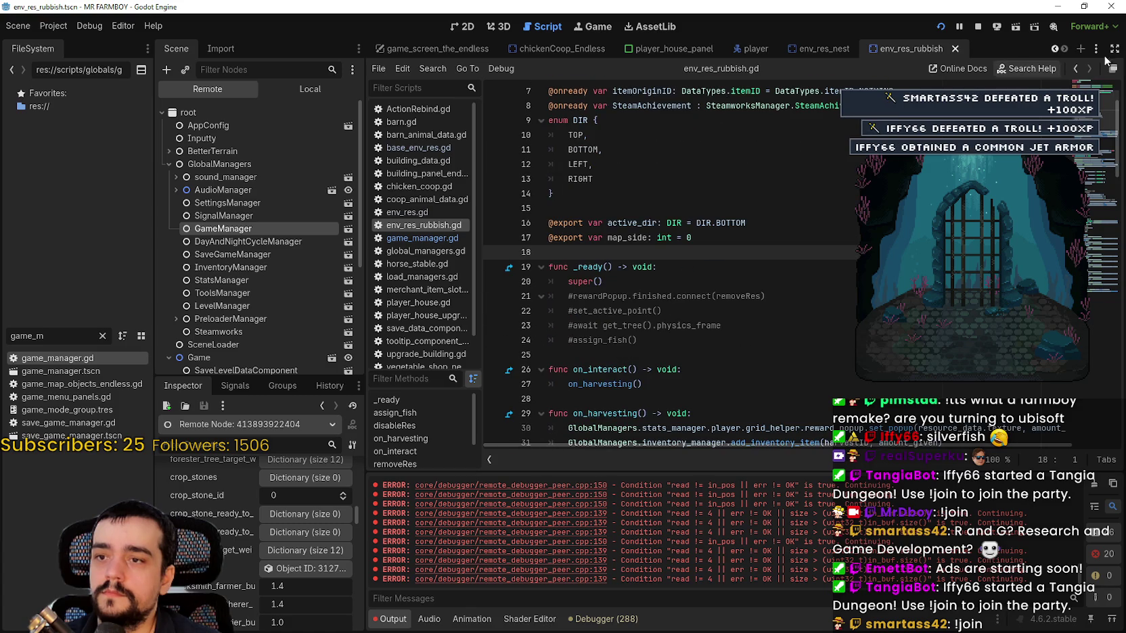
click(976, 28)
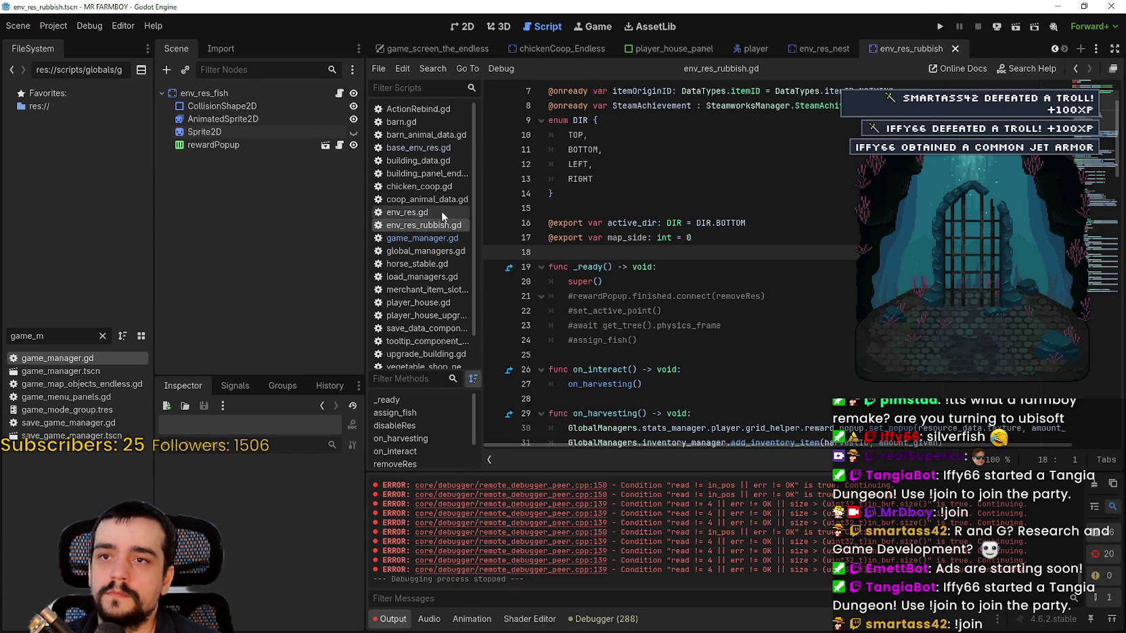
Filter the FileSystem for 'test' and open test_scene_everything.tscn.
click(100, 336)
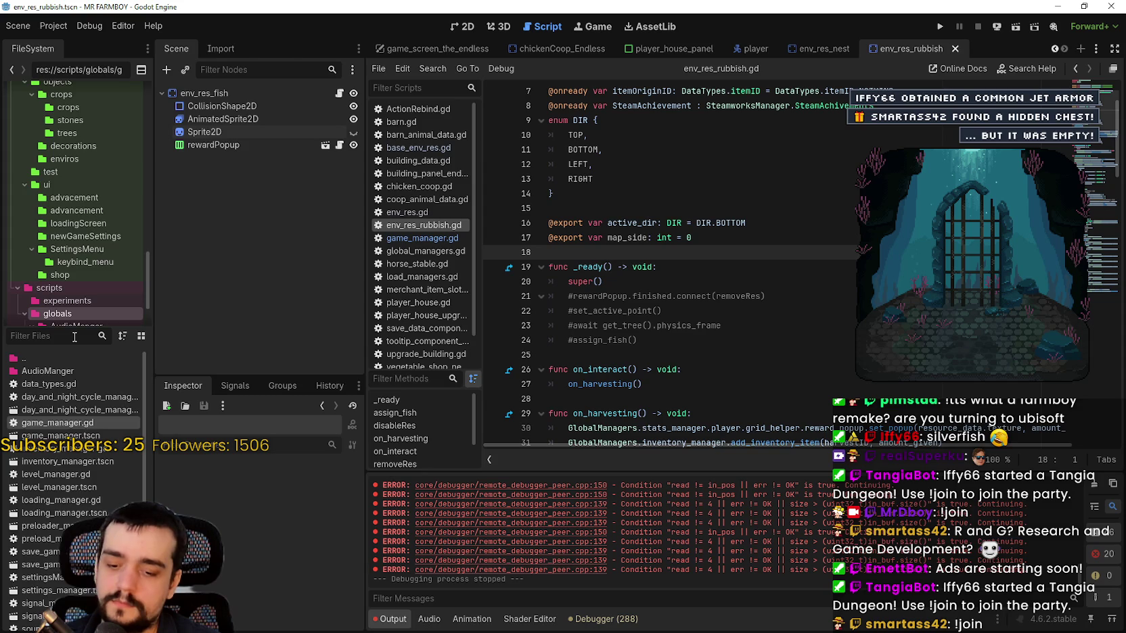
text(test)
click(64, 398)
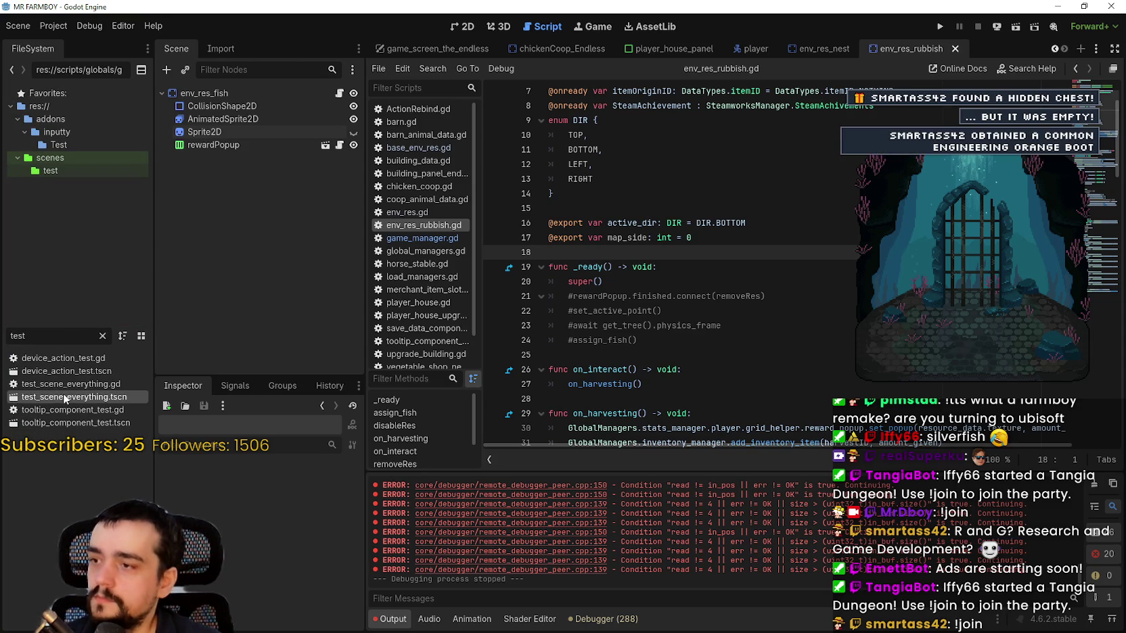
click(459, 26)
Zoom onto the right-hand river and select the env_res_fish123 fishing spot.
scroll(724, 264, up, 5)
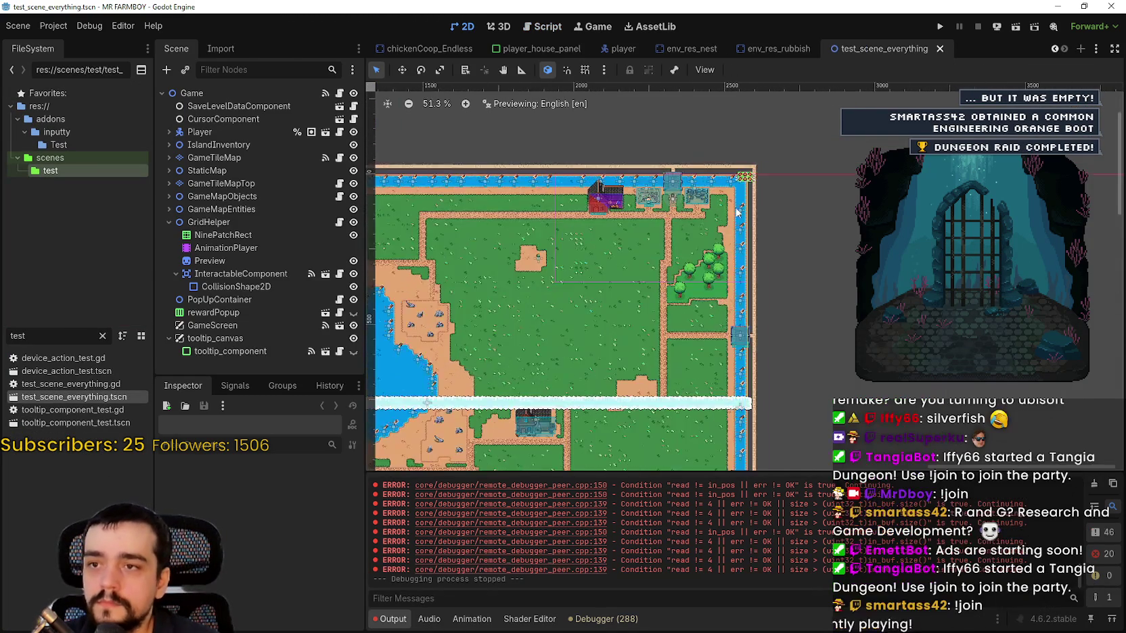
scroll(759, 348, down, 5)
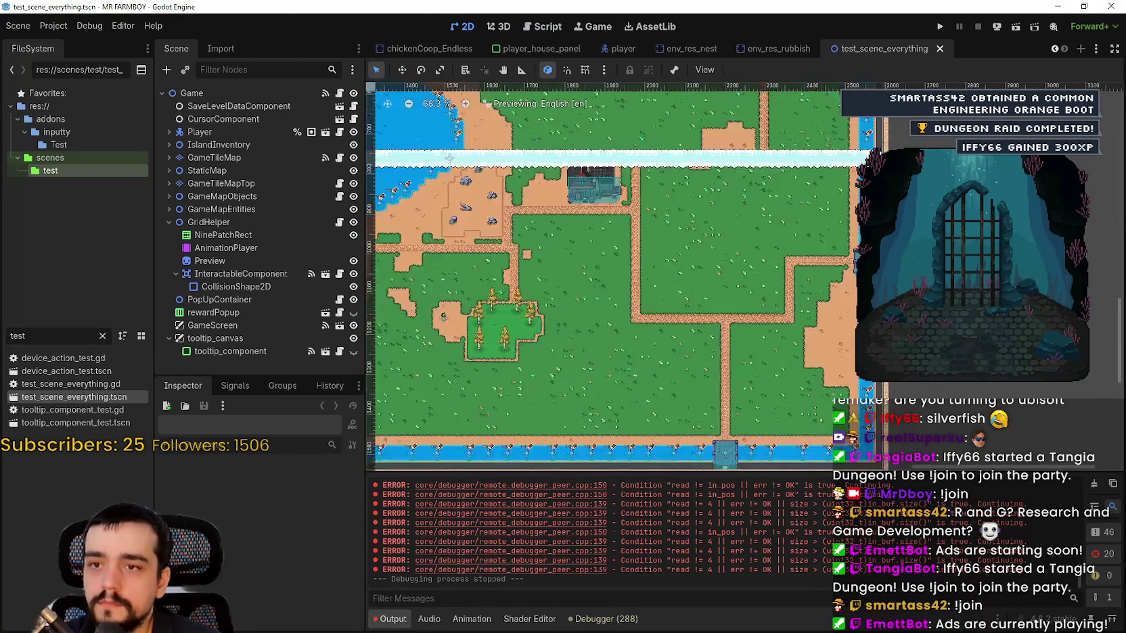
scroll(831, 203, up, 5)
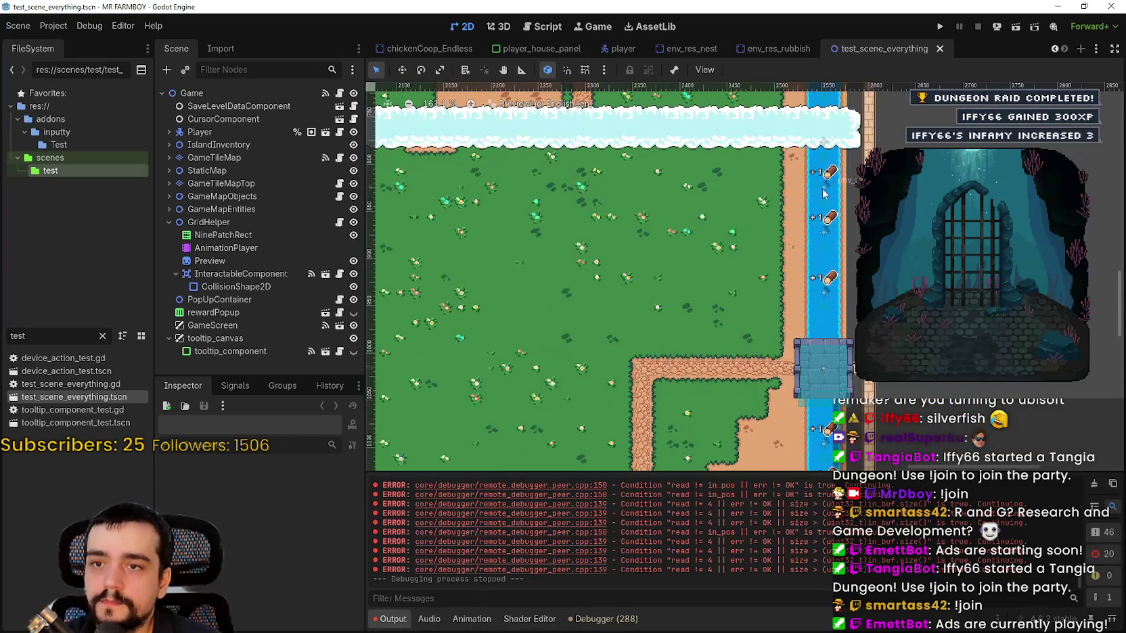
click(824, 191)
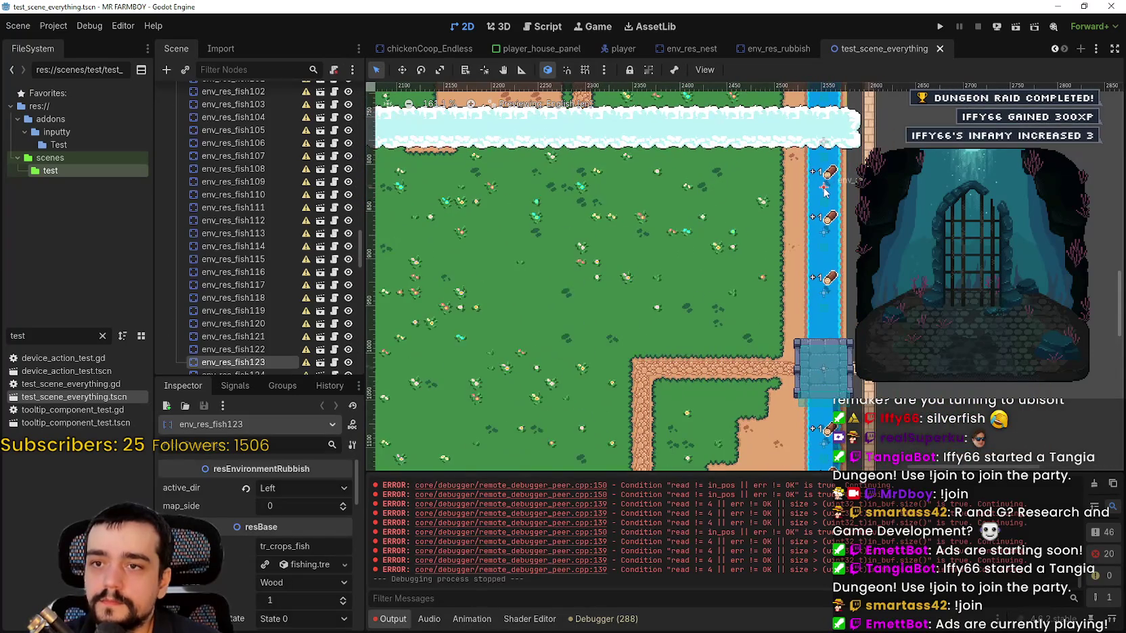
Set map_side to 1 on fishing spots env_res_fish123 through env_res_fish119.
click(344, 504)
scroll(831, 185, down, 3)
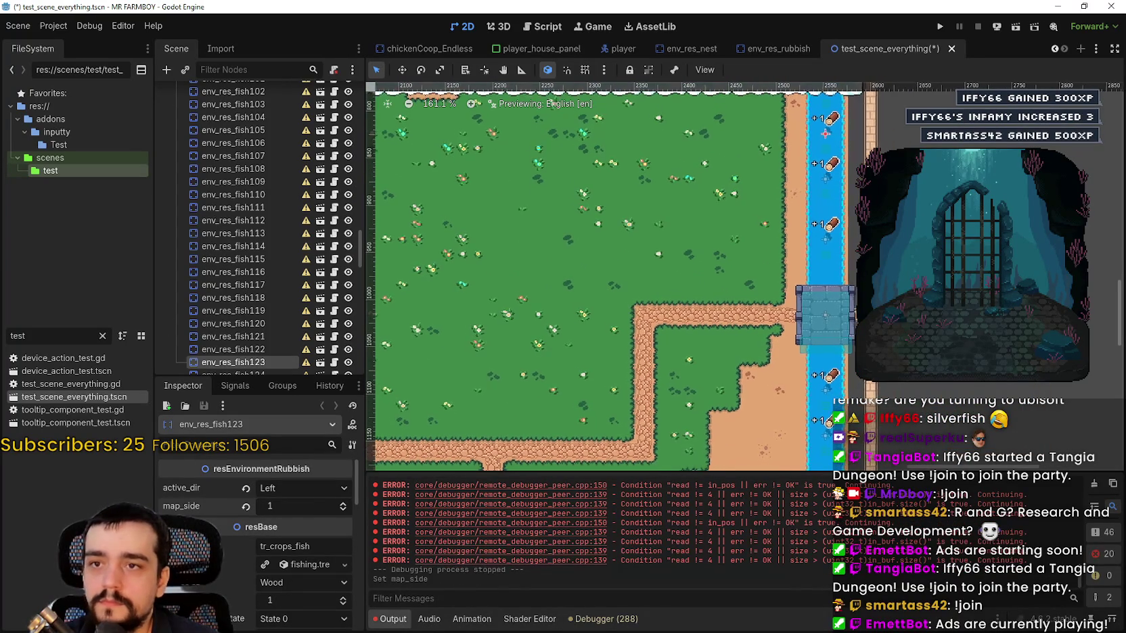
click(826, 179)
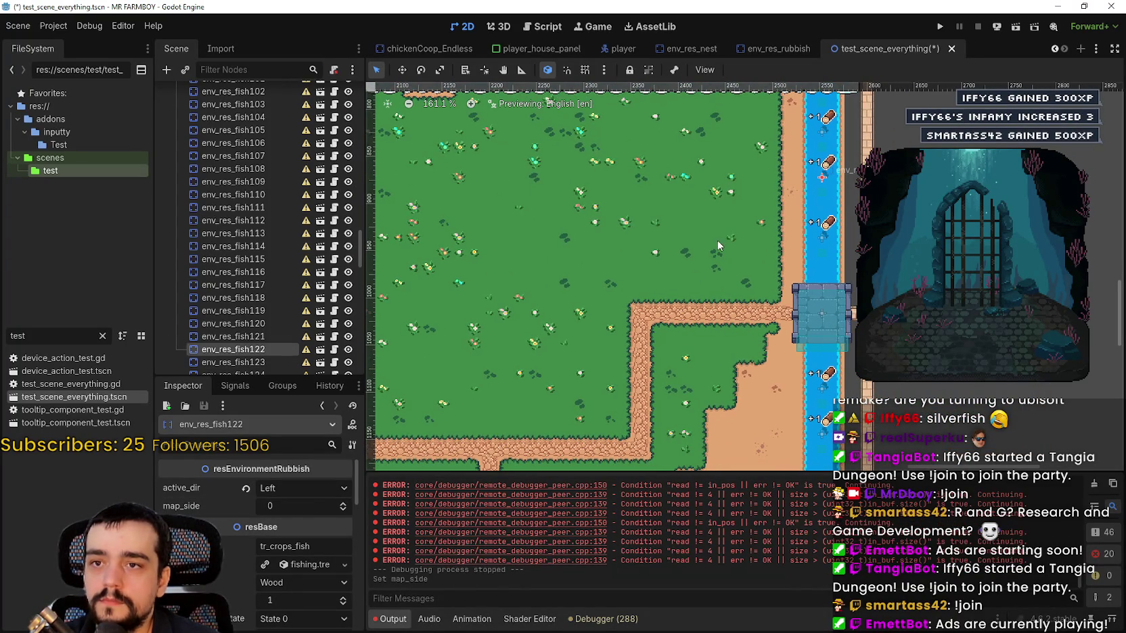
click(344, 508)
scroll(778, 277, up, 1)
scroll(778, 277, right, 2)
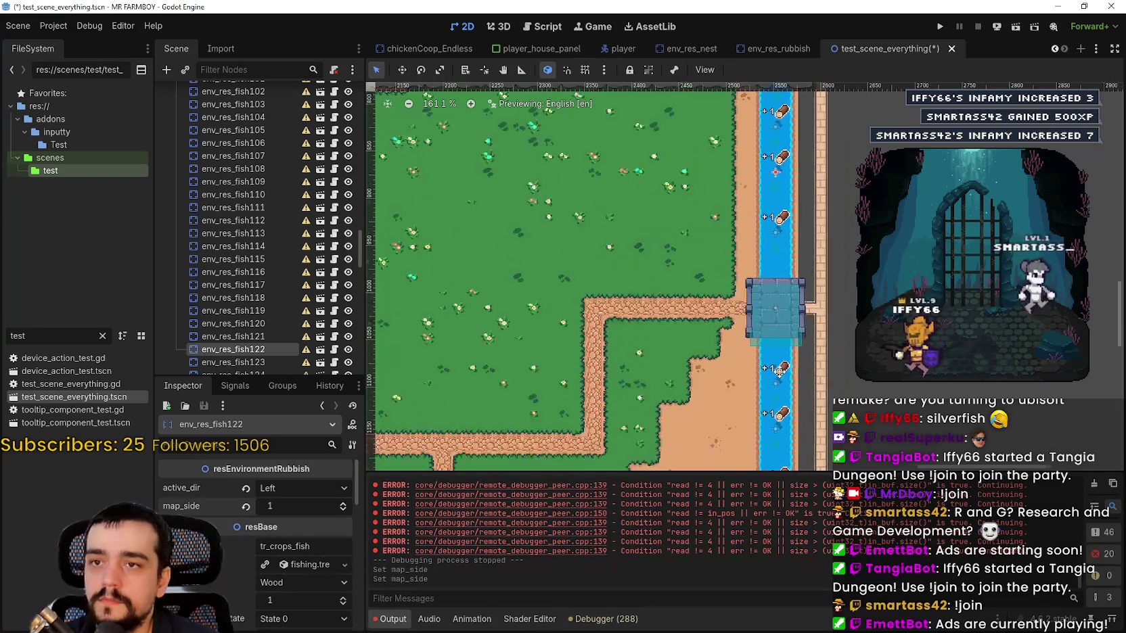
click(769, 263)
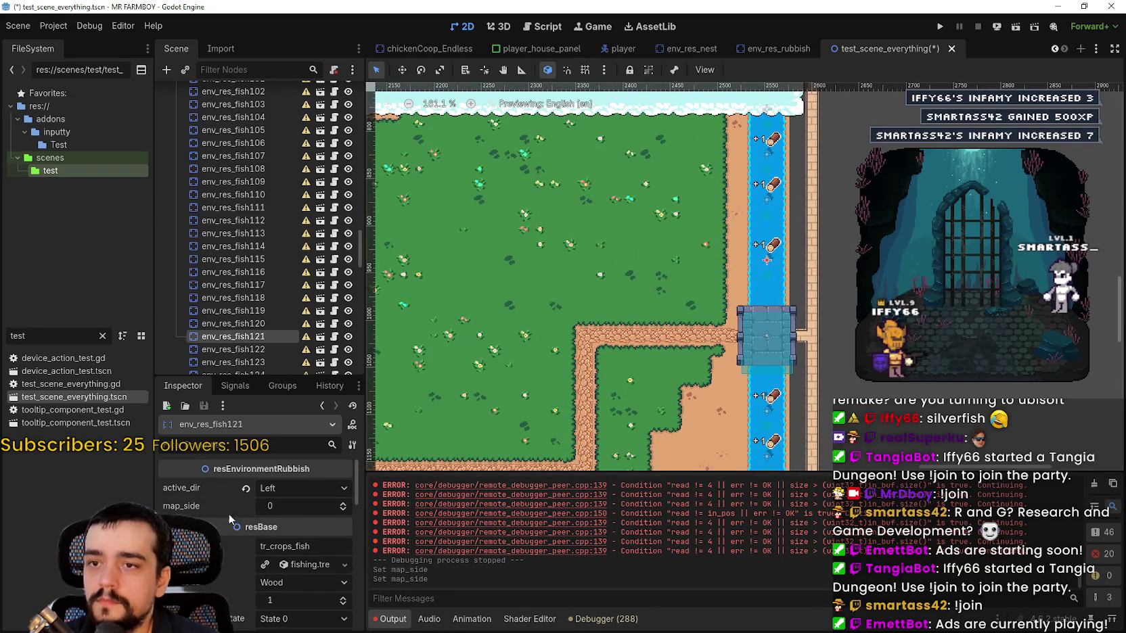
click(343, 503)
scroll(842, 261, down, 2)
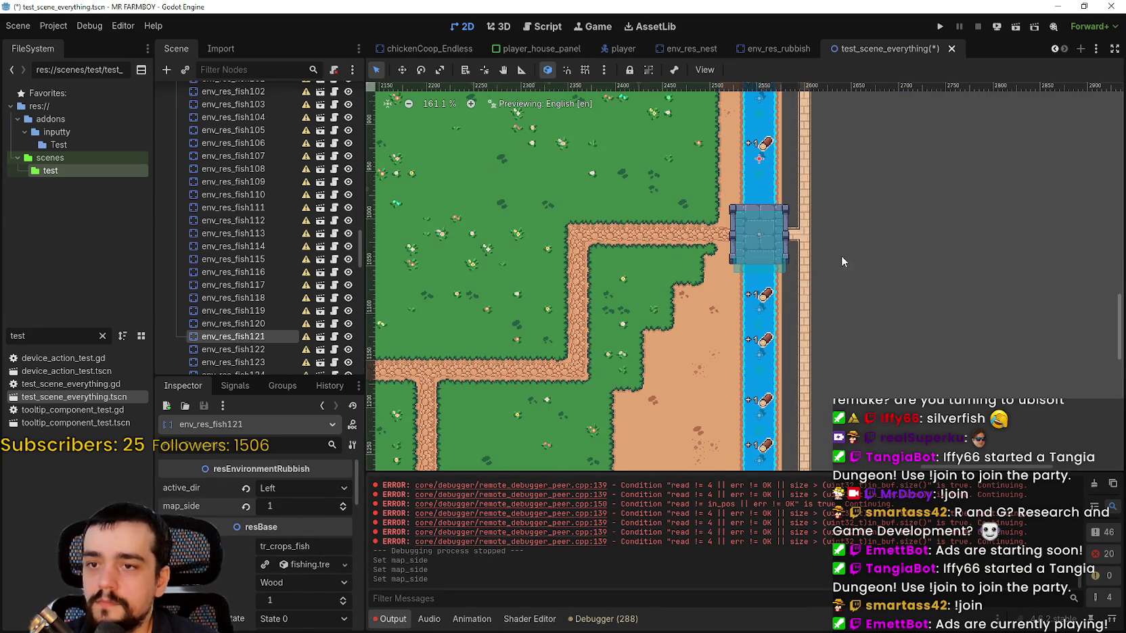
click(763, 311)
click(344, 503)
scroll(939, 309, down, 2)
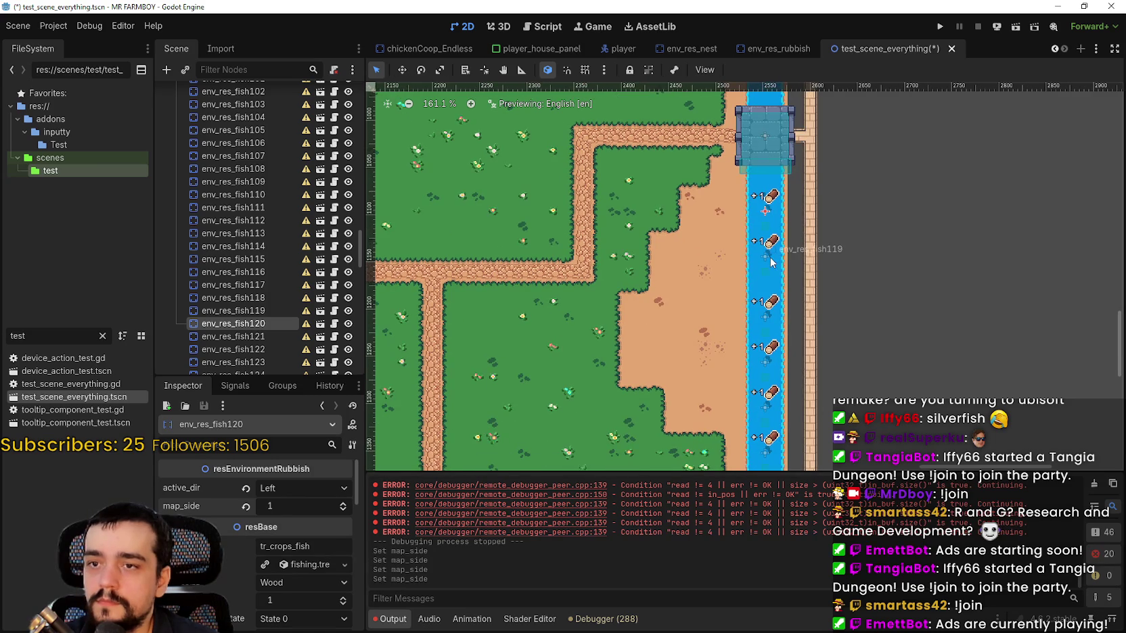
click(765, 257)
click(343, 503)
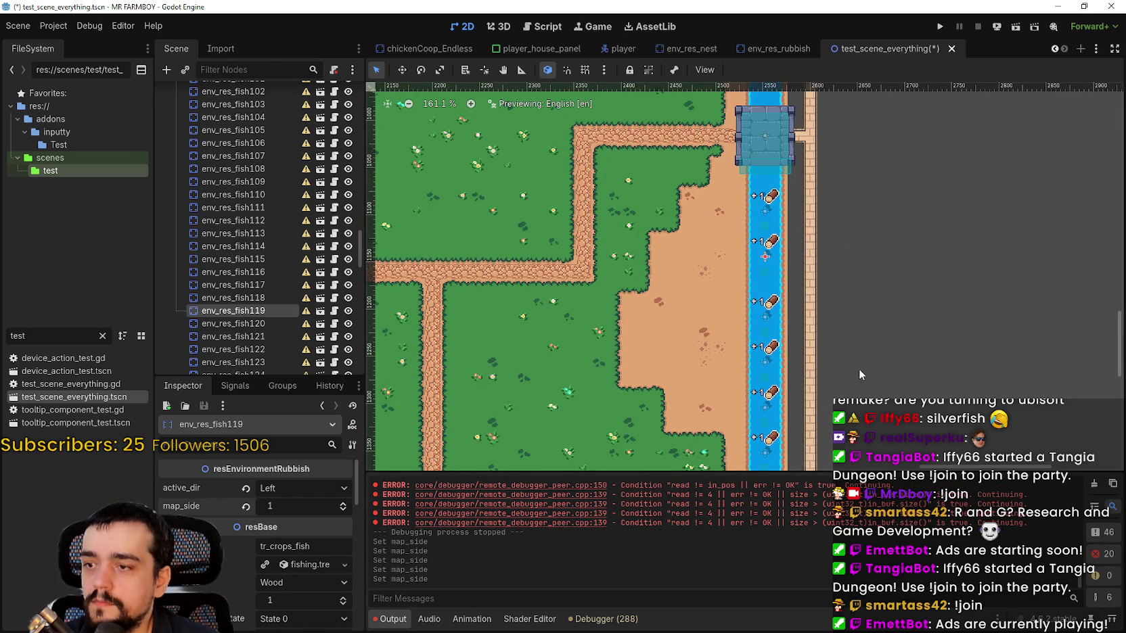
Set map_side to 1 on env_res_fish118 through env_res_fish114, and on env_res_fish112.
scroll(885, 319, down, 2)
click(784, 252)
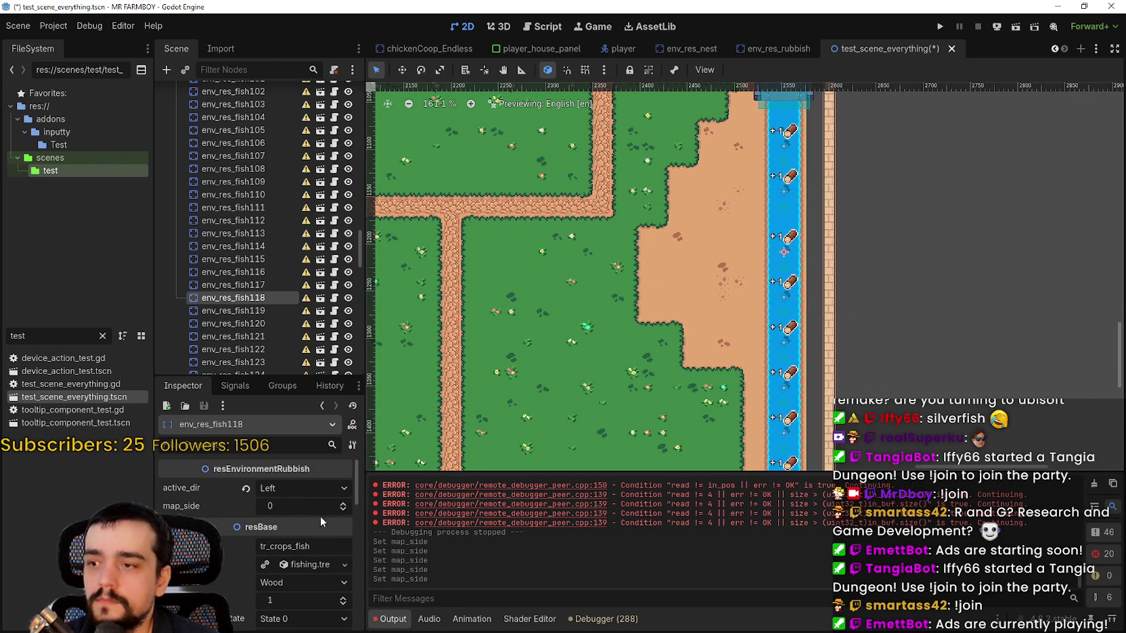
click(348, 505)
scroll(806, 244, down, 2)
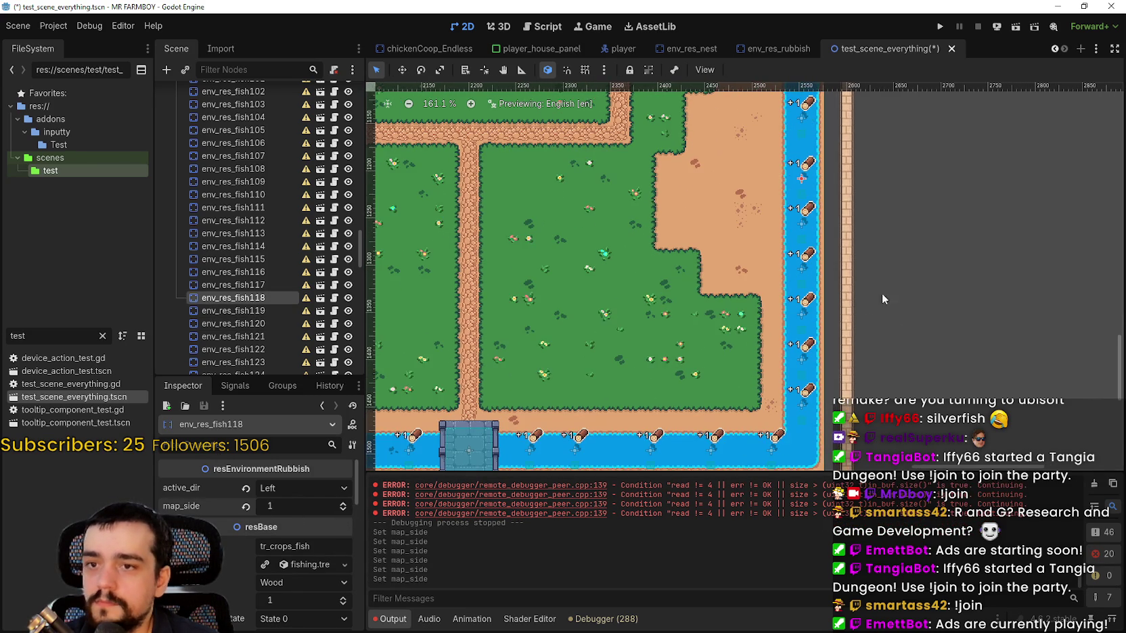
click(805, 237)
click(342, 504)
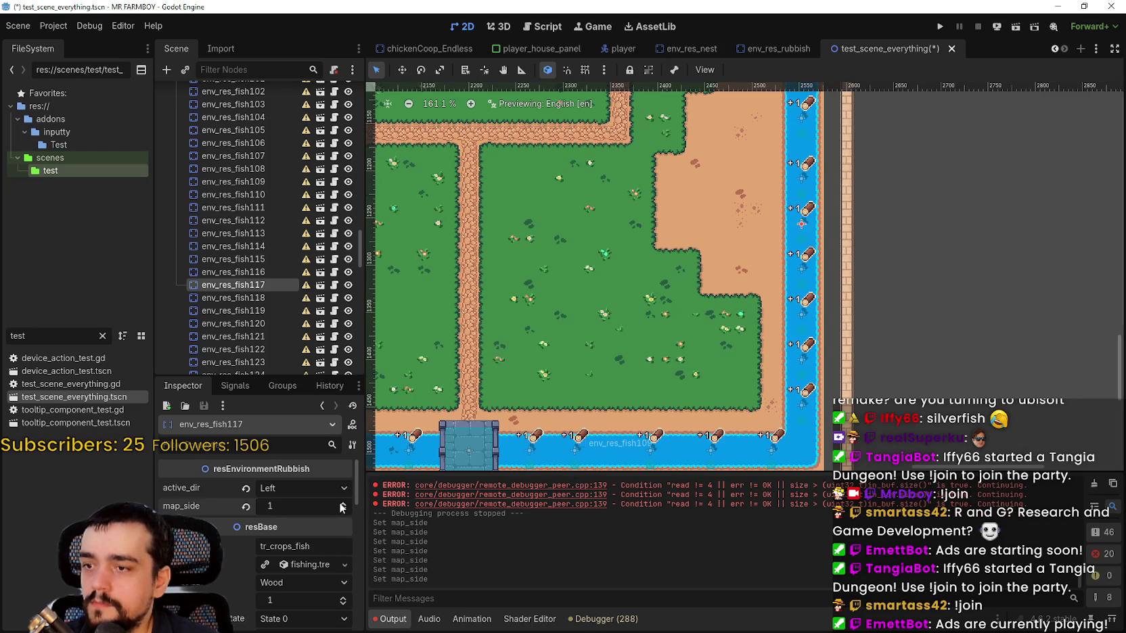
click(801, 274)
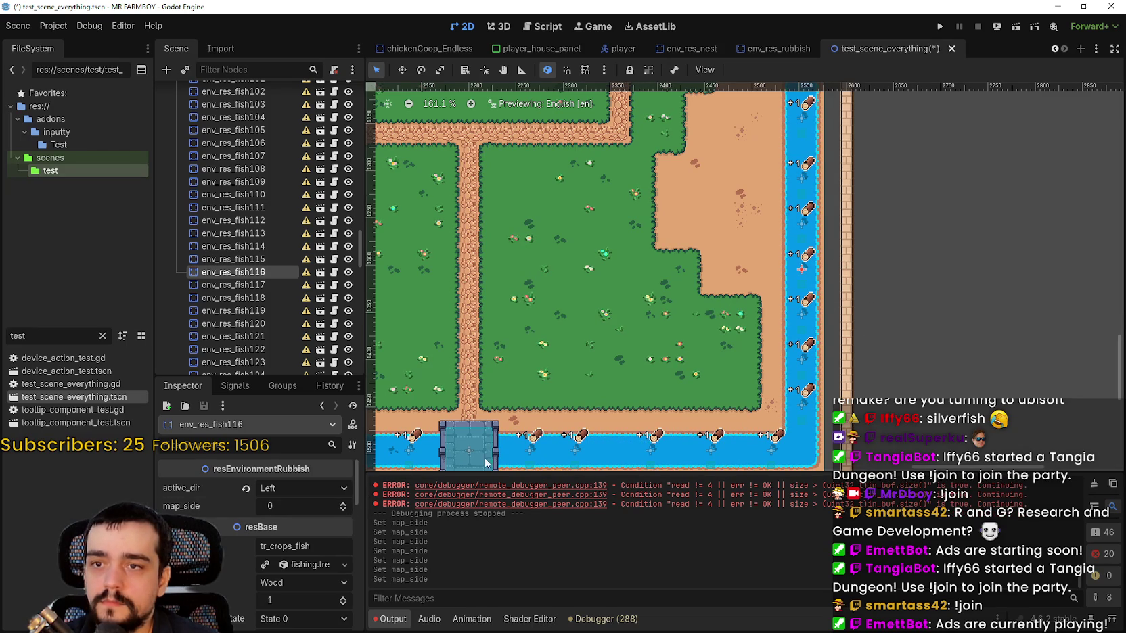
click(338, 504)
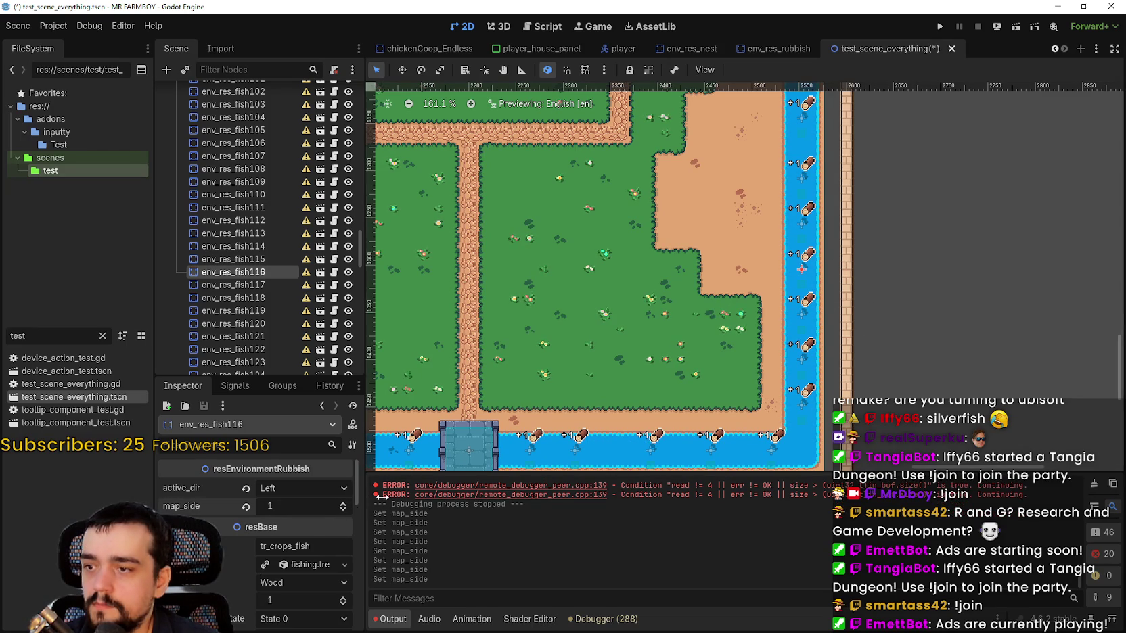
click(801, 313)
click(343, 503)
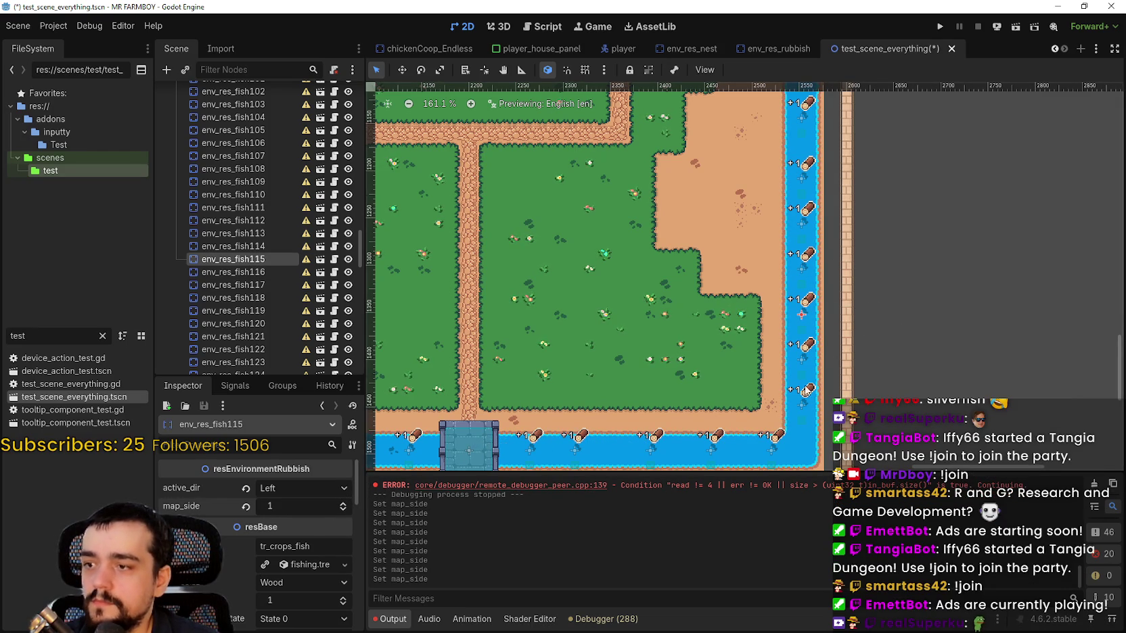
scroll(807, 267, down, 5)
click(808, 264)
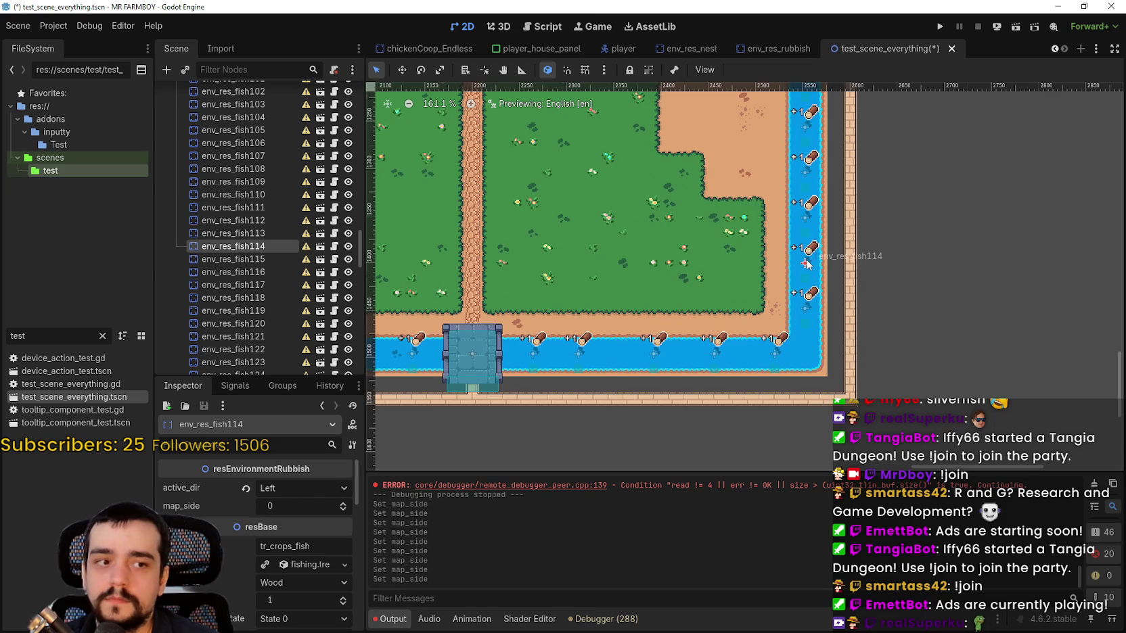
click(343, 504)
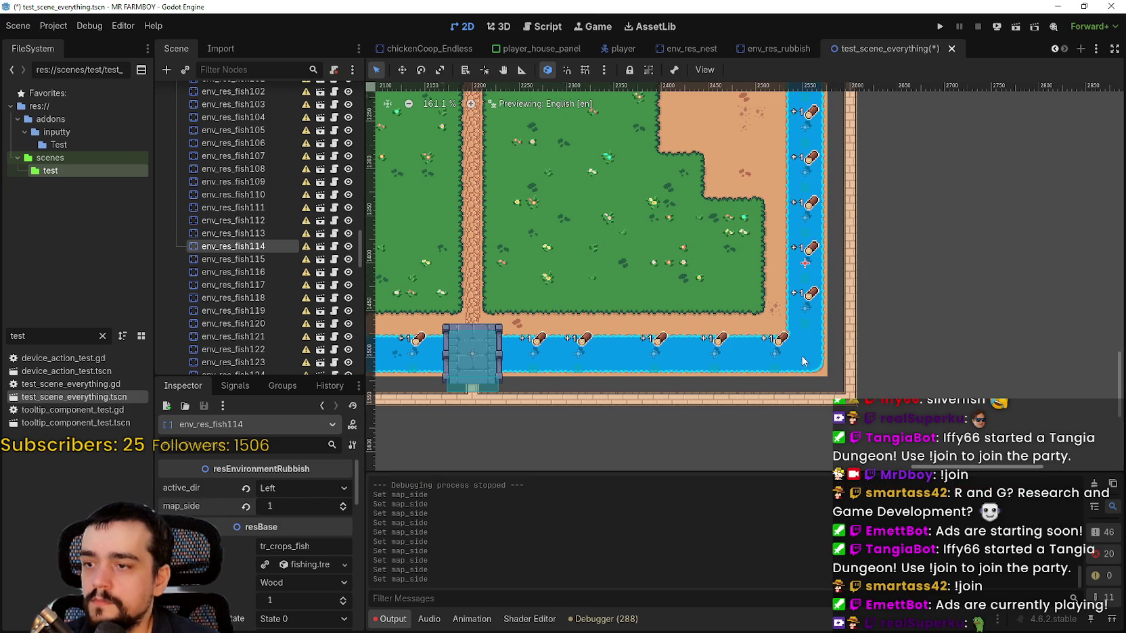
click(809, 315)
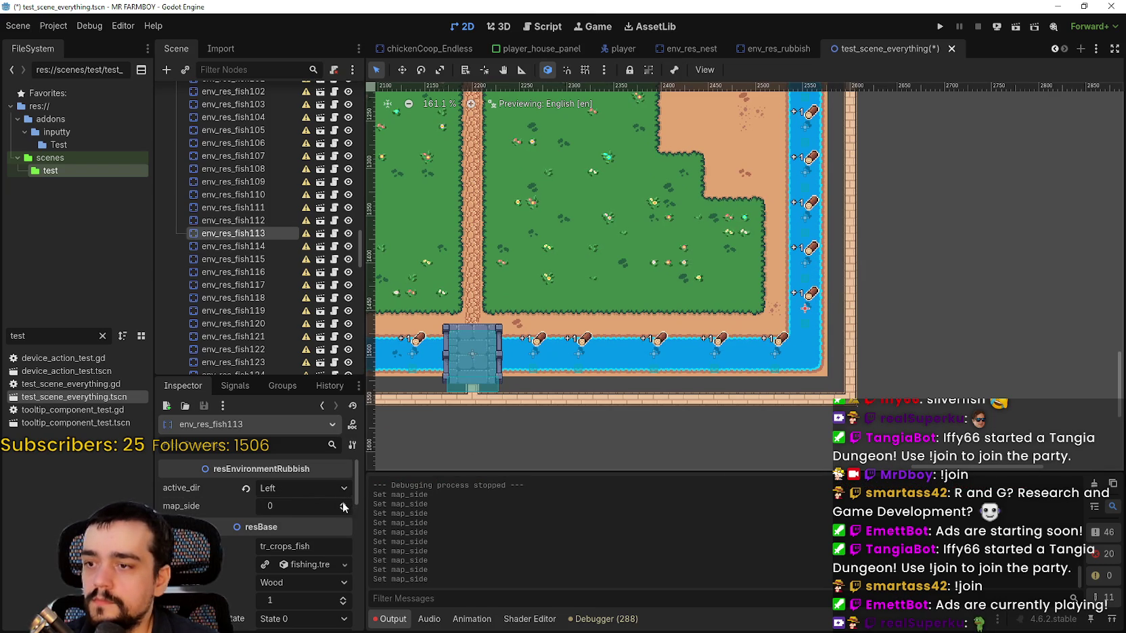
click(775, 352)
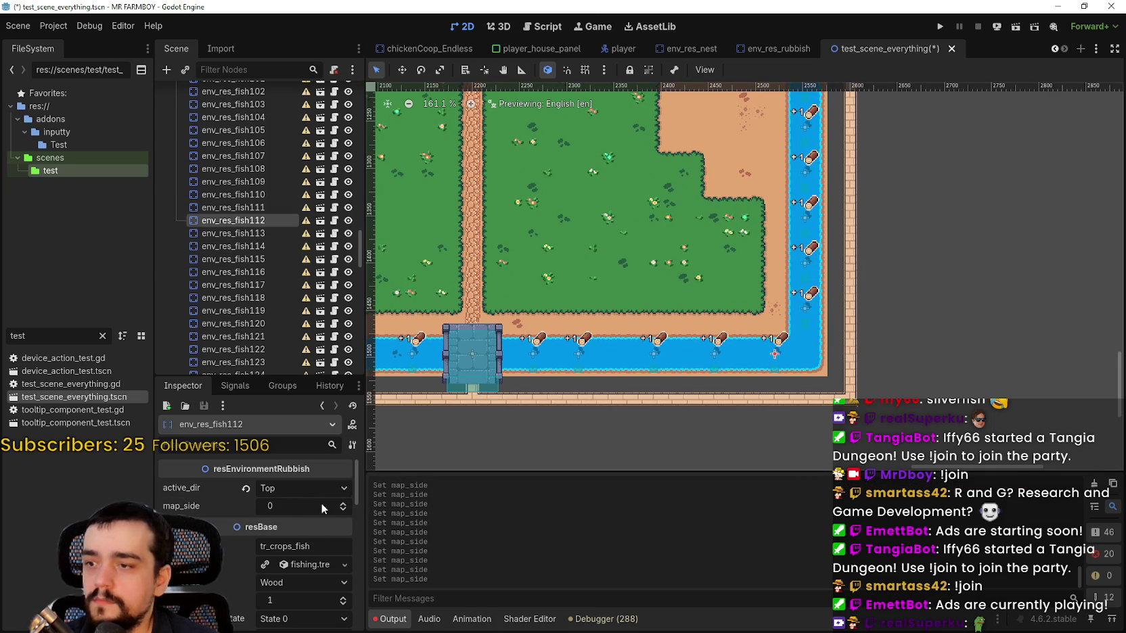
click(344, 502)
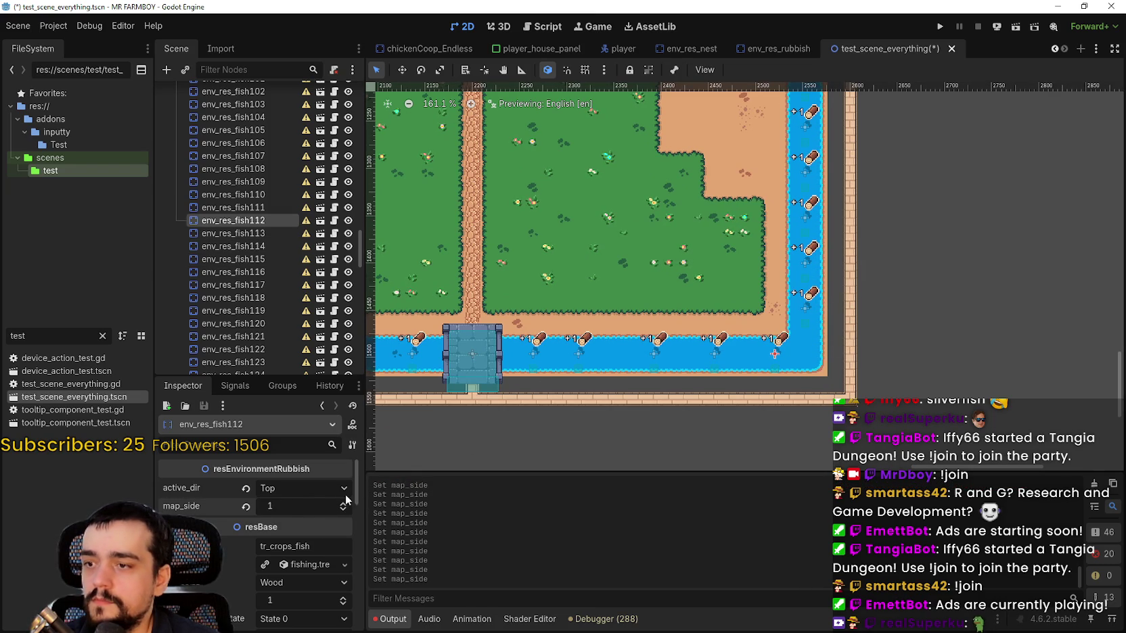
Along the bottom river, set map_side to 1 on env_res_fish110, 109, 108 and 106.
click(715, 351)
drag(669, 346, 787, 361)
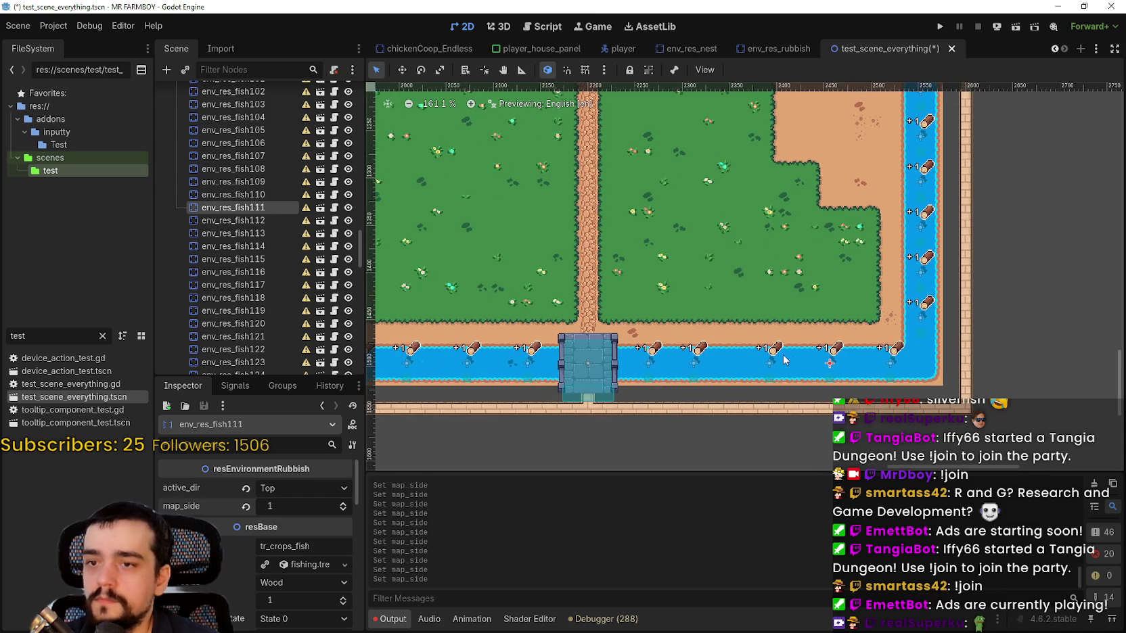
click(775, 359)
click(346, 503)
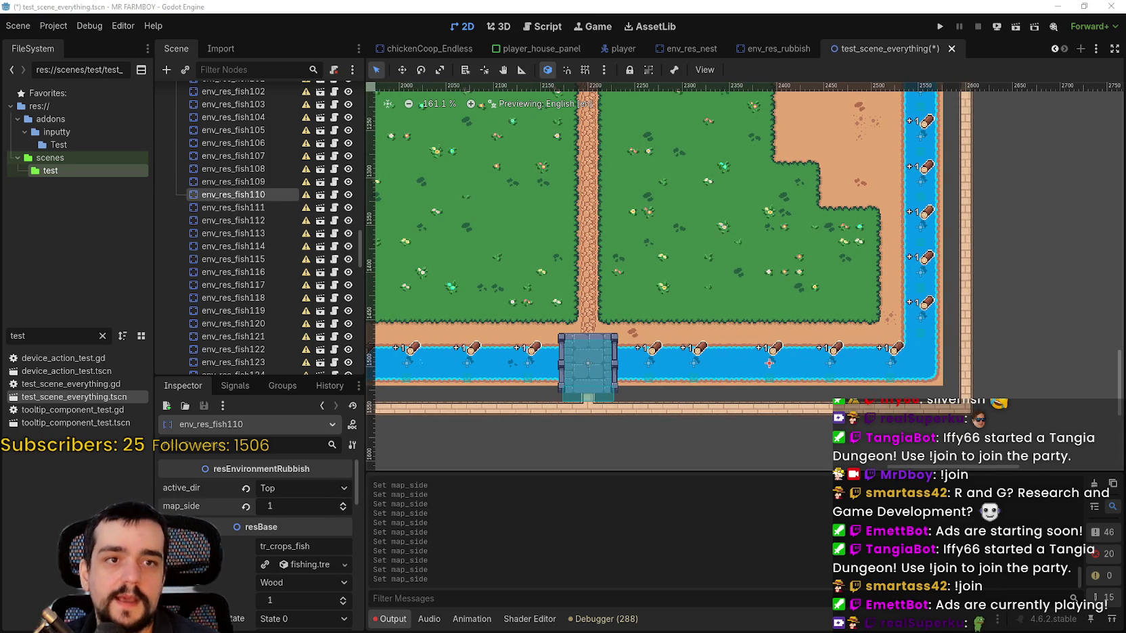
click(694, 363)
click(343, 502)
scroll(779, 387, left, 5)
click(815, 380)
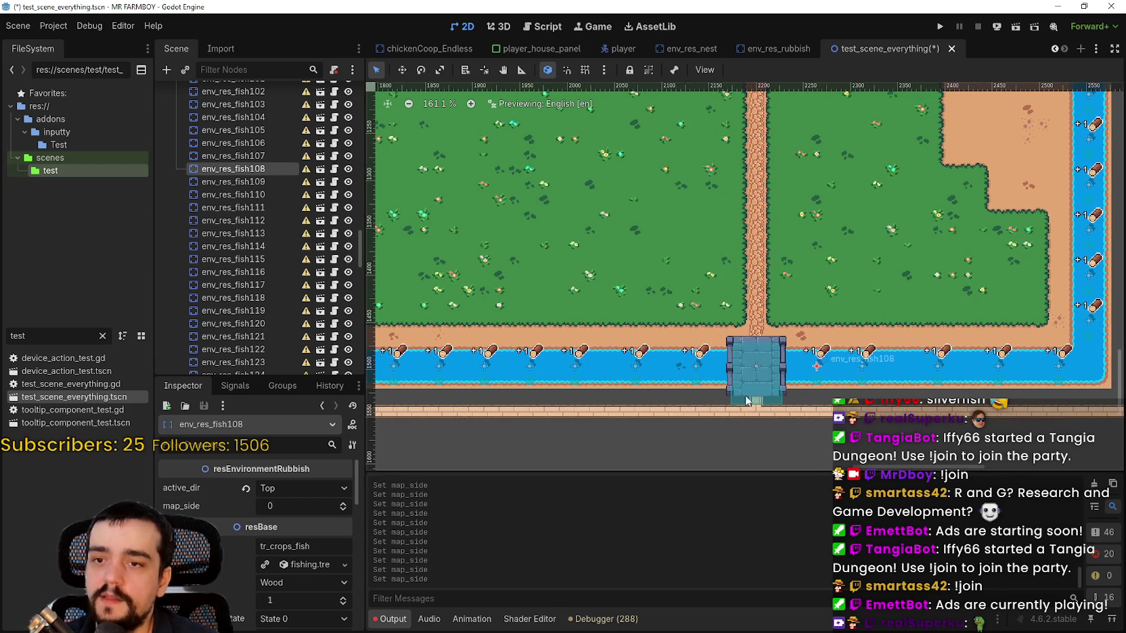
click(343, 503)
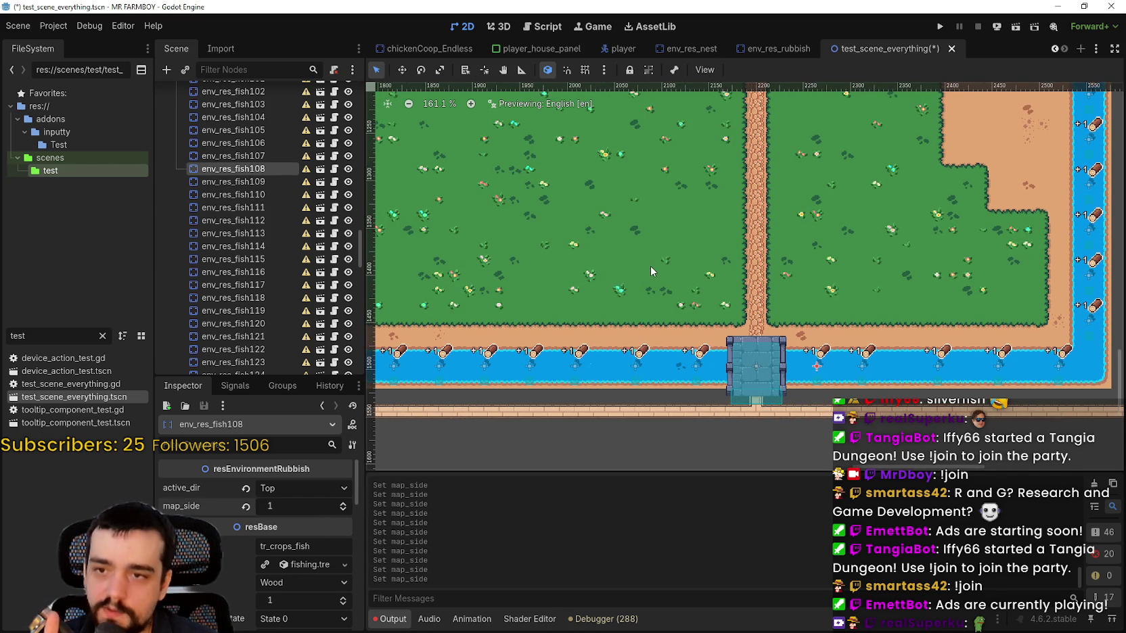
click(696, 366)
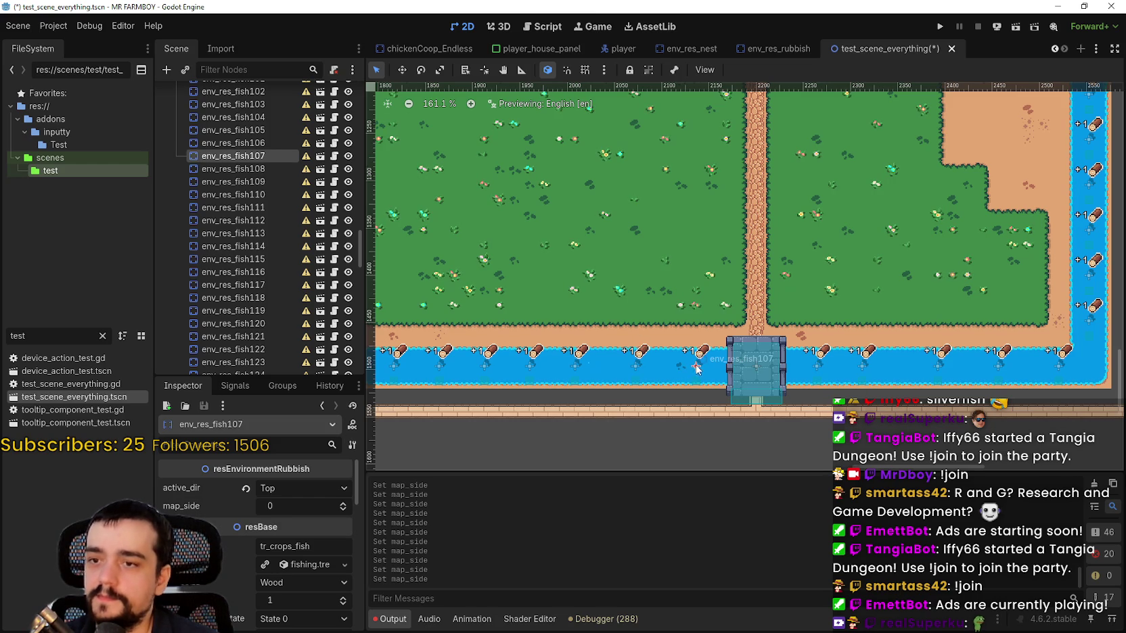
click(635, 366)
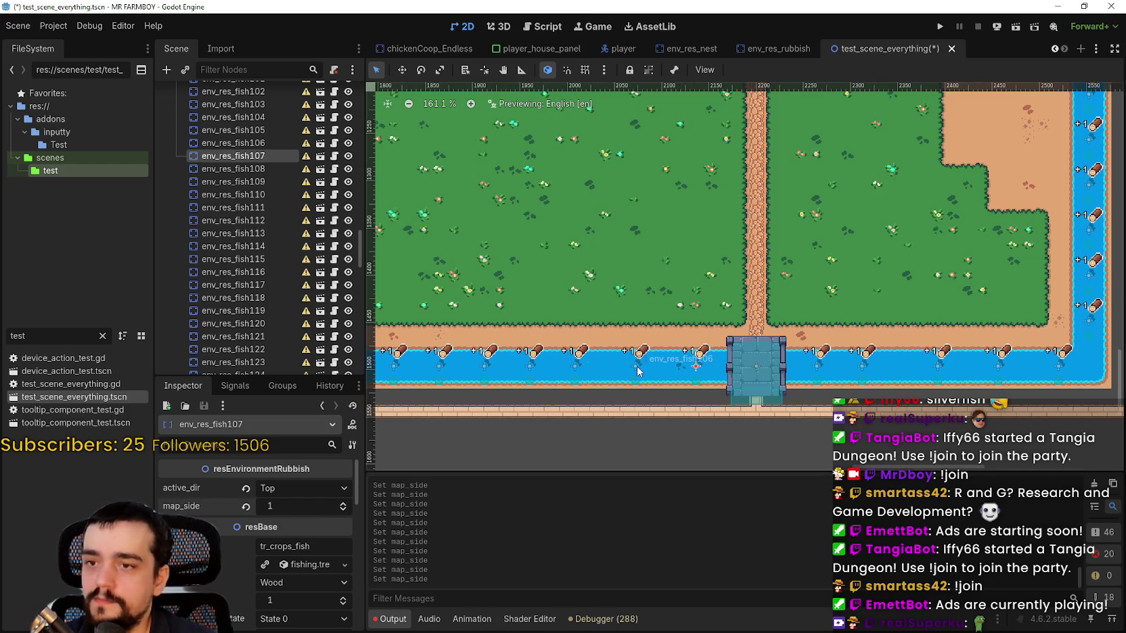
click(343, 503)
drag(588, 364, 684, 371)
click(677, 370)
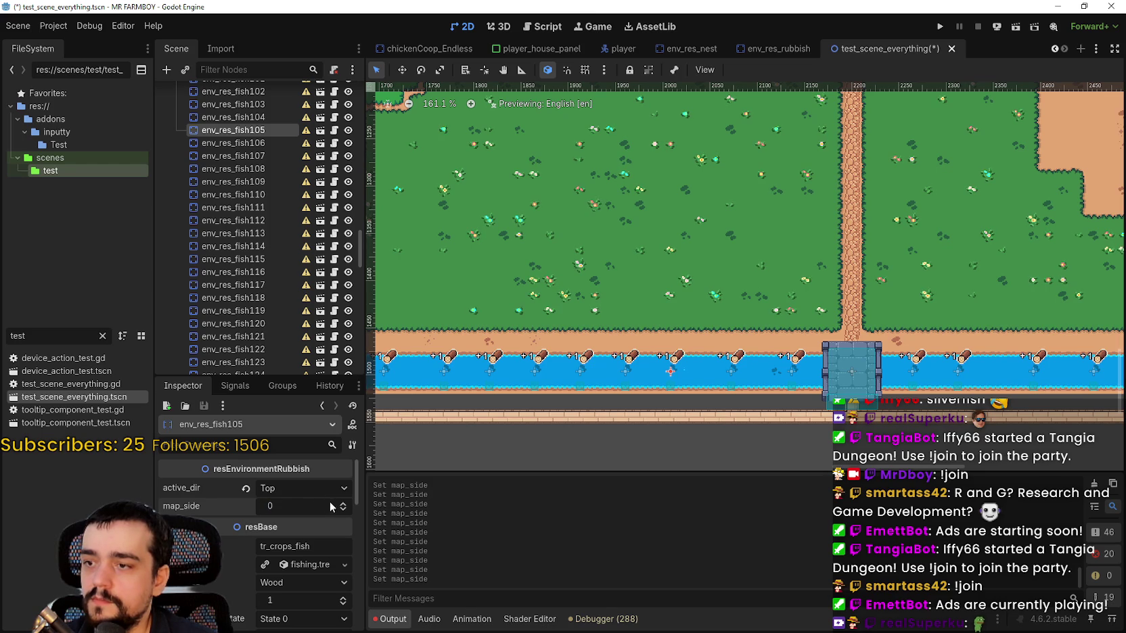
click(629, 376)
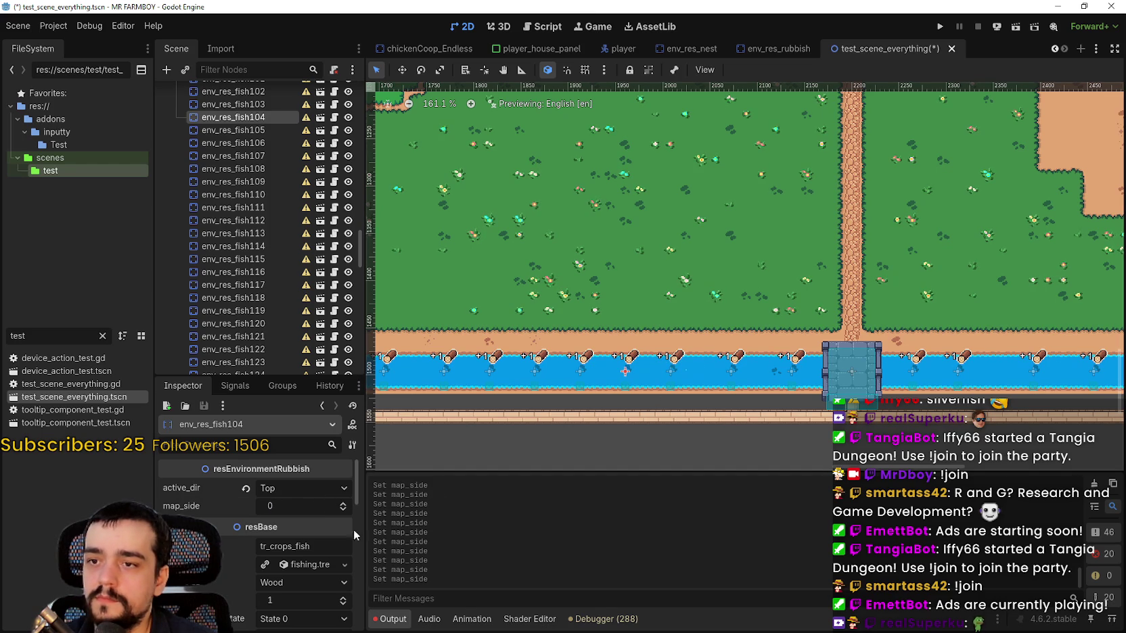
scroll(646, 364, left, 2)
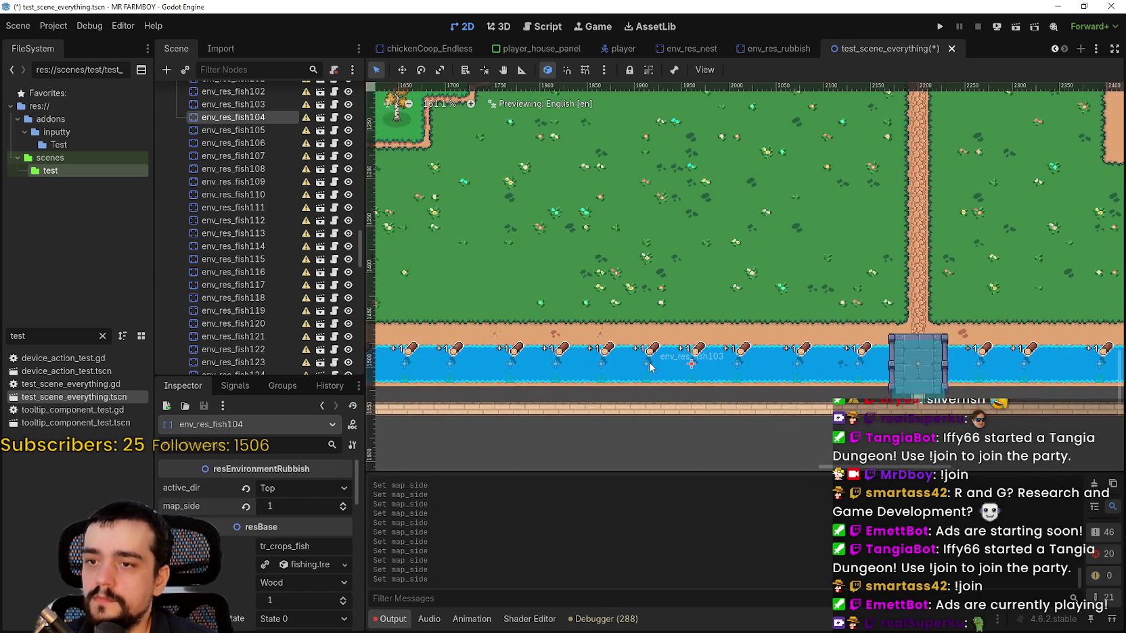
Set map_side to 1 on env_res_fish101, 97 and 96, moving on toward env_res_fish93.
click(646, 364)
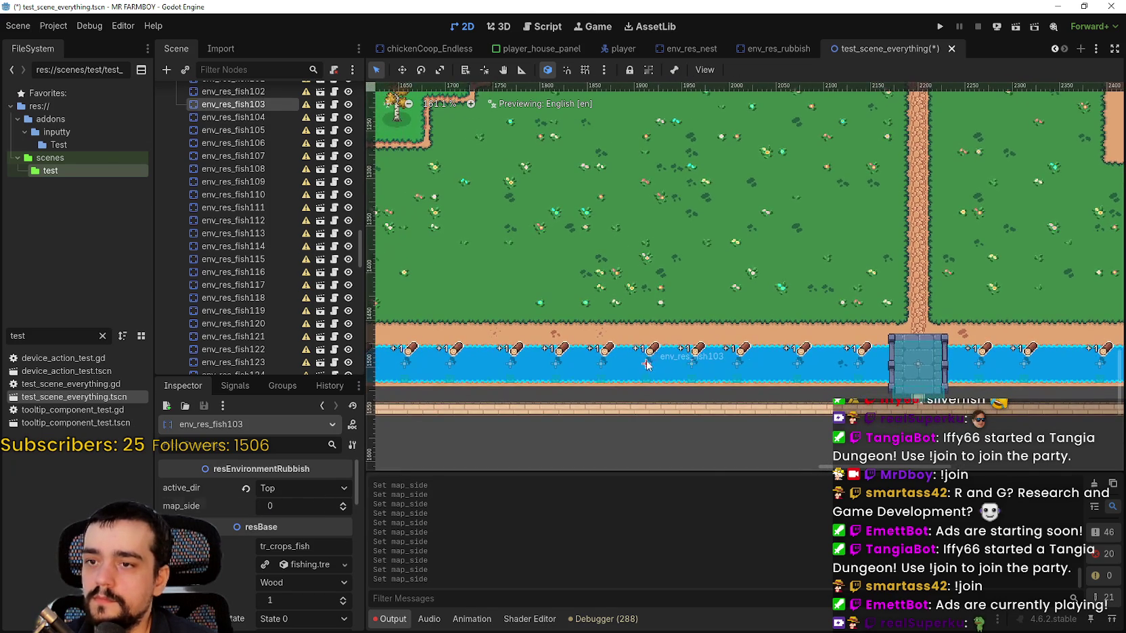
click(600, 366)
key(Up)
key(Up)
key(Up)
click(343, 503)
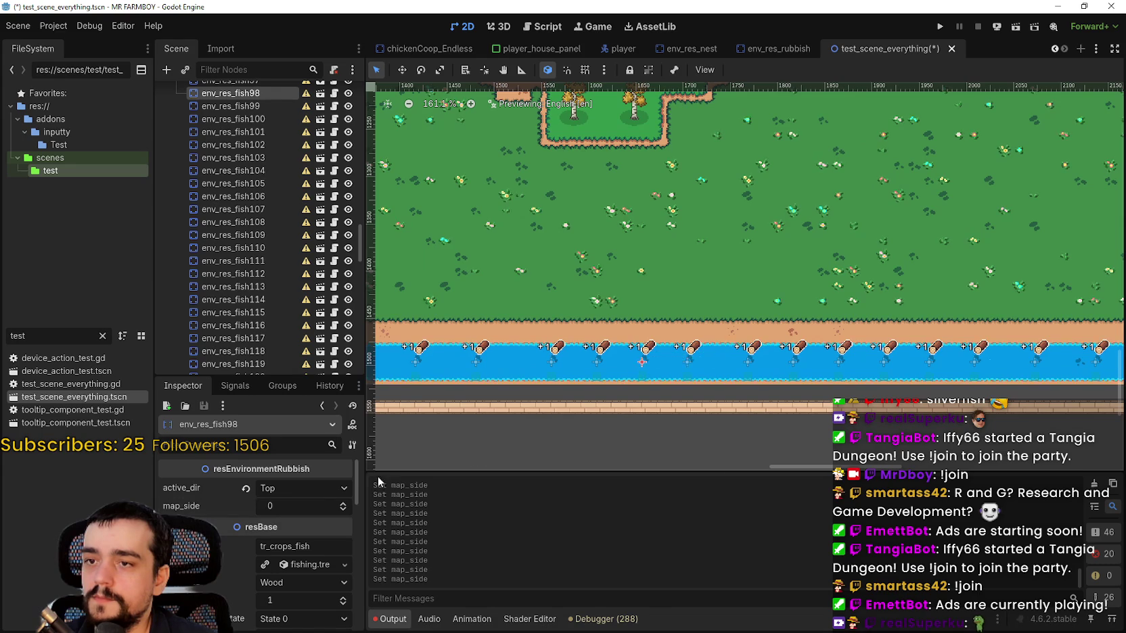
key(Up)
click(724, 361)
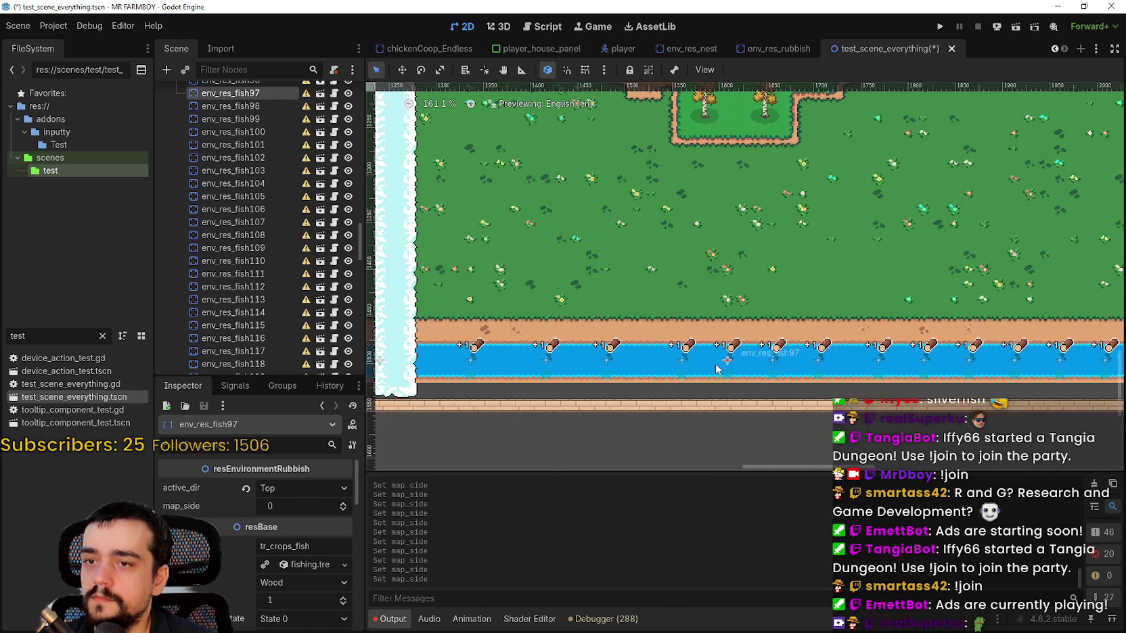
click(343, 503)
click(681, 364)
click(341, 504)
click(322, 502)
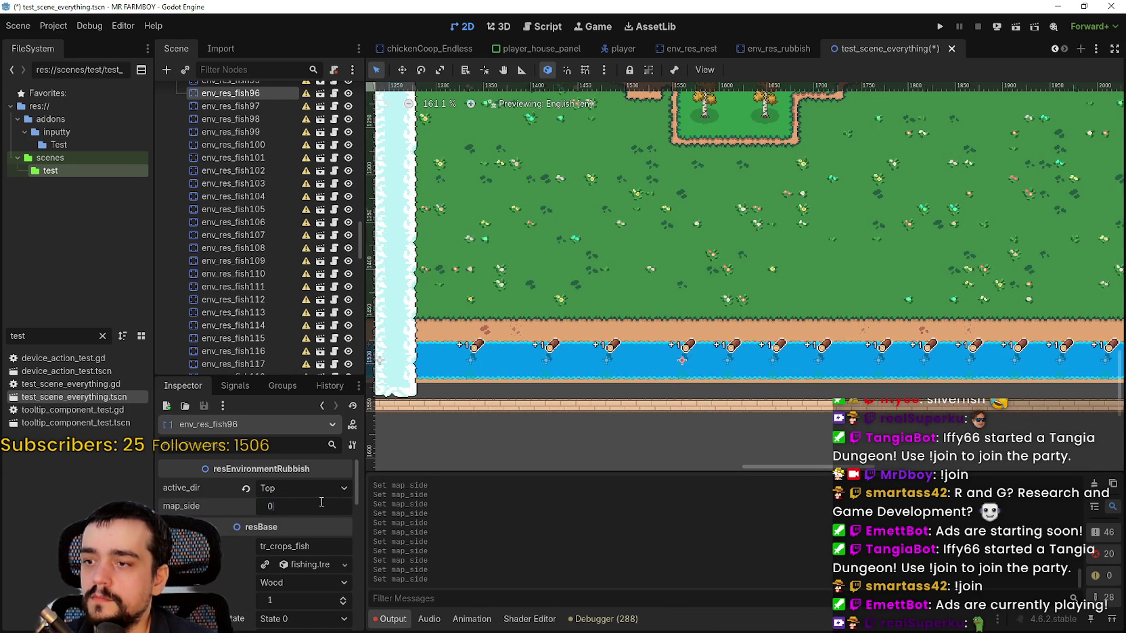
click(317, 539)
click(343, 503)
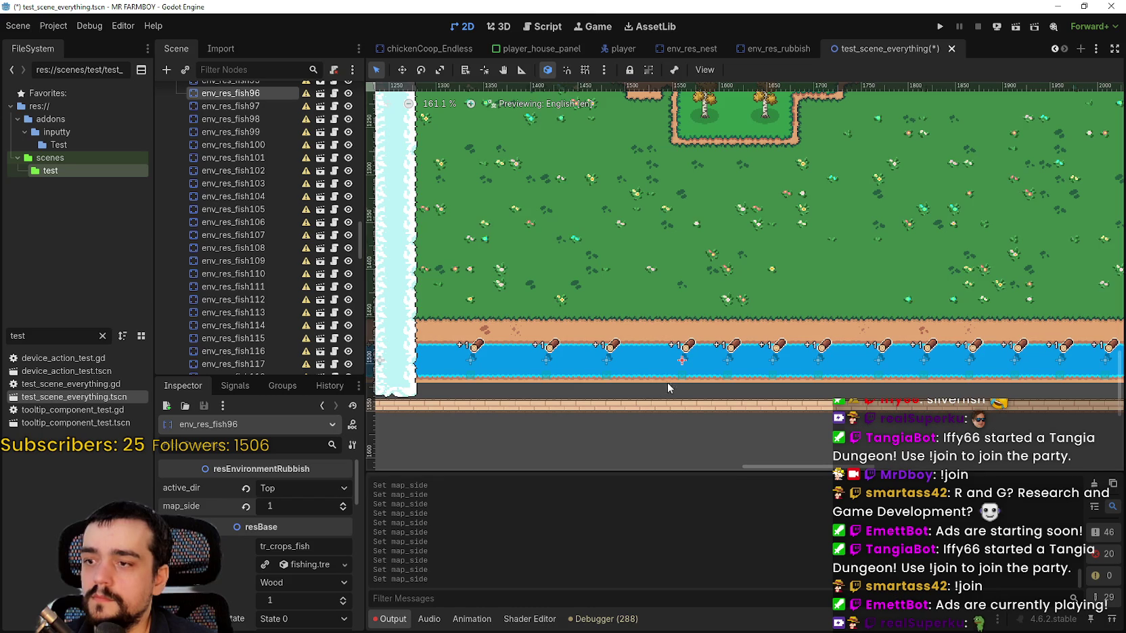
click(604, 367)
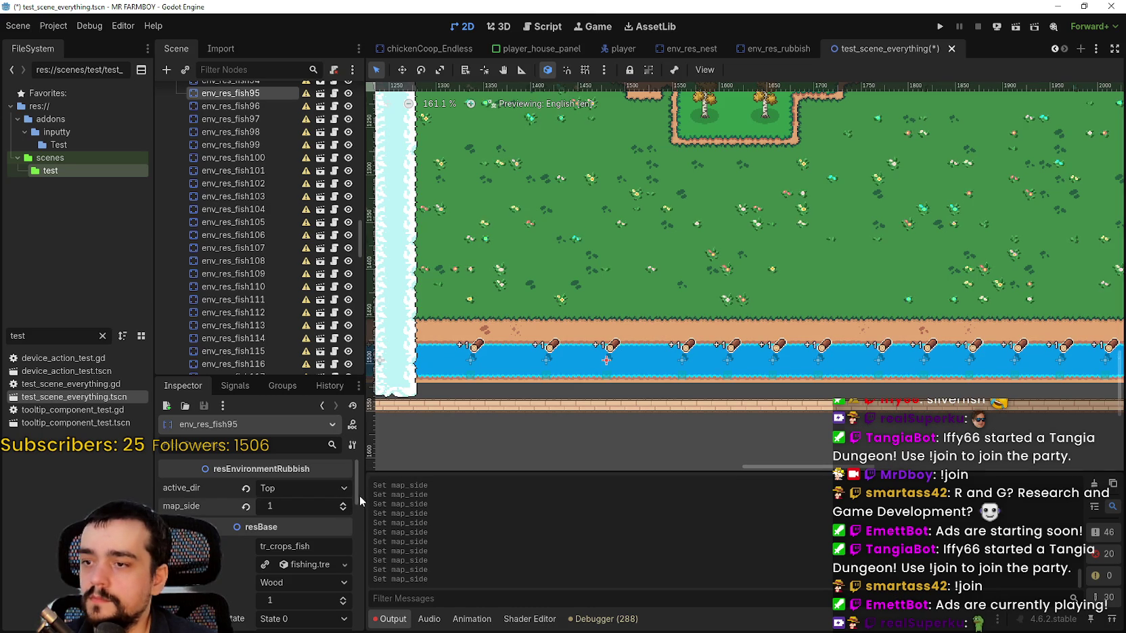
key(Up)
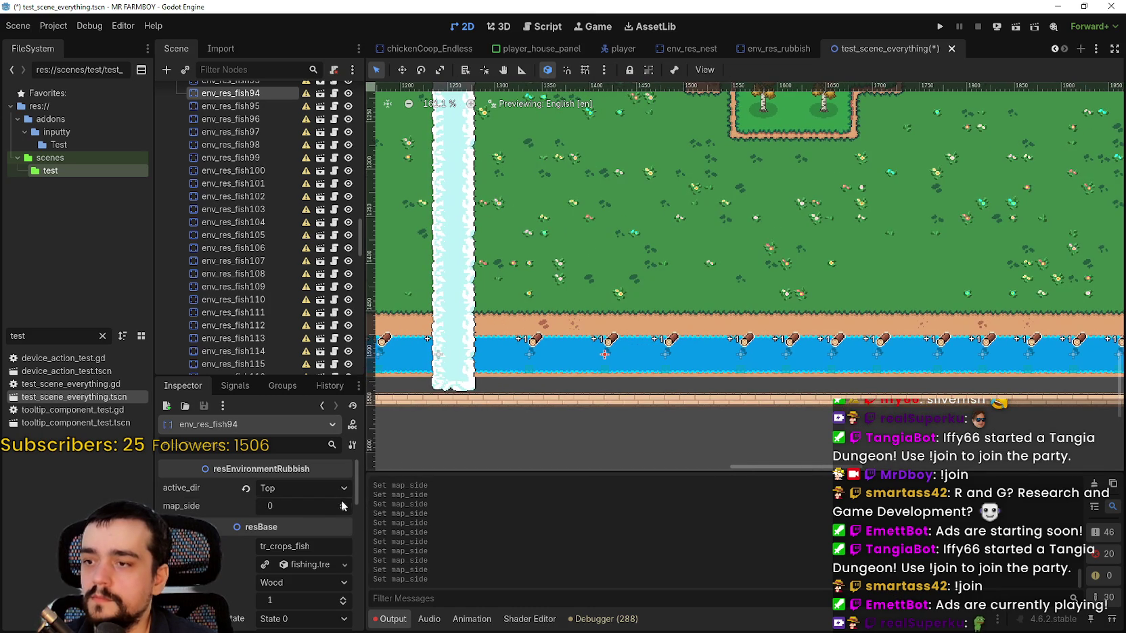
key(Up)
Set map_side to 1 on env_res_fish93, then on pond spots env_res_fish20 and env_res_fish19.
click(343, 503)
scroll(657, 340, down, 6)
scroll(672, 286, up, 6)
scroll(671, 285, up, 5)
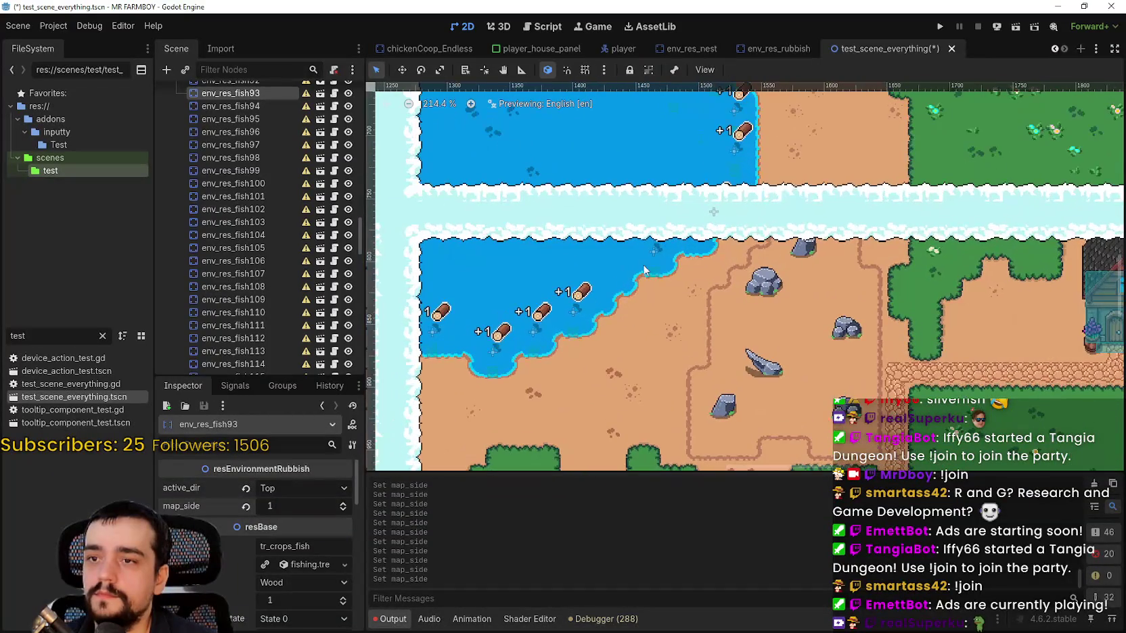
click(648, 253)
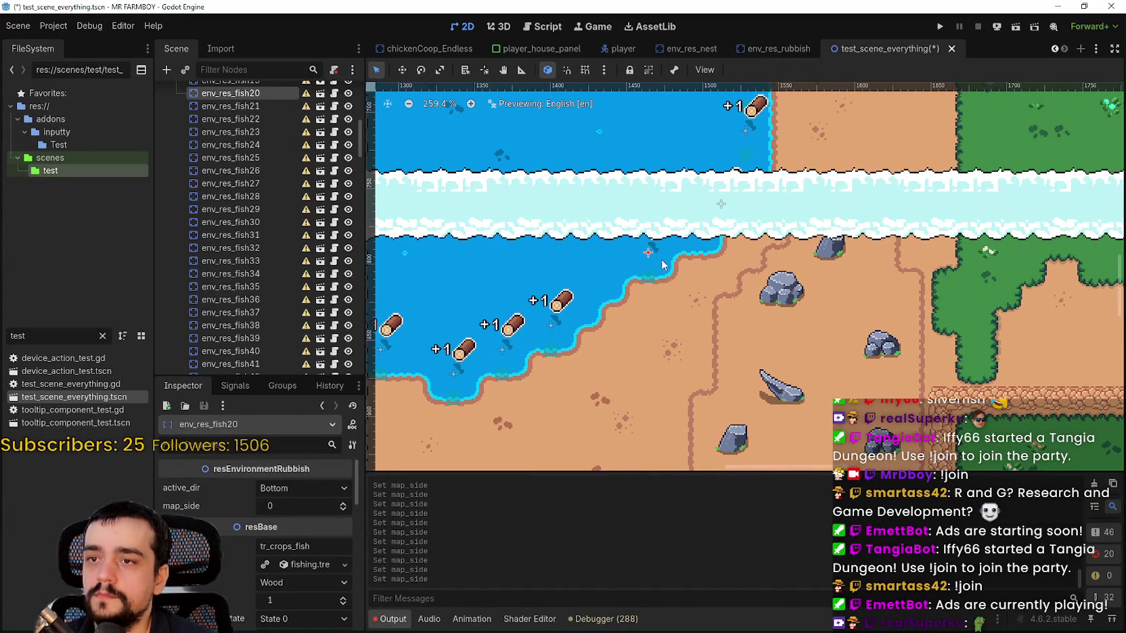
click(343, 503)
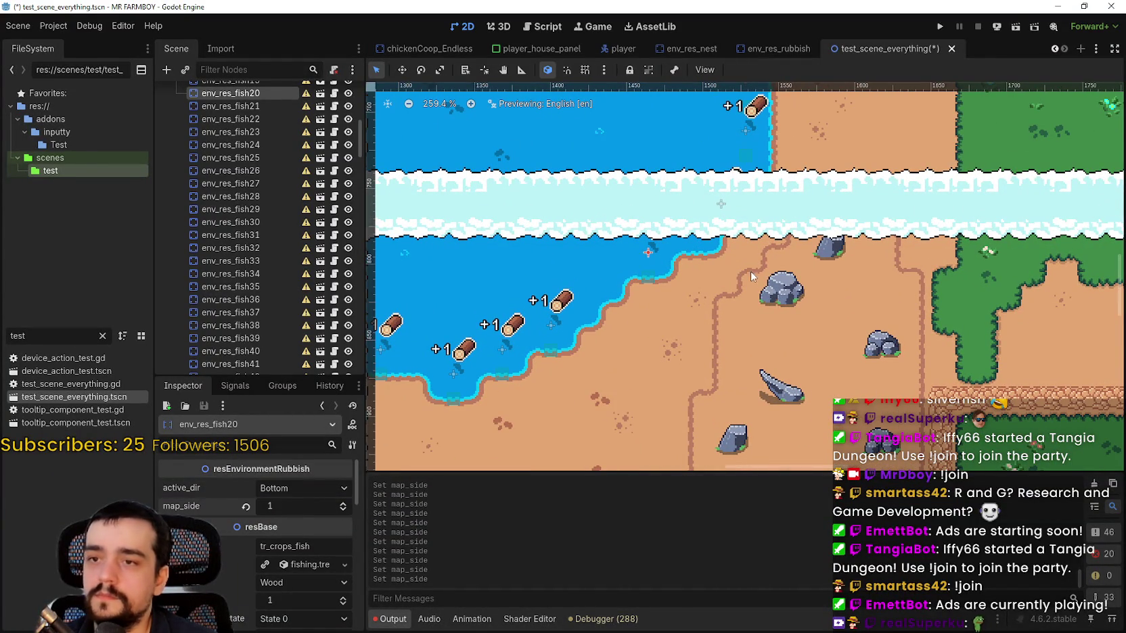
click(725, 212)
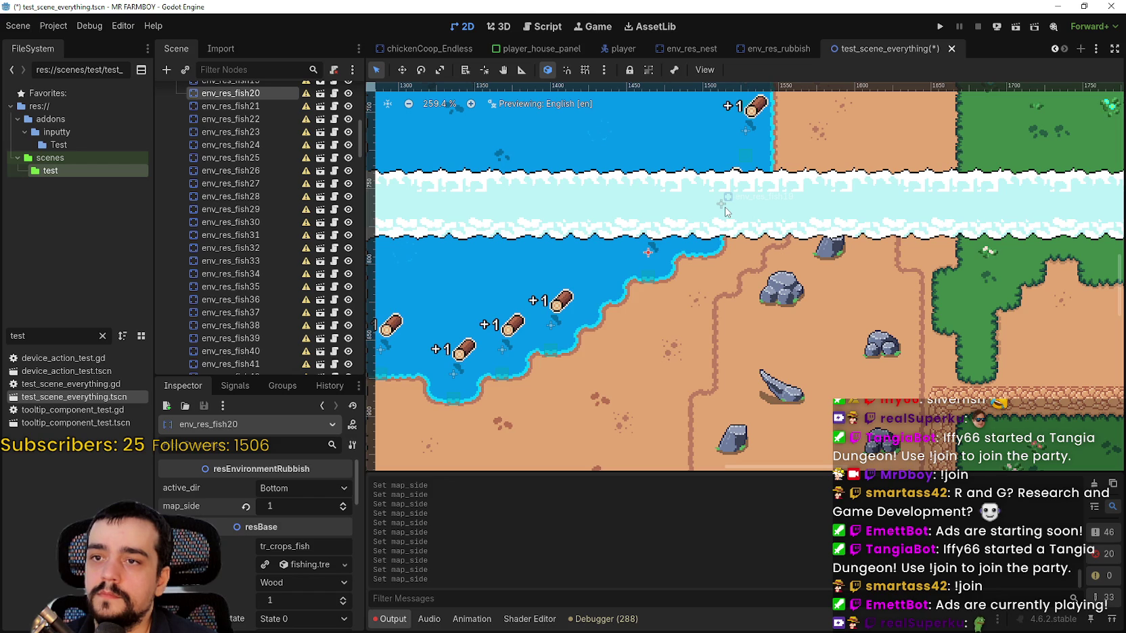
click(343, 502)
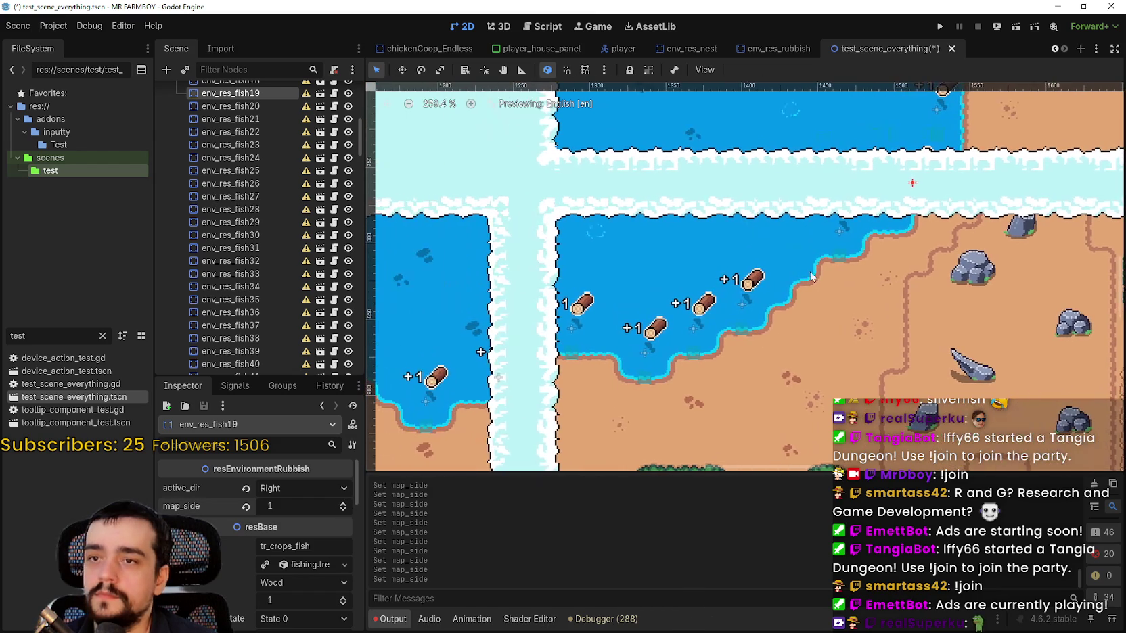
Set map_side to 1 on pond spots env_res_fish21, 22 and 23.
click(745, 304)
click(343, 504)
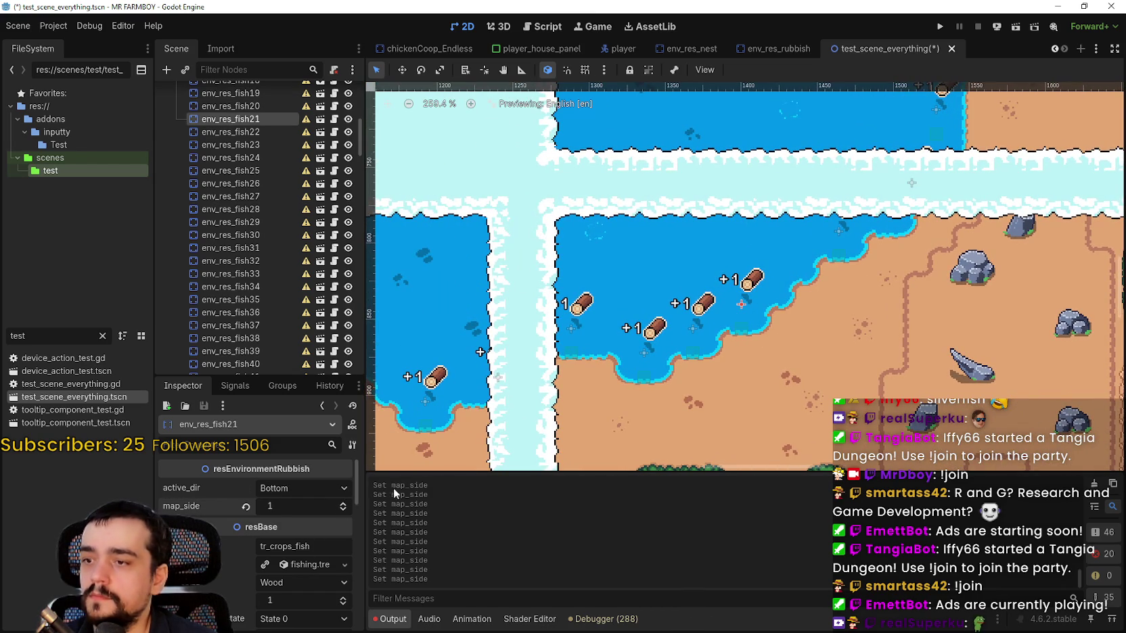
click(692, 327)
click(345, 506)
click(654, 350)
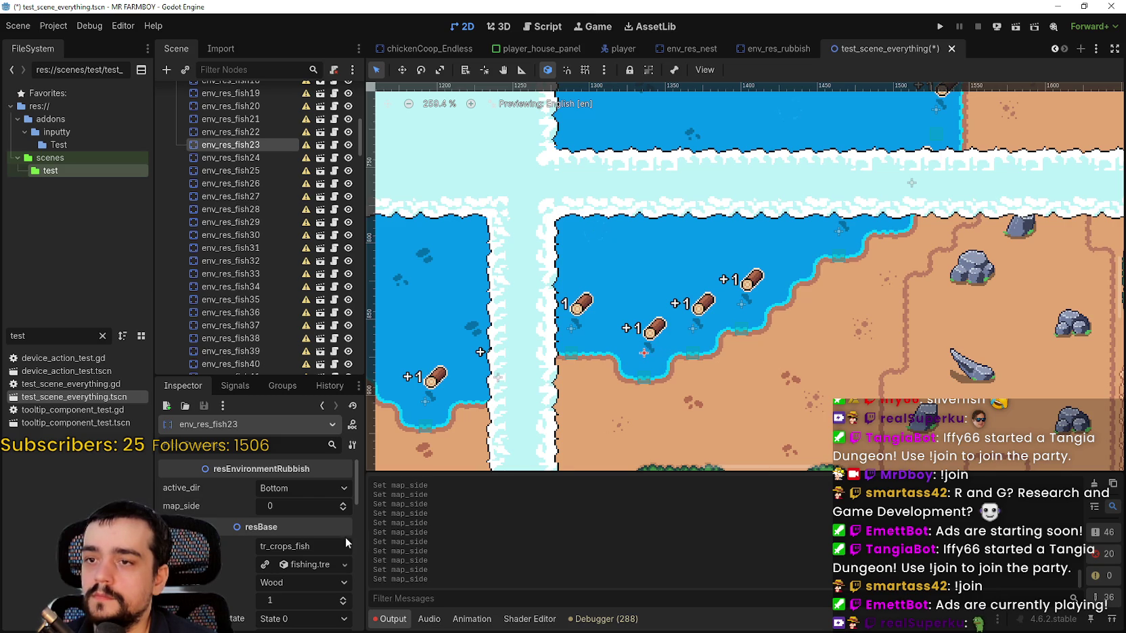
click(345, 504)
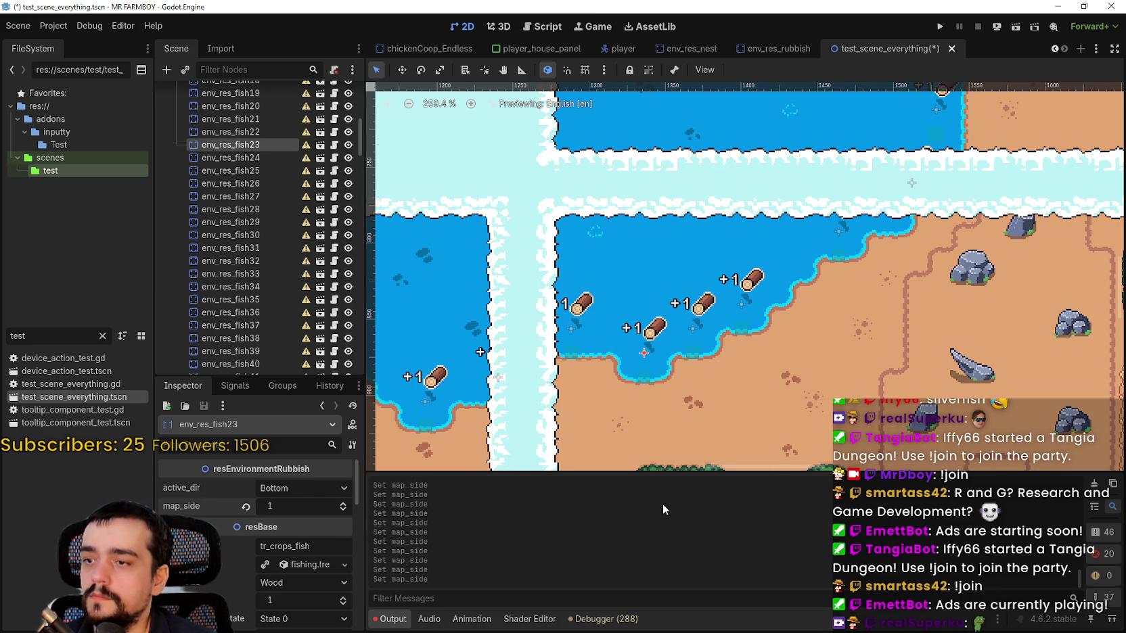
click(575, 329)
scroll(613, 330, down, 4)
scroll(613, 330, down, 5)
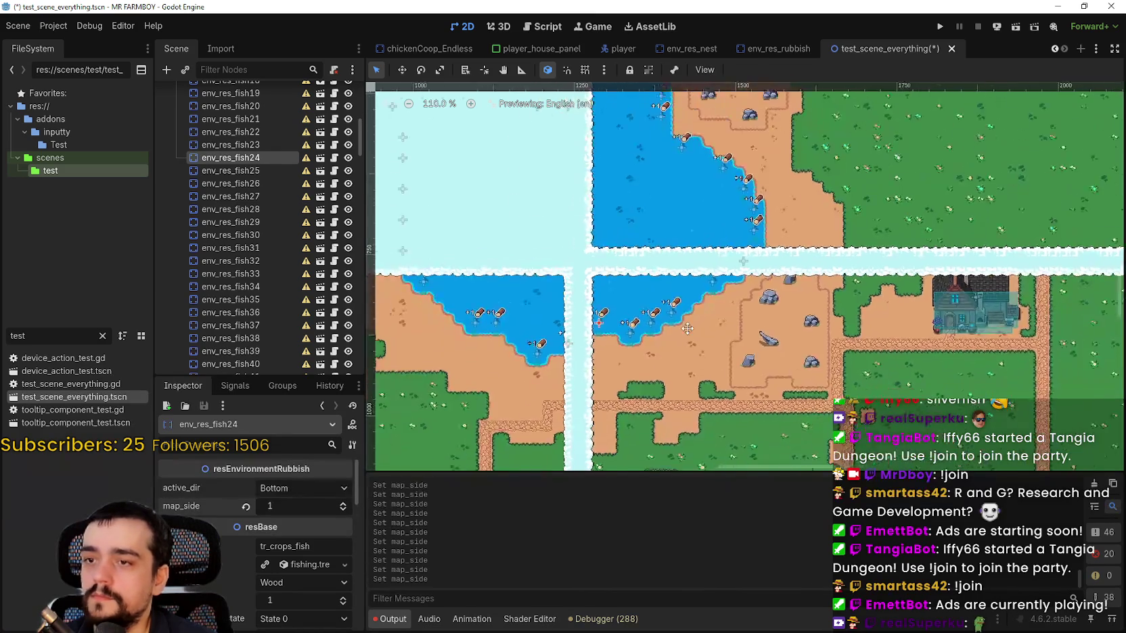
scroll(770, 329, up, 2)
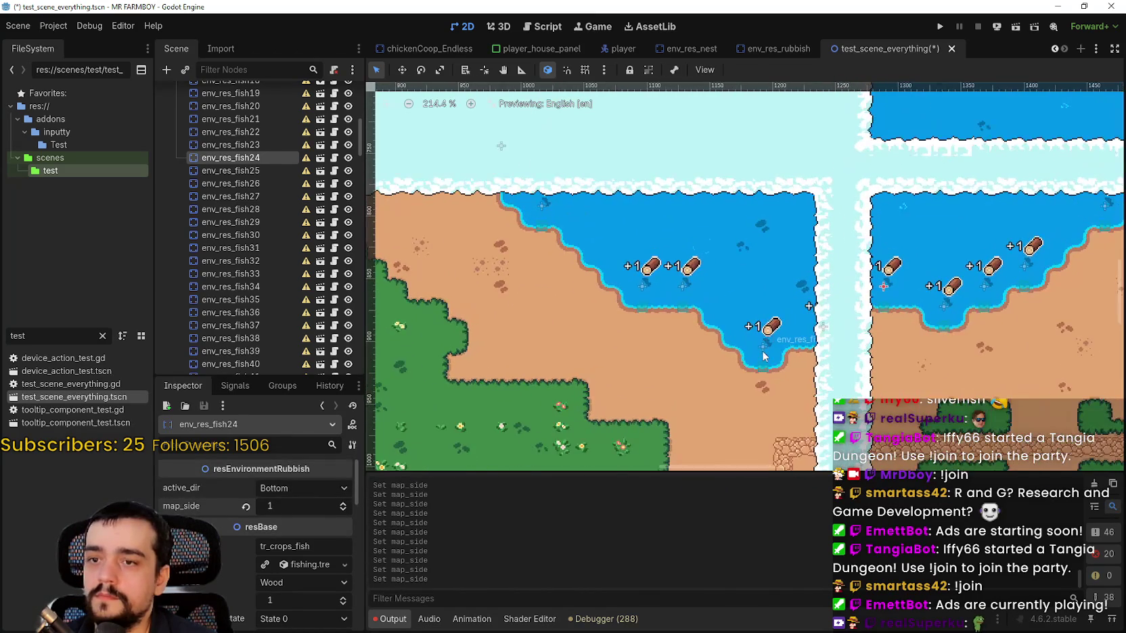
Set map_side to 3 on env_res_fish26 and to 2 on env_res_fish27 and env_res_fish28.
click(769, 328)
click(343, 504)
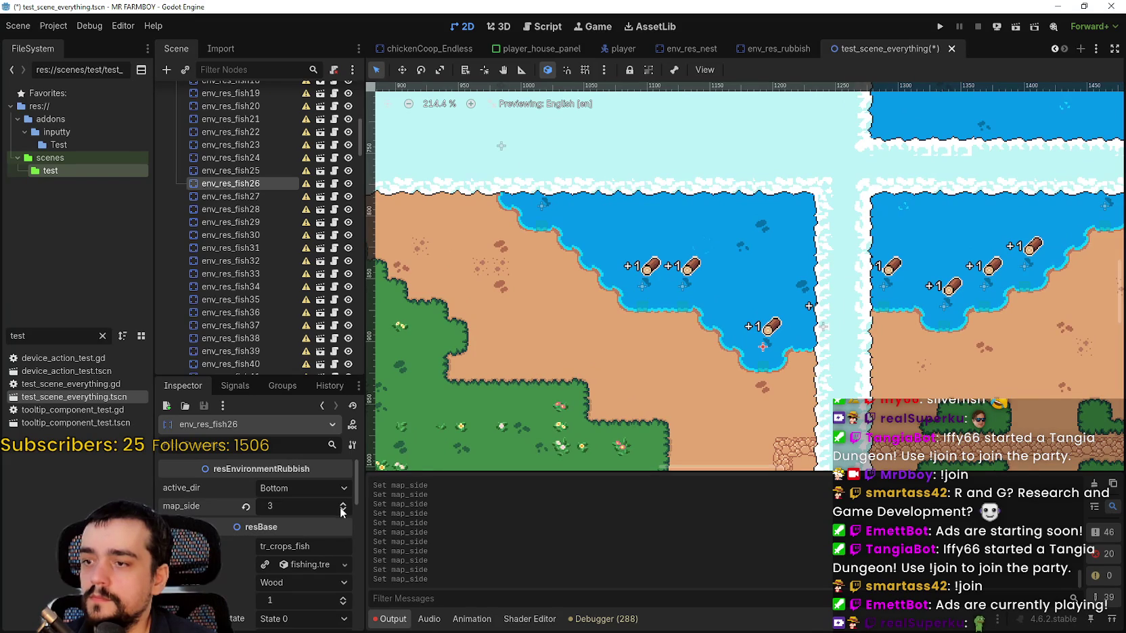
click(684, 285)
click(344, 505)
click(344, 506)
click(642, 290)
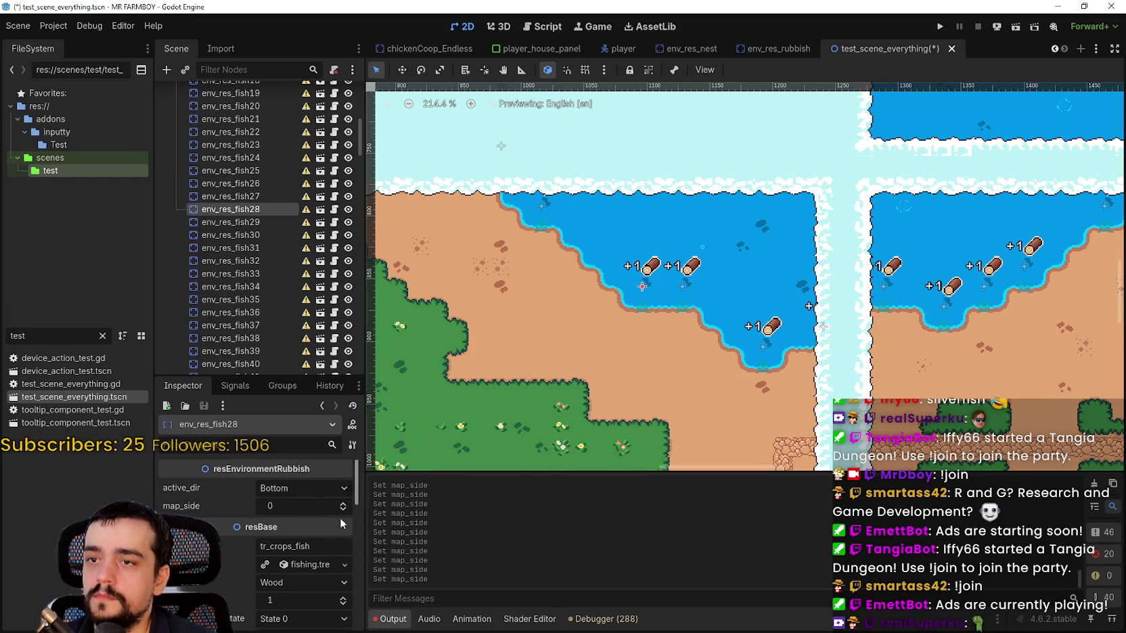
double_click(342, 507)
scroll(542, 385, down, 10)
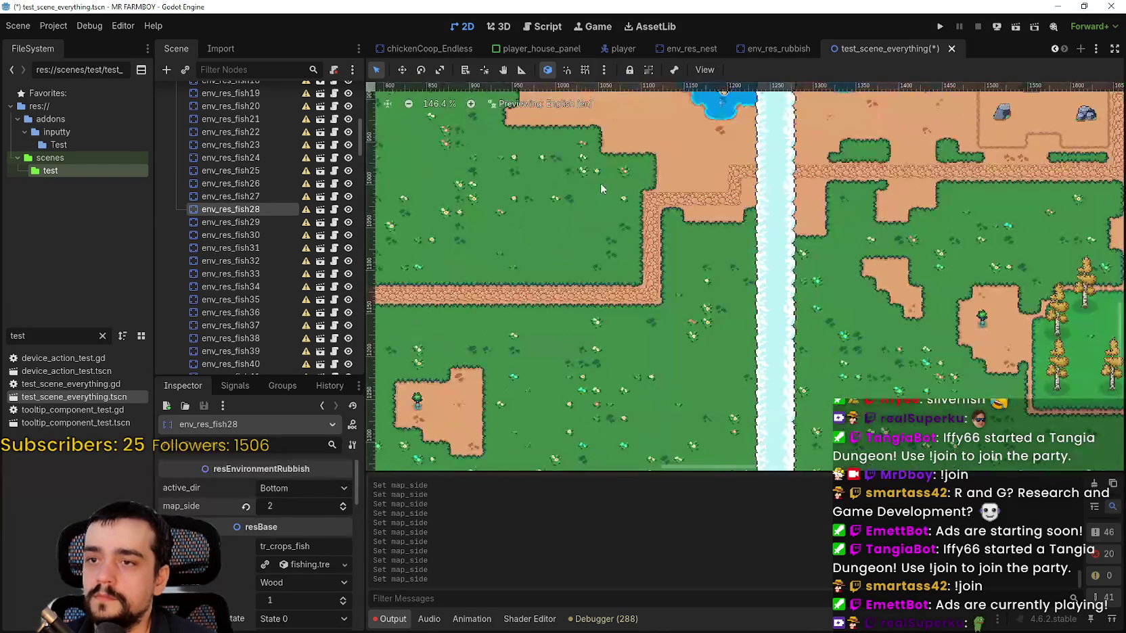
Set env_res_fish91's map_side to 2, then check env_res_fish92 and env_res_fish93.
scroll(604, 315, up, 9)
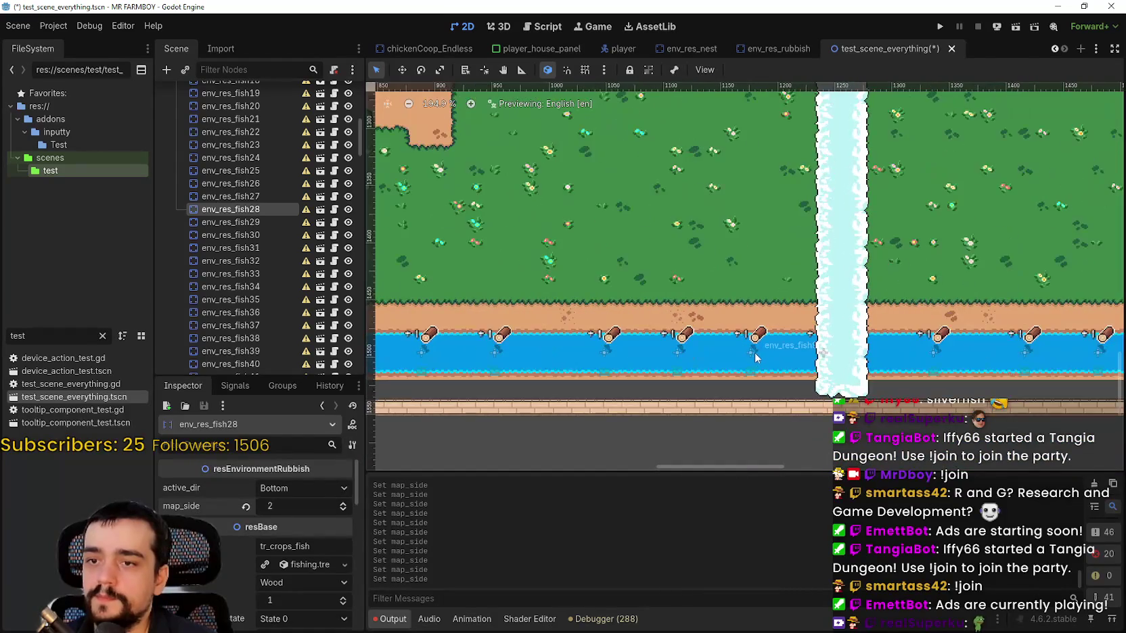
click(749, 352)
scroll(815, 360, up, 5)
double_click(343, 504)
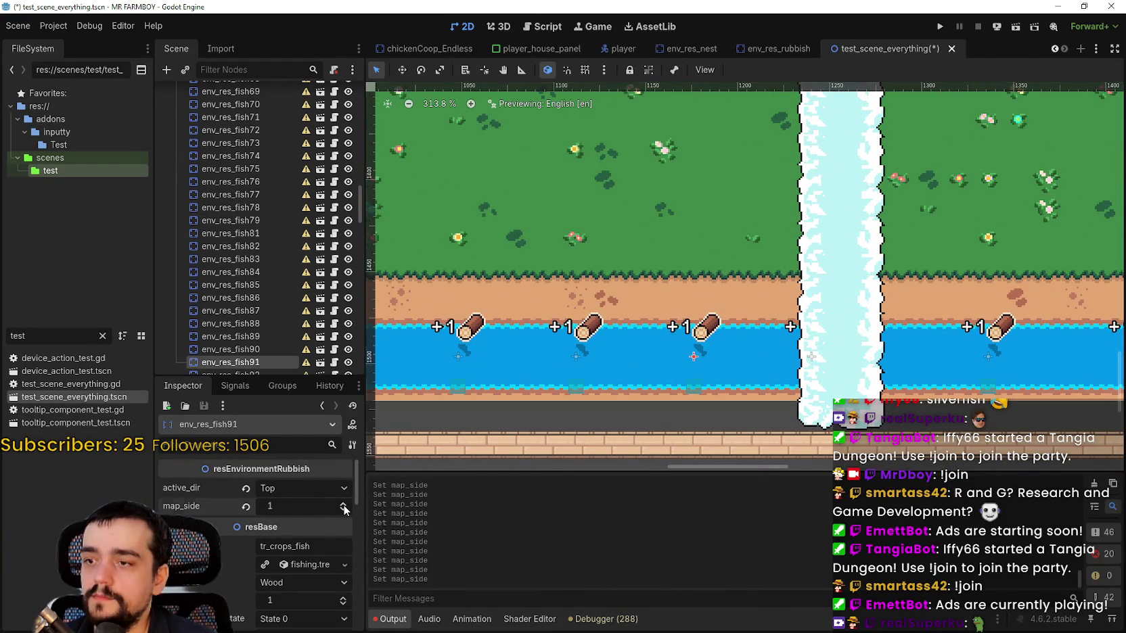
click(811, 356)
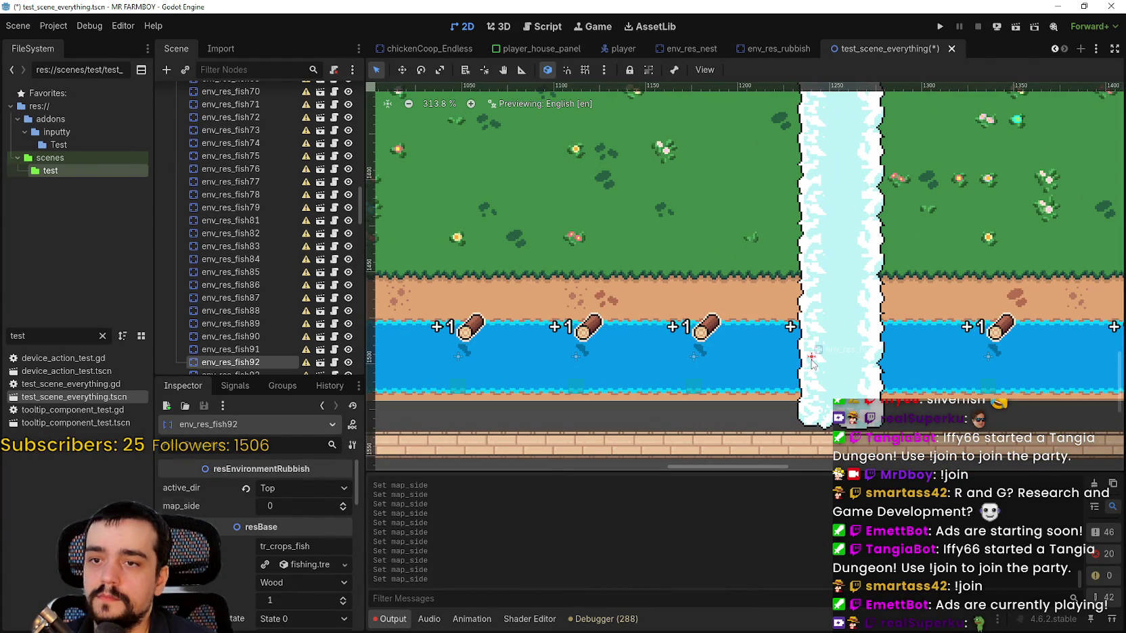
click(343, 502)
click(985, 351)
Set map_side to 2 on env_res_fish90 and env_res_fish88, passing over env_res_fish89.
click(576, 357)
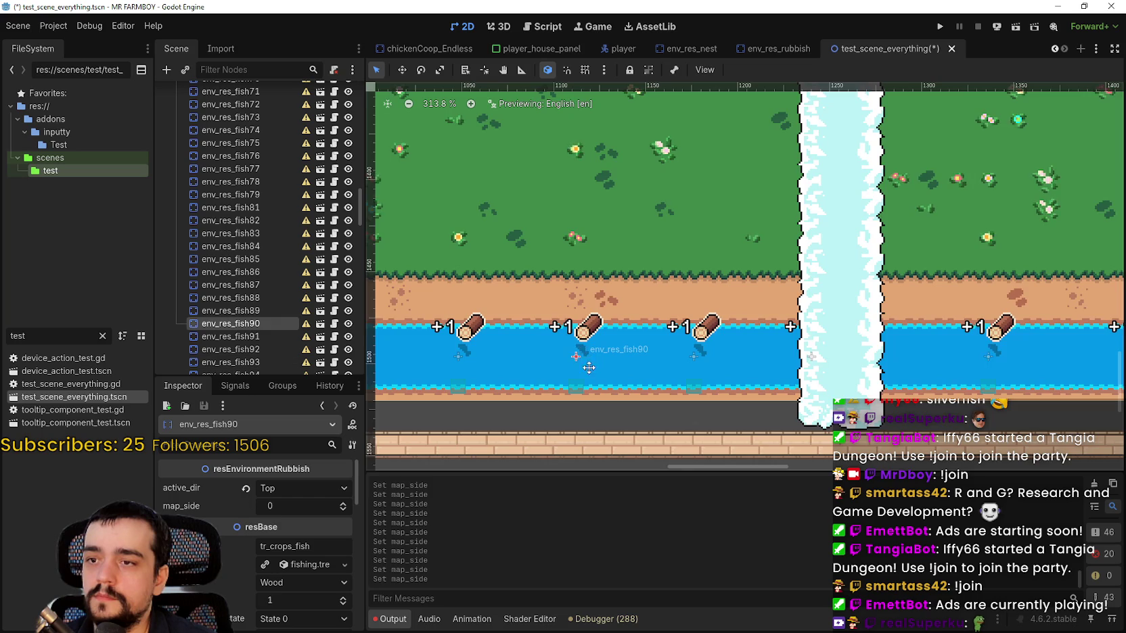
scroll(487, 419, left, 5)
double_click(342, 502)
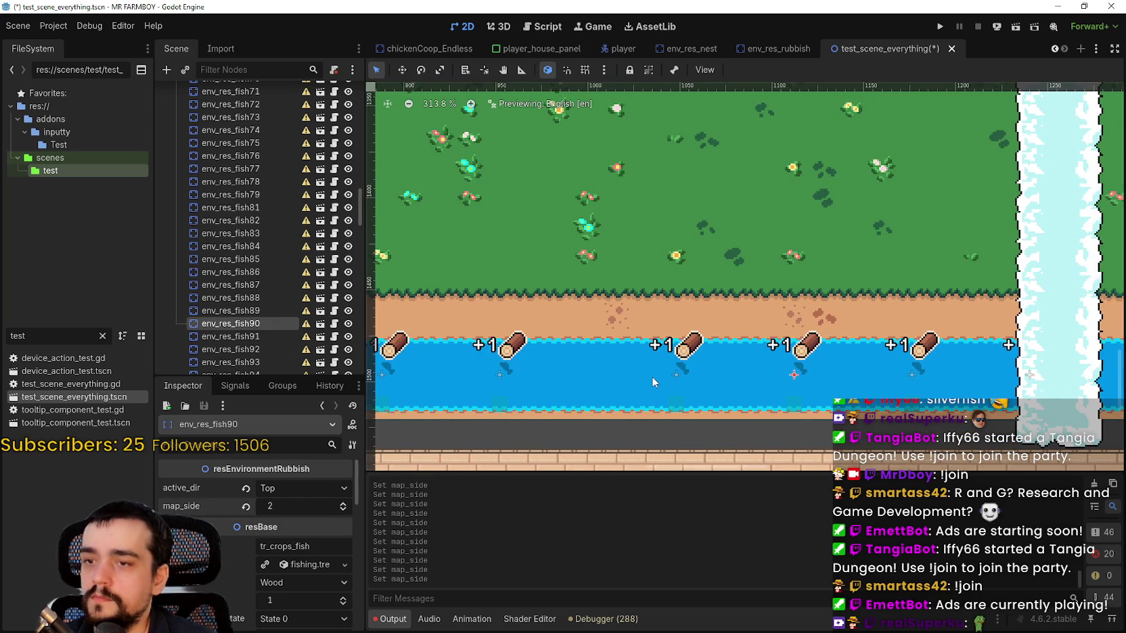
click(678, 377)
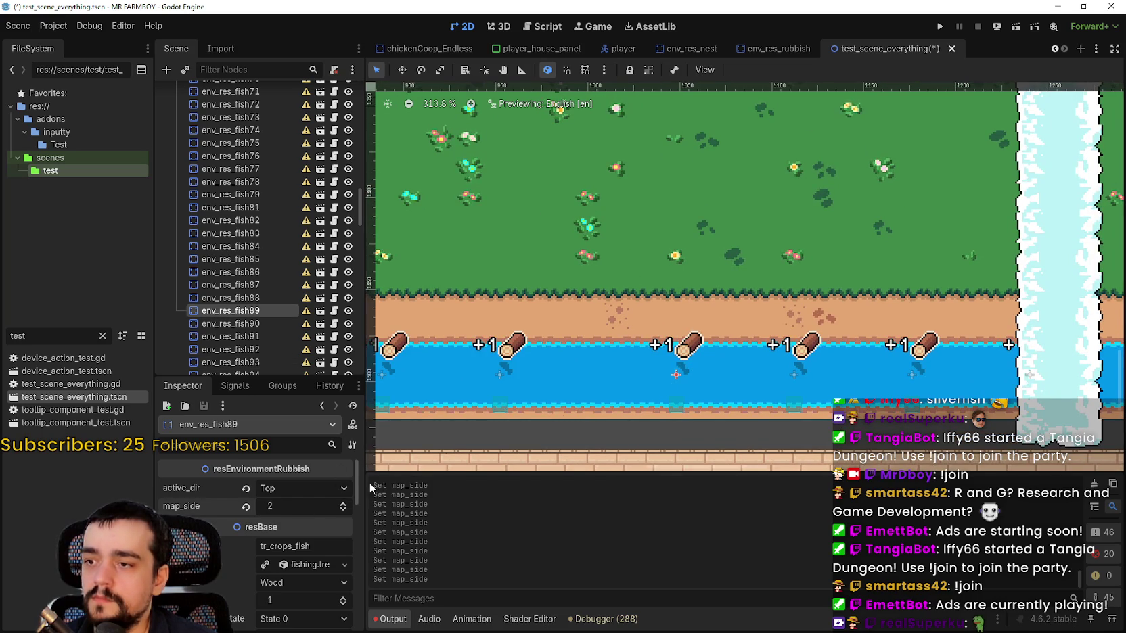
click(499, 374)
double_click(343, 502)
Set map_side to 2 on env_res_fish87, env_res_fish86 and env_res_fish85.
drag(425, 409, 669, 346)
click(599, 341)
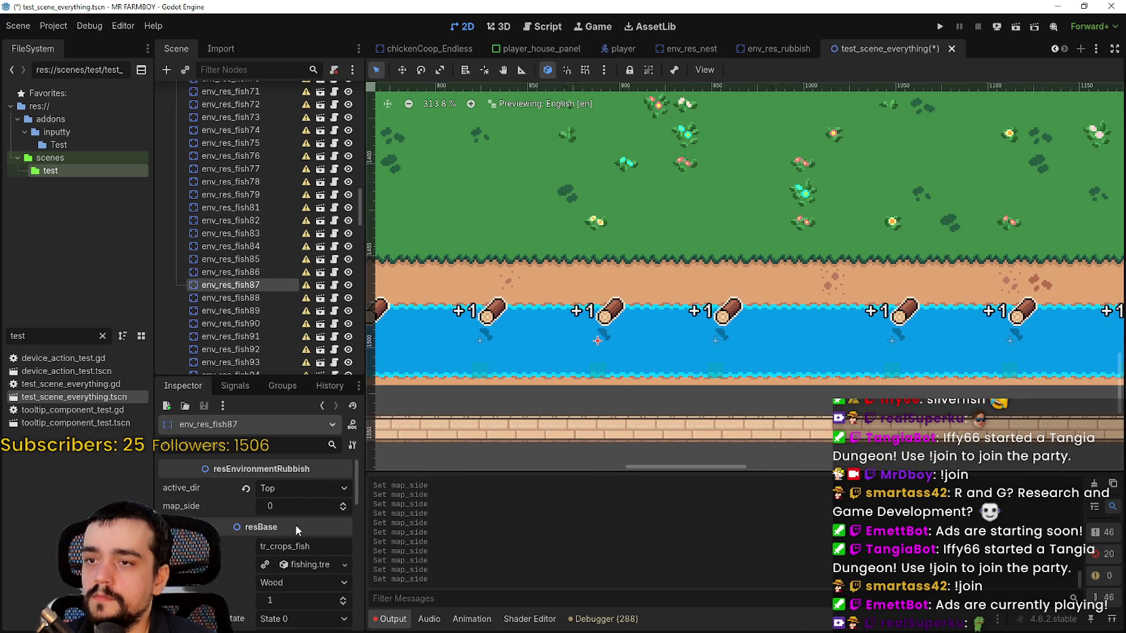
double_click(343, 502)
drag(485, 337, 648, 348)
click(648, 352)
double_click(343, 503)
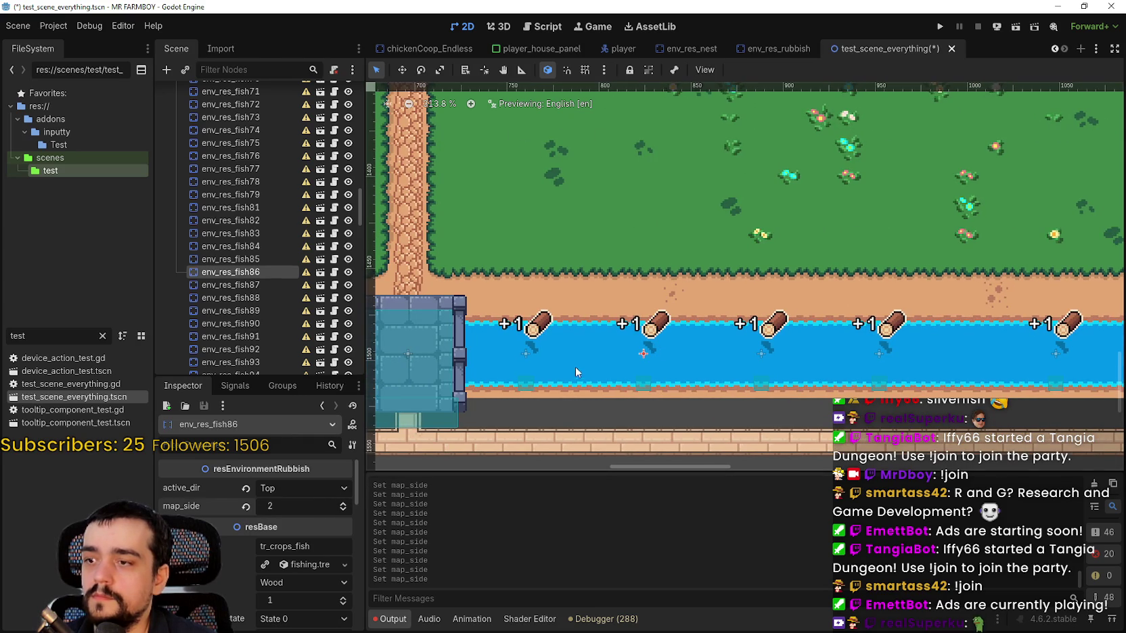
click(529, 352)
double_click(344, 504)
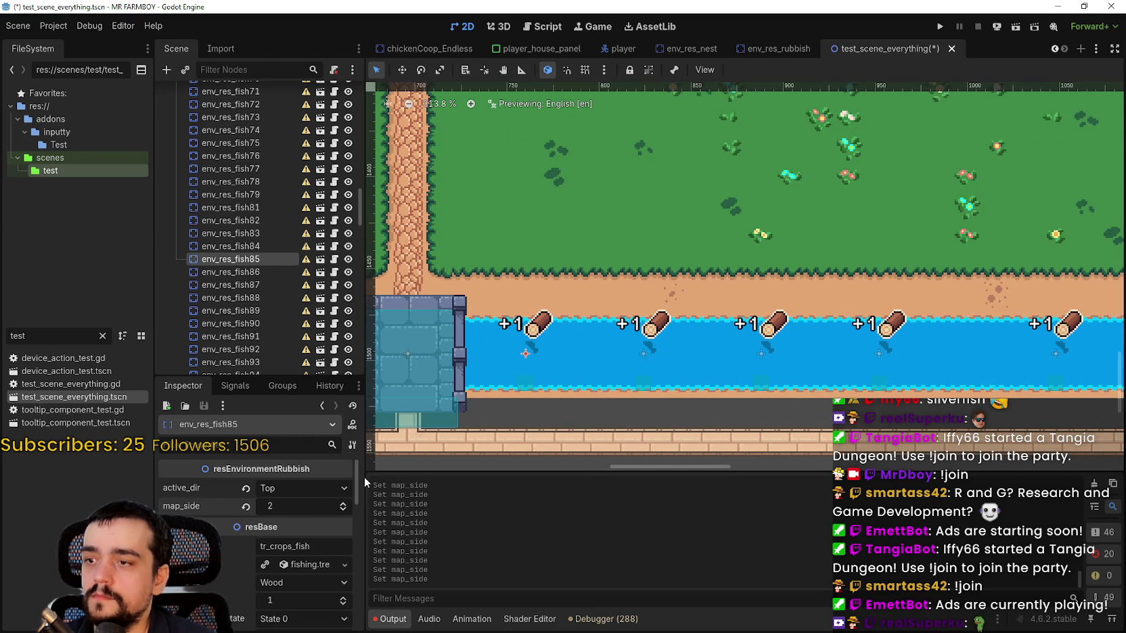
Set map_side to 2 on env_res_fish84 and env_res_fish81, checking fish83 and fish82 along the way.
drag(409, 376, 774, 361)
click(654, 338)
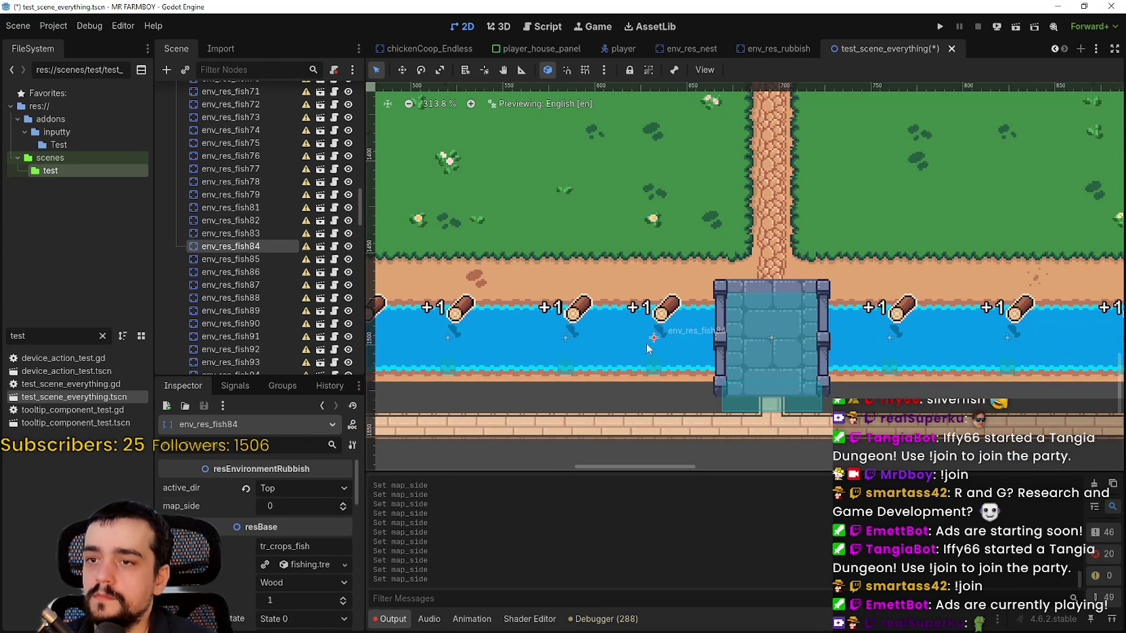
double_click(344, 504)
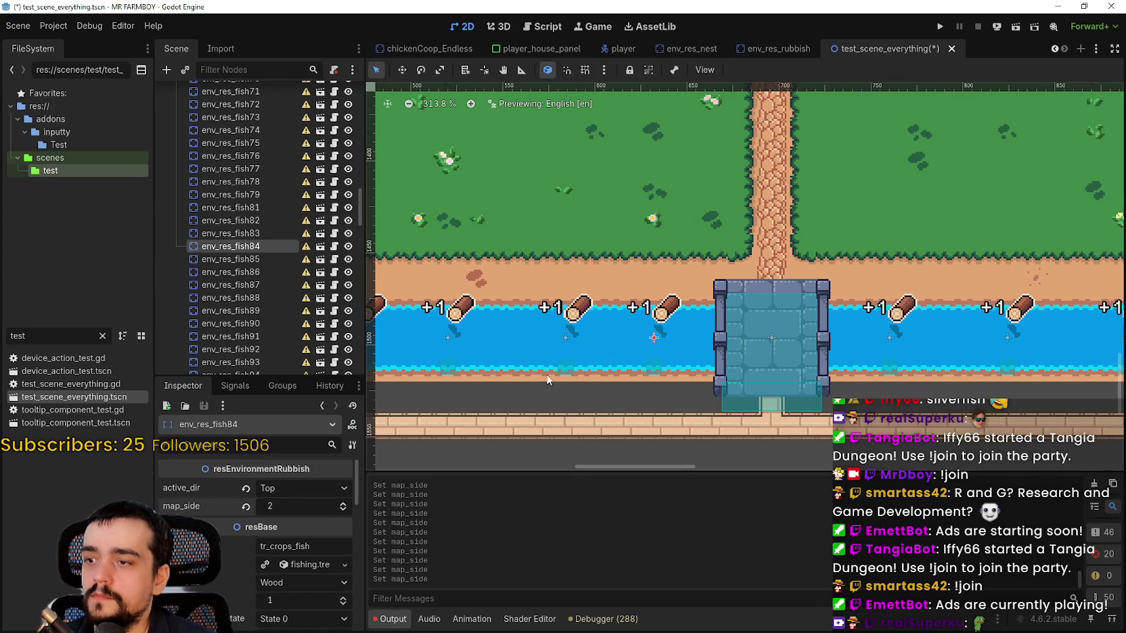
click(570, 335)
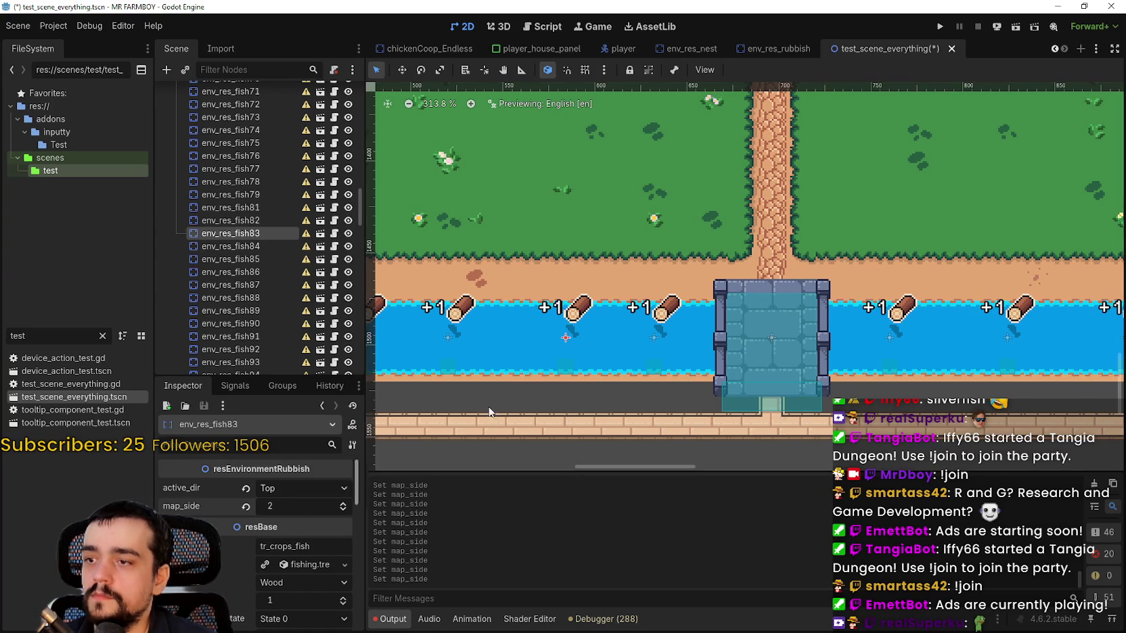
drag(440, 438, 670, 448)
click(679, 347)
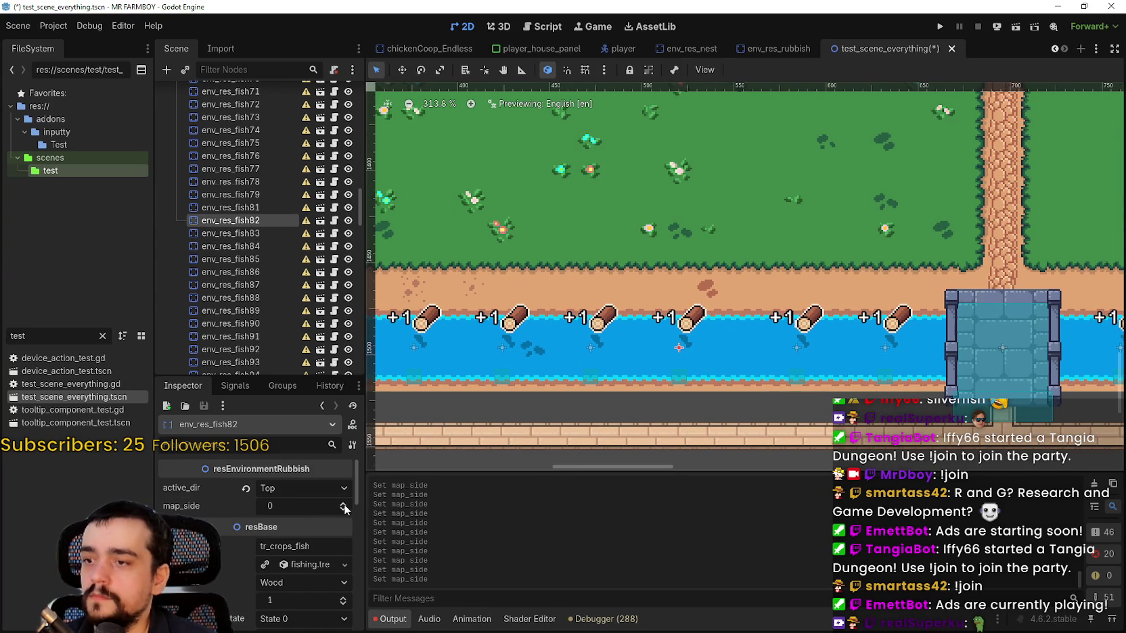
click(601, 349)
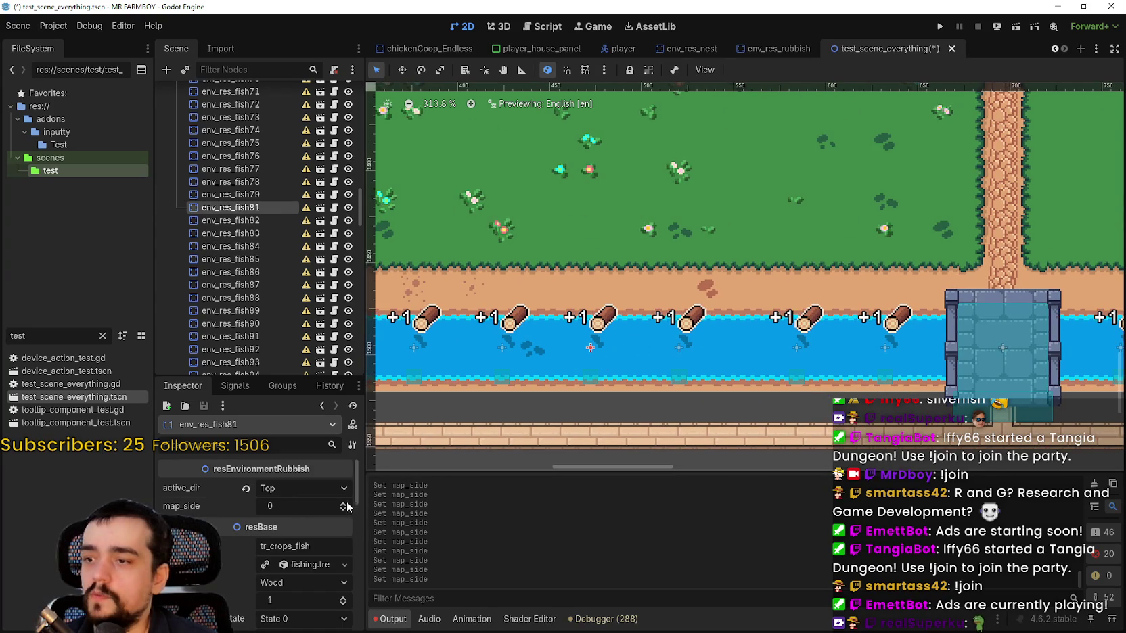
drag(480, 358, 605, 368)
Step through env_res_fish79 to fish75, setting env_res_fish77's map_side to 2.
click(624, 348)
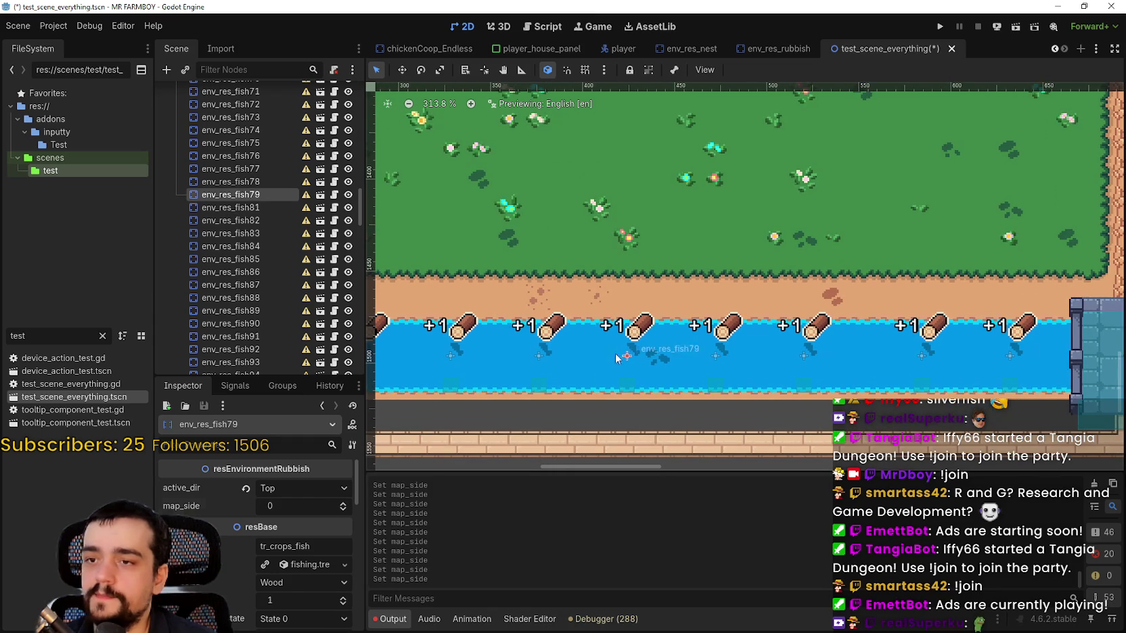
drag(491, 389, 581, 370)
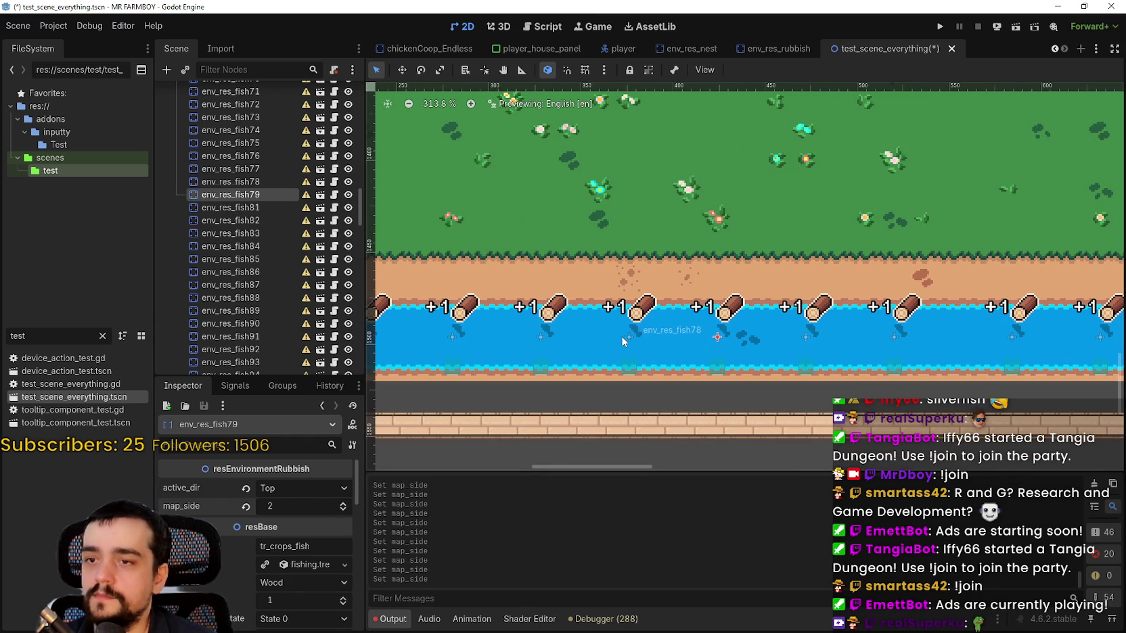
click(621, 338)
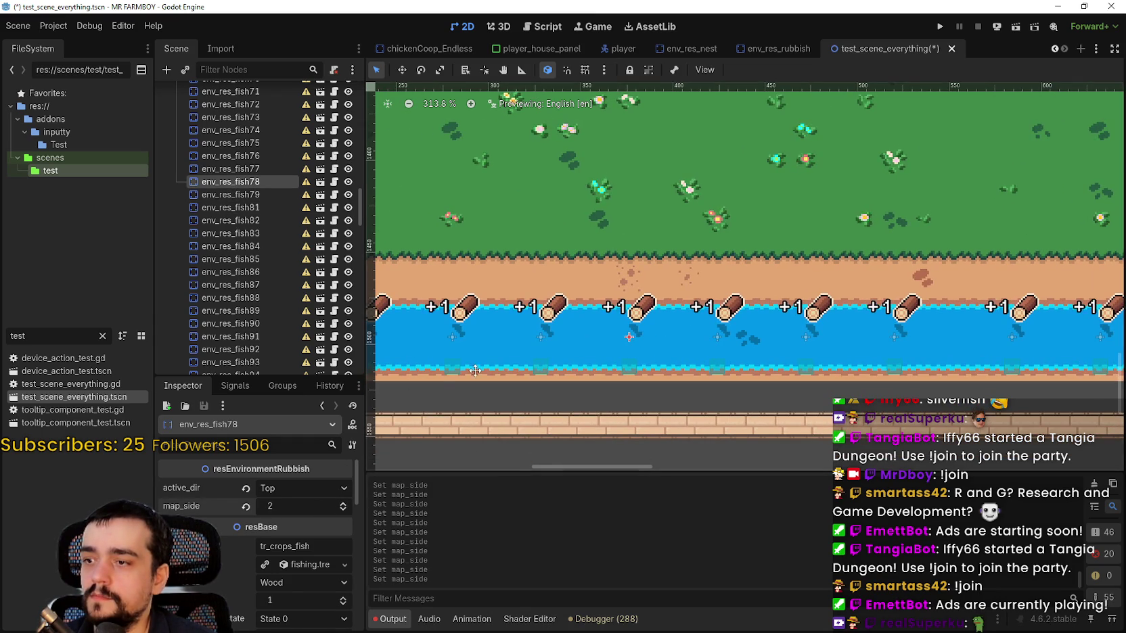
drag(456, 372, 565, 346)
click(644, 310)
click(343, 502)
click(343, 502)
drag(668, 341, 736, 347)
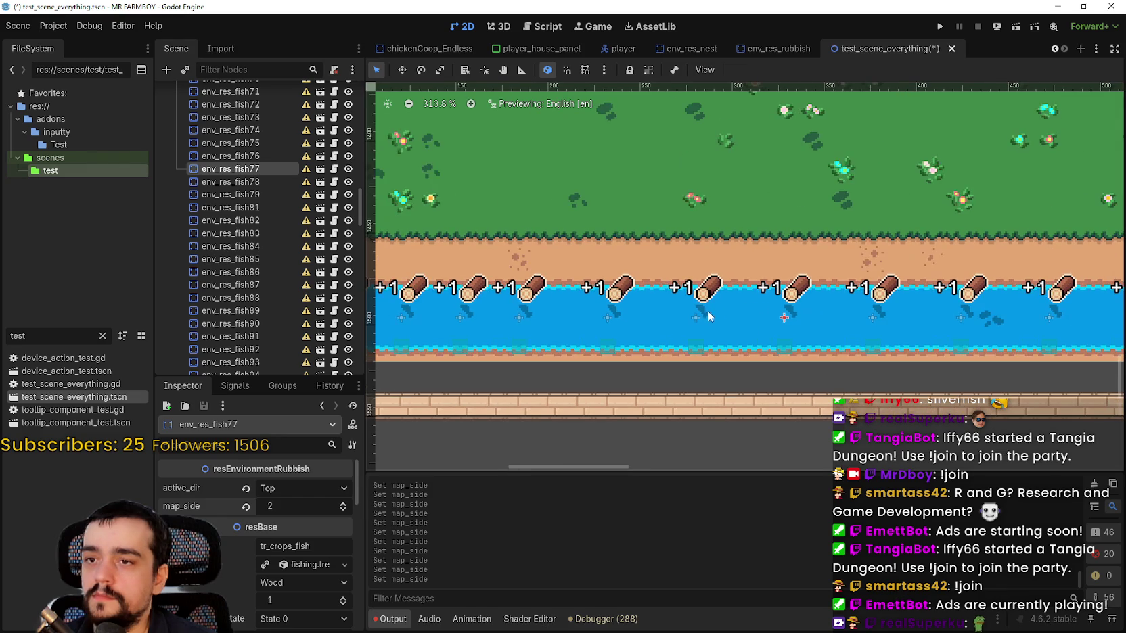
click(704, 312)
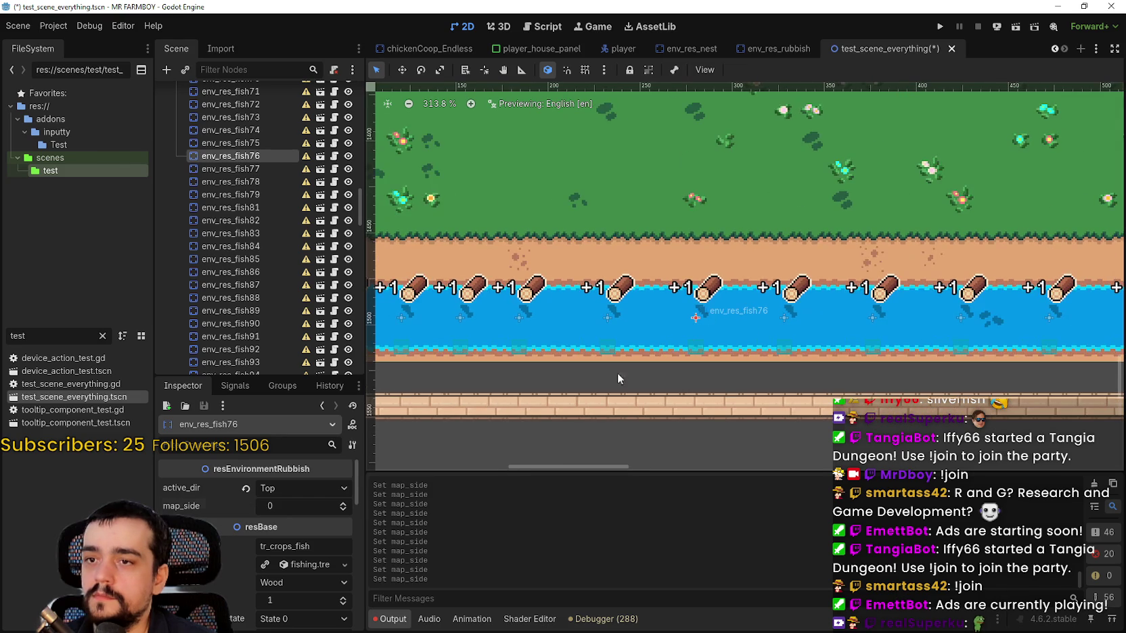
click(609, 313)
Set map_side to 2 on env_res_fish75, env_res_fish74 and env_res_fish73.
click(342, 503)
click(343, 504)
drag(581, 351, 685, 368)
click(632, 328)
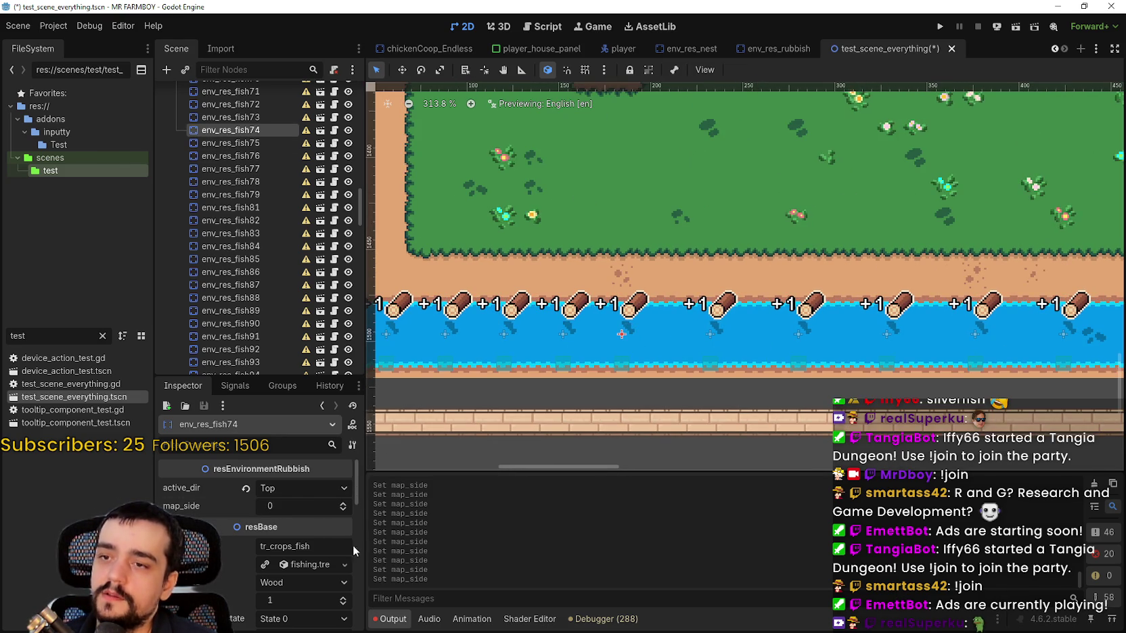
click(343, 503)
click(343, 503)
drag(539, 379, 616, 352)
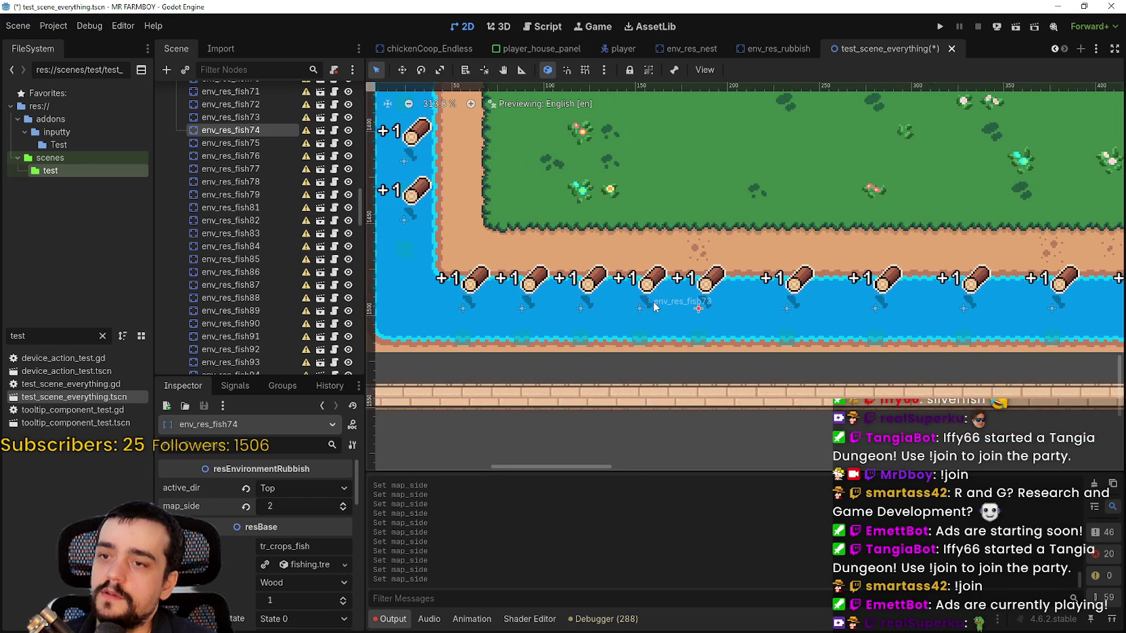
click(643, 307)
click(343, 503)
Give env_res_fish72 and env_res_fish71 map_side 1 and env_res_fish70 map_side 2.
click(343, 503)
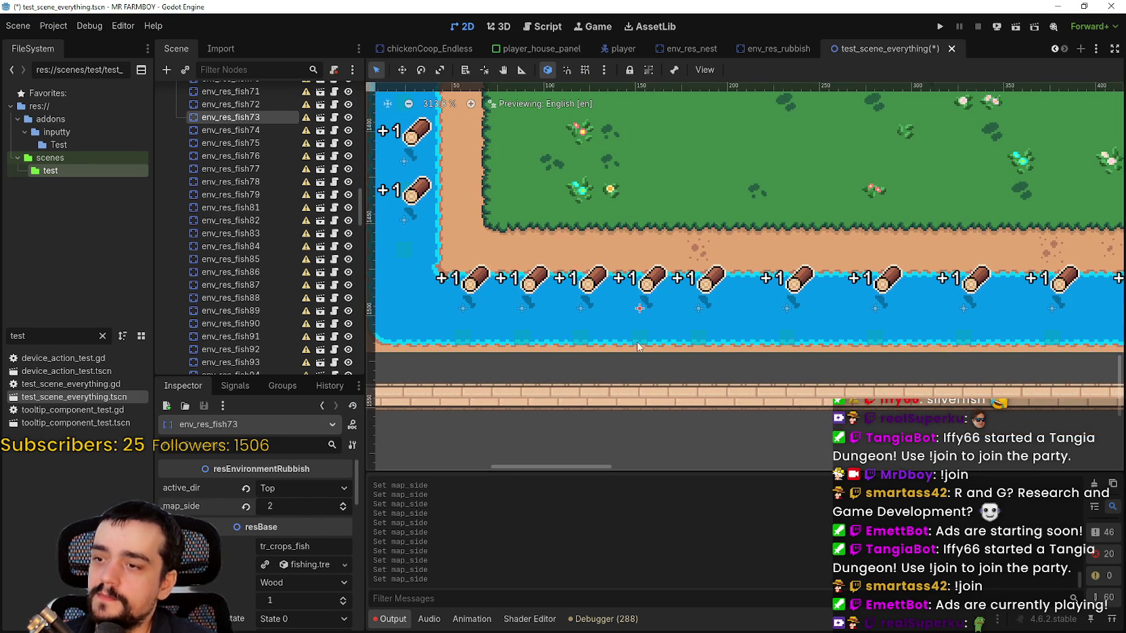
click(586, 306)
click(343, 504)
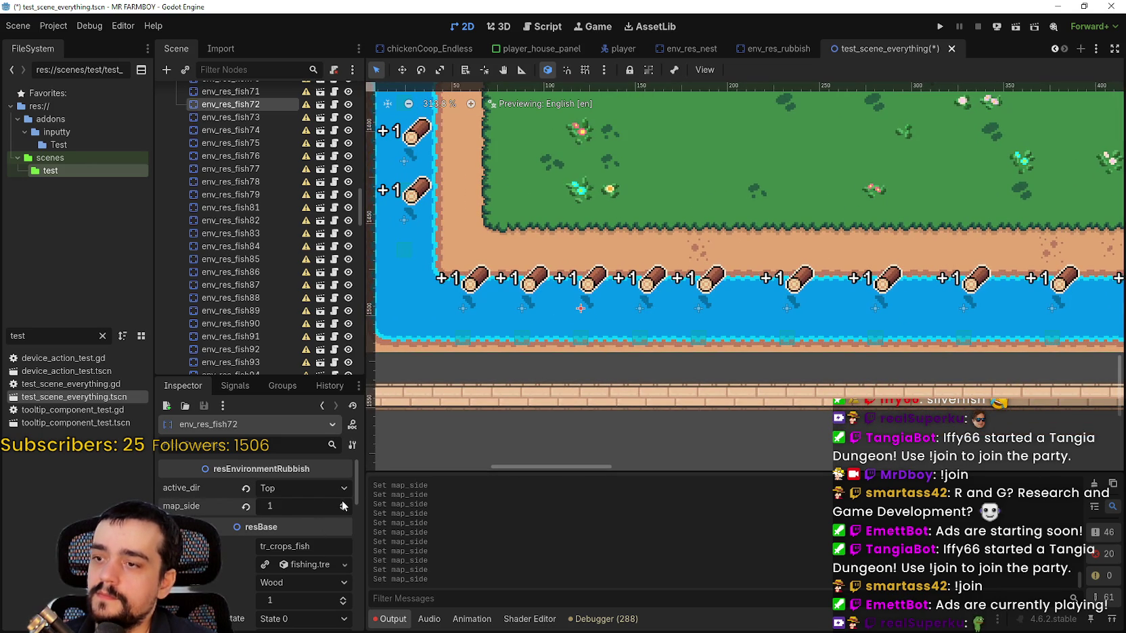
click(522, 307)
click(343, 503)
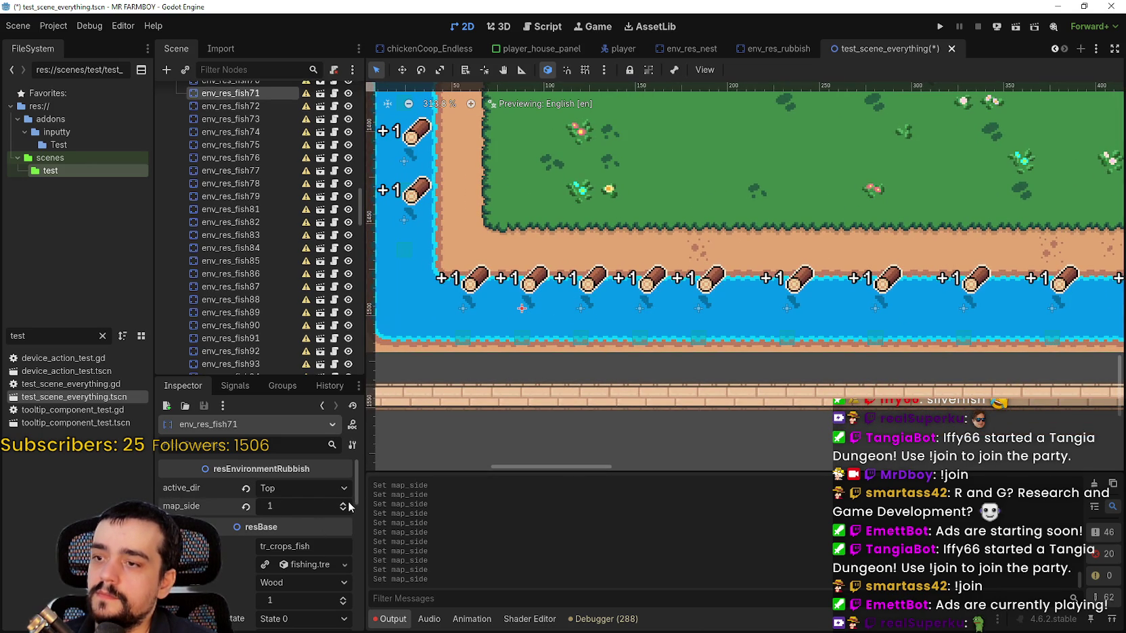
drag(515, 349, 688, 416)
click(636, 375)
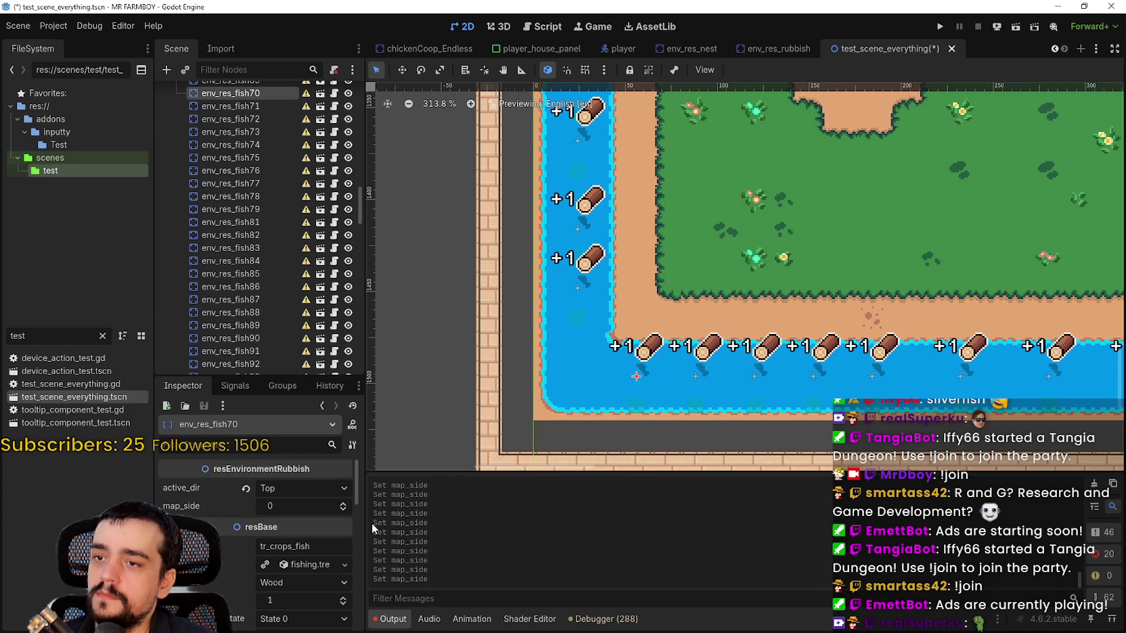
double_click(343, 503)
Set env_res_fish68's map_side to 2 and env_res_fish65's to 1, passing fish69, fish67 and fish66.
drag(559, 280, 552, 358)
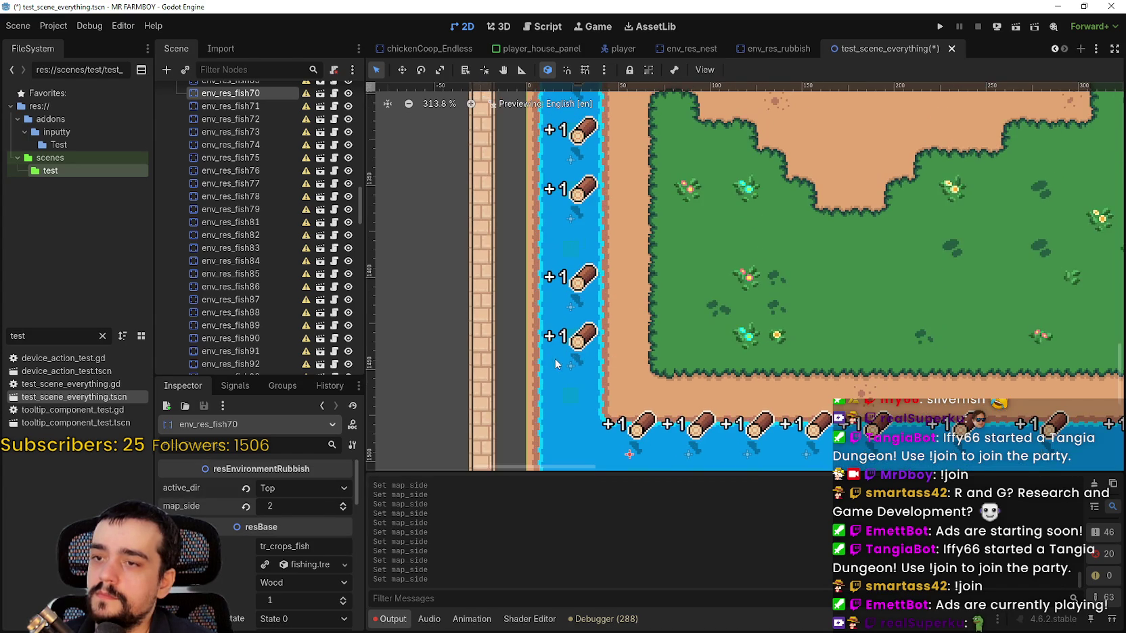
click(569, 368)
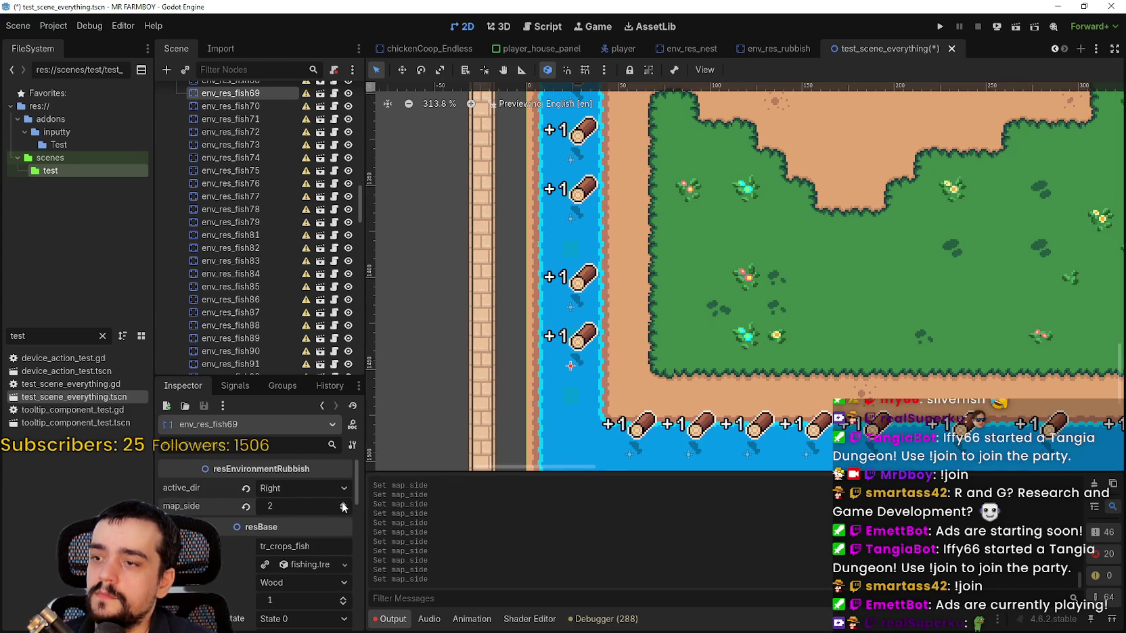
click(571, 308)
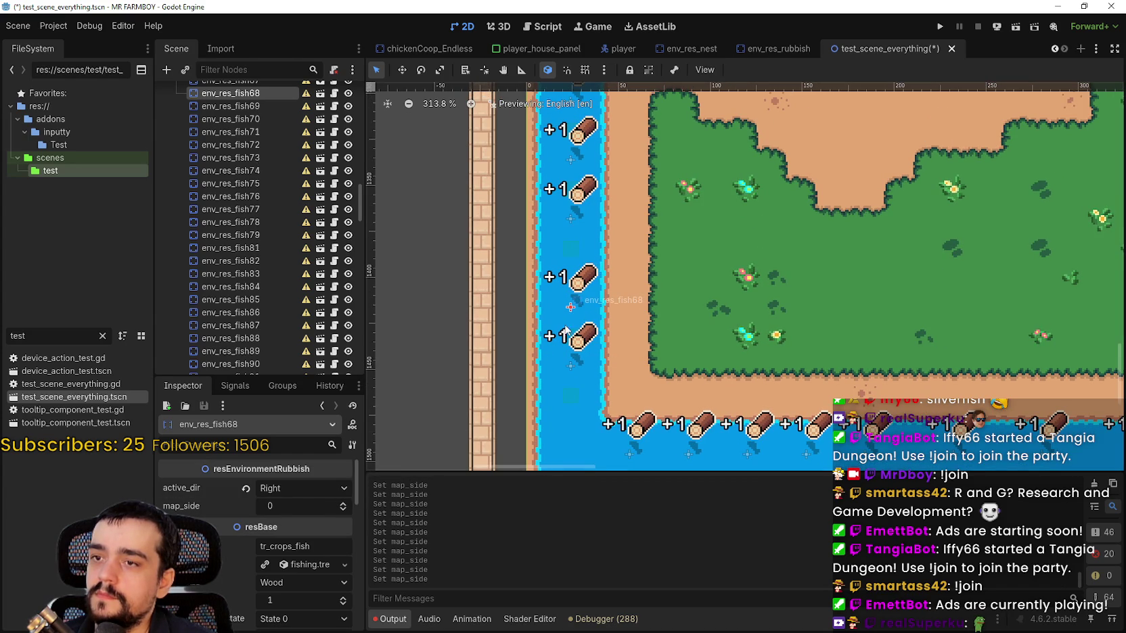
click(343, 503)
click(344, 503)
scroll(657, 264, up, 3)
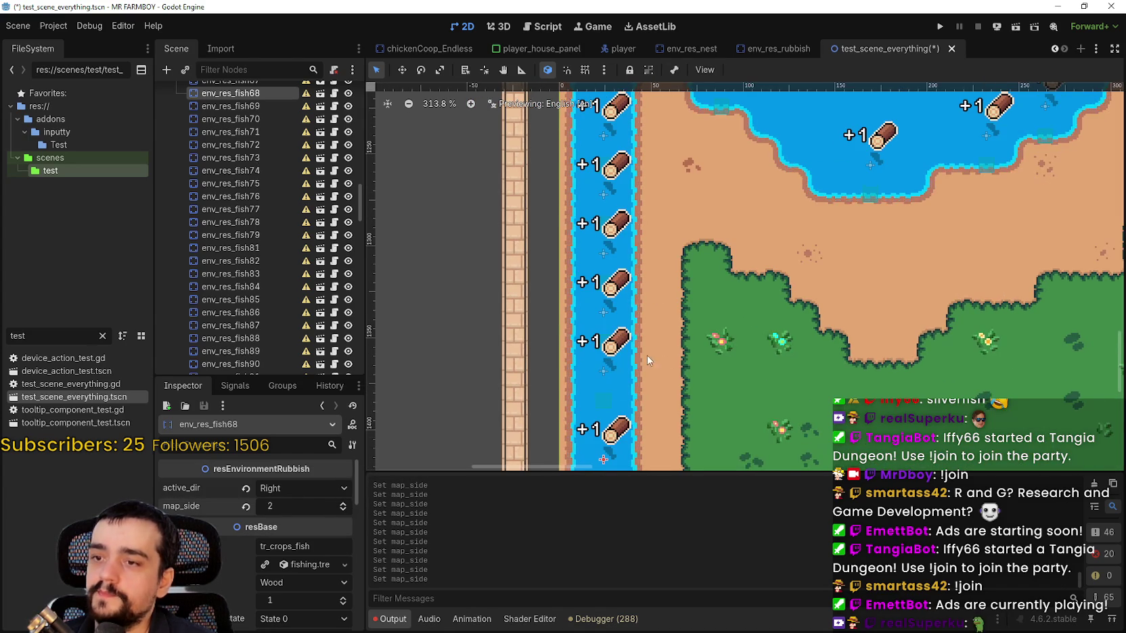
click(616, 345)
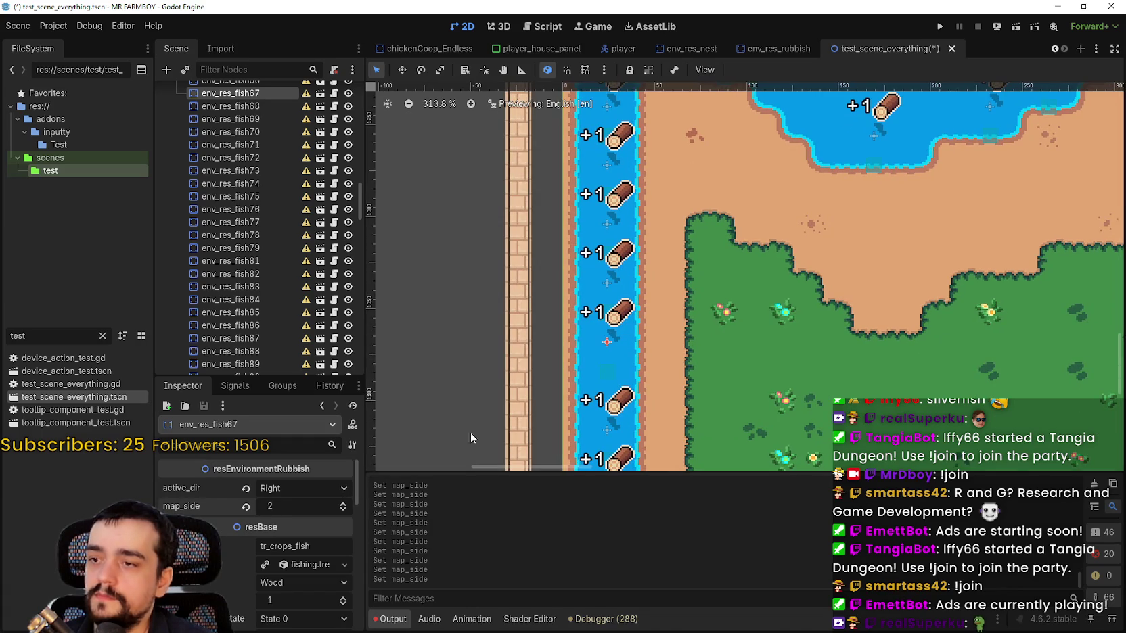
scroll(636, 341, up, 1)
click(646, 349)
scroll(648, 353, up, 1)
scroll(648, 353, up, 2)
click(567, 338)
click(344, 509)
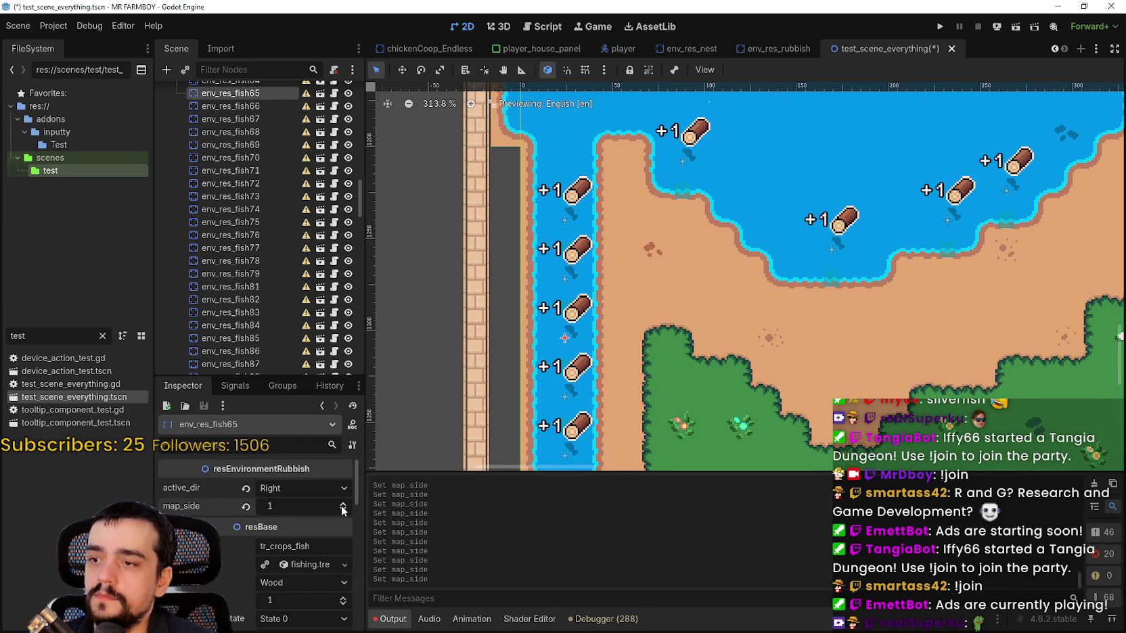
Set env_res_fish63's map_side to 2 and move on through fish62 to fish61.
click(569, 278)
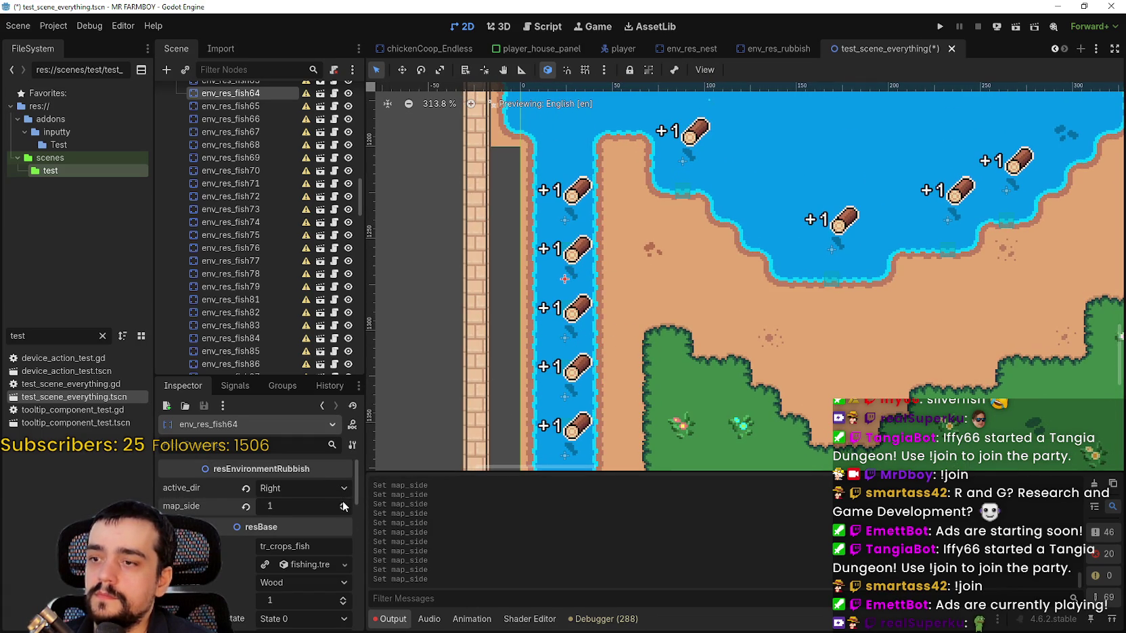
click(567, 220)
click(343, 505)
click(343, 505)
scroll(774, 250, up, 2)
scroll(775, 250, right, 2)
click(604, 233)
click(753, 323)
click(343, 505)
click(343, 505)
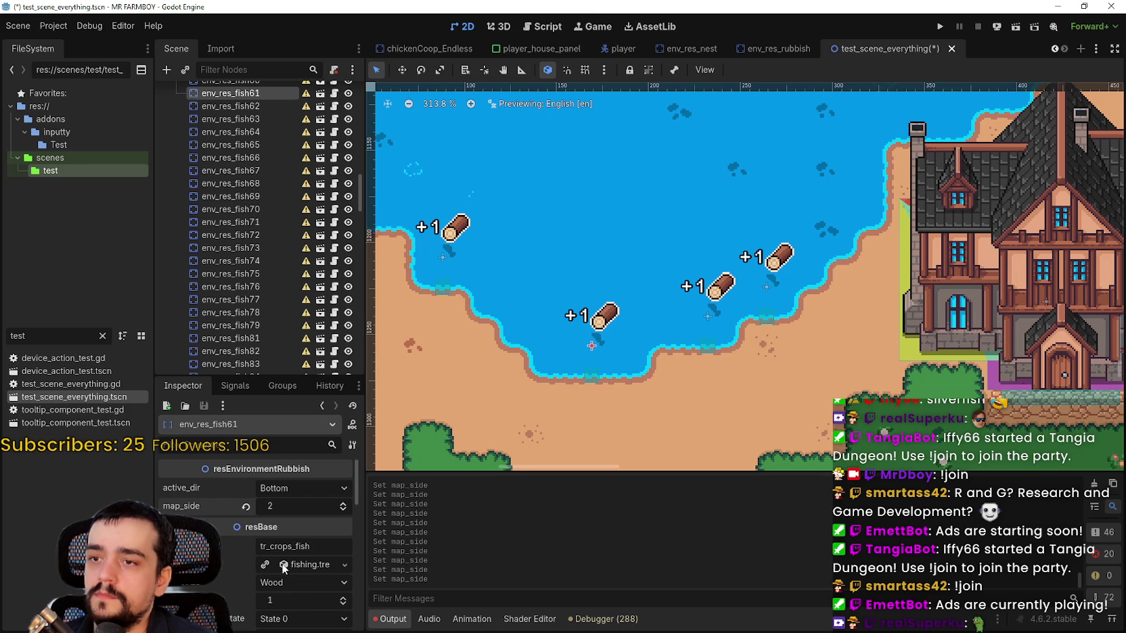
Set env_res_fish60's map_side to 1, and env_res_fish59 and env_res_fish55 to 2.
click(713, 321)
click(343, 508)
click(343, 510)
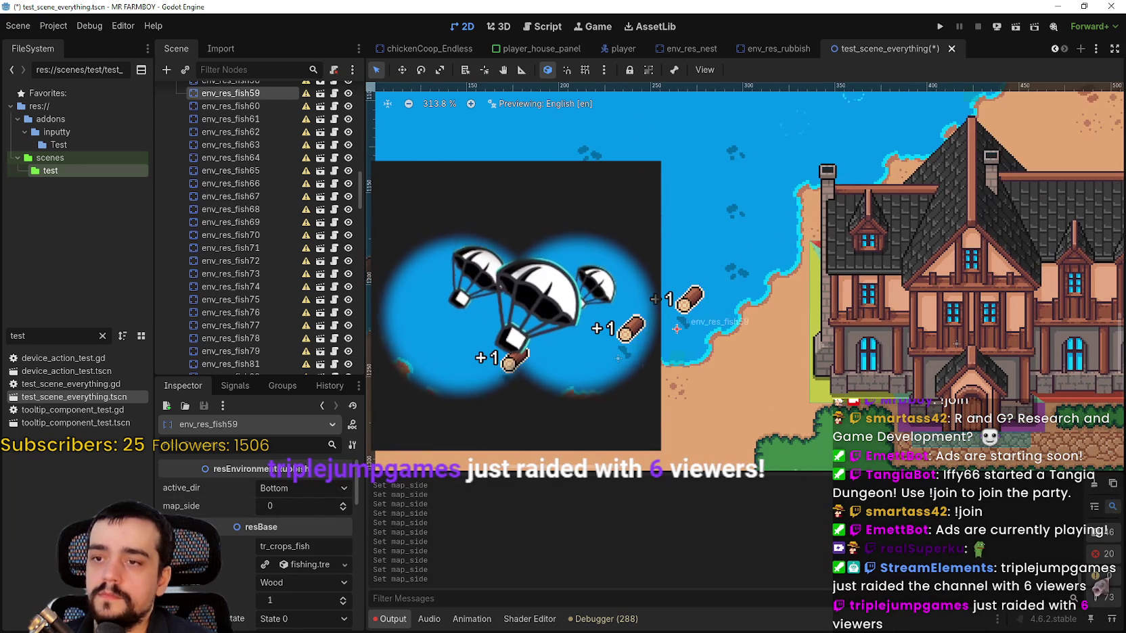
click(341, 505)
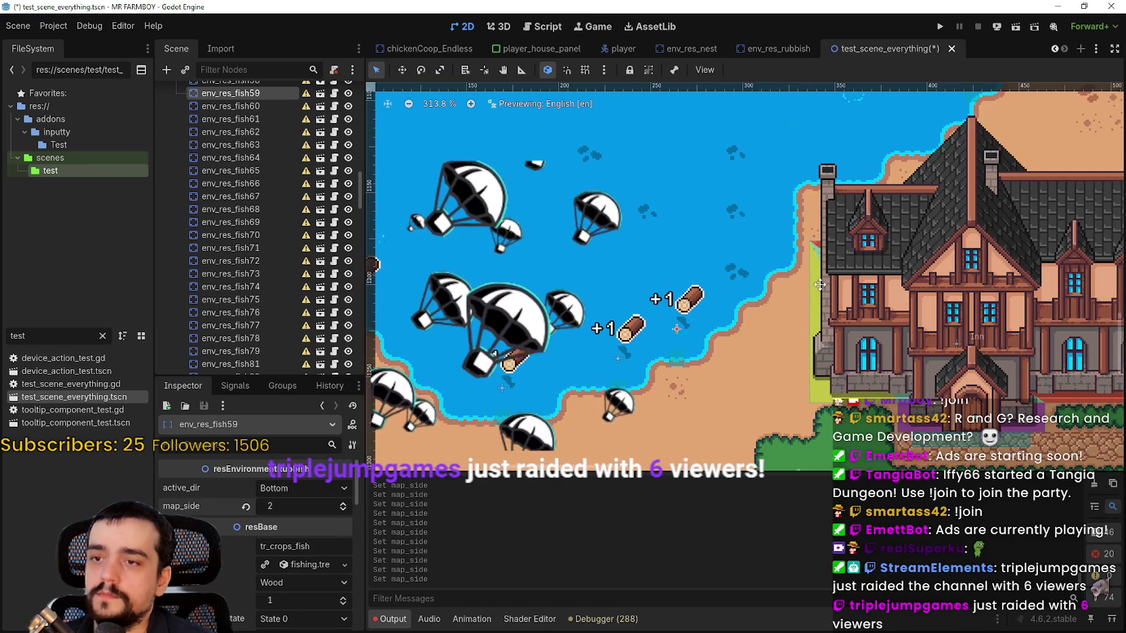
click(341, 505)
click(692, 268)
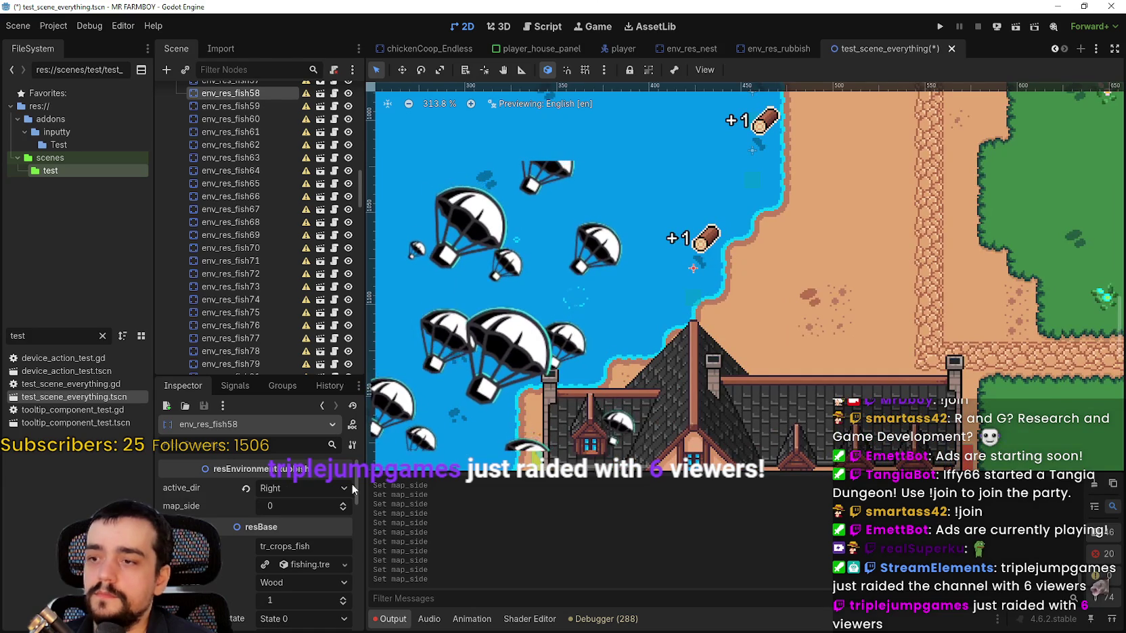
click(732, 270)
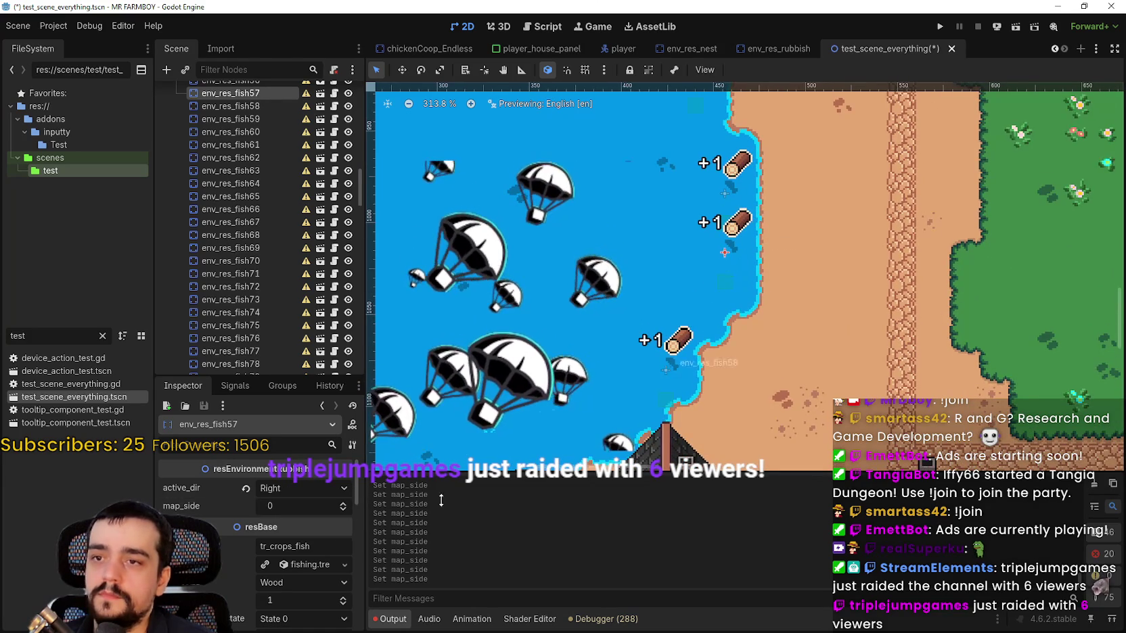
click(341, 507)
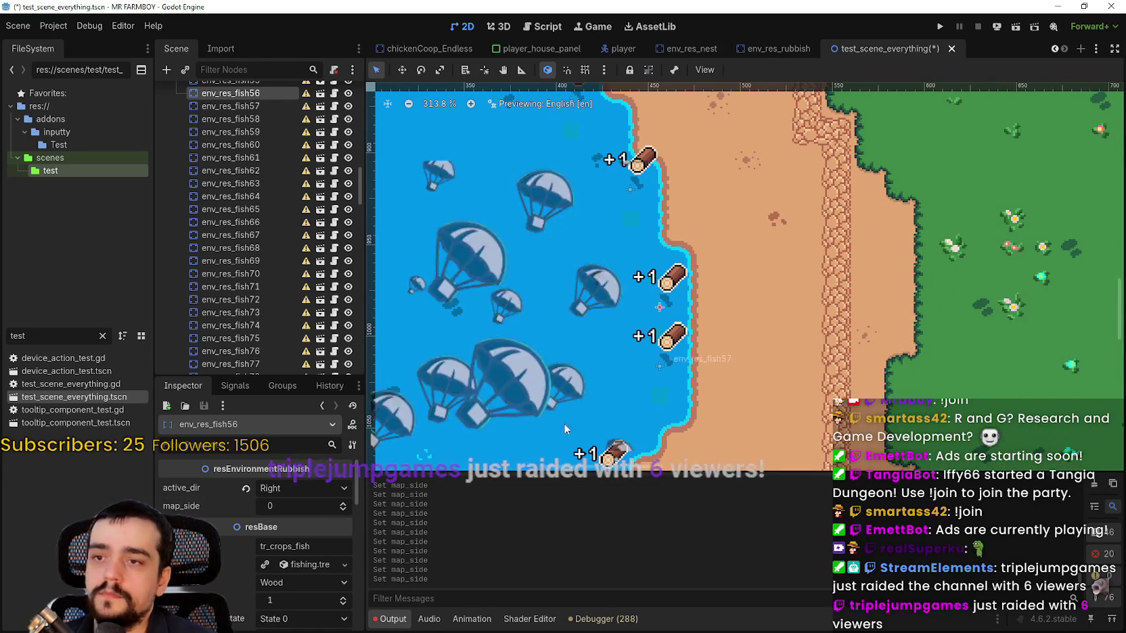
key(Up)
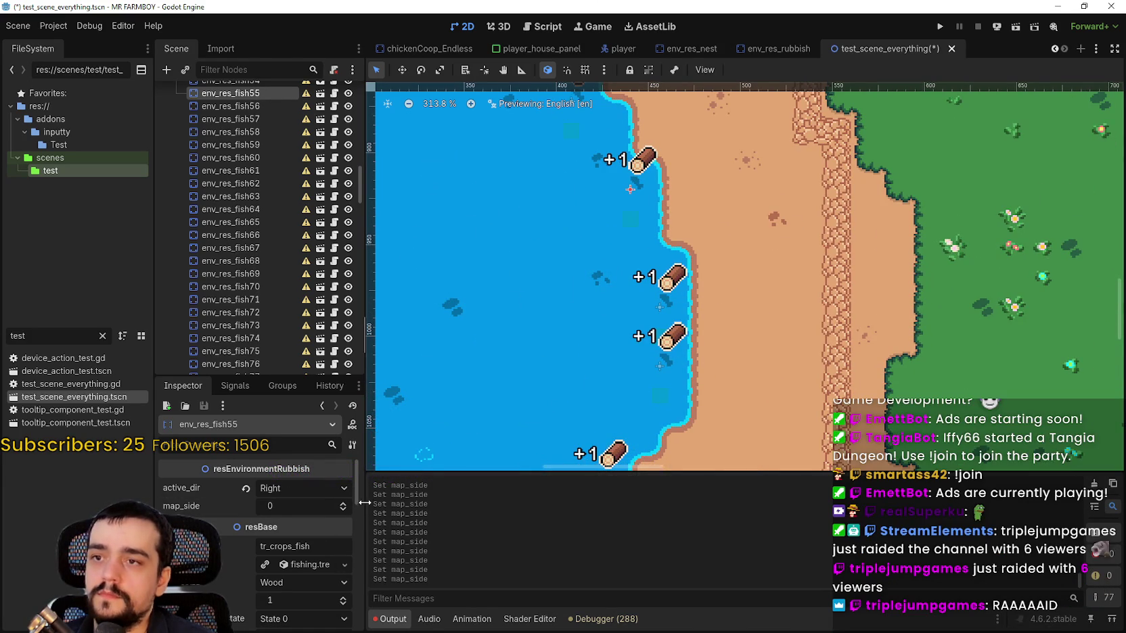
click(343, 504)
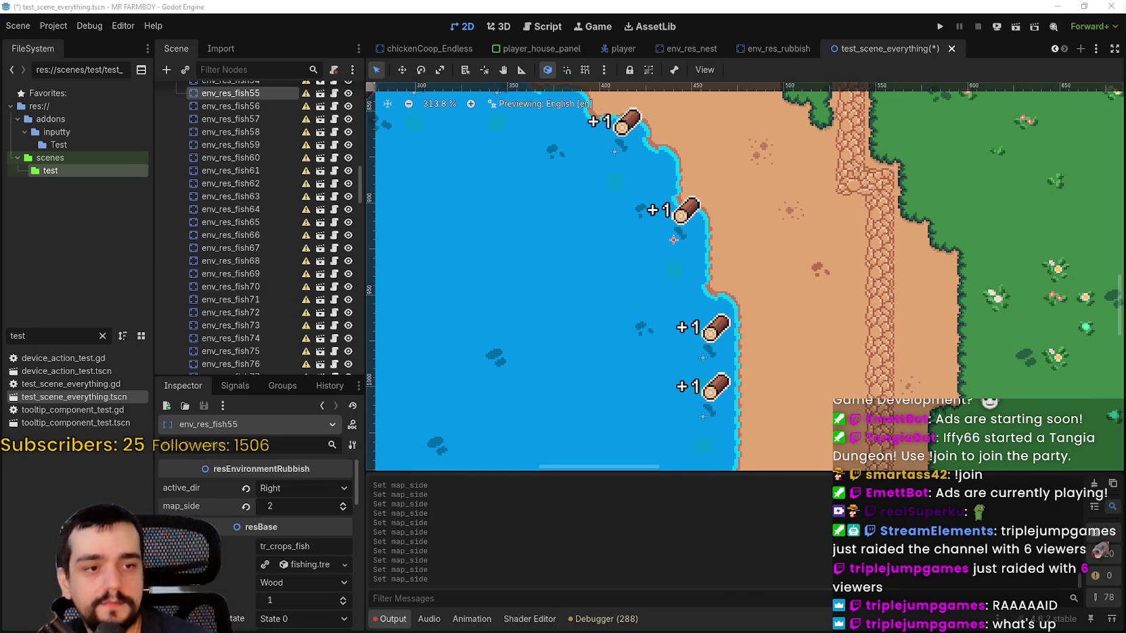
Raise map_side to 2 on env_res_fish54 and env_res_fish53.
key(Up)
double_click(343, 503)
click(688, 237)
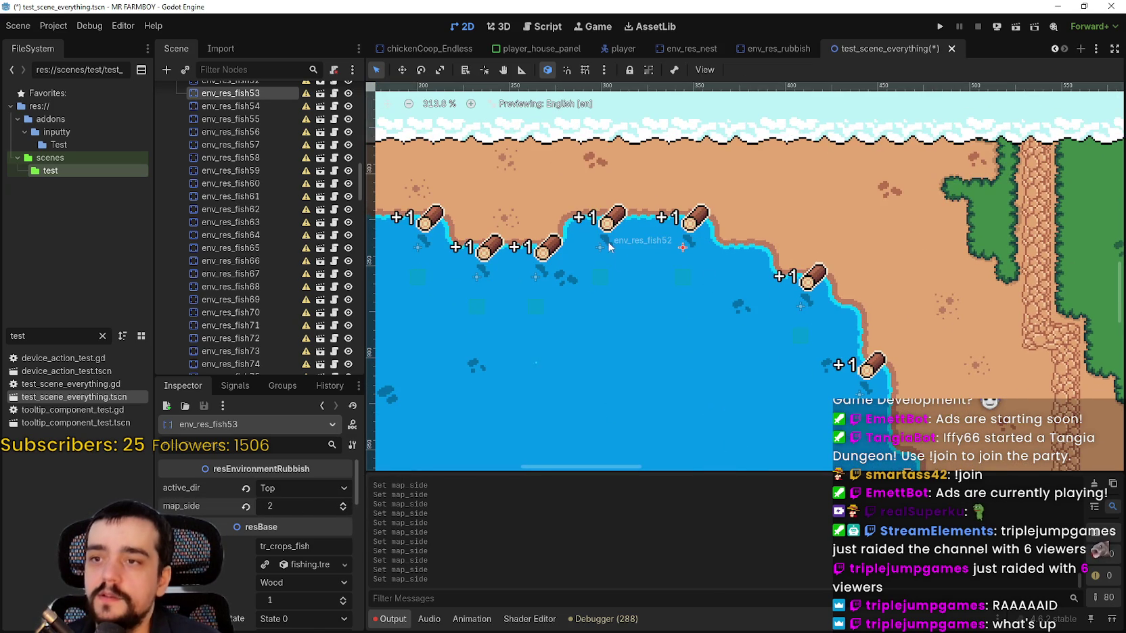
double_click(341, 504)
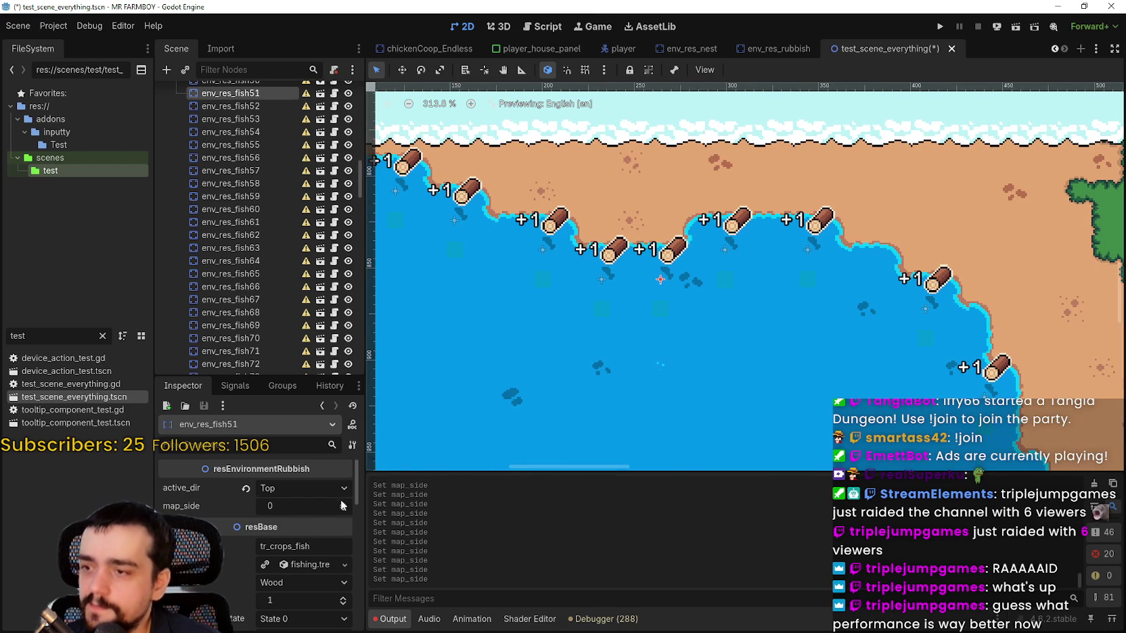
click(343, 503)
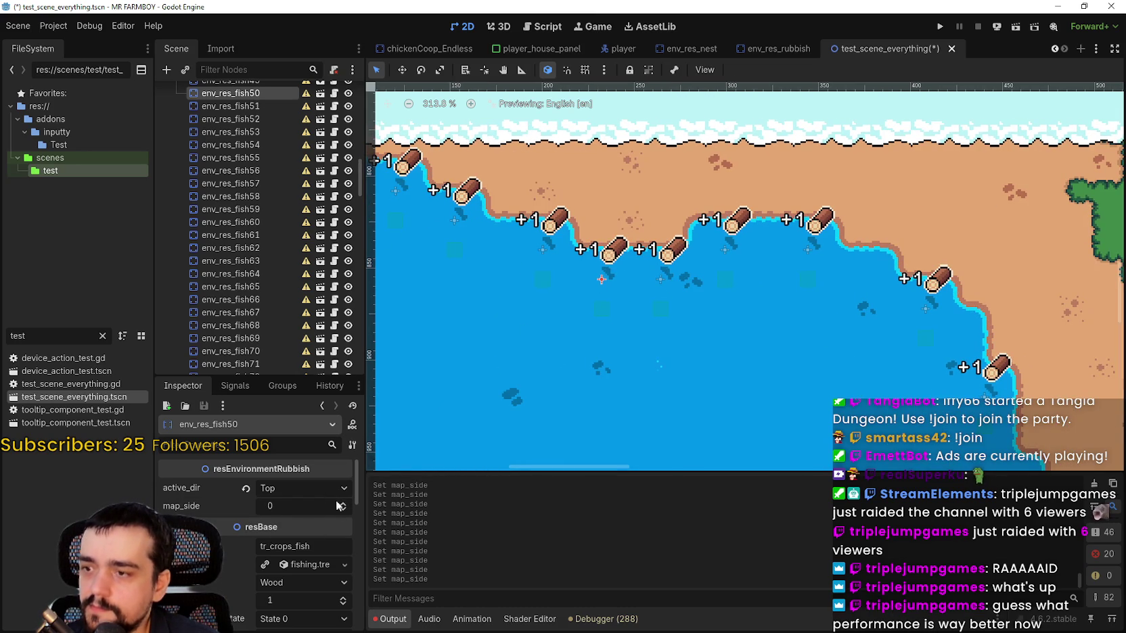
Raise map_side to 2 on env_res_fish49, env_res_fish47 and env_res_fish46.
click(542, 278)
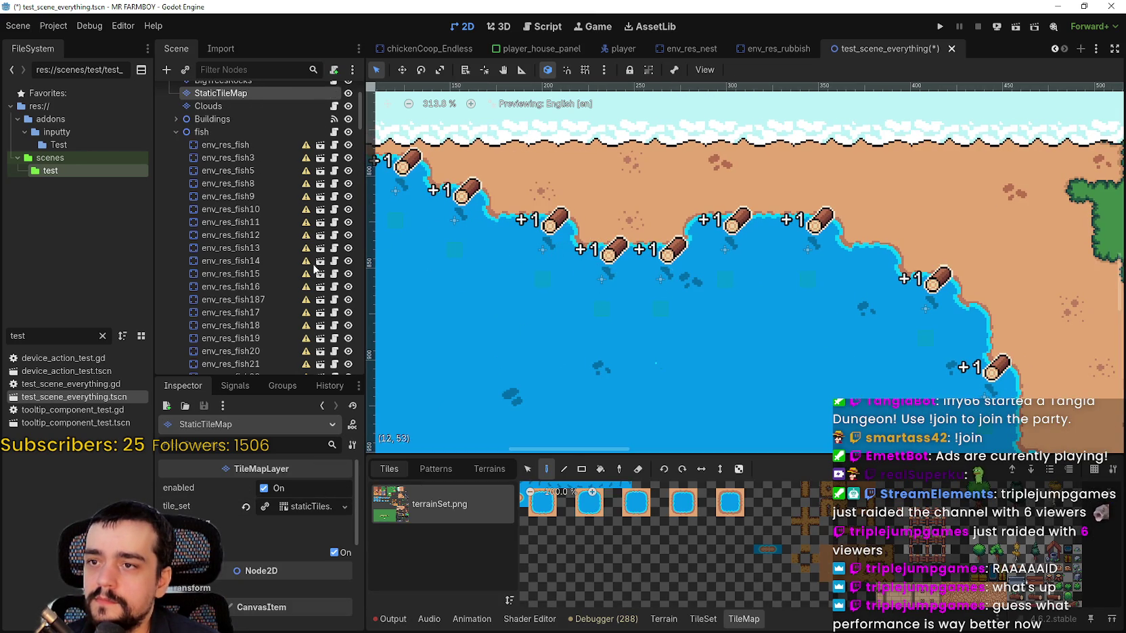
click(608, 252)
click(534, 251)
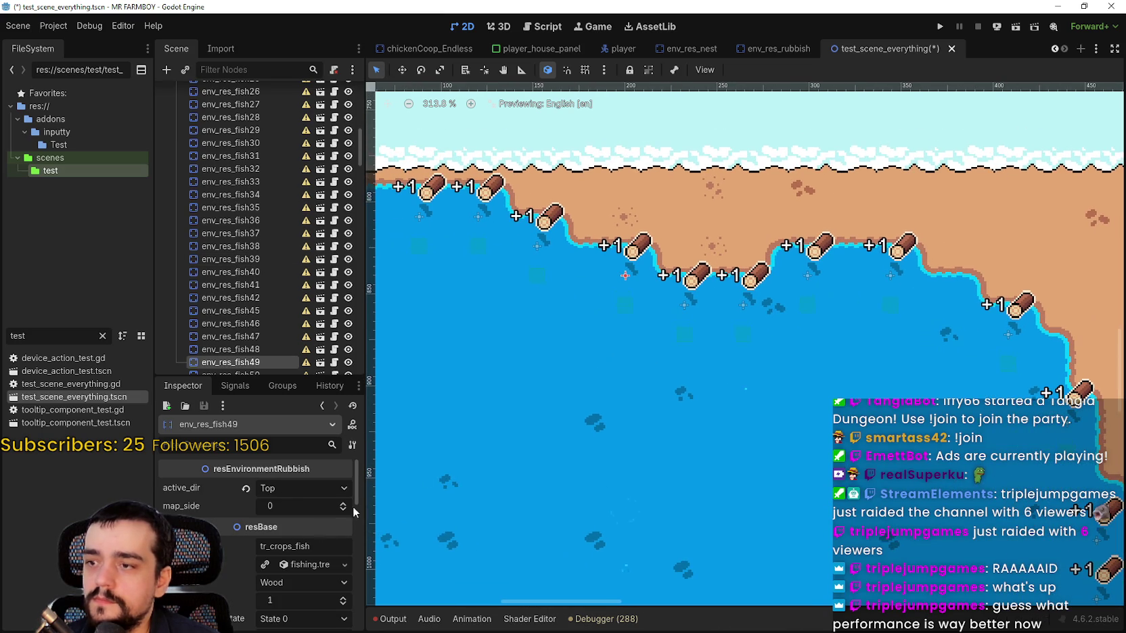
click(343, 504)
click(343, 504)
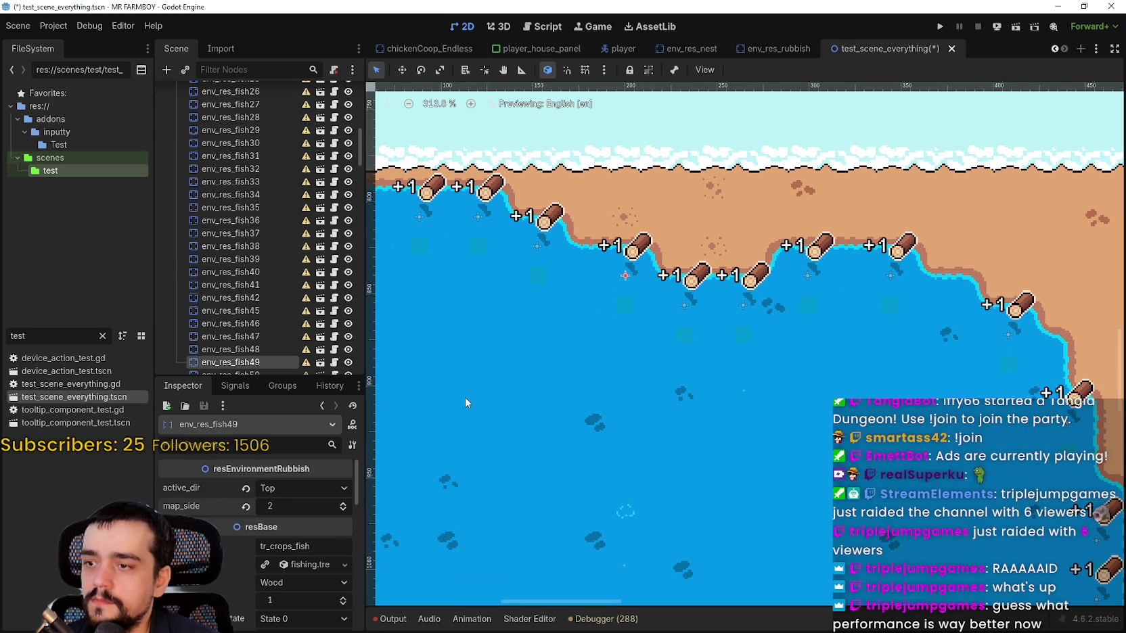
click(539, 244)
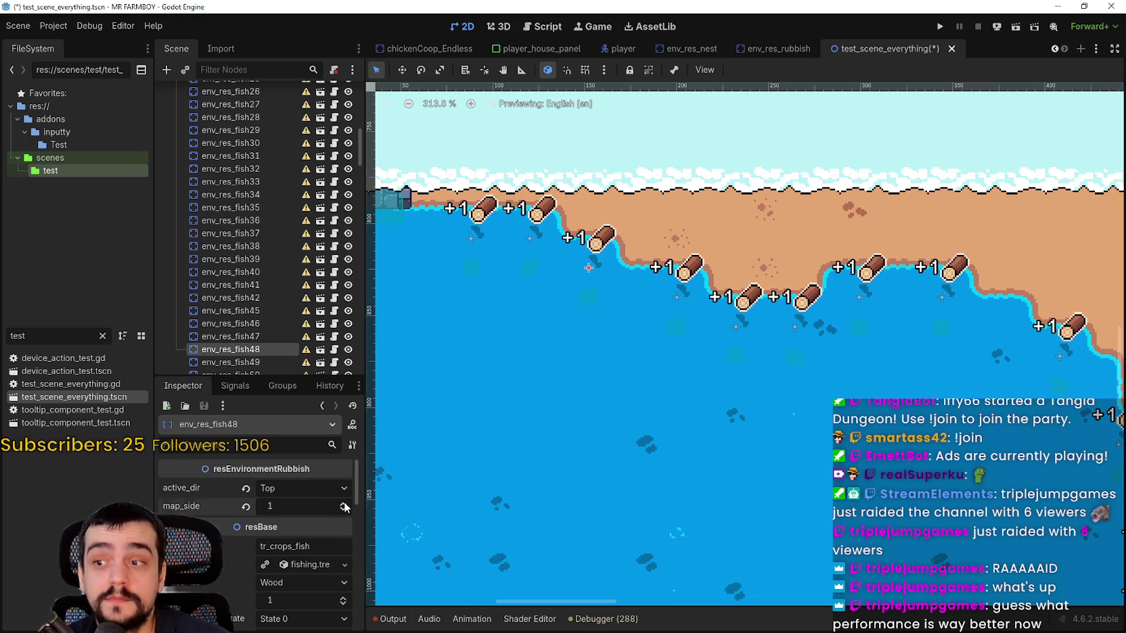
click(537, 249)
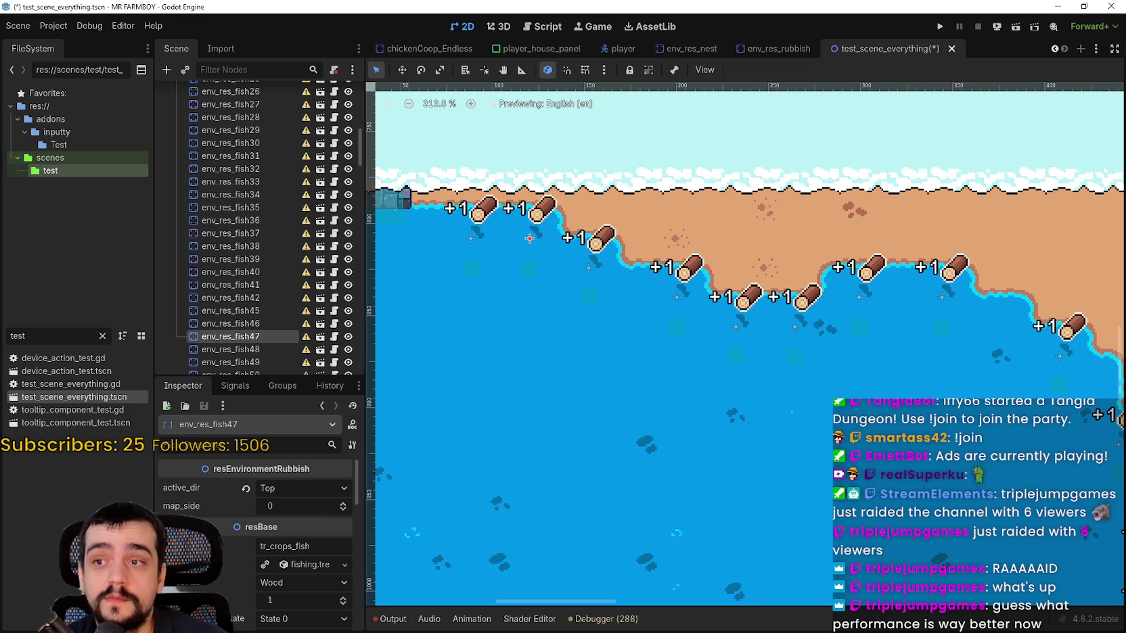
click(343, 504)
click(343, 504)
click(470, 236)
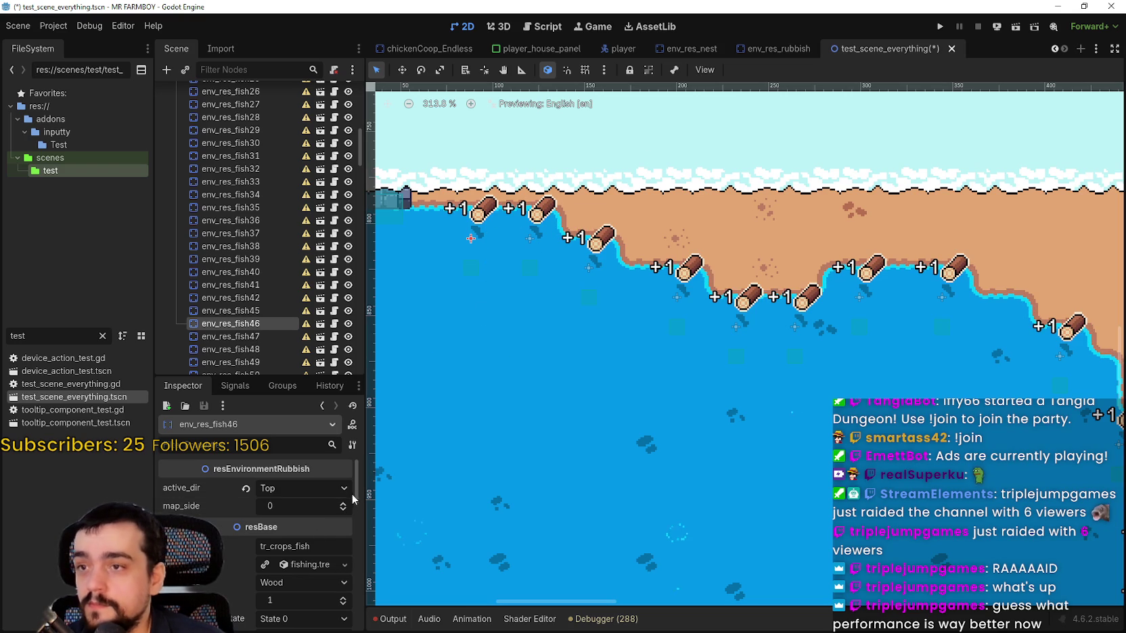
click(344, 504)
click(344, 504)
Set env_res_fish29's map_side to 2 and save the scene.
scroll(474, 396, down, 5)
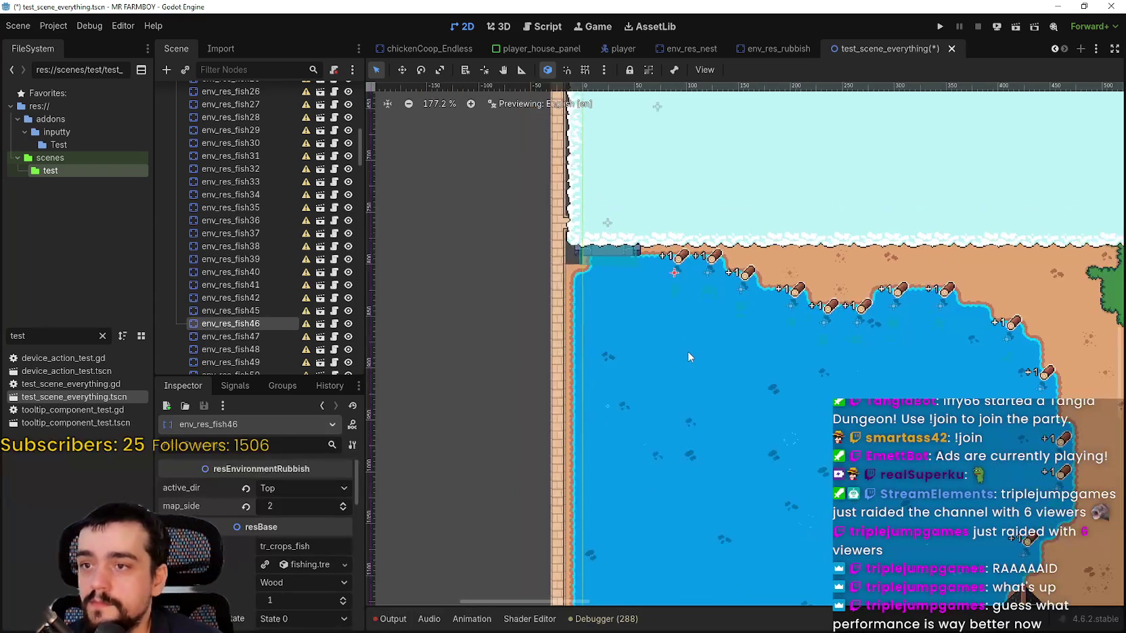
scroll(729, 365, down, 2)
scroll(909, 372, down, 2)
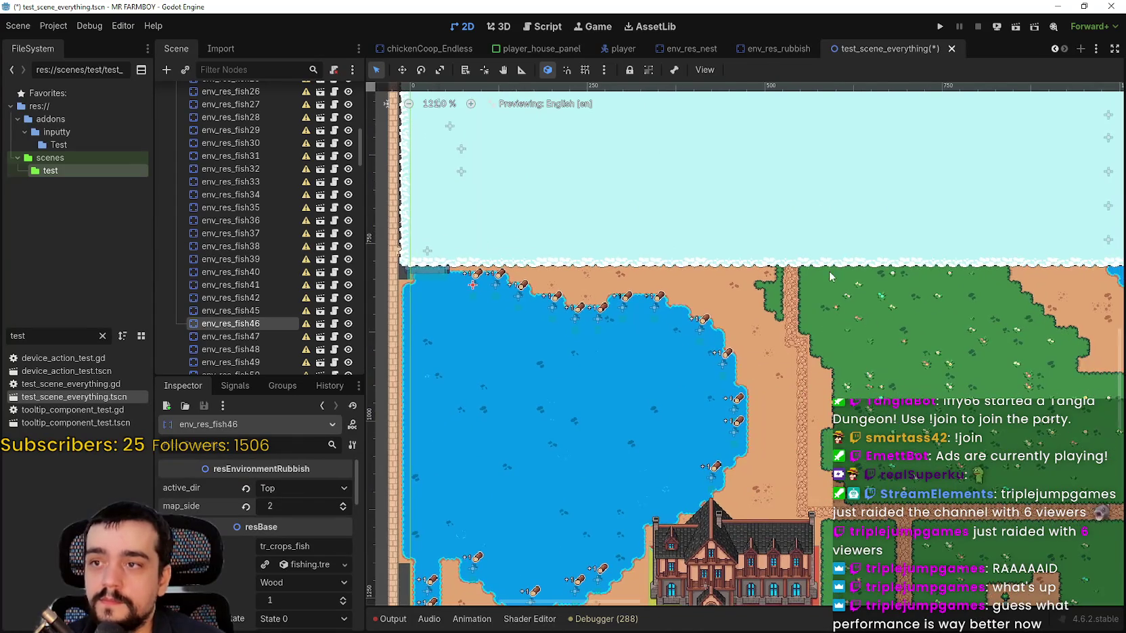
scroll(666, 264, up, 2)
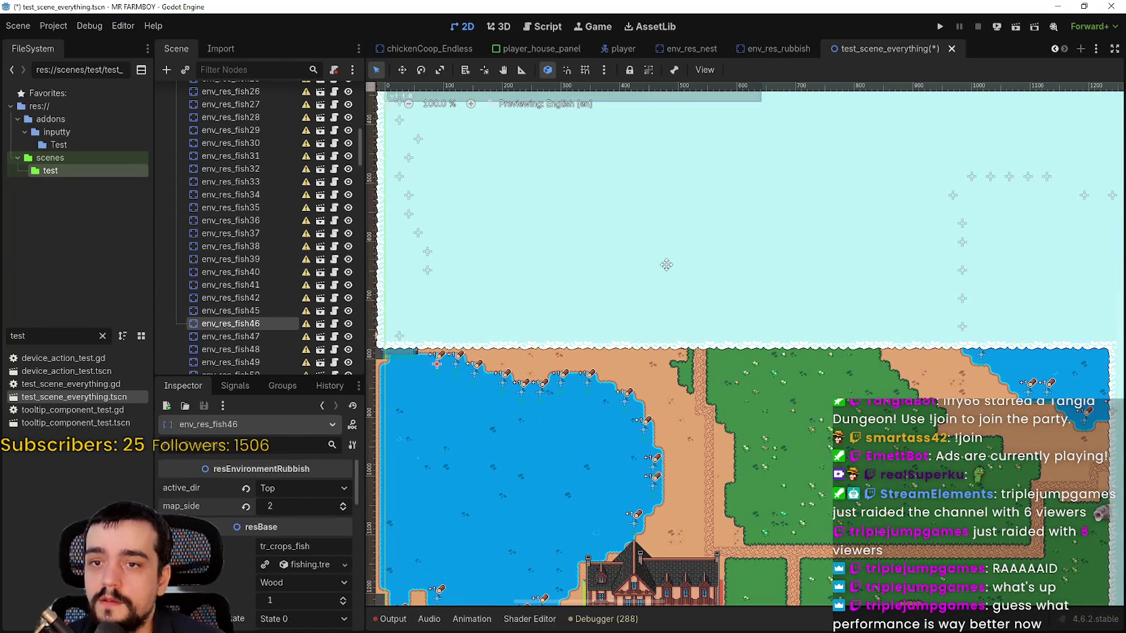
scroll(1069, 369, up, 1)
click(972, 354)
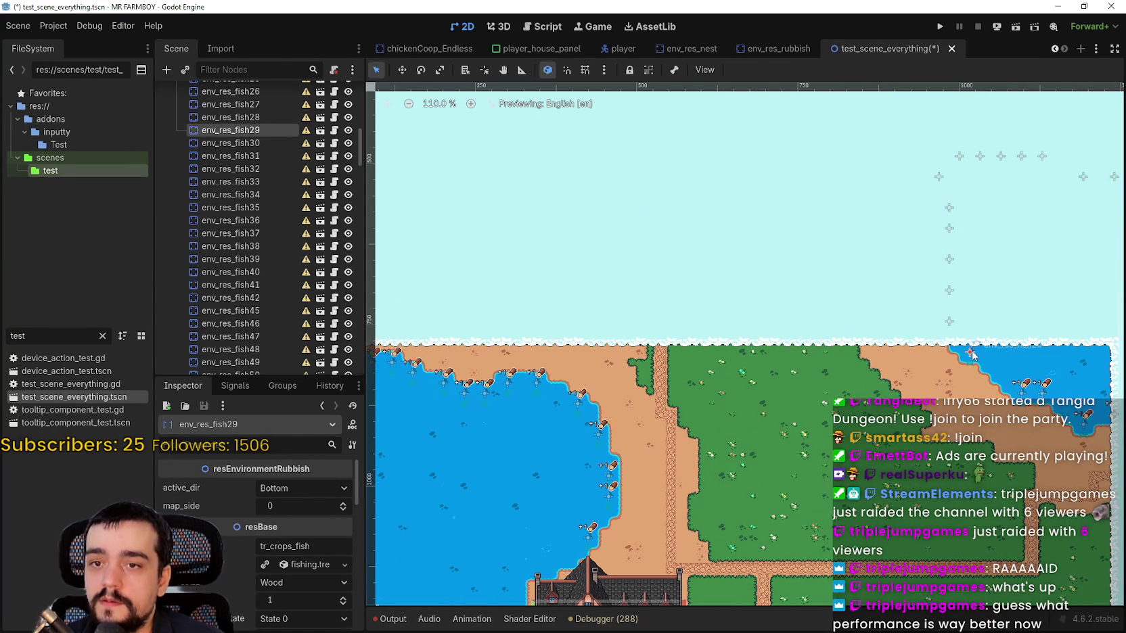
scroll(813, 353, up, 8)
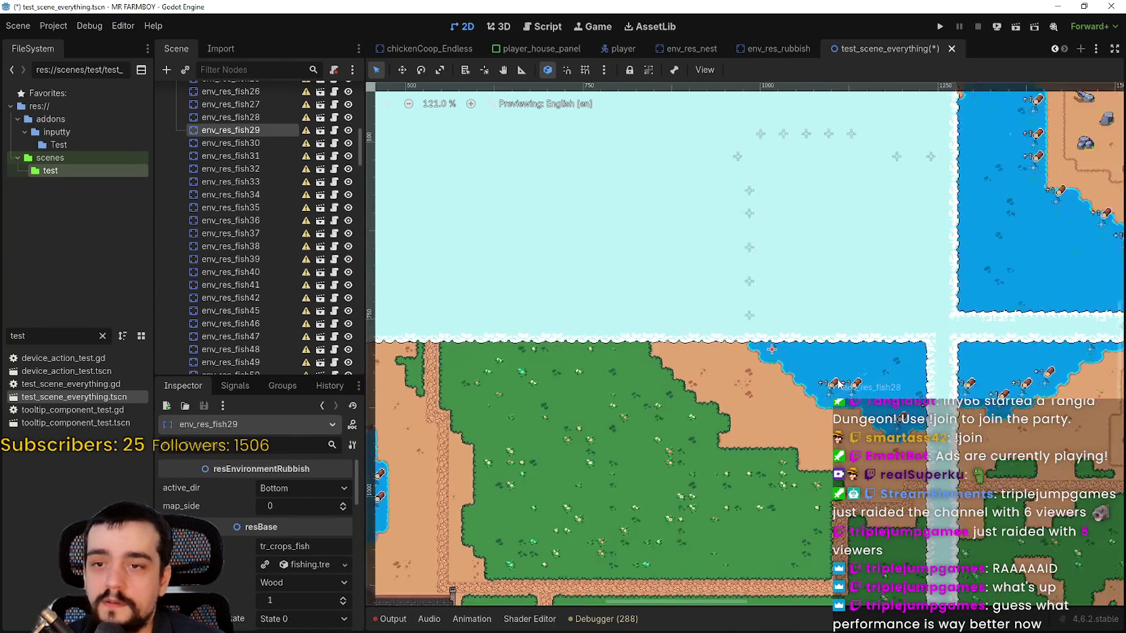
drag(304, 506, 318, 506)
key(ctrl+s)
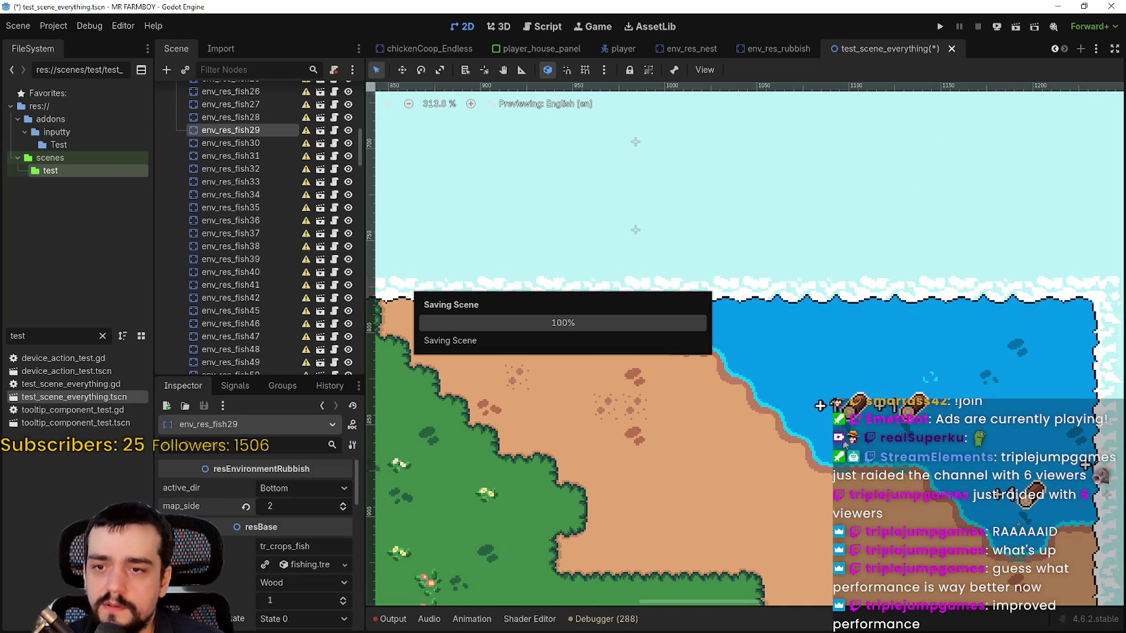
Set env_res_fish30's map_side to 3.
click(845, 445)
scroll(743, 360, down, 6)
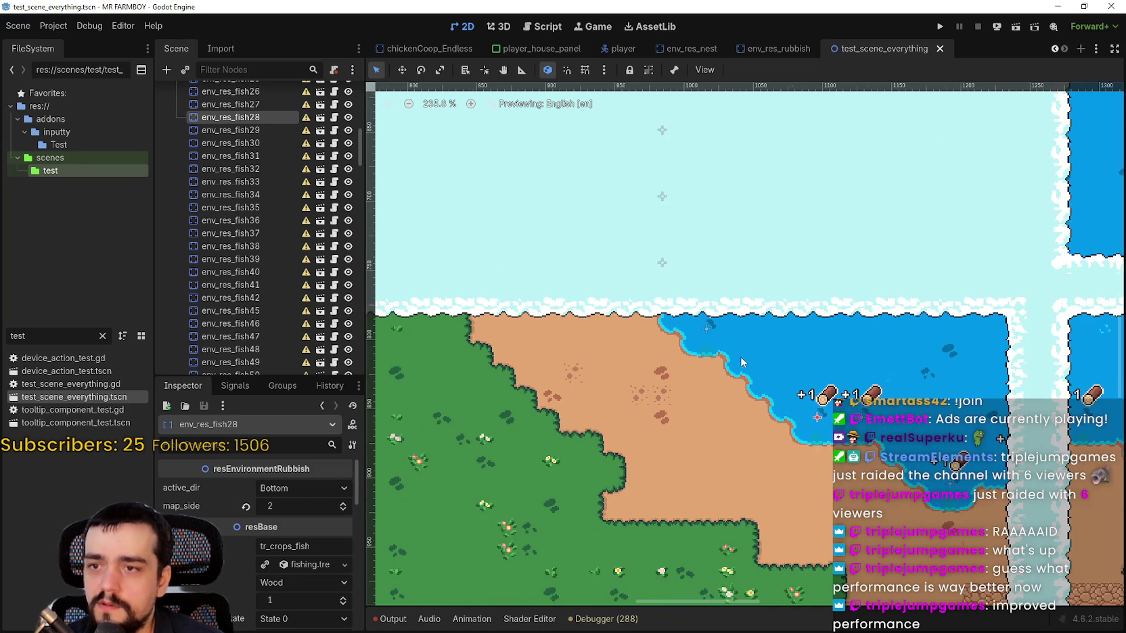
drag(594, 296, 675, 431)
scroll(831, 376, down, 1)
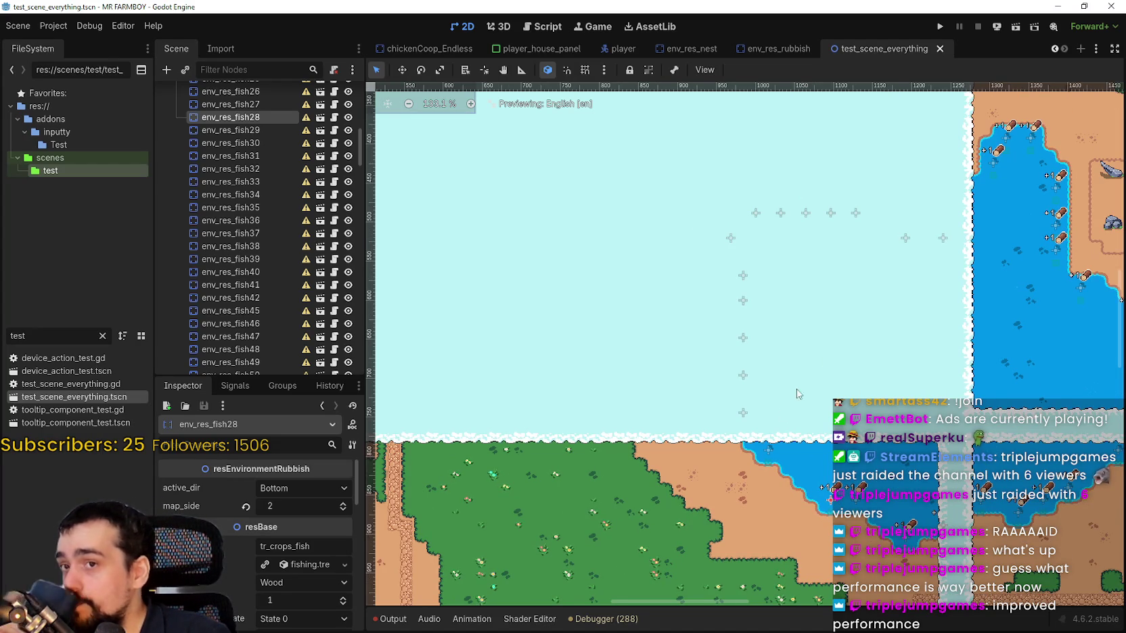
scroll(783, 413, up, 1)
click(742, 413)
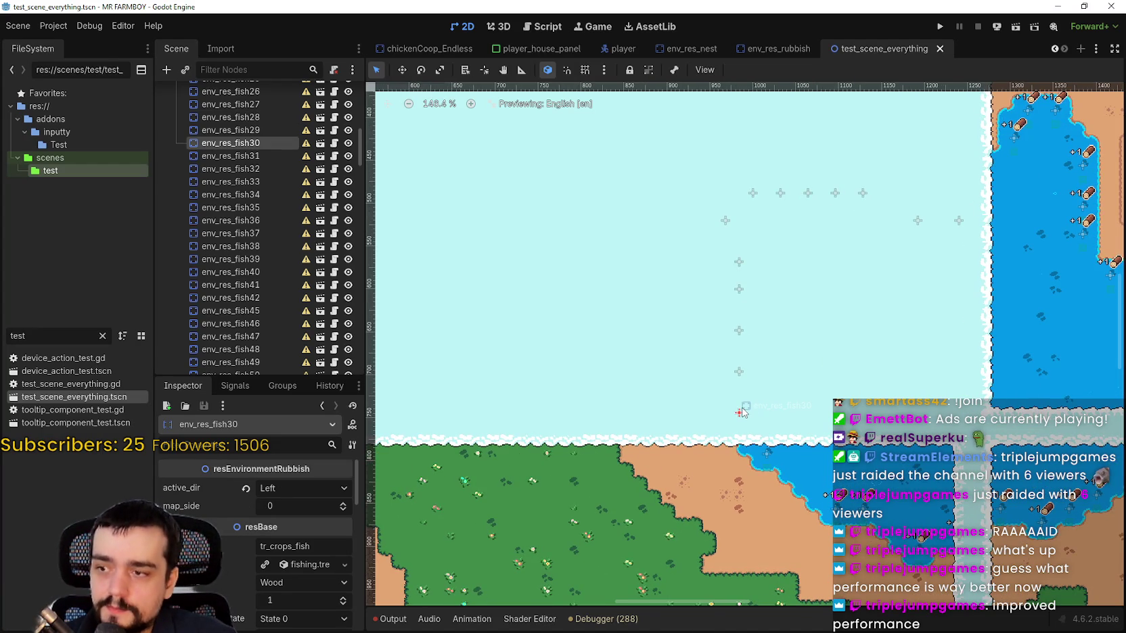
scroll(742, 413, down, 2)
scroll(742, 413, down, 1)
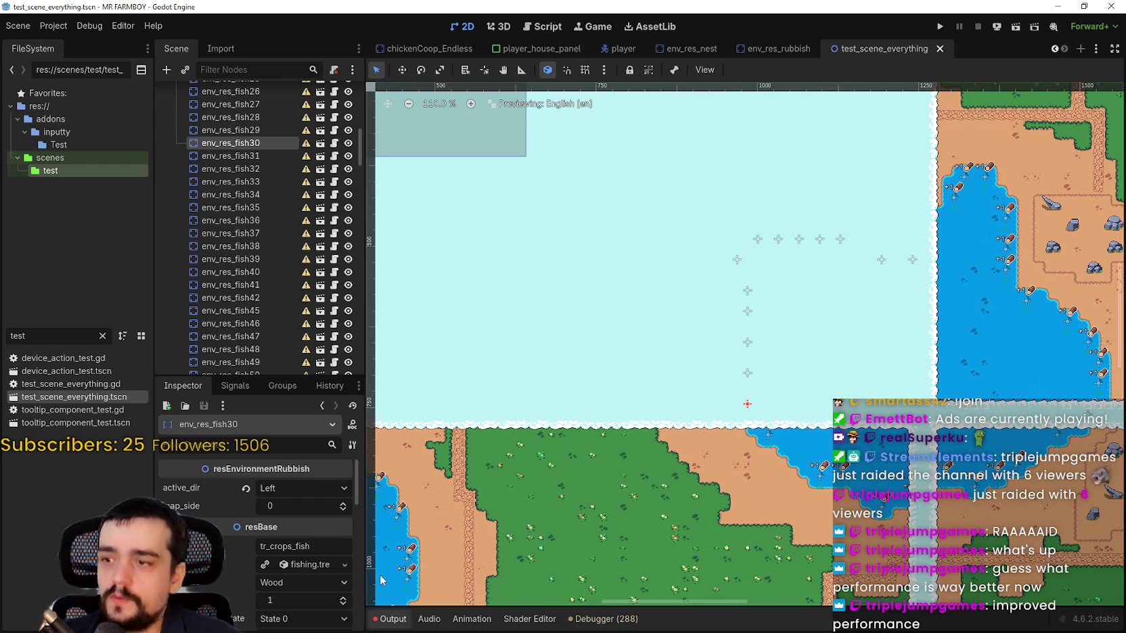
double_click(342, 505)
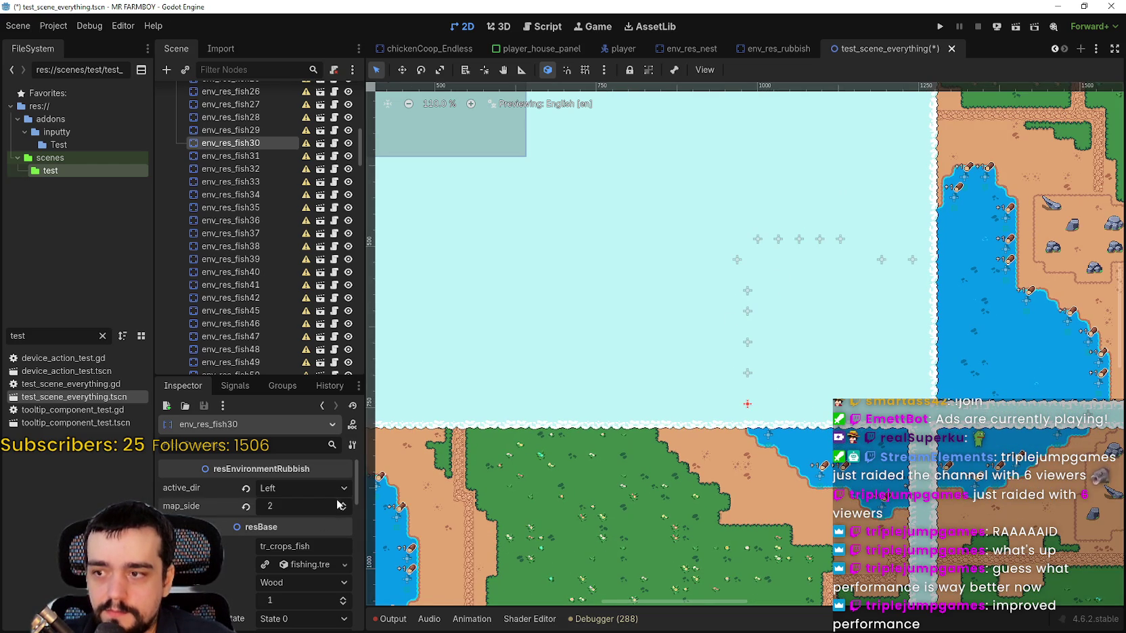
text(3)
scroll(729, 374, up, 1)
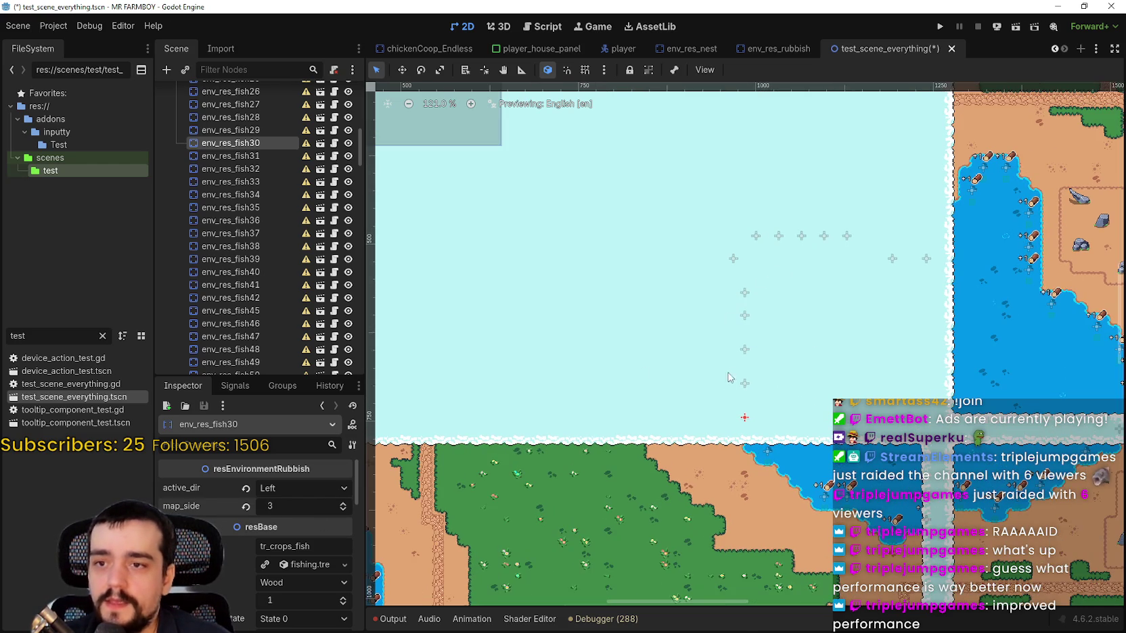
Set map_side 3 on env_res_fish32 and env_res_fish34, then save test_scene_everything.
click(750, 392)
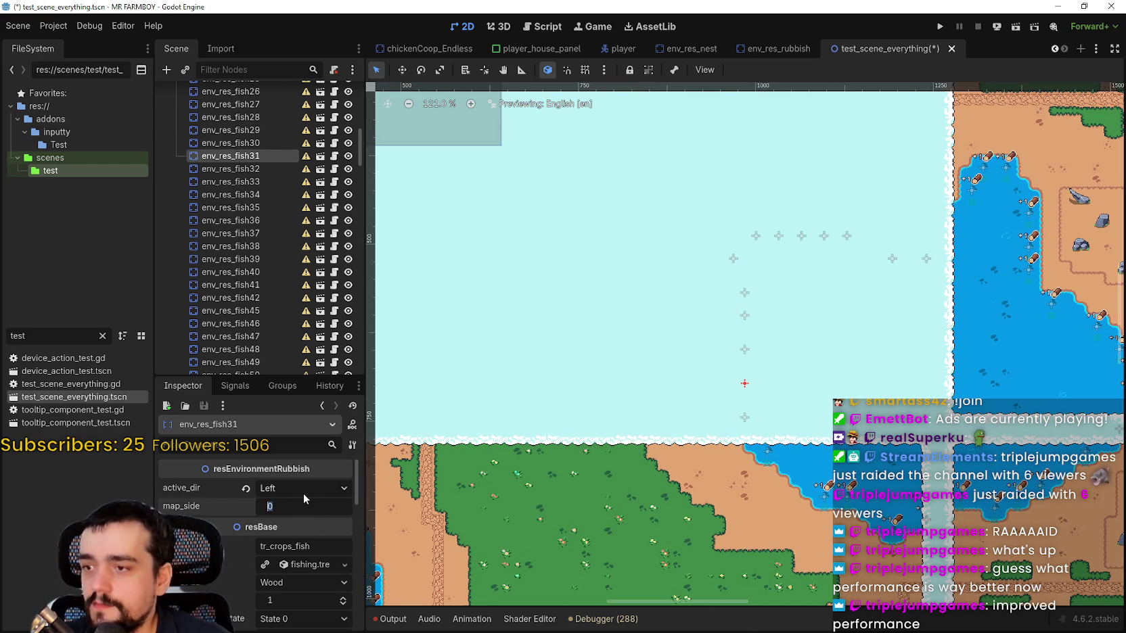
scroll(731, 360, up, 4)
click(750, 345)
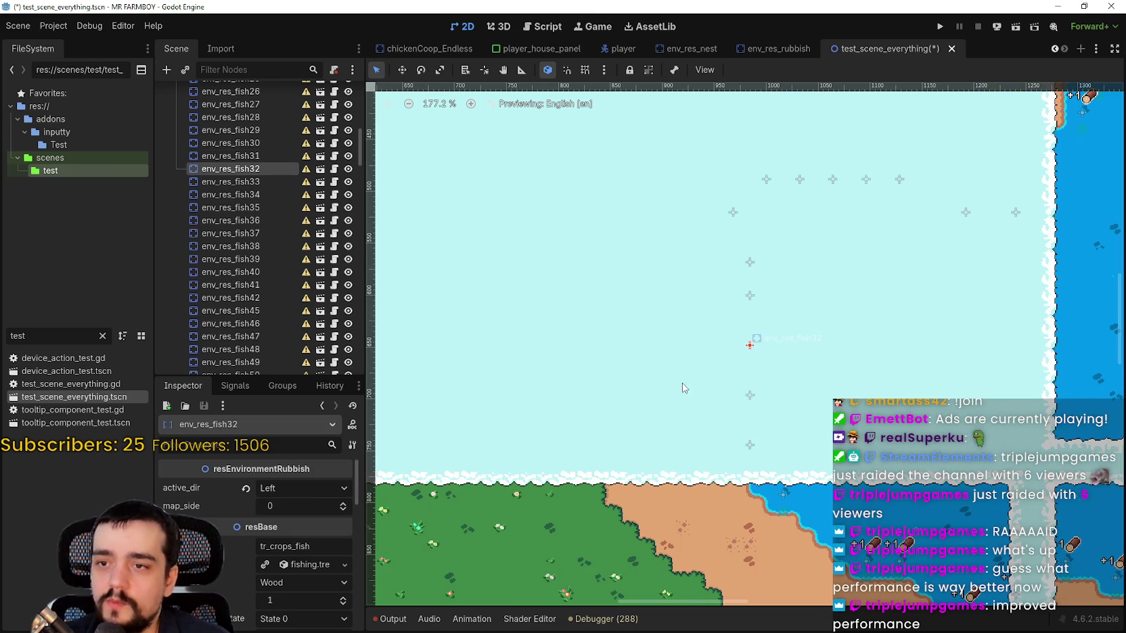
click(320, 507)
text(3)
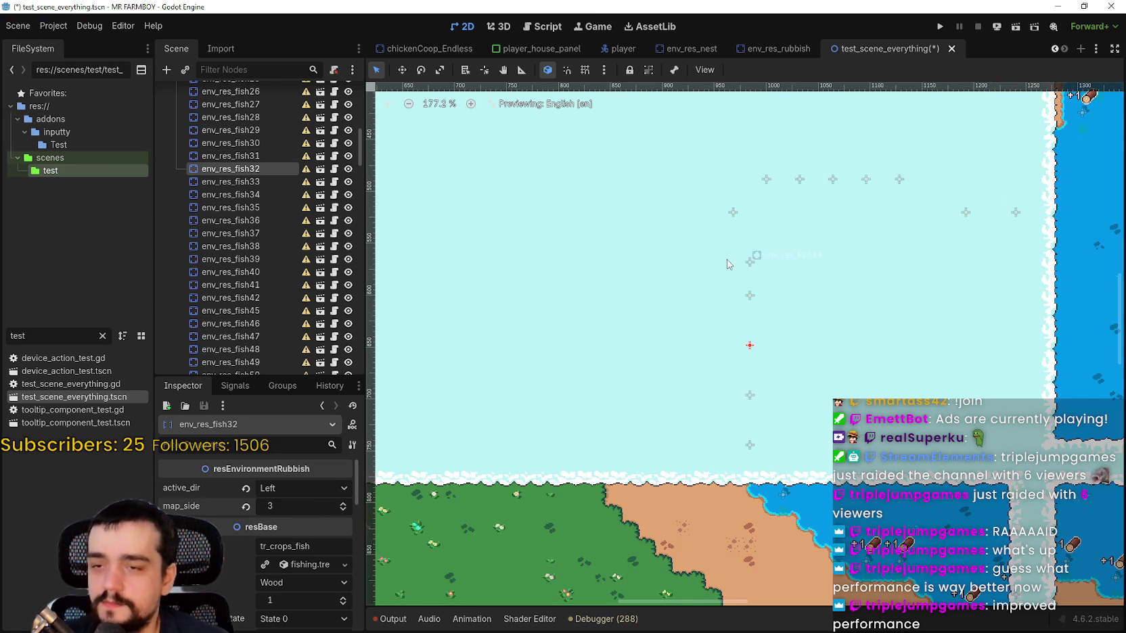
scroll(725, 340, up, 2)
click(732, 351)
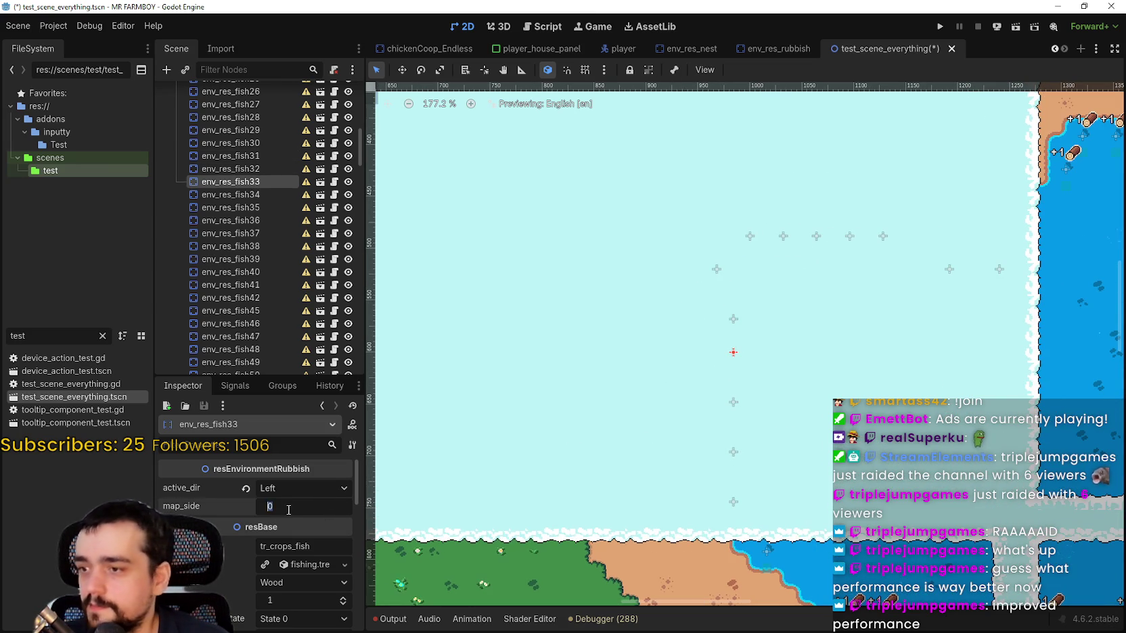
click(734, 318)
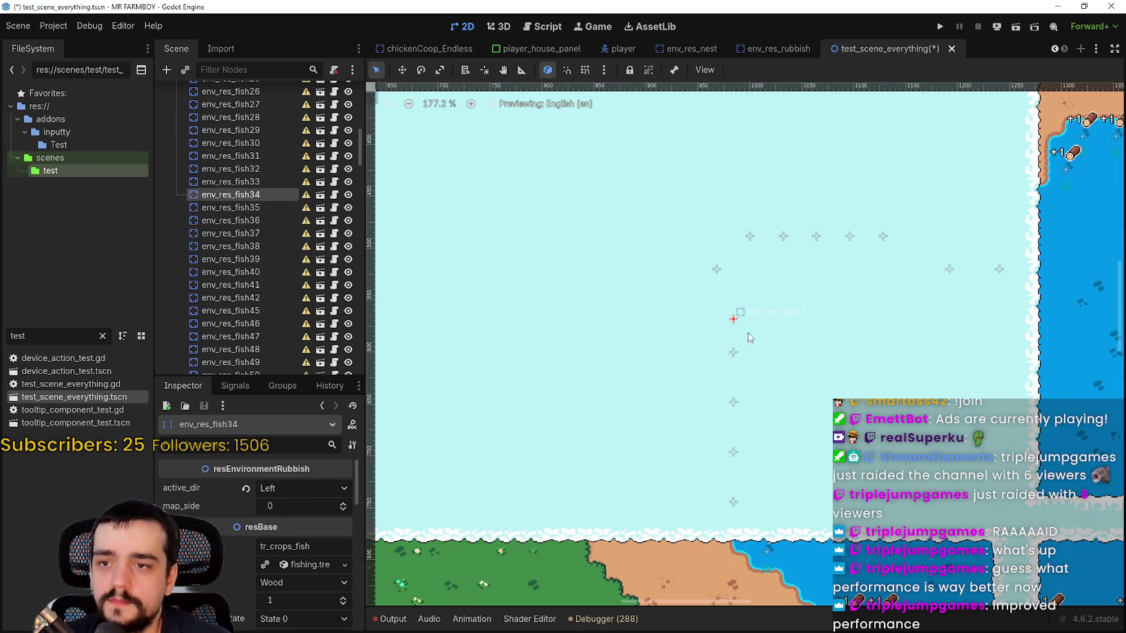
text(3)
key(Return)
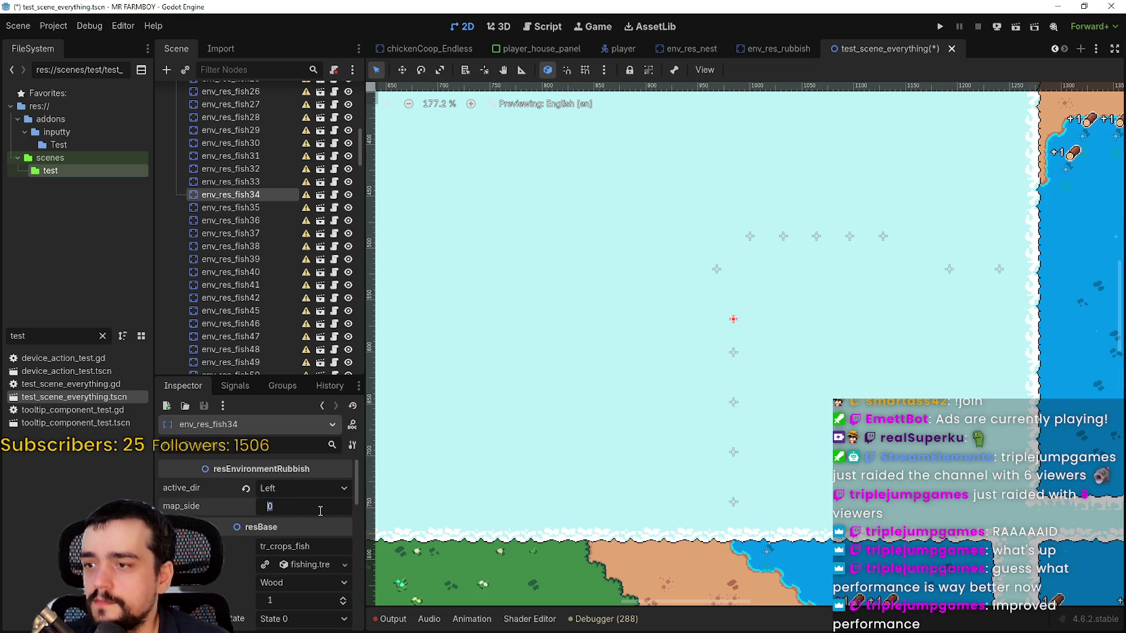
key(ctrl+s)
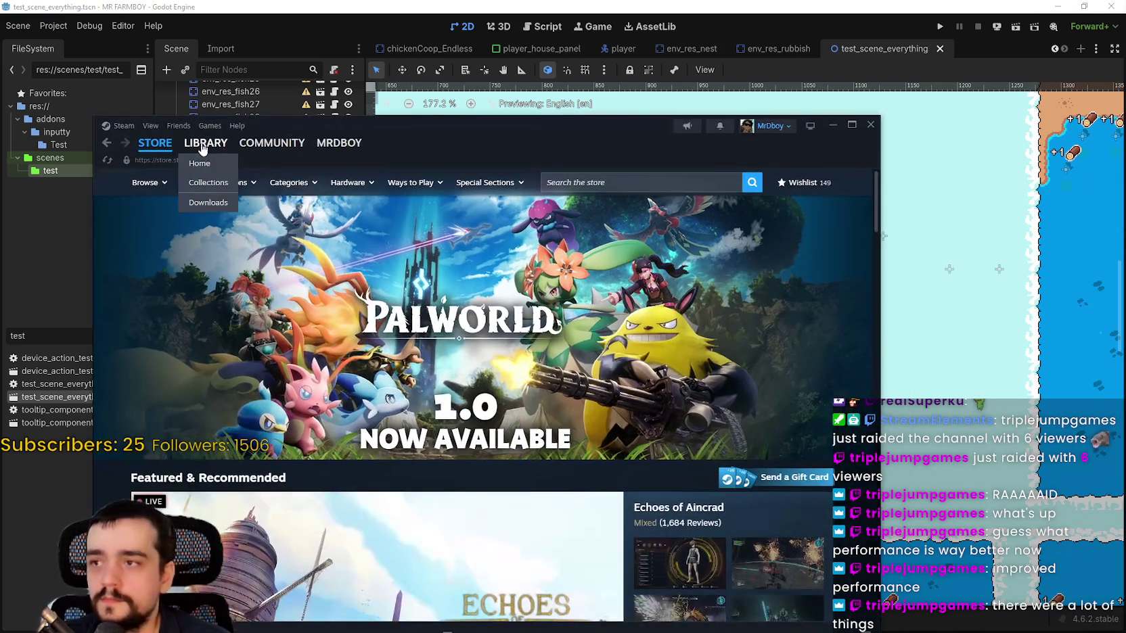
Start the Atomcraft Demo update from the Steam library, then return to Godot's Clouds tile map layer.
click(203, 141)
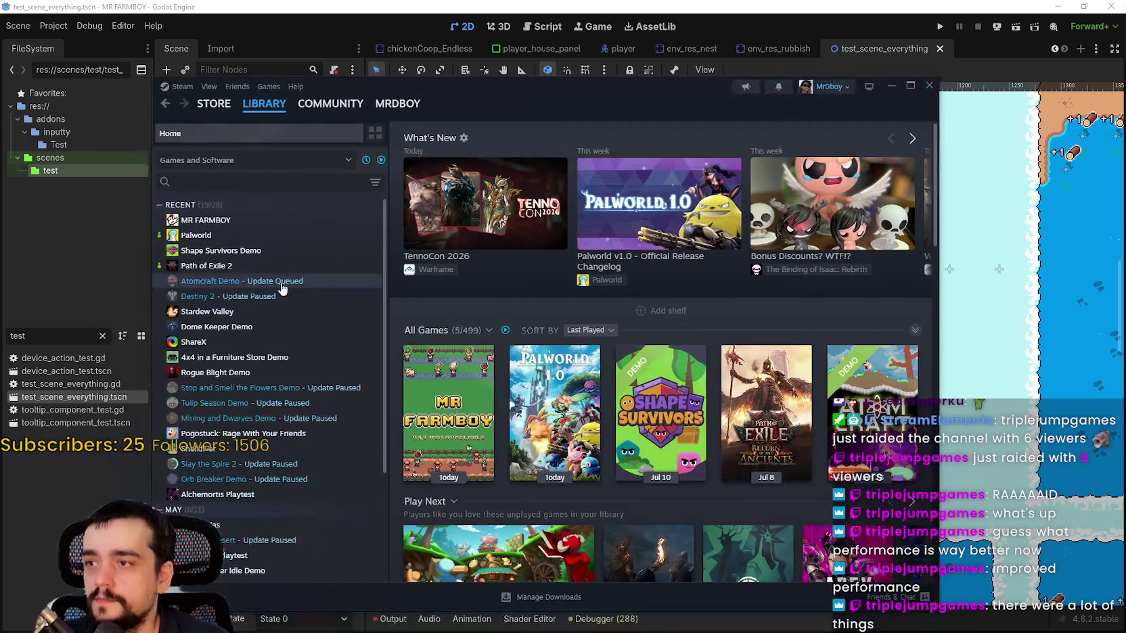
right_click(284, 285)
click(216, 284)
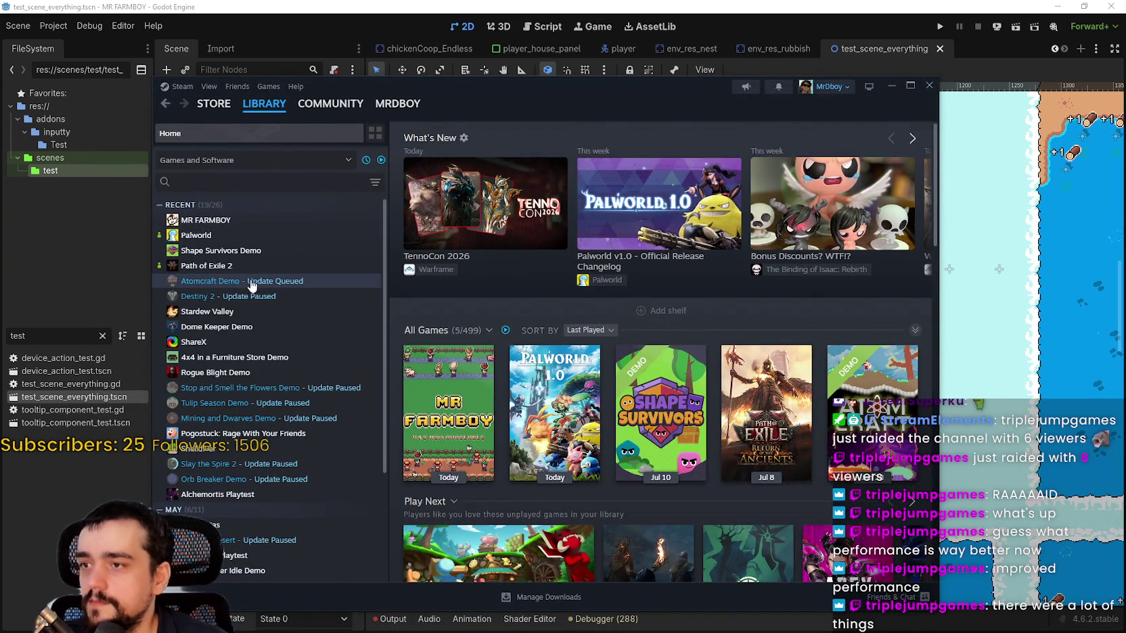
click(253, 282)
right_click(227, 281)
click(464, 333)
click(464, 334)
click(848, 32)
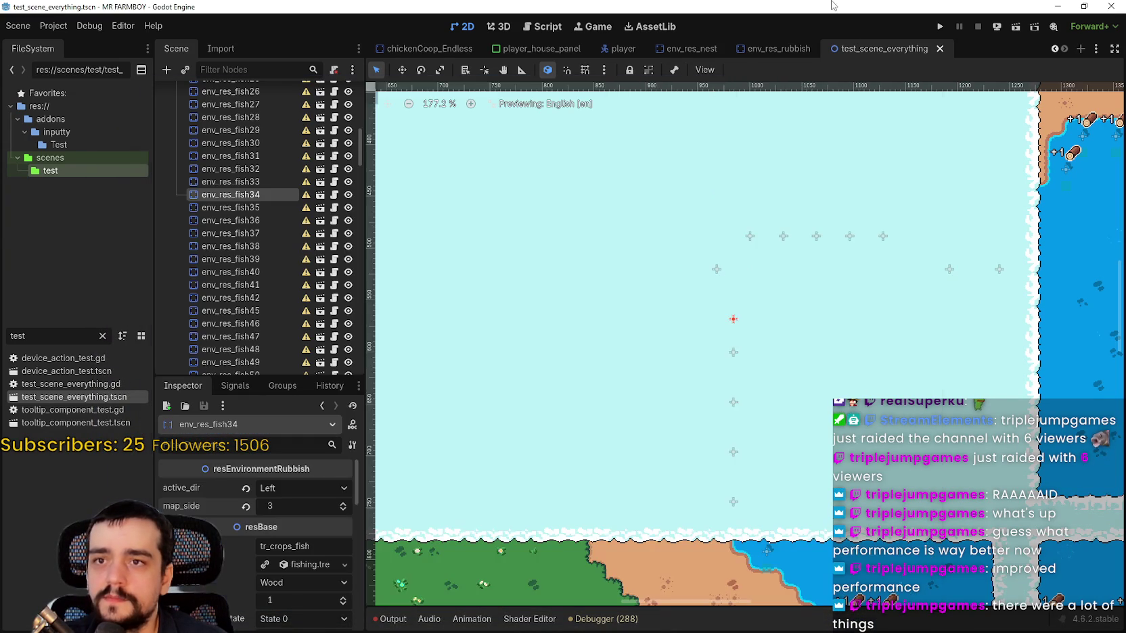
click(708, 297)
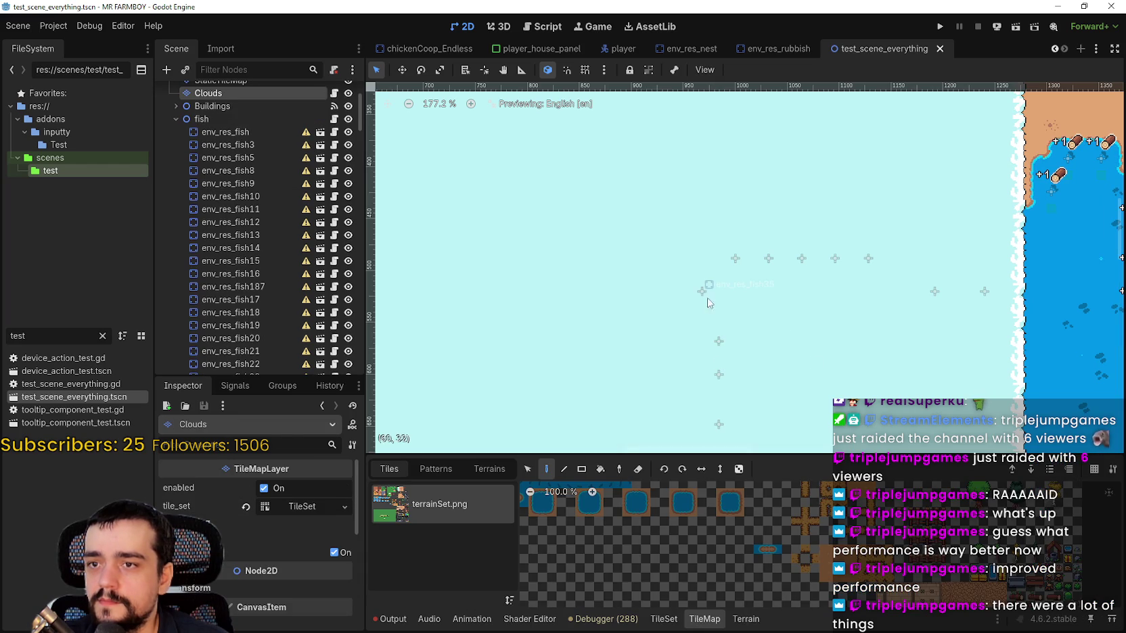
Set map_side to 3 on env_res_fish35 through env_res_fish37.
scroll(784, 335, down, 2)
click(730, 344)
scroll(730, 344, up, 1)
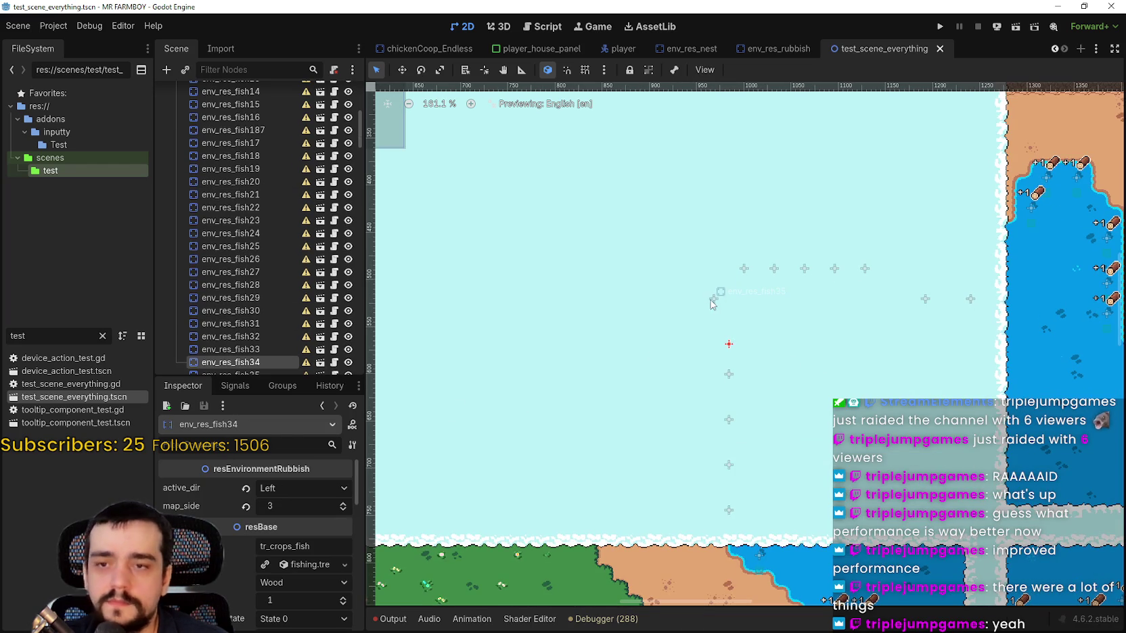
scroll(715, 302, up, 3)
drag(284, 506, 303, 506)
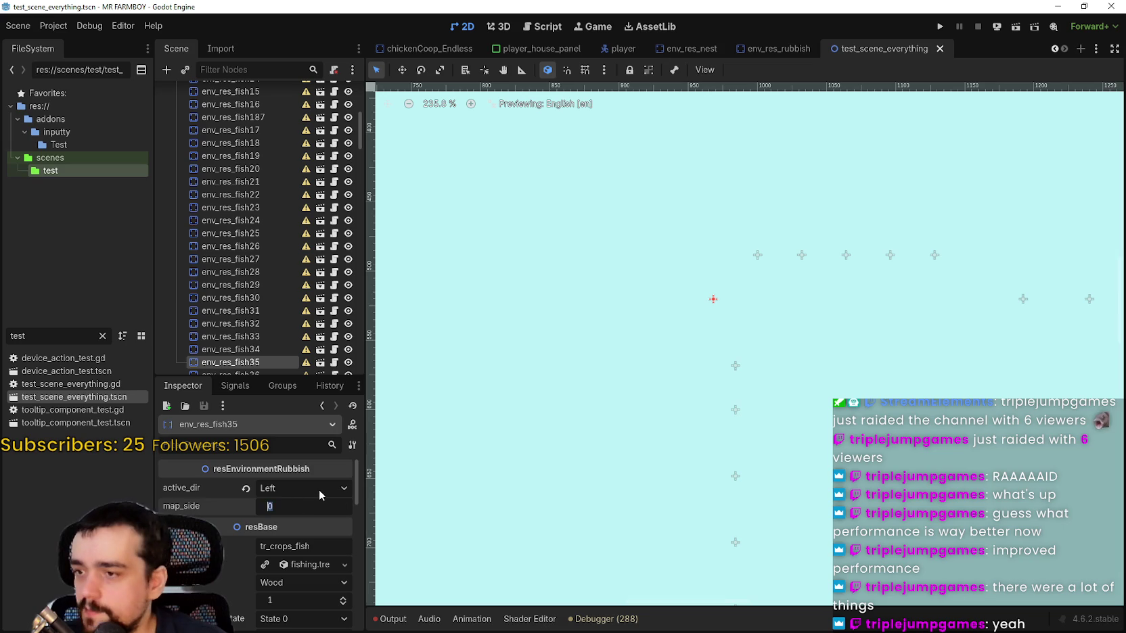
click(757, 262)
click(318, 504)
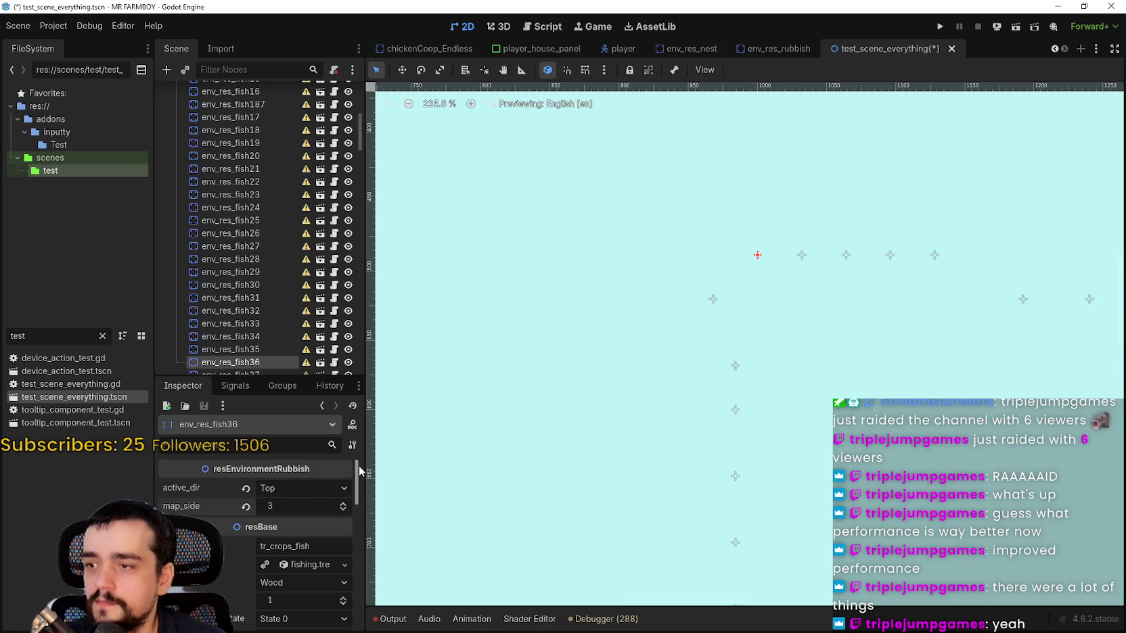
scroll(662, 333, down, 3)
scroll(697, 293, up, 2)
click(697, 292)
click(299, 506)
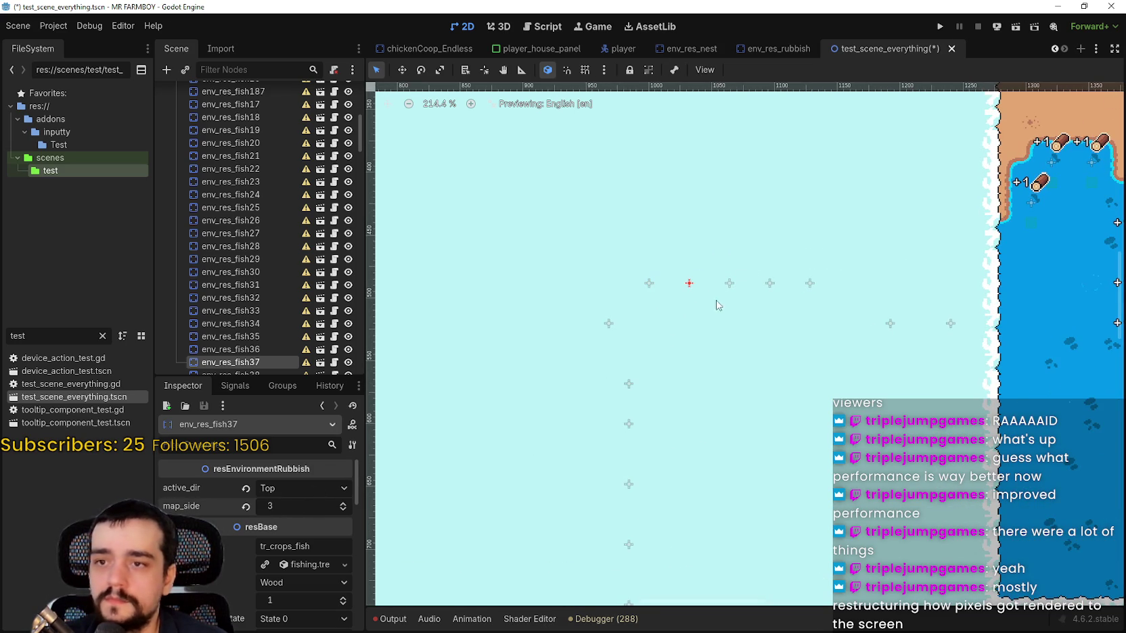
Set map_side to 3 on env_res_fish38 through env_res_fish42 and save the scene.
click(729, 284)
click(292, 506)
text(3)
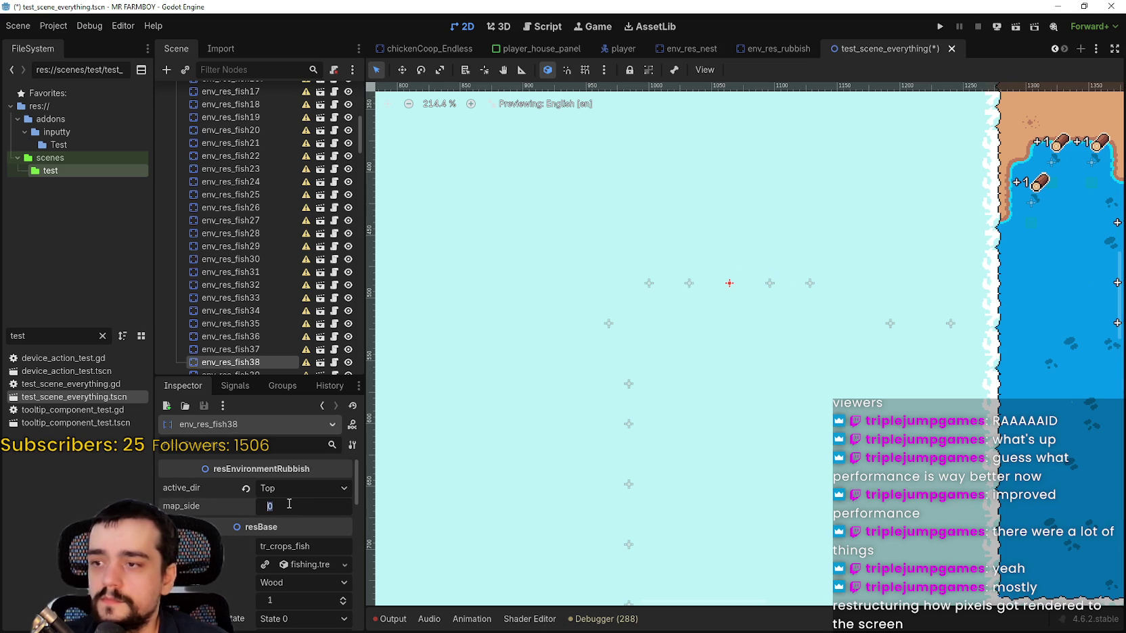
click(770, 291)
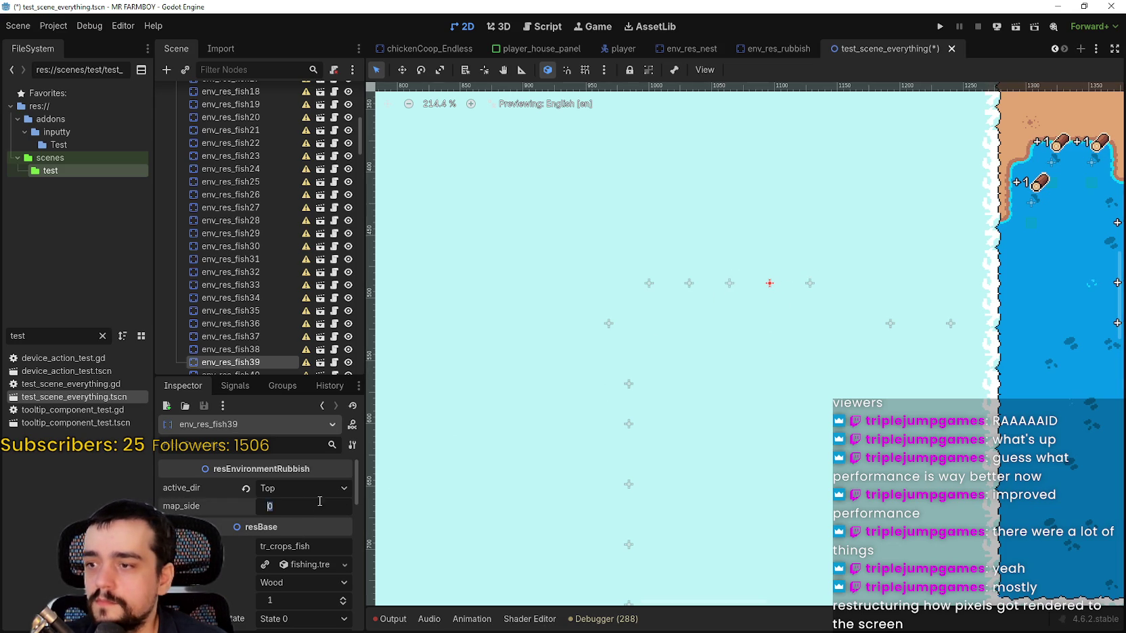
scroll(1078, 259, up, 2)
click(756, 288)
click(329, 506)
text(3)
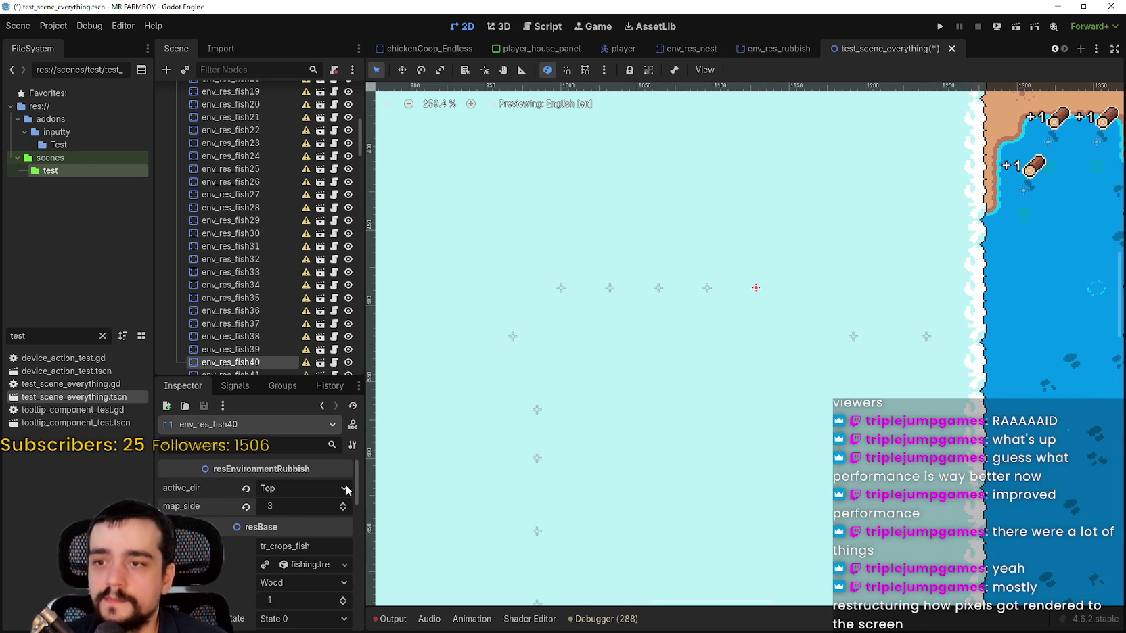
scroll(837, 293, up, 4)
click(690, 372)
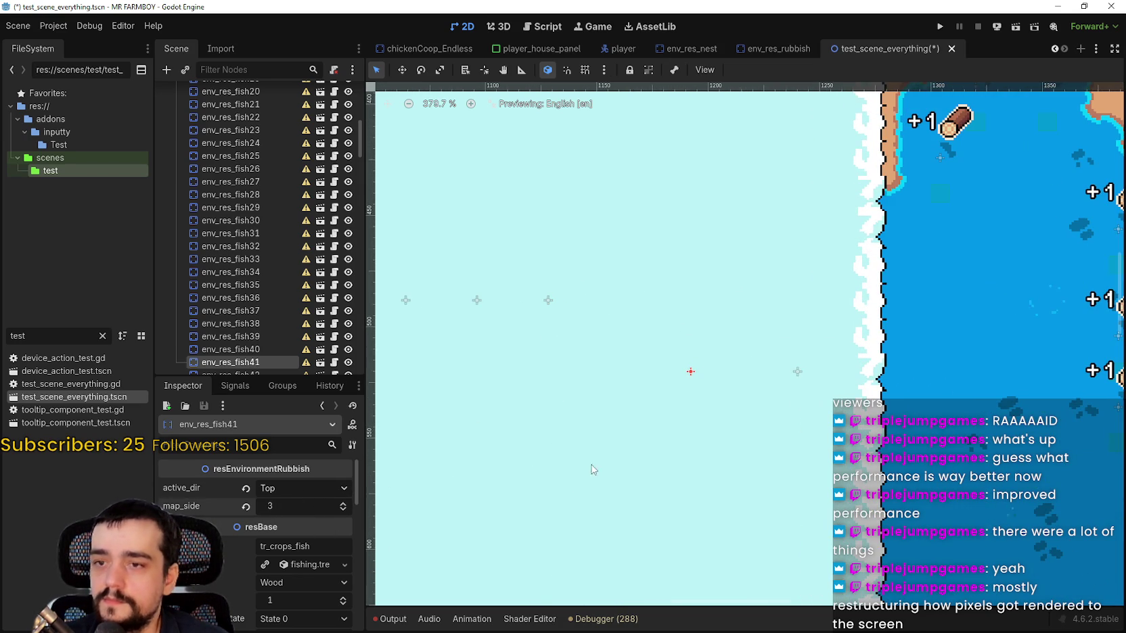
click(797, 372)
drag(311, 506, 338, 506)
key(ctrl+s)
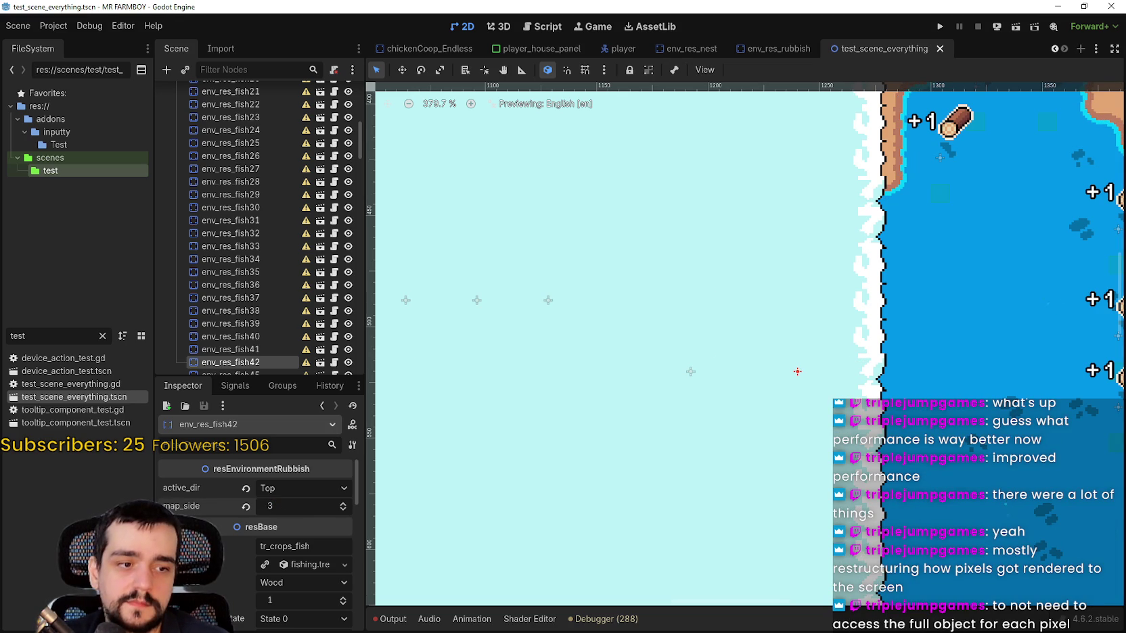
Verify the integrity of the Atomcraft Demo's installed files in Steam, then launch the demo.
key(alt+Tab)
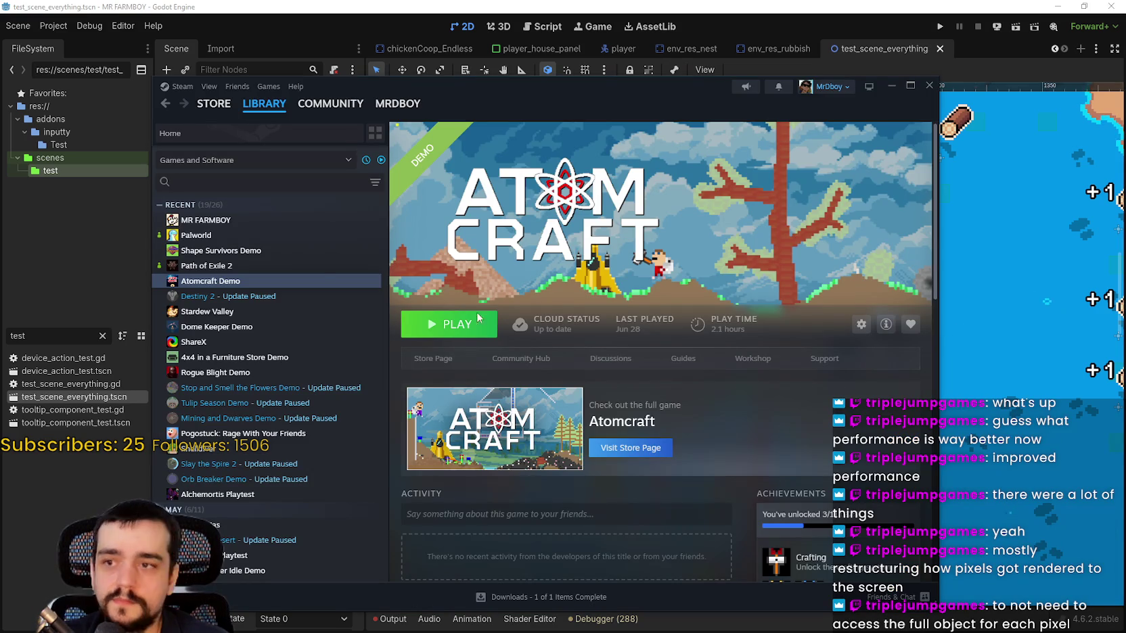
right_click(243, 281)
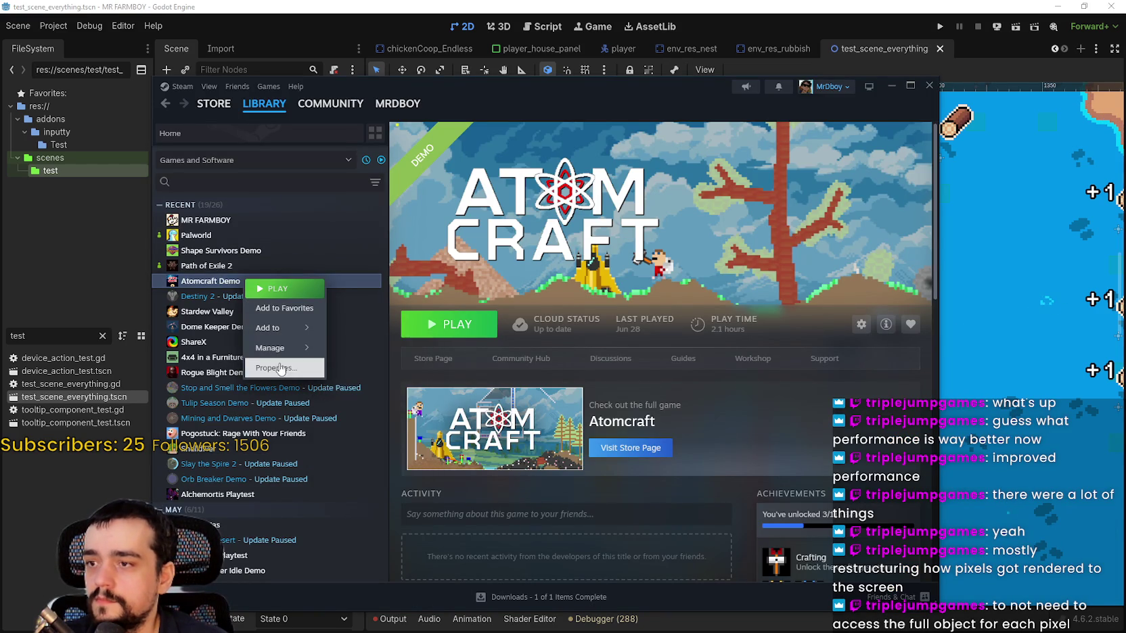
click(280, 368)
click(361, 299)
click(358, 282)
click(731, 359)
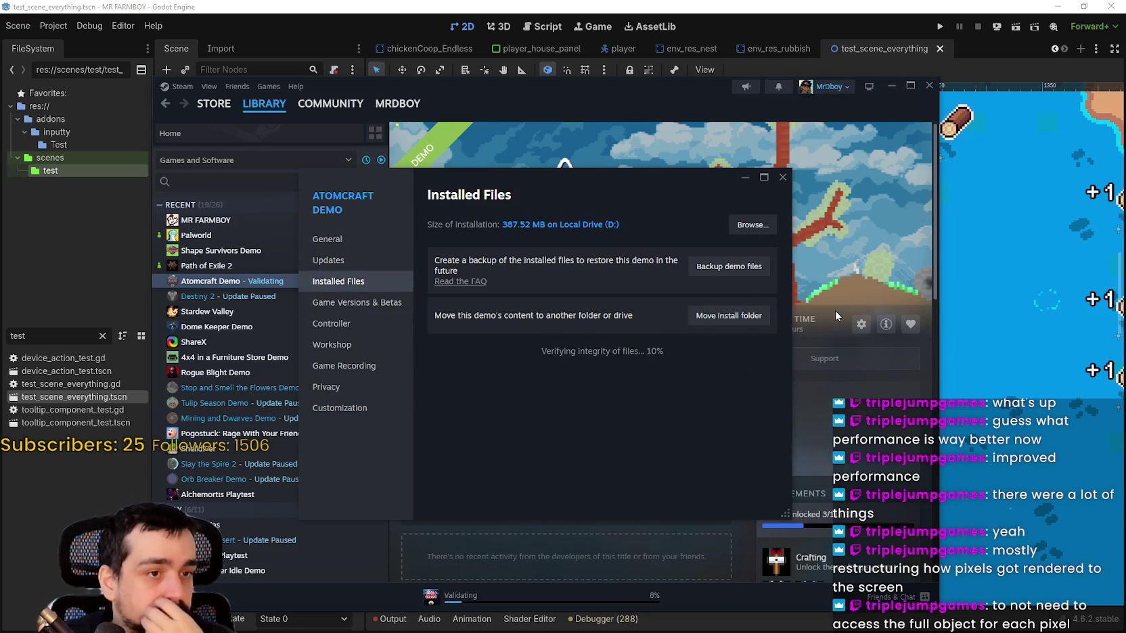
click(783, 177)
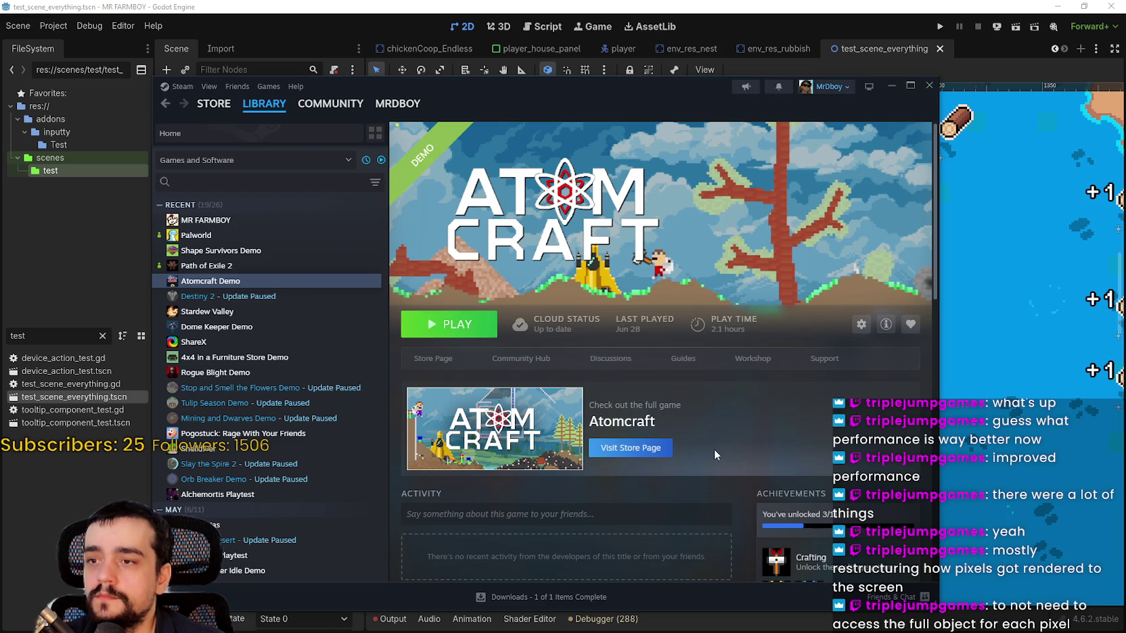
click(457, 334)
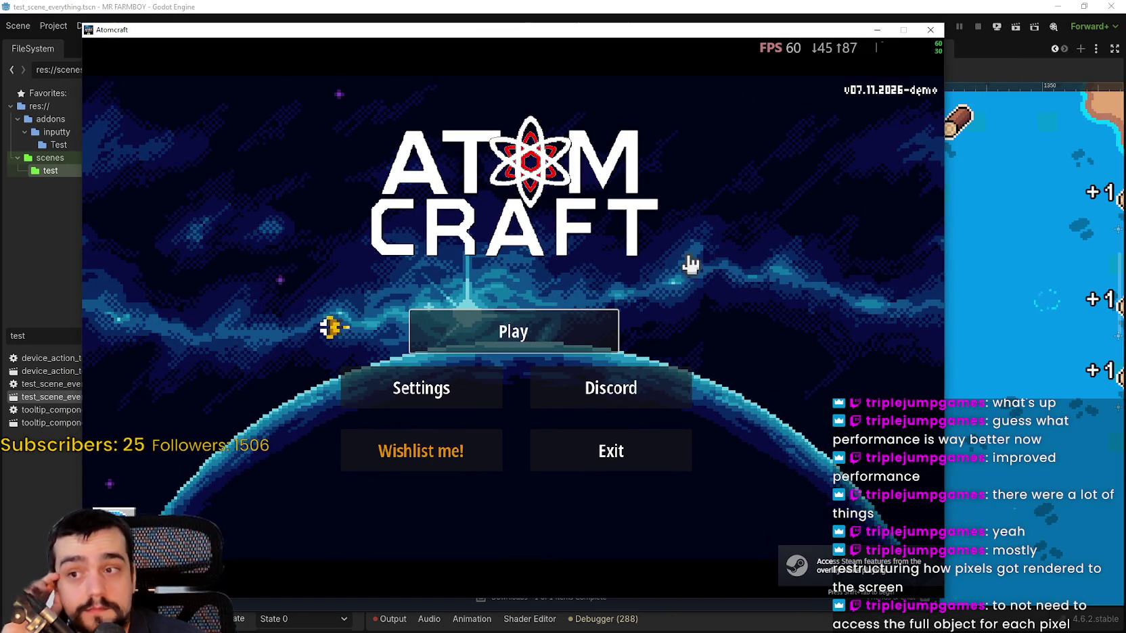
Start Atomcraft with the second profile and fly the character right across the landscape.
click(521, 329)
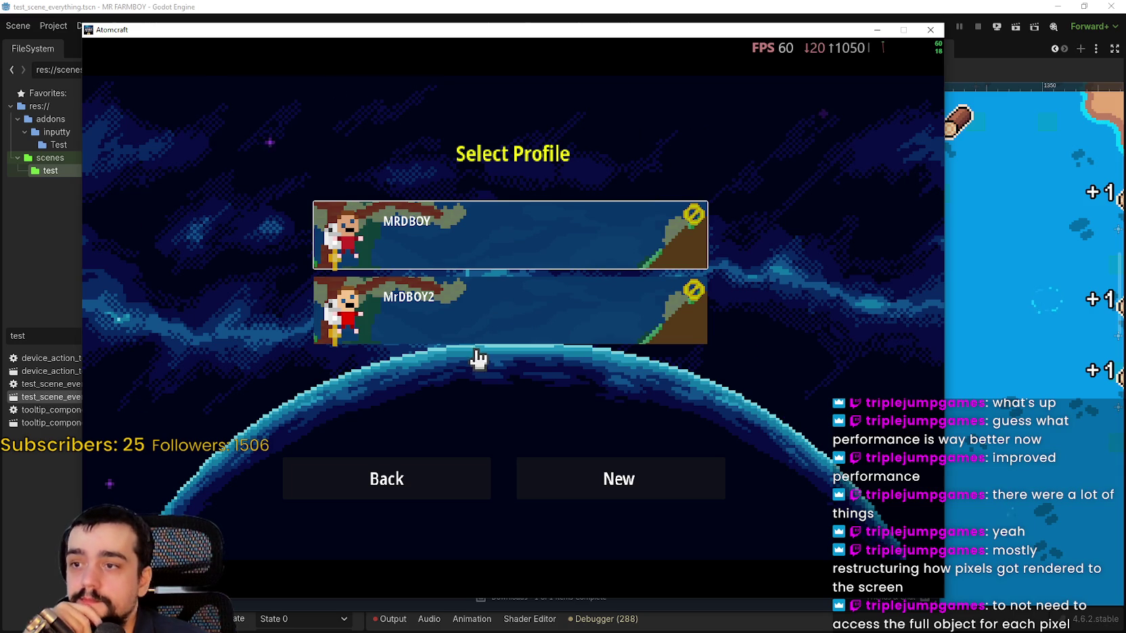
click(477, 320)
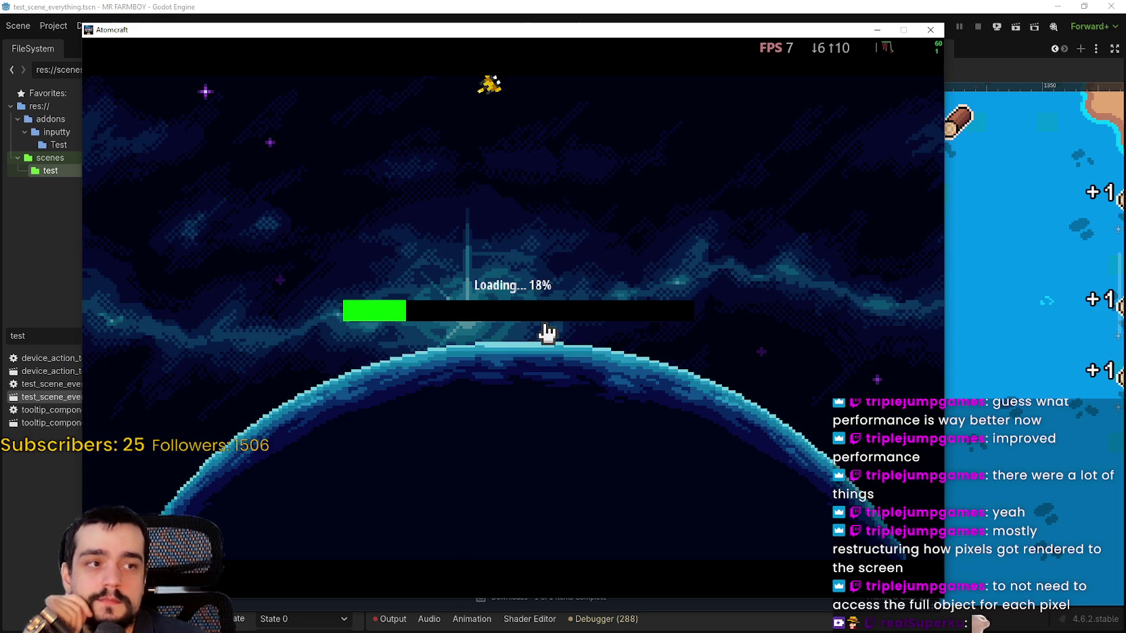
drag(564, 36, 607, 28)
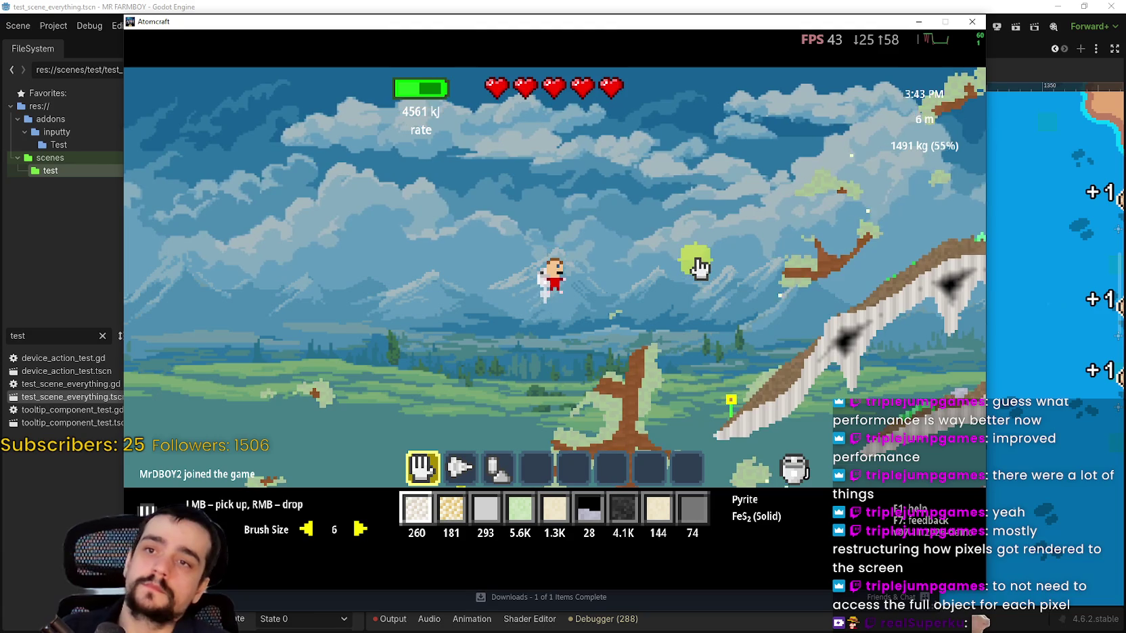
key(d)
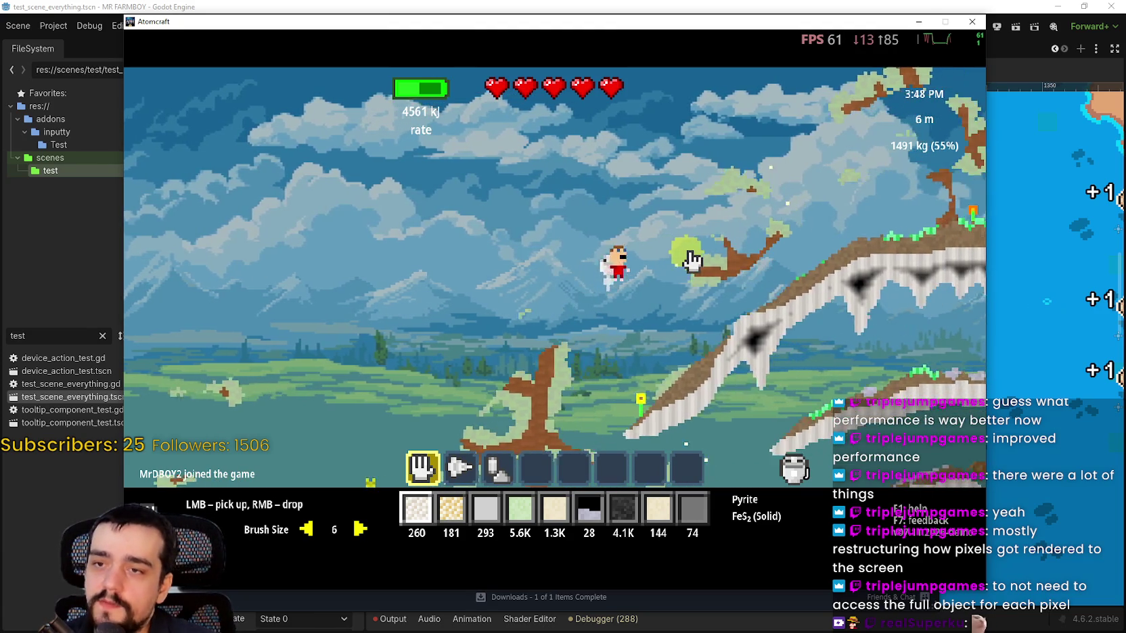
key(d)
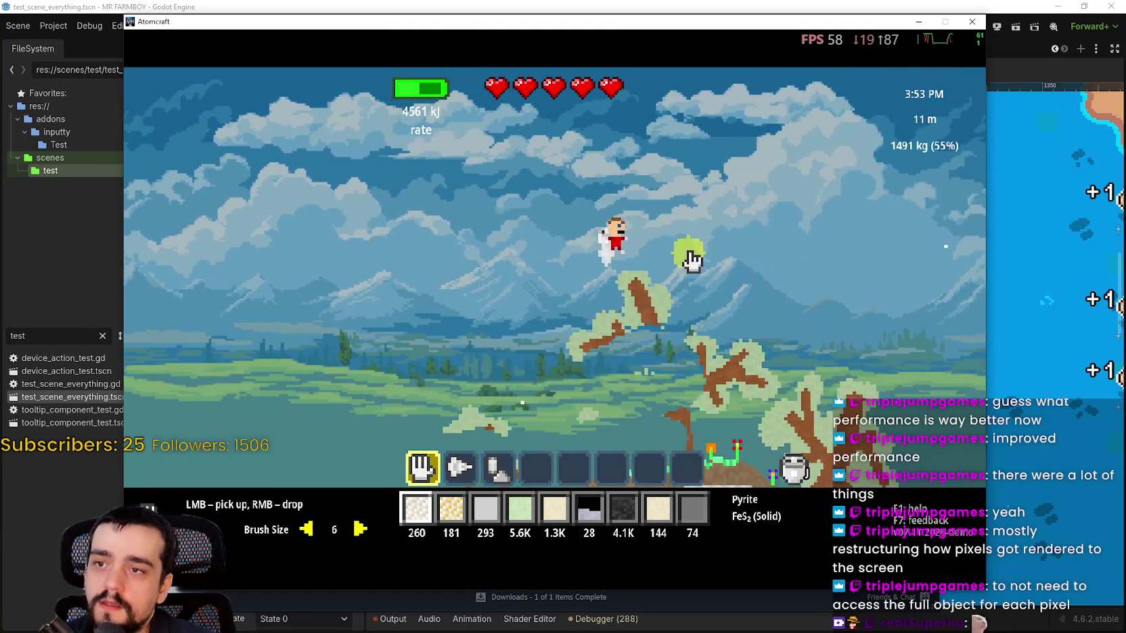
key(d)
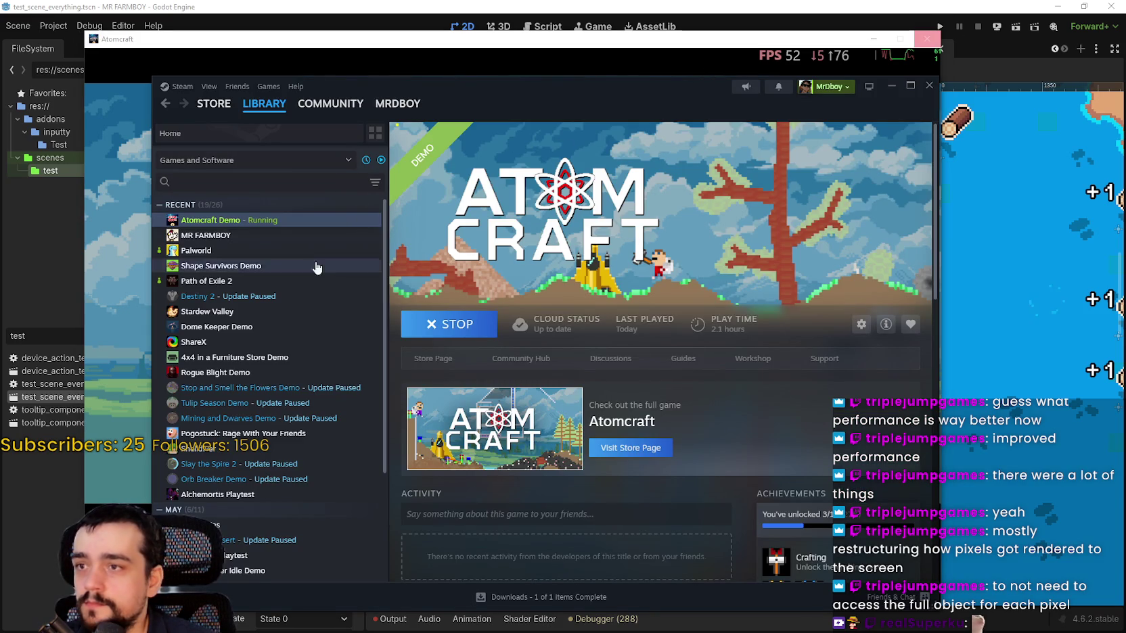
Review the Atomcraft Demo's separate render-thread launch options, then launch the demo again.
right_click(278, 227)
click(315, 317)
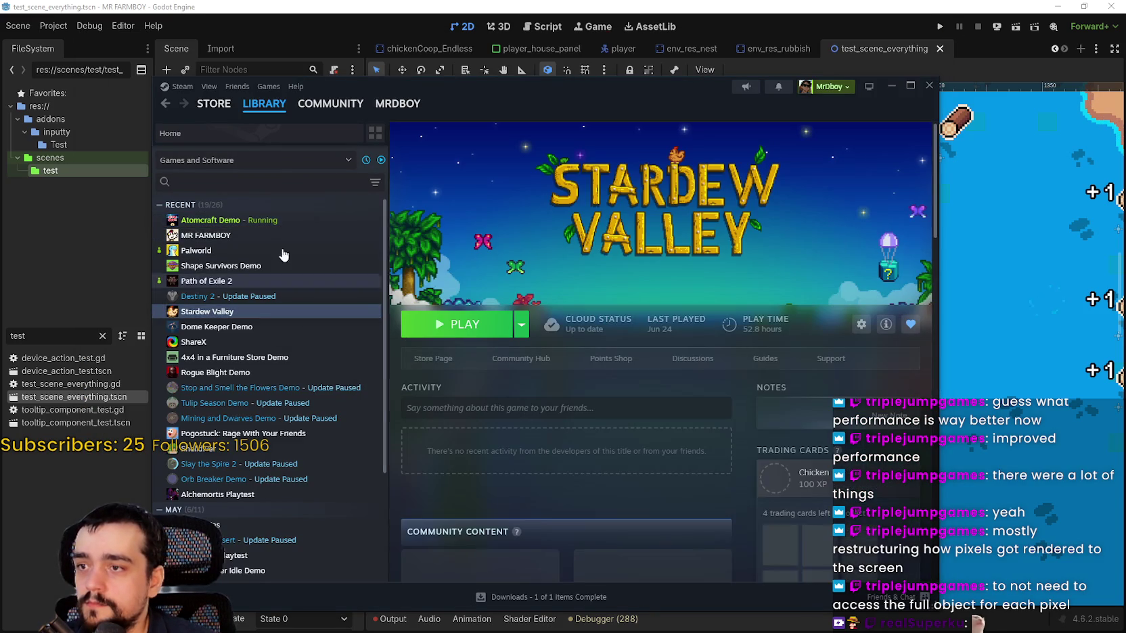
click(291, 223)
right_click(291, 223)
click(322, 311)
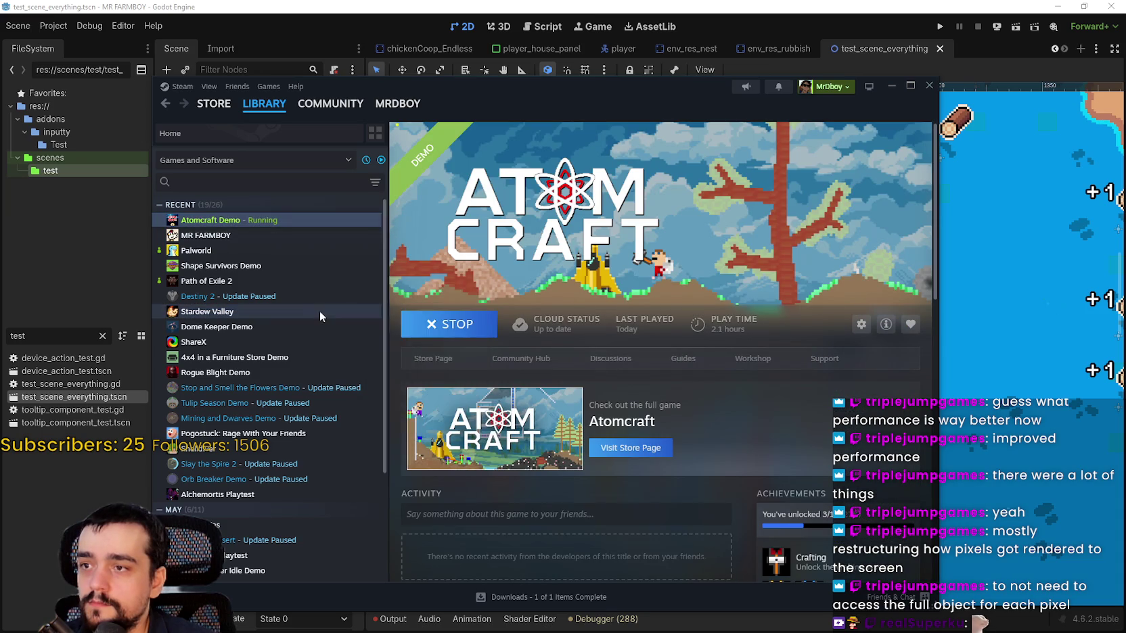
mouse_move(738, 399)
mouse_down()
mouse_move(757, 398)
mouse_move(325, 406)
mouse_up()
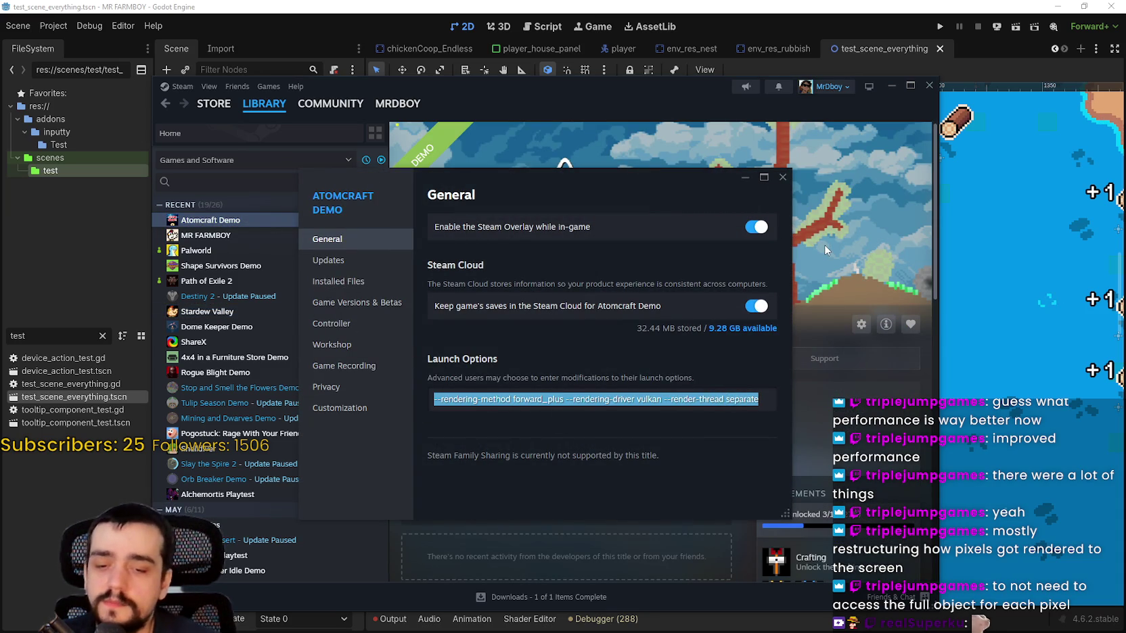
click(782, 176)
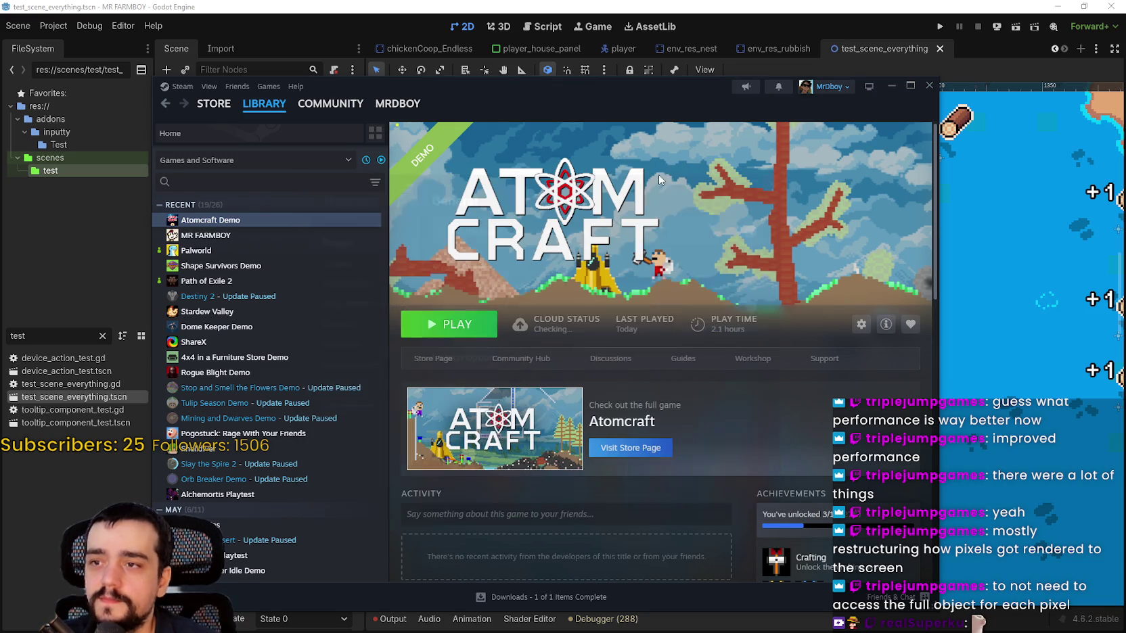
click(457, 327)
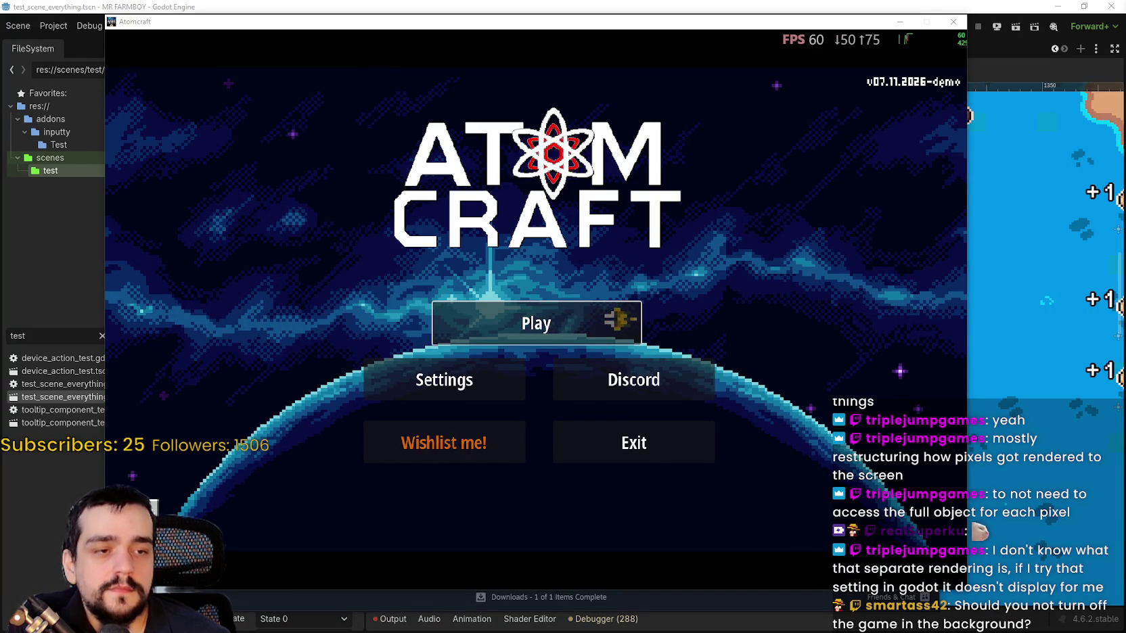
Load the Inspiring Horizon world with the second profile and jetpack right toward the lake.
click(528, 345)
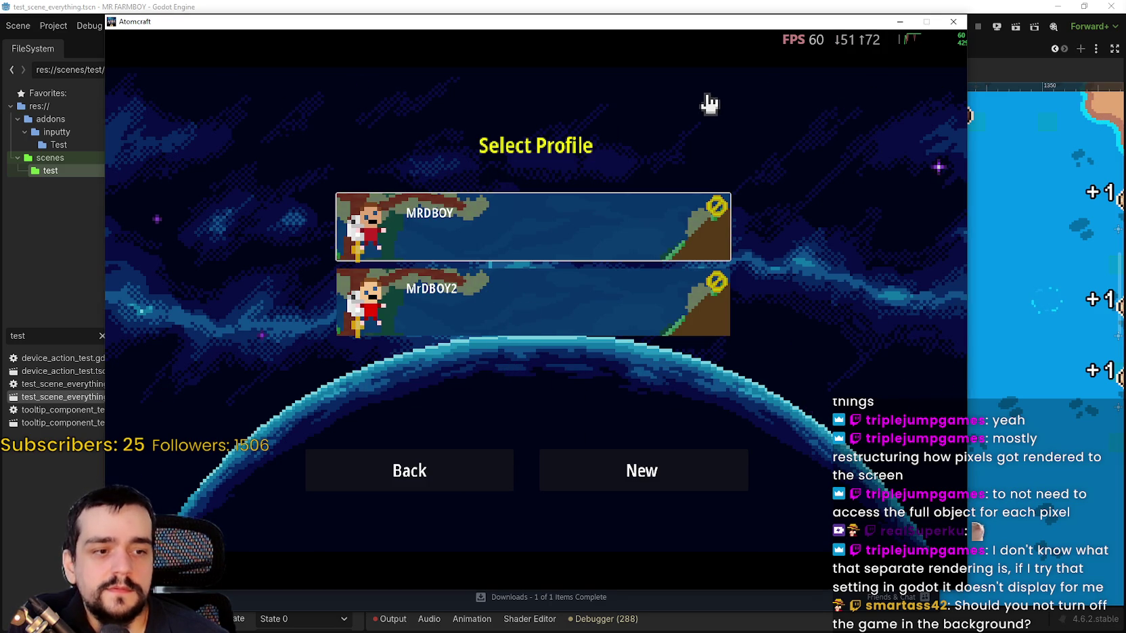
click(483, 309)
click(462, 230)
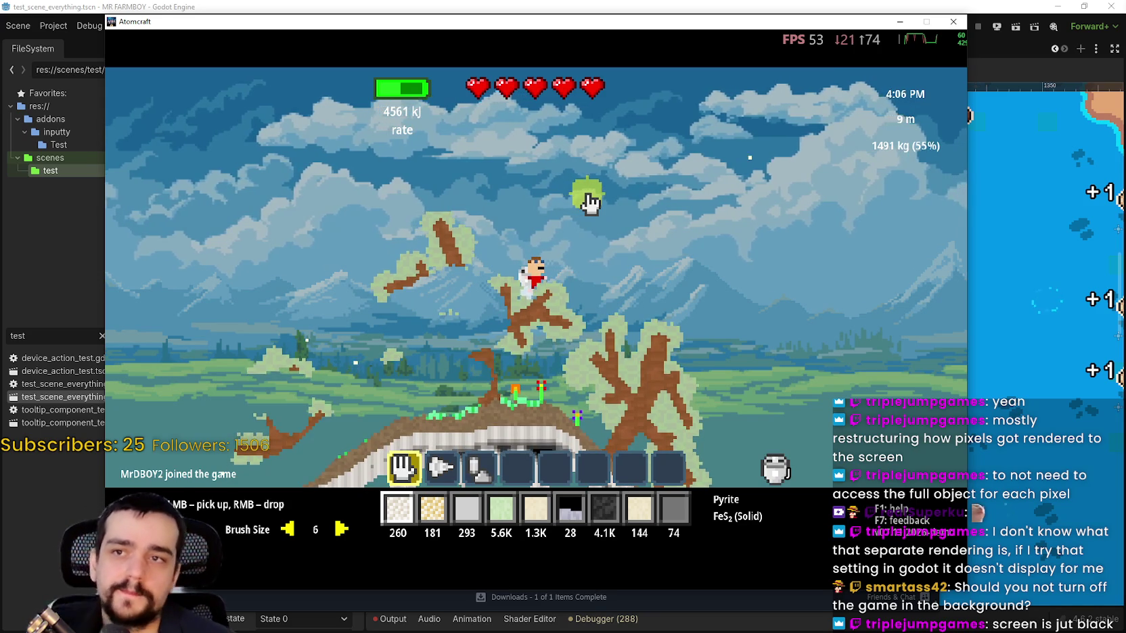
key(d)
key(d)
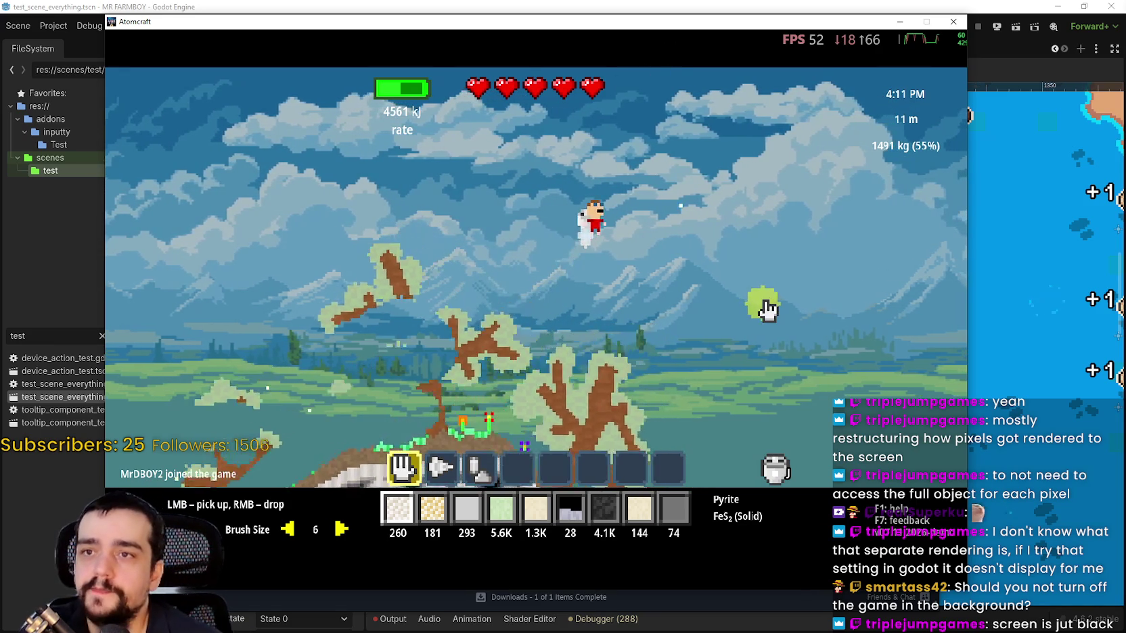
key(d)
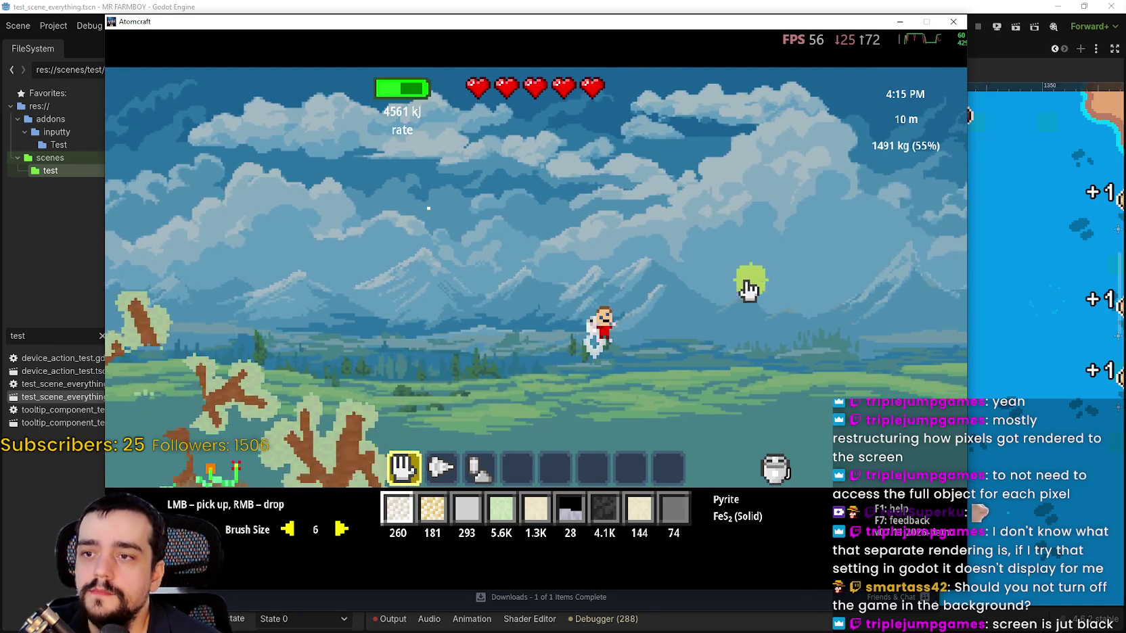
key(d)
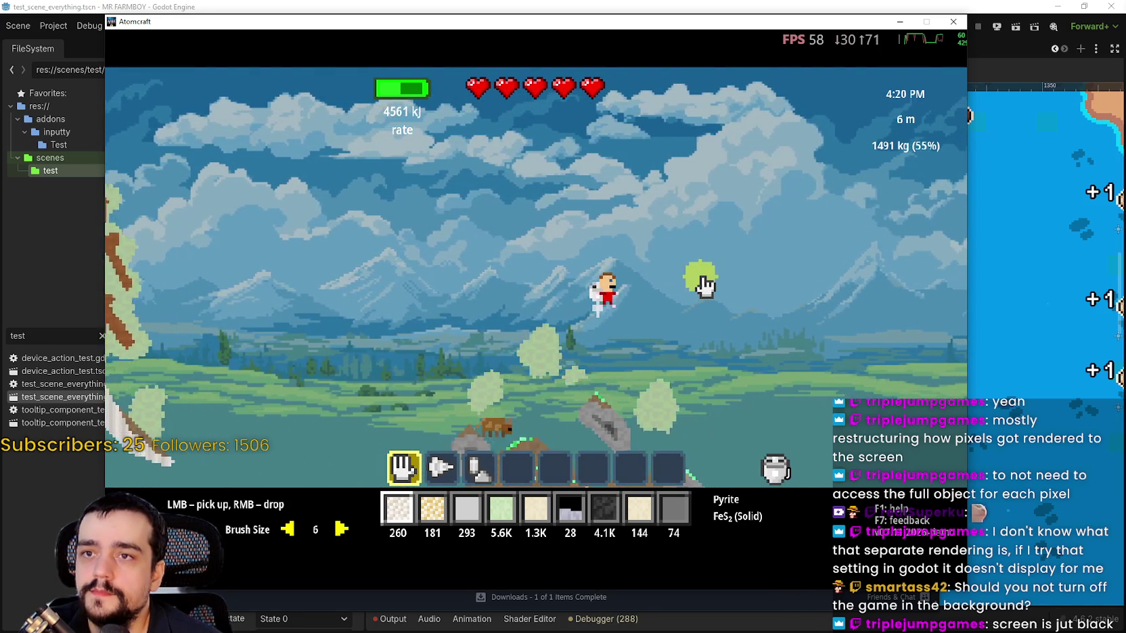
key(d)
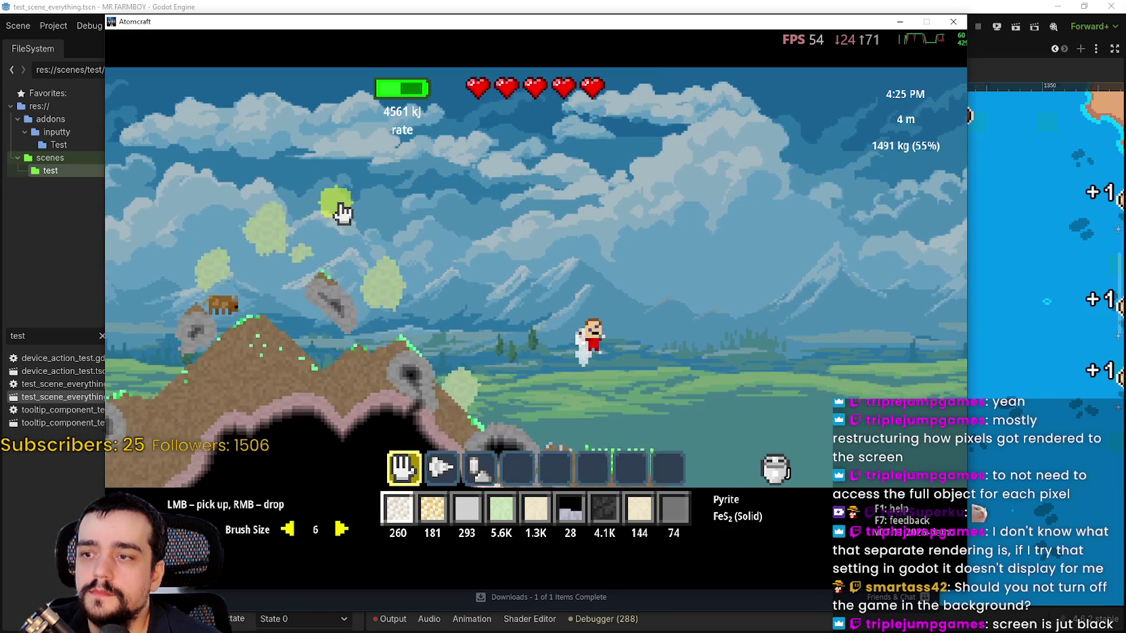
key(d)
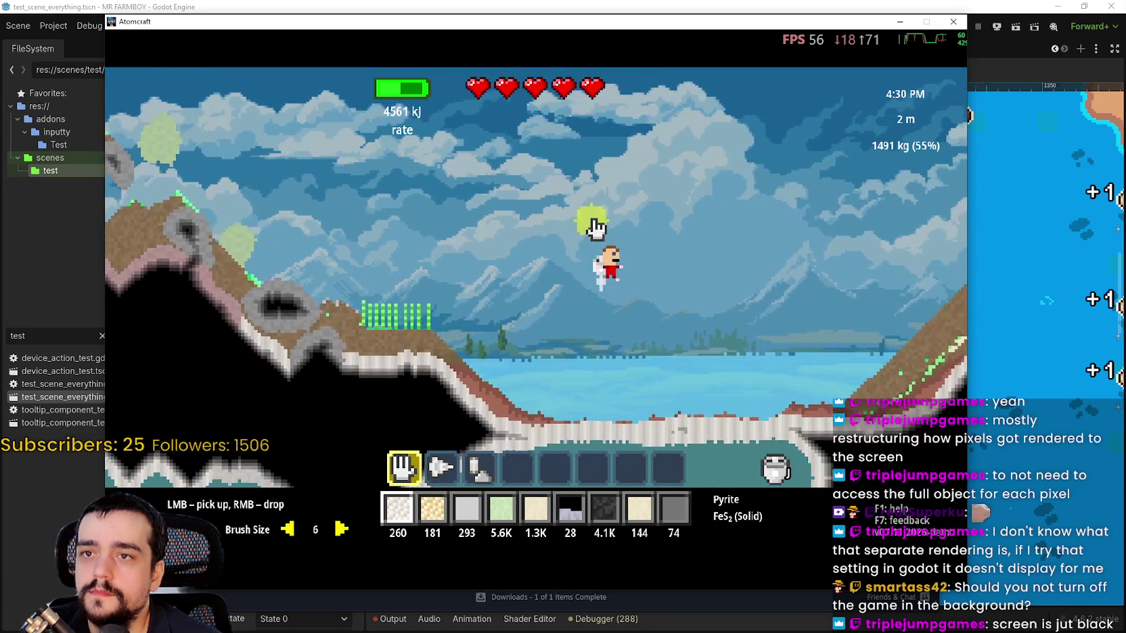
key(d)
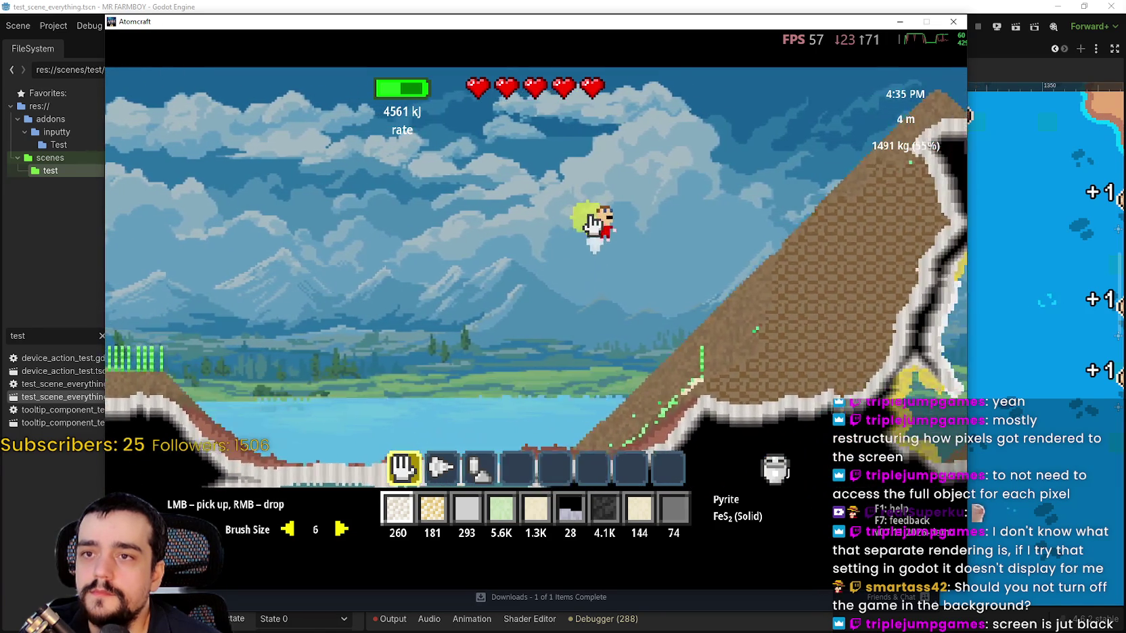
key(d)
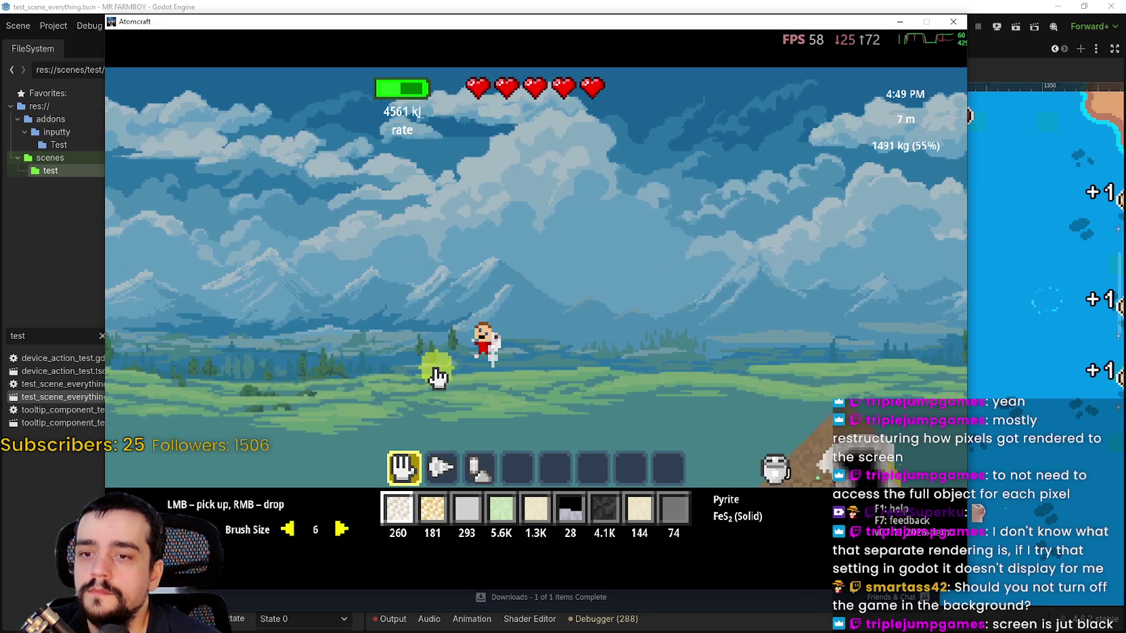
Fly back left over hills and beneath floating islands, picking up terrain material.
key(a)
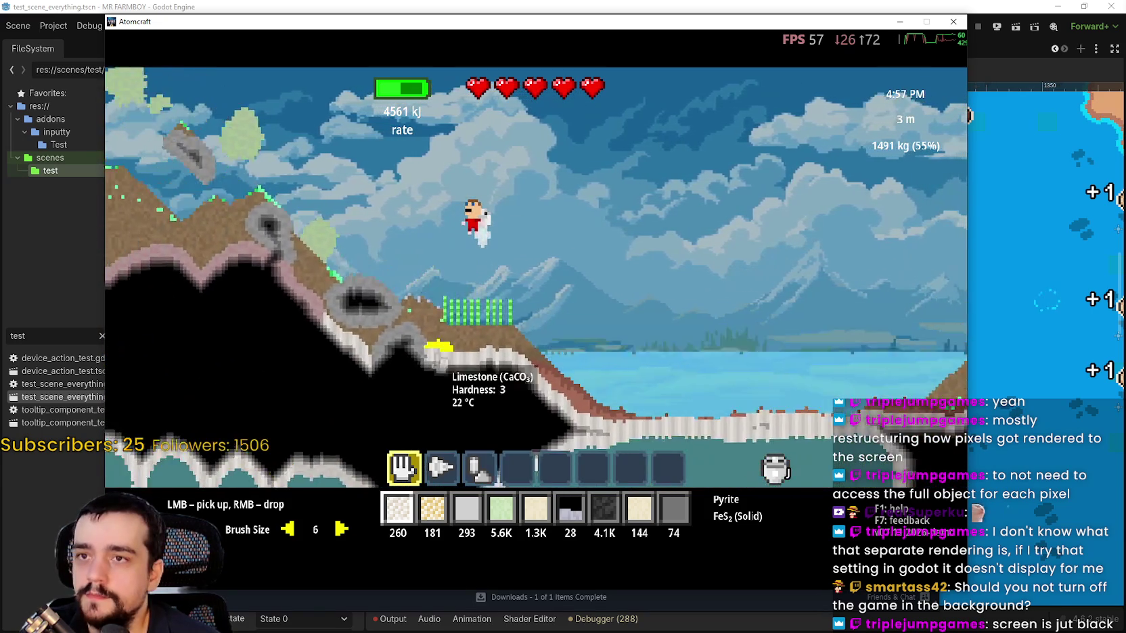
key(a)
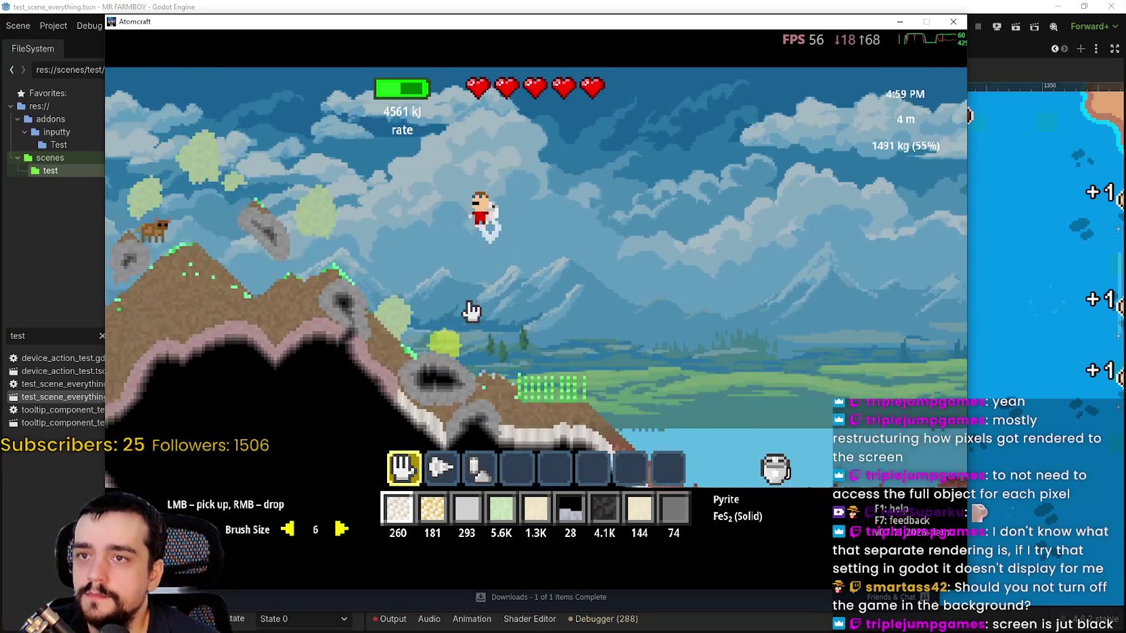
key(a)
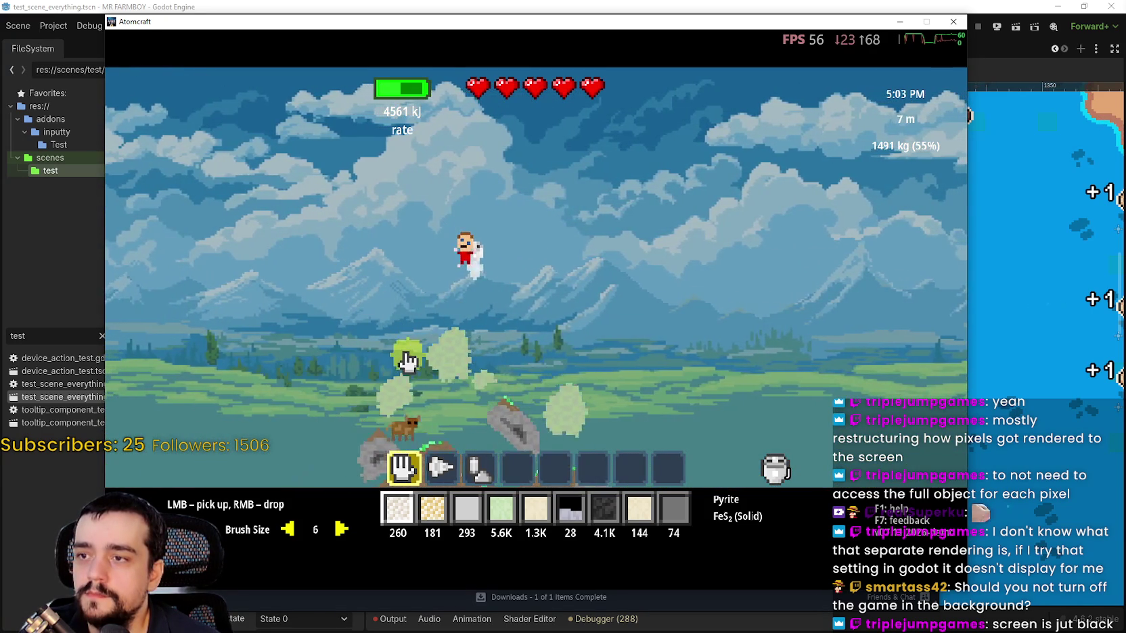
key(a)
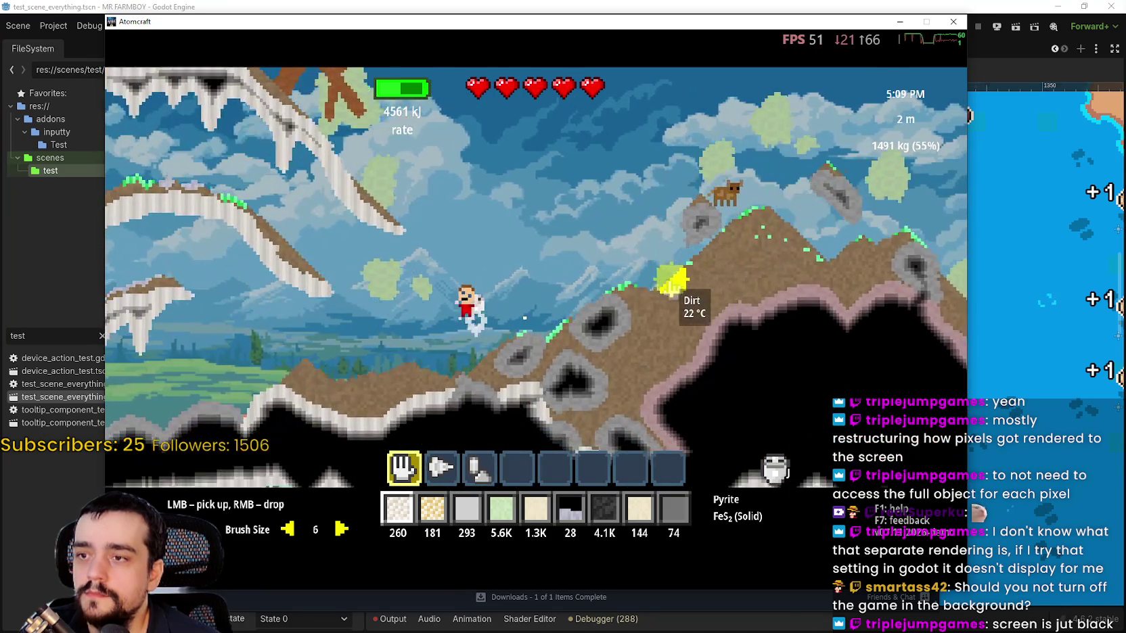
key(a)
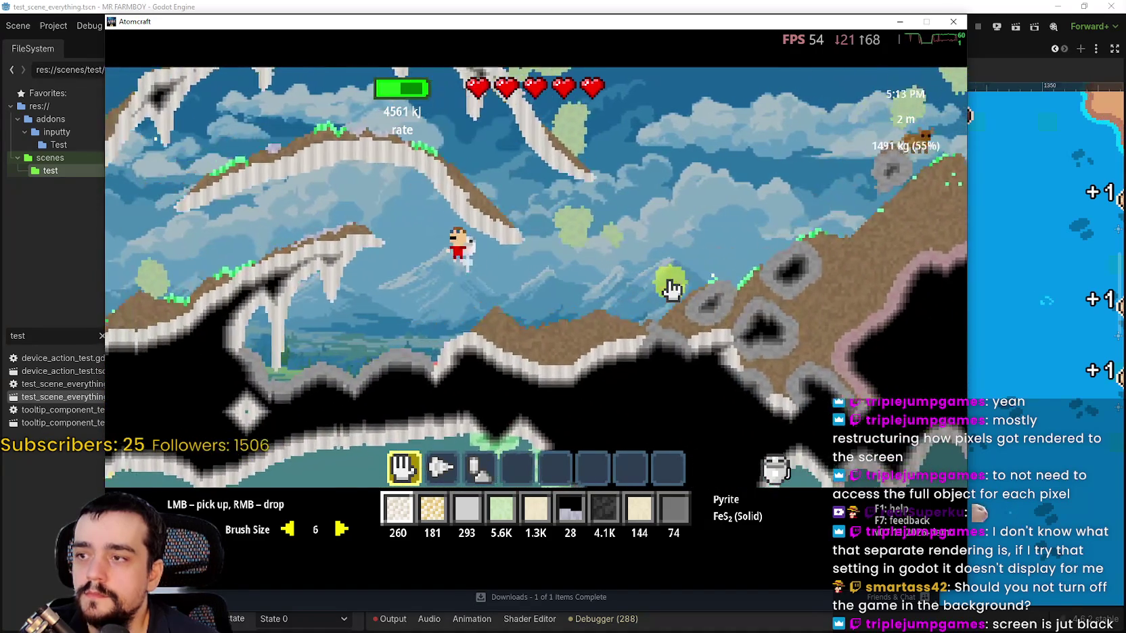
key(a)
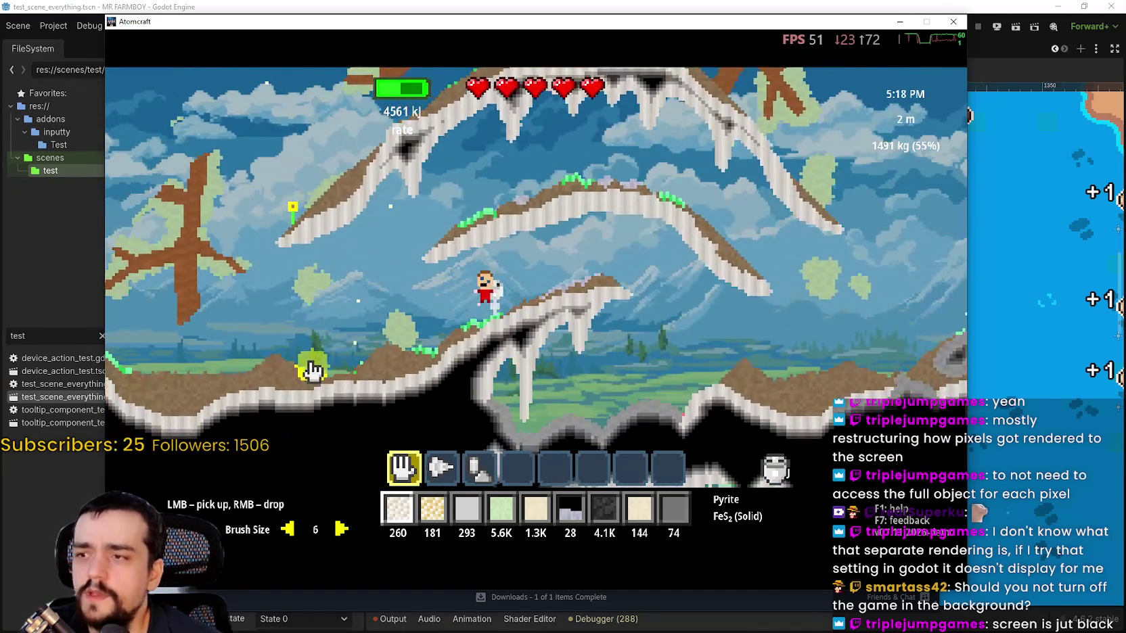
key(d)
key(a)
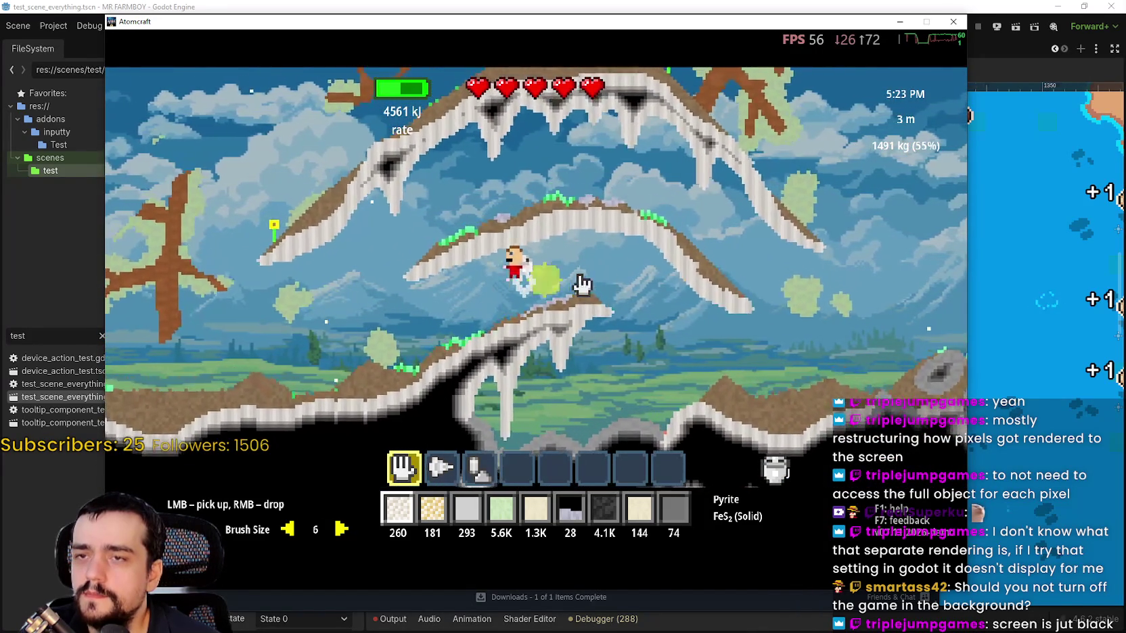
key(a)
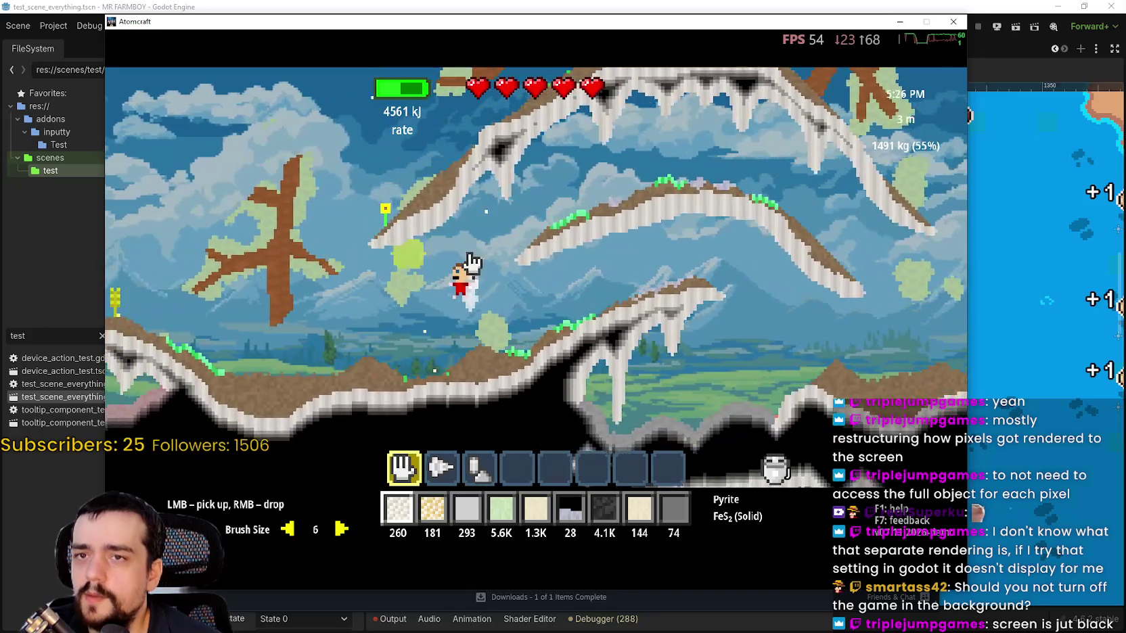
key(a)
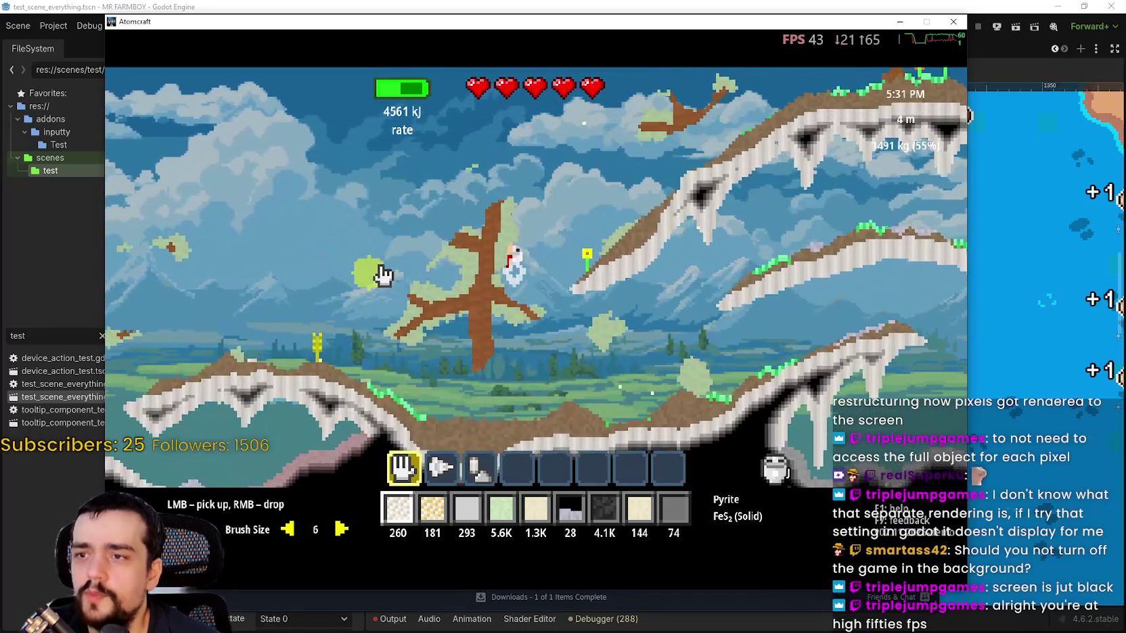
key(w)
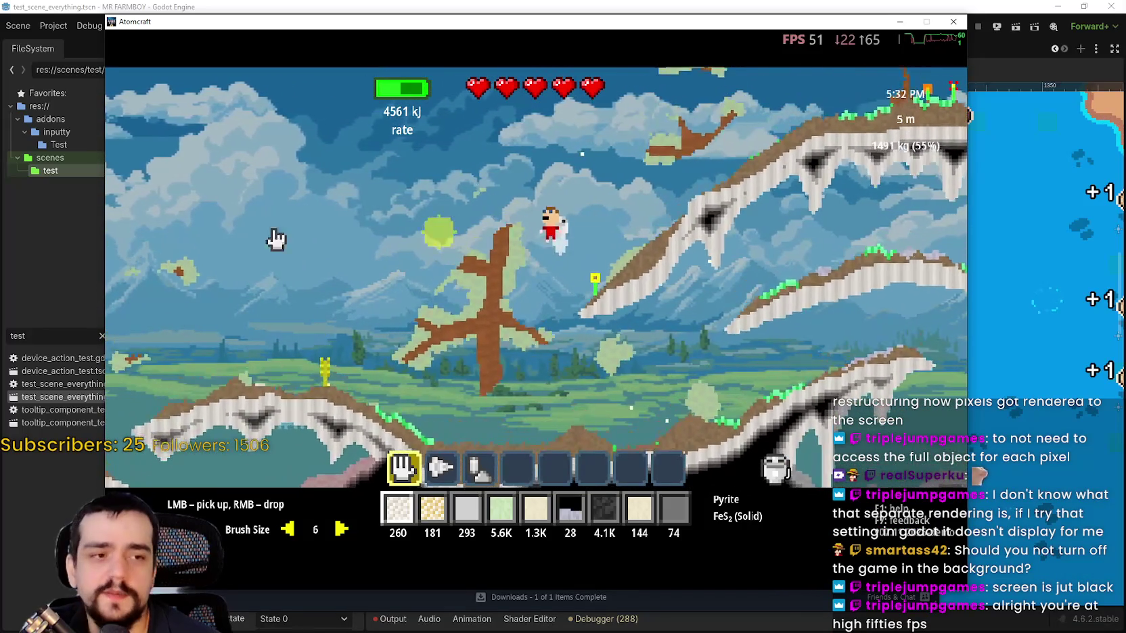
key(a)
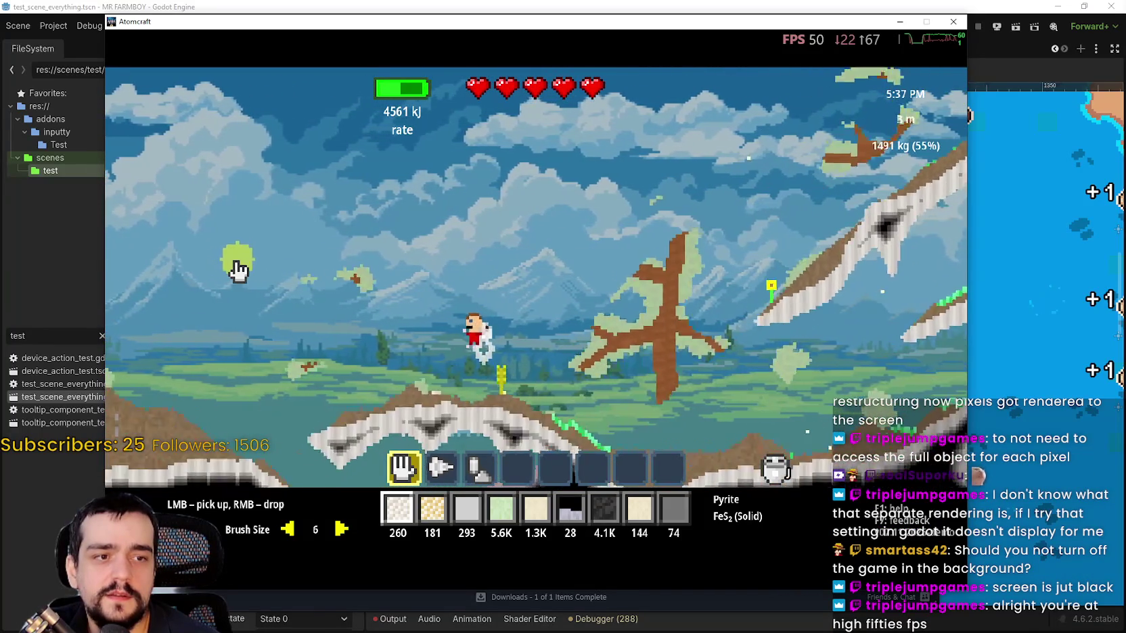
key(a)
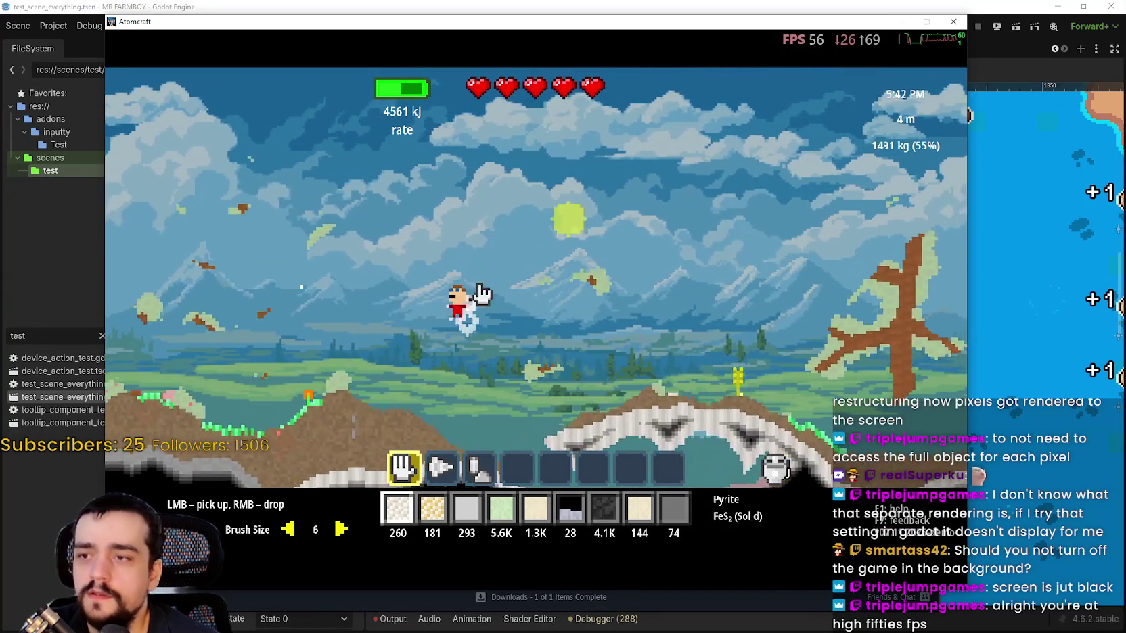
key(w)
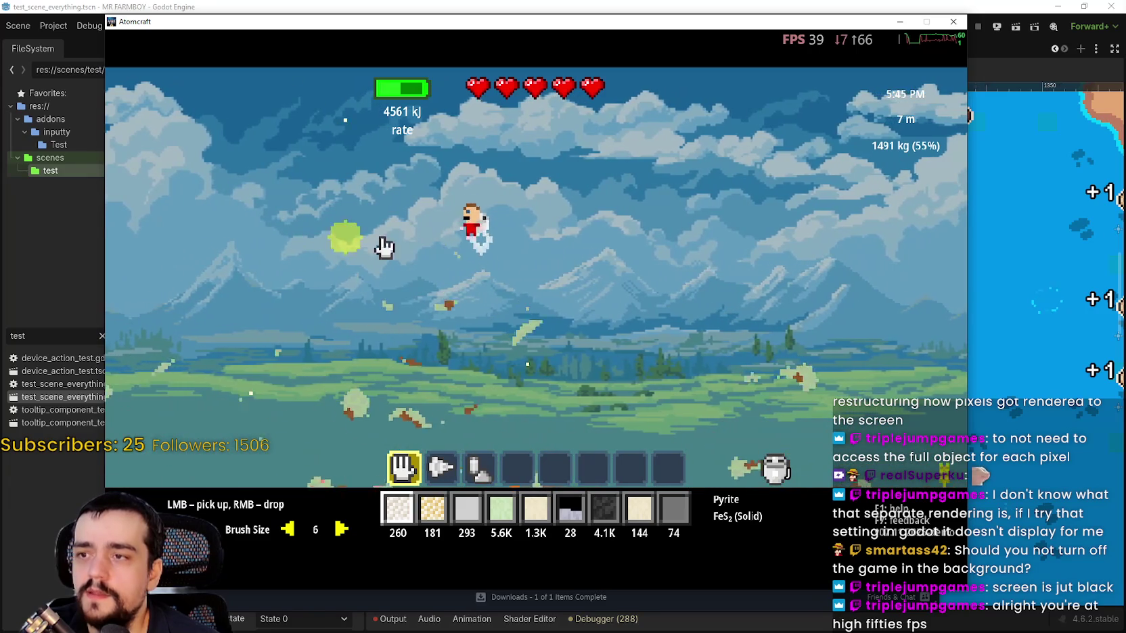
key(a)
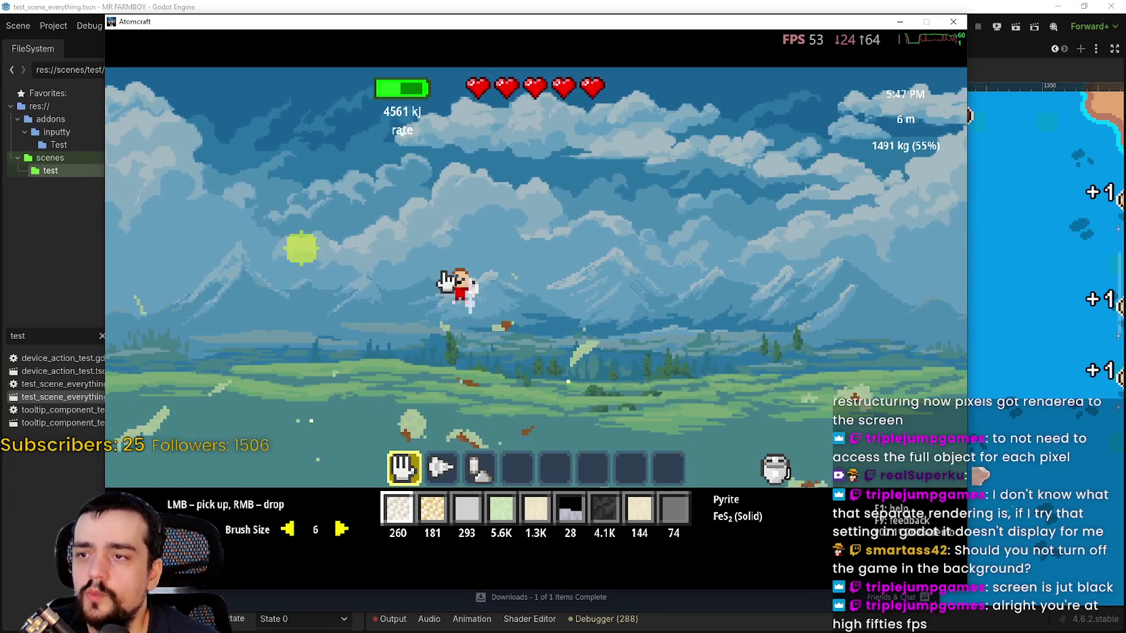
key(w)
key(a)
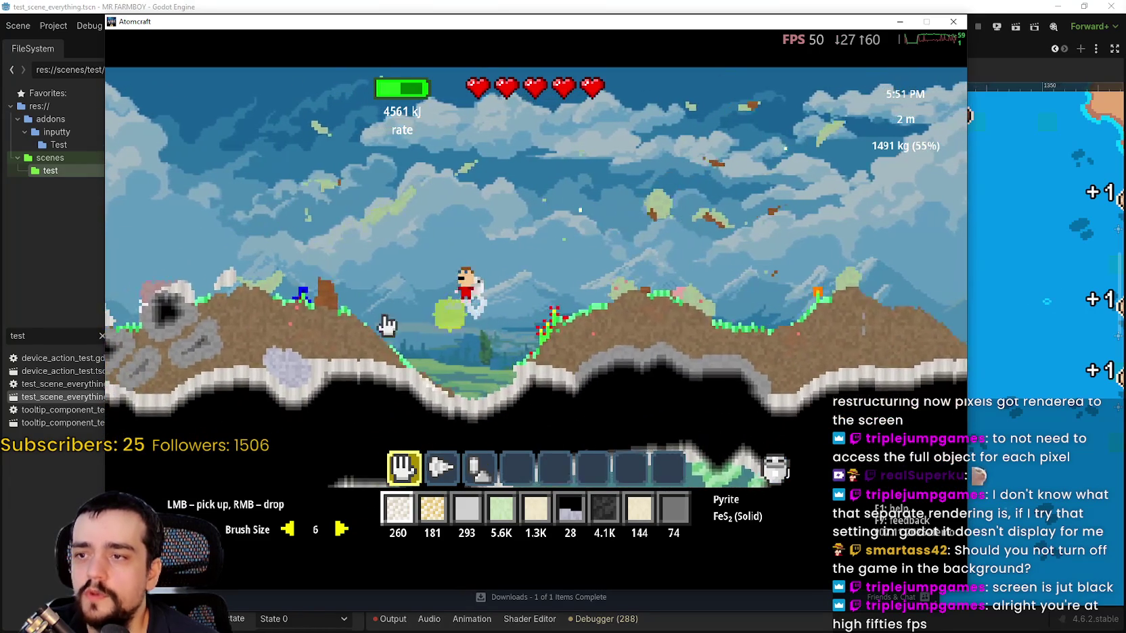
key(a)
drag(472, 295, 403, 291)
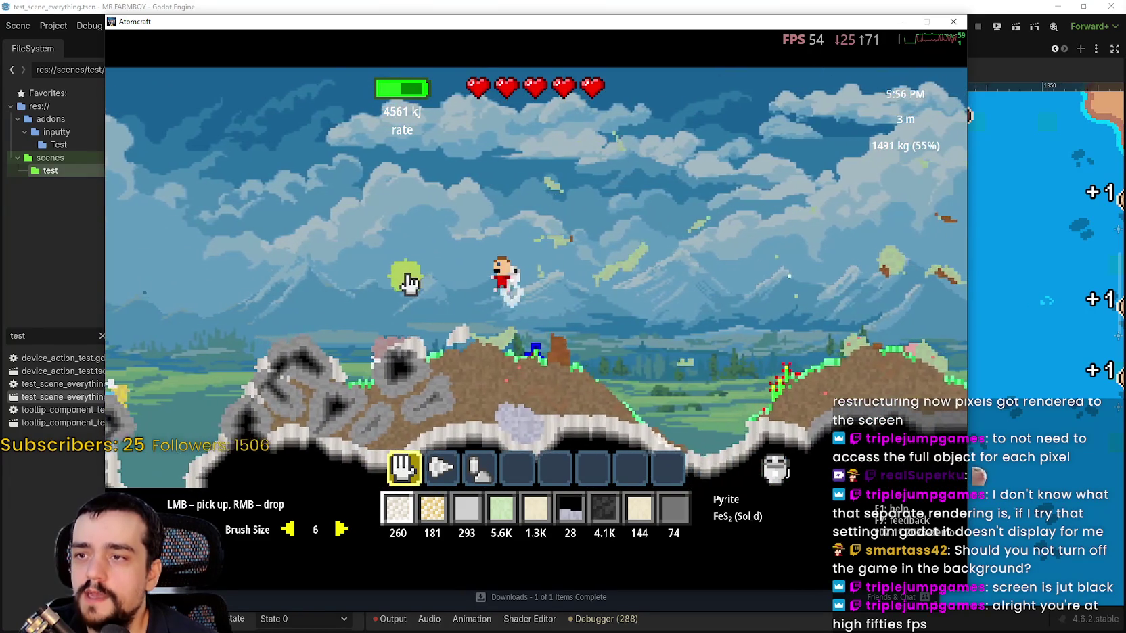
key(a)
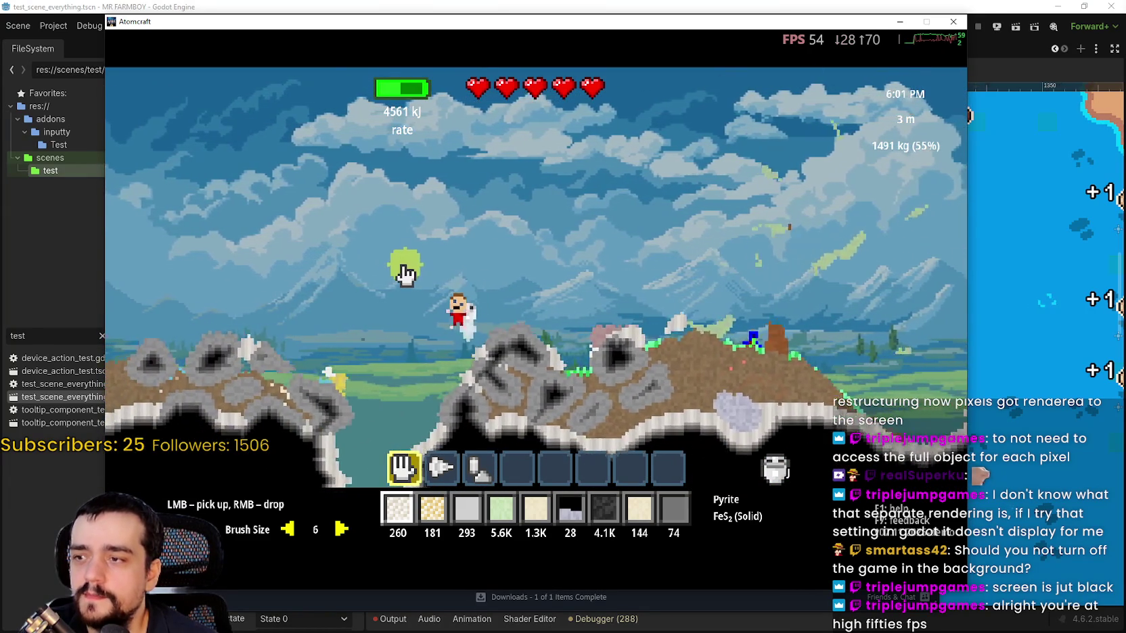
Dip into a cave, fly left past the yellow ship, then bring Steam forward.
key(w)
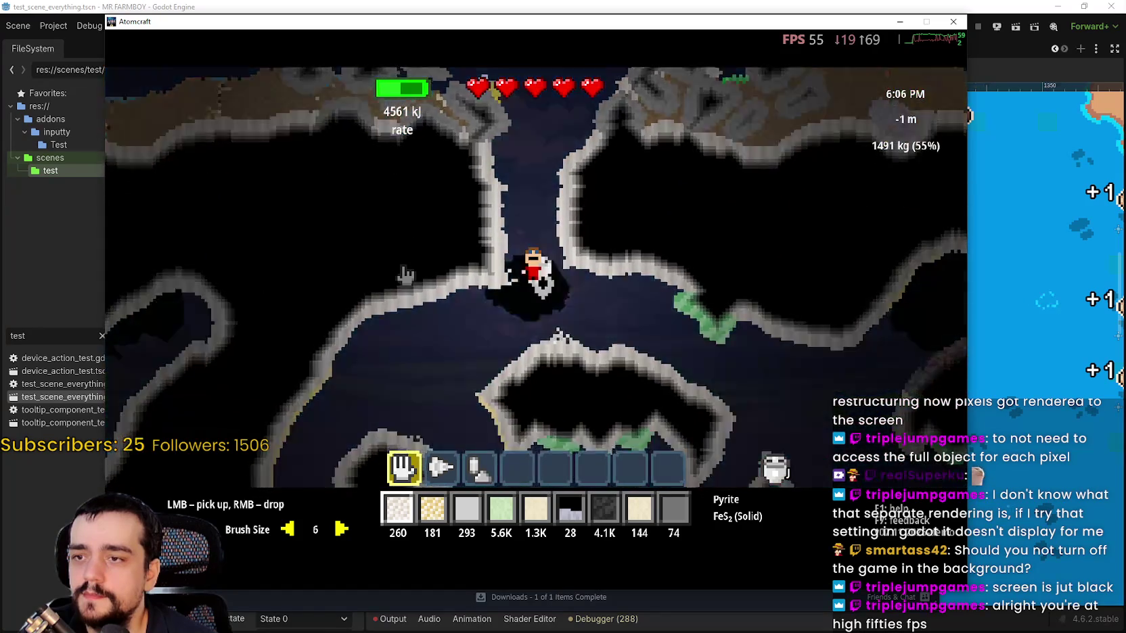
key(w)
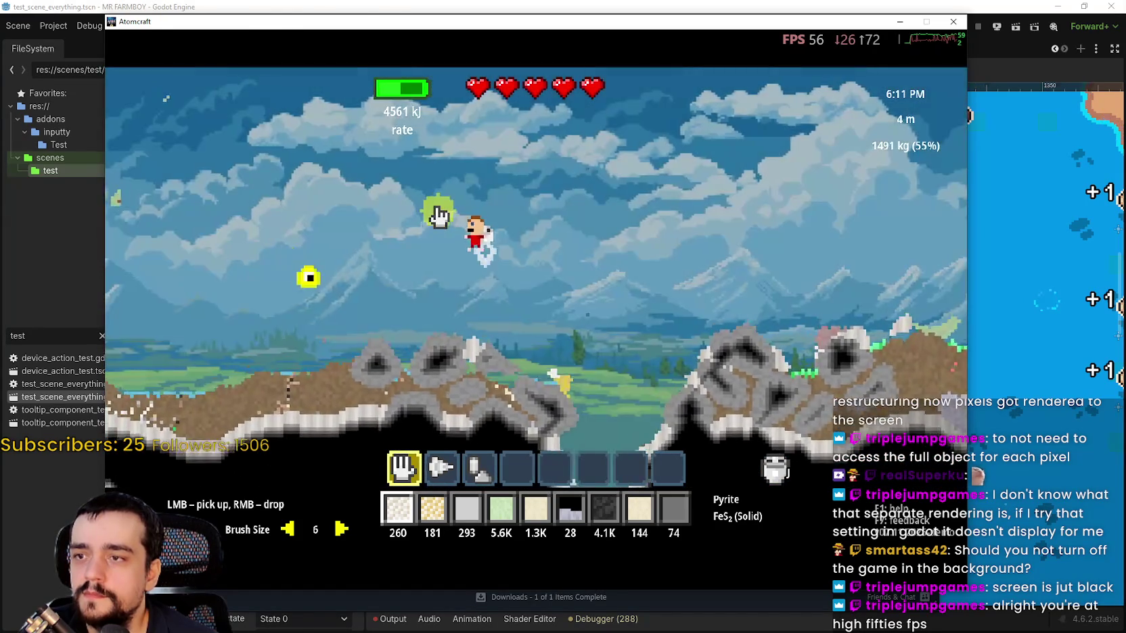
key(a)
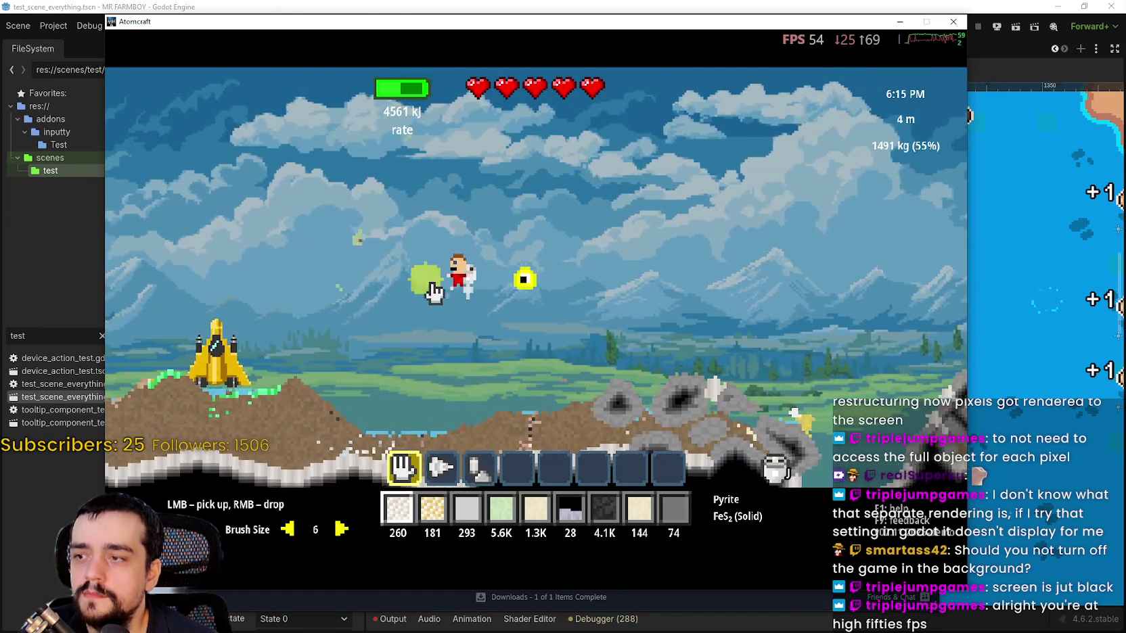
key(a)
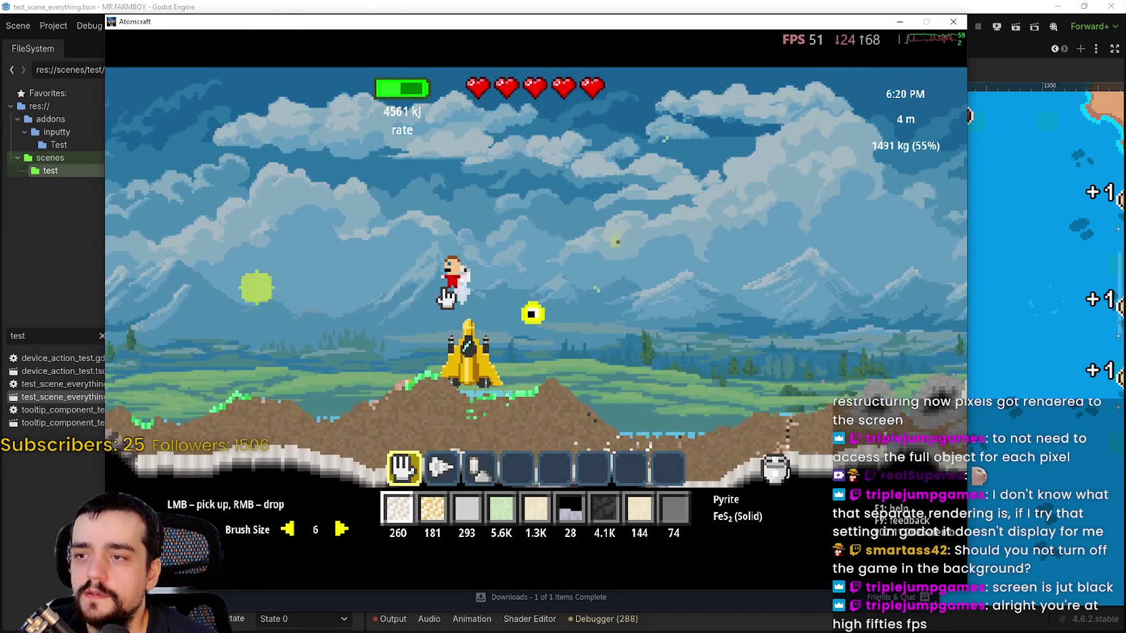
key(a)
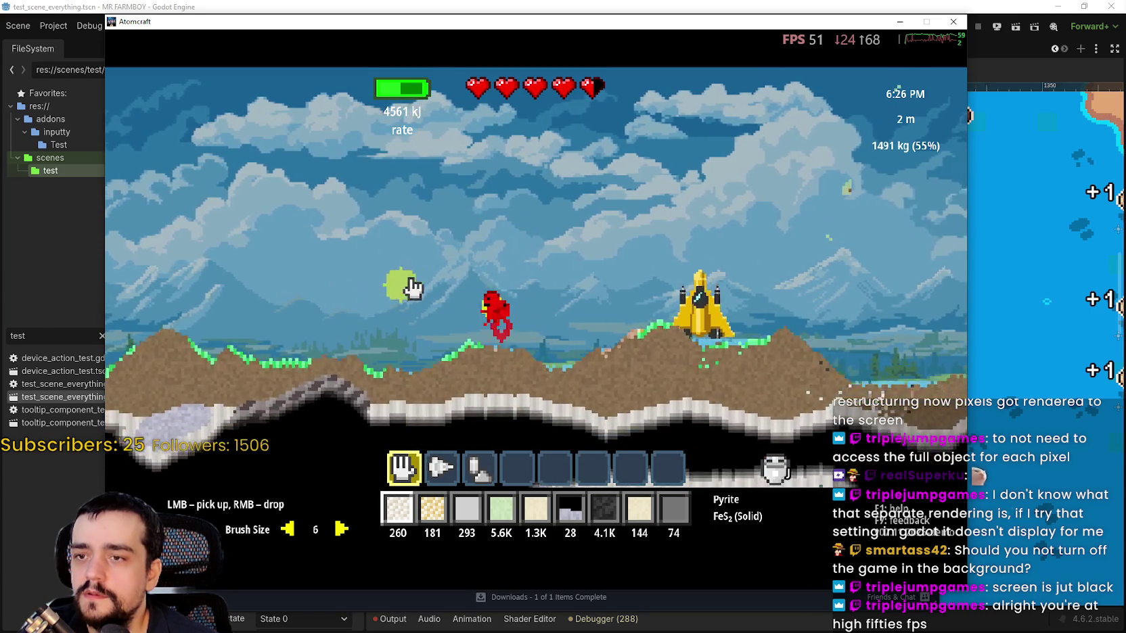
key(a)
key(space)
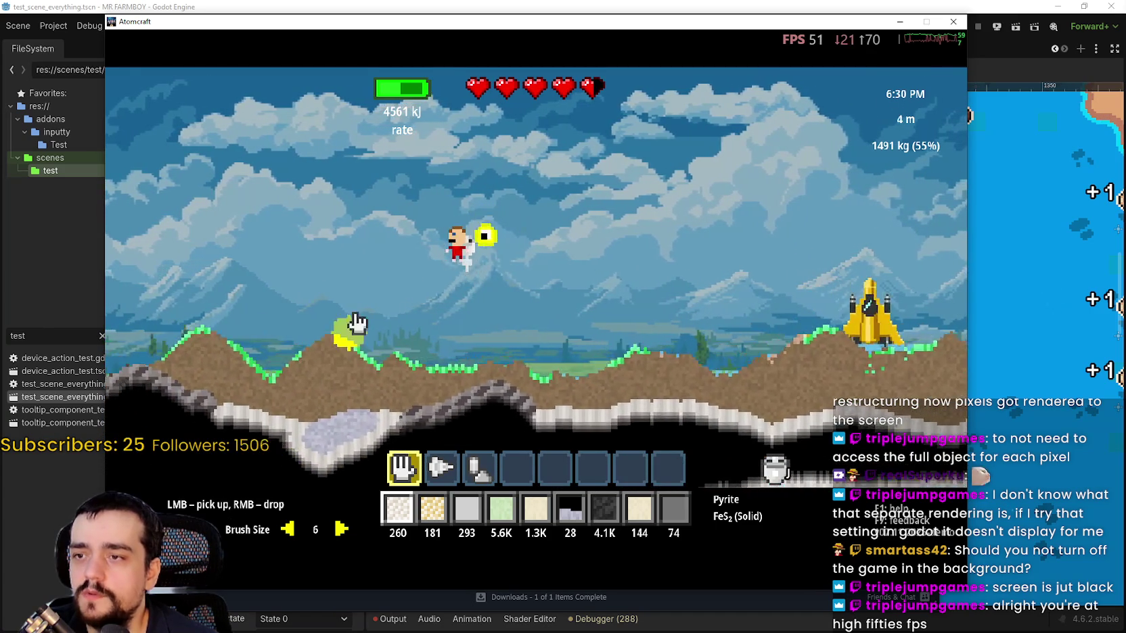
key(a)
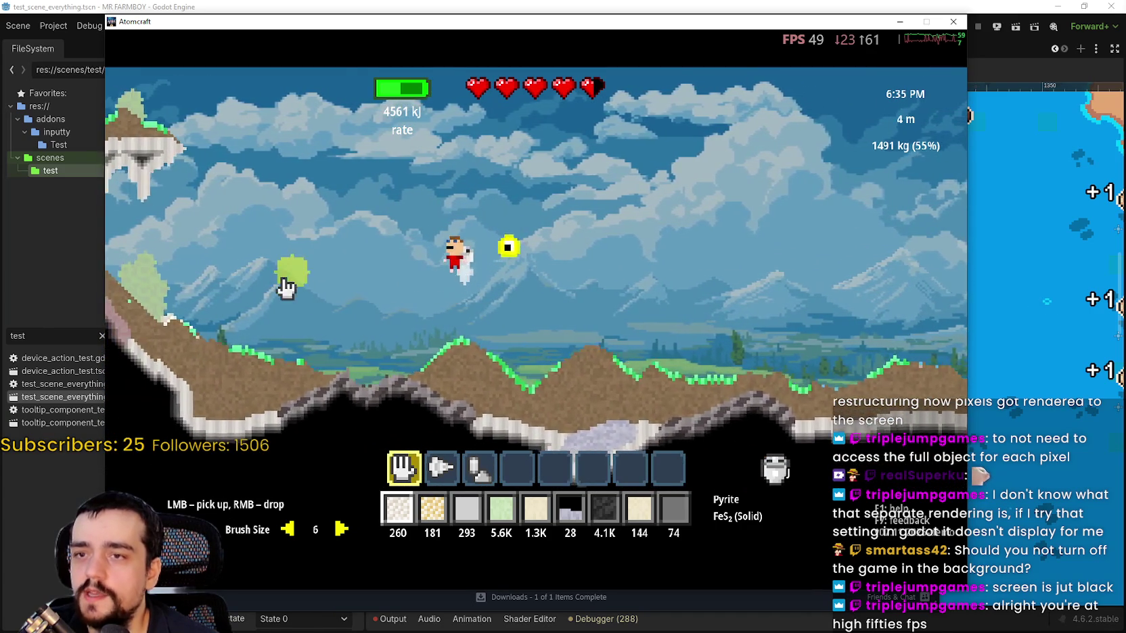
key(a)
key(space)
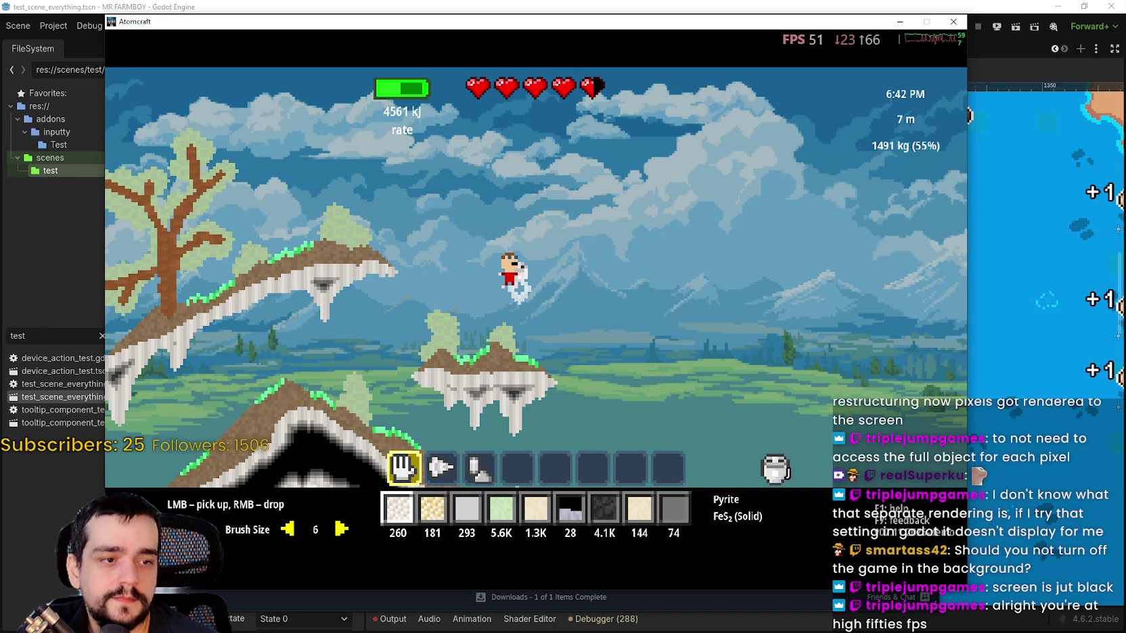
key(alt+Tab)
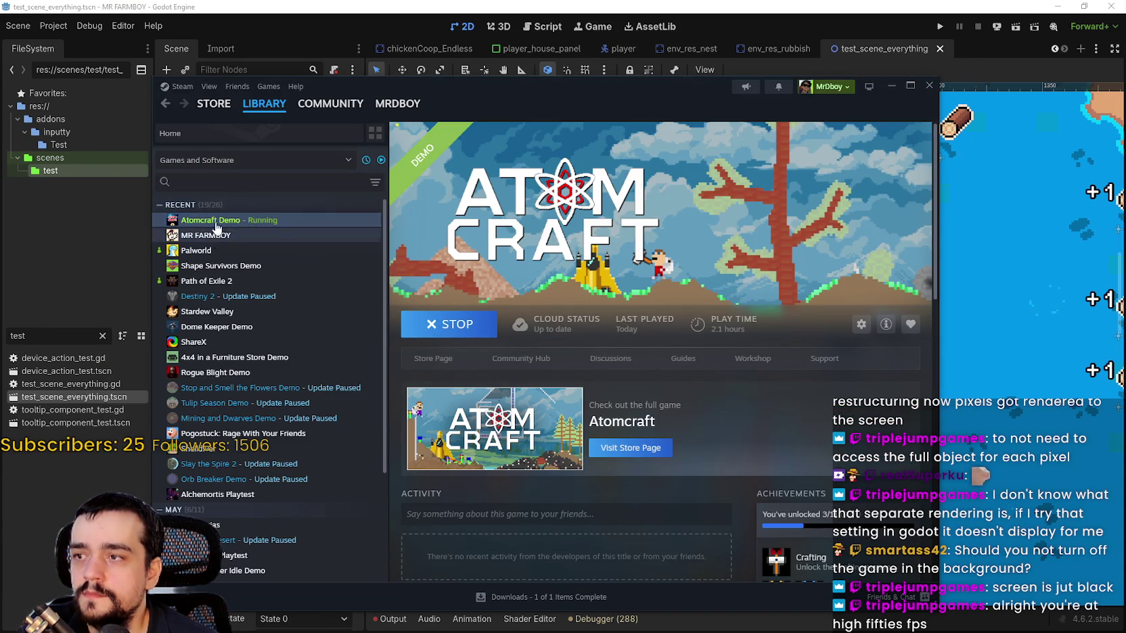
Paste '--rendering-method forward_plus --rendering-driver vulkan --render-thread separate' into the Atomcraft Demo's Launch Options.
right_click(227, 227)
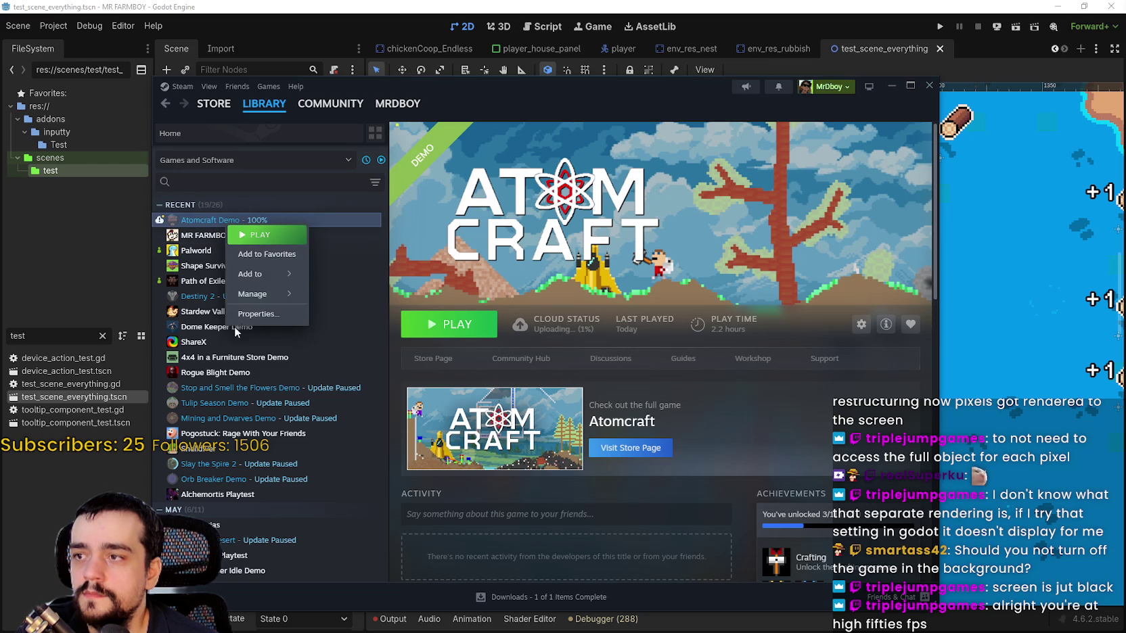
click(244, 315)
click(587, 402)
text(--rendering-method forward_plus --rendering-driver vulkan --render-thread separate)
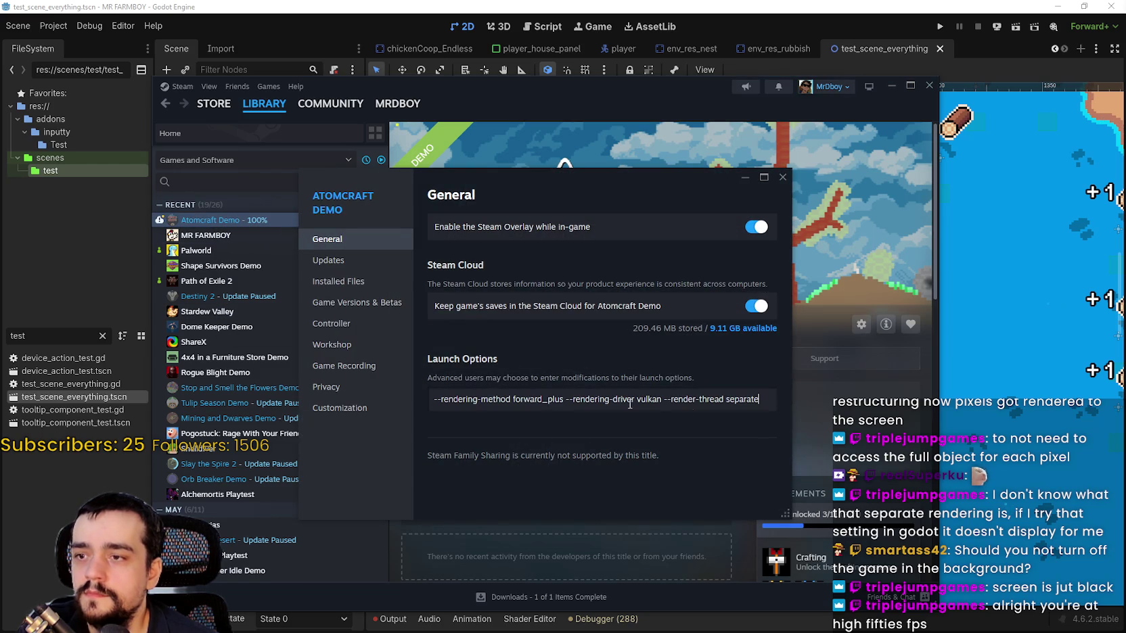
click(783, 178)
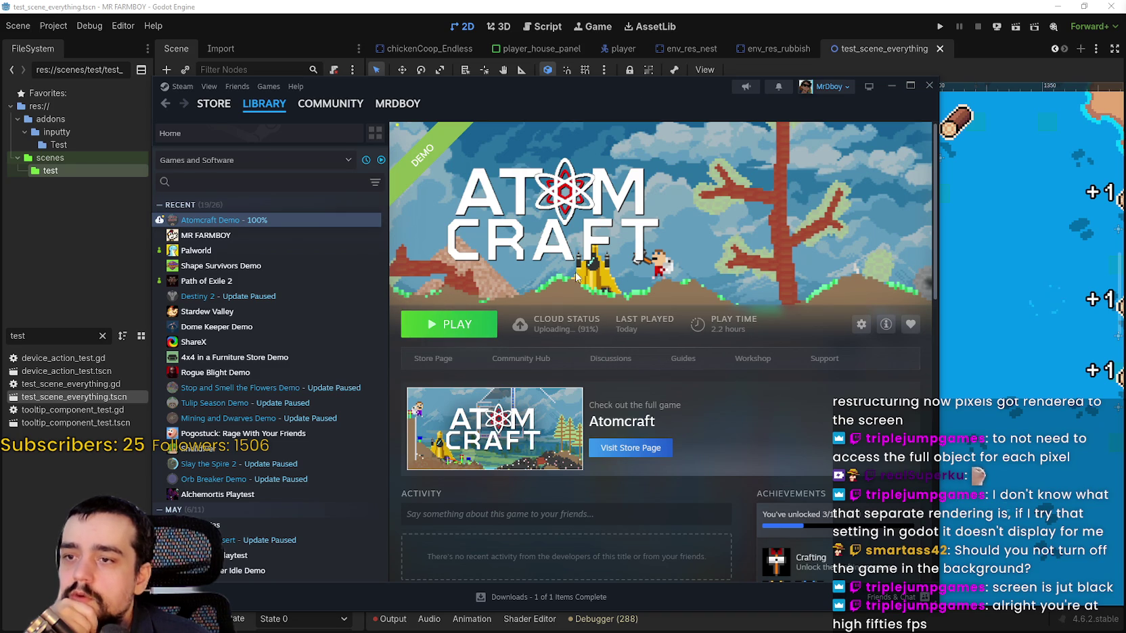
drag(644, 83, 718, 54)
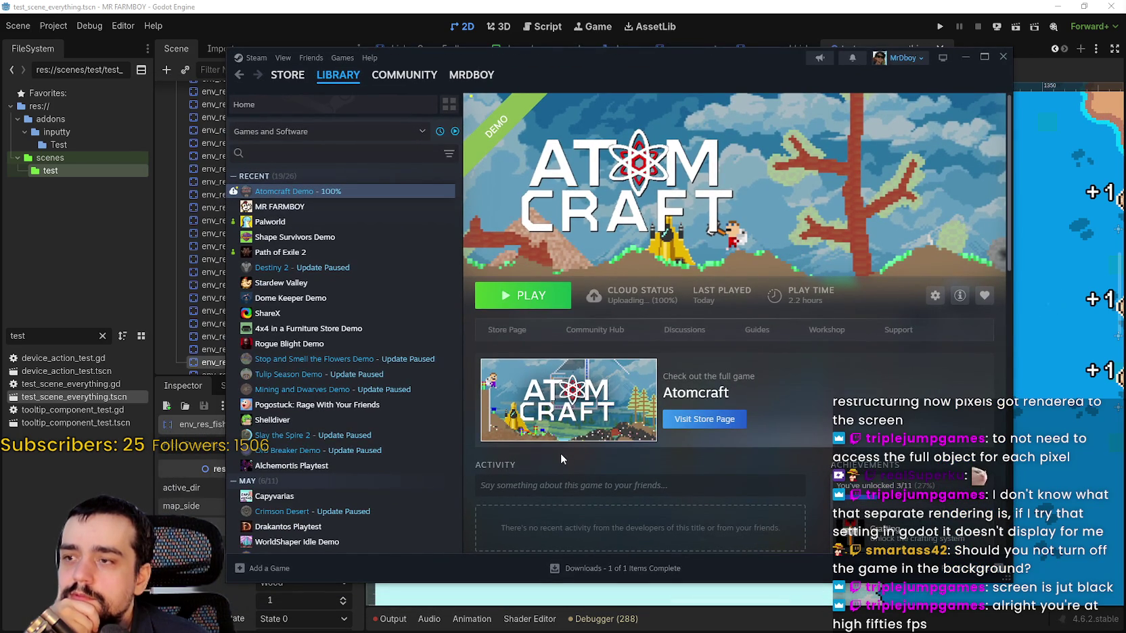
Launch the Atomcraft Demo from Steam and choose Play on its title menu.
click(531, 295)
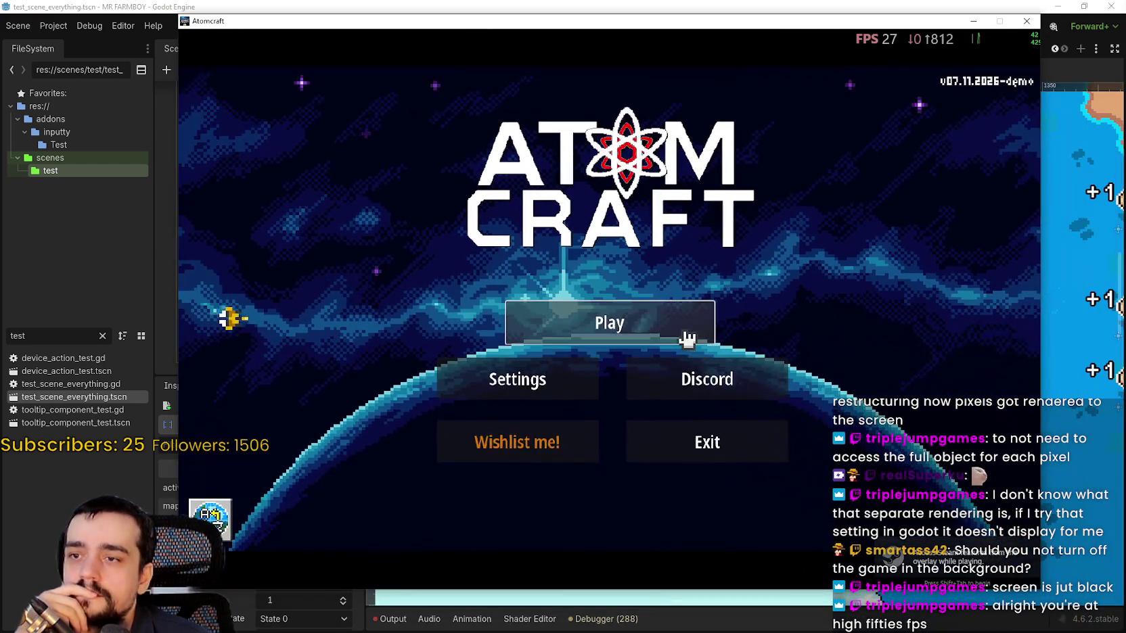
click(686, 339)
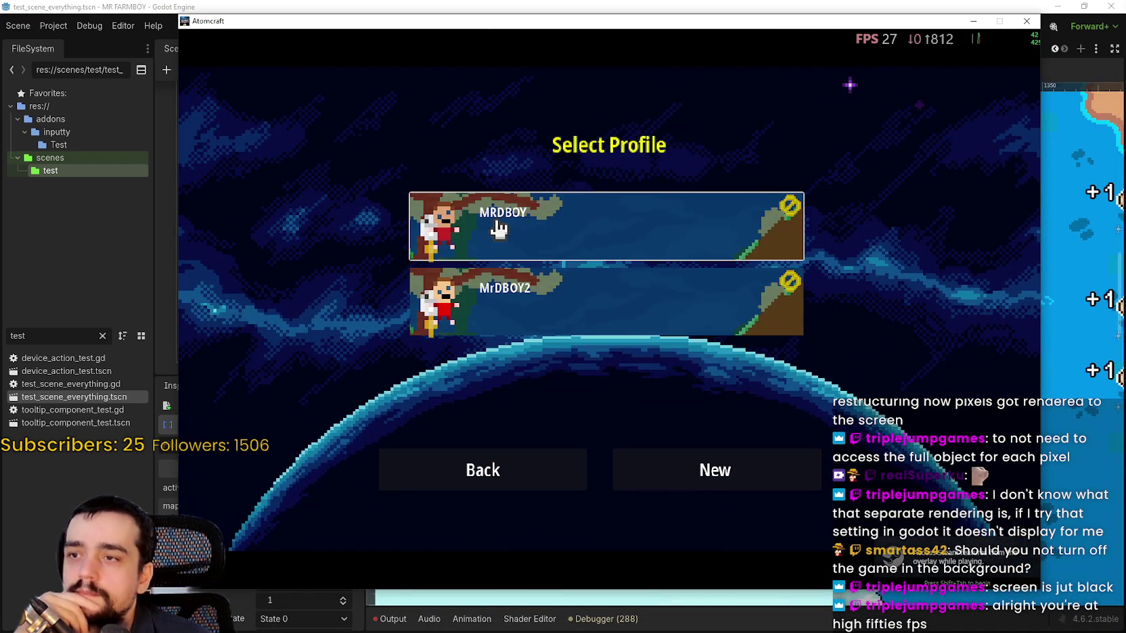
Pick the first player profile and move on to world selection.
click(504, 284)
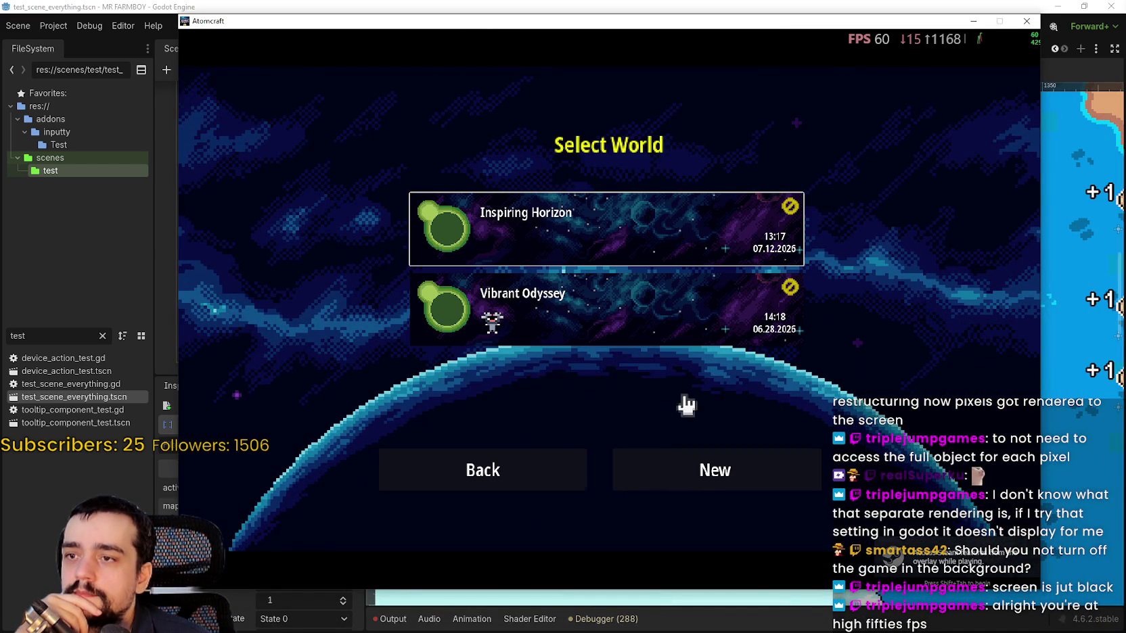
click(662, 443)
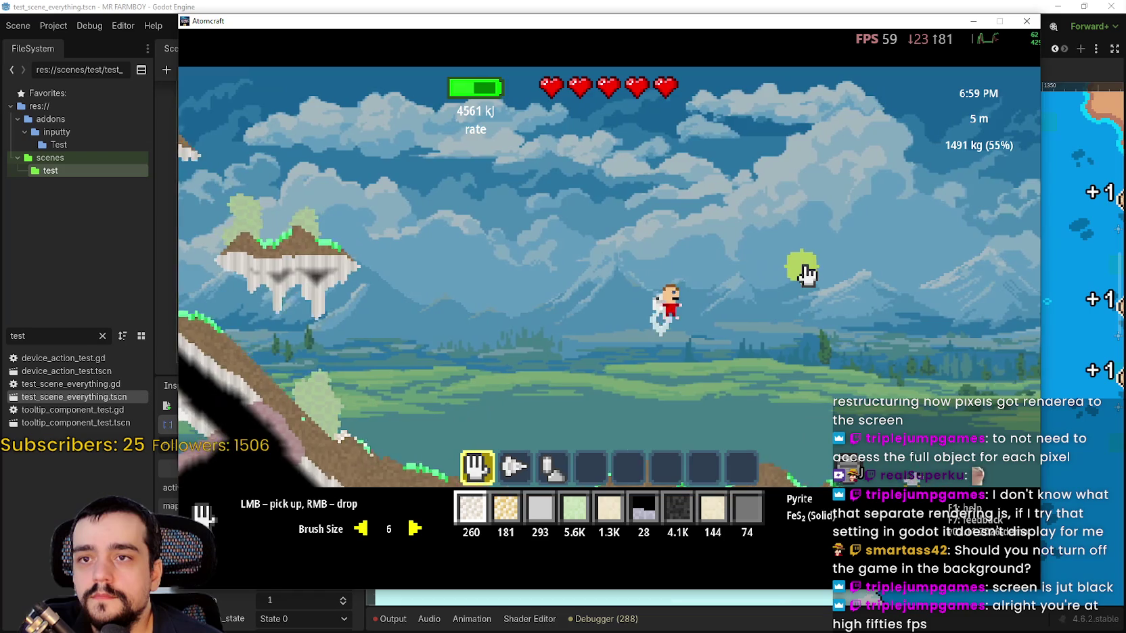
Jetpack the character left across the terrain, then briefly back to the right.
key(a)
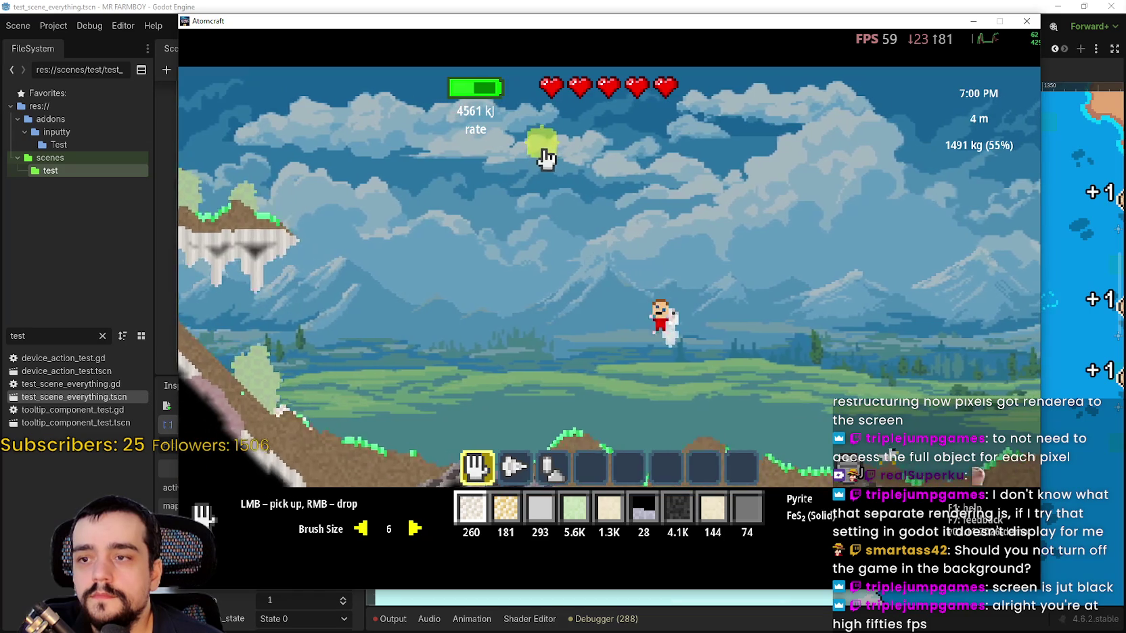
key(a)
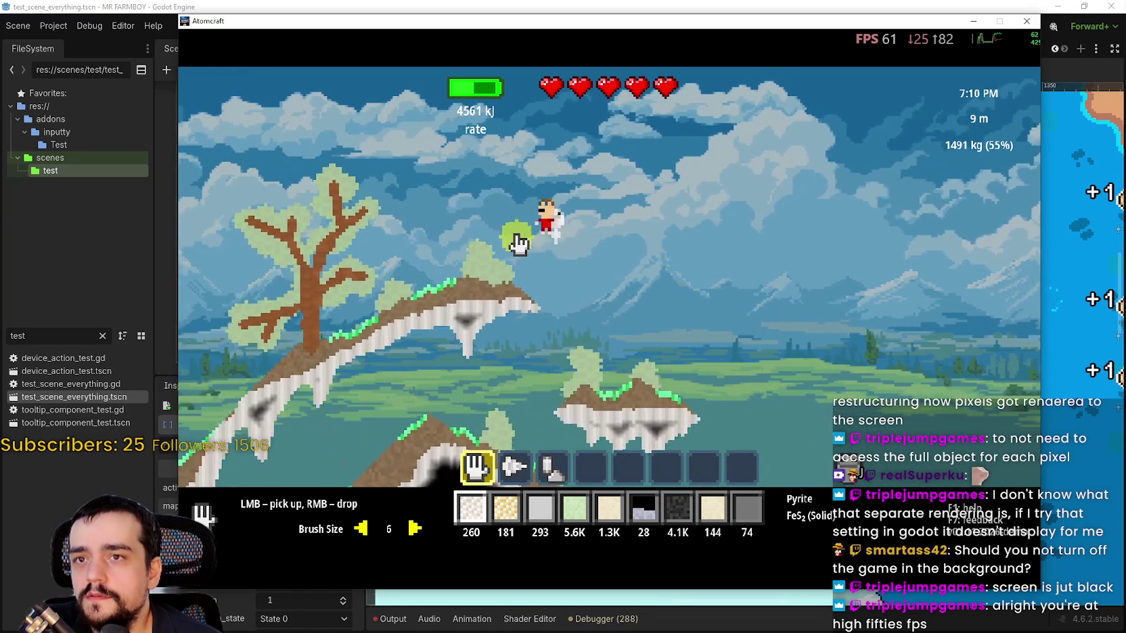
key(a)
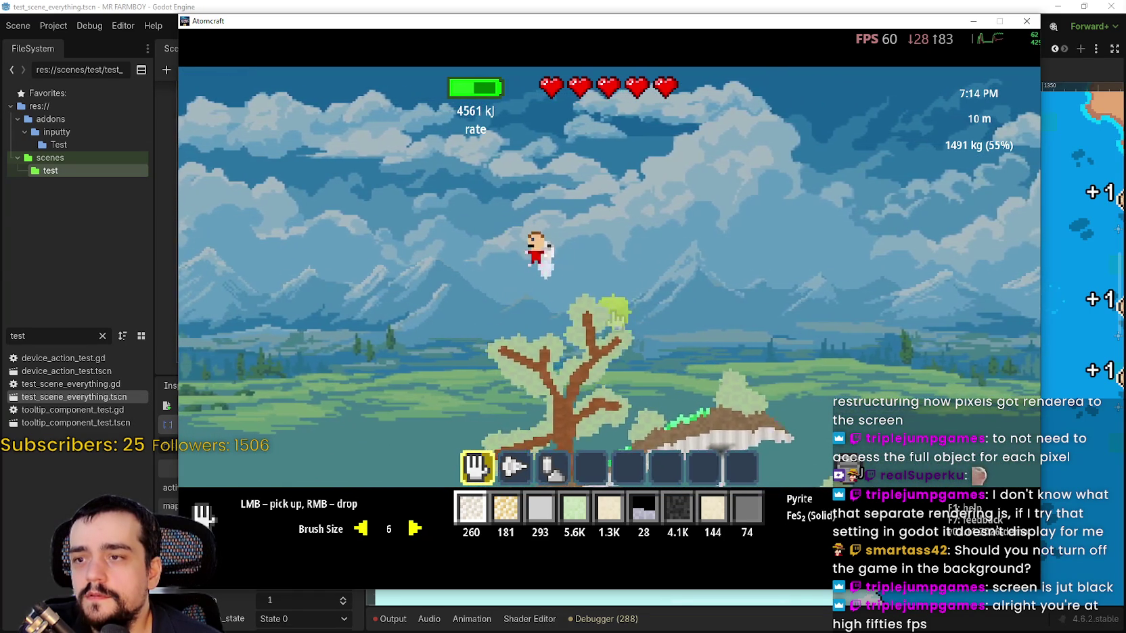
key(a)
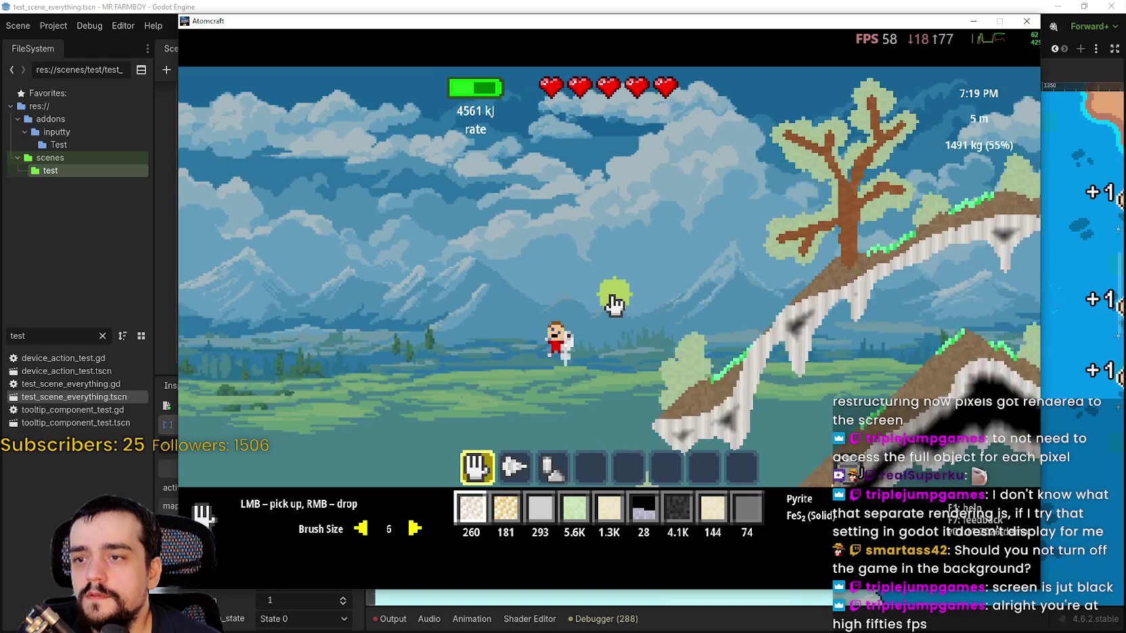
key(a)
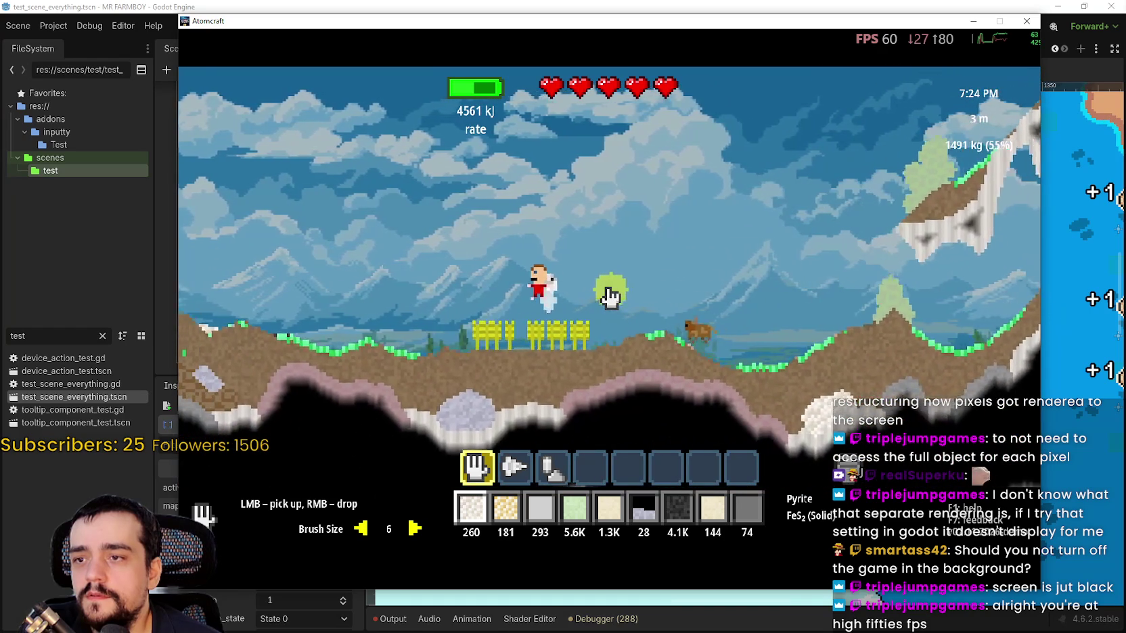
key(a)
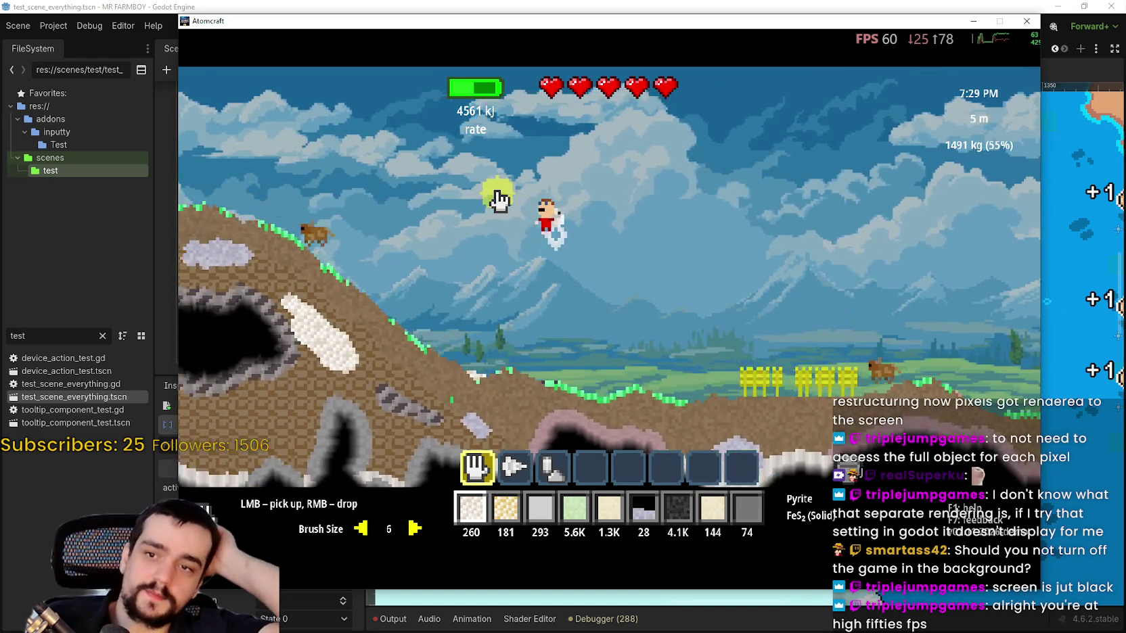
key(a)
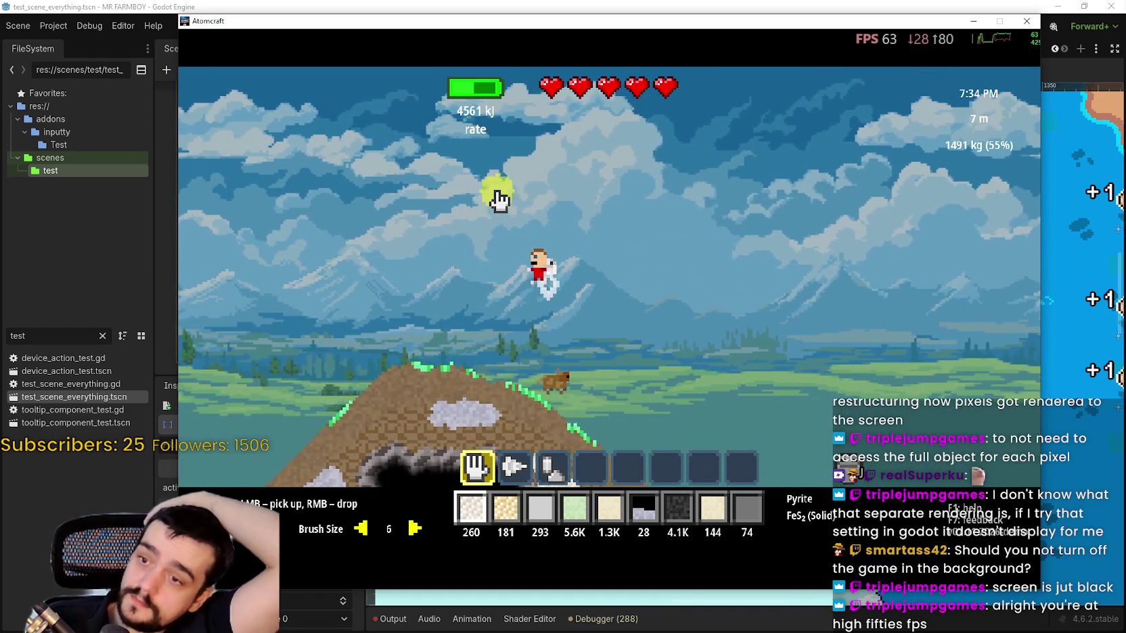
key(a)
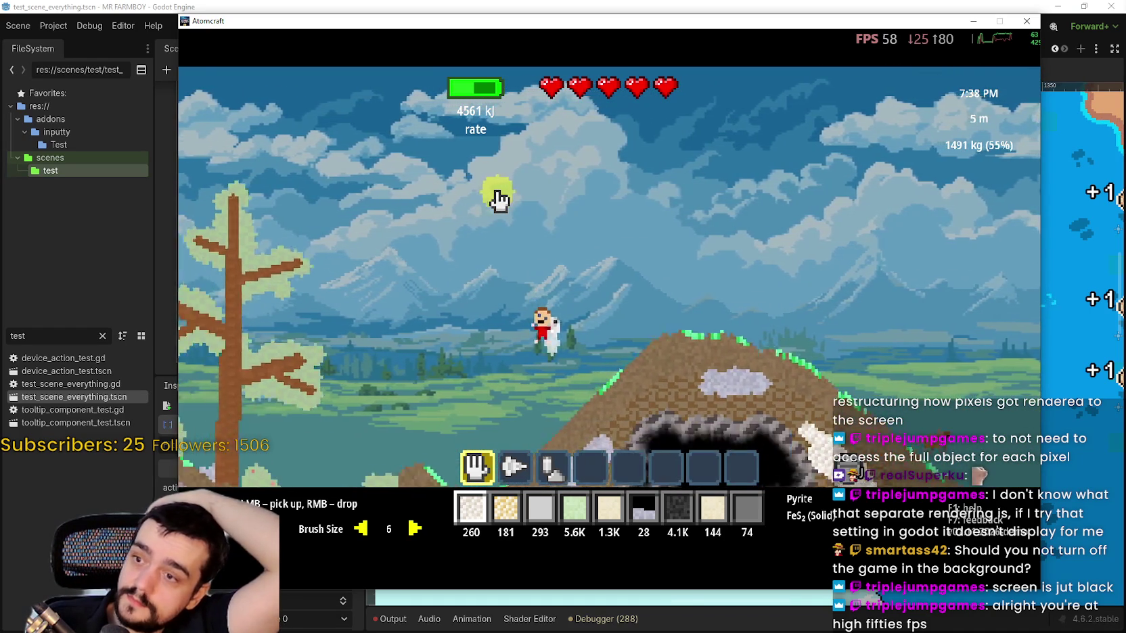
key(d)
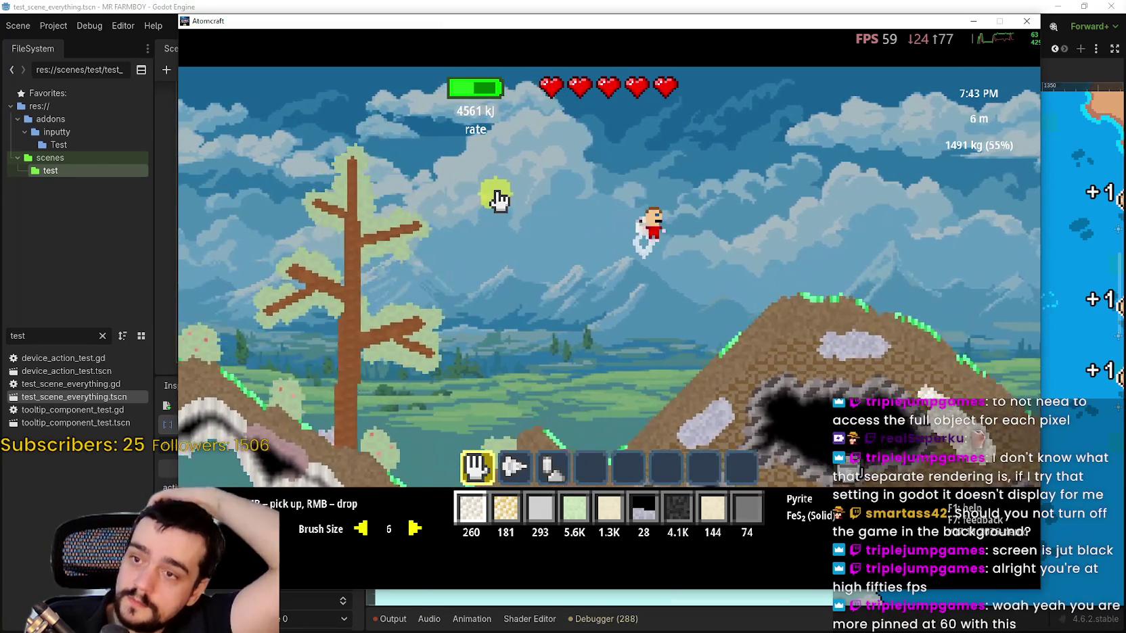
key(d)
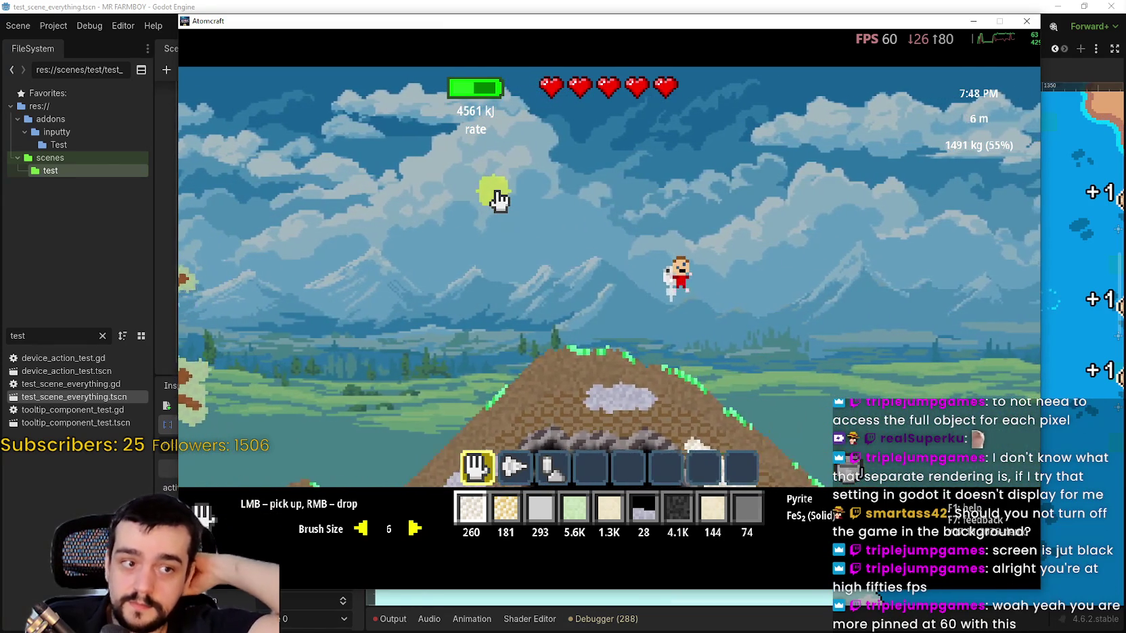
key(a)
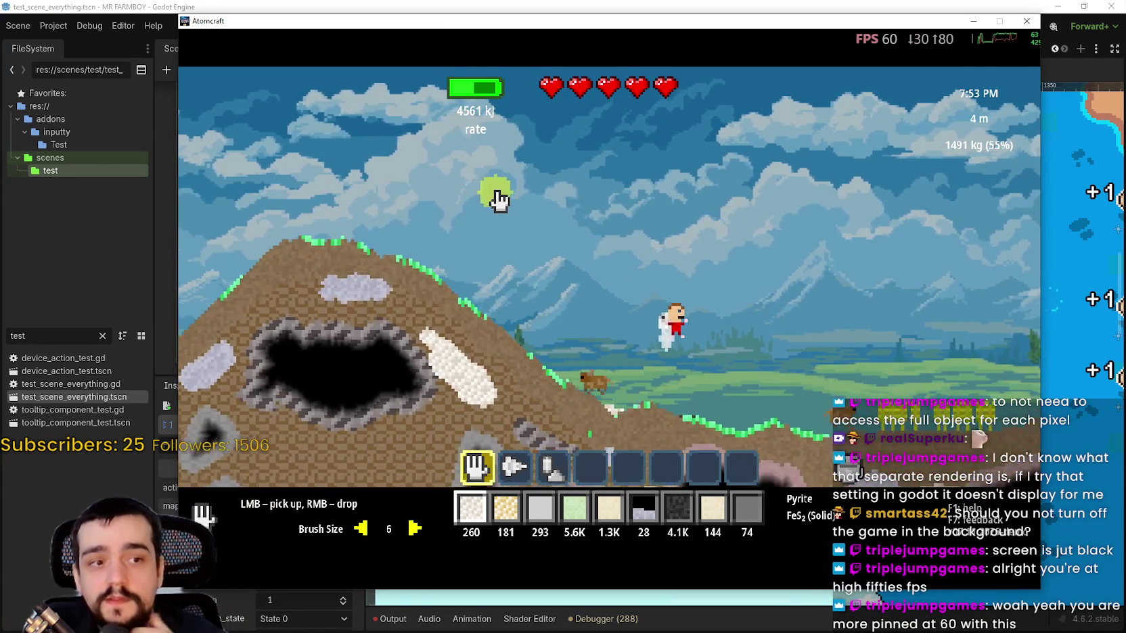
key(d)
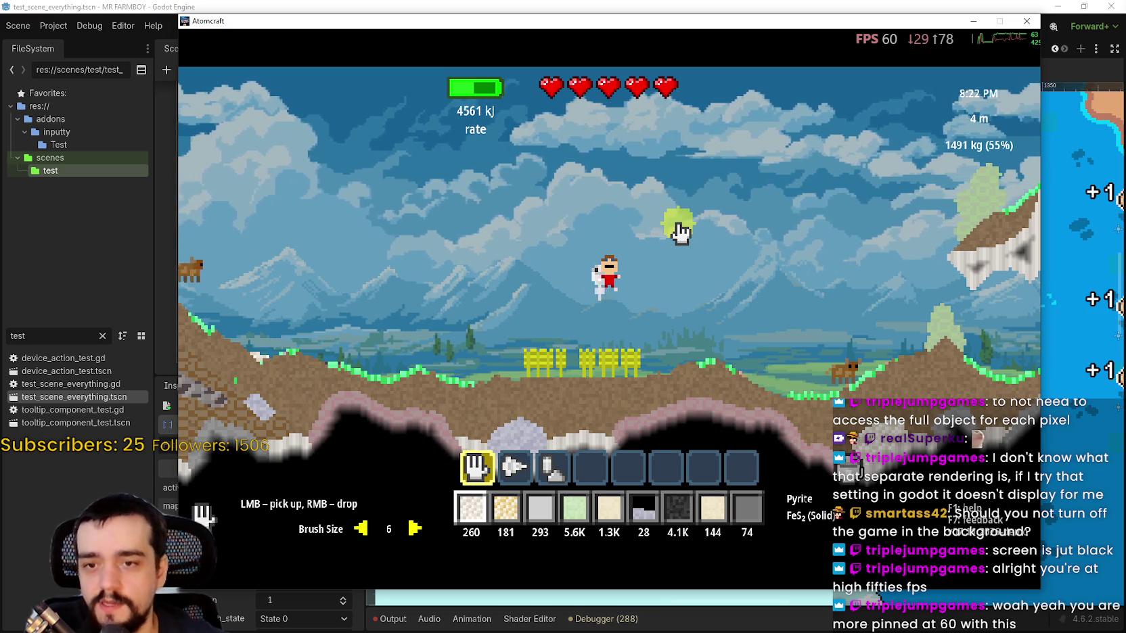
Fly right past the yellow rocket at about 60 FPS, then shift the game window left.
key(d)
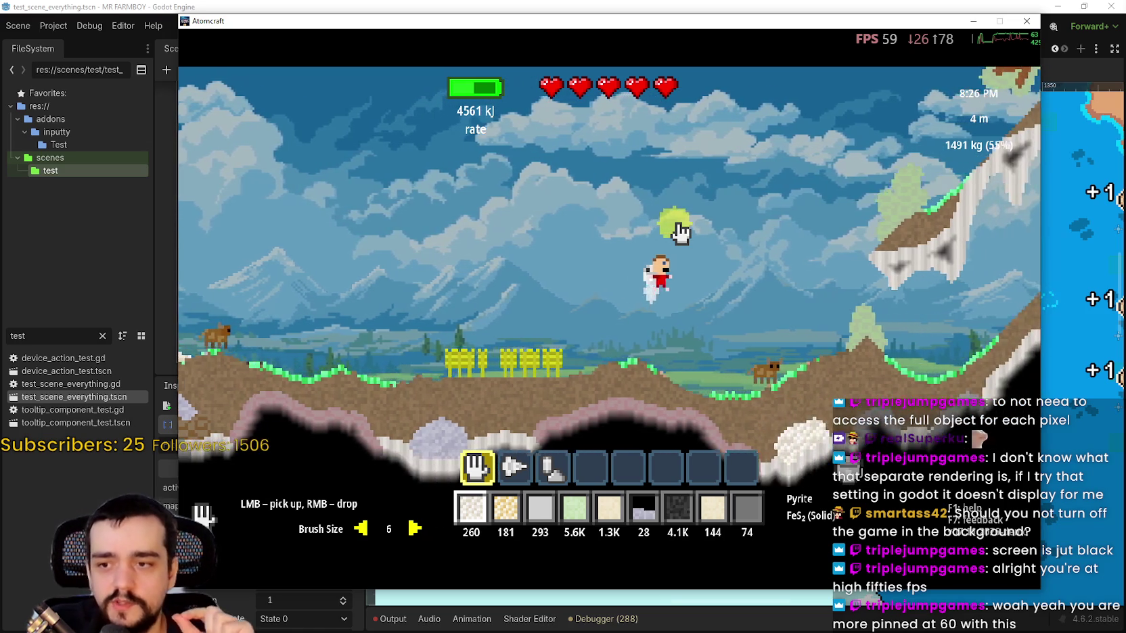
key(d)
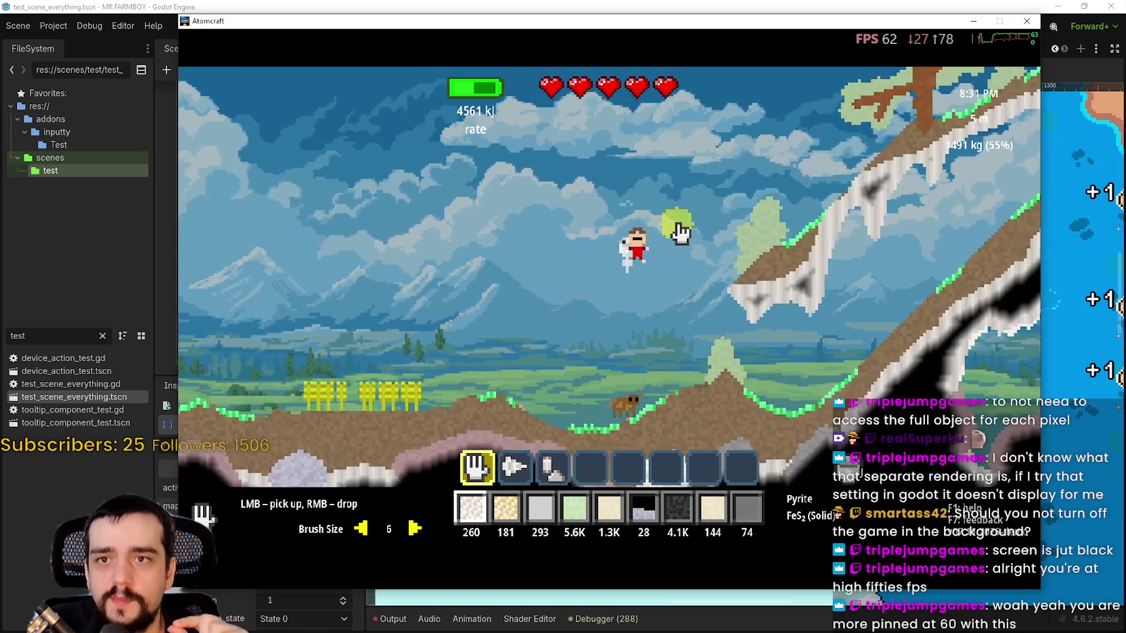
key(d)
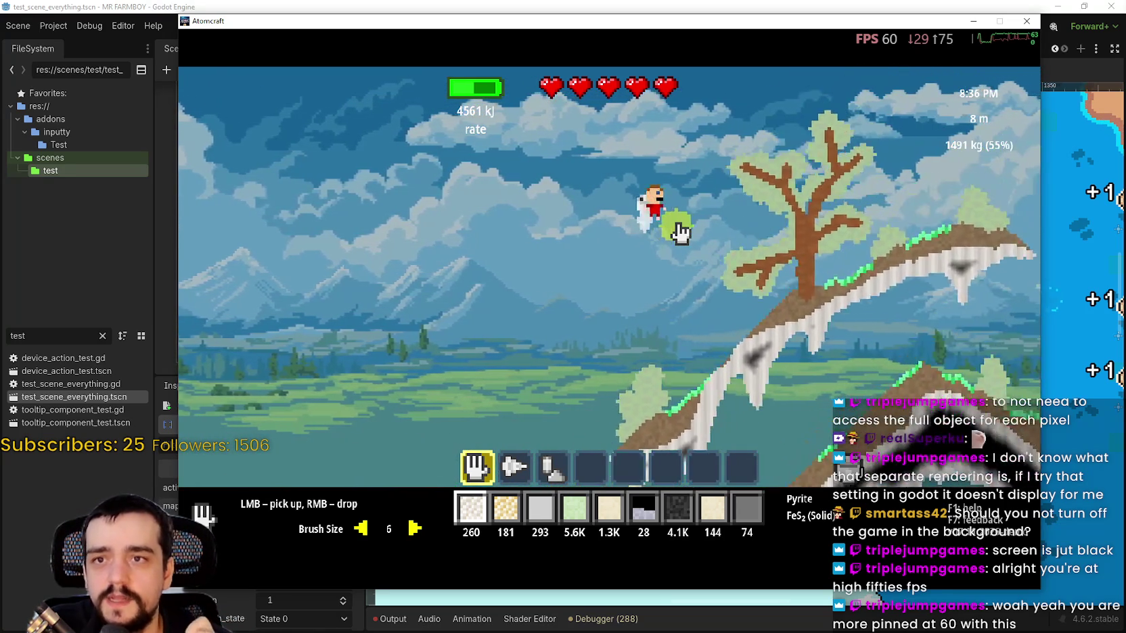
key(d)
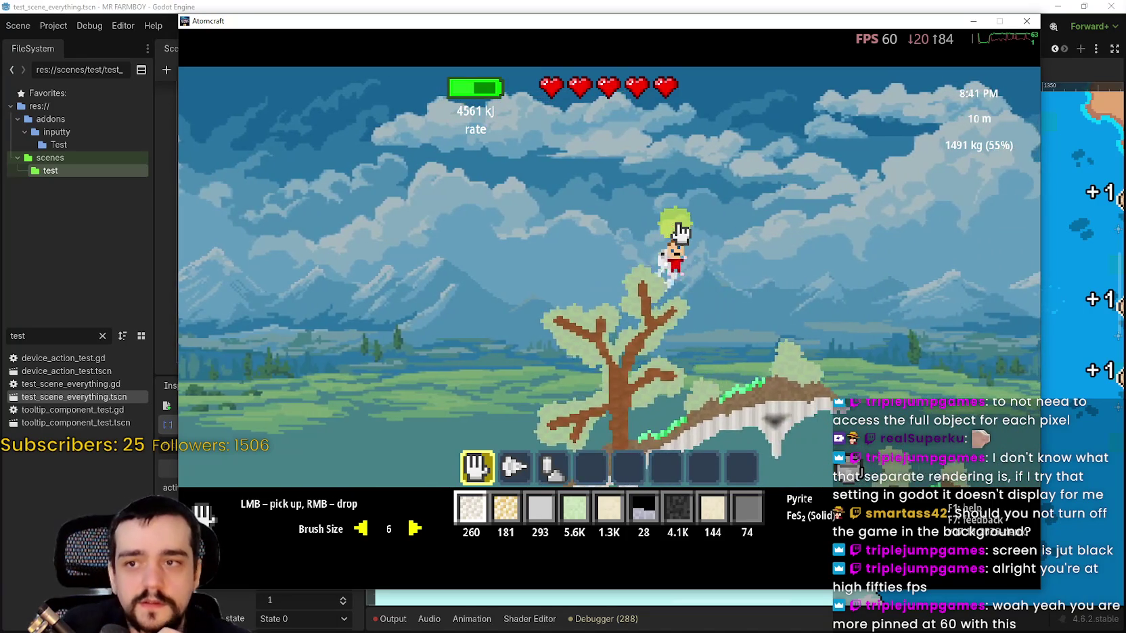
key(d)
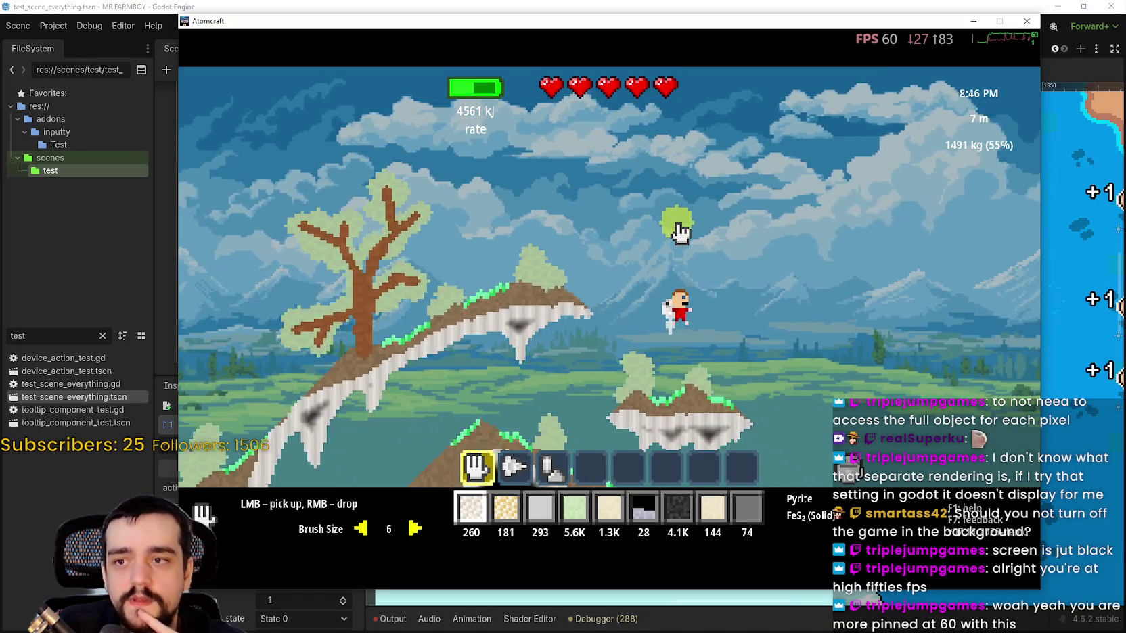
key(d)
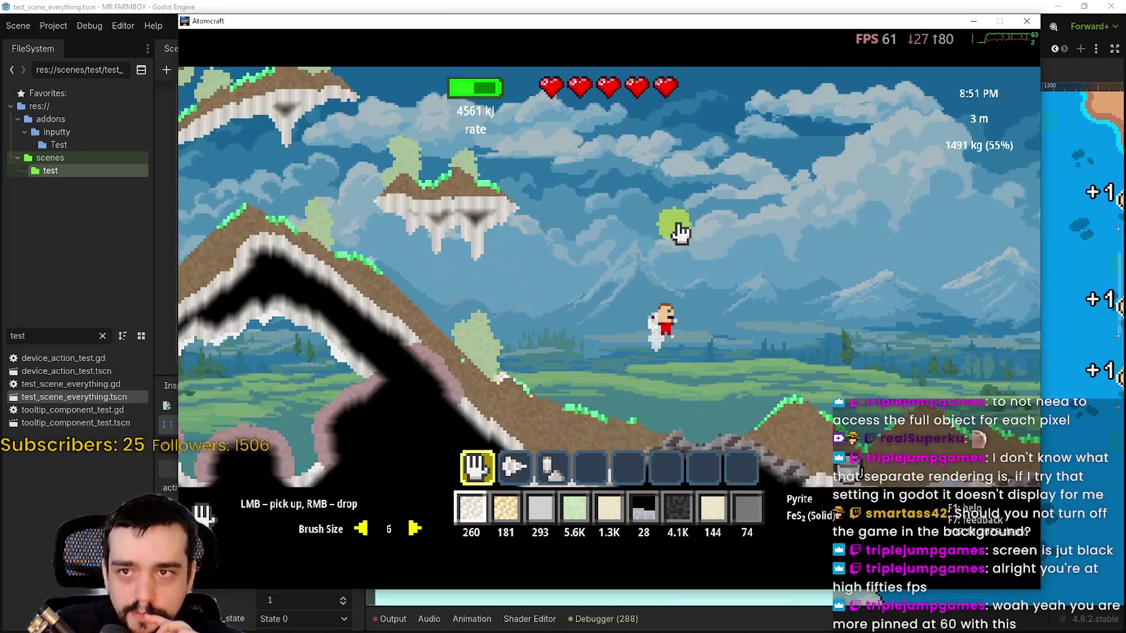
key(d)
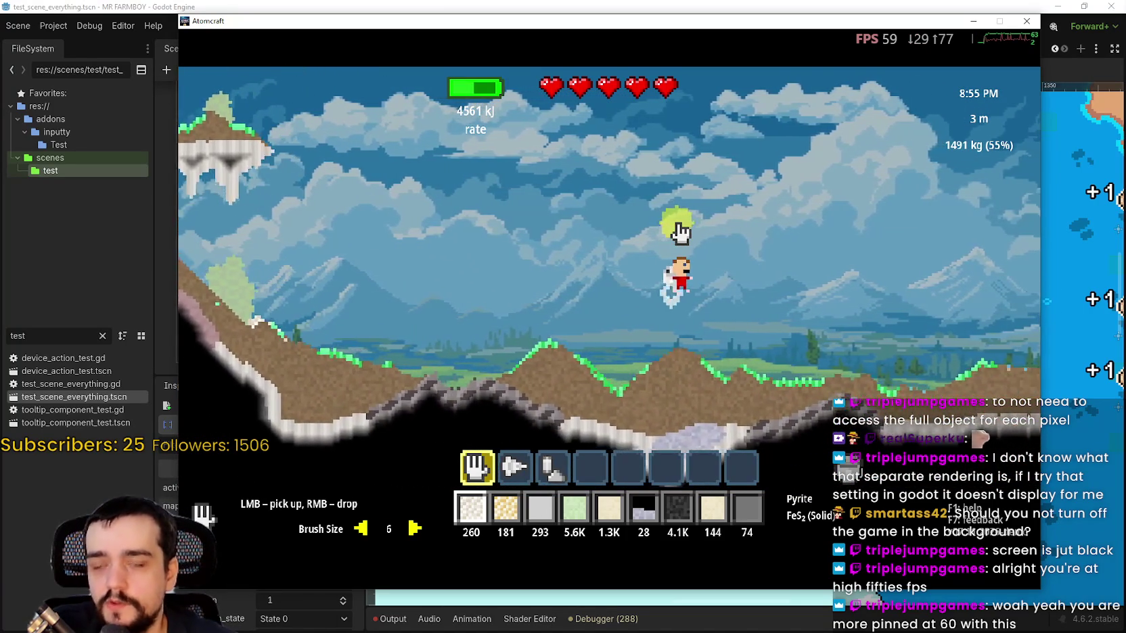
key(d)
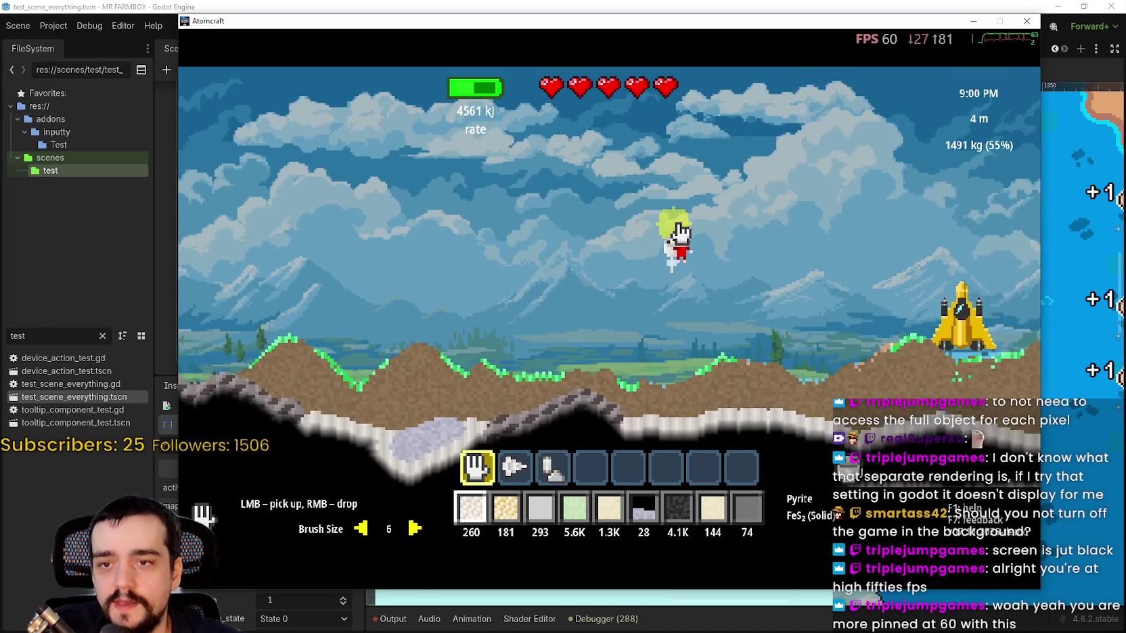
key(d)
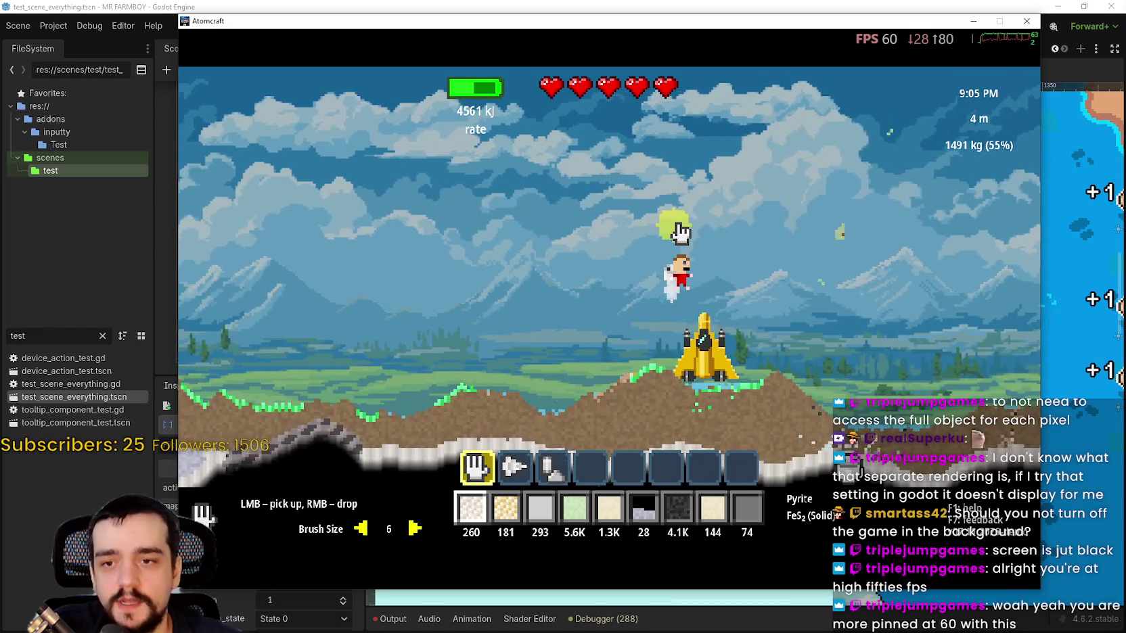
key(d)
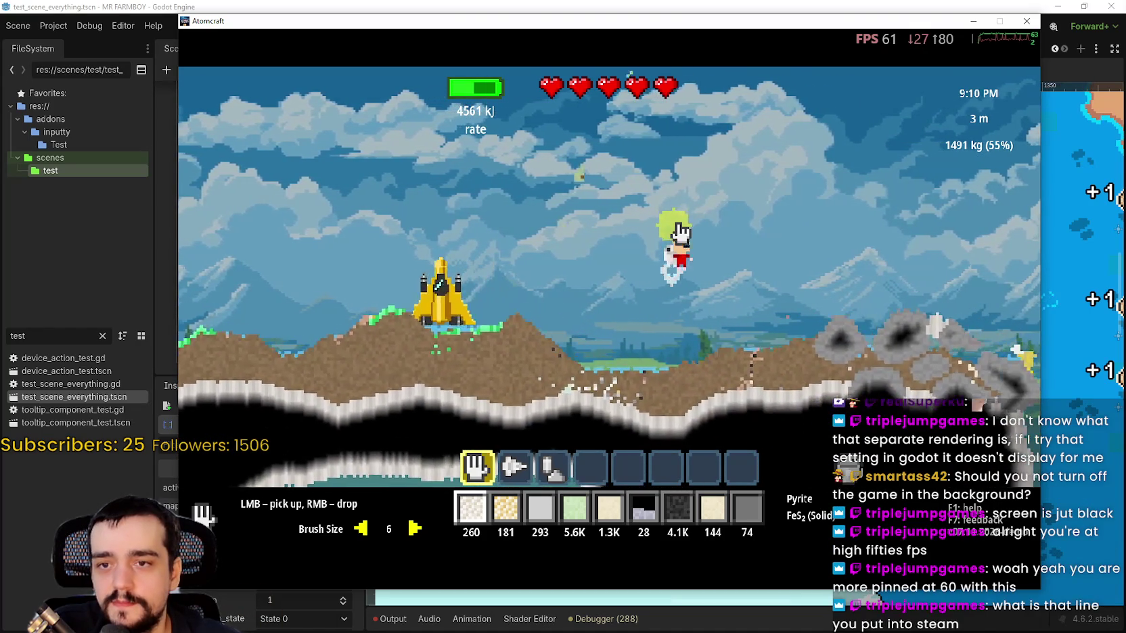
key(d)
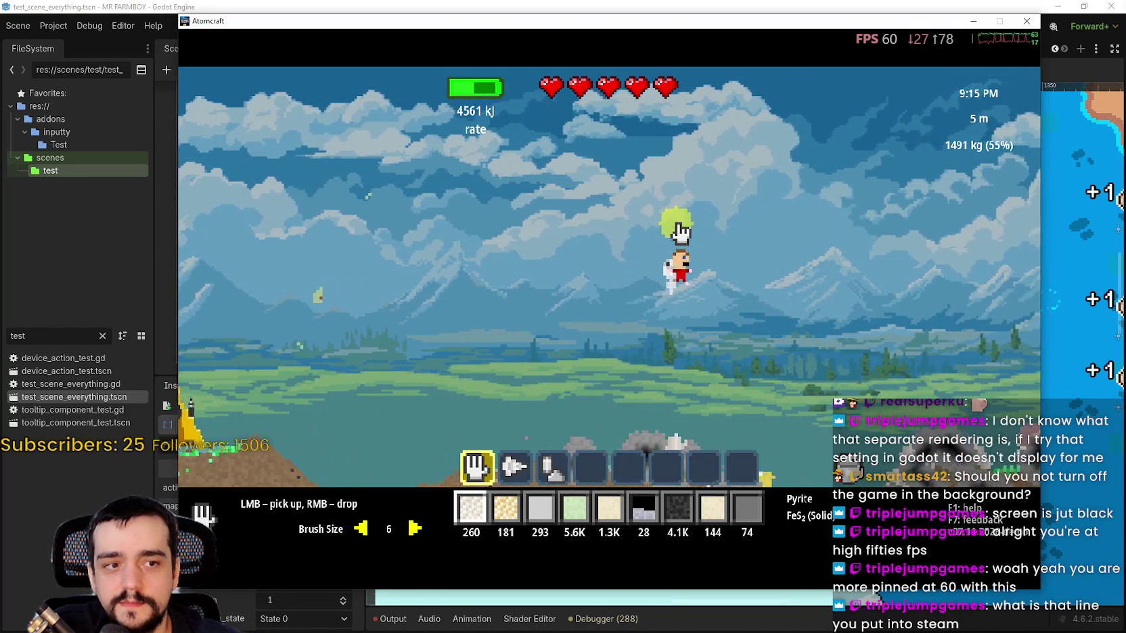
key(d)
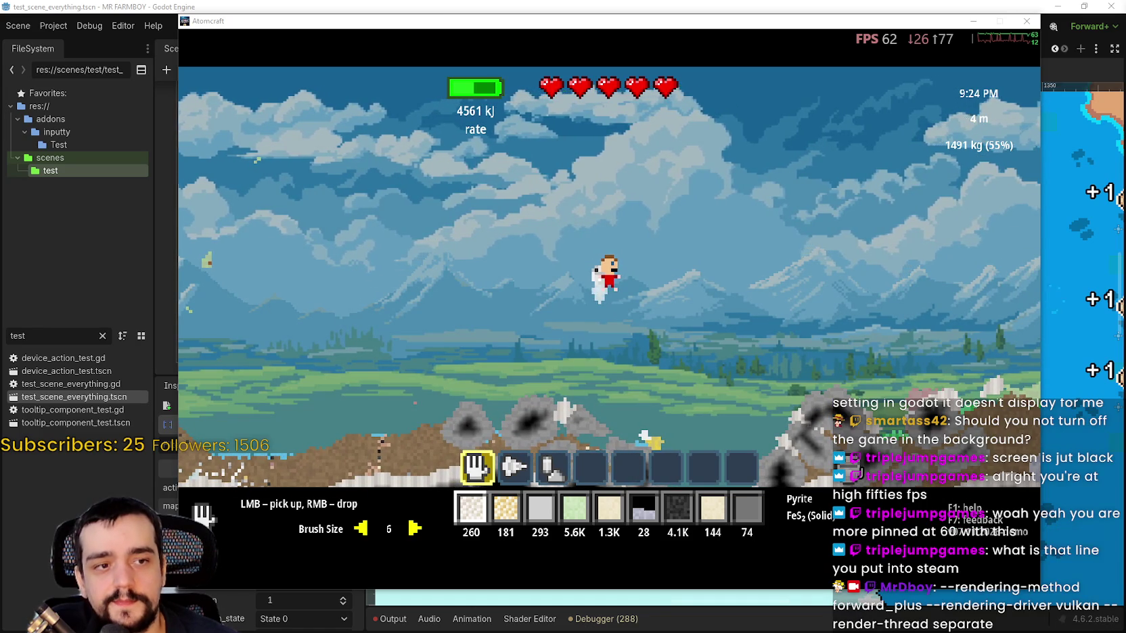
drag(473, 21, 414, 32)
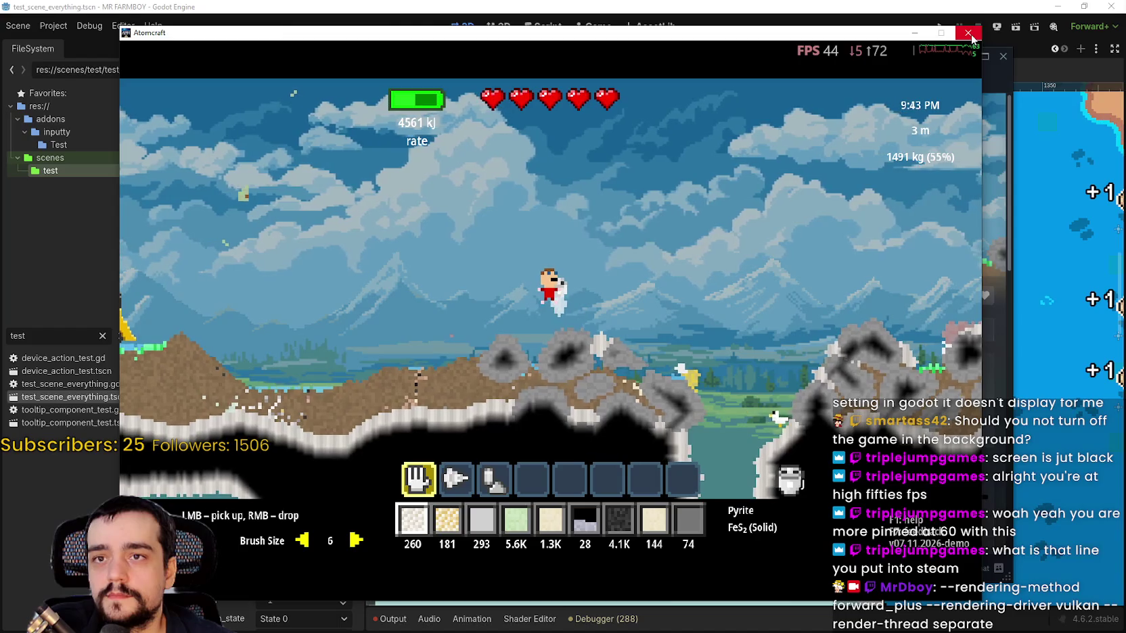
Select the full render-thread line in the Atomcraft Demo's Launch Options, then return to Godot.
click(1011, 103)
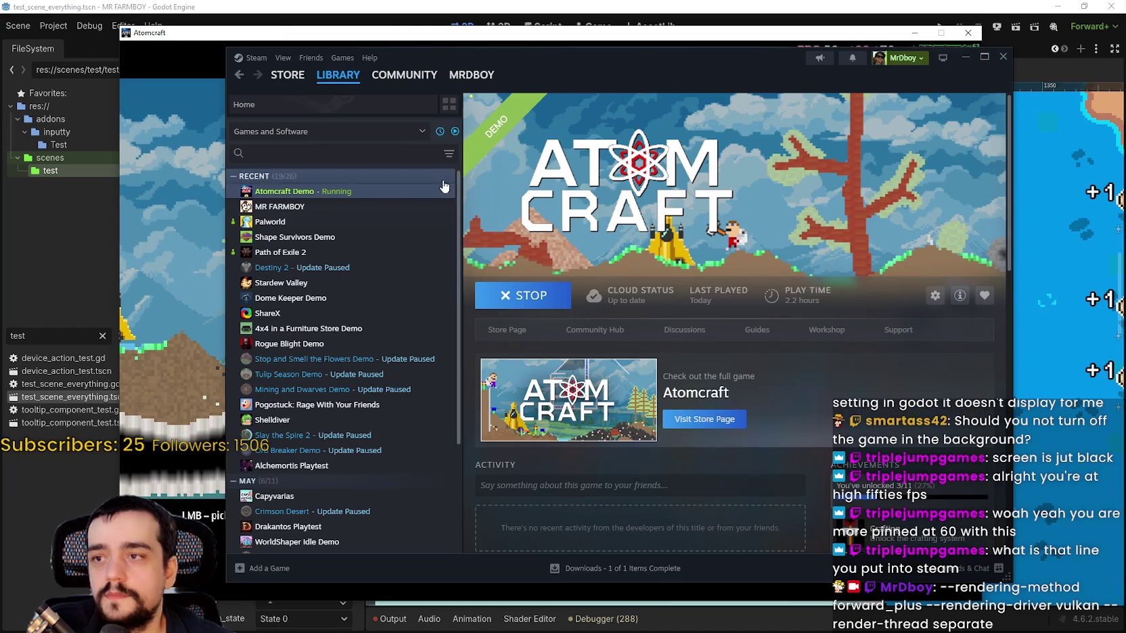
right_click(357, 192)
click(388, 282)
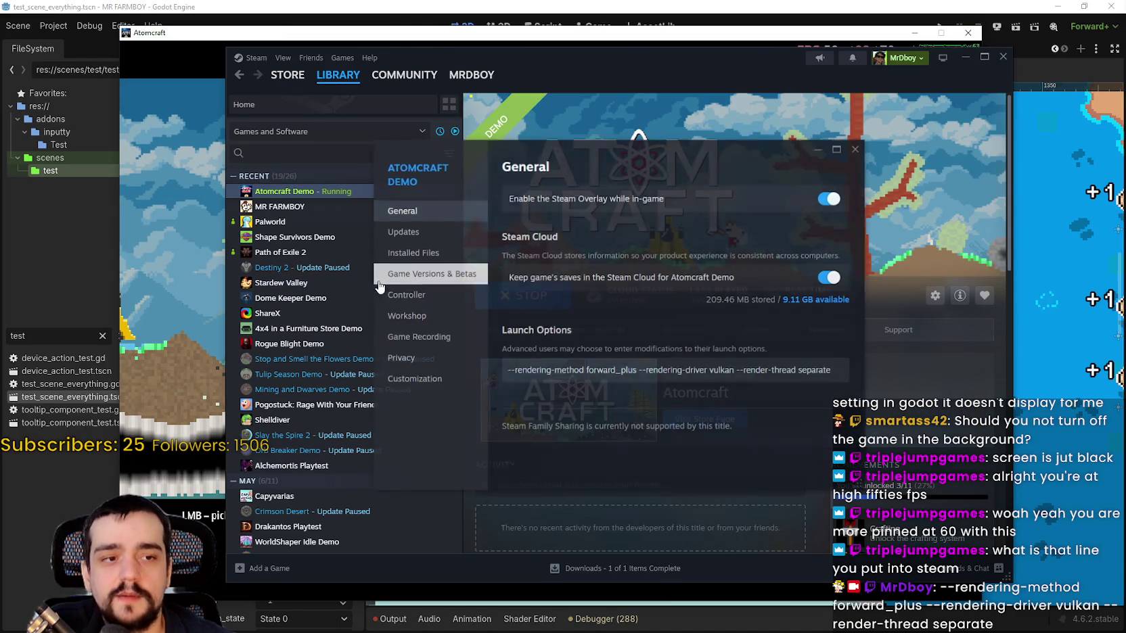
drag(509, 370, 839, 370)
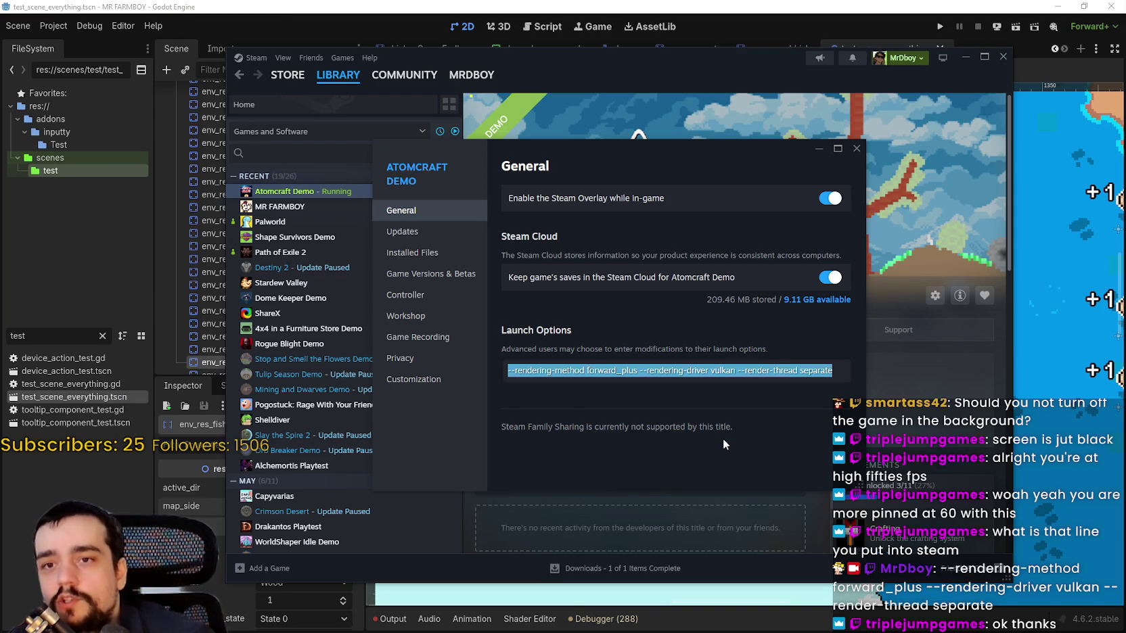
key(alt+Tab)
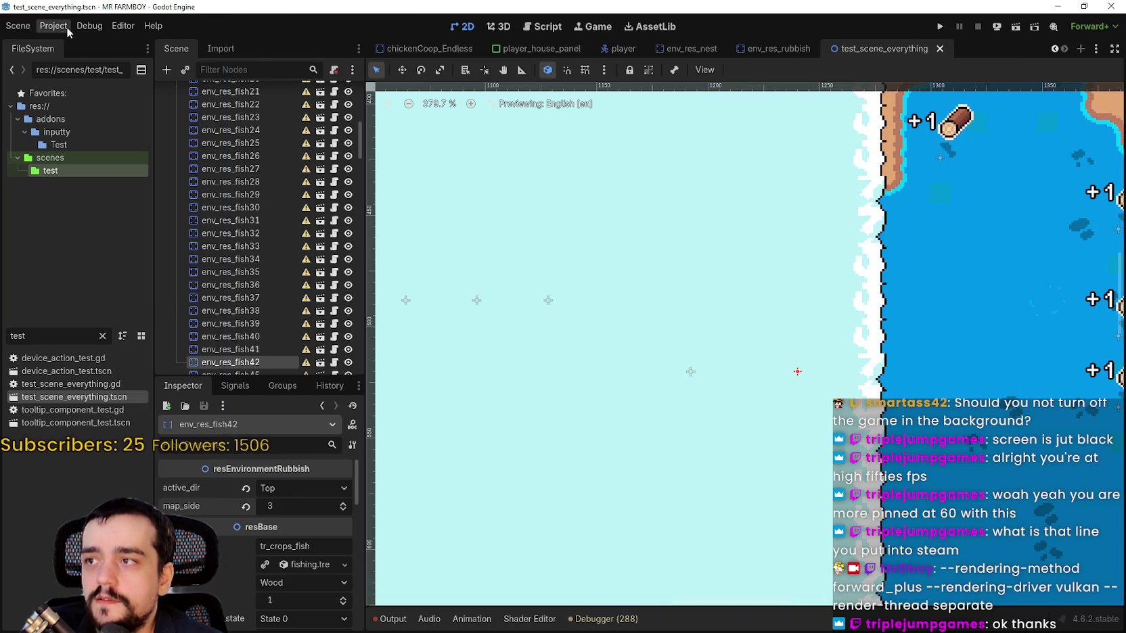
Open Project Settings and move its window to the right.
click(62, 27)
click(88, 45)
drag(92, 19, 325, 24)
scroll(343, 212, down, 5)
scroll(311, 176, up, 3)
scroll(298, 174, down, 7)
scroll(323, 241, down, 2)
Check the Rendering > Driver Thread Model, leave it at Safe, and close the settings.
click(308, 184)
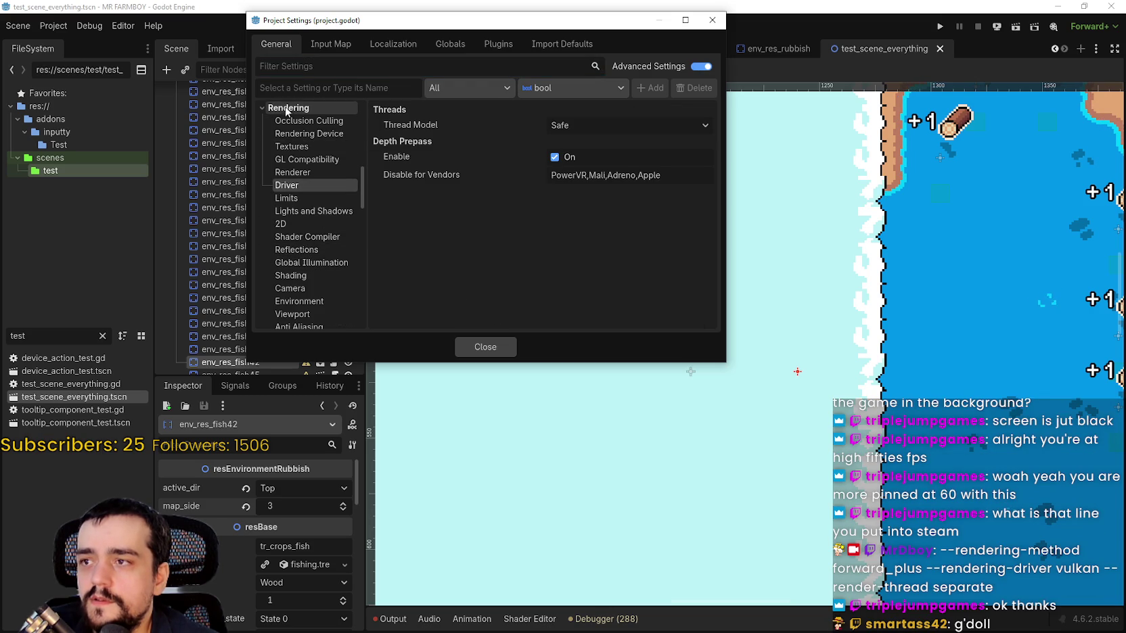
click(559, 126)
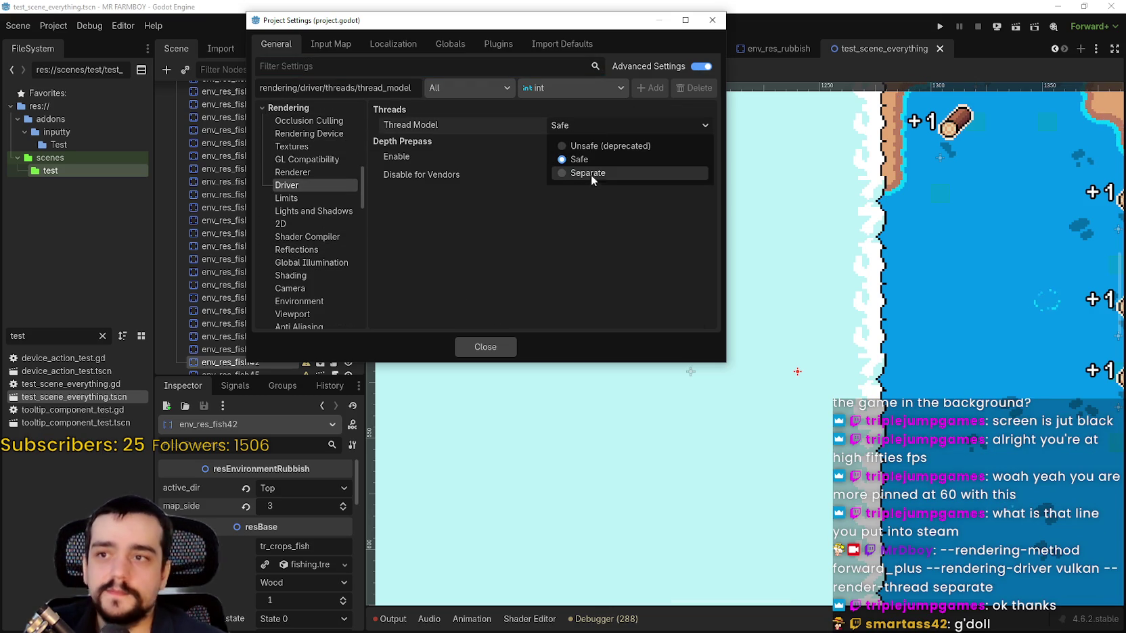
click(526, 326)
click(483, 347)
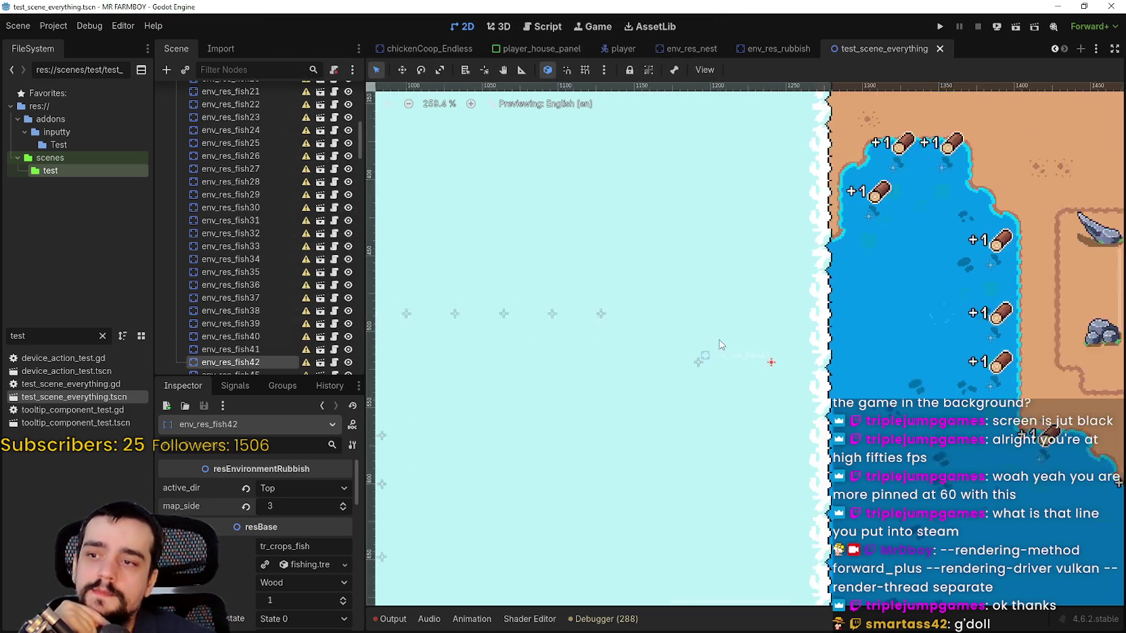
scroll(733, 331, down, 3)
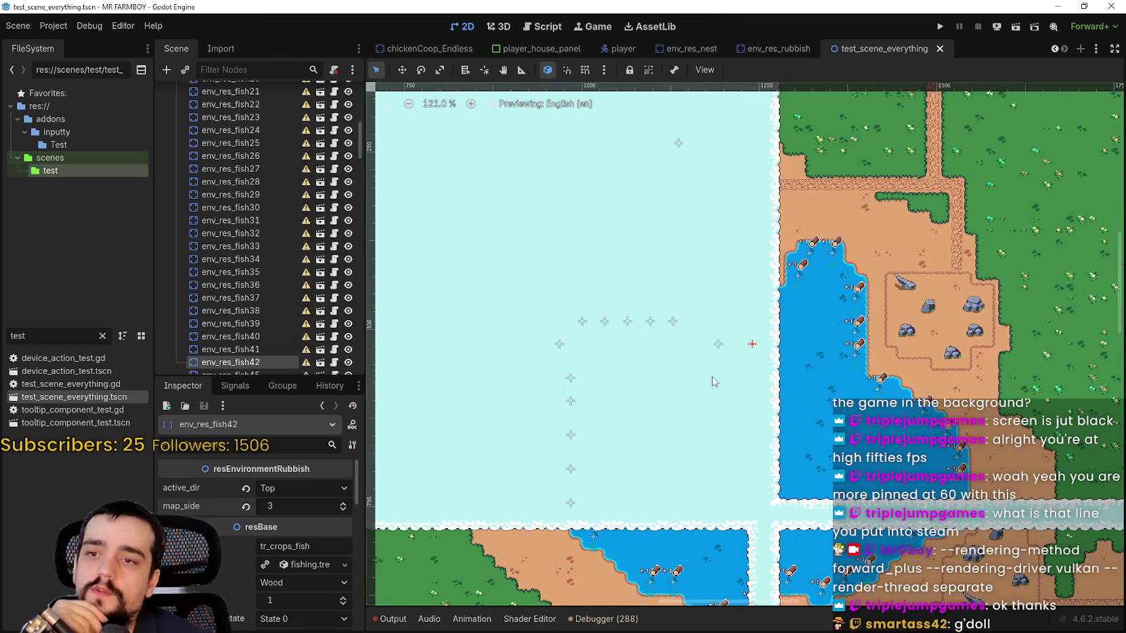
scroll(727, 359, up, 5)
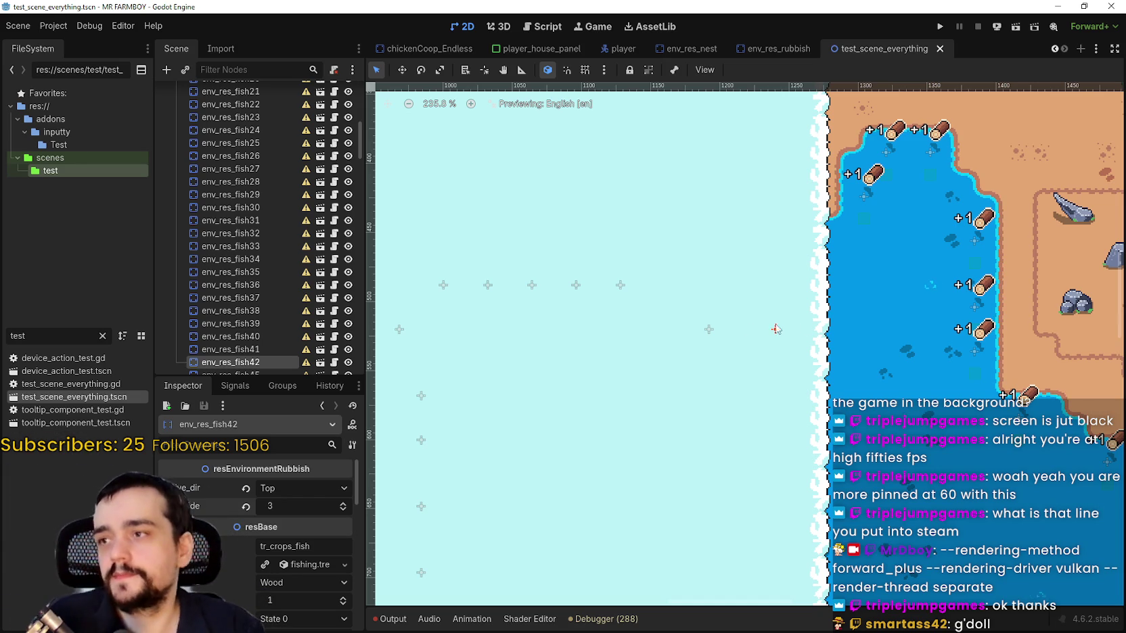
click(54, 26)
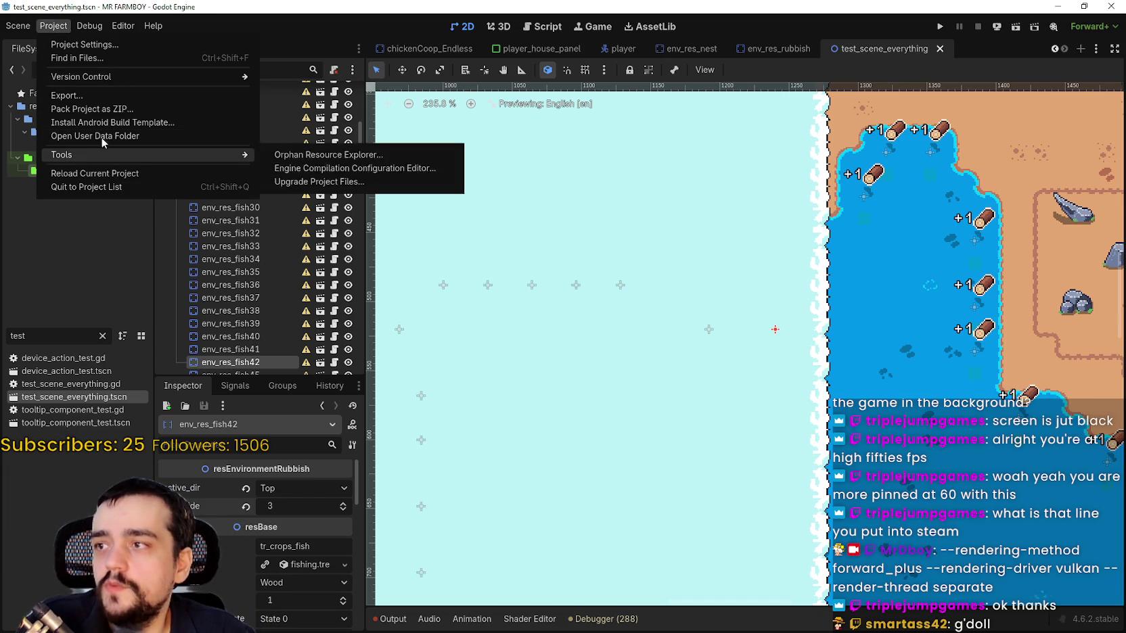
Open the MR FARMBOY logs folder, read godot.log in Notepad, then return to Steam.
click(101, 137)
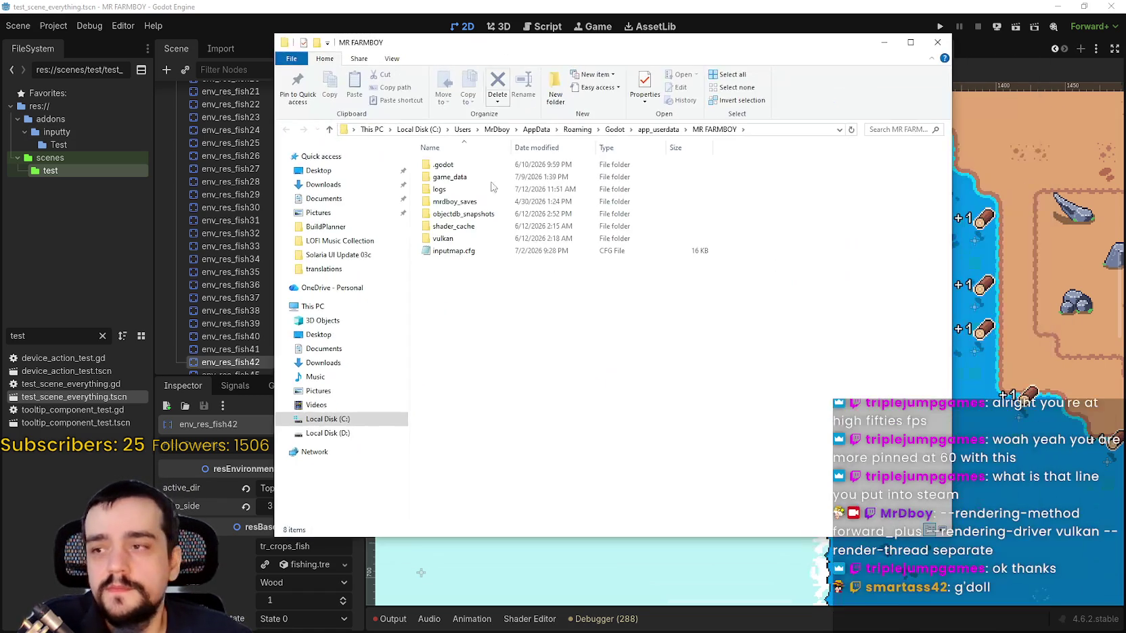
double_click(440, 189)
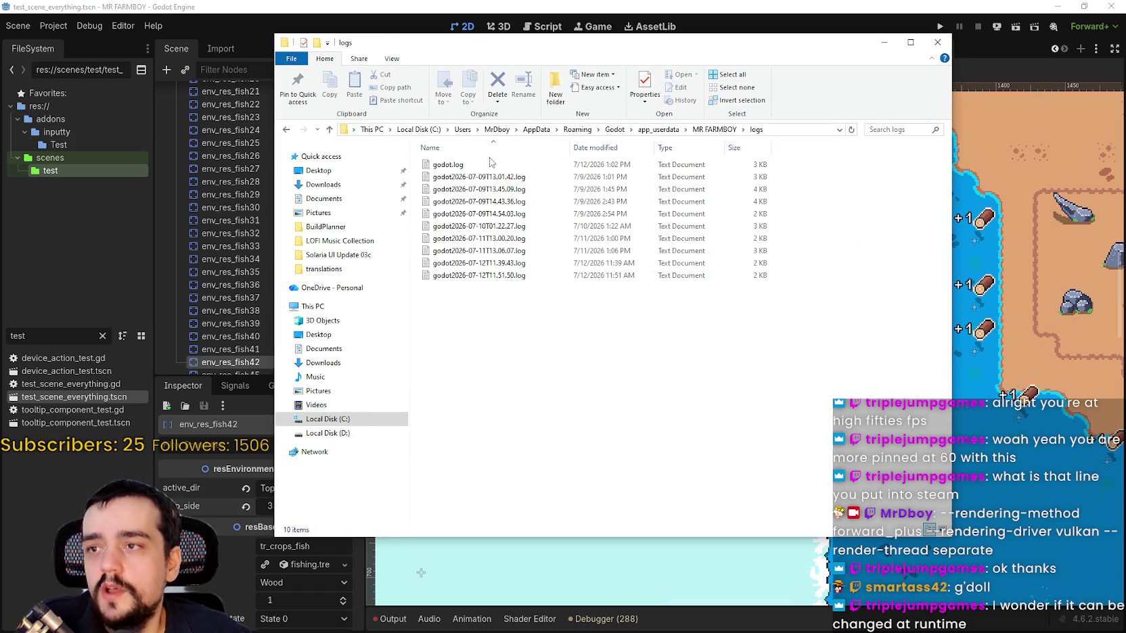
double_click(447, 165)
scroll(888, 283, down, 15)
scroll(888, 283, up, 15)
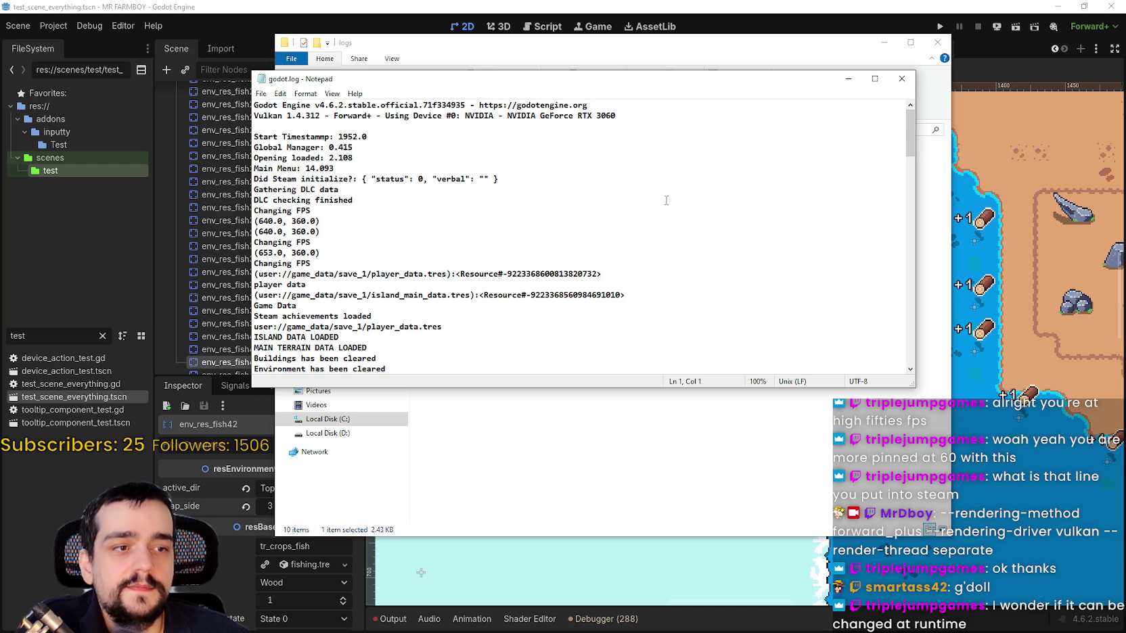
click(898, 79)
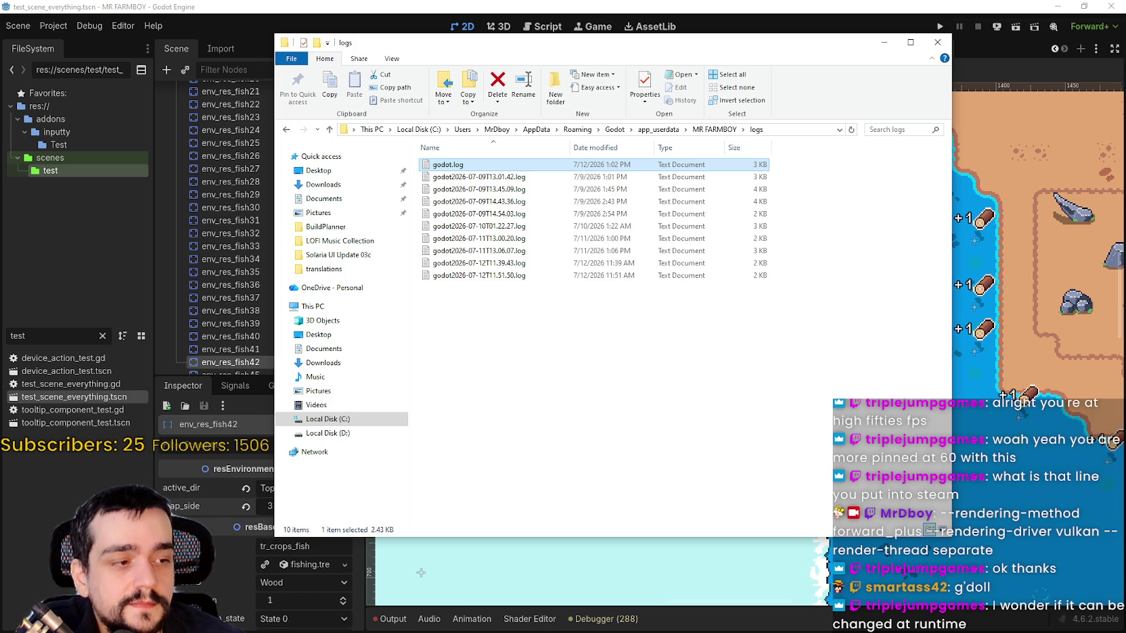
key(alt+Tab)
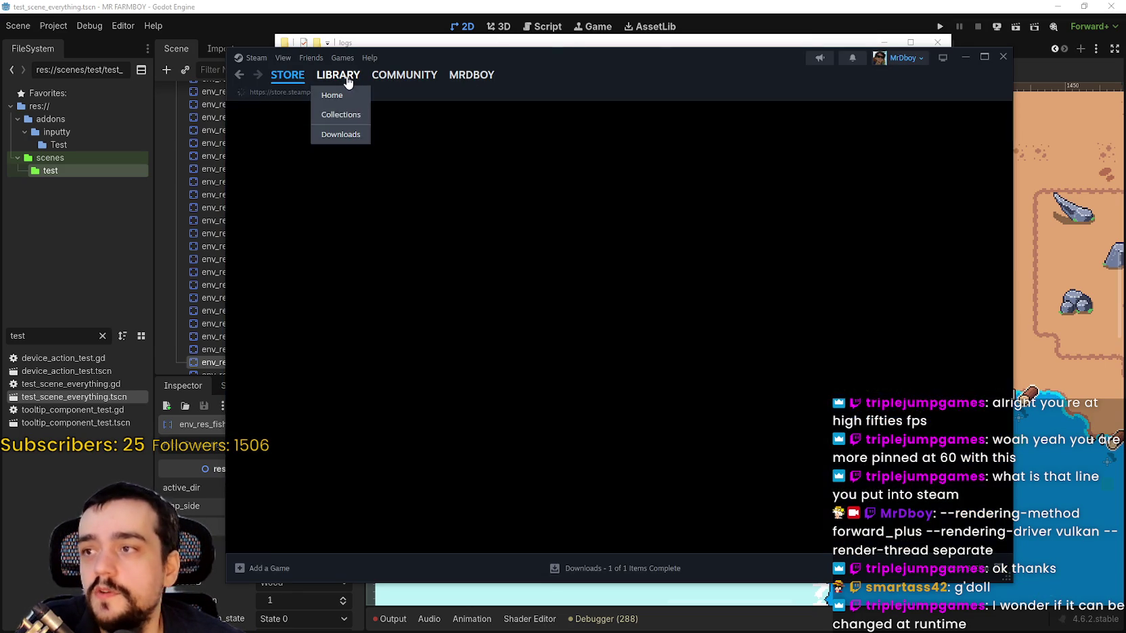
Launch MR FARMBOY from the Library with the DirectX 12 - Multithreading - Beta option.
click(338, 75)
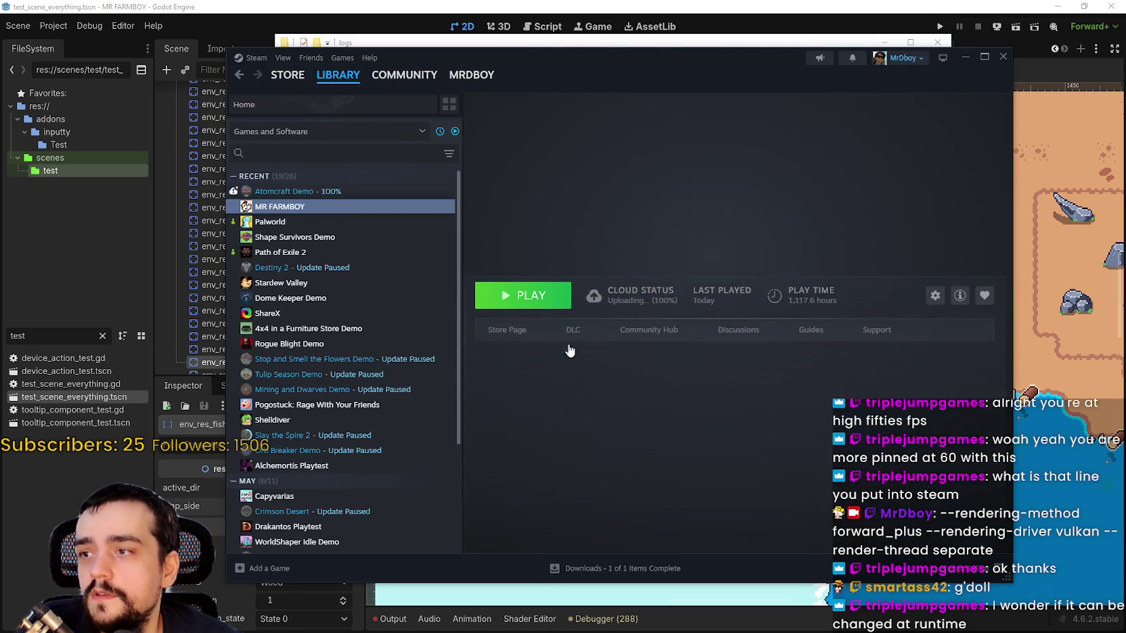
click(518, 295)
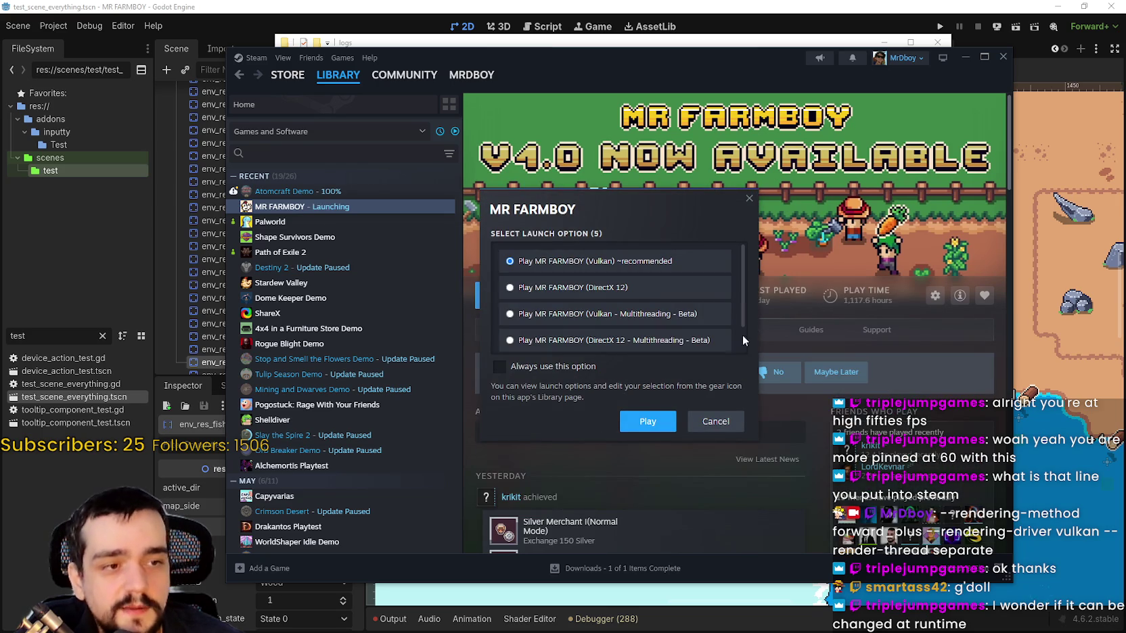
drag(620, 198, 695, 117)
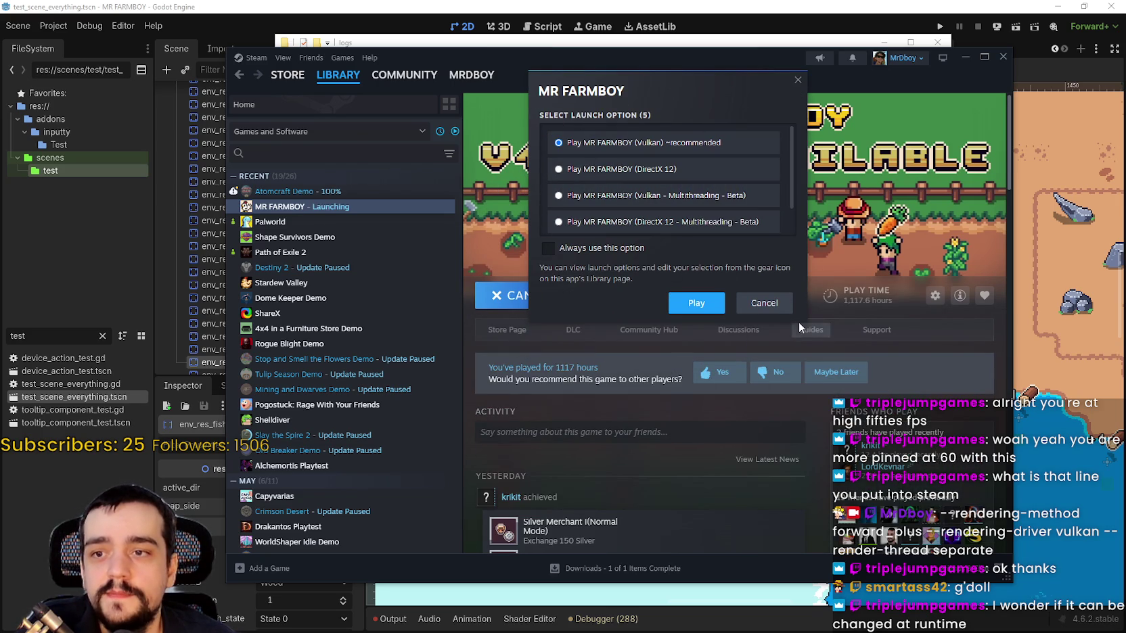
key(Down)
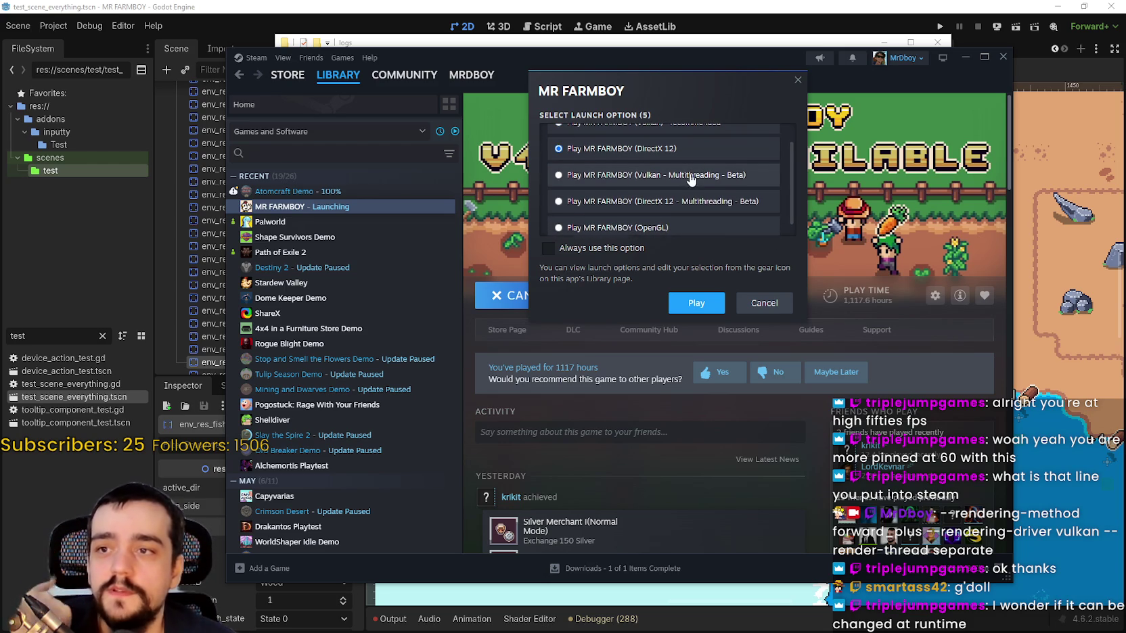
scroll(690, 177, down, 1)
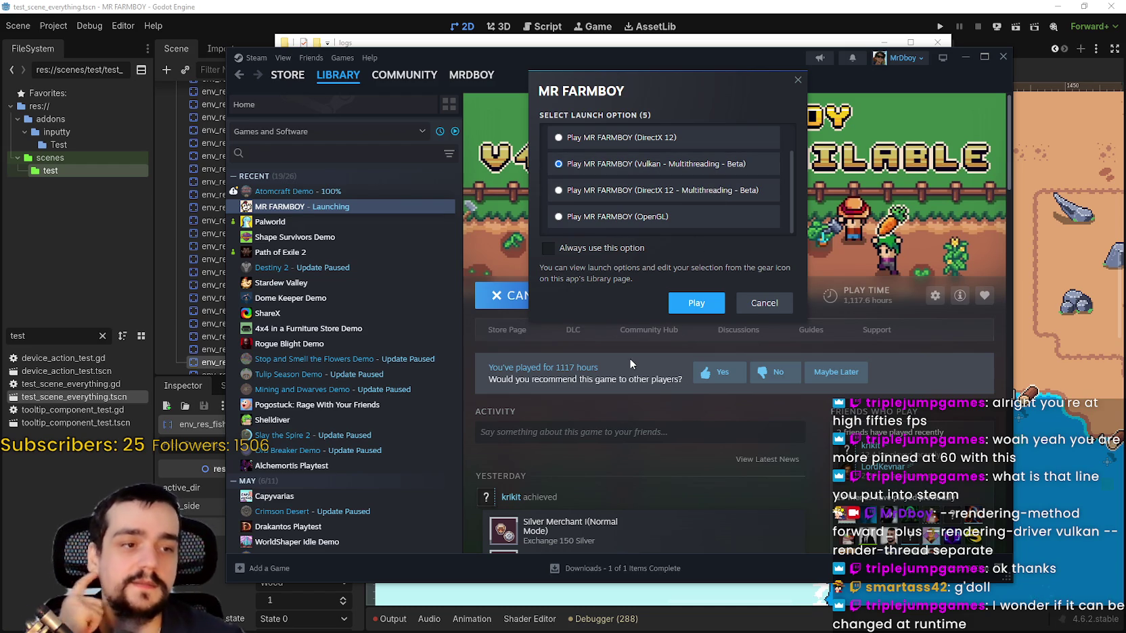
click(633, 191)
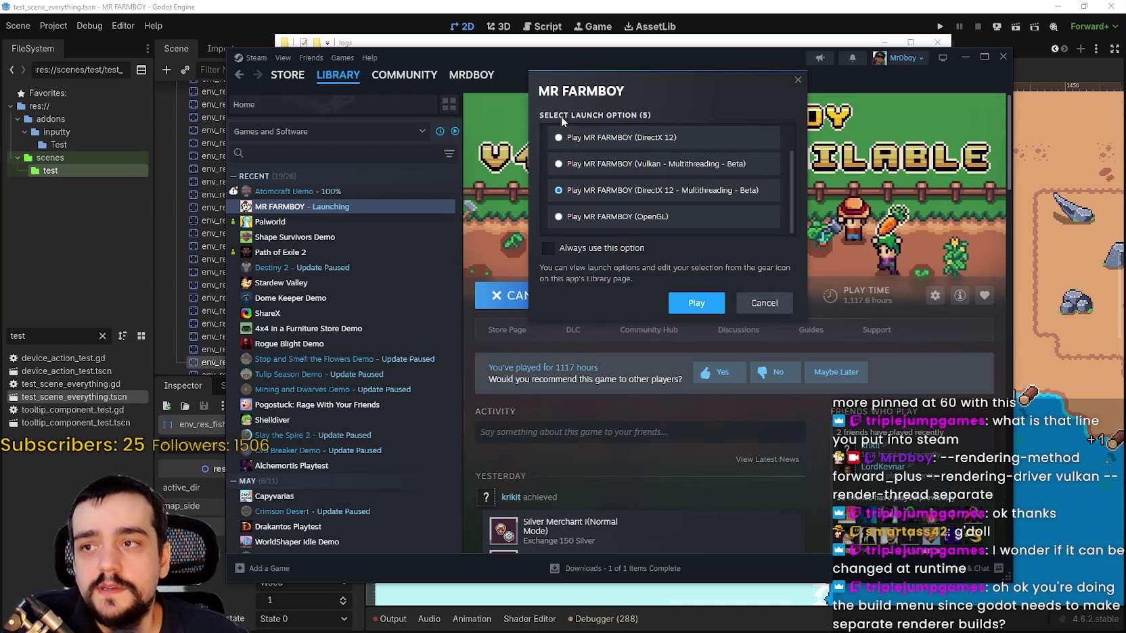
drag(662, 114, 573, 156)
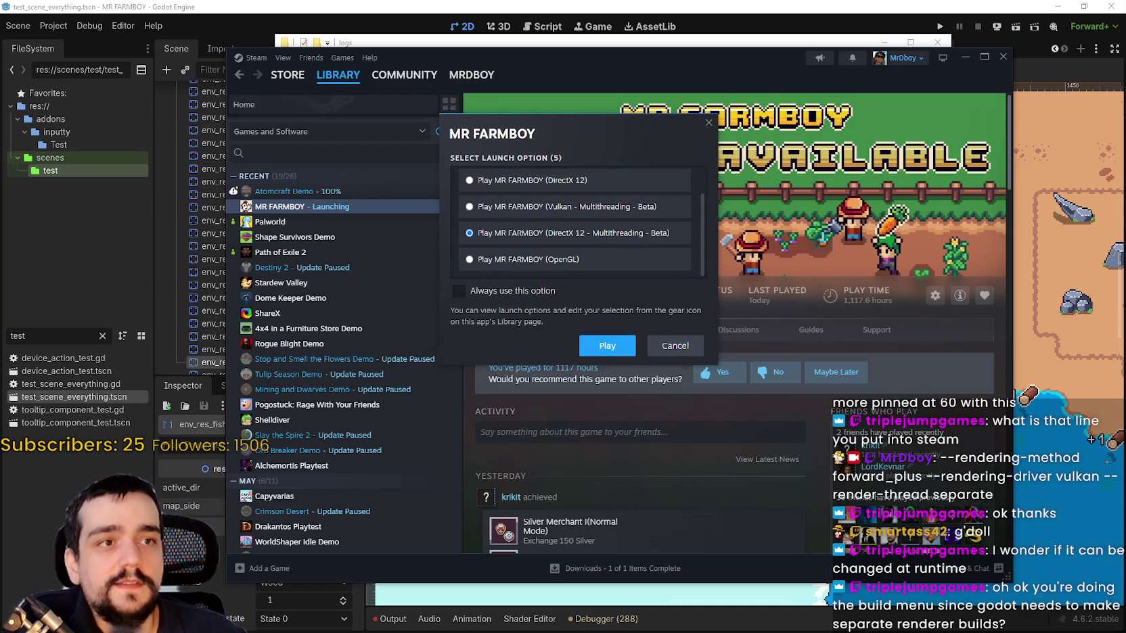
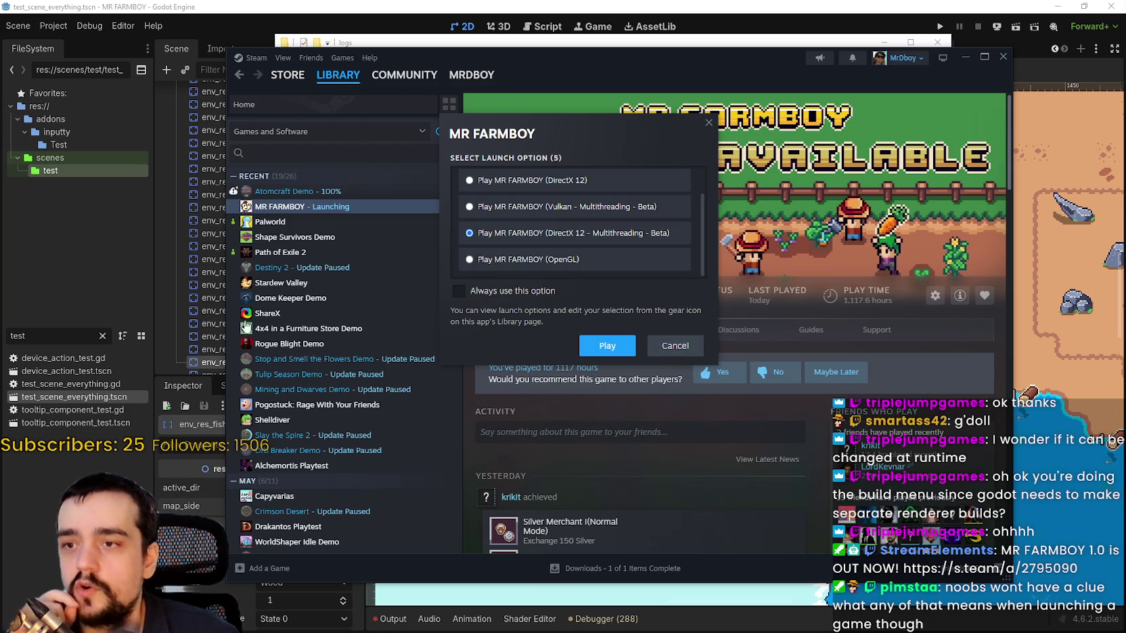
Cancel the MR FARMBOY launch and view Atomcraft Demo's Game Versions & Betas properties.
click(673, 355)
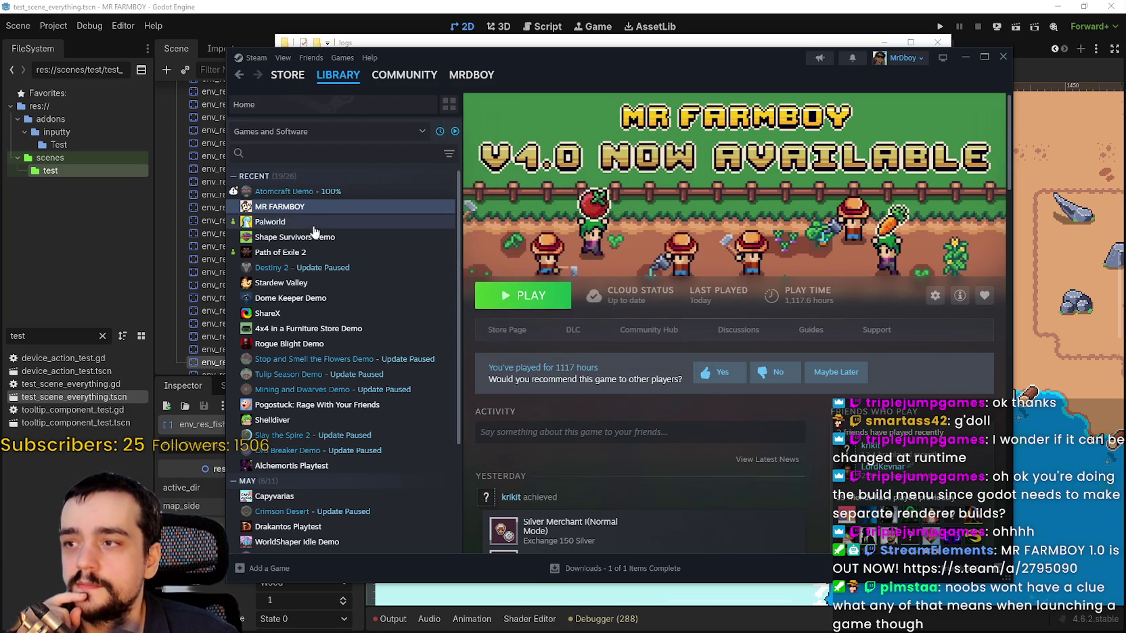
click(307, 195)
right_click(306, 195)
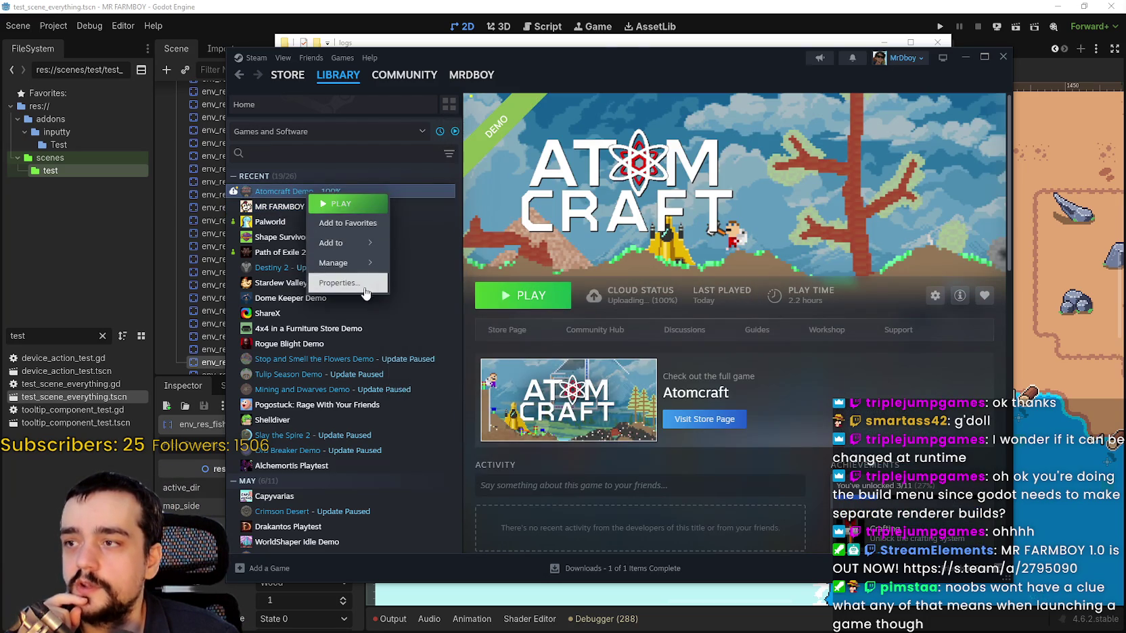
click(366, 287)
click(414, 258)
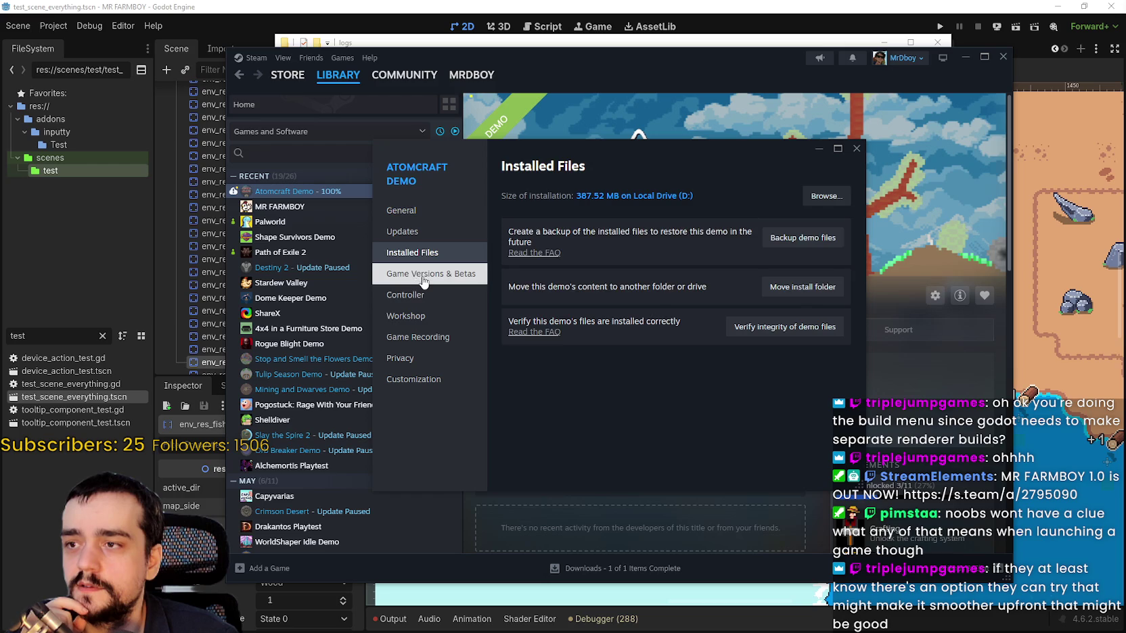
click(422, 273)
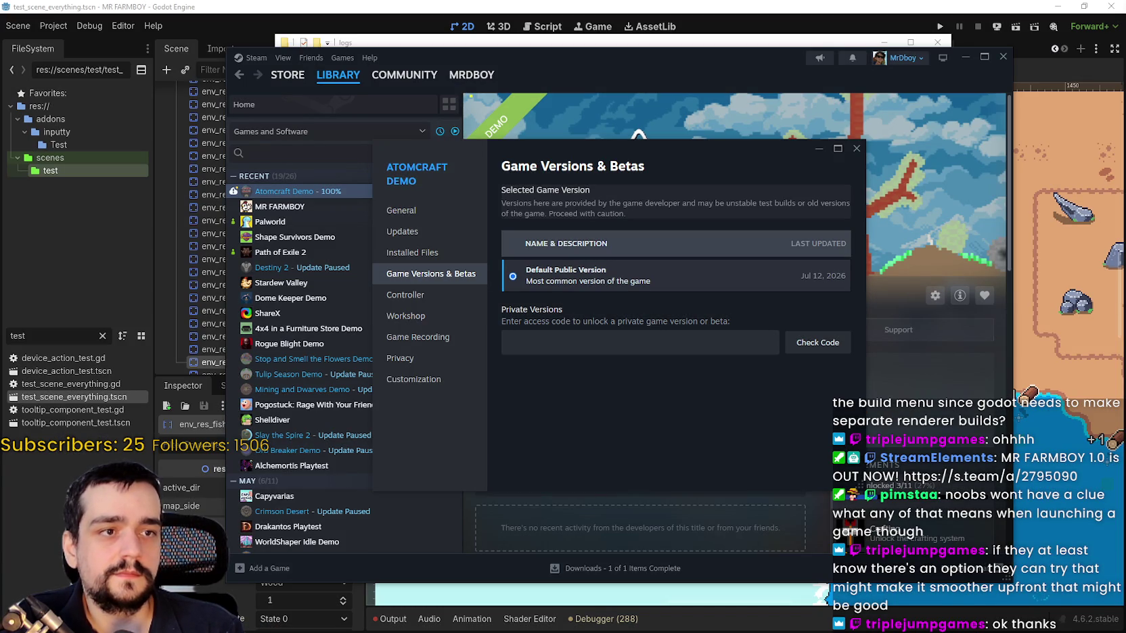
key(alt+Tab)
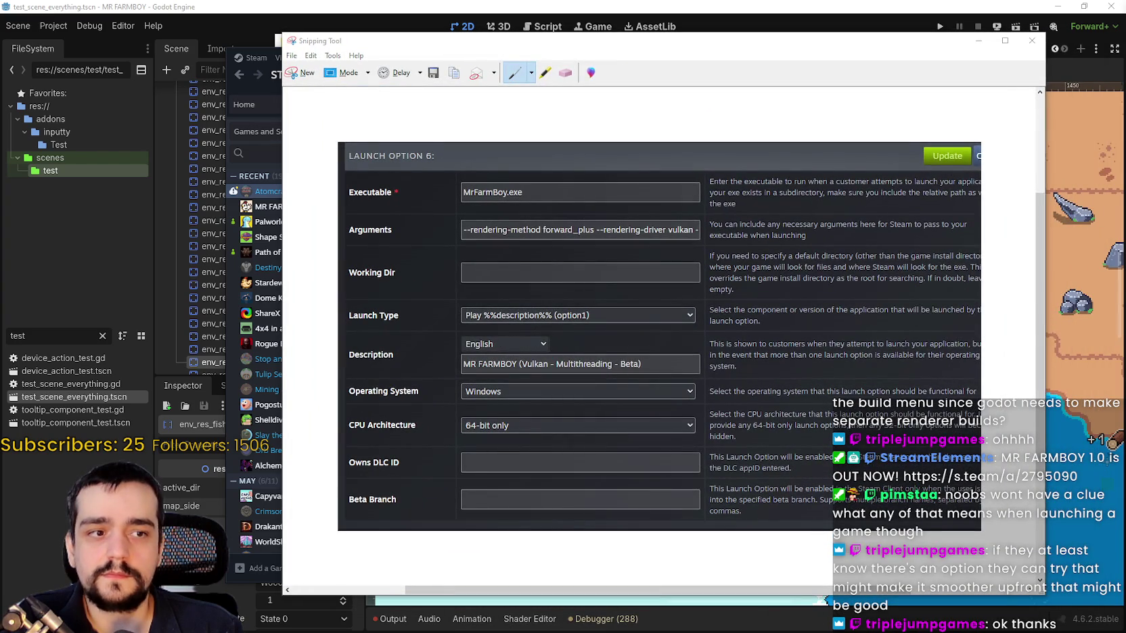
Move the Snipping Tool capture window aside and go back to MR FARMBOY's library page.
drag(732, 41, 725, 15)
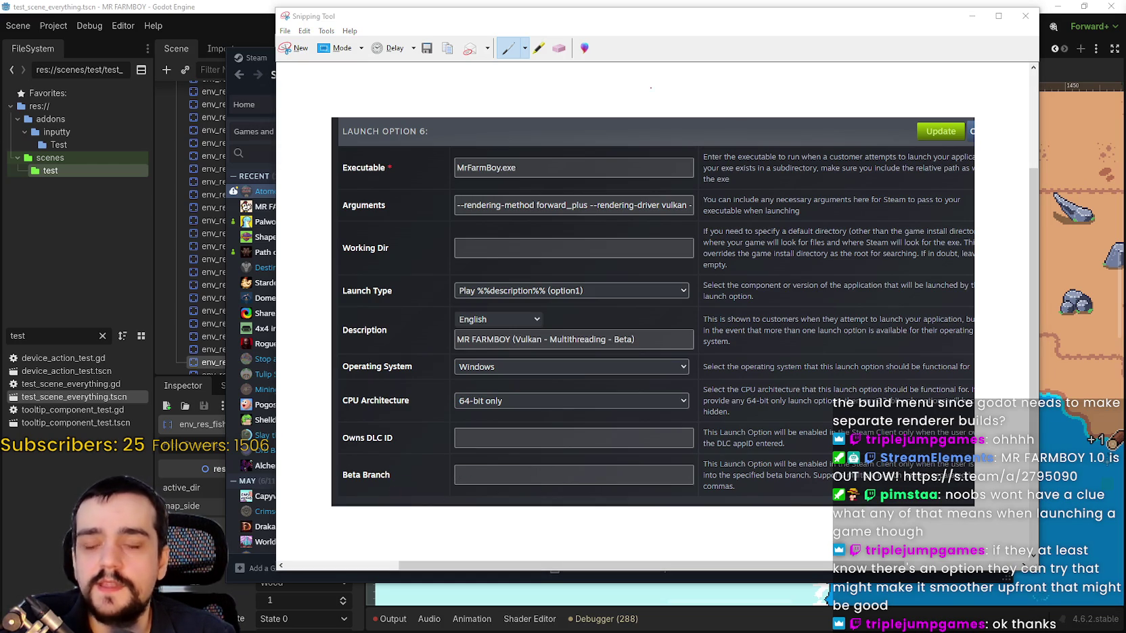
drag(464, 25, 518, 20)
click(283, 206)
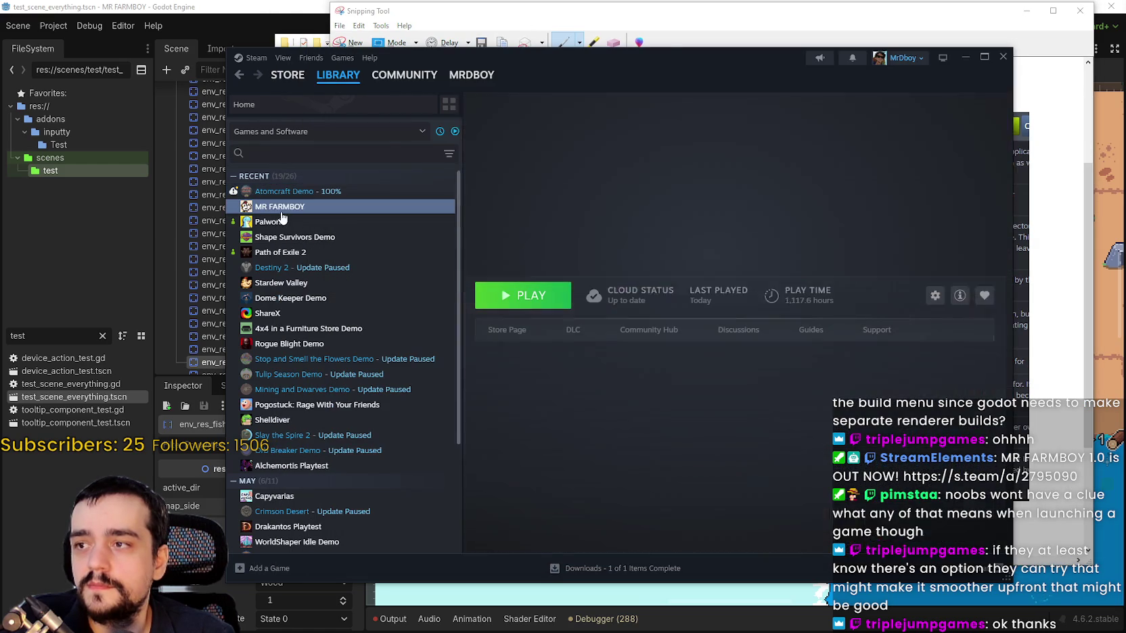
Review MR FARMBOY's Game Versions & Betas, close its properties, and bring the screenshot forward.
right_click(277, 205)
click(333, 297)
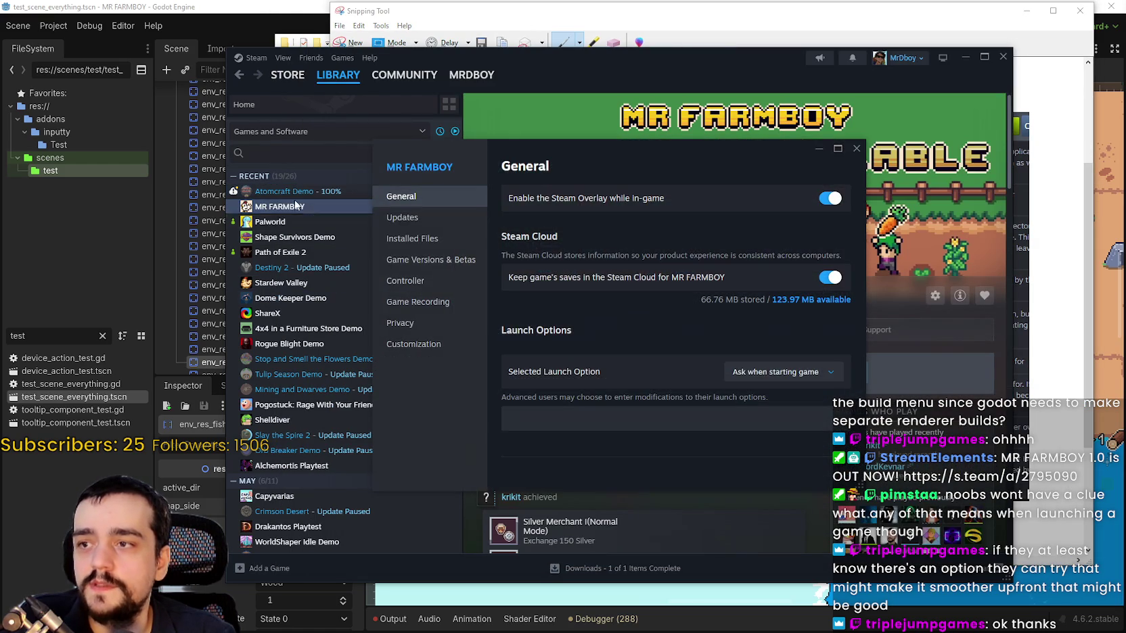
click(460, 269)
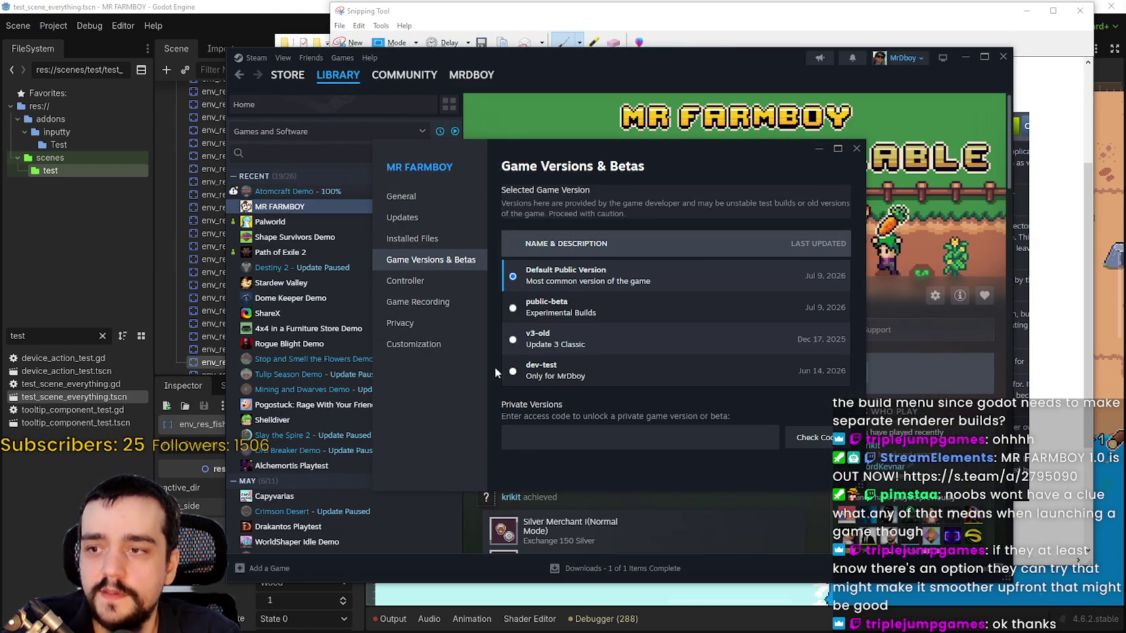
click(856, 148)
drag(778, 49, 688, 39)
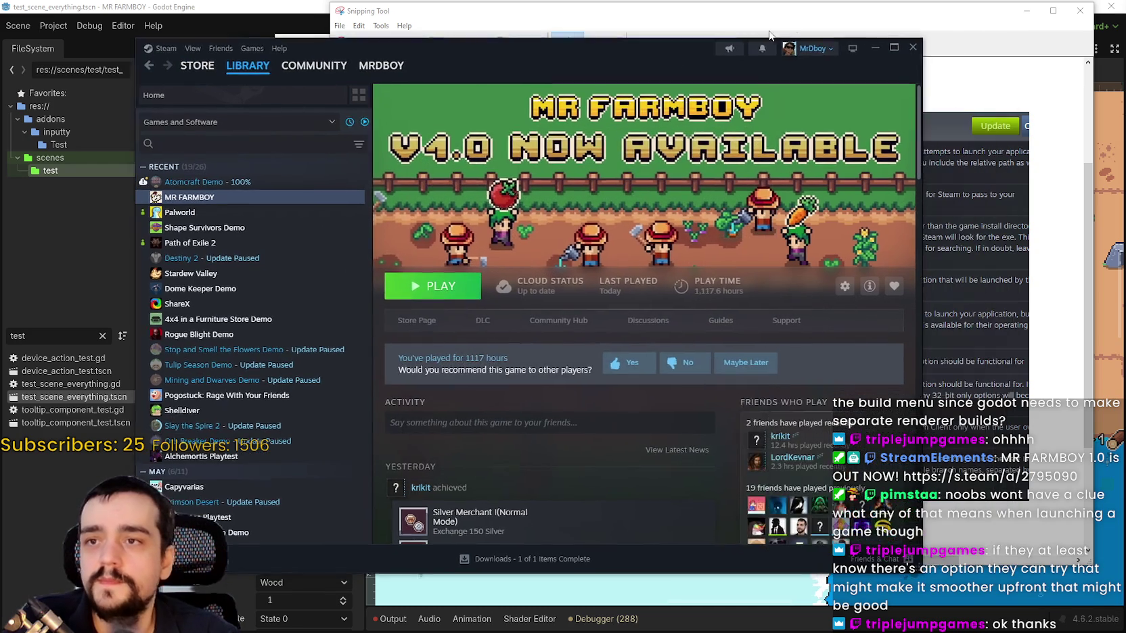
click(786, 18)
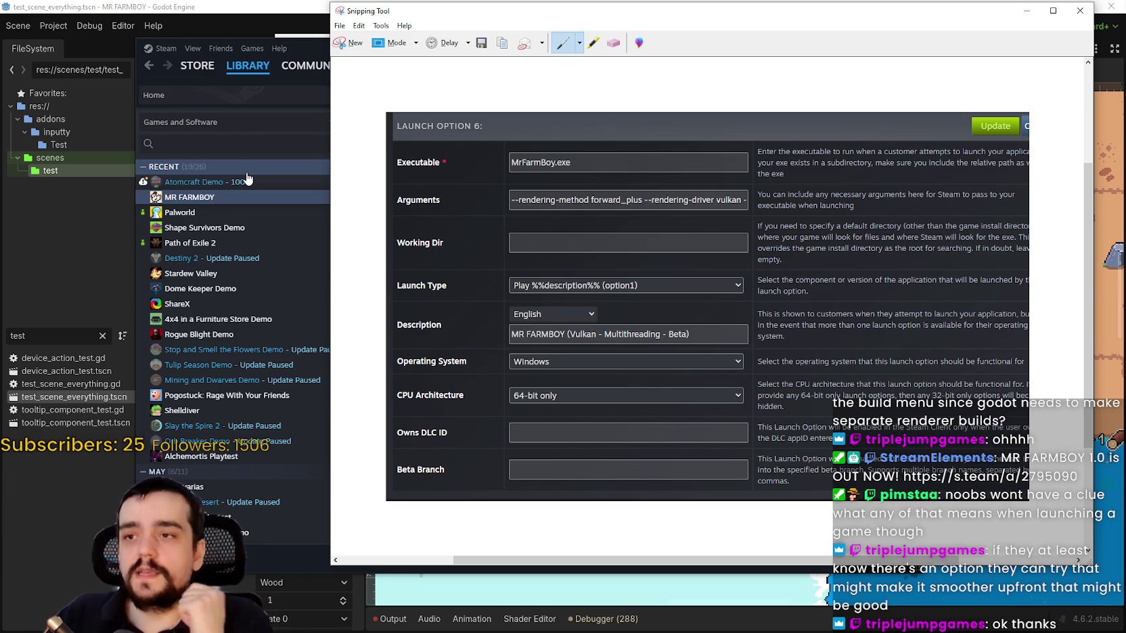
Close the Snipping Tool capture, discarding the unsaved snip.
click(1079, 10)
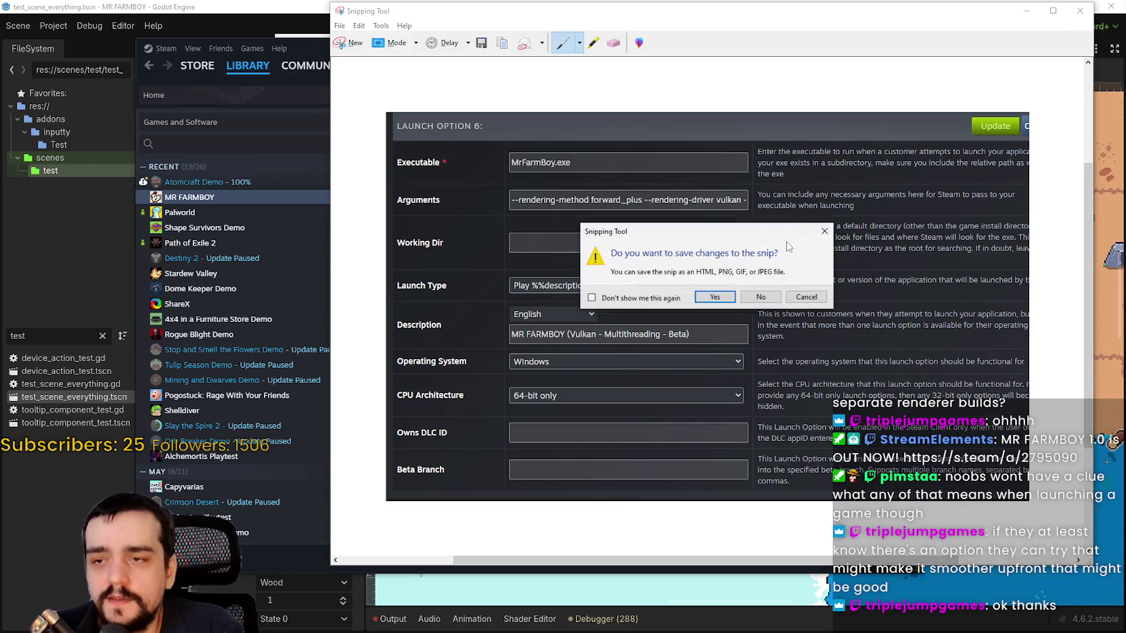
click(806, 296)
click(1026, 11)
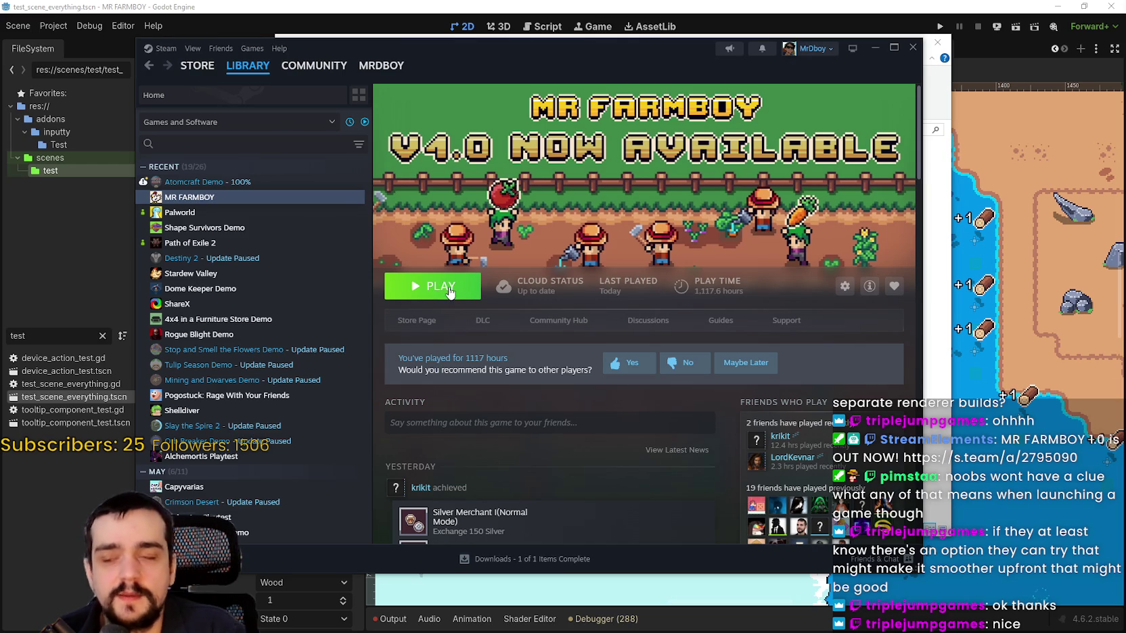
Start MR FARMBOY and move its launch-option chooser aside, comparing DirectX 12, Vulkan and OpenGL.
click(451, 291)
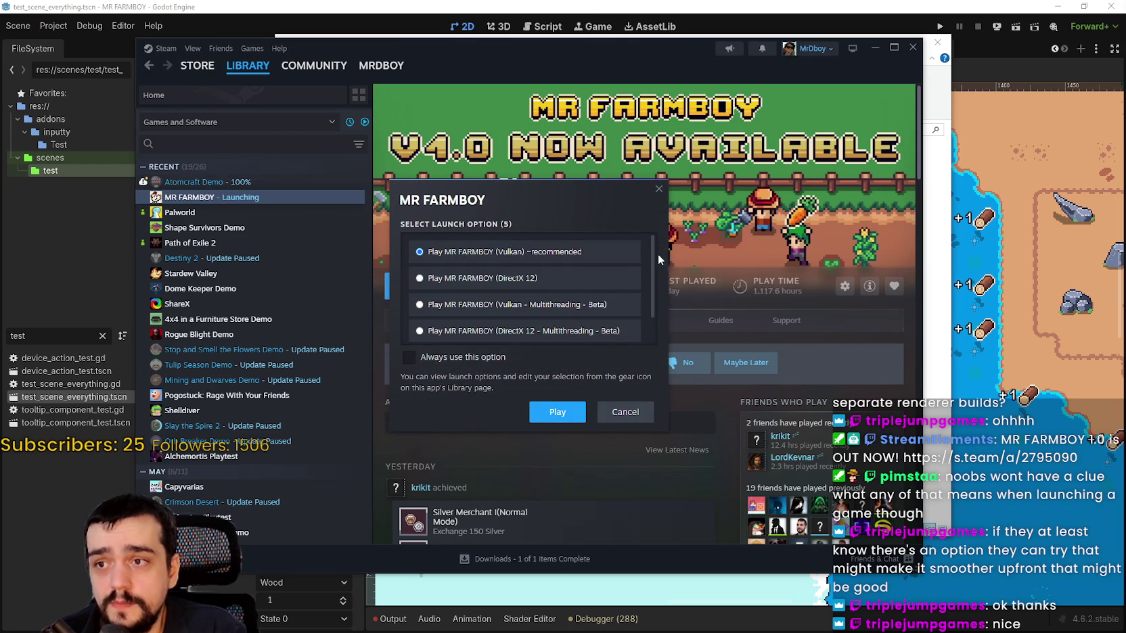
drag(585, 198, 767, 74)
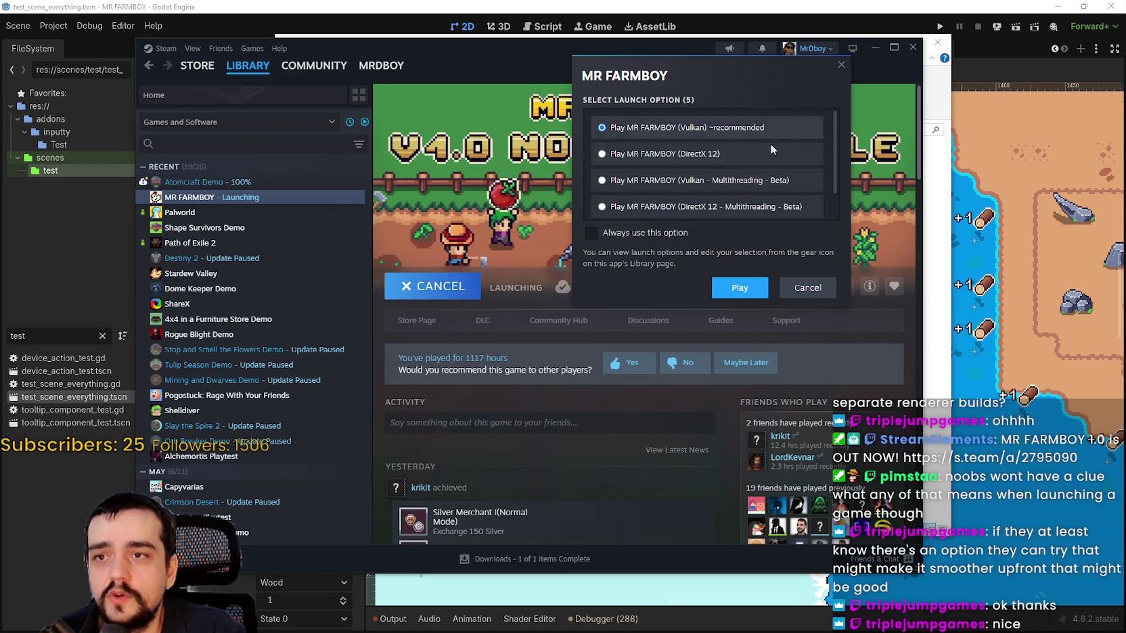
click(701, 157)
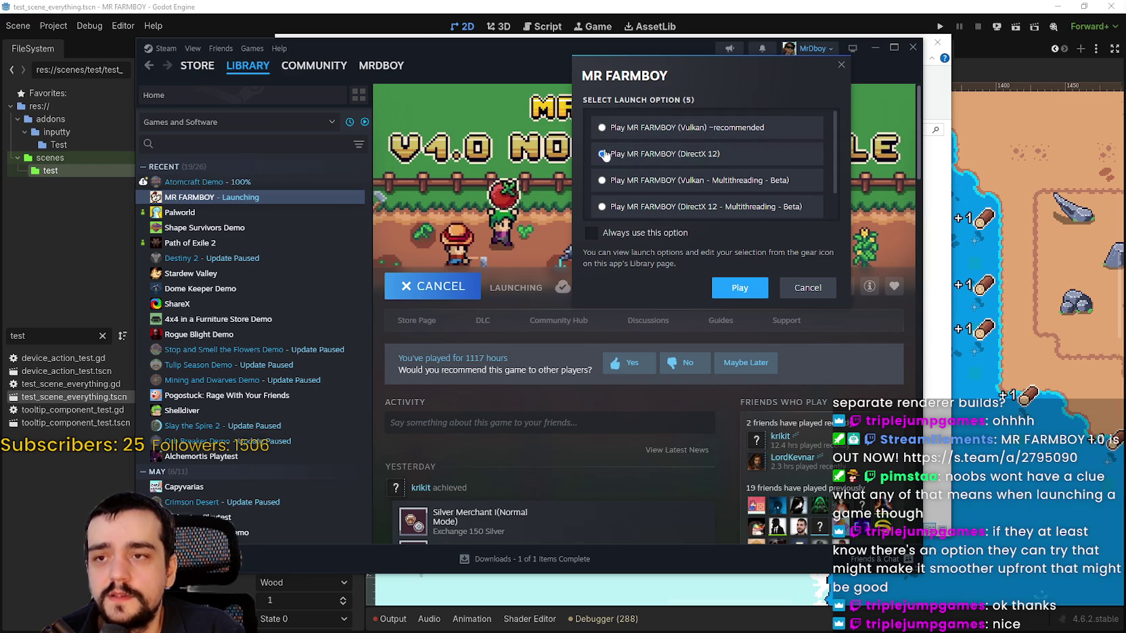
click(678, 128)
click(678, 153)
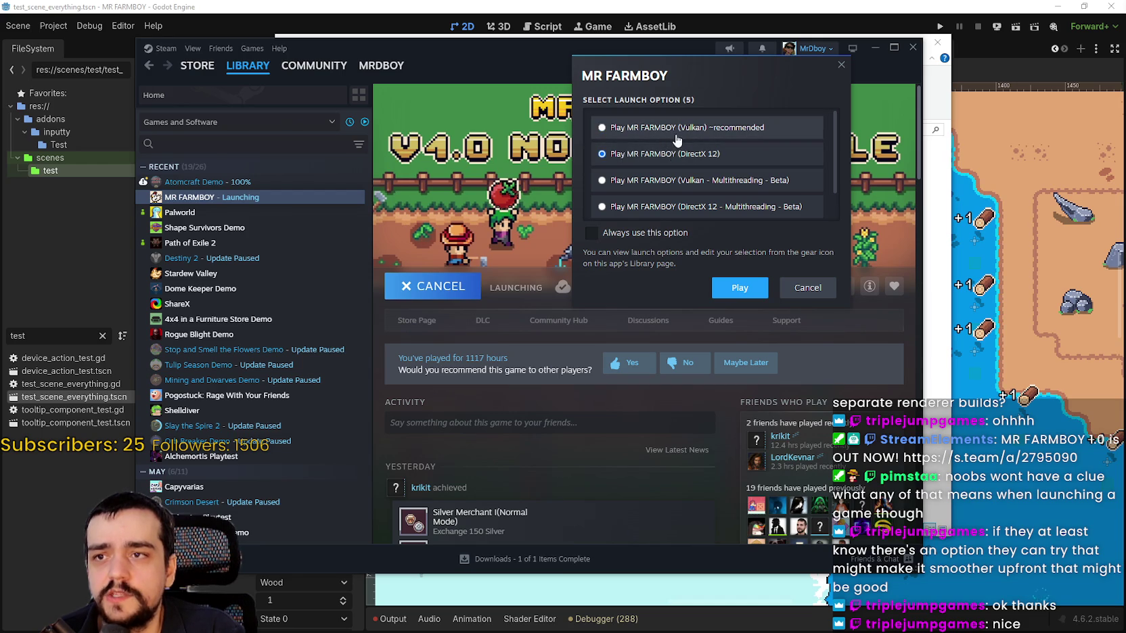
scroll(765, 200, down, 1)
click(767, 203)
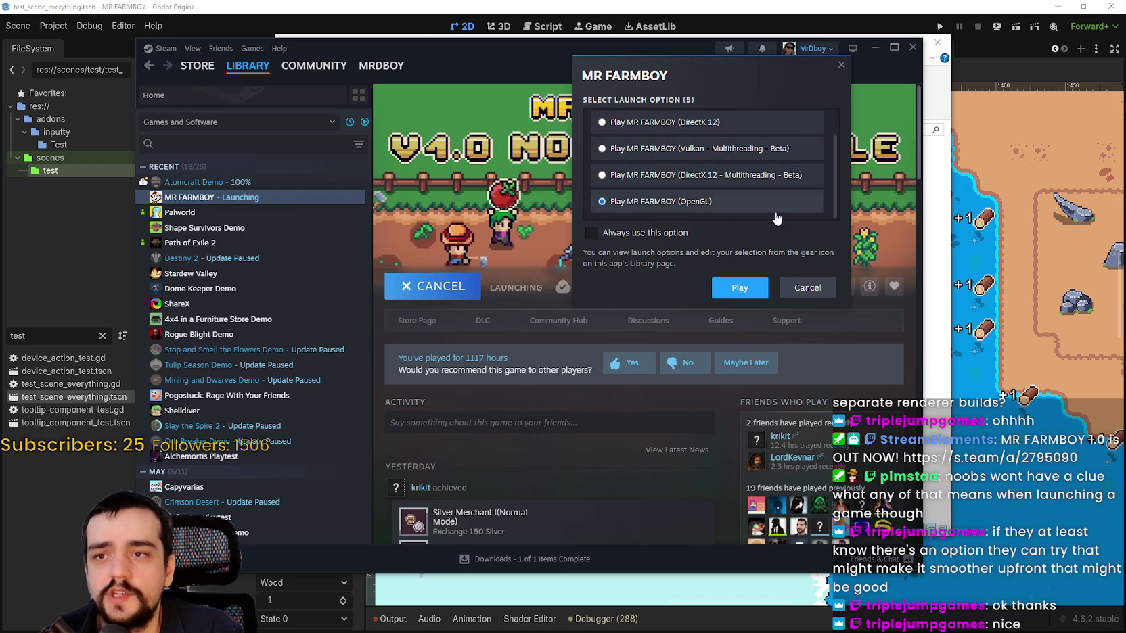
drag(838, 178, 833, 133)
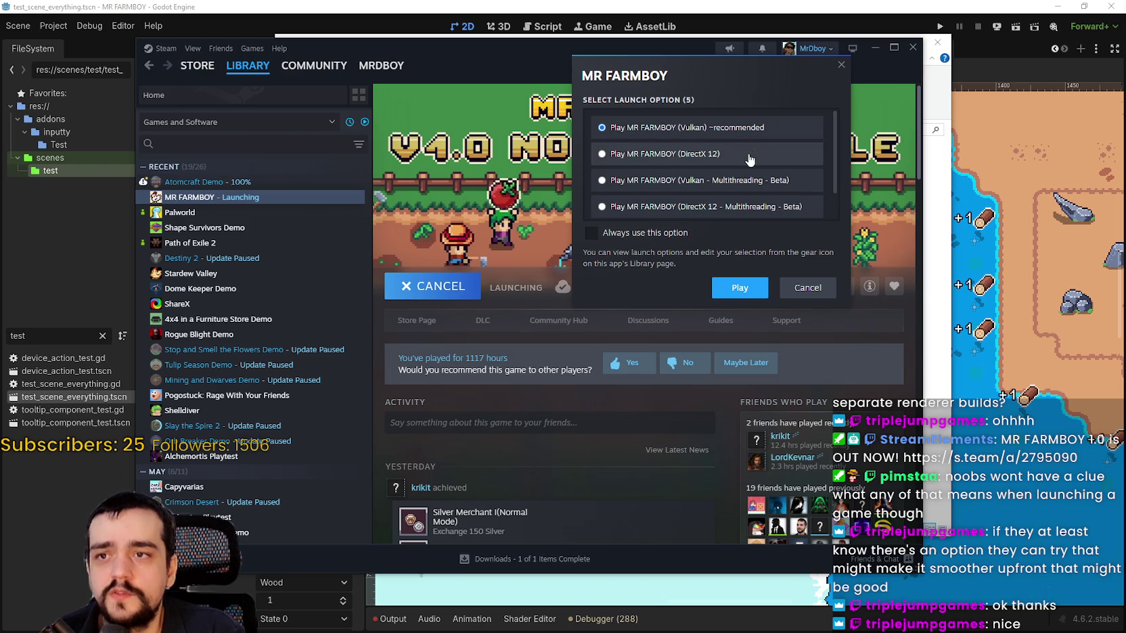
Cycle again through the DirectX 12, OpenGL and Vulkan launch options, then cancel the launch.
scroll(723, 206, down, 1)
scroll(722, 207, up, 1)
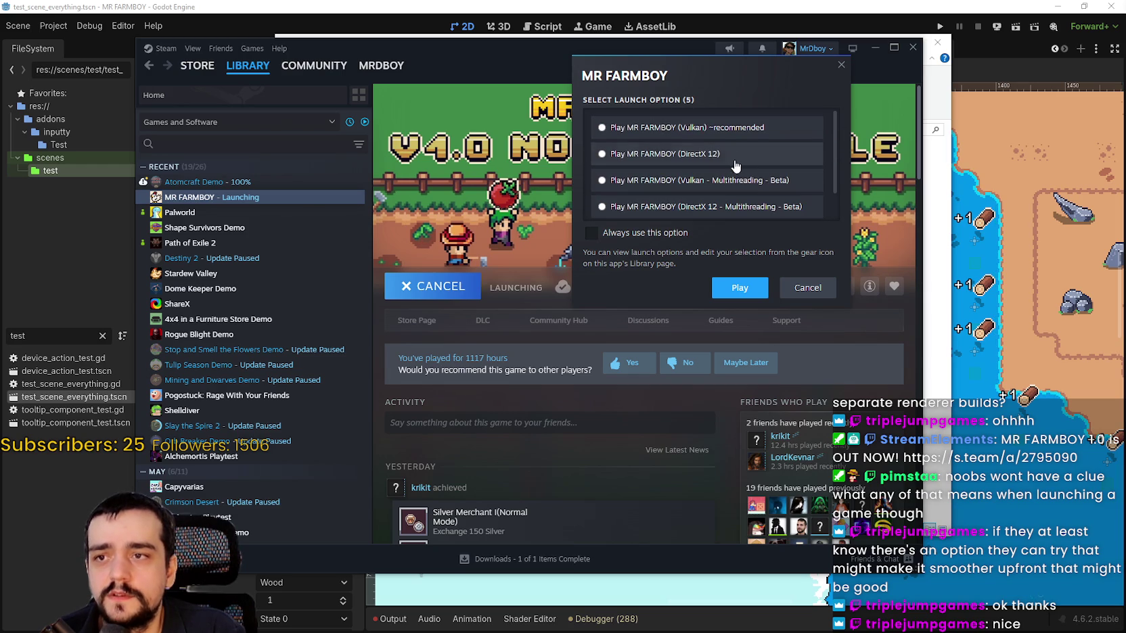
click(744, 149)
scroll(736, 184, down, 1)
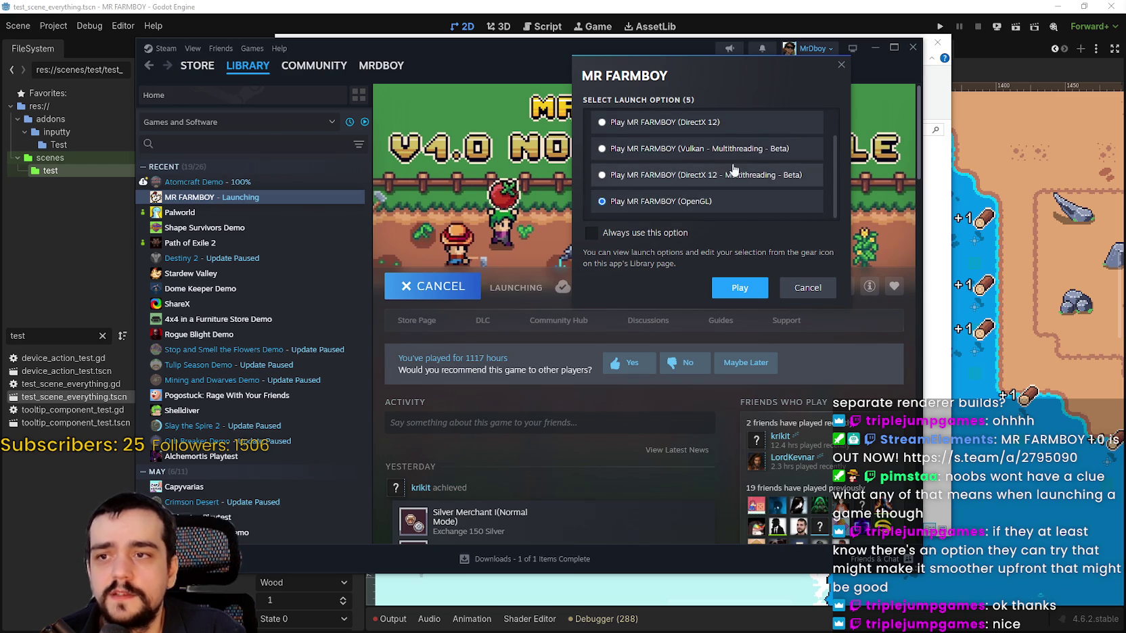
scroll(734, 179, up, 1)
scroll(731, 178, down, 1)
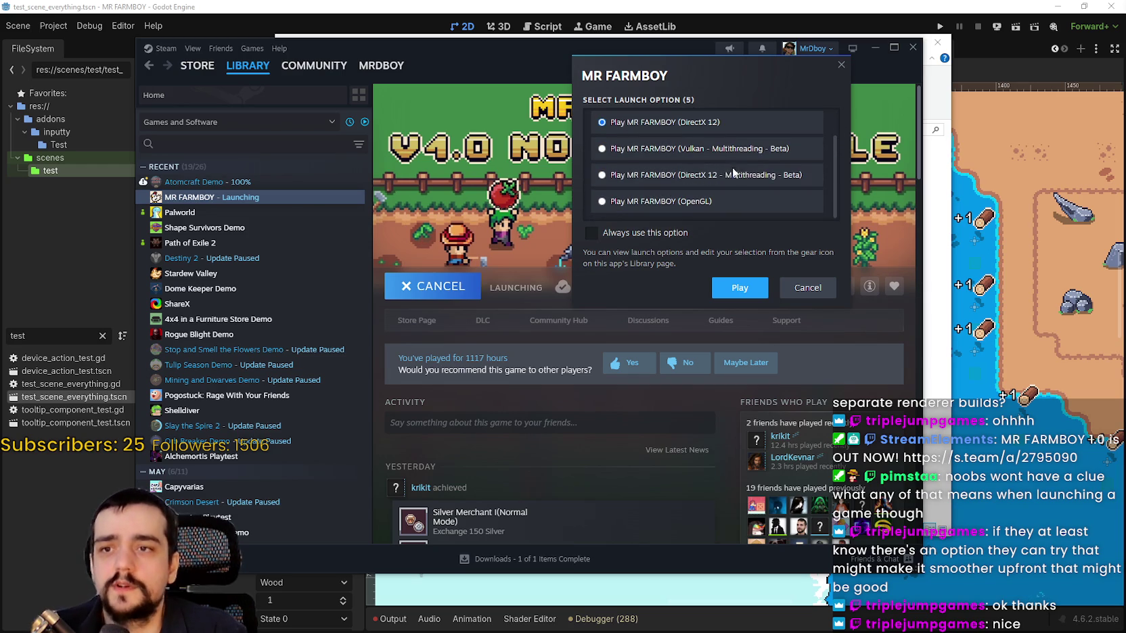
click(739, 205)
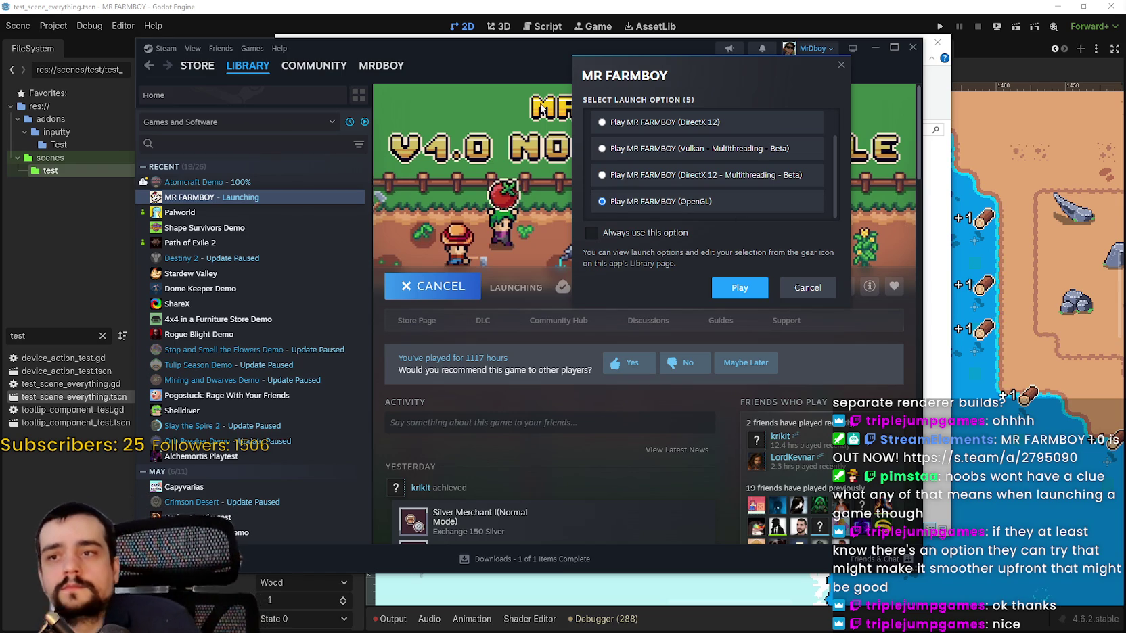
scroll(740, 170, up, 2)
click(739, 128)
scroll(738, 183, down, 2)
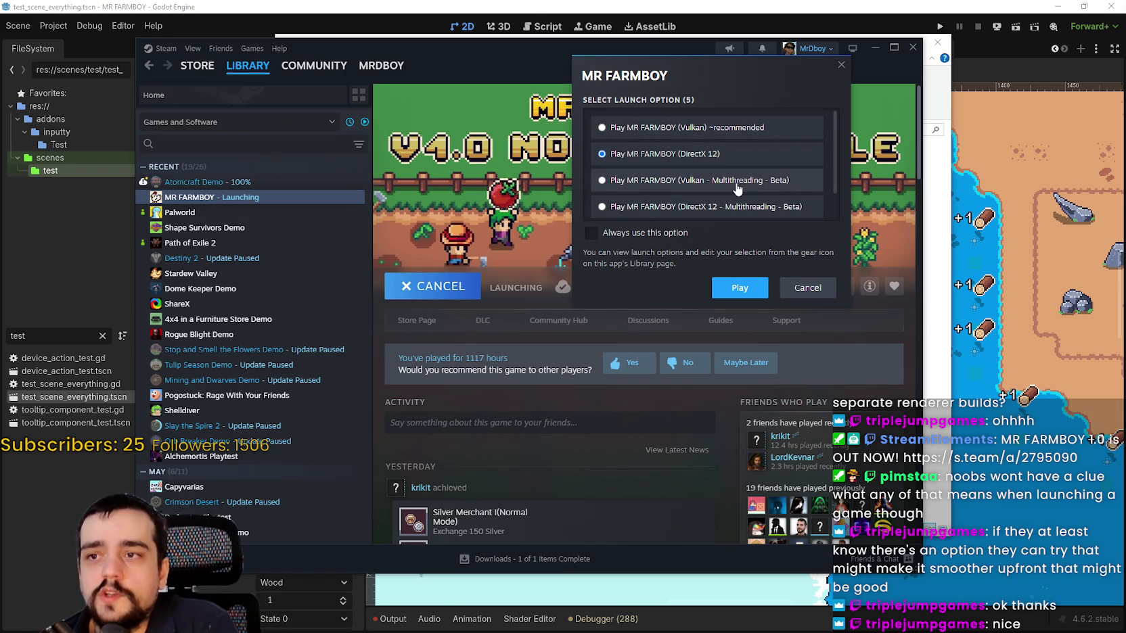
click(728, 201)
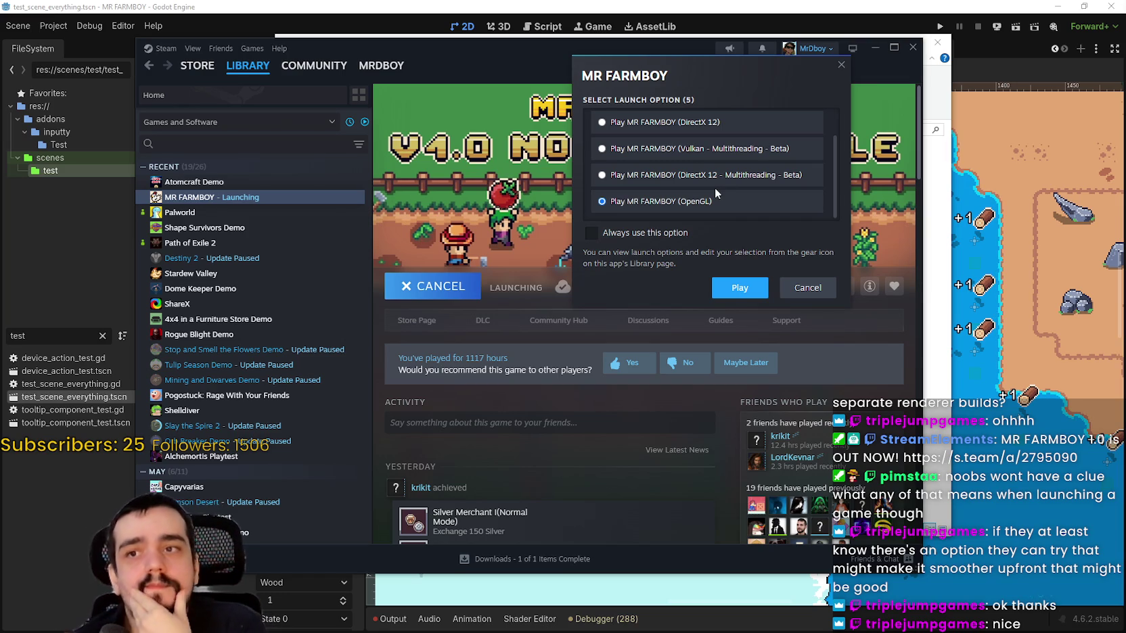
scroll(701, 180, up, 2)
click(690, 154)
scroll(690, 154, down, 1)
click(807, 288)
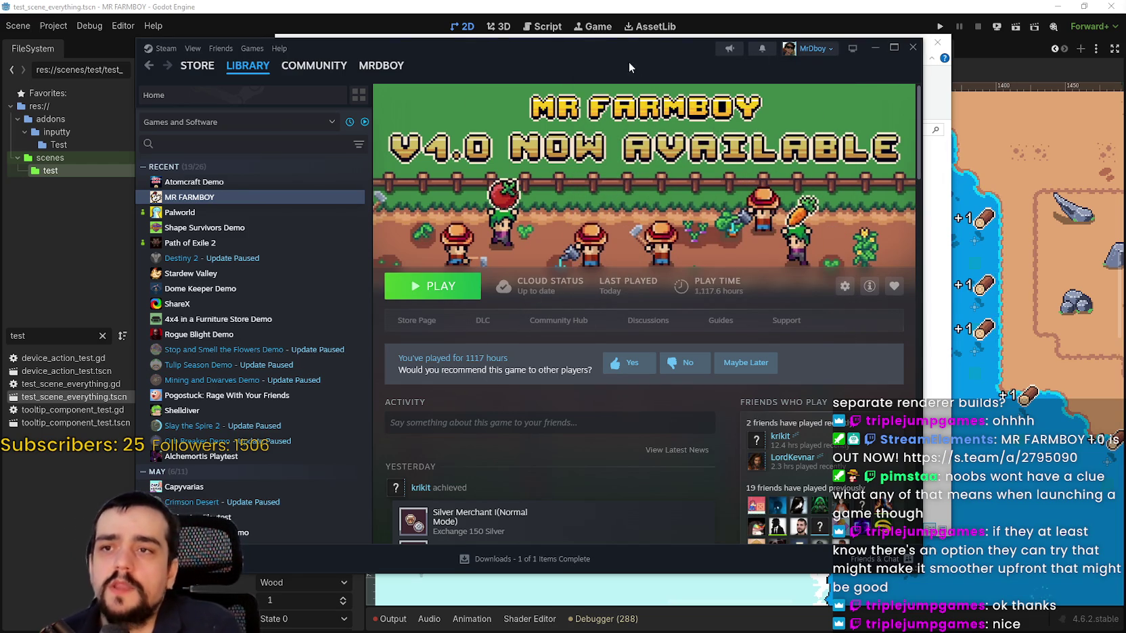
Relaunch MR FARMBOY, toggle between DirectX 12 and Vulkan, cancel, and put Steam away.
click(443, 296)
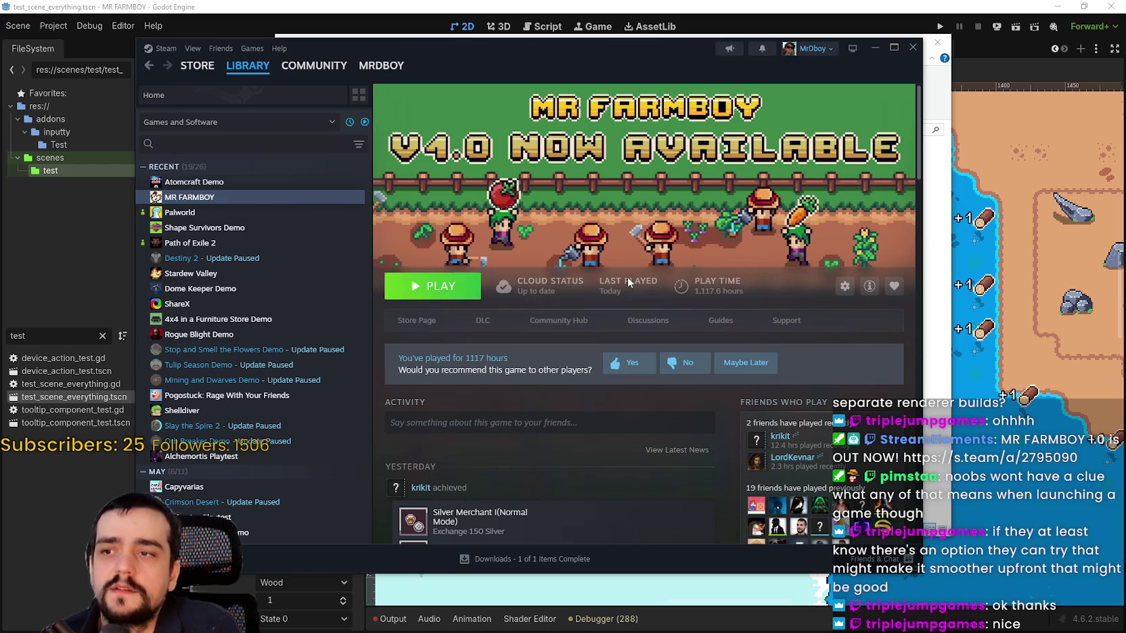
click(556, 278)
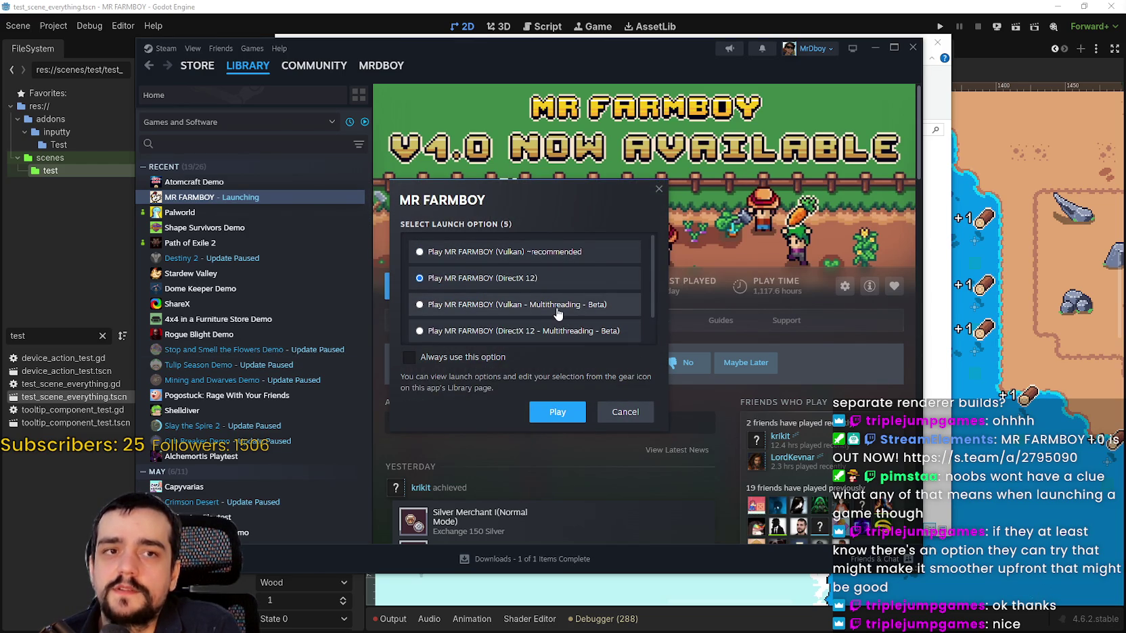
click(497, 254)
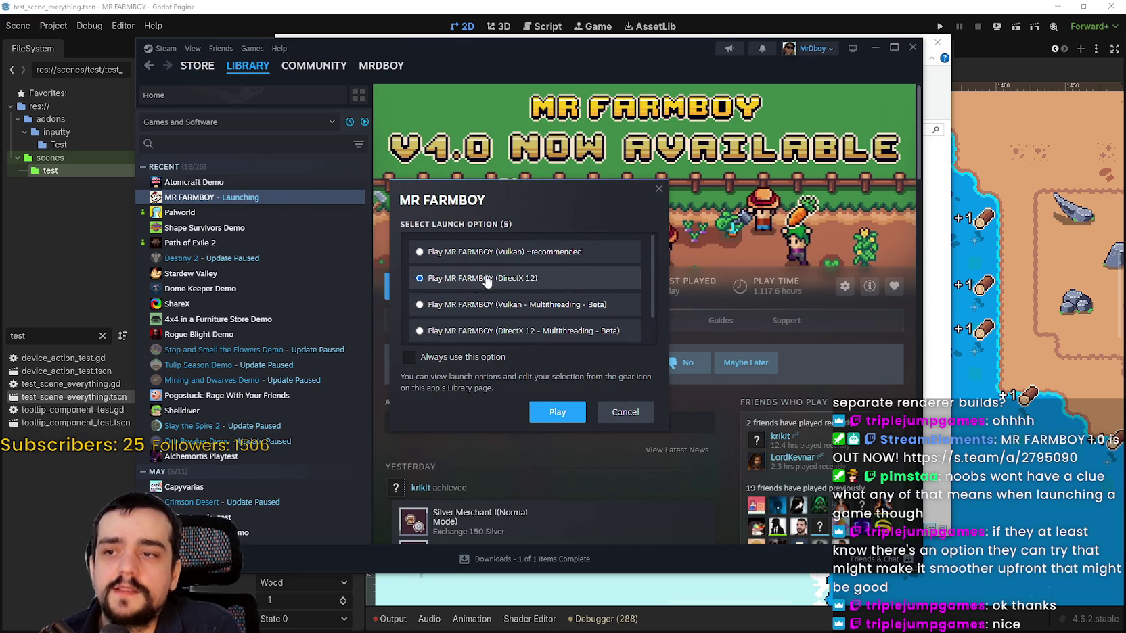
click(520, 274)
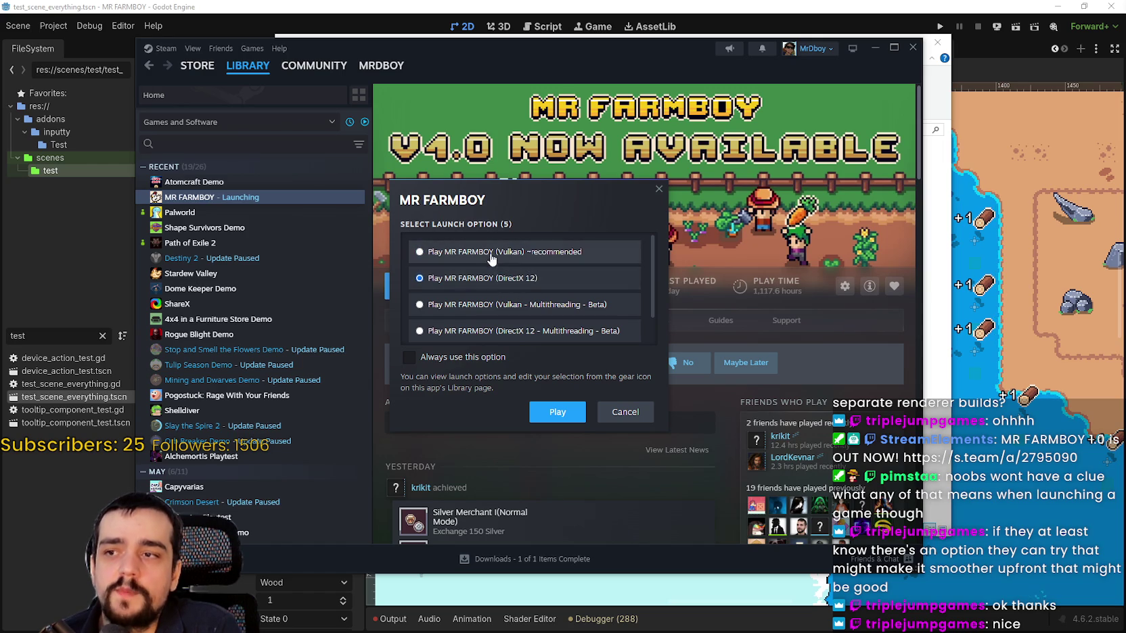
click(614, 411)
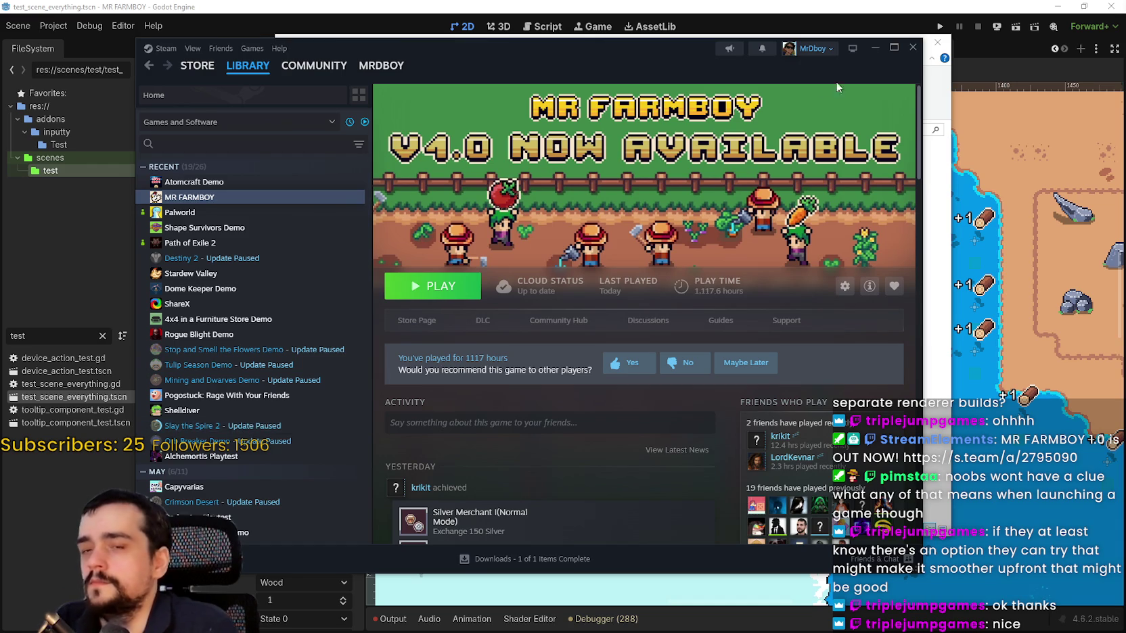
click(873, 49)
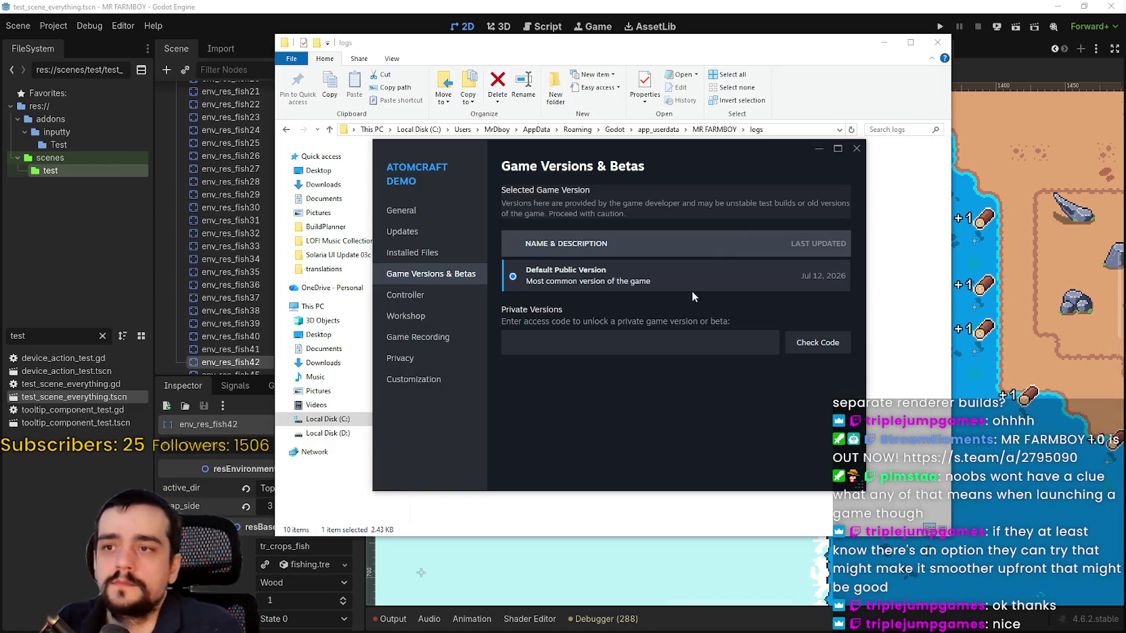
Close the Atomcraft game versions window and the logs folder to reveal Godot.
click(857, 149)
click(937, 42)
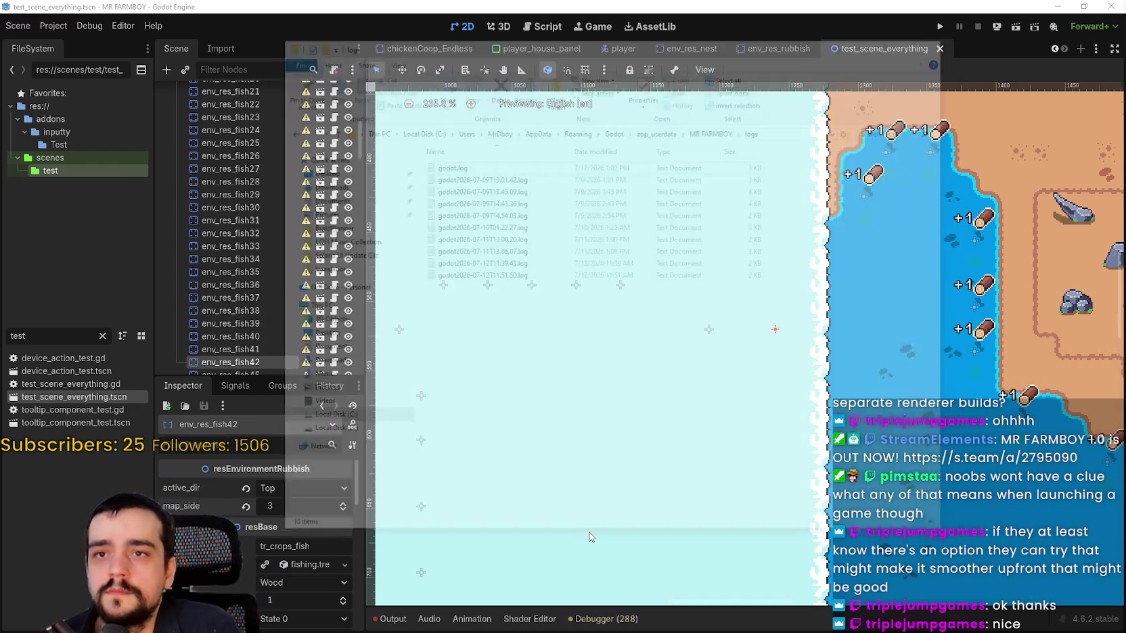
scroll(695, 190, down, 2)
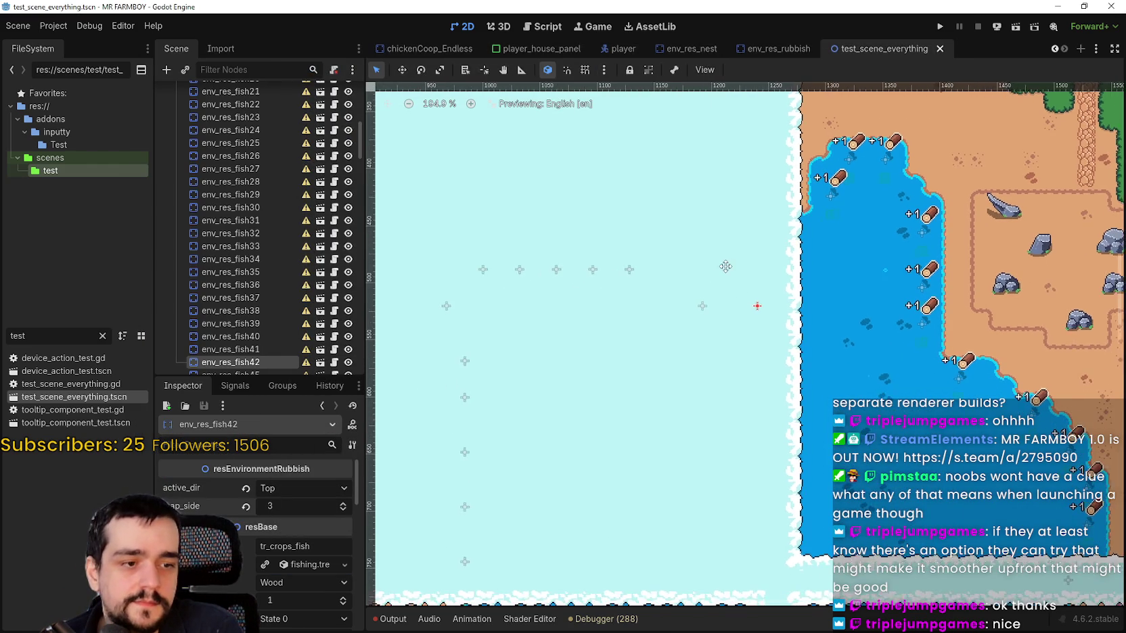
scroll(731, 266, up, 1)
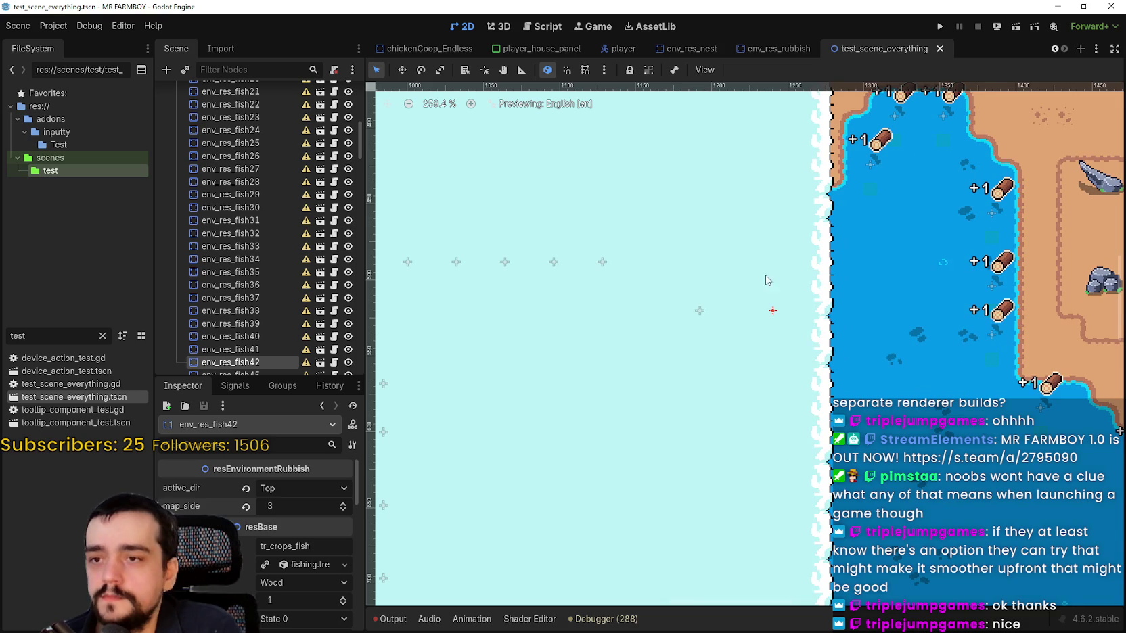
scroll(805, 297, down, 5)
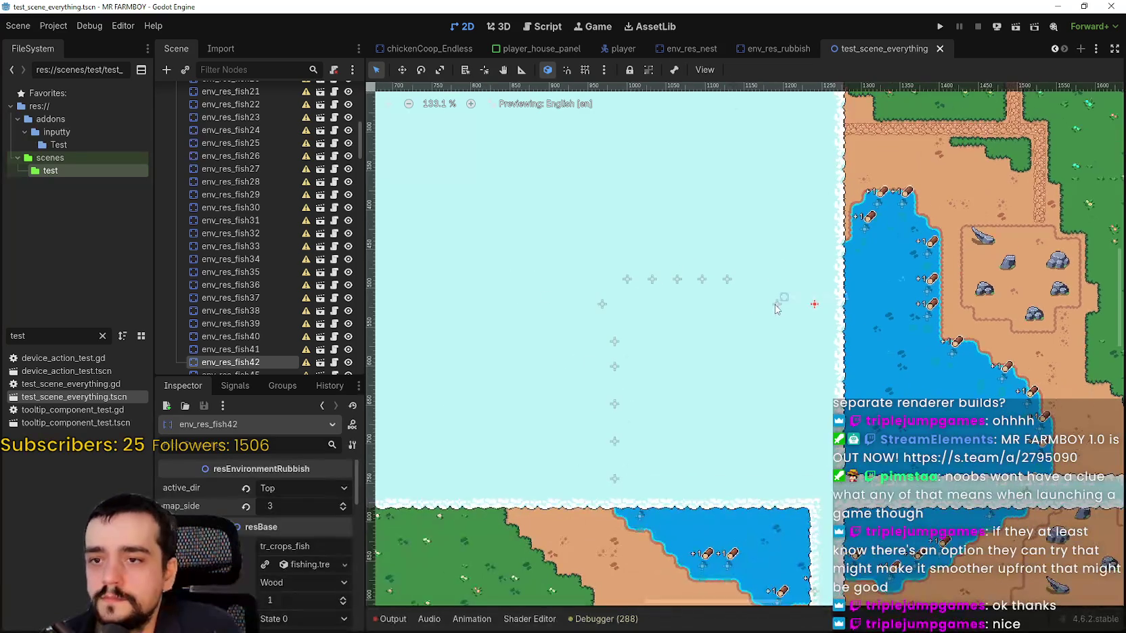
Click through fish nodes env_res_fish41 down to env_res_fish34 on the canvas.
click(776, 305)
click(727, 279)
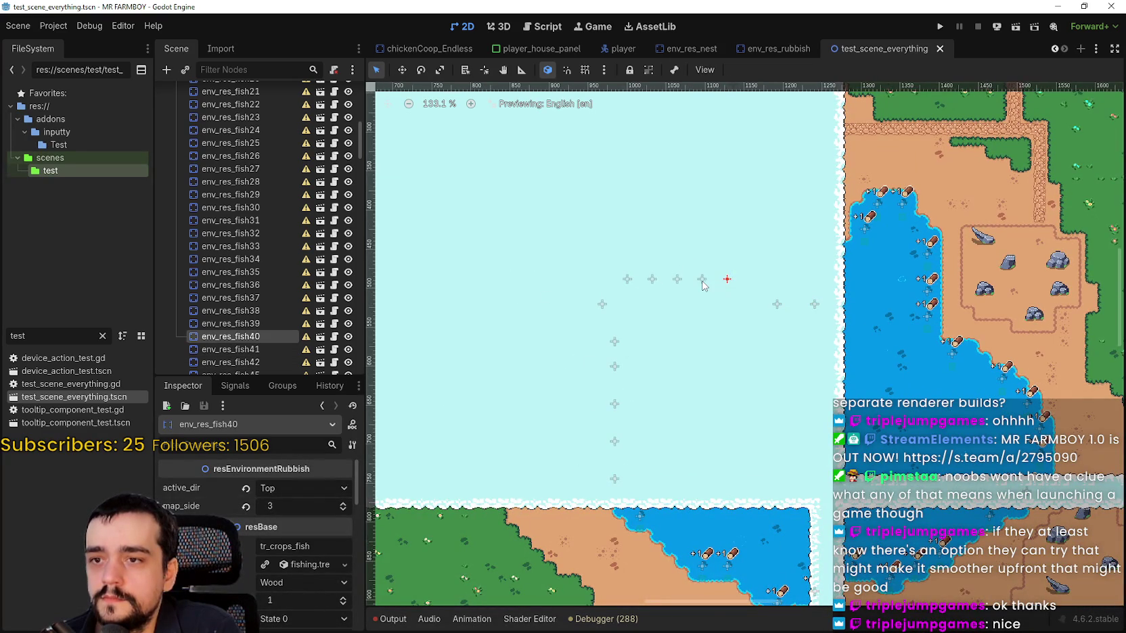
click(702, 279)
scroll(678, 288, up, 4)
click(681, 273)
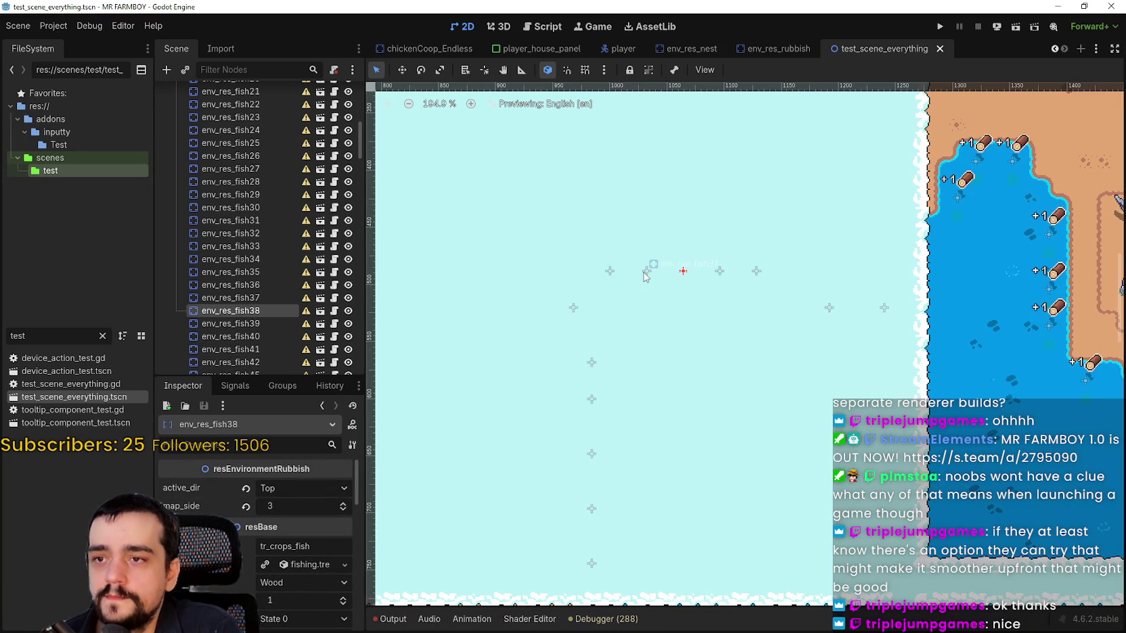
click(646, 273)
click(611, 270)
click(574, 309)
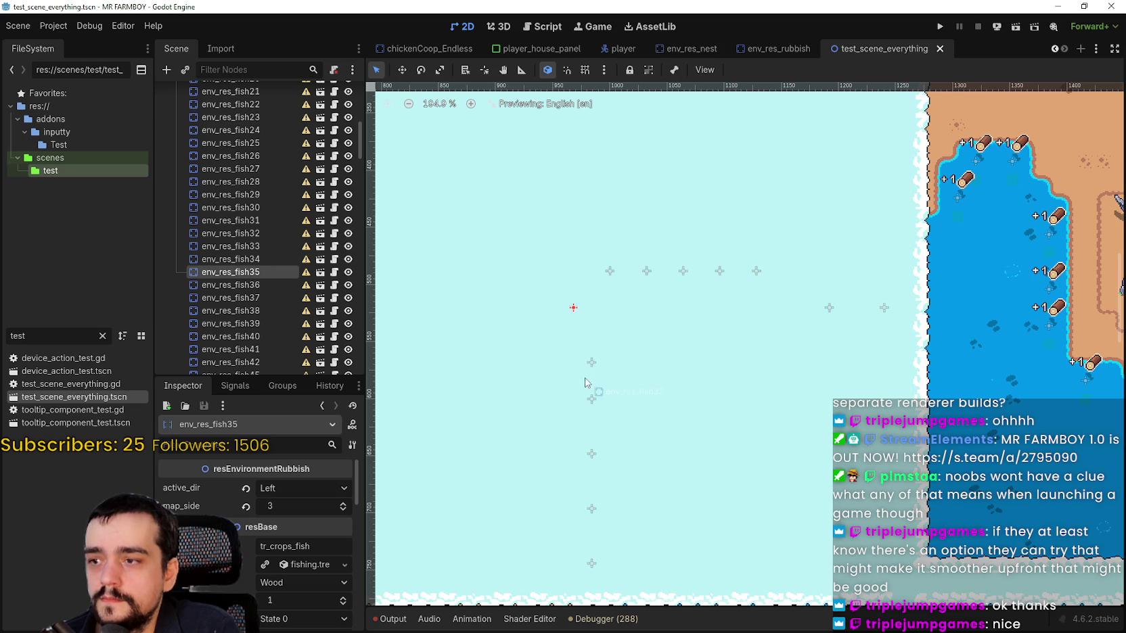
click(592, 358)
scroll(595, 358, down, 7)
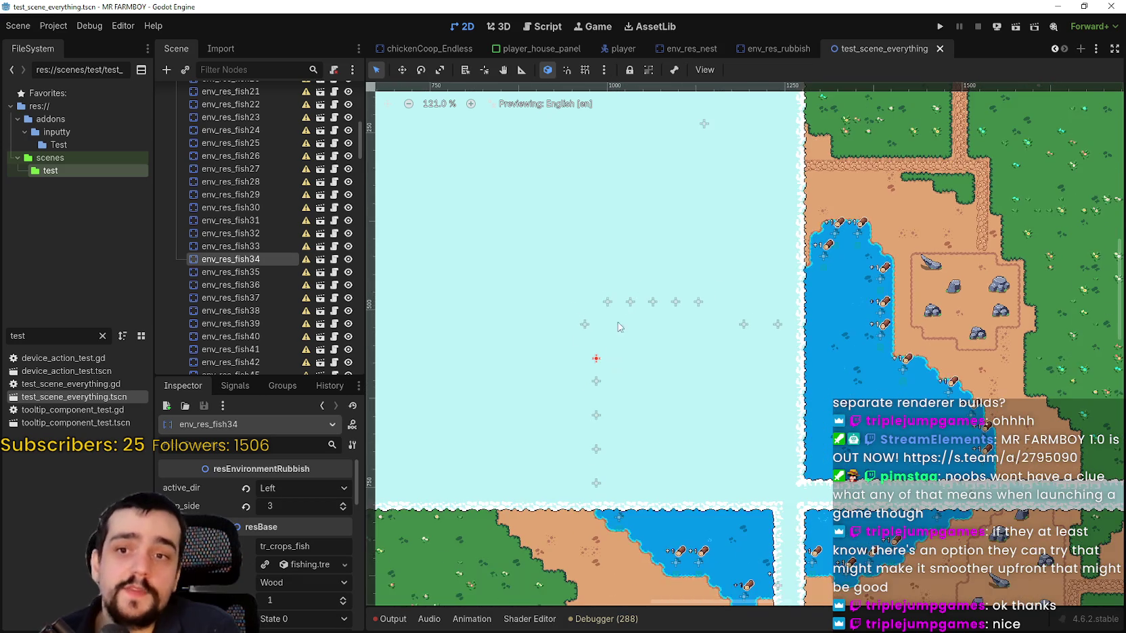
scroll(667, 447, up, 1)
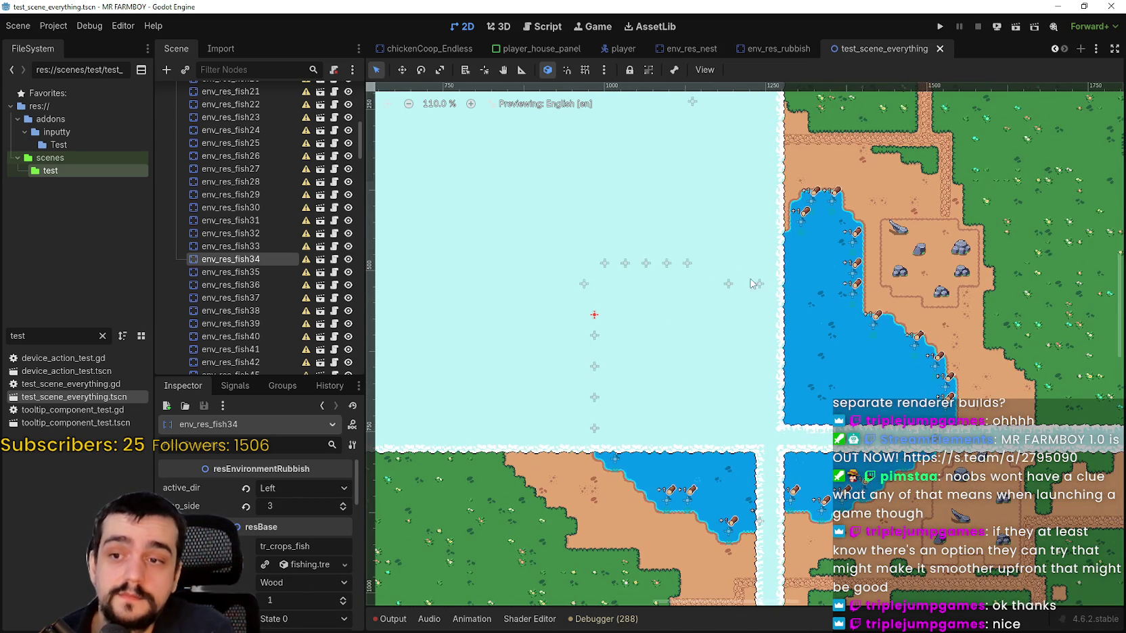
scroll(725, 287, down, 3)
Save the test scene with Ctrl+S and select env_res_fish150.
key(ctrl+s)
scroll(855, 257, up, 3)
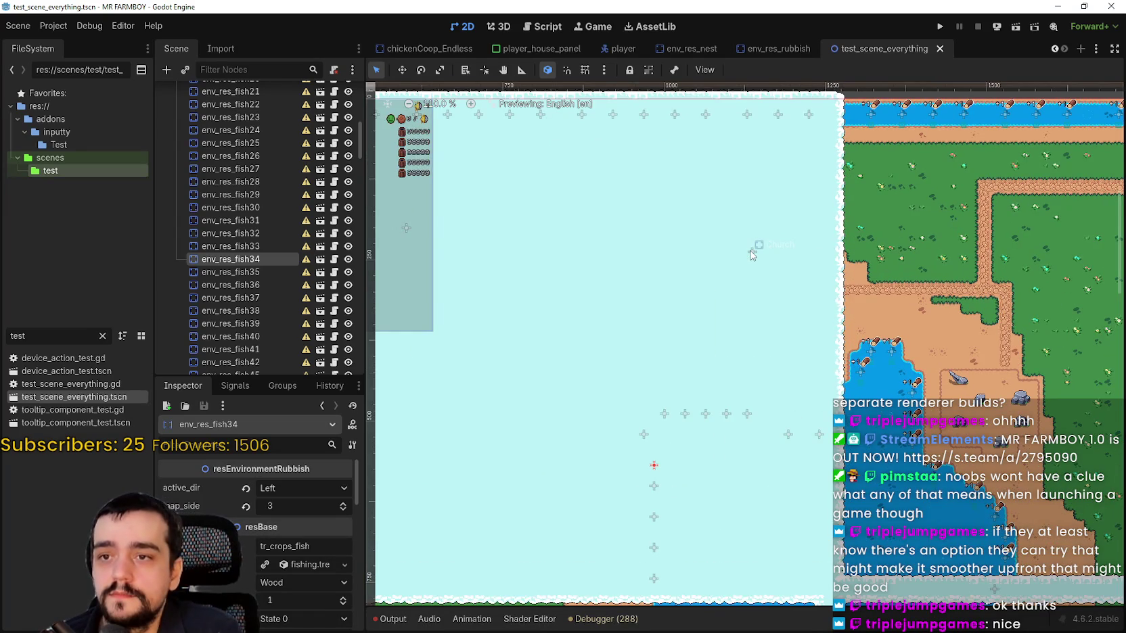
scroll(751, 254, up, 2)
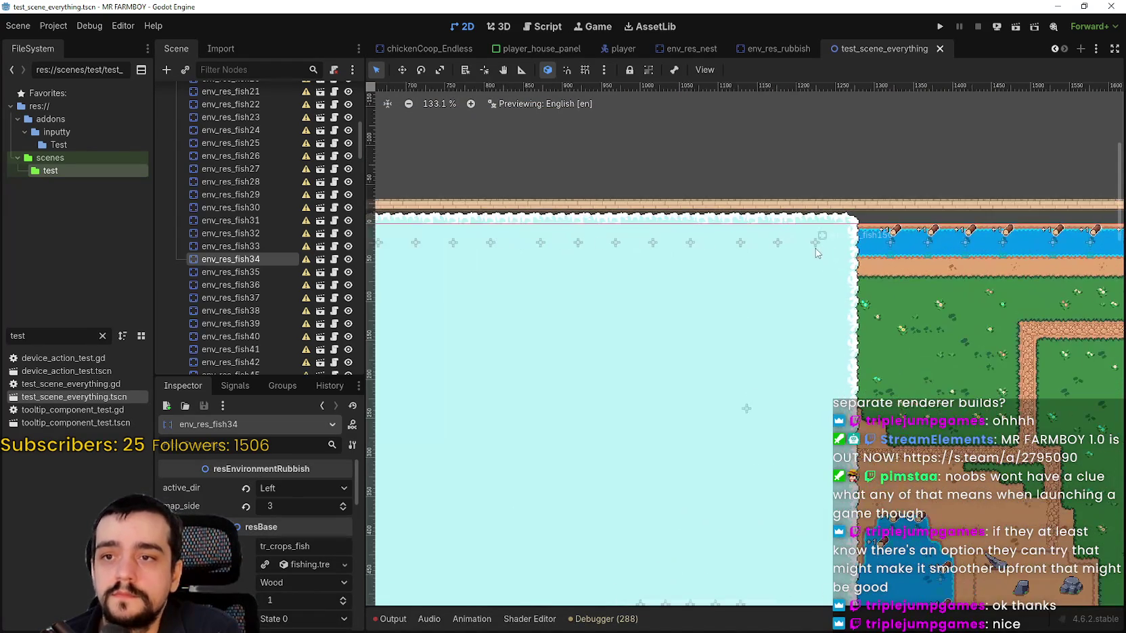
click(815, 246)
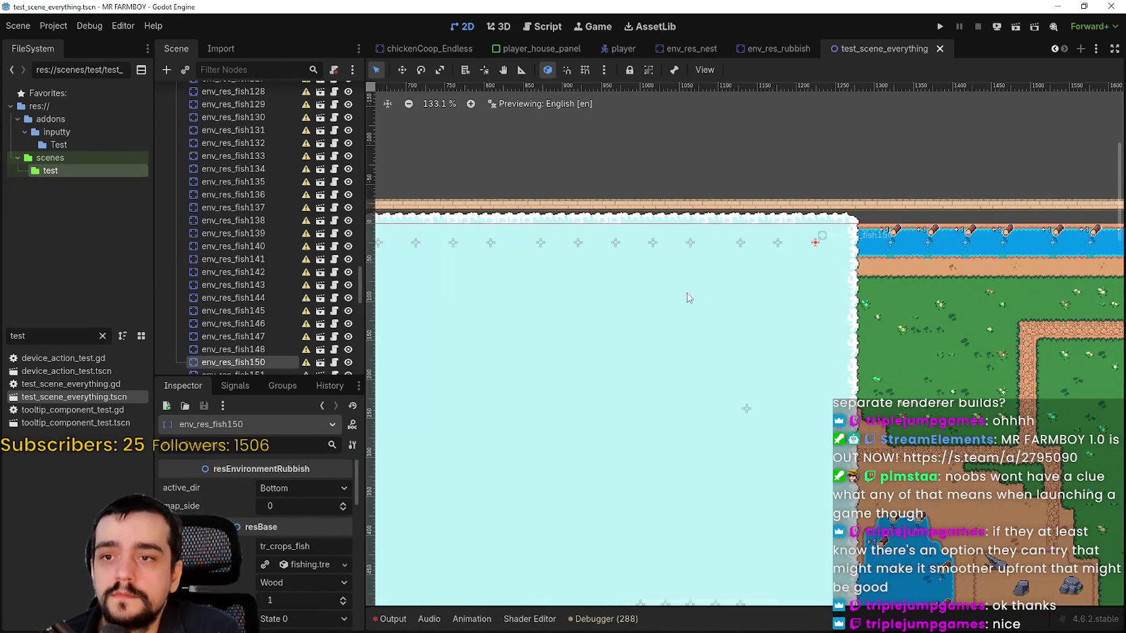
Set map_side to 3 on env_res_fish151 through env_res_fish155.
click(778, 242)
click(299, 511)
text(3)
click(740, 242)
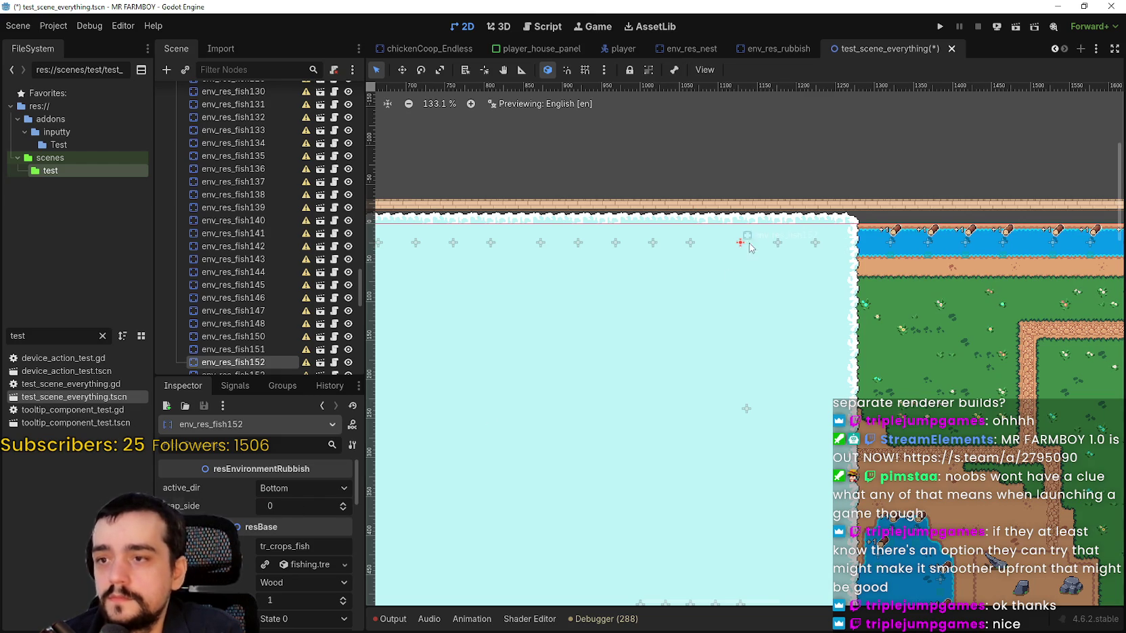
click(690, 242)
click(280, 507)
text(3)
click(653, 242)
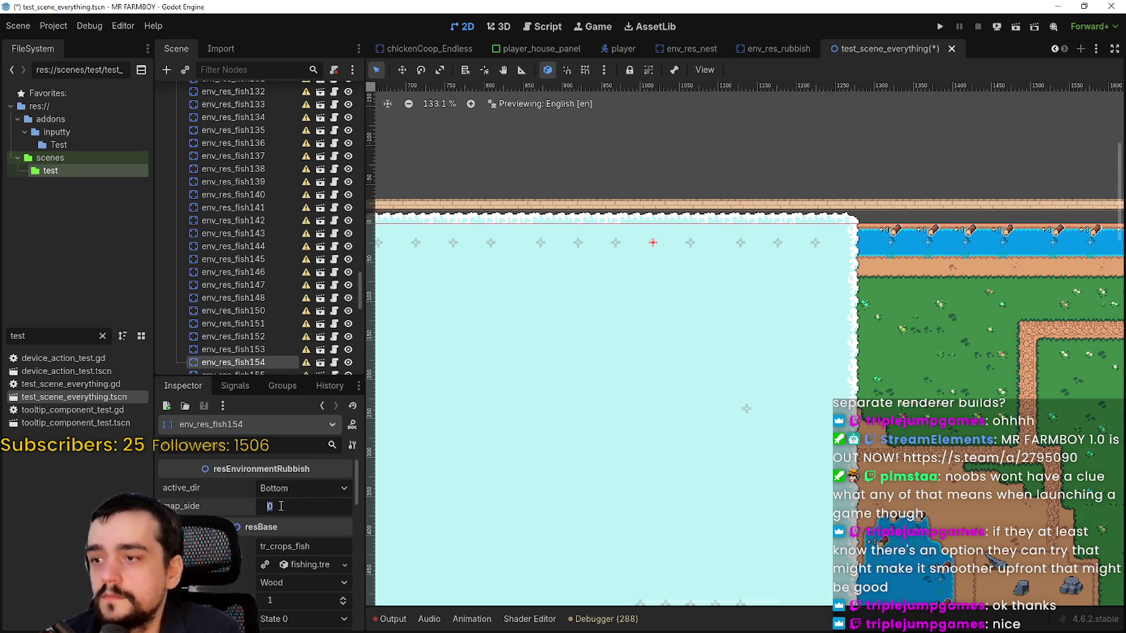
click(615, 242)
click(297, 506)
text(3)
key(Return)
Set map_side to 3 on env_res_fish156 through env_res_fish161.
click(577, 243)
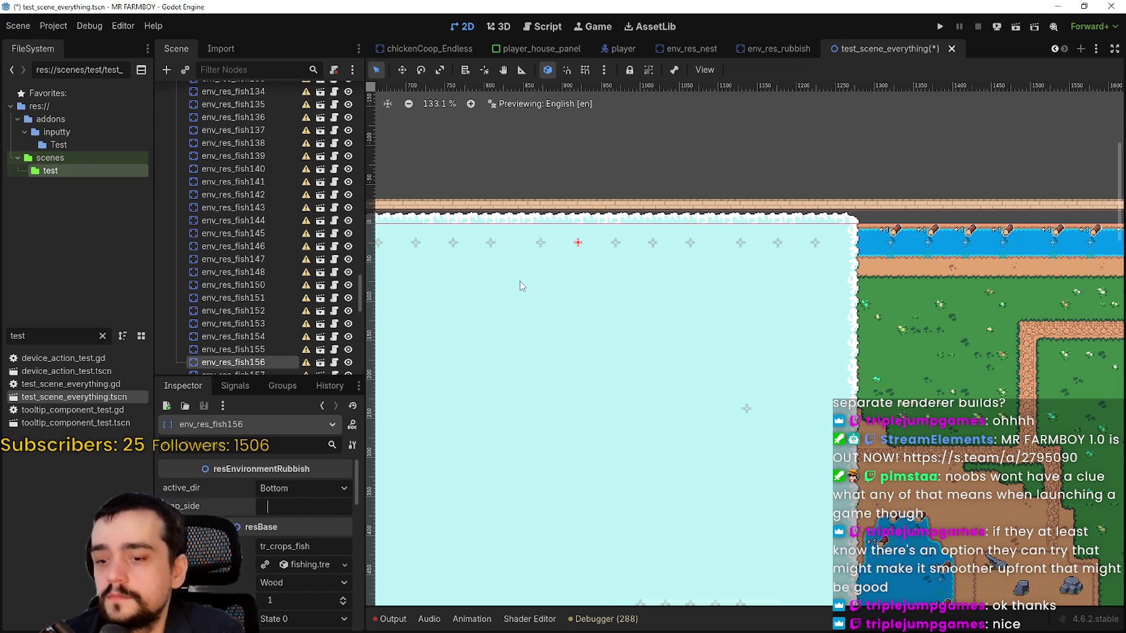
click(540, 247)
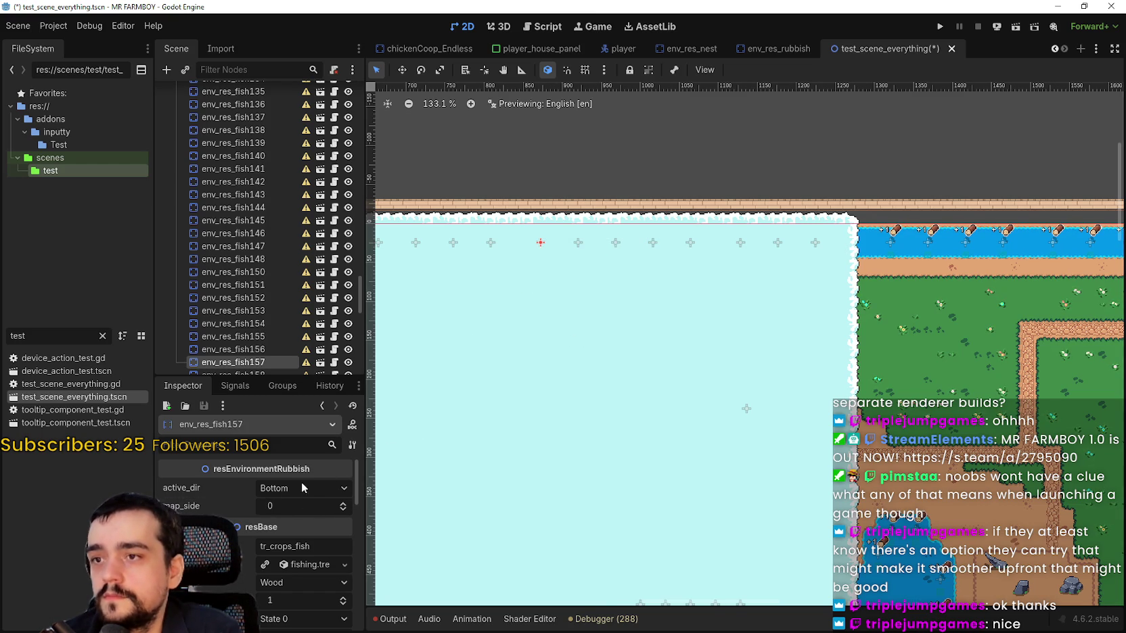
click(295, 504)
mouse_move(535, 243)
mouse_down()
mouse_move(714, 251)
mouse_move(703, 249)
mouse_up()
click(704, 249)
click(295, 504)
click(666, 249)
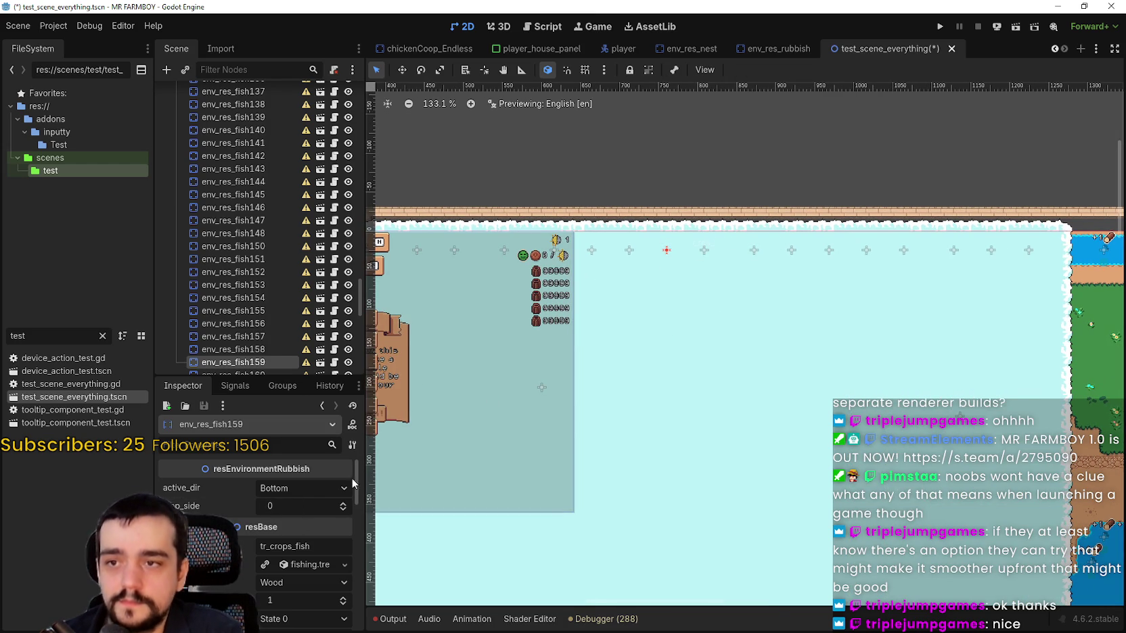
click(285, 513)
click(630, 251)
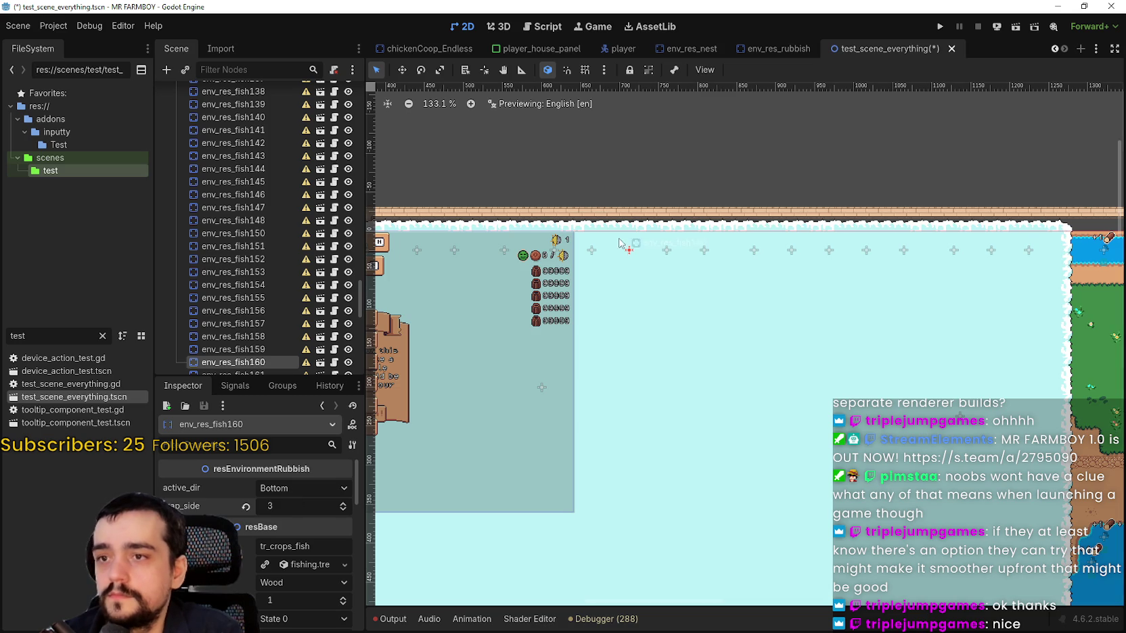
click(593, 250)
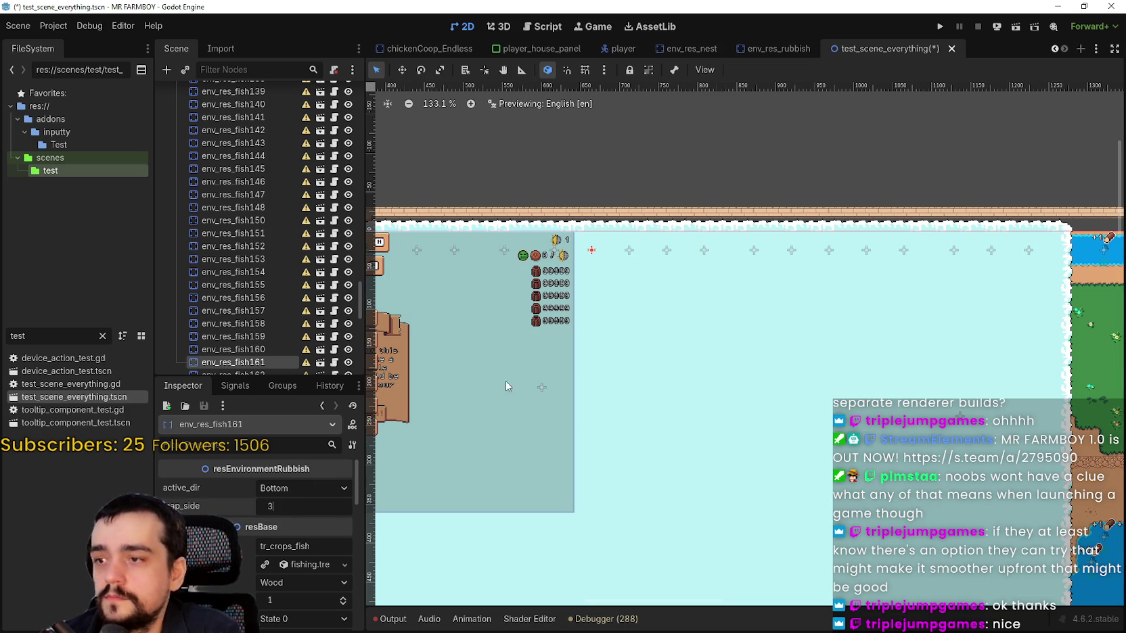
key(Return)
Set map_side to 3 on env_res_fish162 through env_res_fish164, then select env_res_fish165.
scroll(273, 334, down, 3)
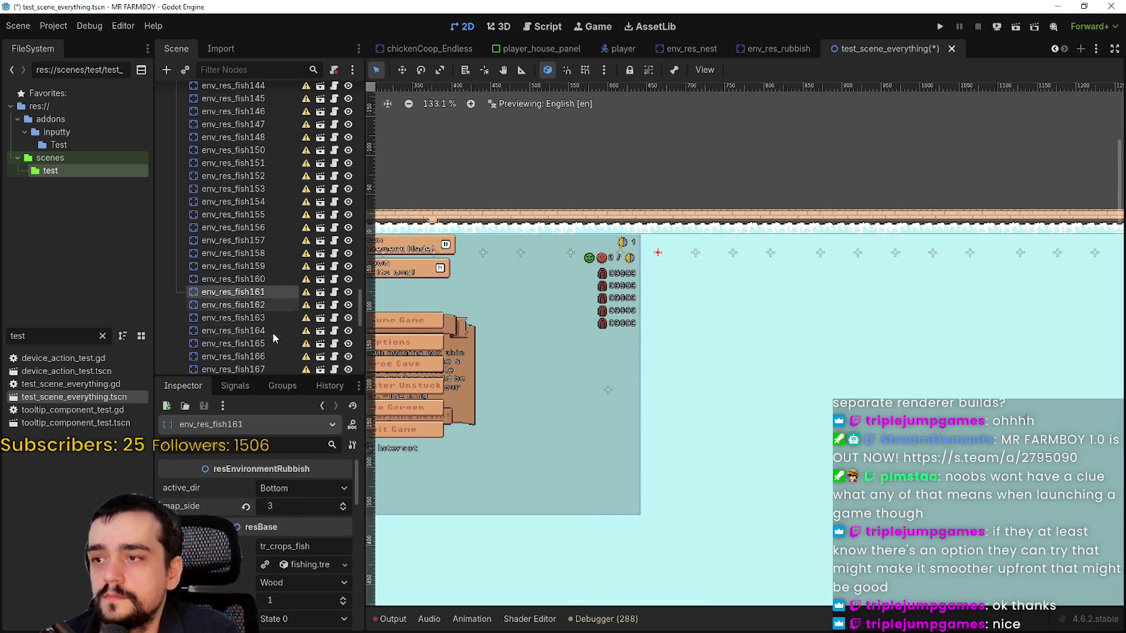
click(263, 302)
click(275, 507)
text(3)
click(251, 318)
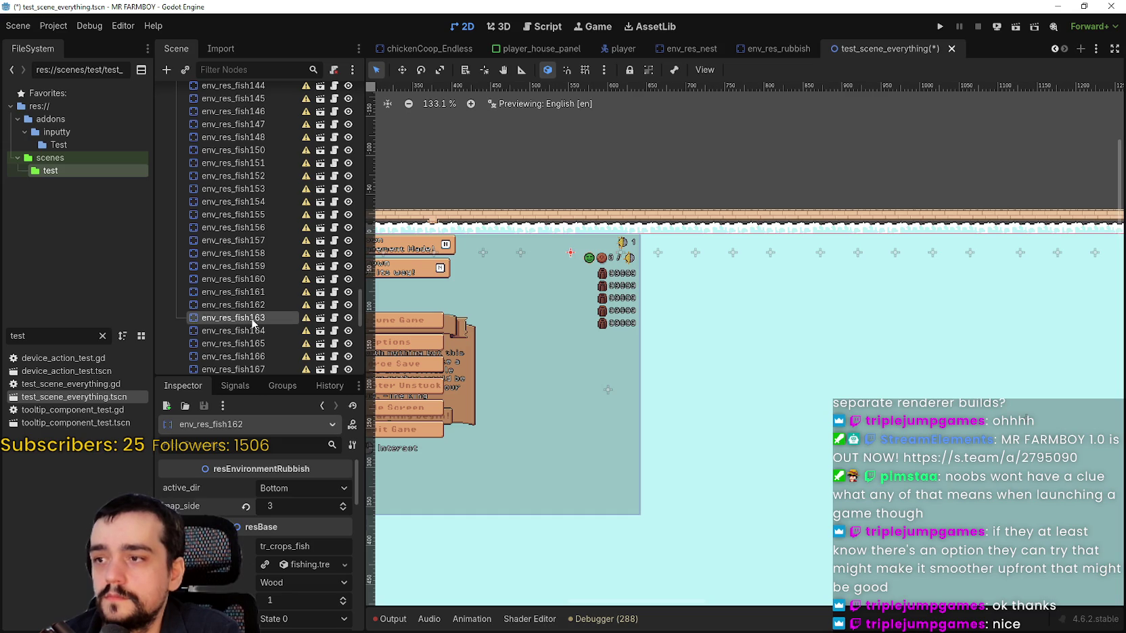
click(282, 507)
text(3)
key(Return)
scroll(262, 290, down, 1)
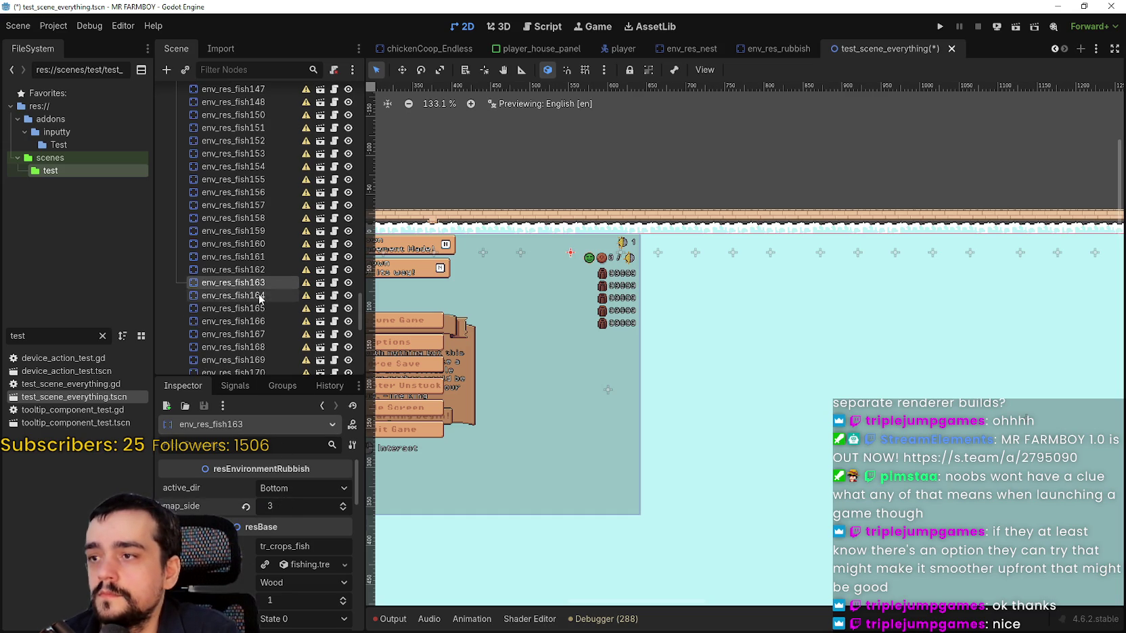
click(258, 293)
click(282, 507)
text(3)
key(Return)
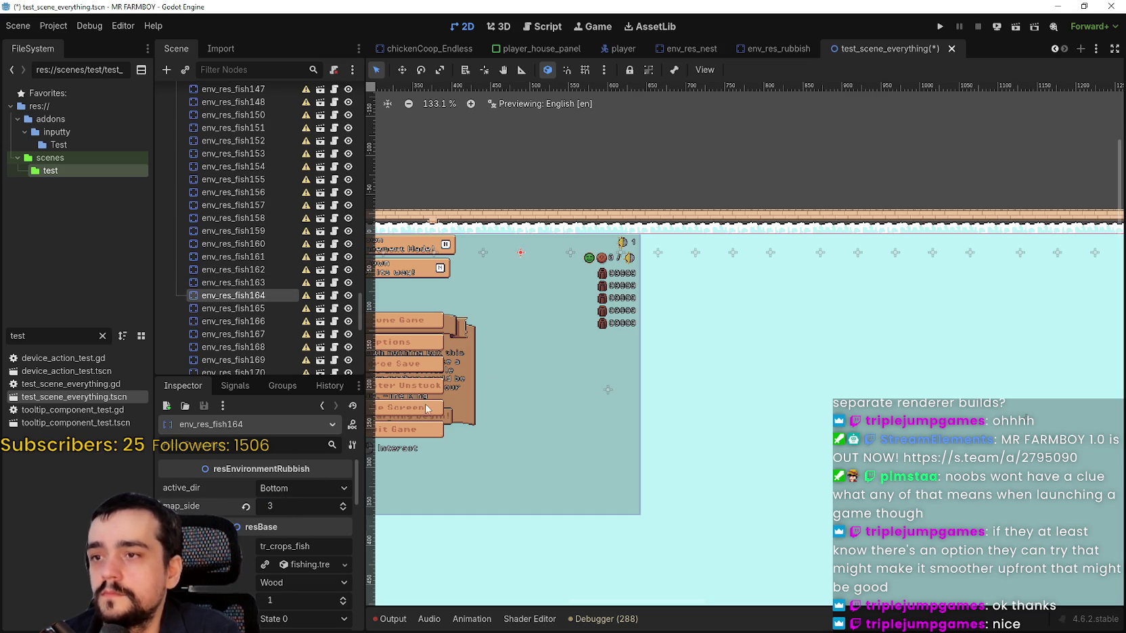
click(261, 307)
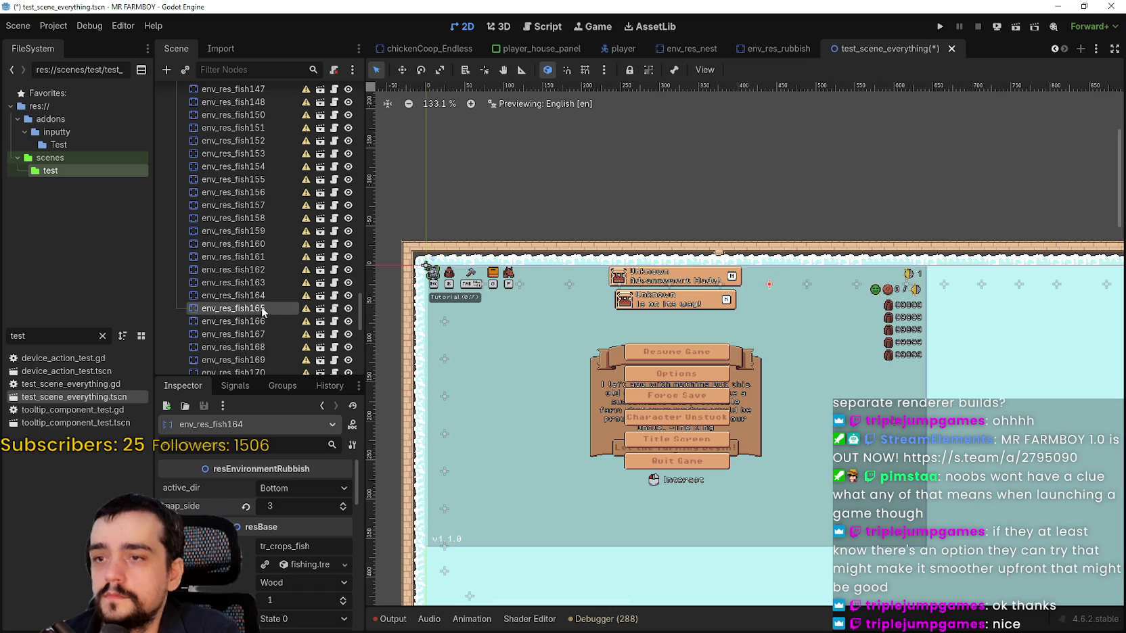
Set map_side to 3 on env_res_fish165 through env_res_fish169.
click(291, 507)
text(3)
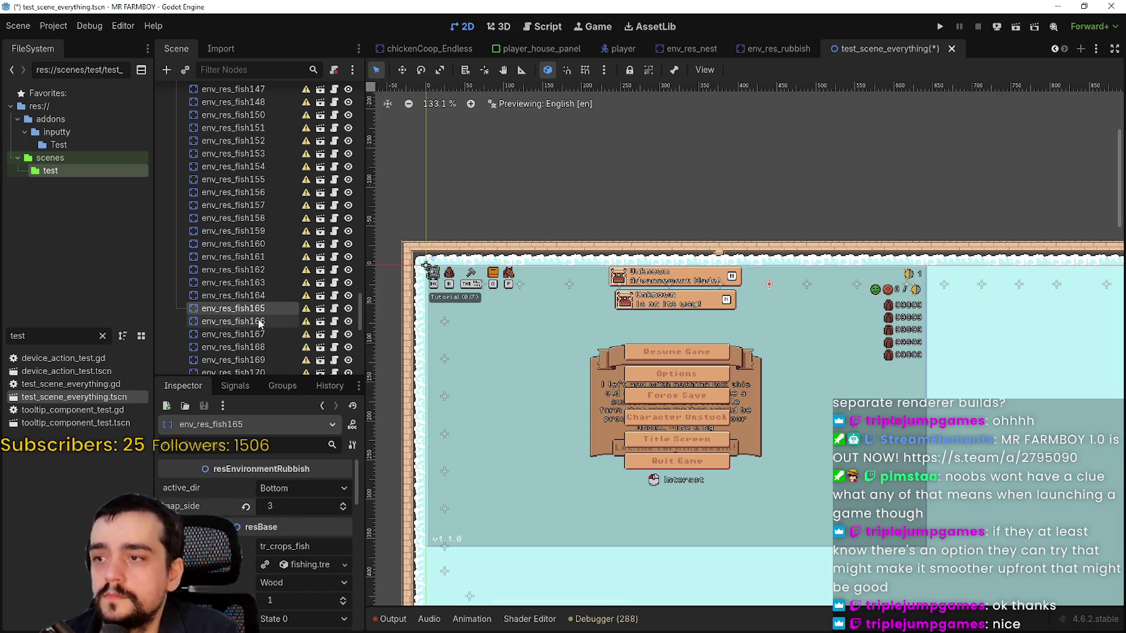
click(265, 321)
click(303, 506)
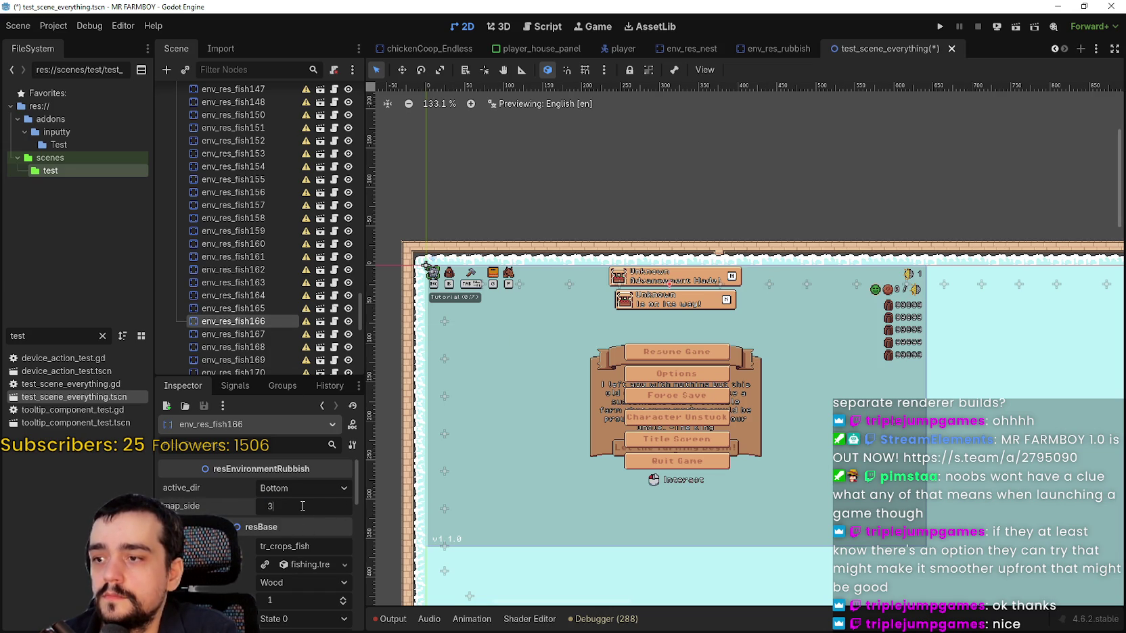
click(234, 334)
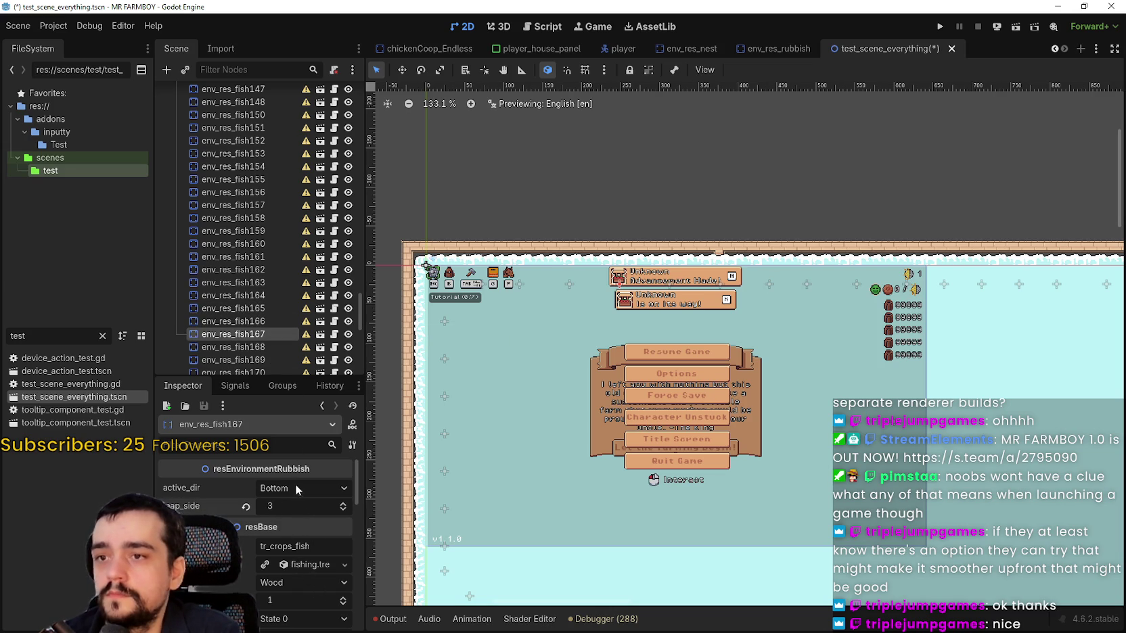
click(233, 347)
click(299, 505)
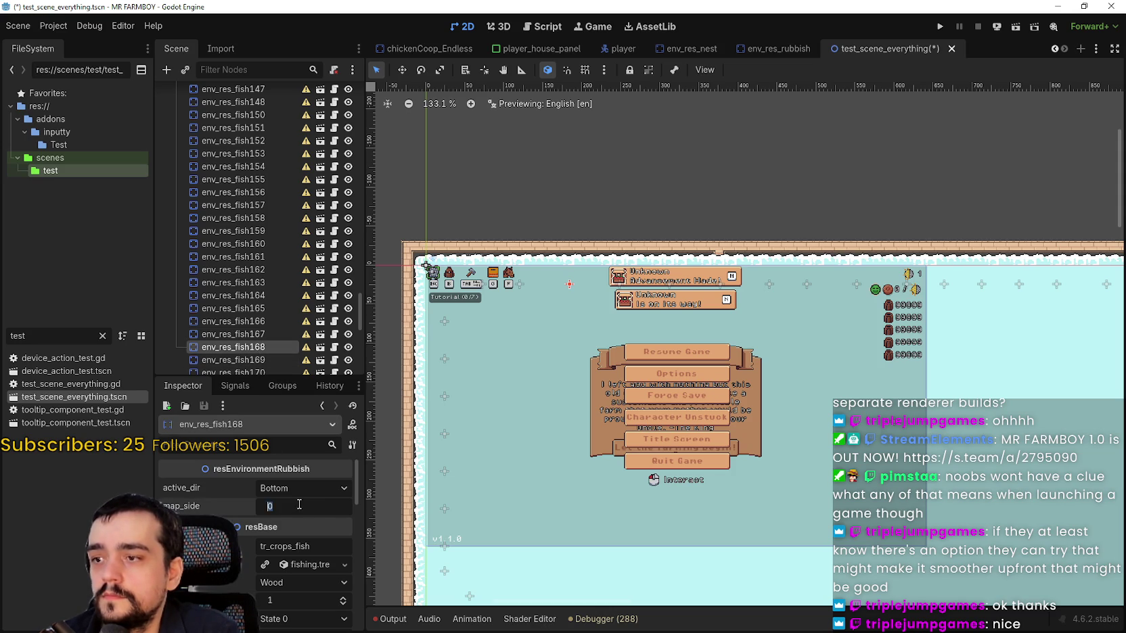
click(233, 360)
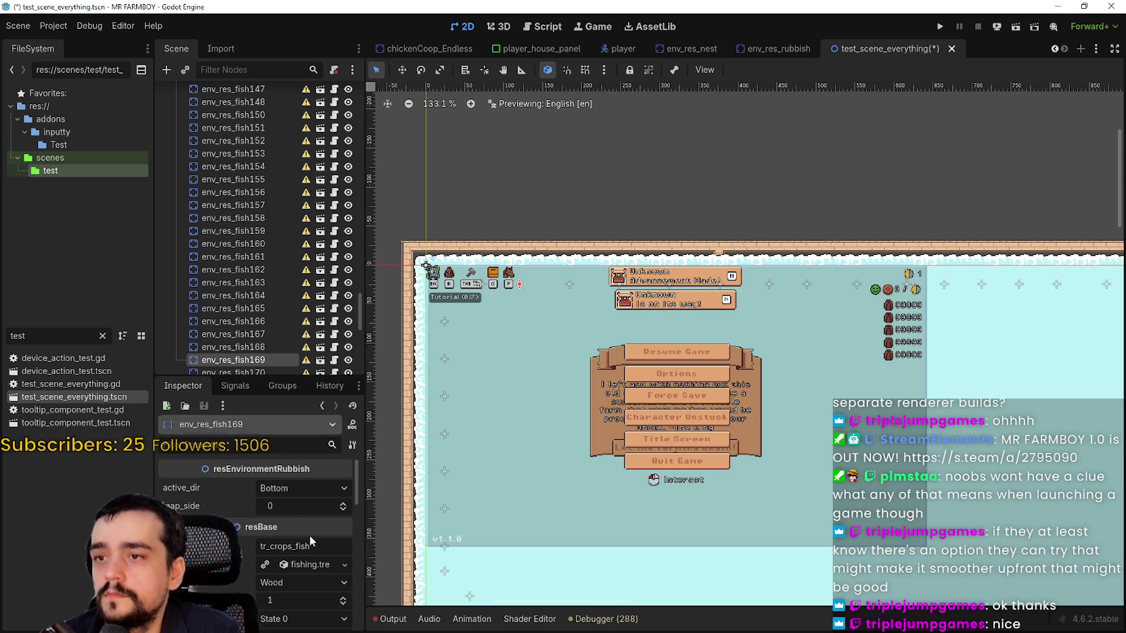
click(300, 506)
text(3)
key(Return)
Give env_res_fish170 and env_res_fish171 a map_side of 3.
scroll(263, 319, down, 4)
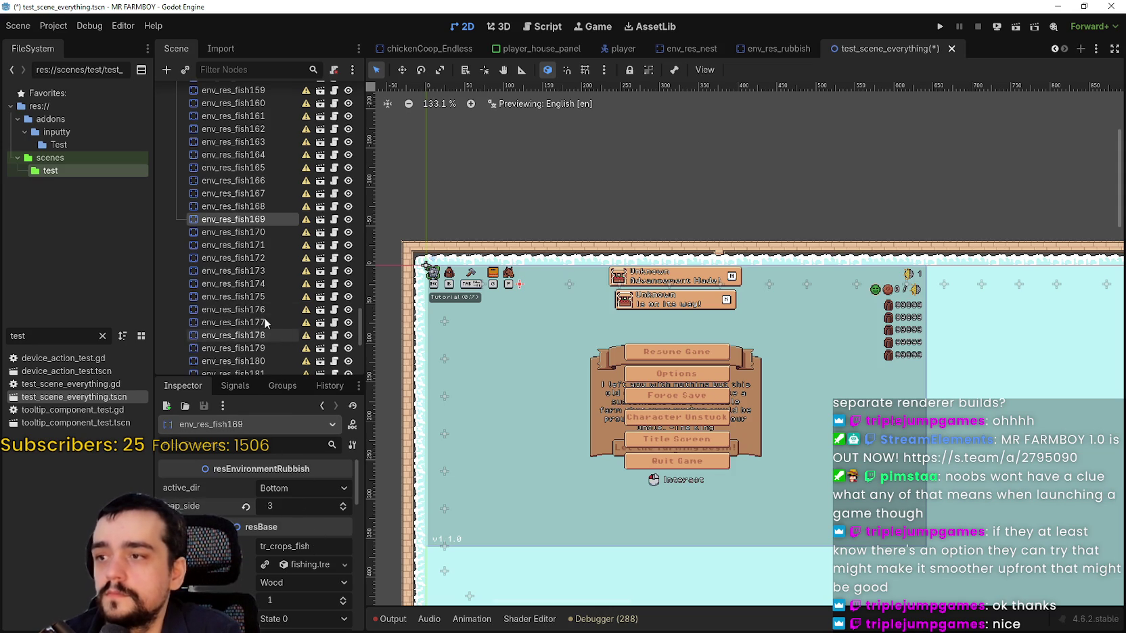
click(264, 233)
click(281, 506)
click(253, 244)
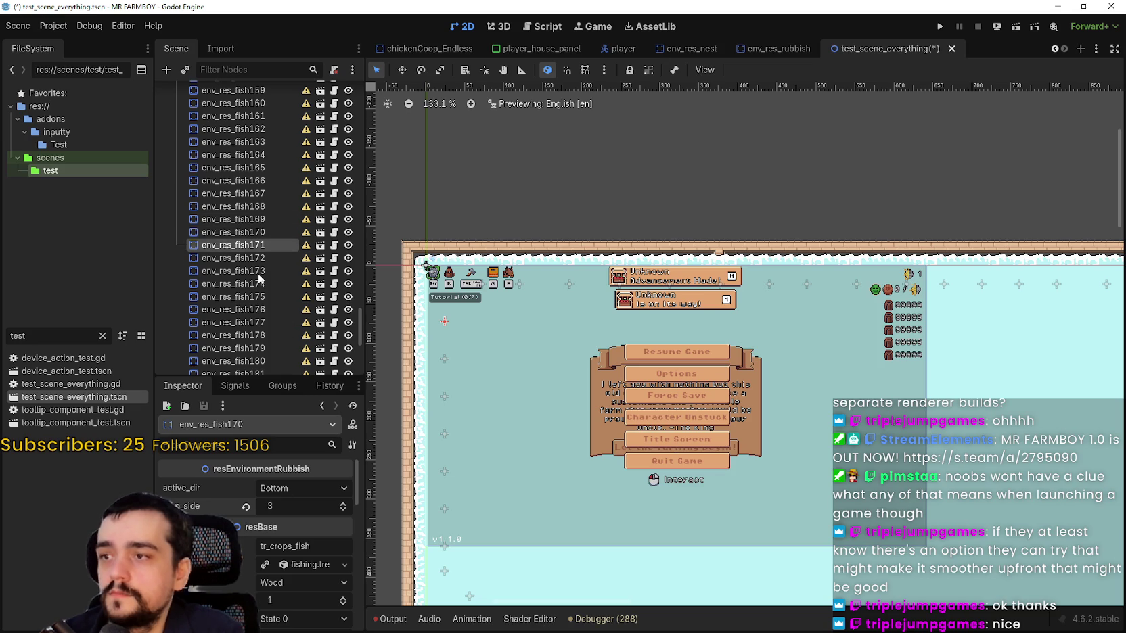
click(288, 508)
text(3)
key(Return)
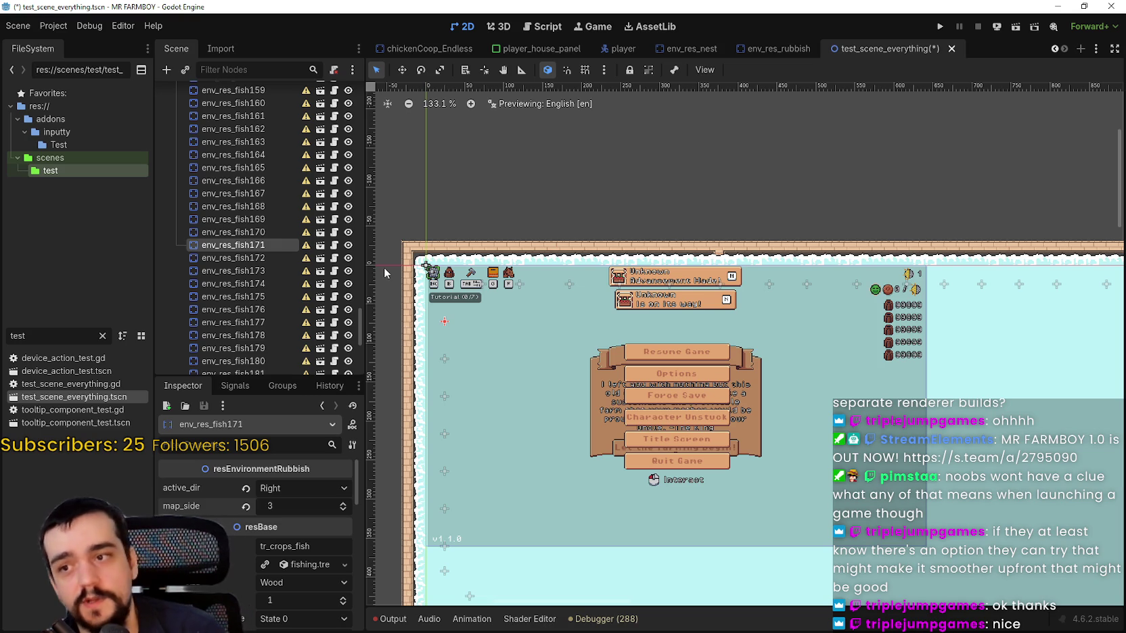
Step through env_res_fish172 to env_res_fish176 in the Scene tree, entering 3 for each map_side.
scroll(244, 217, down, 2)
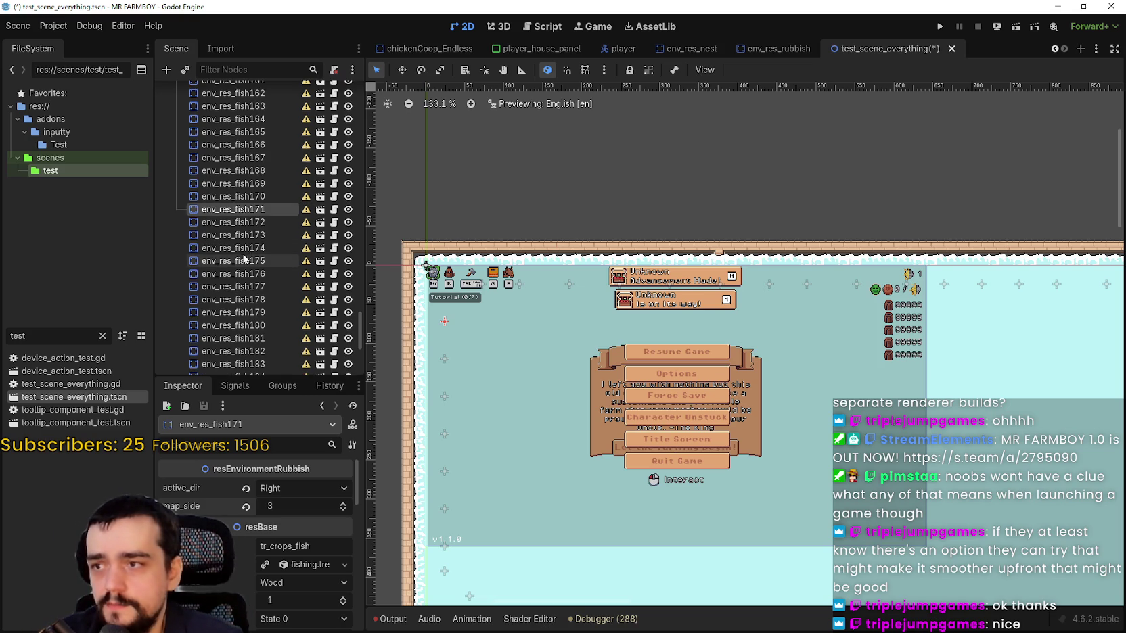
click(255, 220)
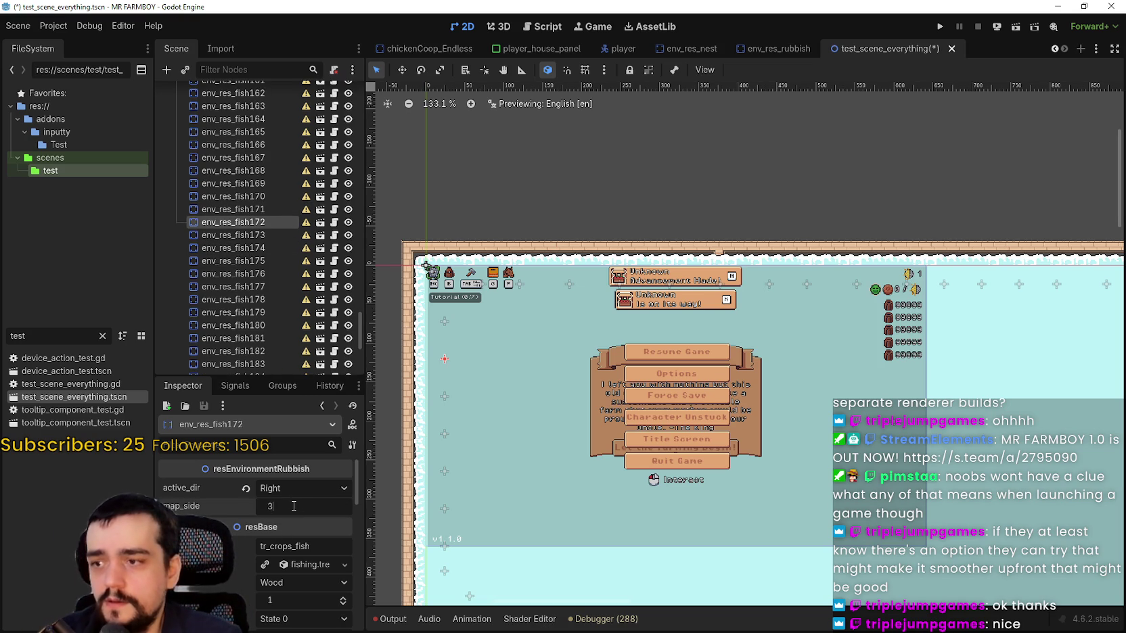
click(252, 234)
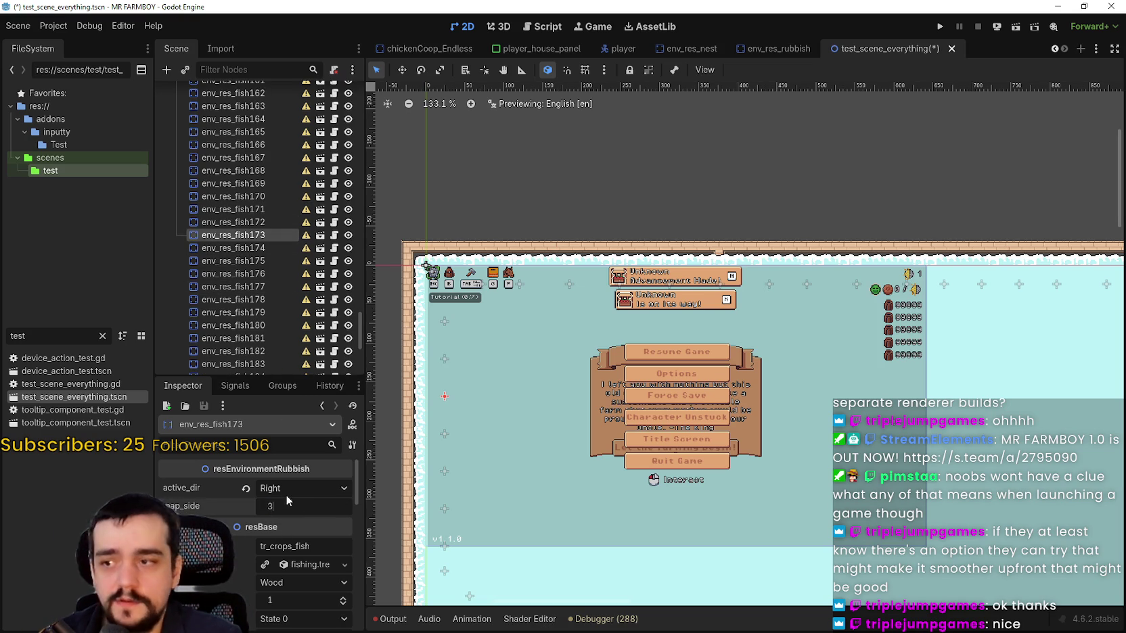
click(268, 249)
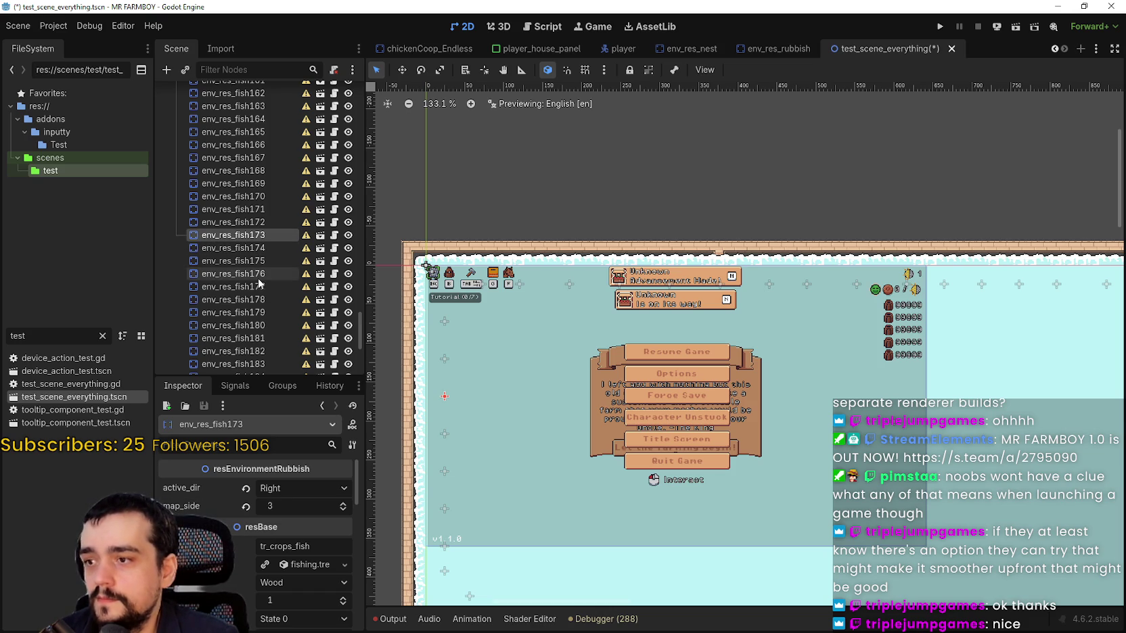
key(Down)
click(280, 506)
text(3)
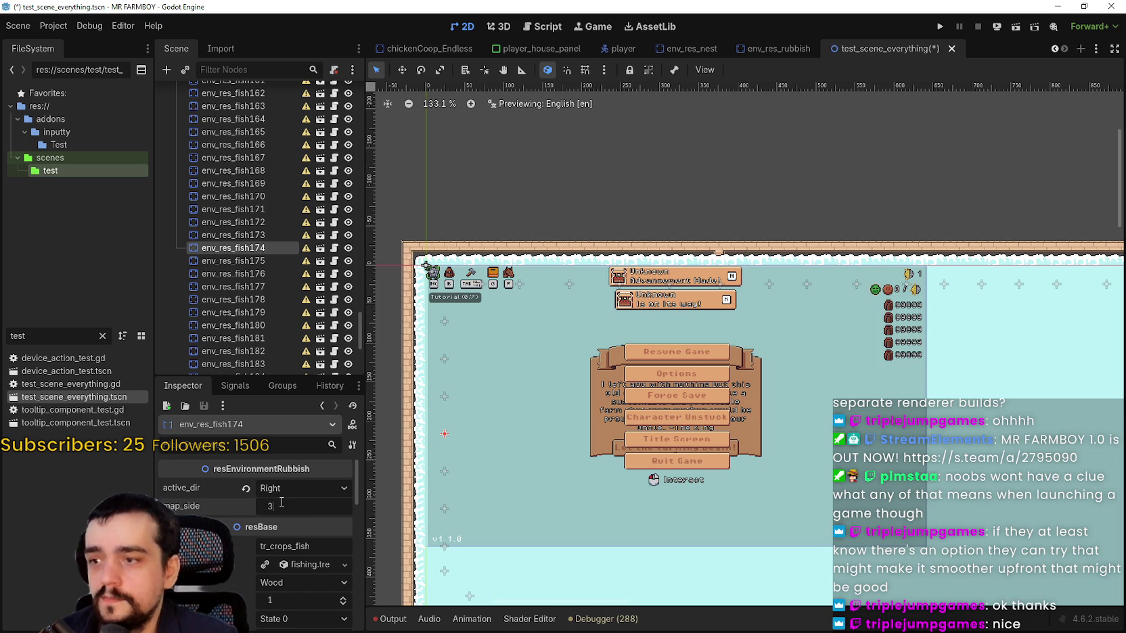
click(257, 260)
click(285, 502)
text(3)
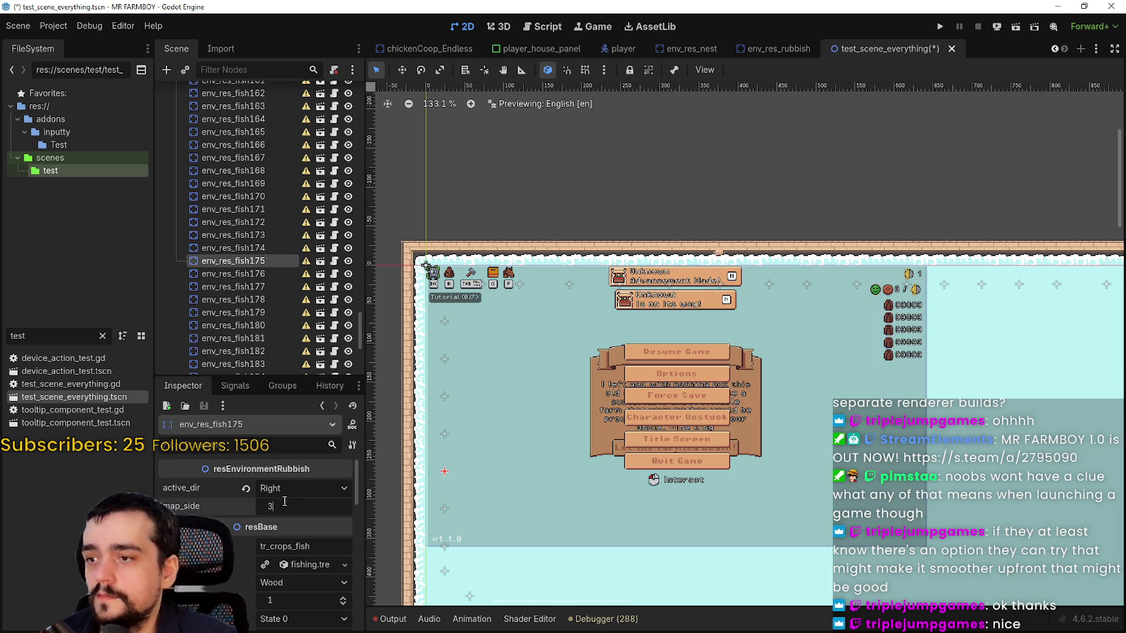
click(231, 274)
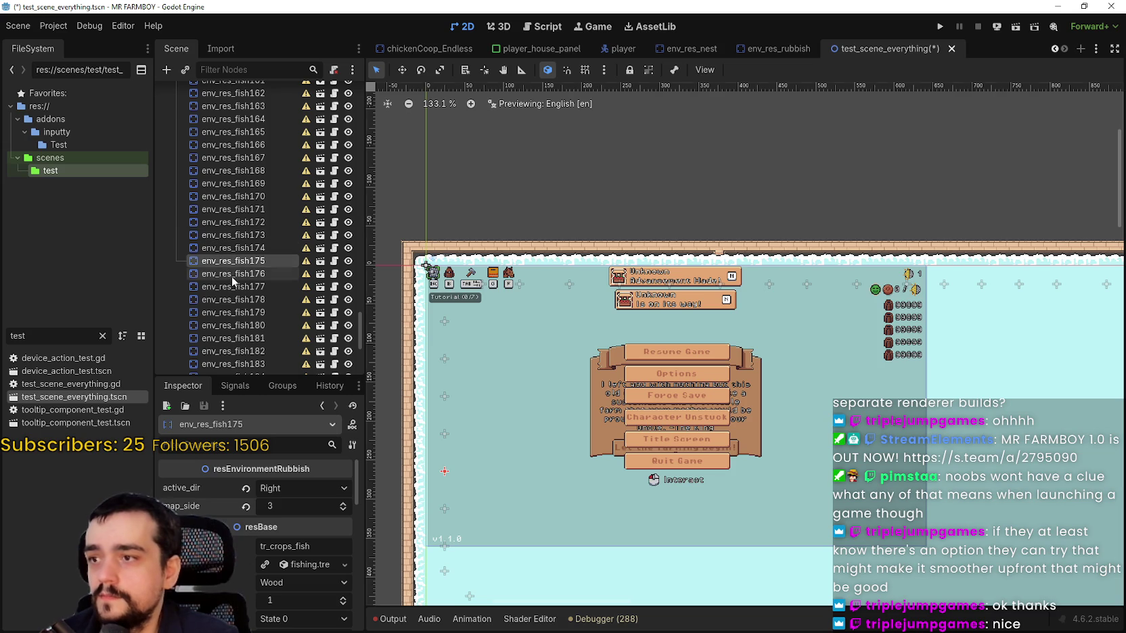
key(Return)
scroll(260, 277, down, 2)
Set map_side to 3 on env_res_fish177 through env_res_fish181 in the Inspector.
click(256, 251)
scroll(618, 500, down, 2)
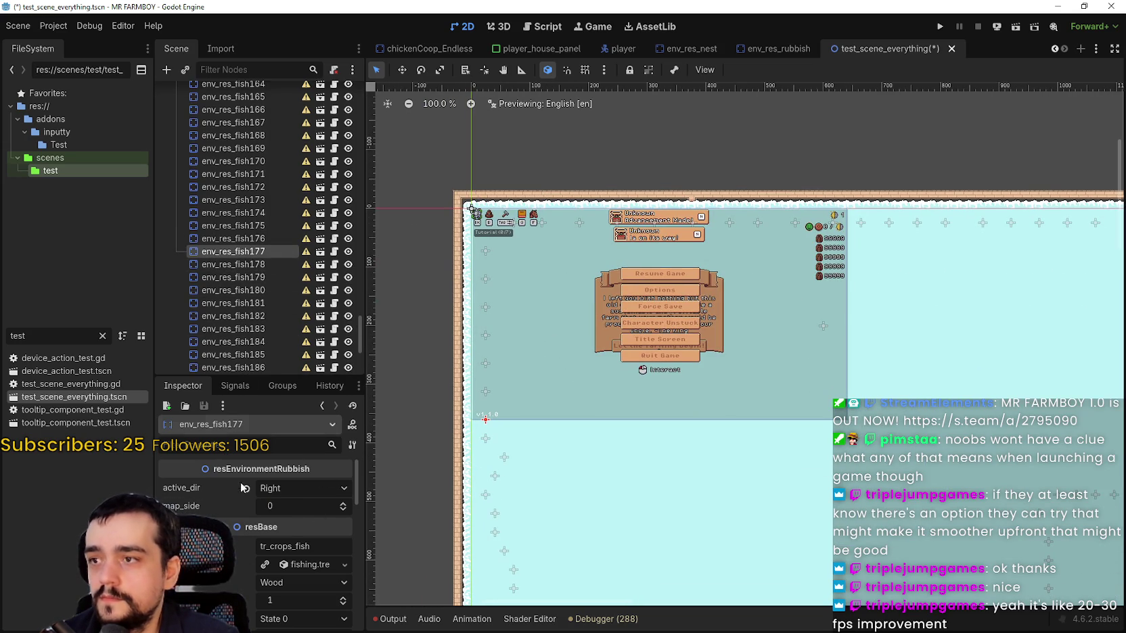
text(3)
key(Return)
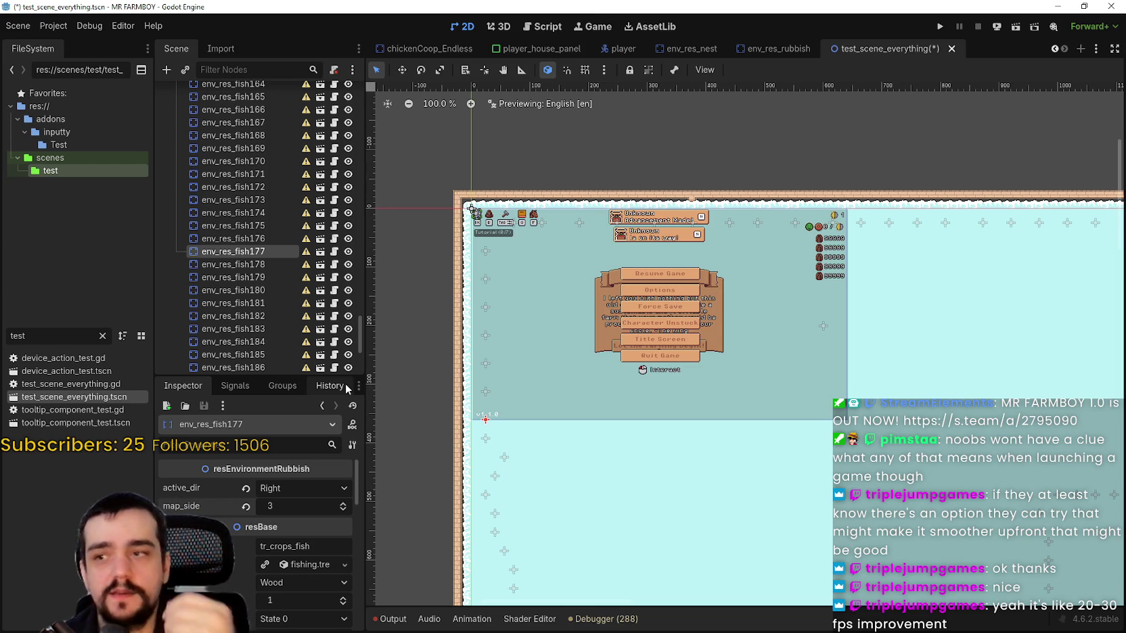
click(267, 263)
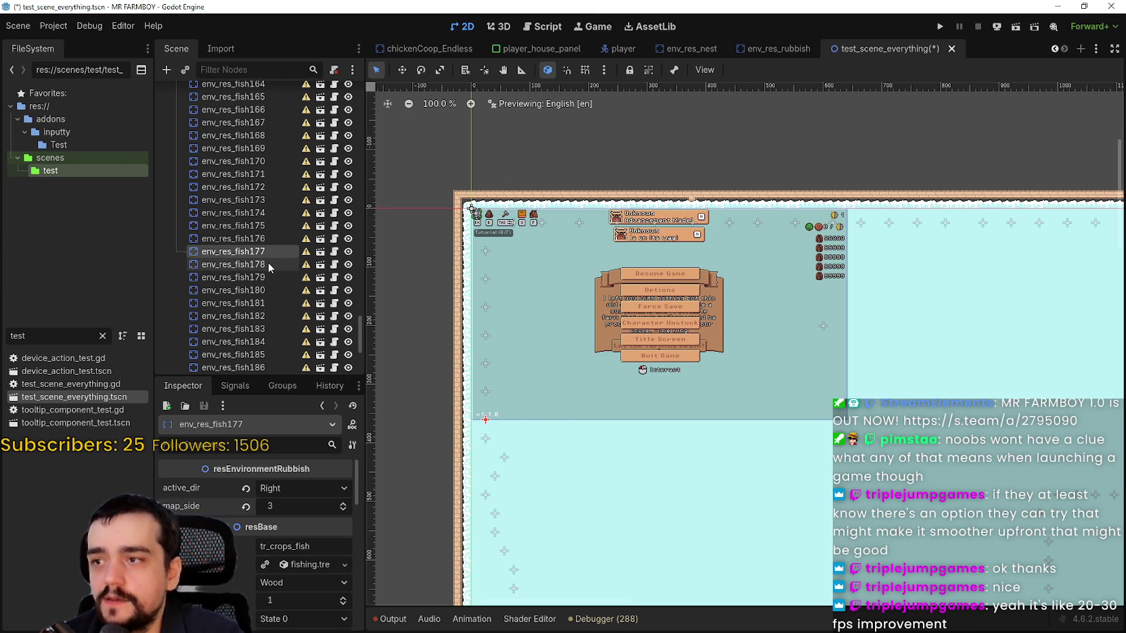
click(288, 505)
text(3)
key(Return)
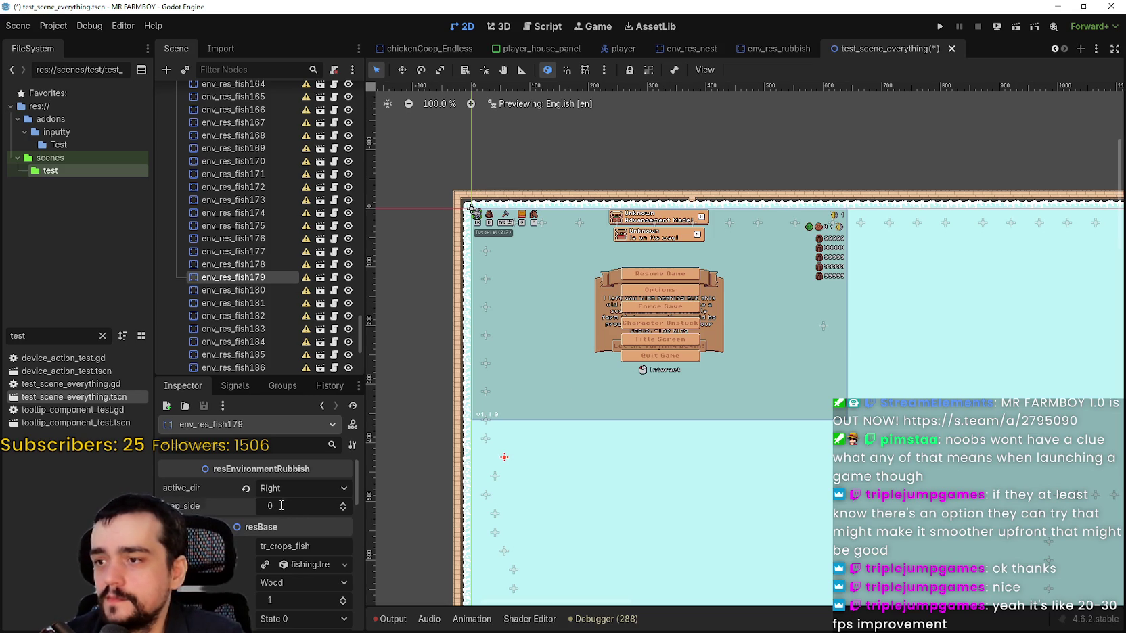
click(258, 281)
click(258, 289)
click(274, 504)
key(Return)
scroll(251, 291, down, 3)
click(257, 232)
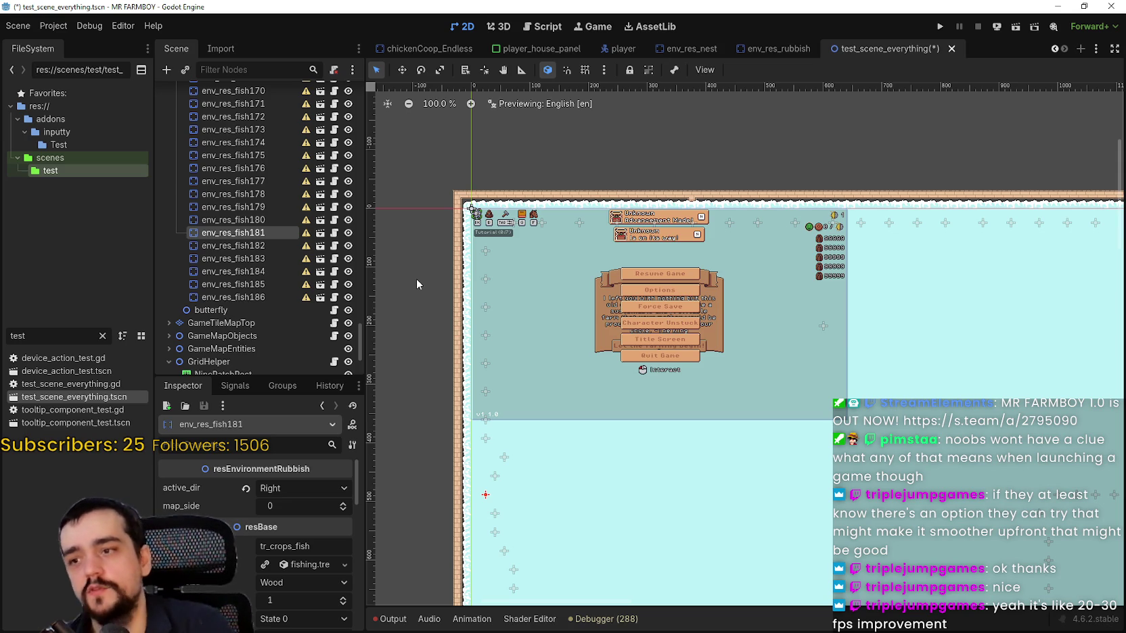
Set map_side to 3 on env_res_fish182 through env_res_fish186.
scroll(567, 496, down, 3)
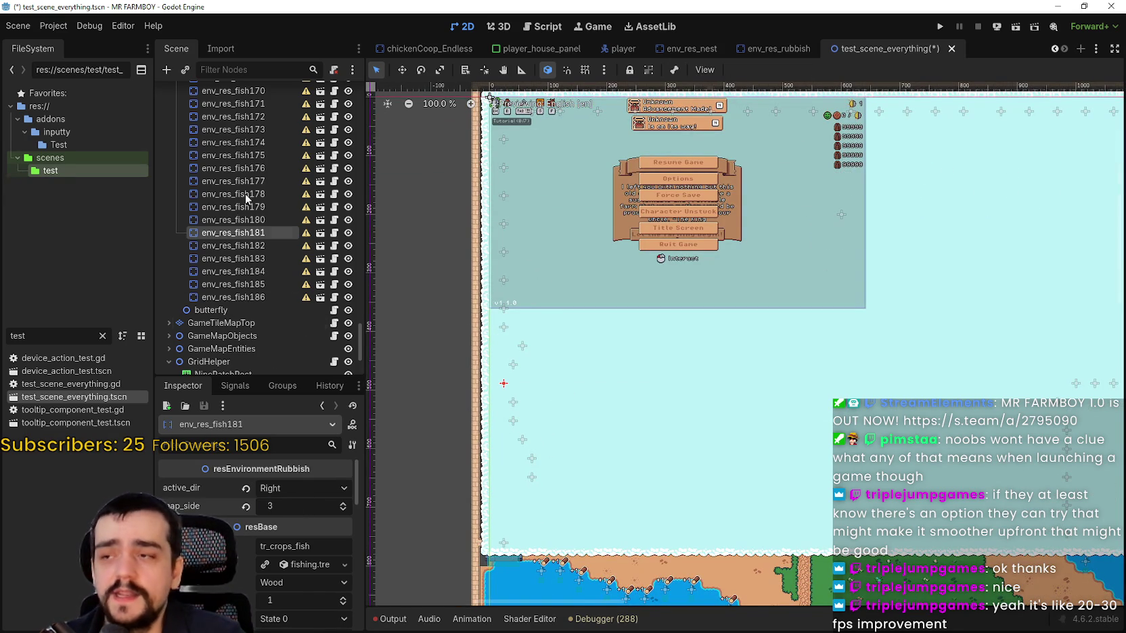
click(247, 245)
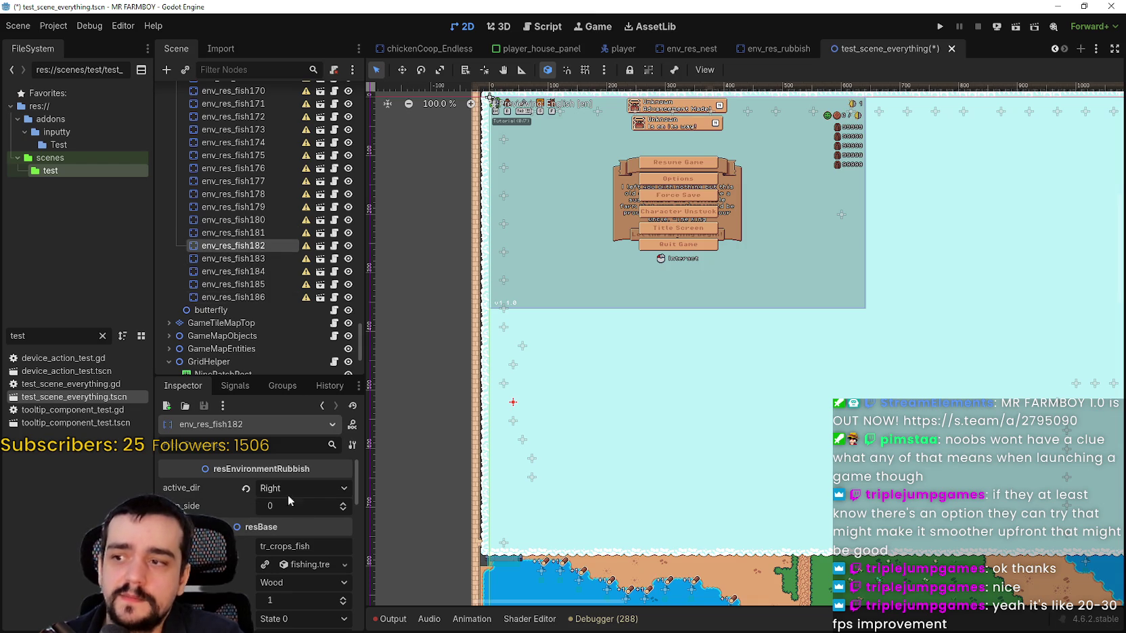
key(Down)
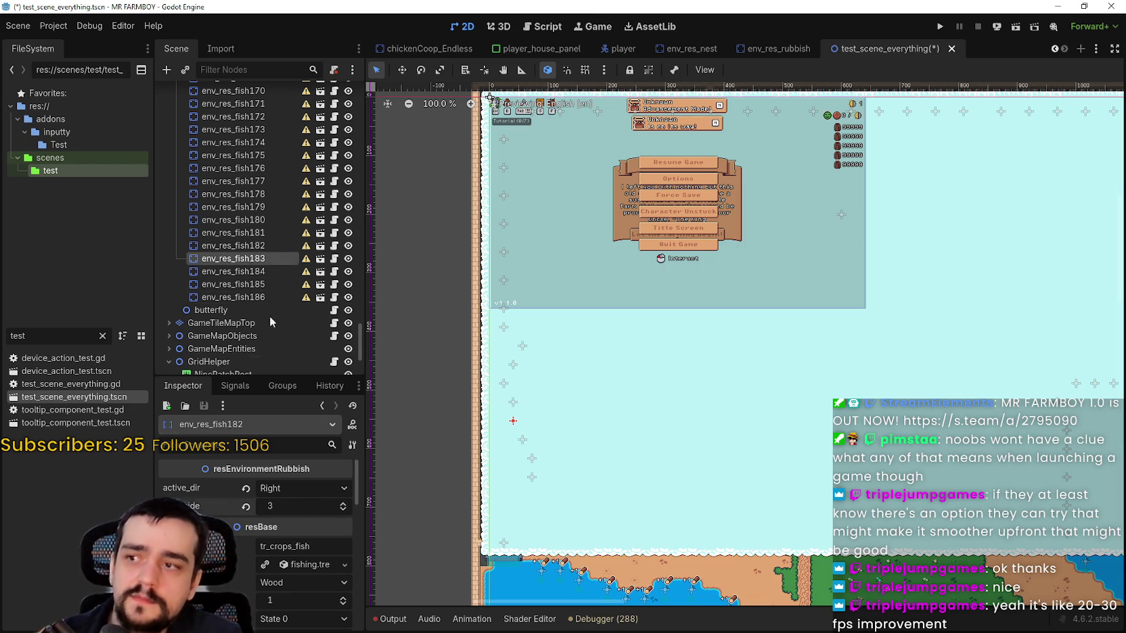
click(297, 506)
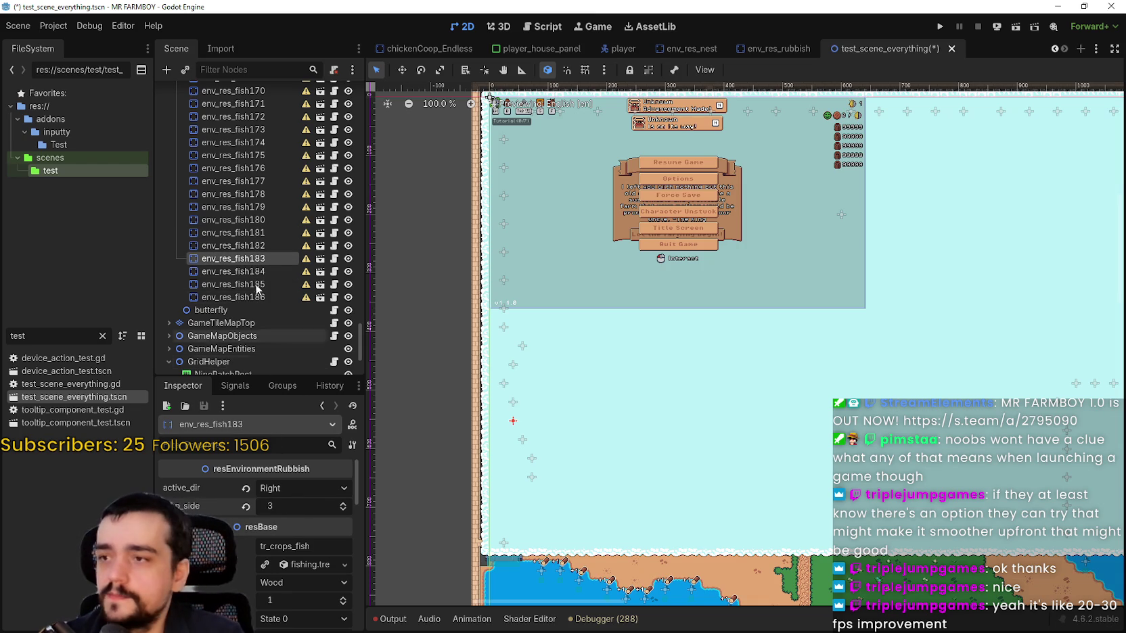
click(250, 271)
click(296, 508)
text(3)
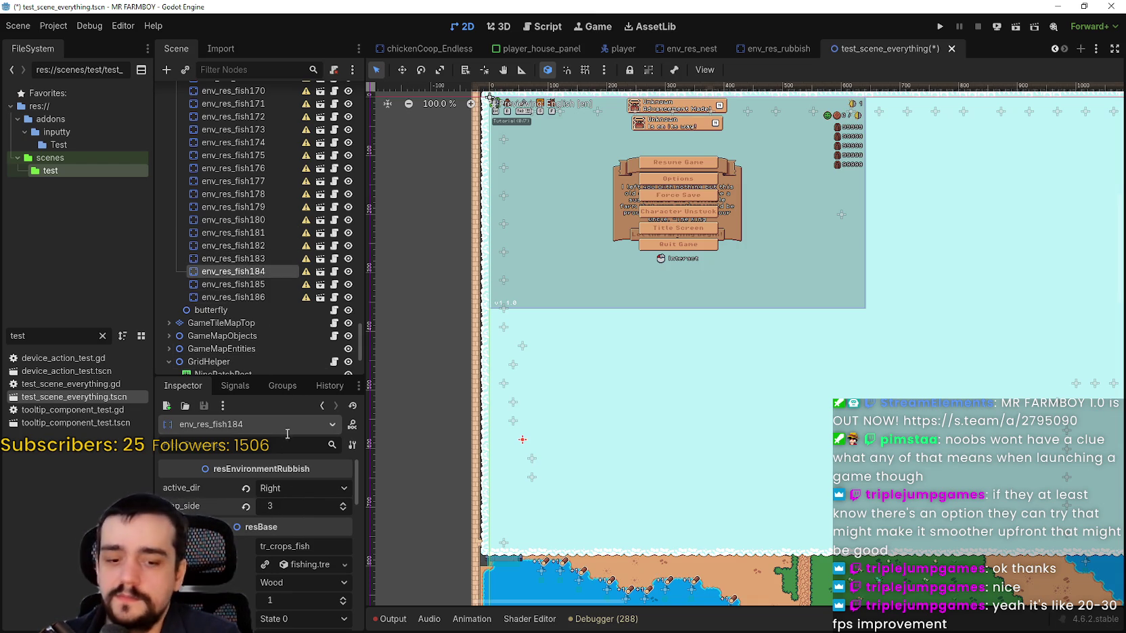
key(Down)
click(297, 504)
text(3)
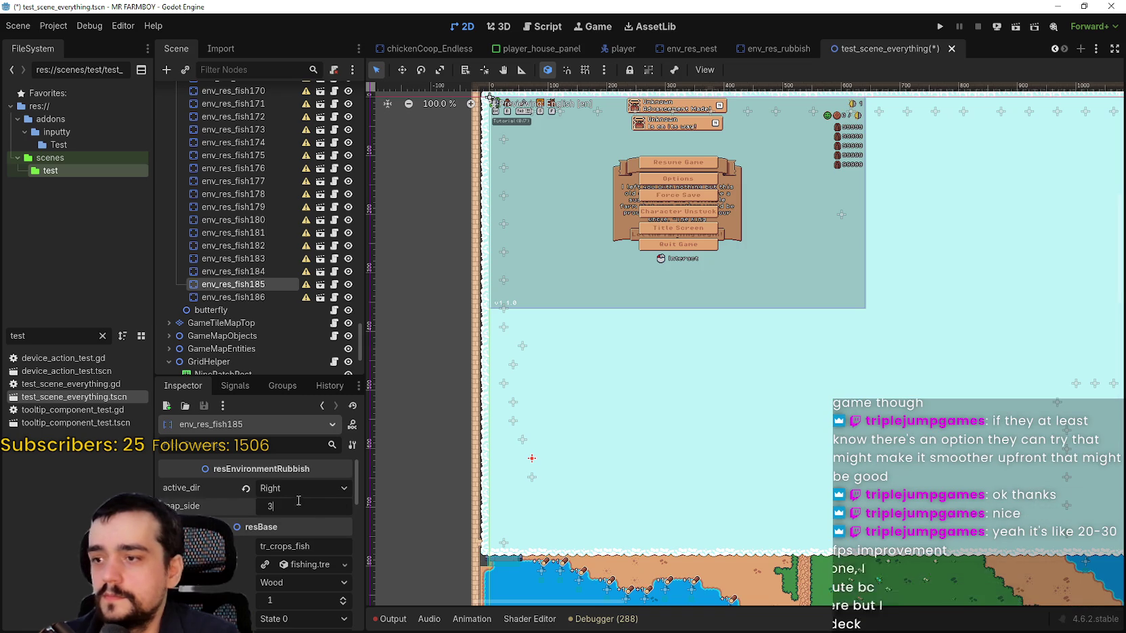
click(254, 297)
click(295, 507)
text(3)
key(Return)
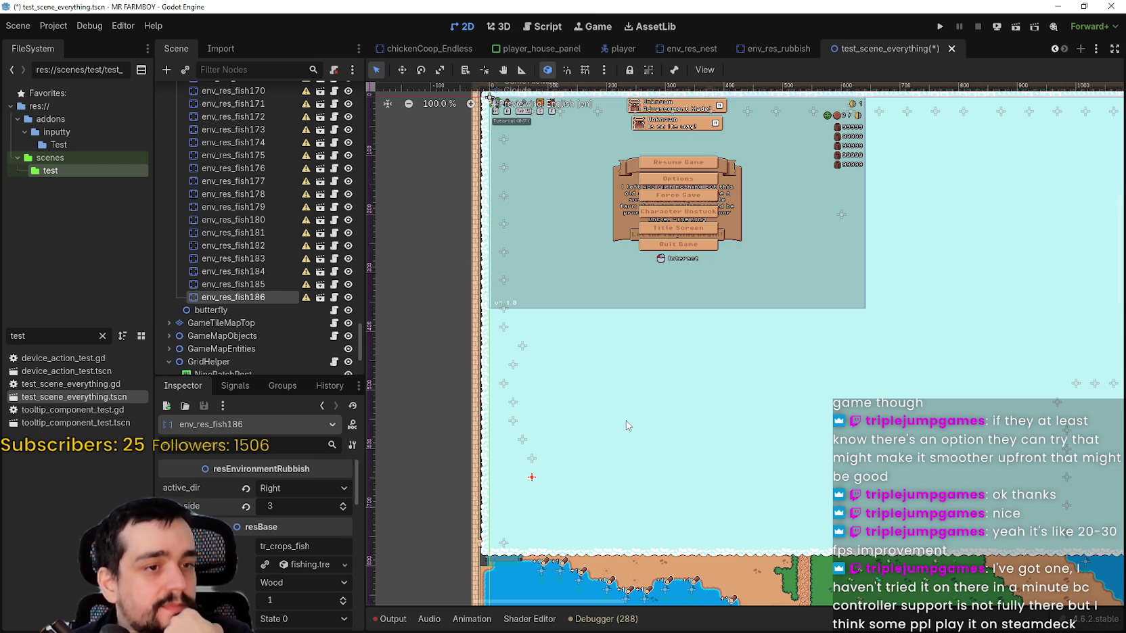
Save the test scene and open the env_res_rubbish.gd script.
scroll(578, 414, down, 4)
scroll(629, 427, up, 4)
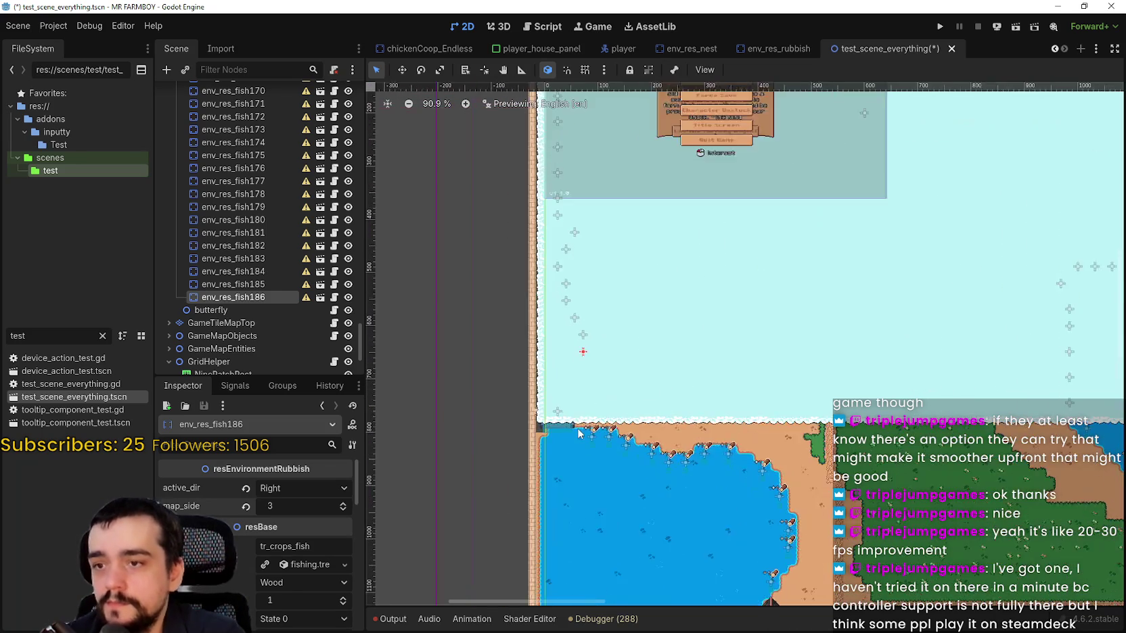
scroll(554, 411, up, 4)
drag(669, 466, 627, 398)
click(560, 372)
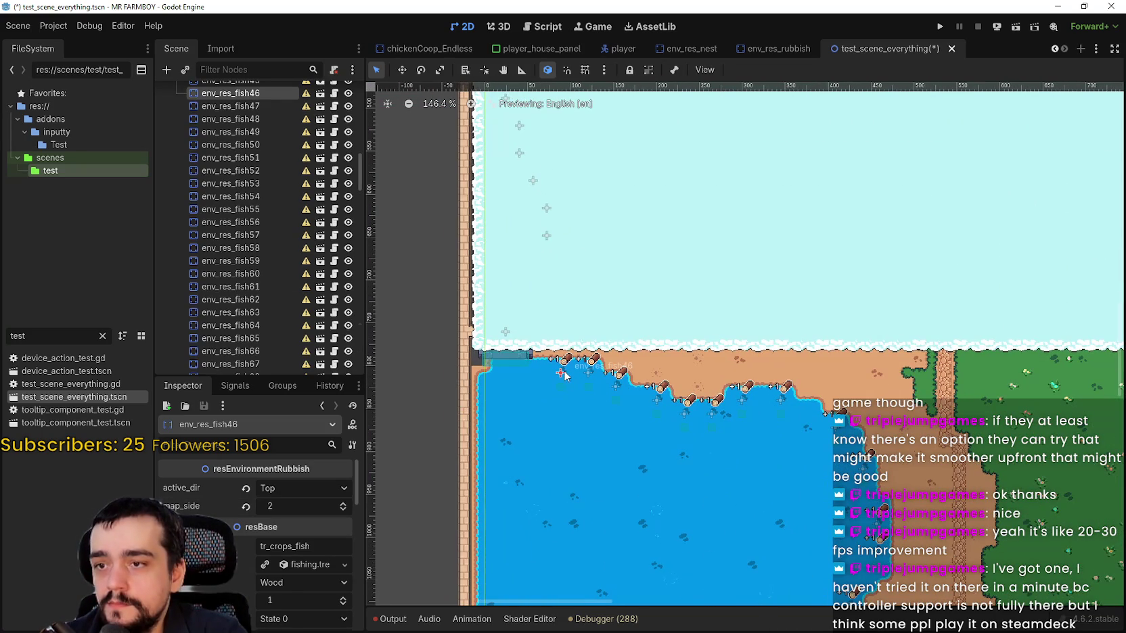
scroll(579, 399, down, 8)
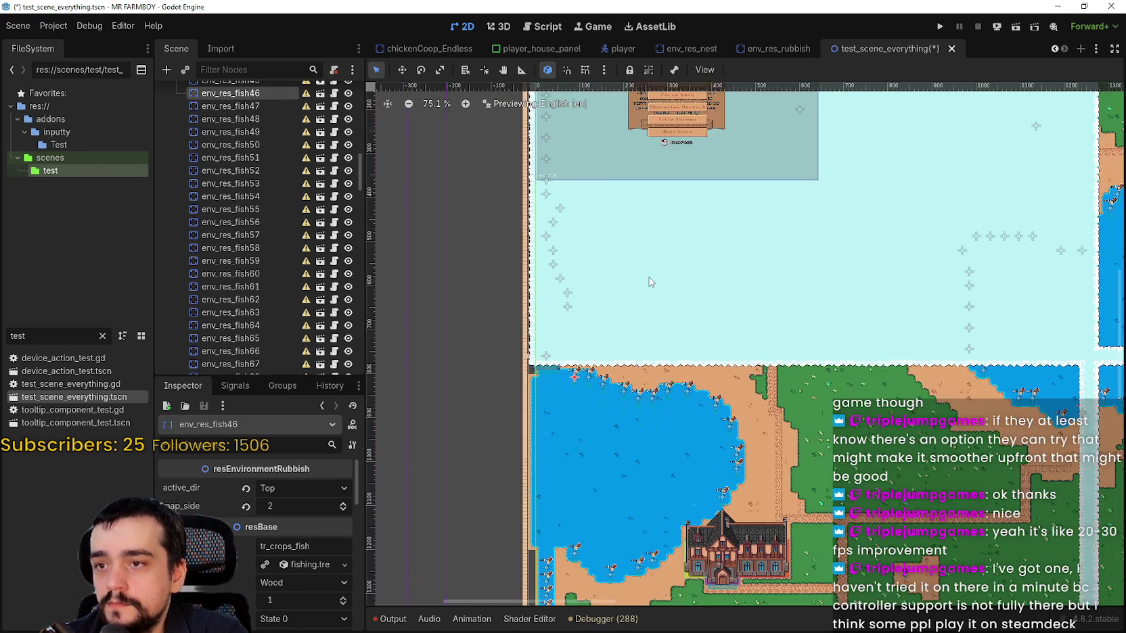
key(ctrl+s)
scroll(648, 275, down, 6)
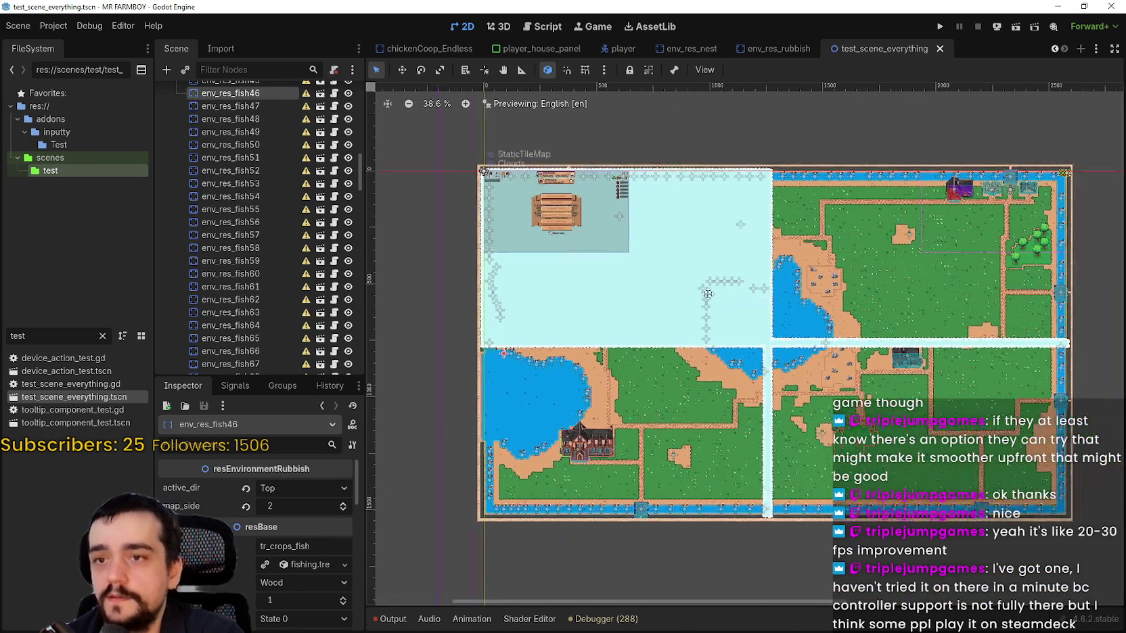
click(334, 158)
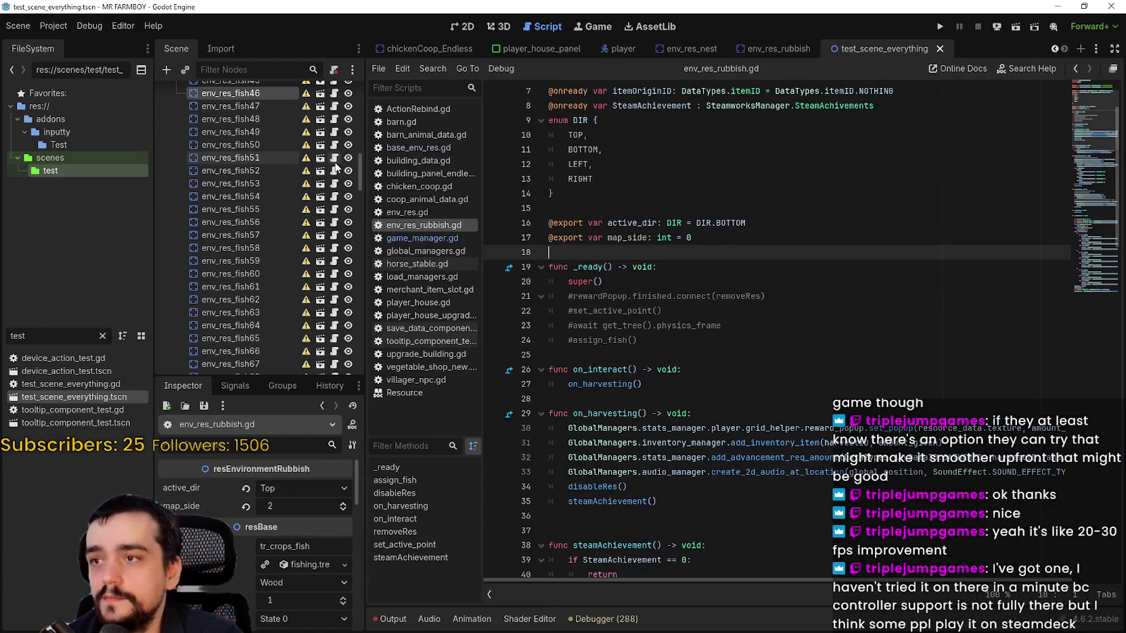
In assign_fish, add an empty line after line 117, then remove it again.
scroll(716, 379, up, 2)
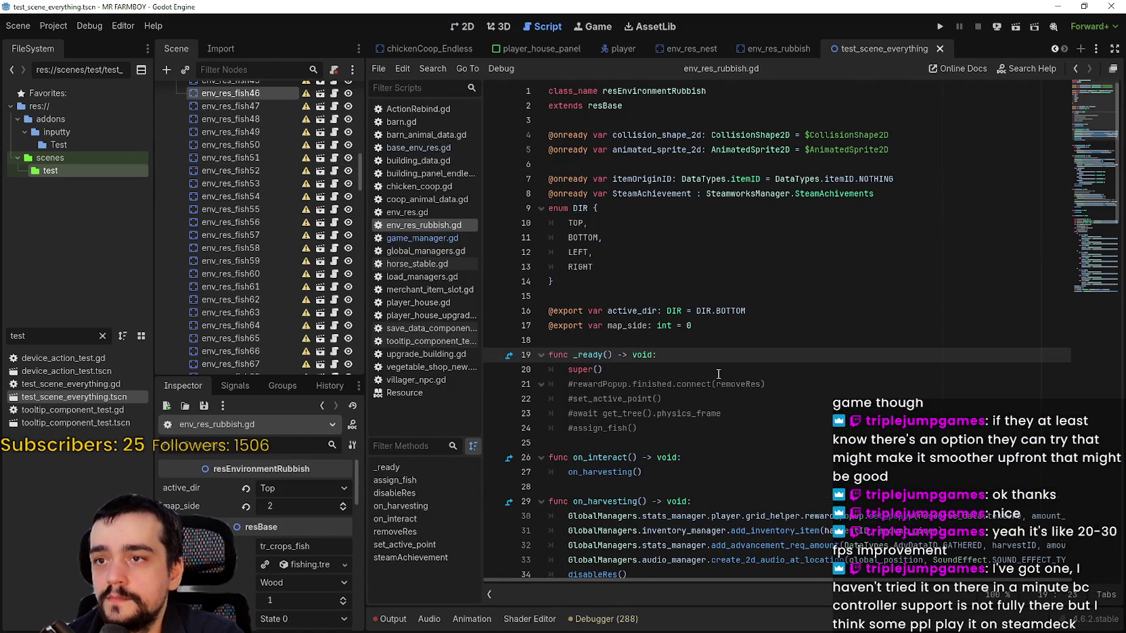
scroll(718, 373, down, 14)
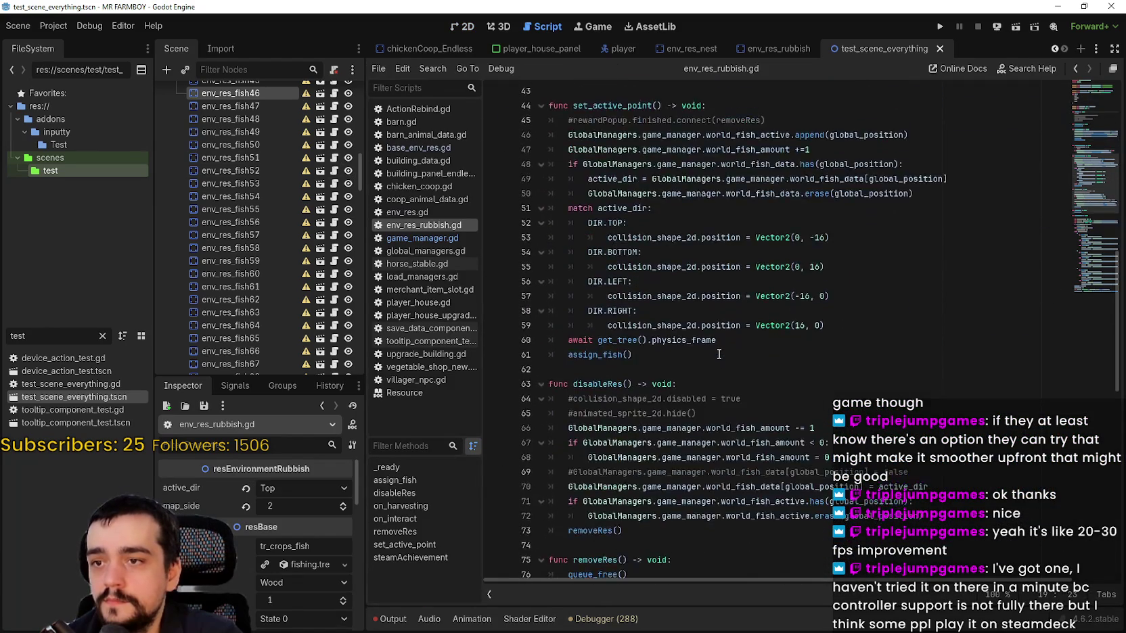
scroll(719, 354, down, 10)
click(745, 253)
scroll(792, 289, down, 2)
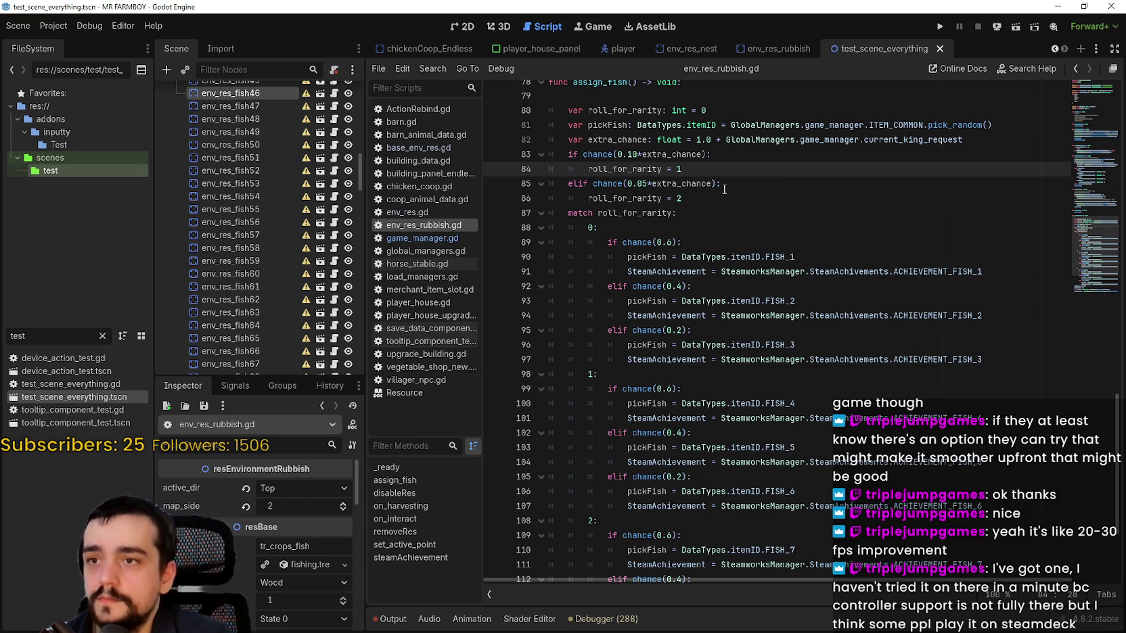
click(981, 140)
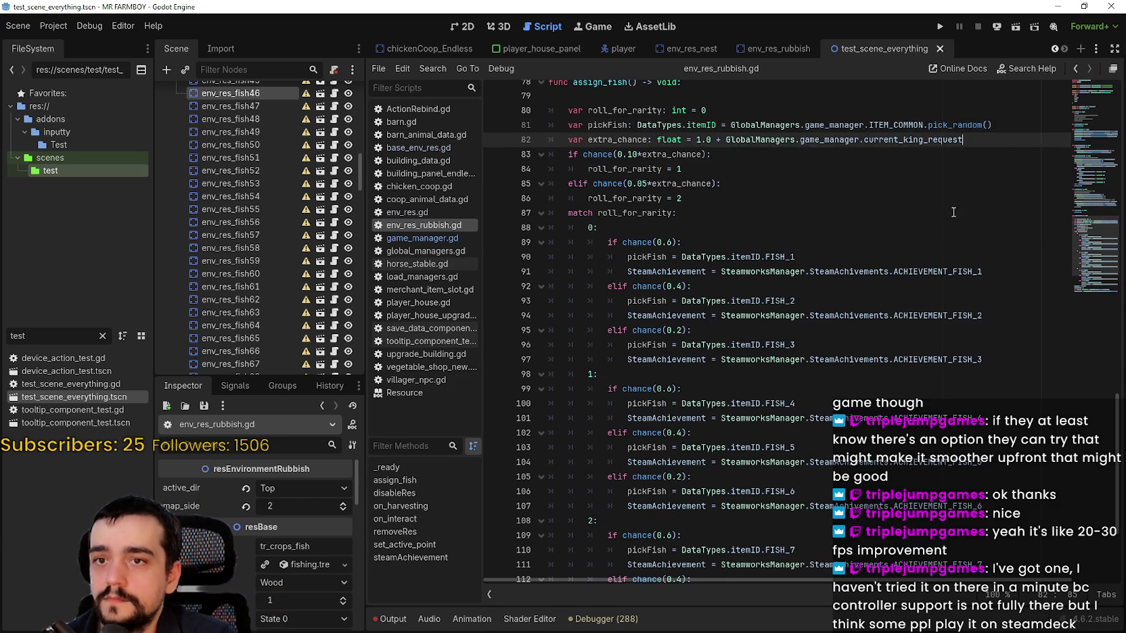
scroll(914, 264, up, 2)
scroll(914, 265, down, 5)
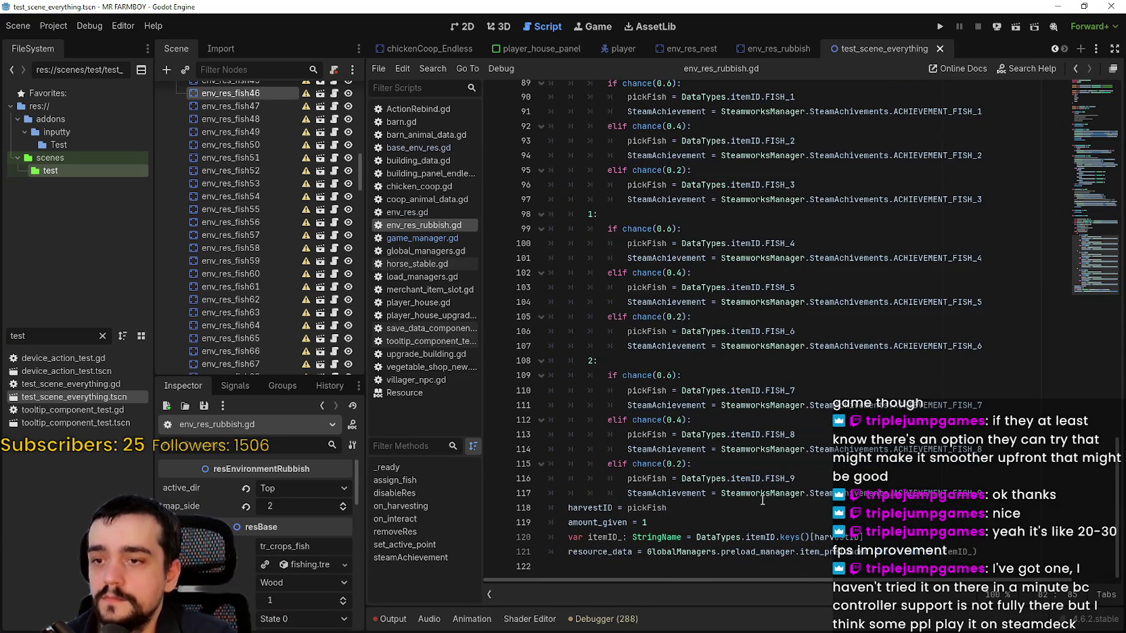
click(1002, 506)
click(1000, 496)
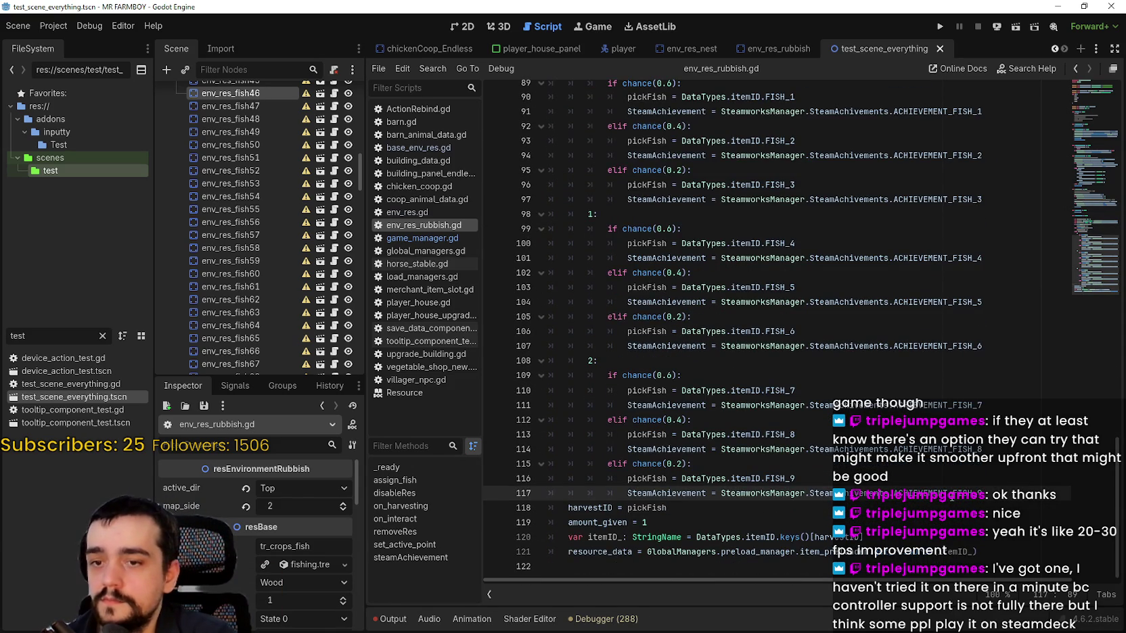
key(Return)
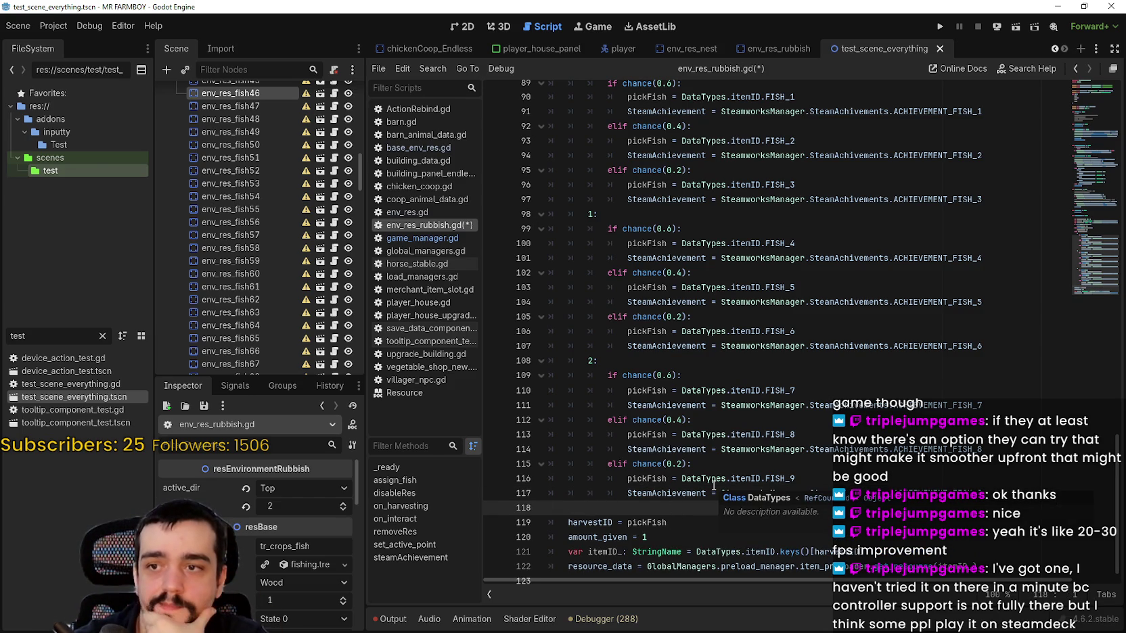
key(BackSpace)
Save env_res_rubbish.gd and switch to the Steam window.
scroll(797, 276, up, 3)
key(ctrl+s)
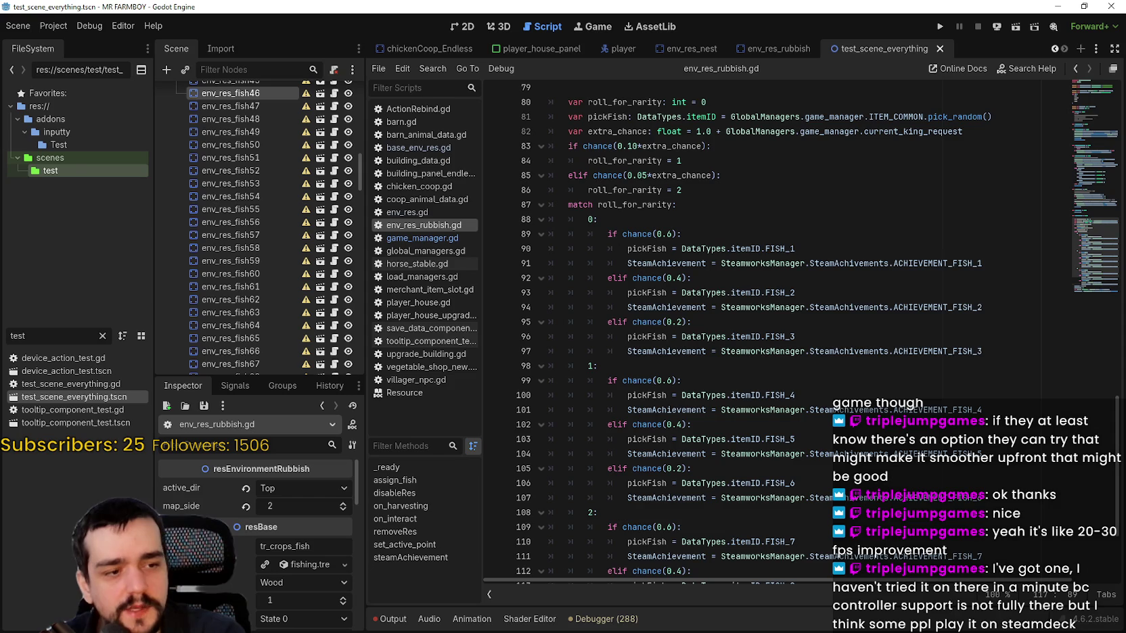
key(alt+Tab)
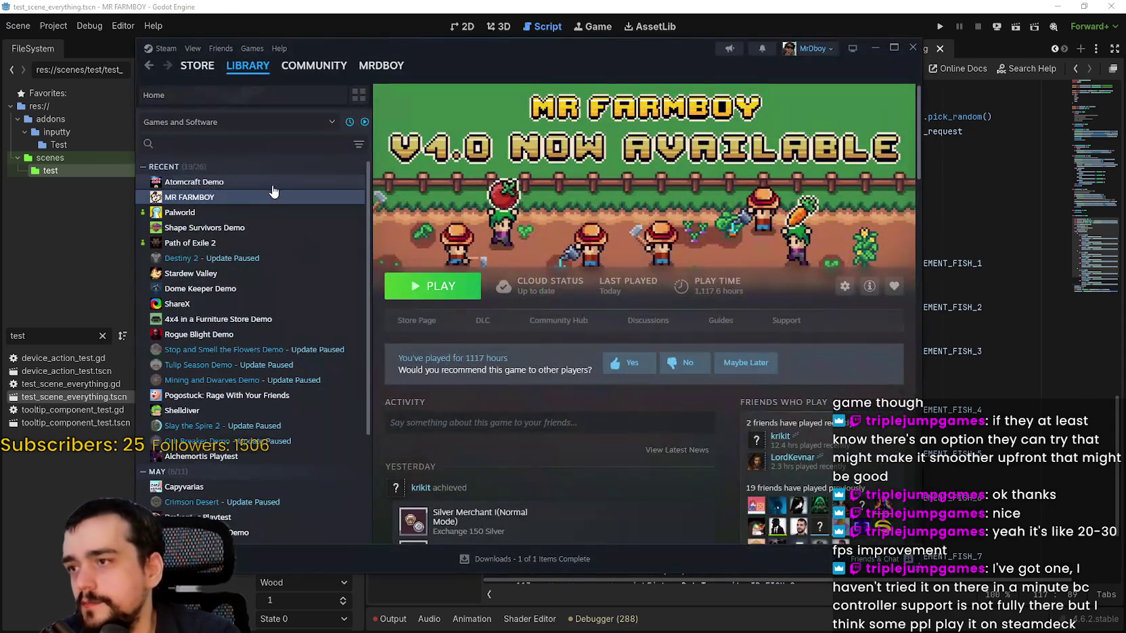
Find Atomcraft's planned release date, 23 Jul 2026, on its full store page.
click(273, 187)
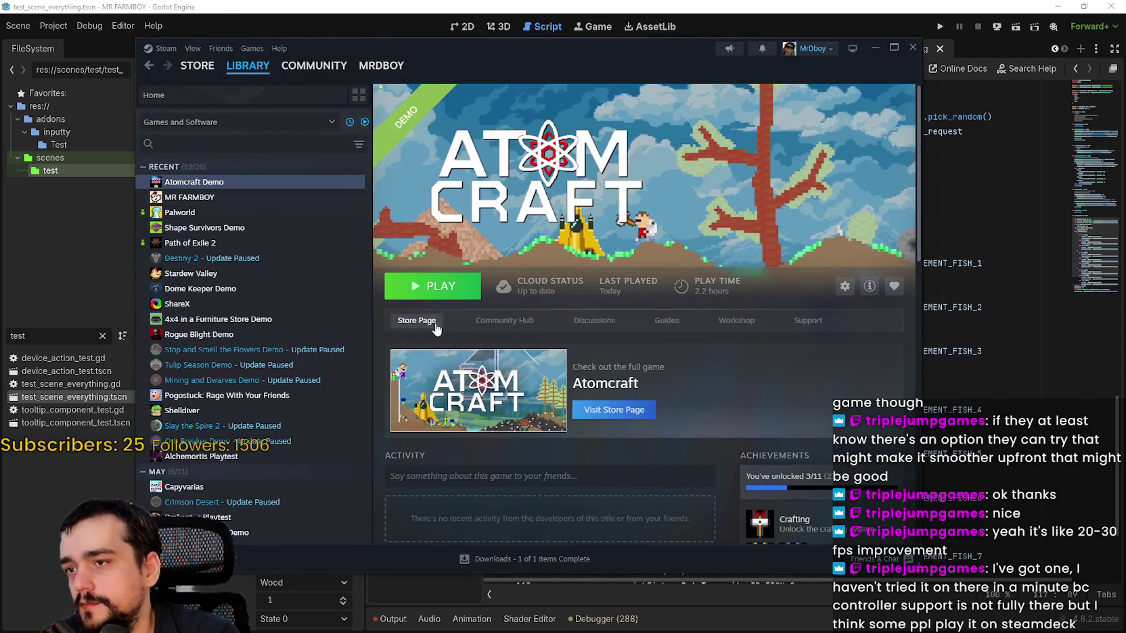
click(406, 321)
scroll(643, 311, down, 2)
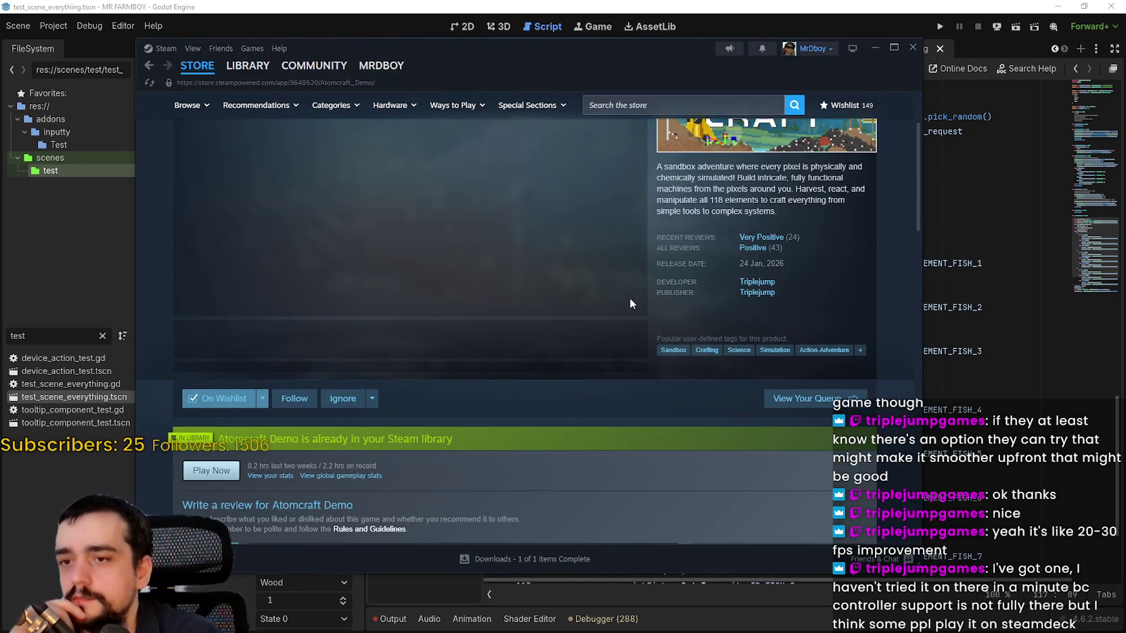
click(503, 342)
scroll(309, 177, up, 2)
click(306, 137)
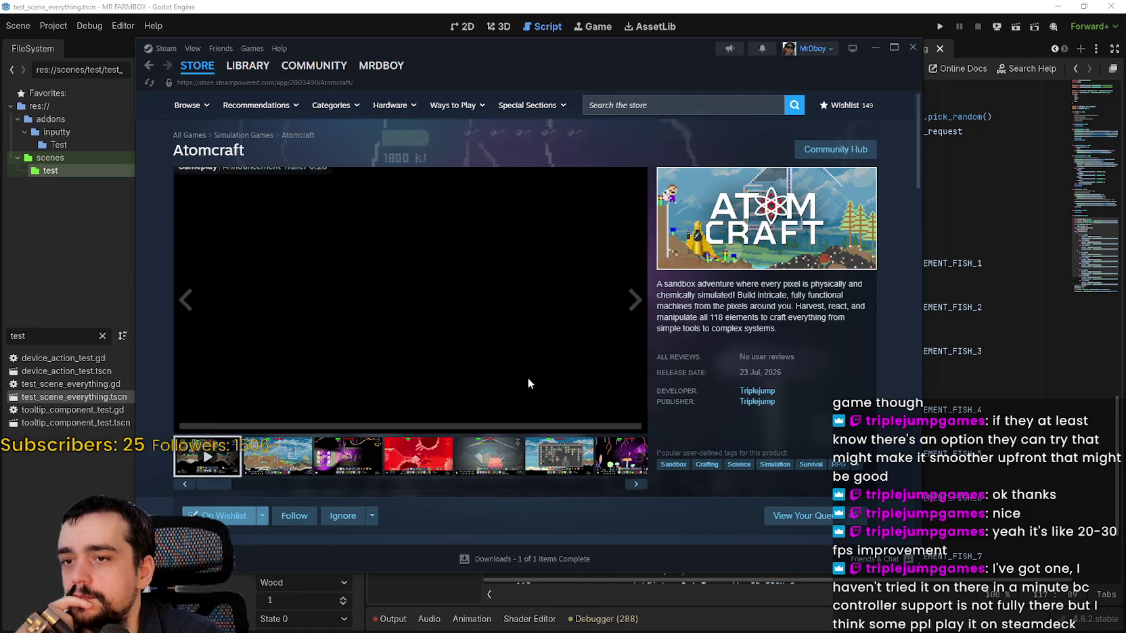
click(468, 457)
scroll(468, 457, down, 4)
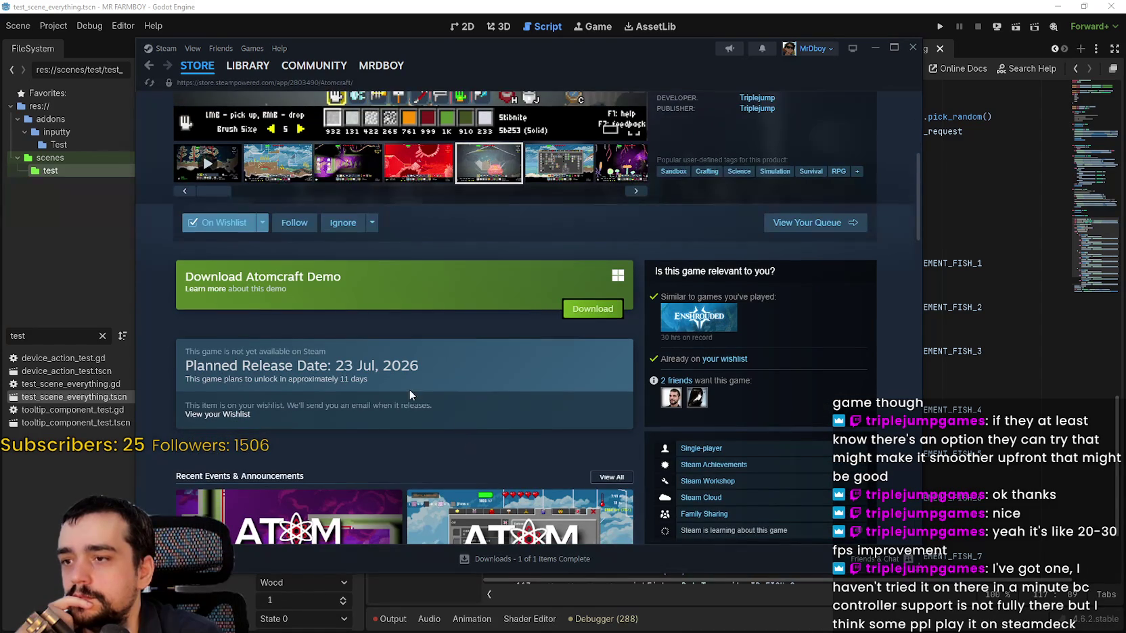
drag(367, 380, 272, 377)
scroll(288, 366, up, 4)
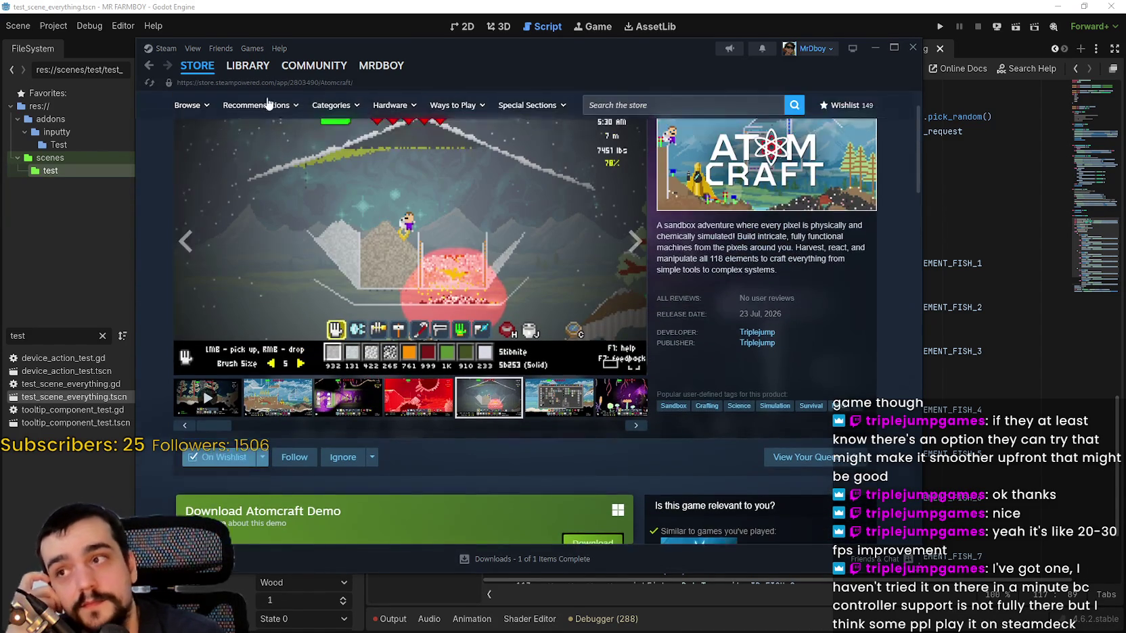
scroll(433, 445, down, 4)
click(355, 365)
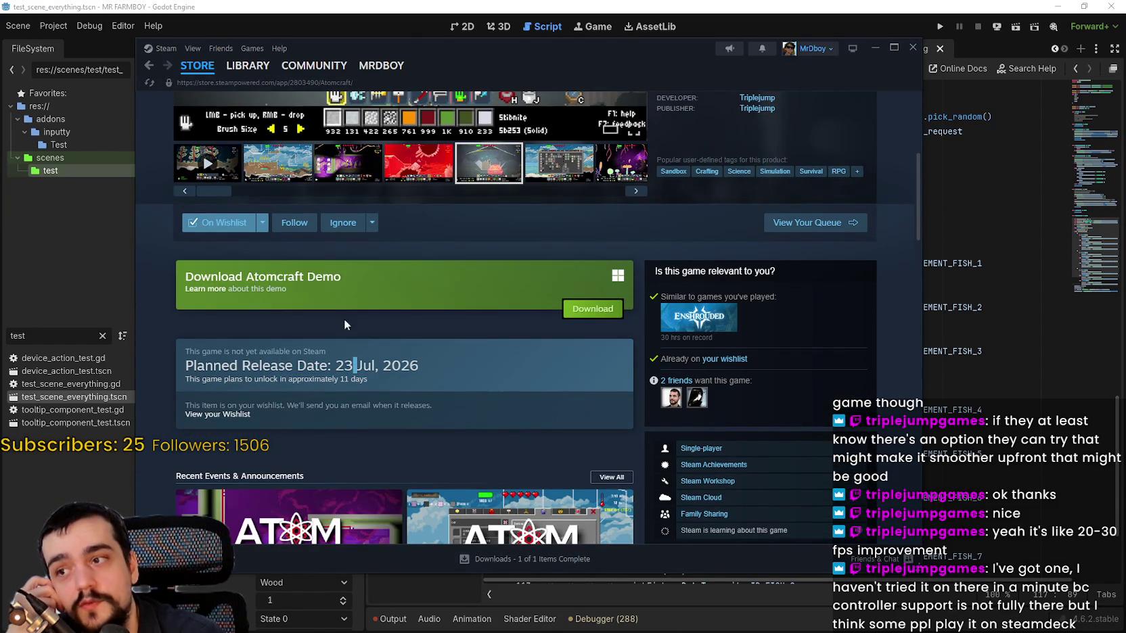
scroll(547, 460, up, 3)
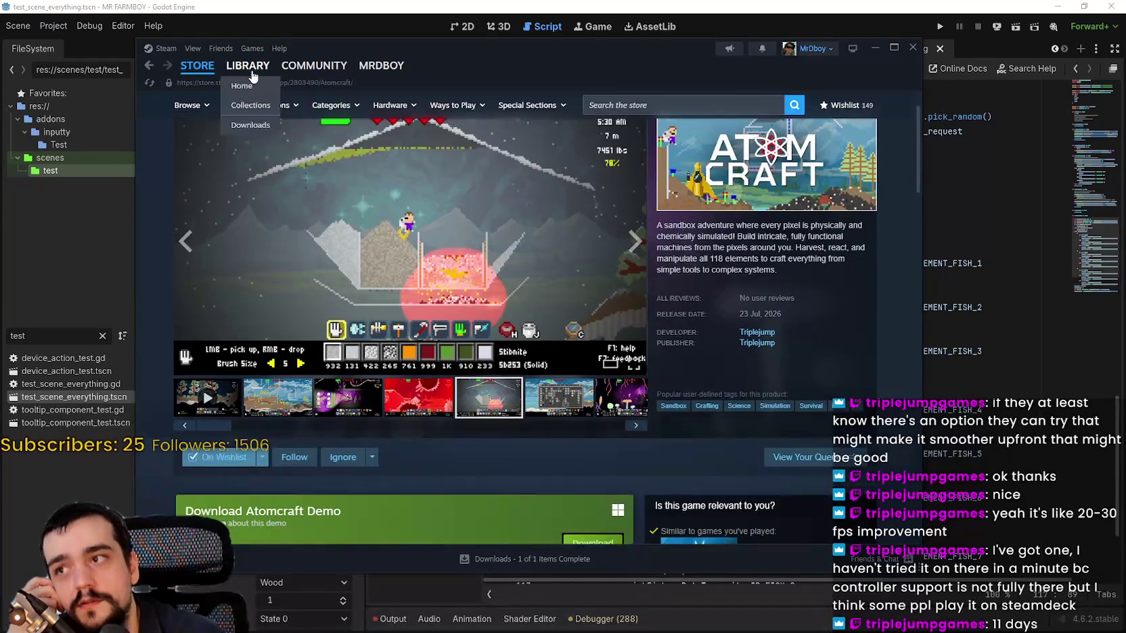
Find the planned release date of Stop and Smell the Flowers, 27 Jul 2026.
click(254, 76)
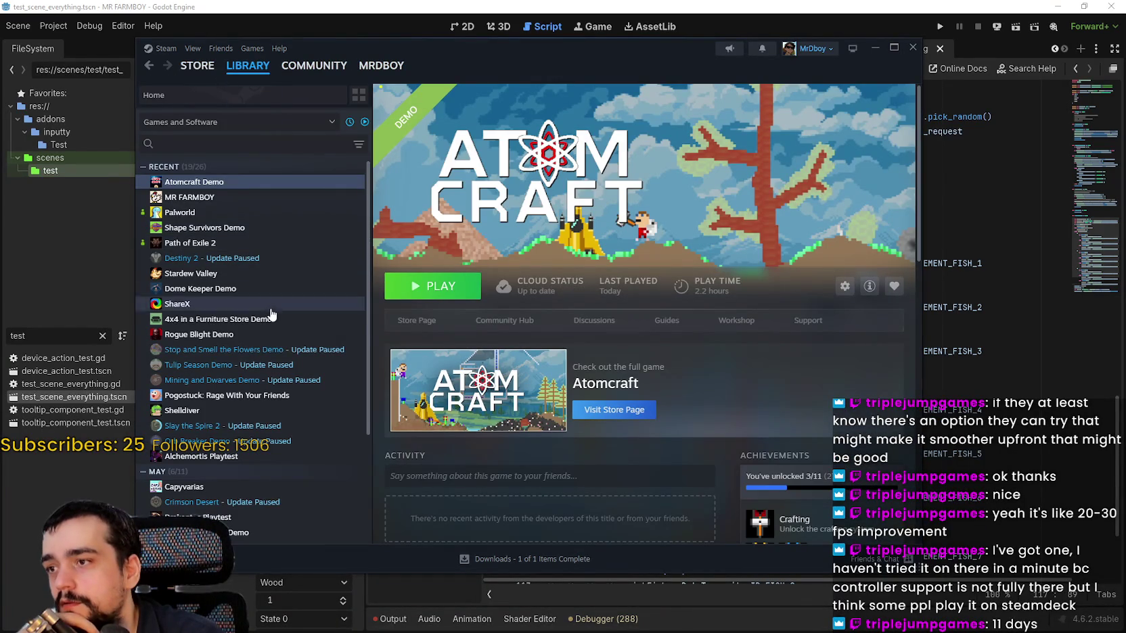
click(277, 350)
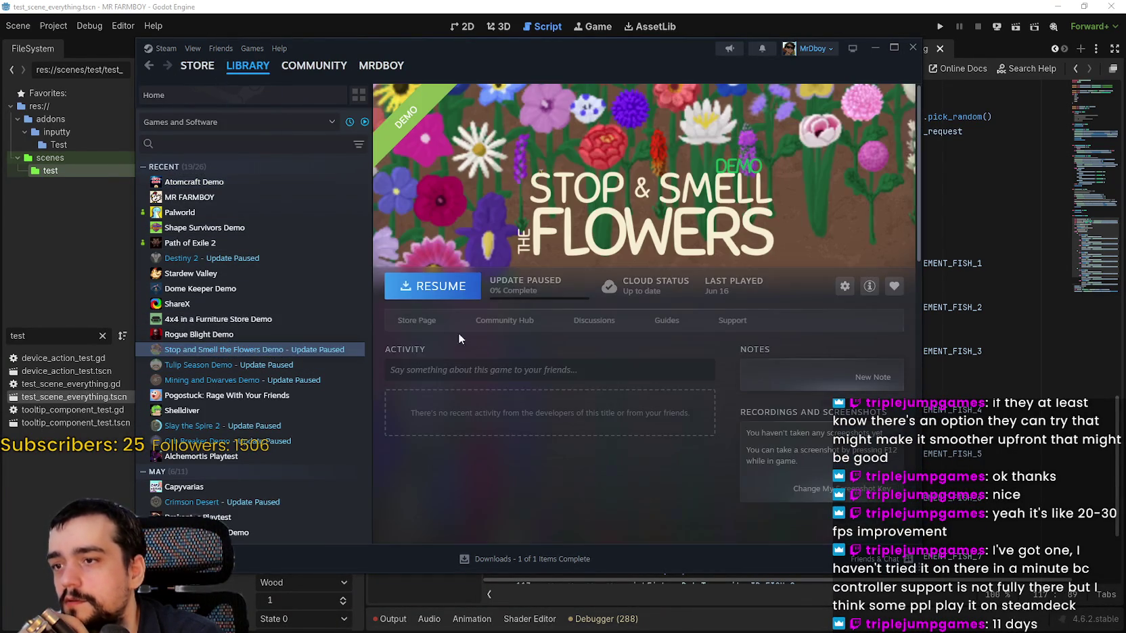
click(416, 320)
scroll(494, 280, down, 3)
scroll(430, 215, up, 2)
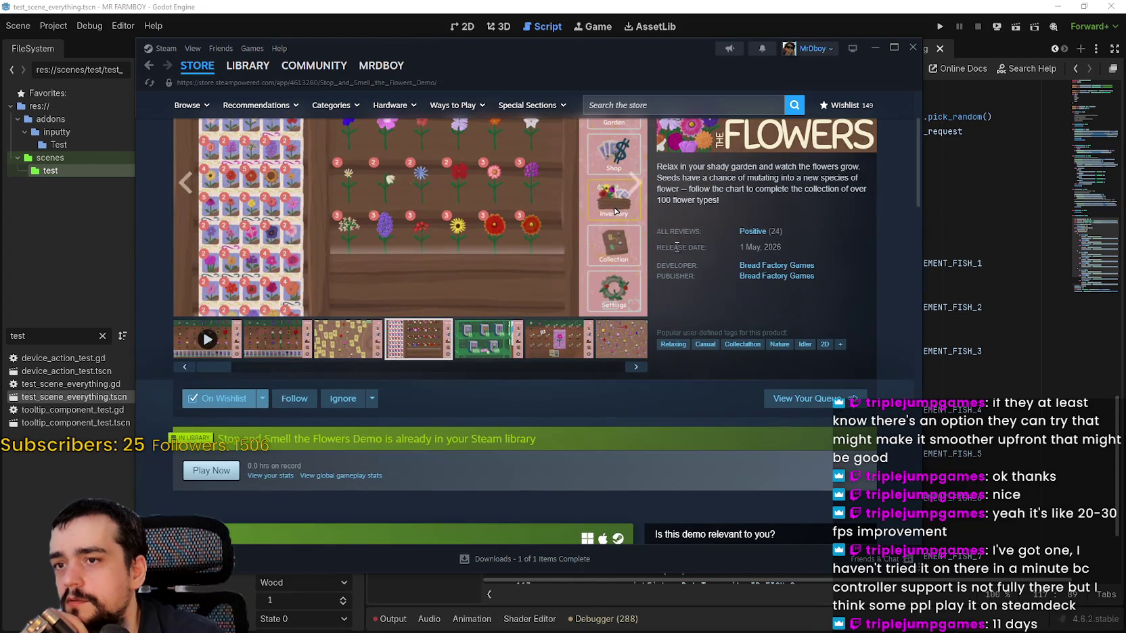
scroll(677, 247, up, 2)
click(352, 136)
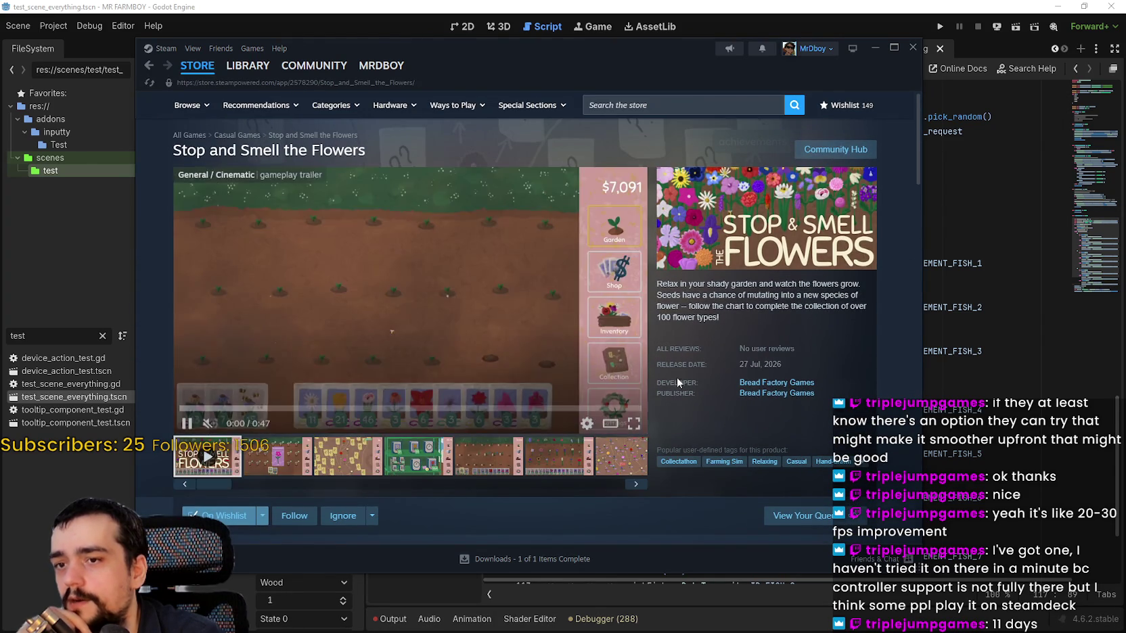
scroll(365, 436, down, 4)
scroll(365, 438, up, 5)
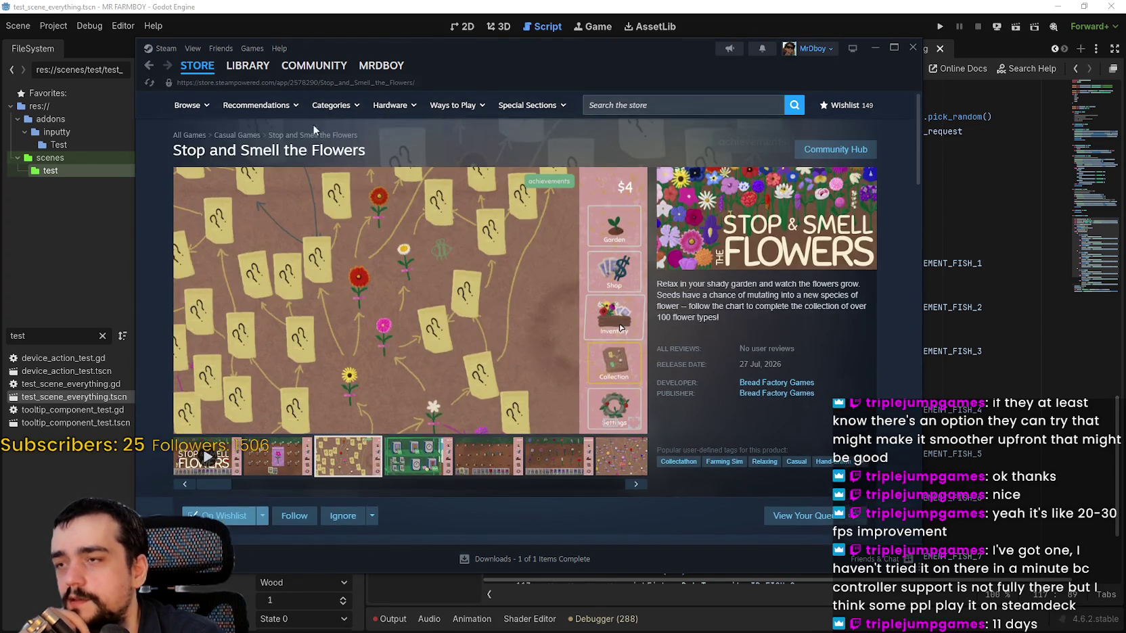
Search the game library for 'bod', then go back to the store pages.
click(248, 65)
click(219, 142)
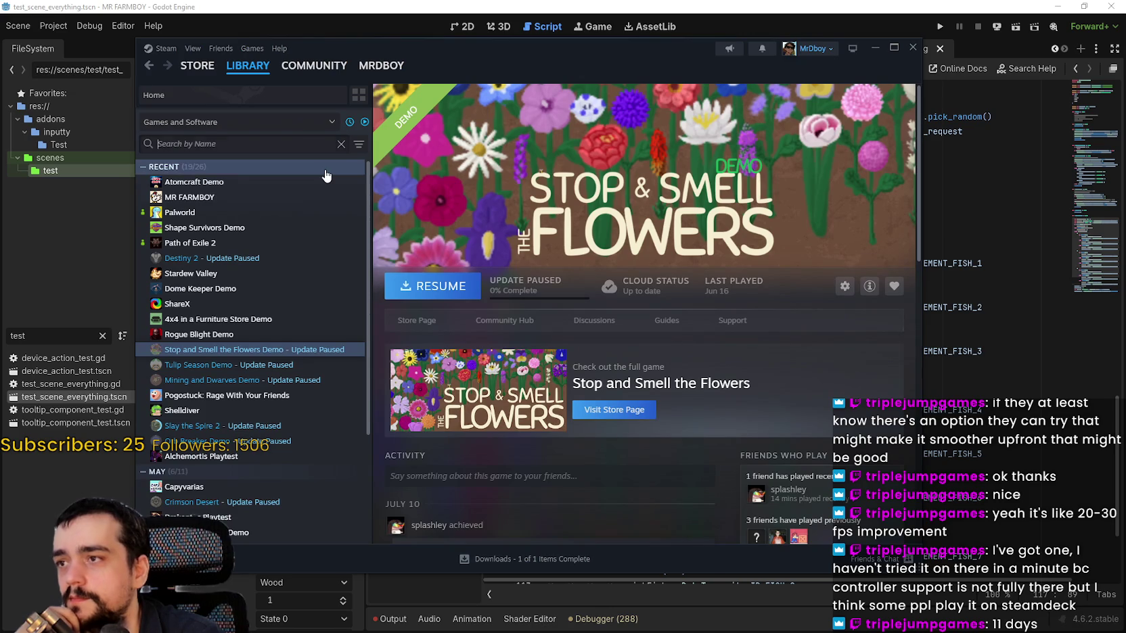
text(bo)
text(d)
key(BackSpace)
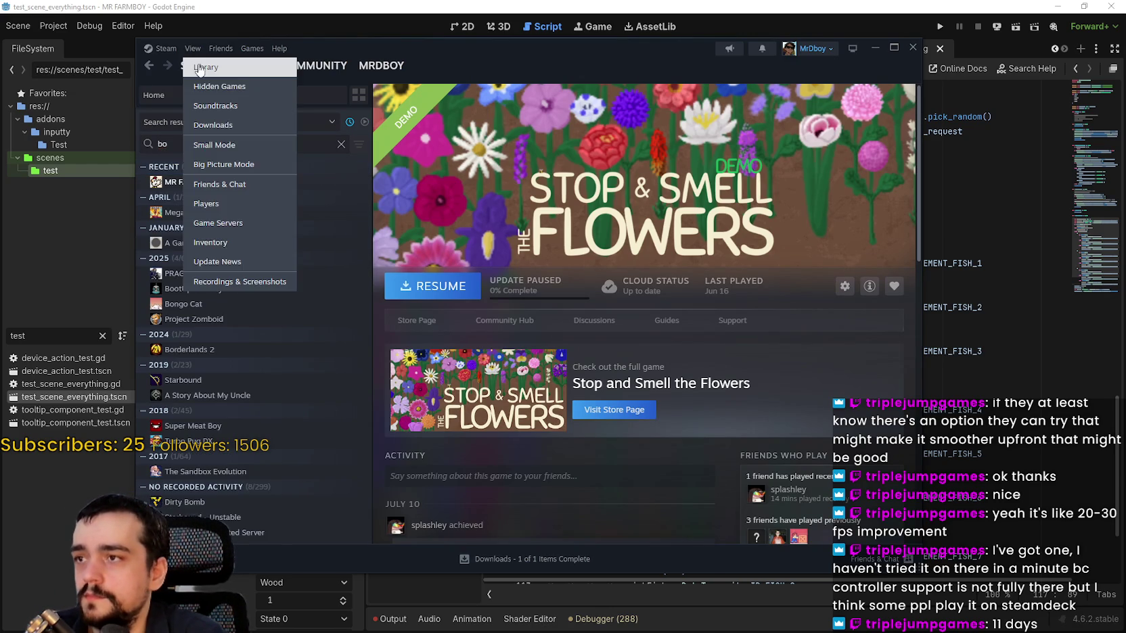
click(184, 67)
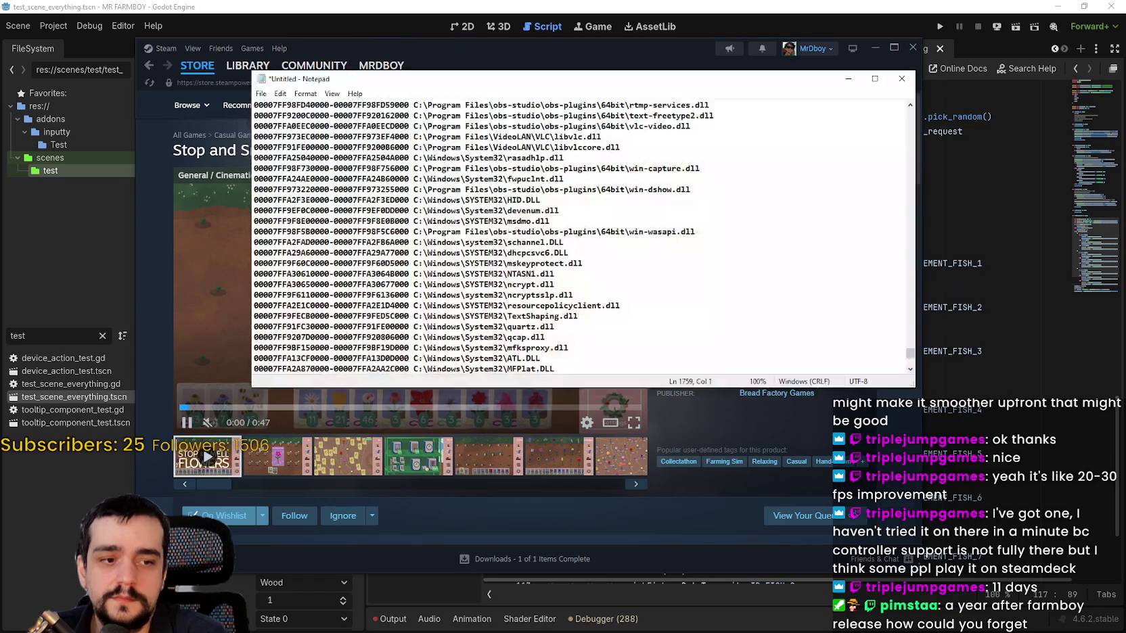
In Notepad, write notes for Stop and Smell the Flowers and 'atomcraft - 23 jul'.
key(alt+Tab)
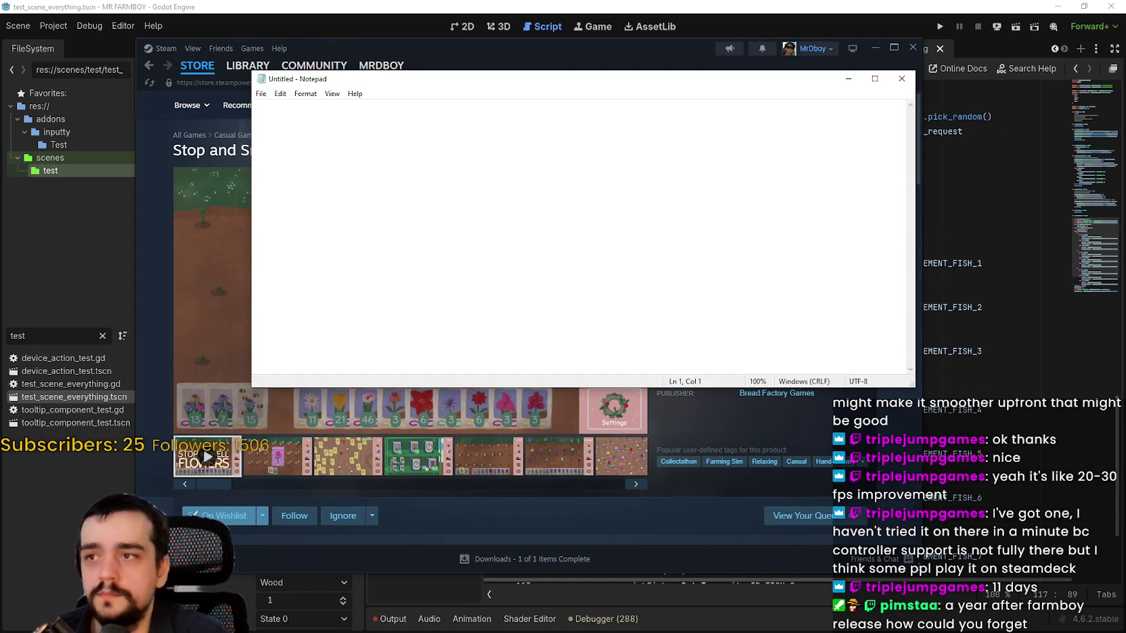
key(BackSpace)
key(BackSpace)
key(BackSpace)
text(smell flowers - 27 jul)
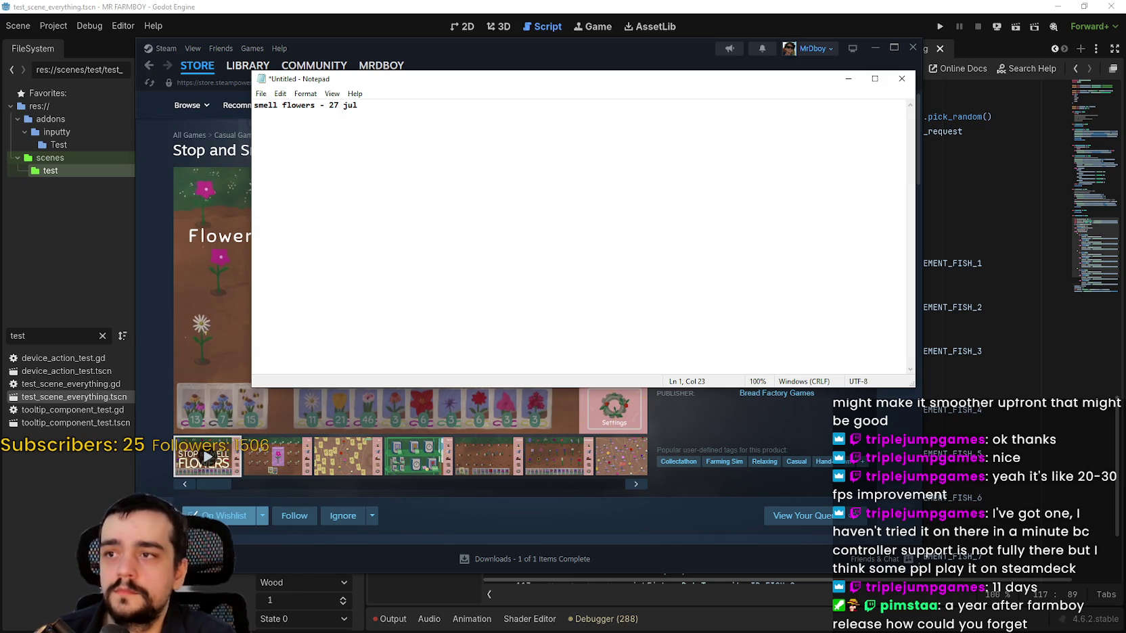
key(BackSpace)
text(craft - 23)
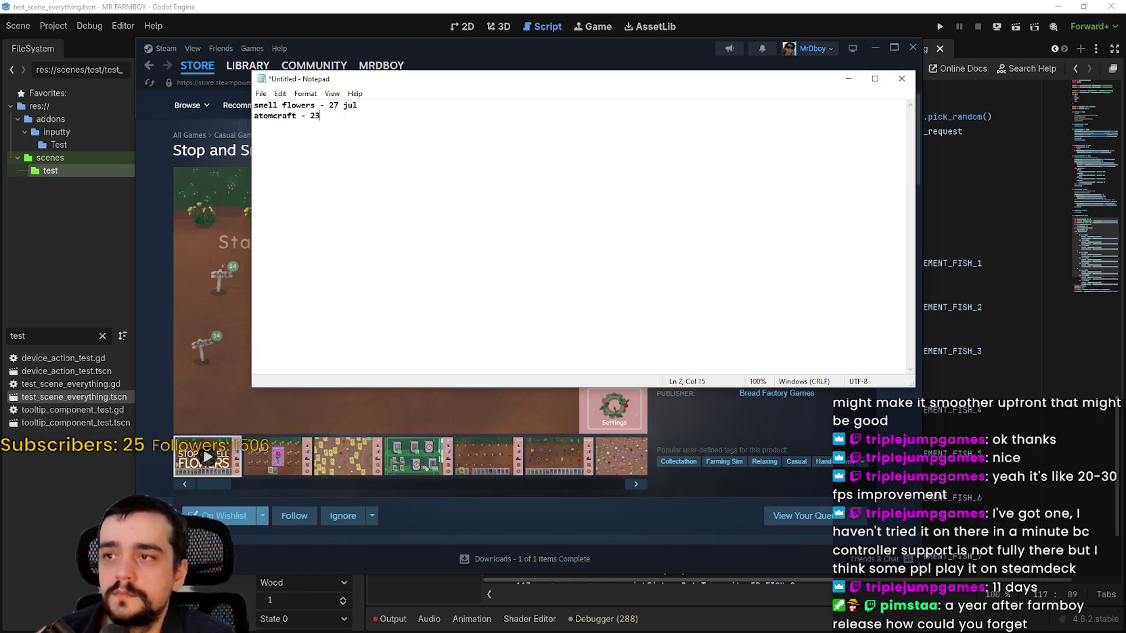
text( jul)
key(Return)
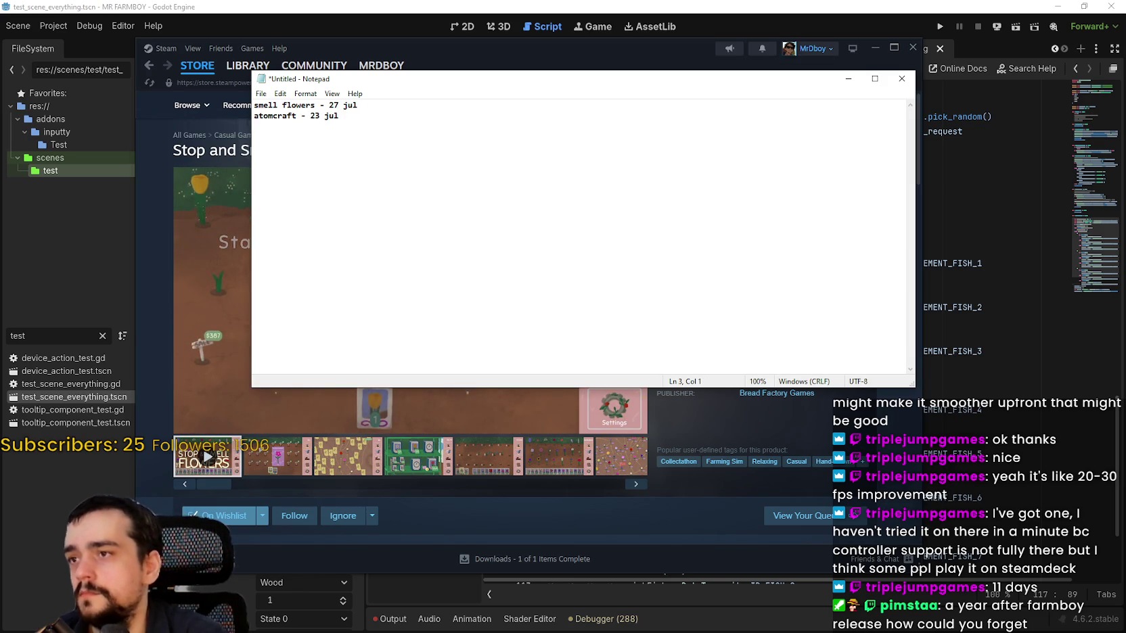
Search the Steam store for 'bobble' and open the Bobble Shop Simulator page.
drag(585, 49, 581, 47)
click(715, 104)
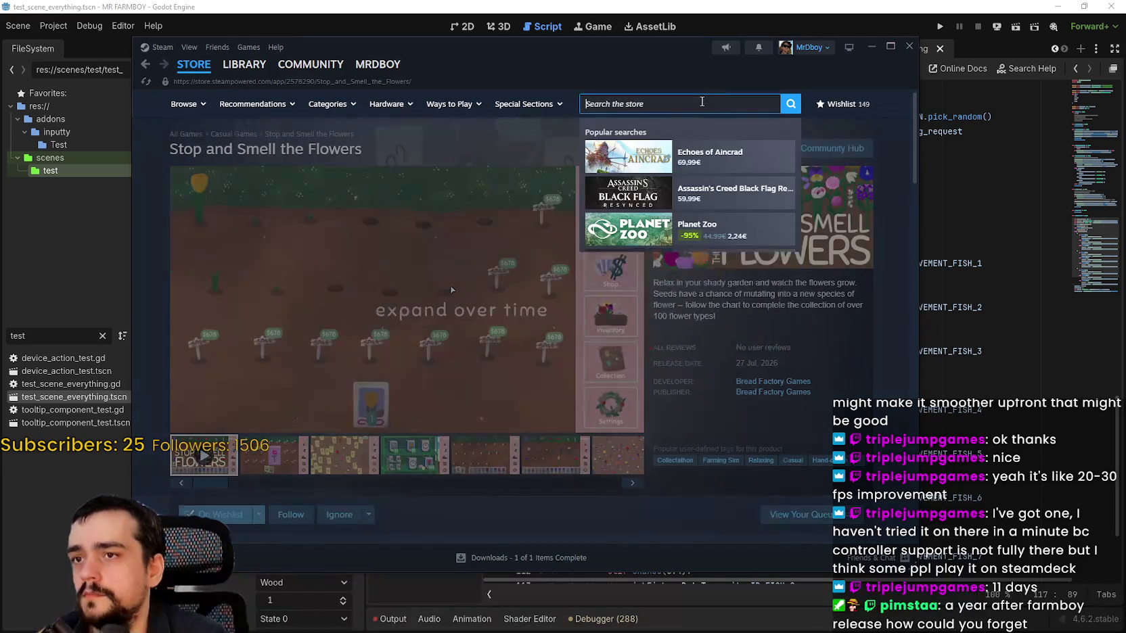
text(bobble)
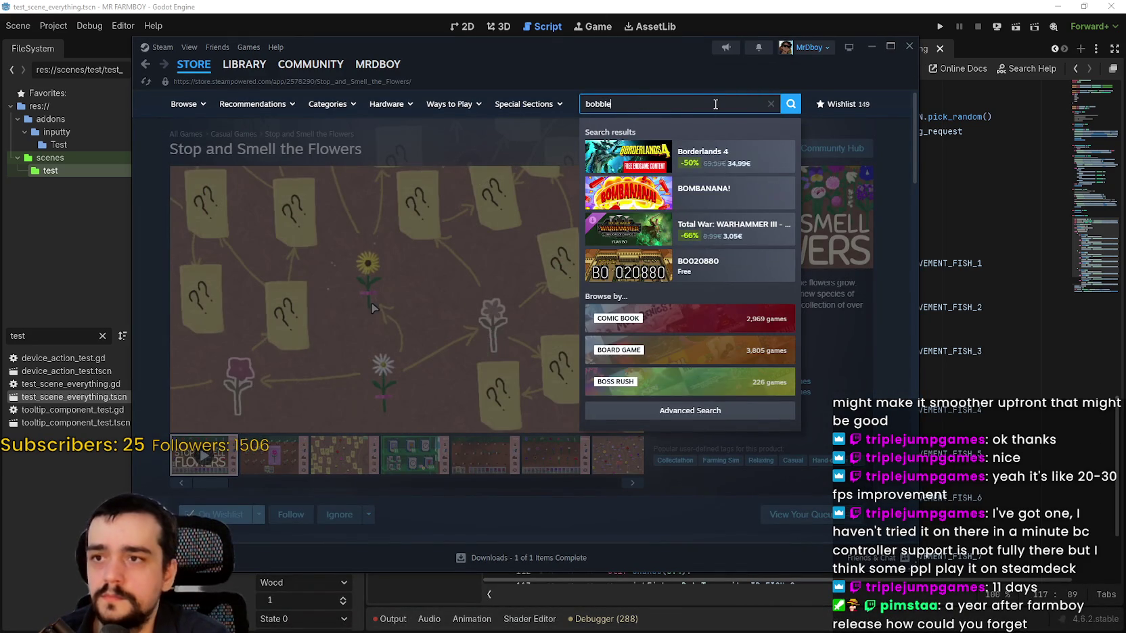
click(703, 190)
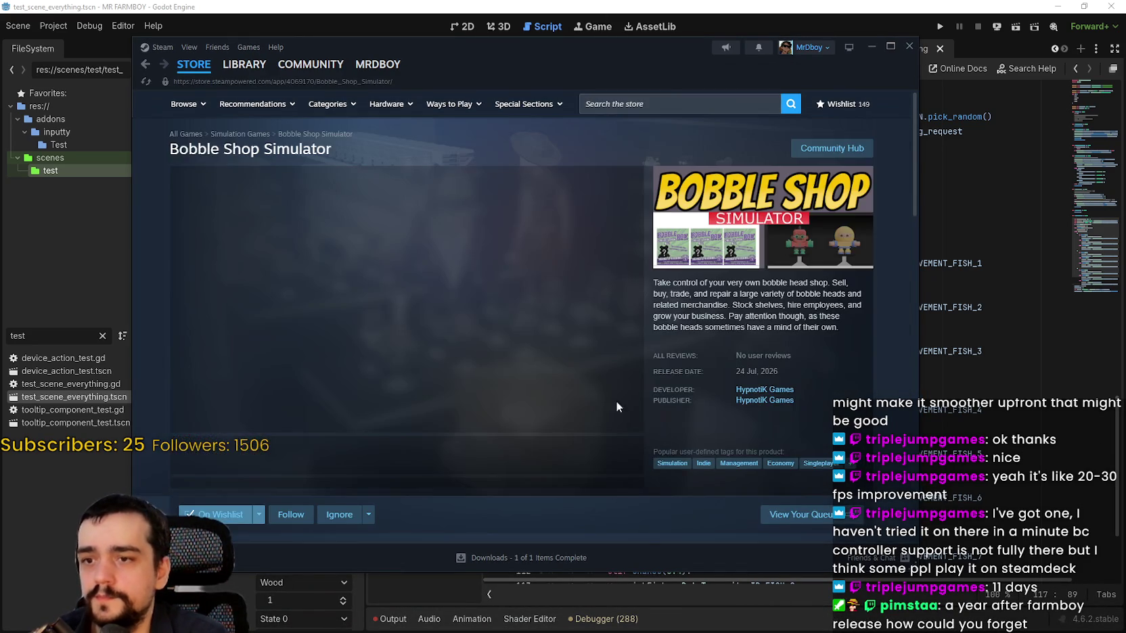
scroll(633, 411, down, 2)
scroll(399, 341, down, 2)
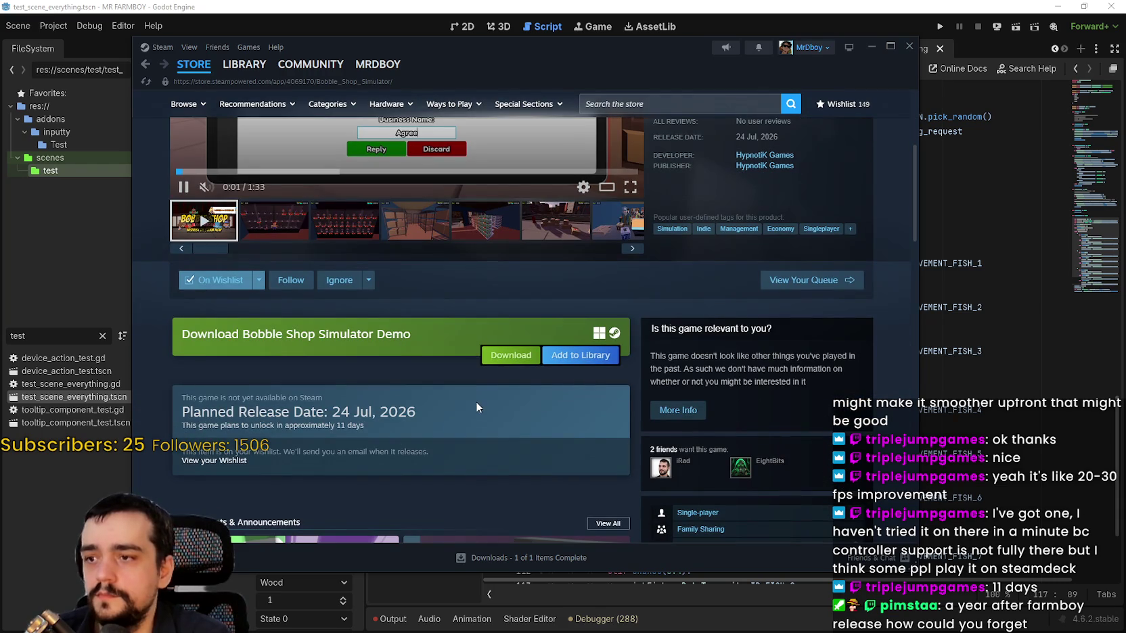
Add 'bobble shop - 24 jul' to the release-date notes beside the store page.
key(alt+Tab)
click(386, 106)
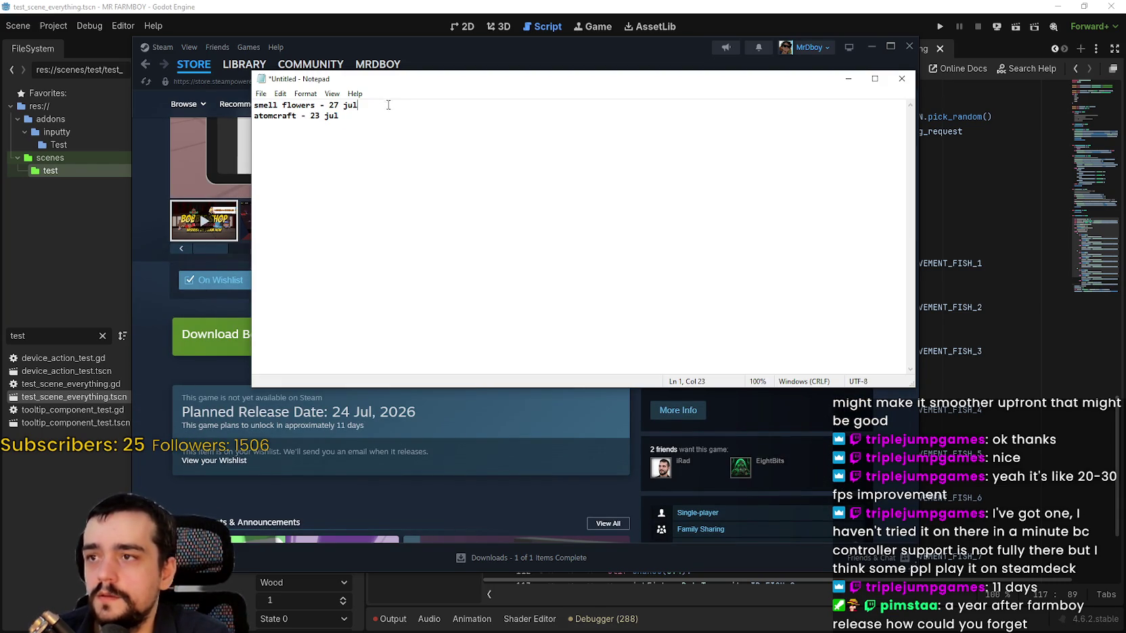
key(Return)
drag(379, 78, 713, 123)
text(bobble)
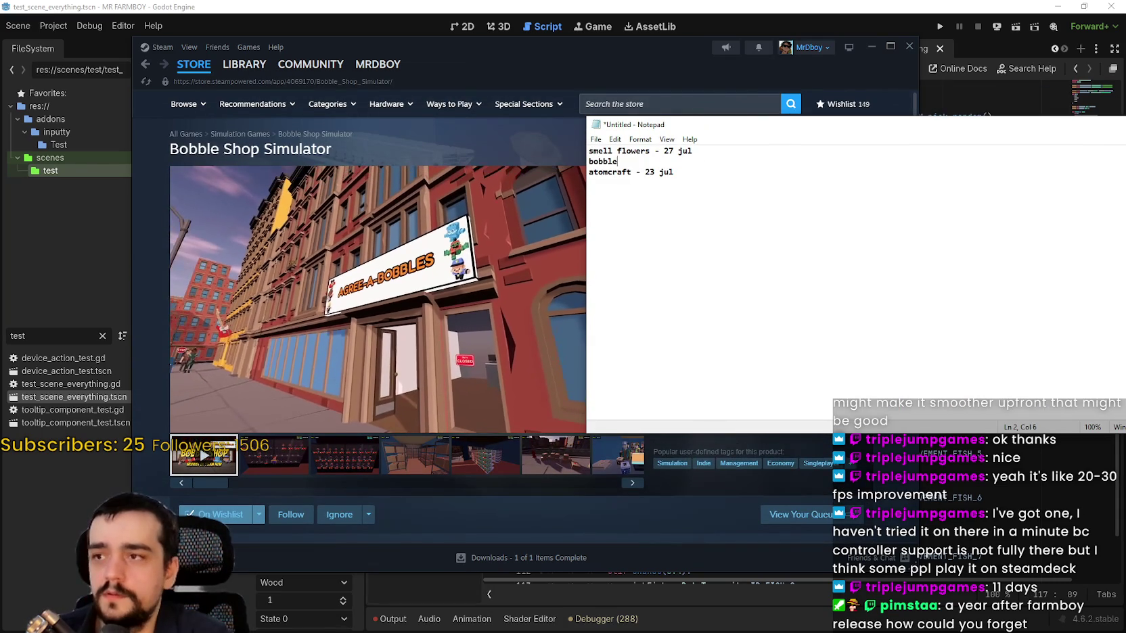
text( shop - )
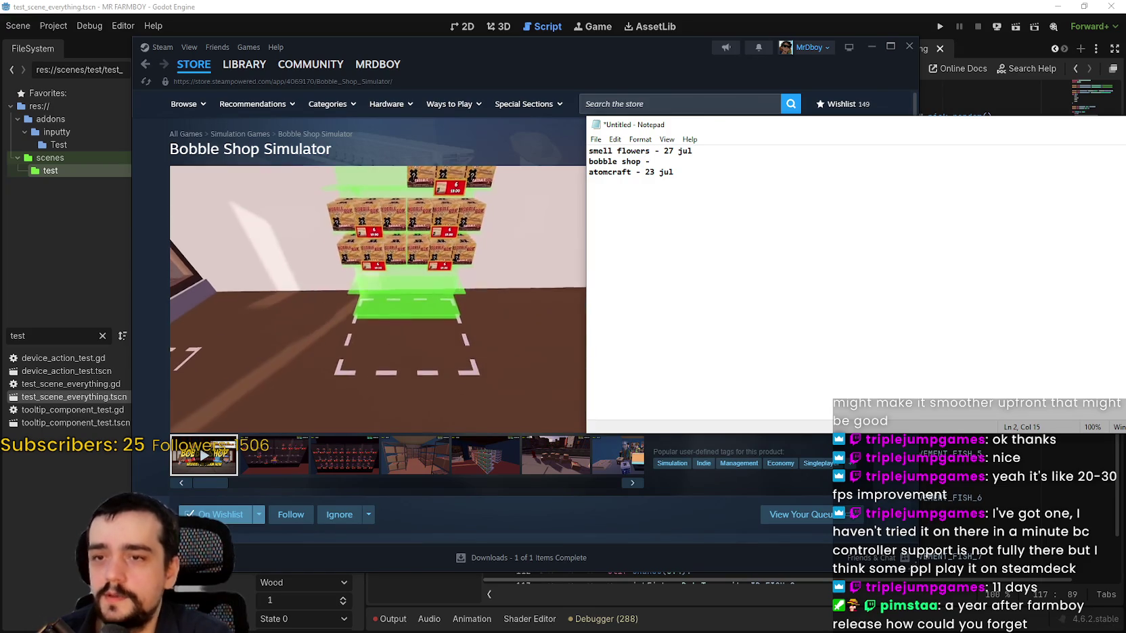
text(24 jul)
click(705, 157)
click(701, 190)
Rearrange the windows, open the Steam wishlist, and bring the notes back in front.
mouse_move(655, 127)
mouse_down()
mouse_move(714, 103)
mouse_move(811, 115)
mouse_move(978, 99)
mouse_move(711, 54)
mouse_move(832, 75)
mouse_move(773, 55)
mouse_up()
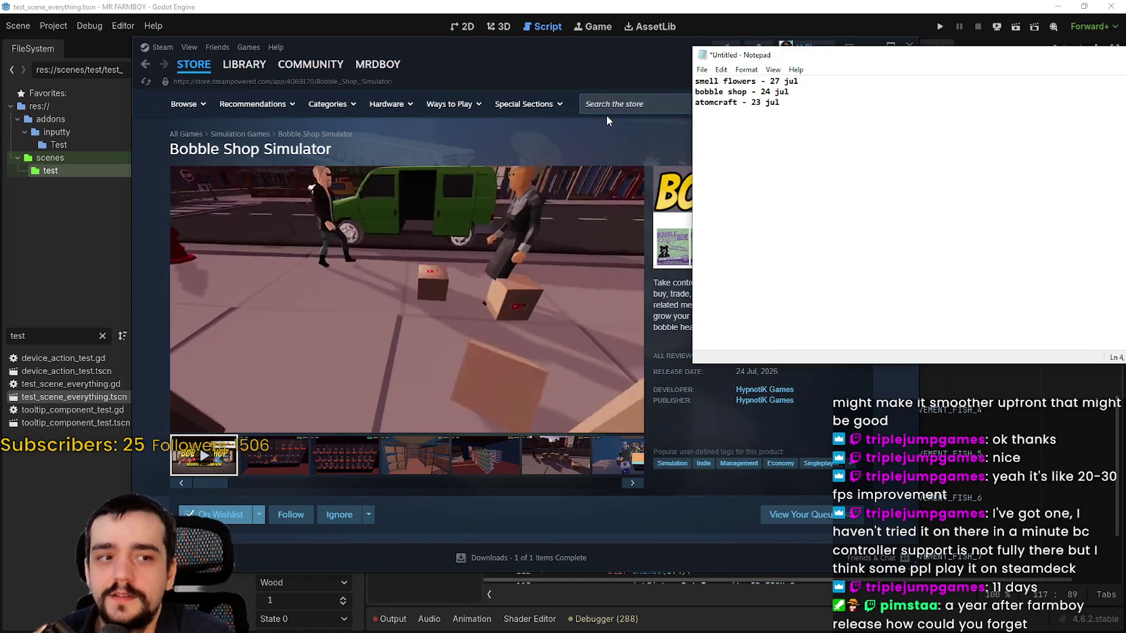
drag(557, 41, 425, 43)
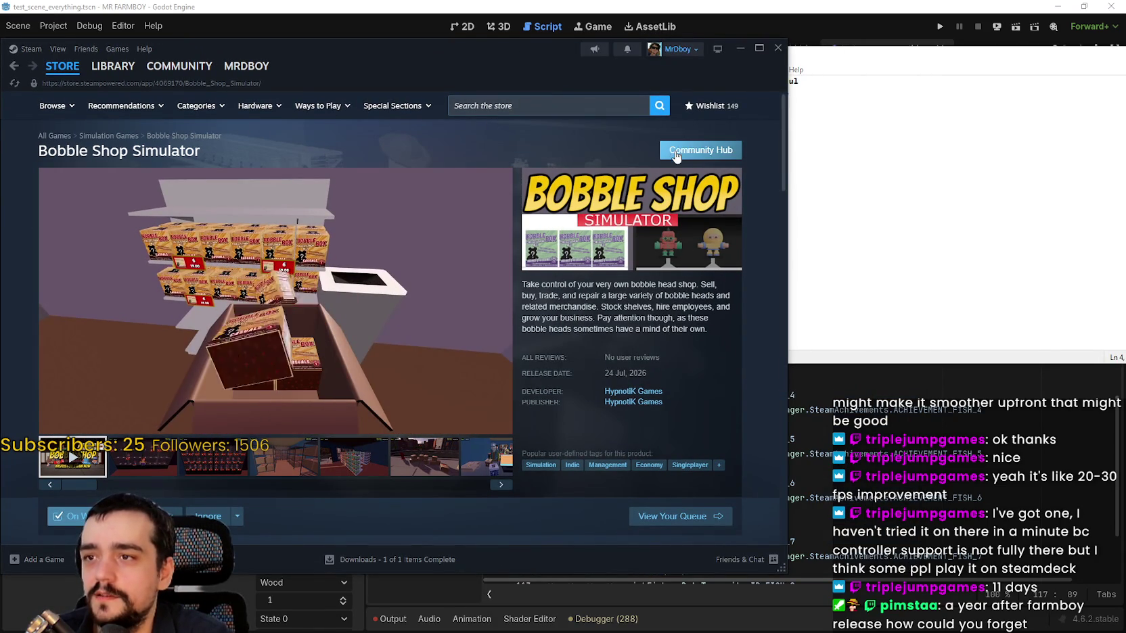
click(700, 108)
click(790, 113)
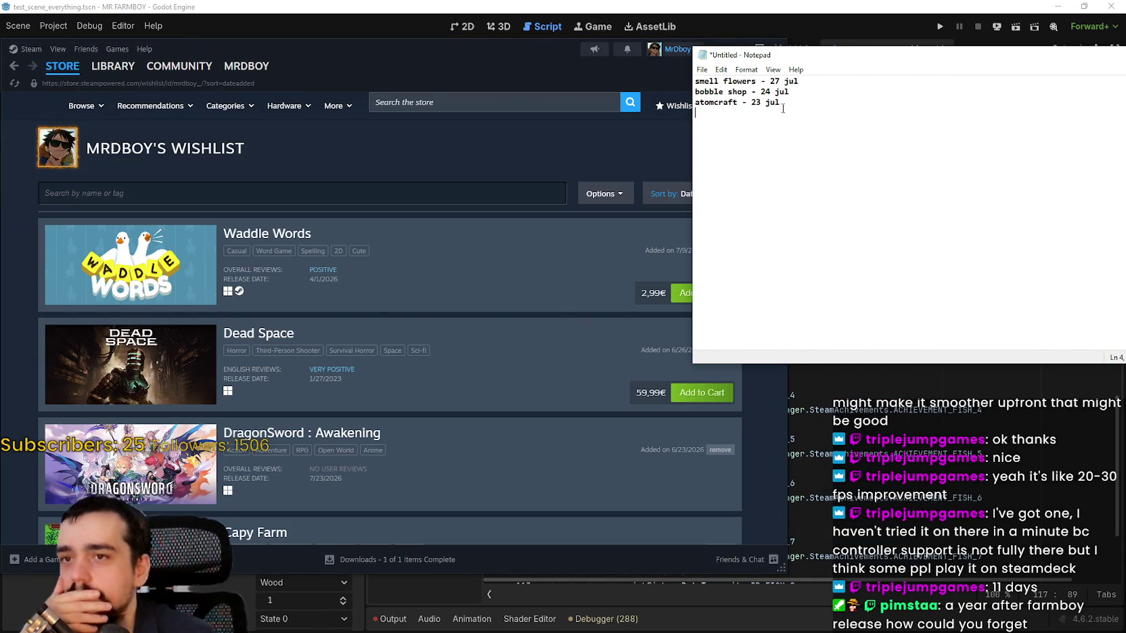
drag(687, 136, 856, 135)
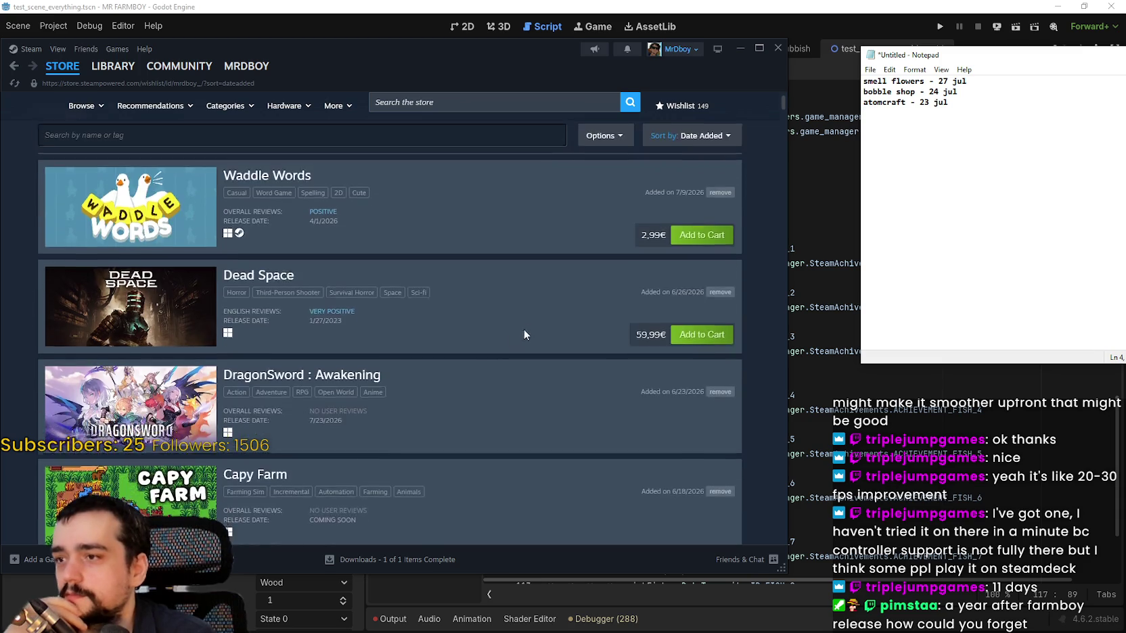
scroll(533, 250, down, 4)
scroll(534, 270, up, 4)
scroll(539, 290, down, 10)
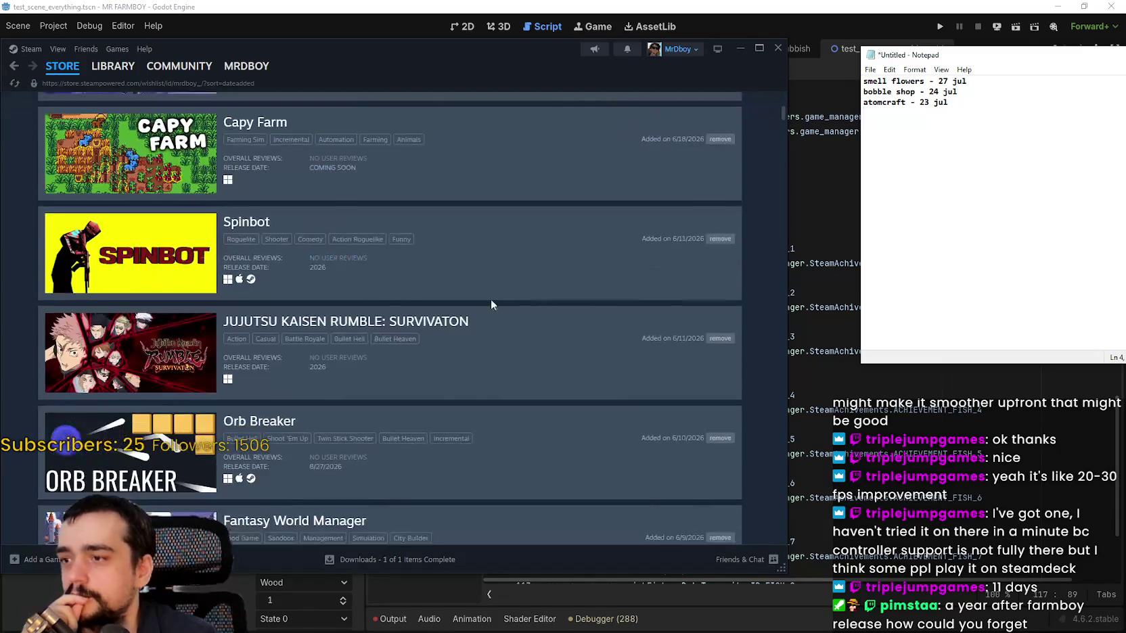
scroll(457, 318, up, 3)
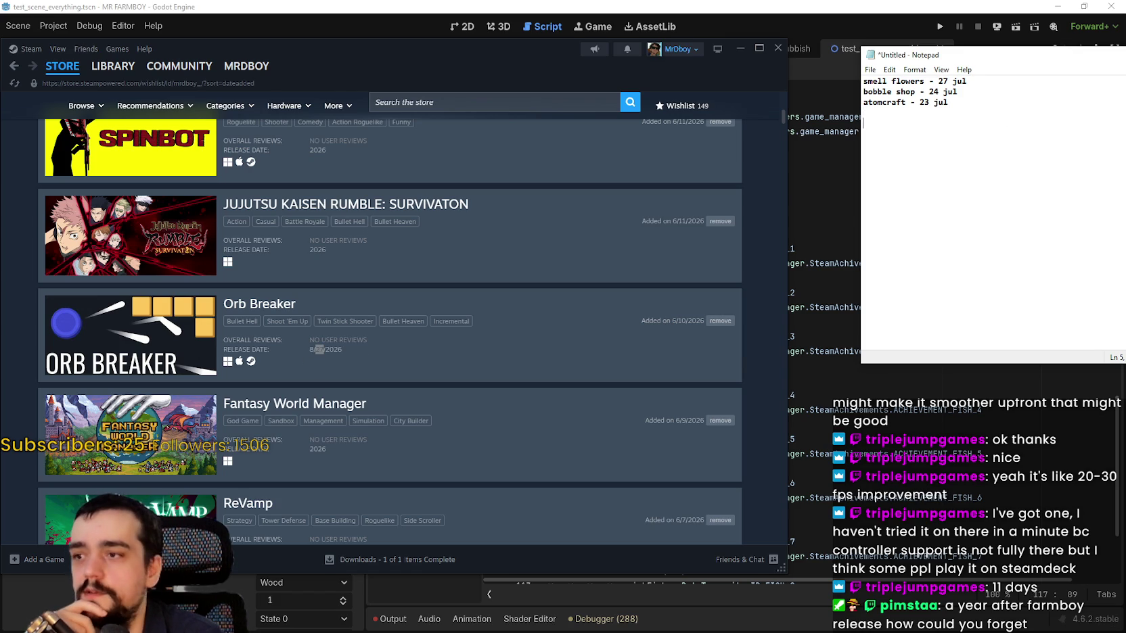
scroll(415, 270, down, 3)
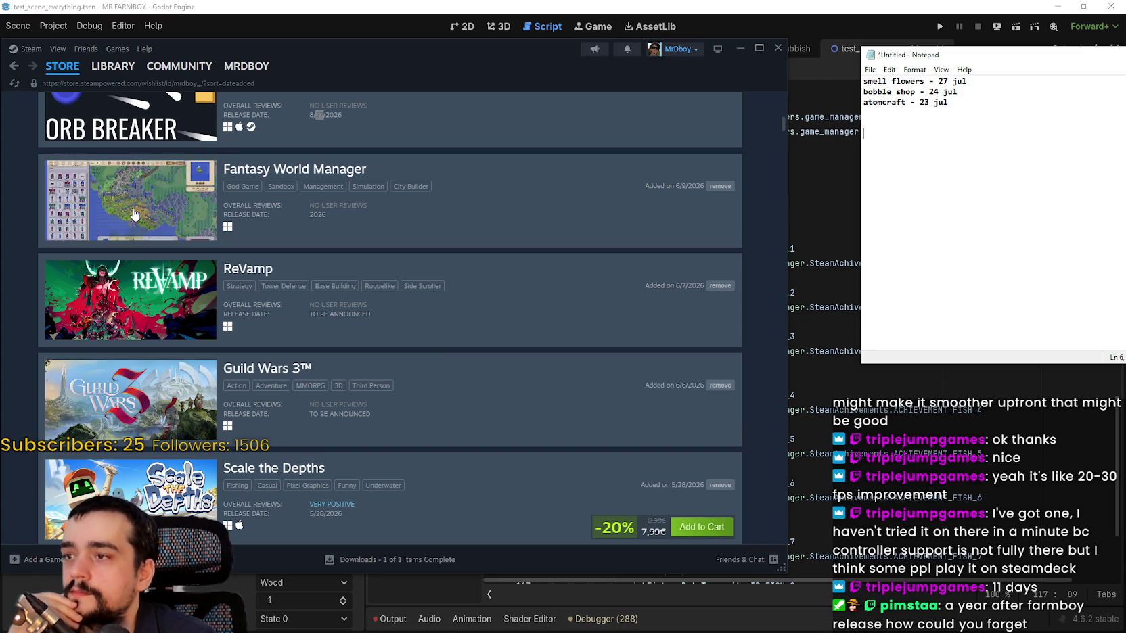
scroll(504, 328, down, 2)
scroll(504, 327, down, 5)
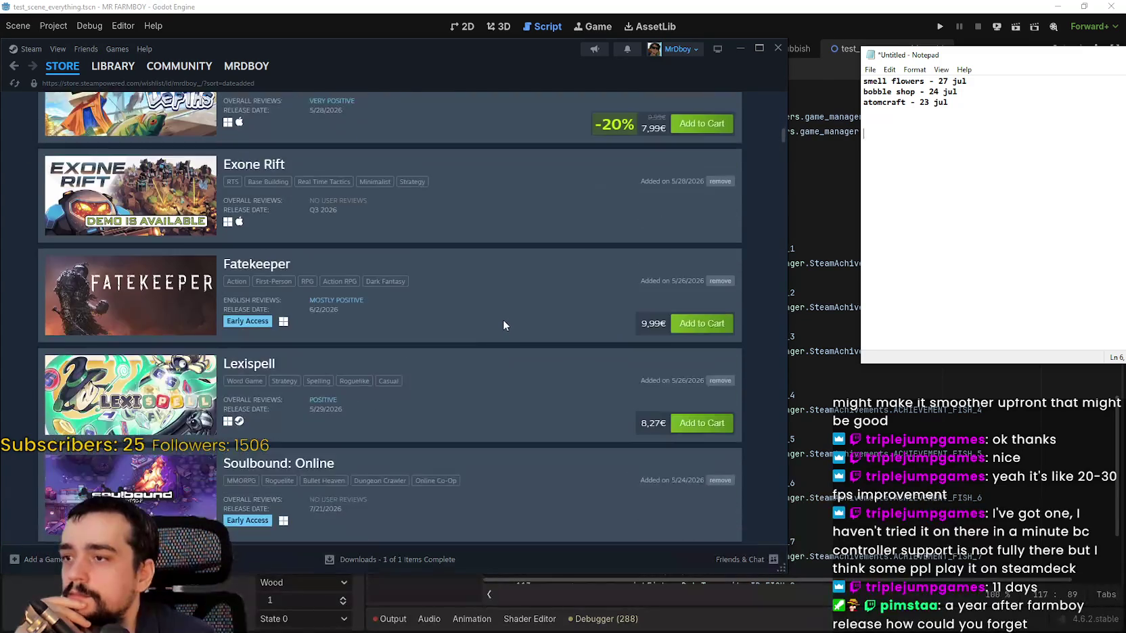
scroll(504, 325, down, 1)
scroll(504, 325, up, 1)
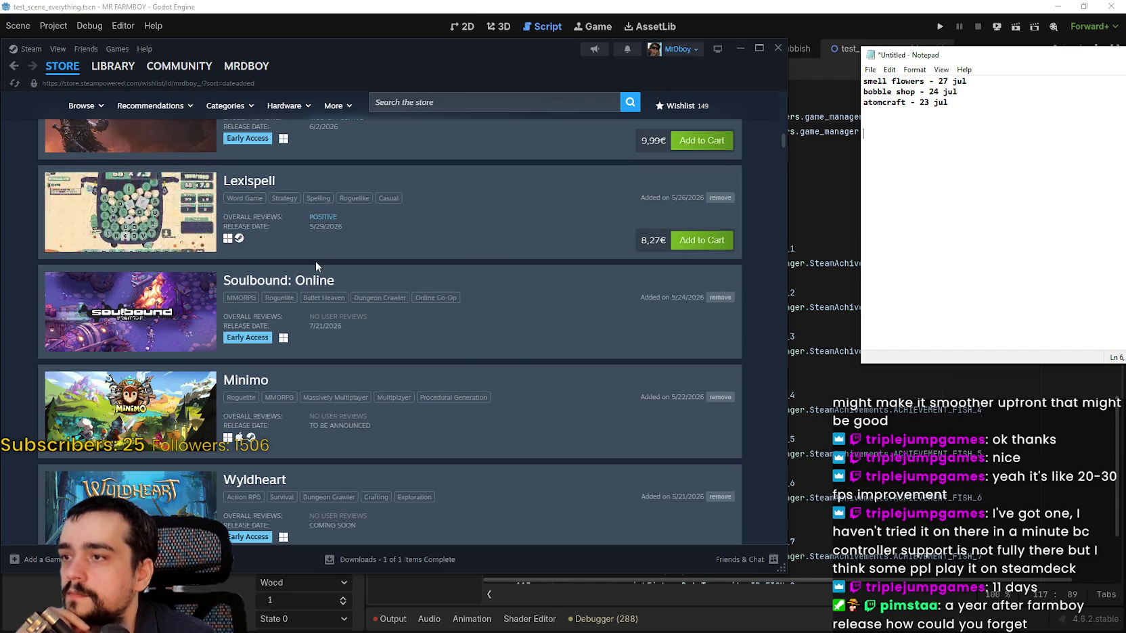
scroll(312, 264, down, 2)
mouse_move(193, 244)
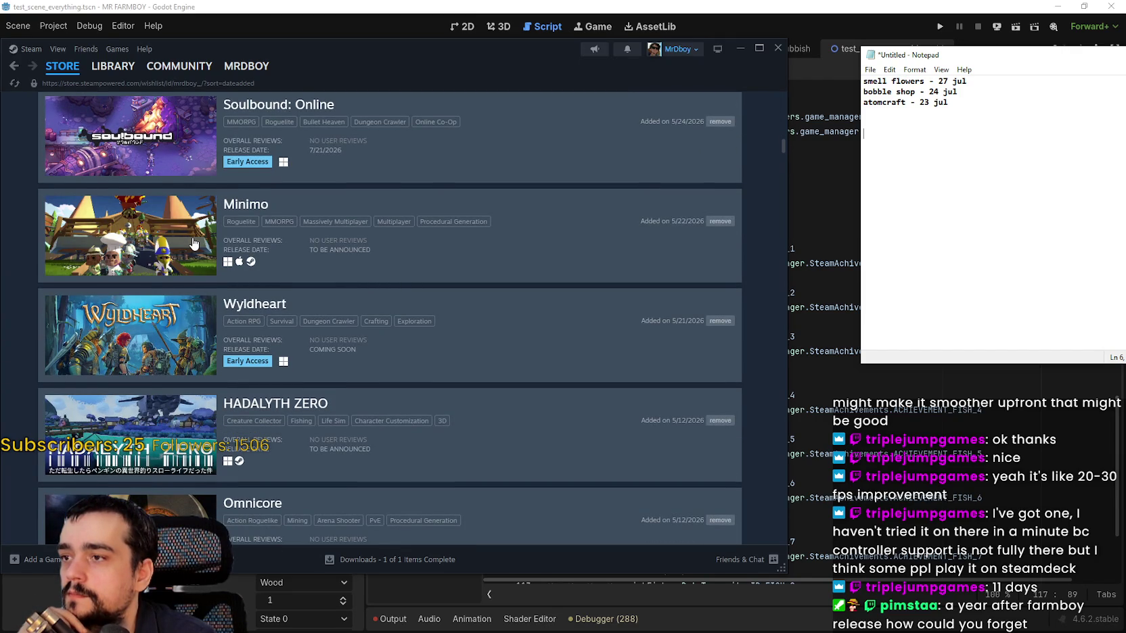
scroll(193, 244, down, 3)
scroll(190, 264, down, 1)
scroll(154, 203, down, 1)
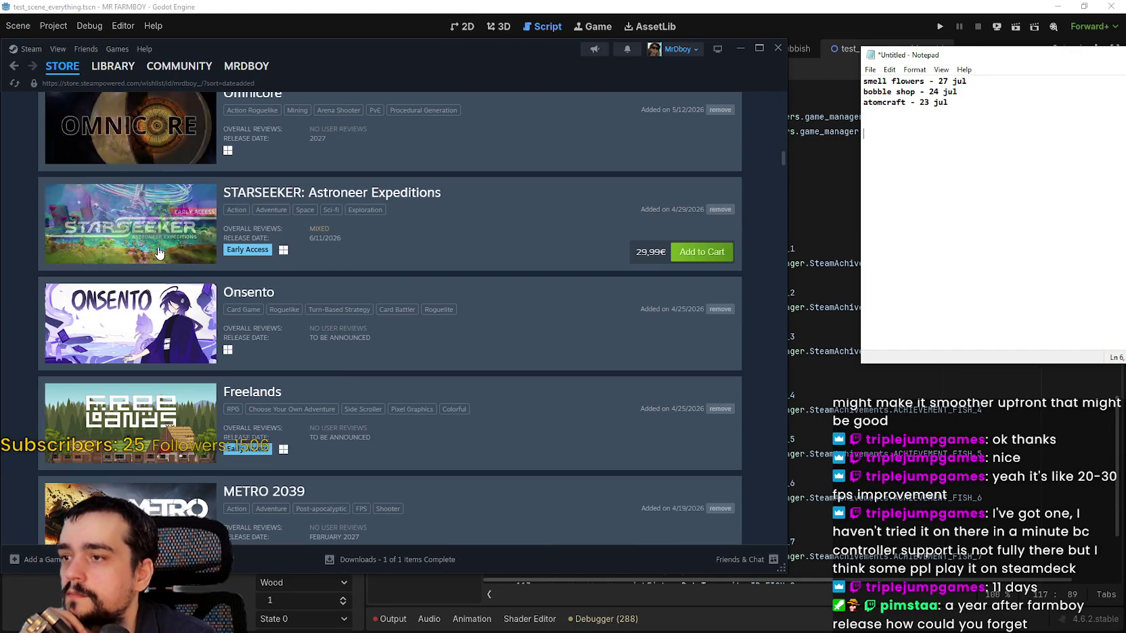
scroll(157, 240, down, 1)
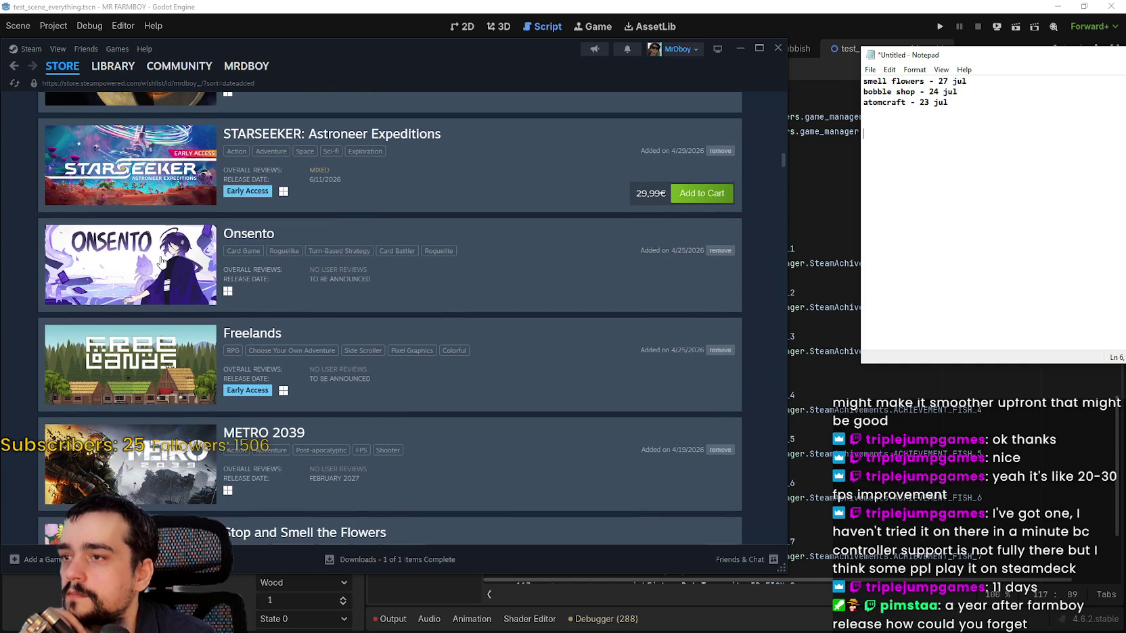
scroll(207, 314, down, 3)
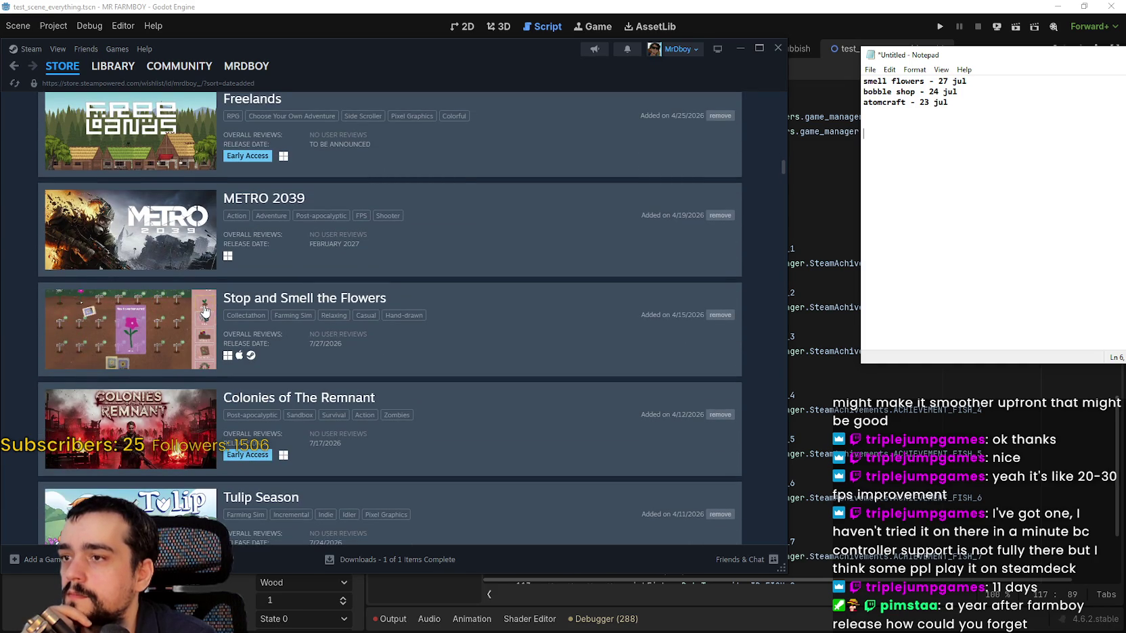
scroll(206, 312, down, 2)
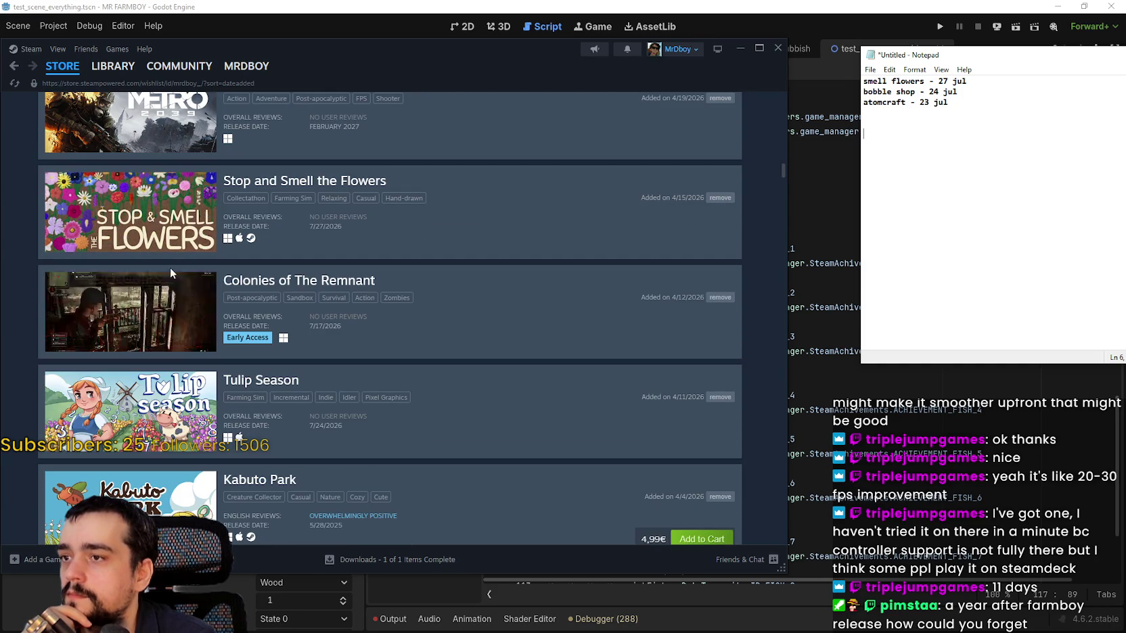
scroll(143, 232, down, 1)
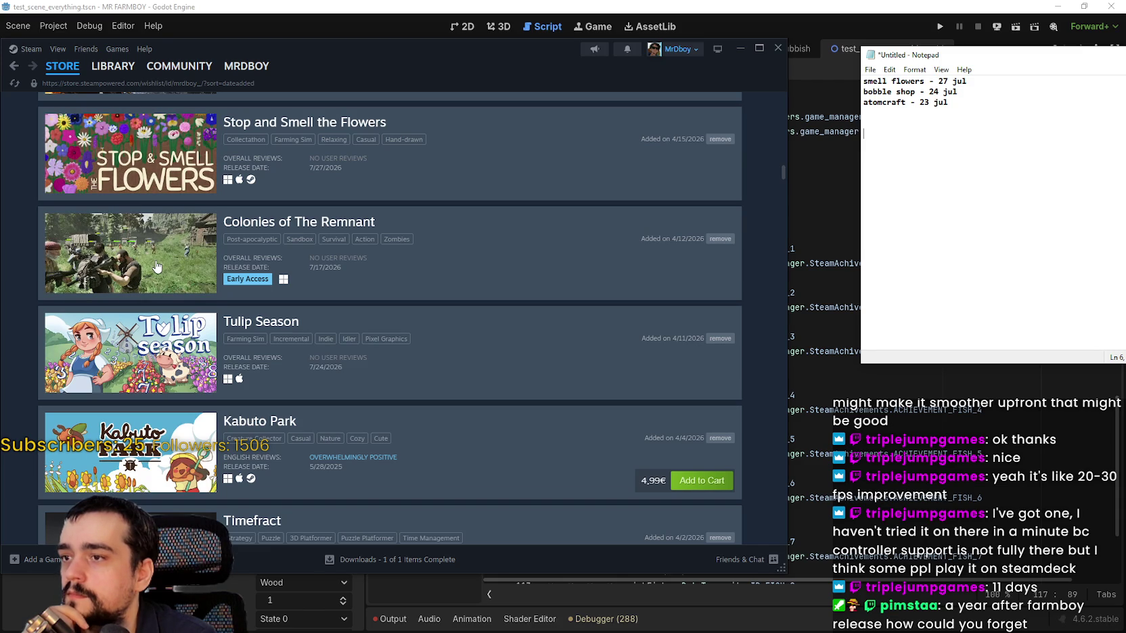
scroll(155, 266, down, 3)
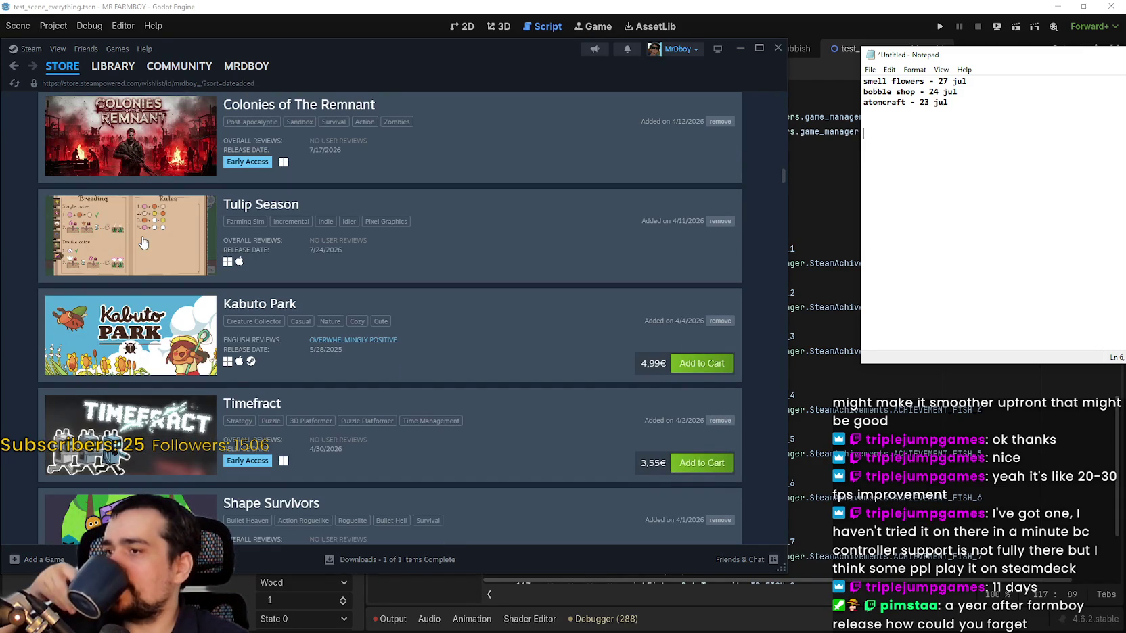
scroll(150, 281, down, 4)
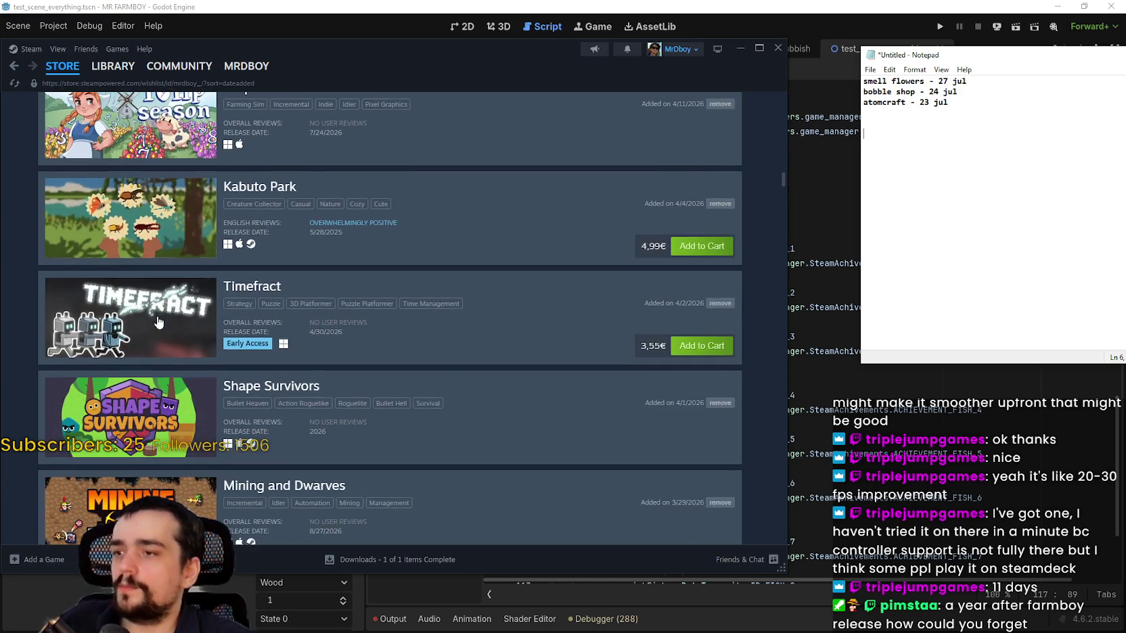
scroll(156, 318, up, 10)
scroll(189, 322, down, 12)
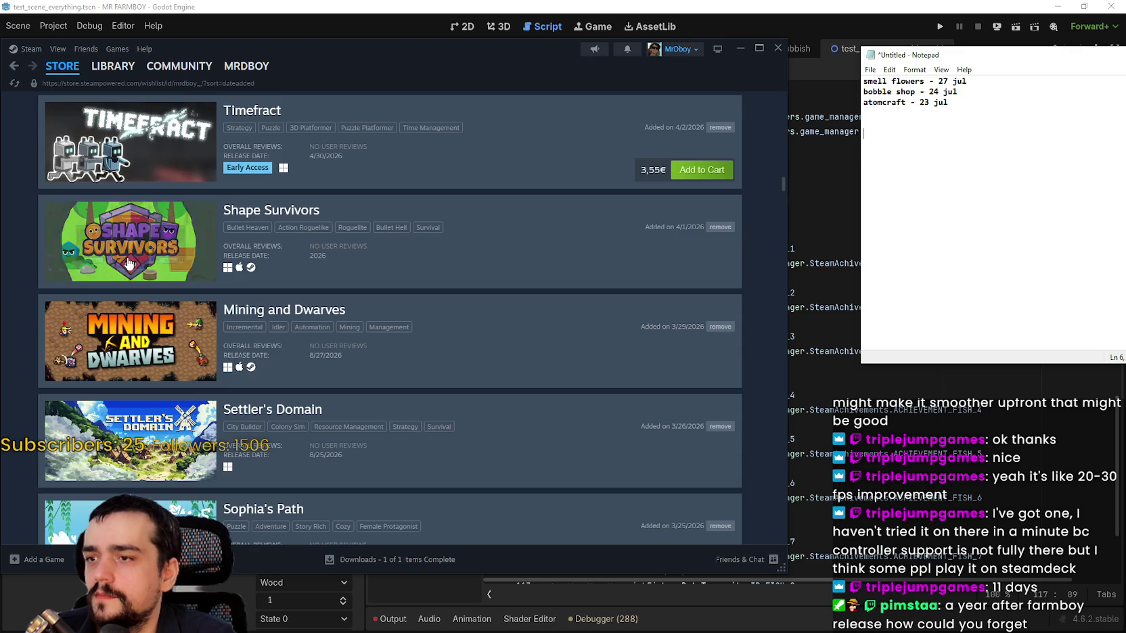
scroll(142, 310, down, 3)
scroll(128, 258, down, 6)
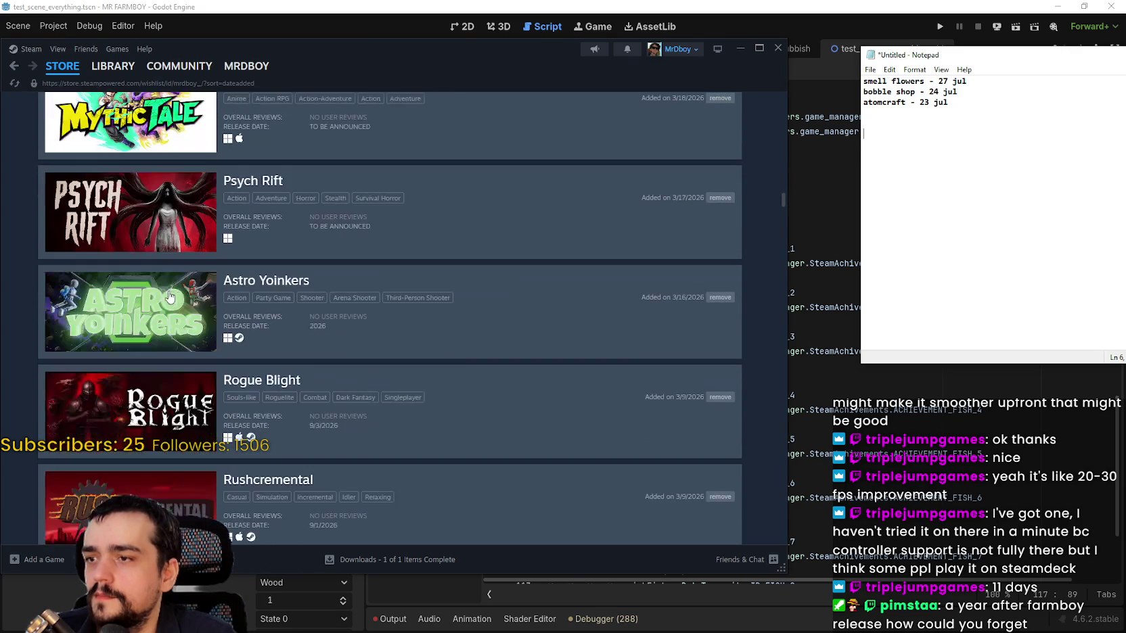
scroll(154, 237, down, 2)
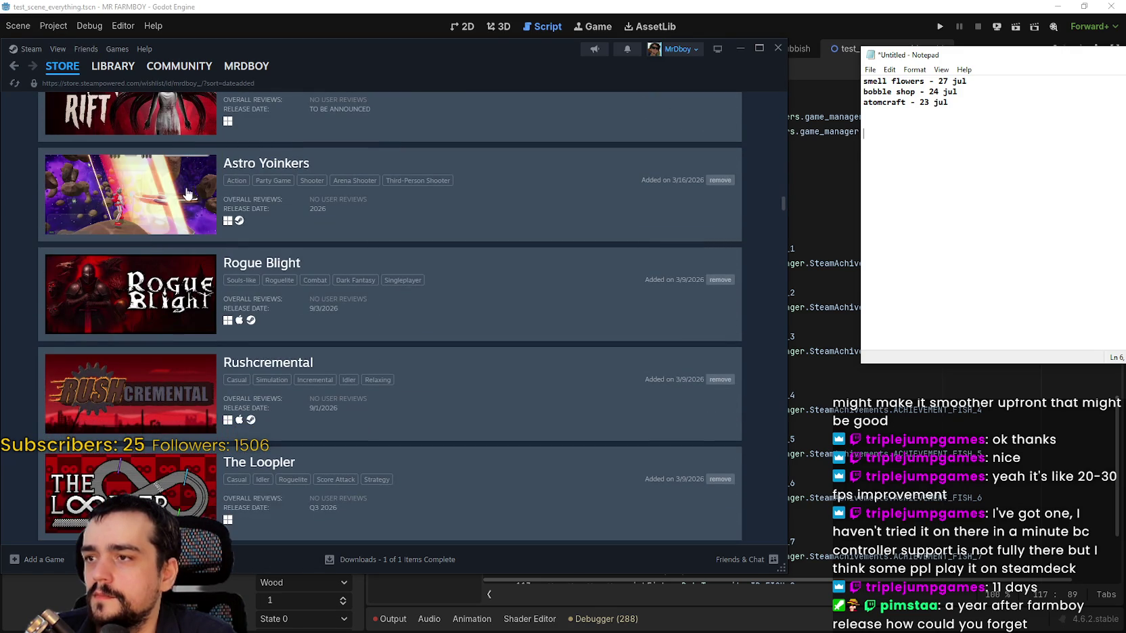
scroll(171, 261, down, 2)
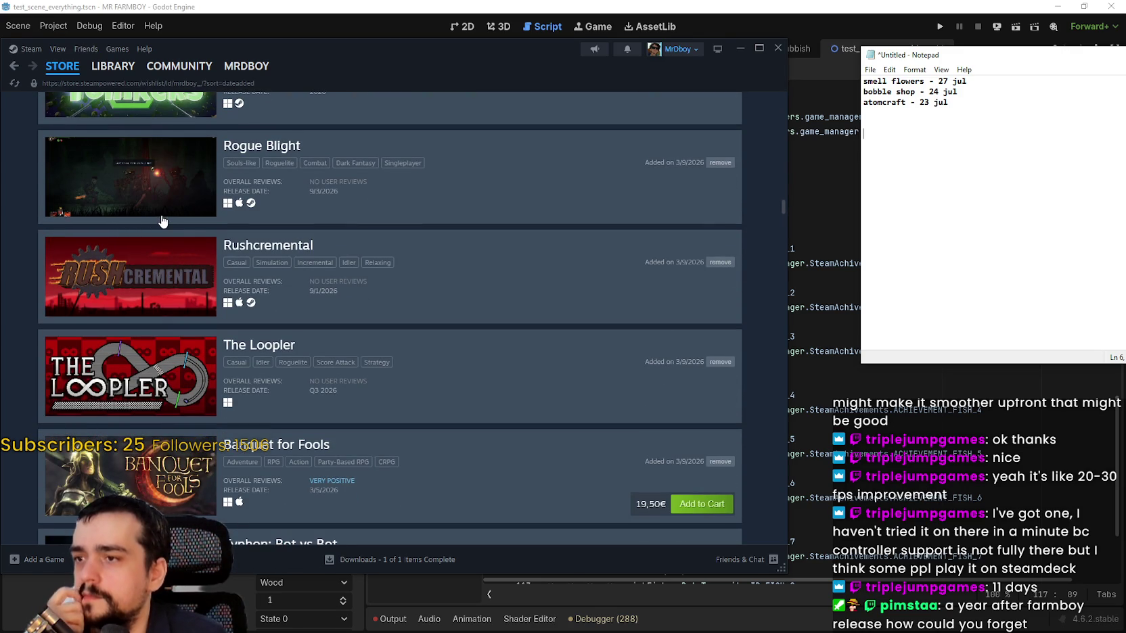
scroll(166, 297, down, 3)
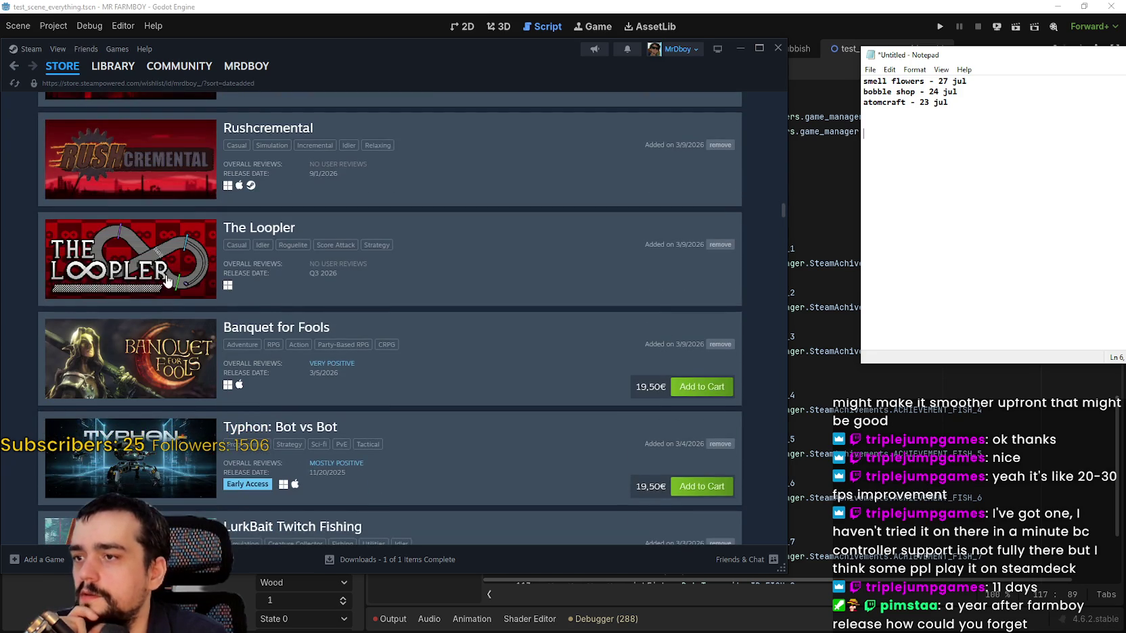
scroll(165, 276, down, 2)
scroll(165, 276, down, 2)
scroll(165, 276, down, 4)
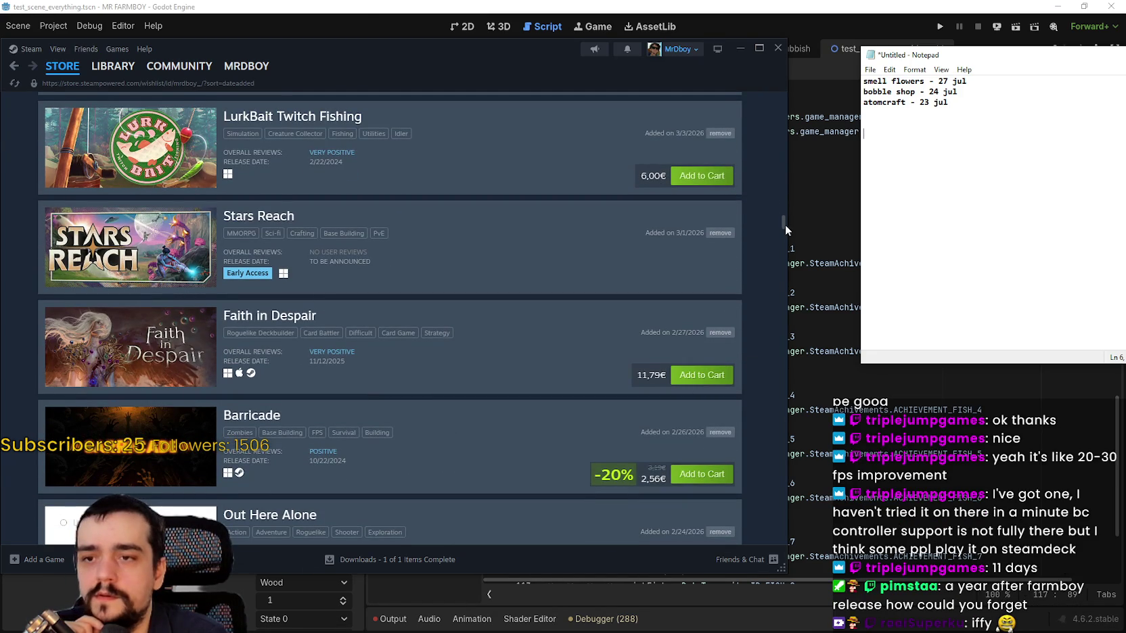
mouse_move(783, 225)
mouse_down()
mouse_move(773, 250)
mouse_move(779, 243)
mouse_up()
Search the wishlist for 'jul', clear the search, and open then close the filter options.
scroll(780, 243, up, 1)
mouse_move(780, 243)
mouse_down()
mouse_move(792, 324)
mouse_move(788, 57)
mouse_up()
click(535, 193)
text(jul)
key(BackSpace)
key(BackSpace)
key(BackSpace)
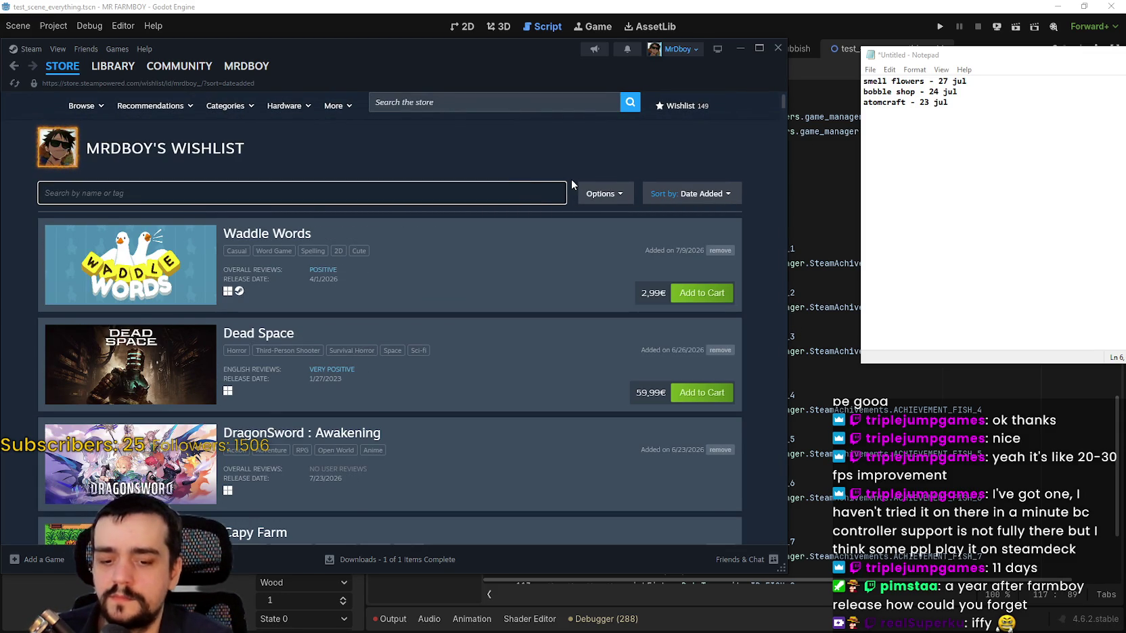
text(§)
key(BackSpace)
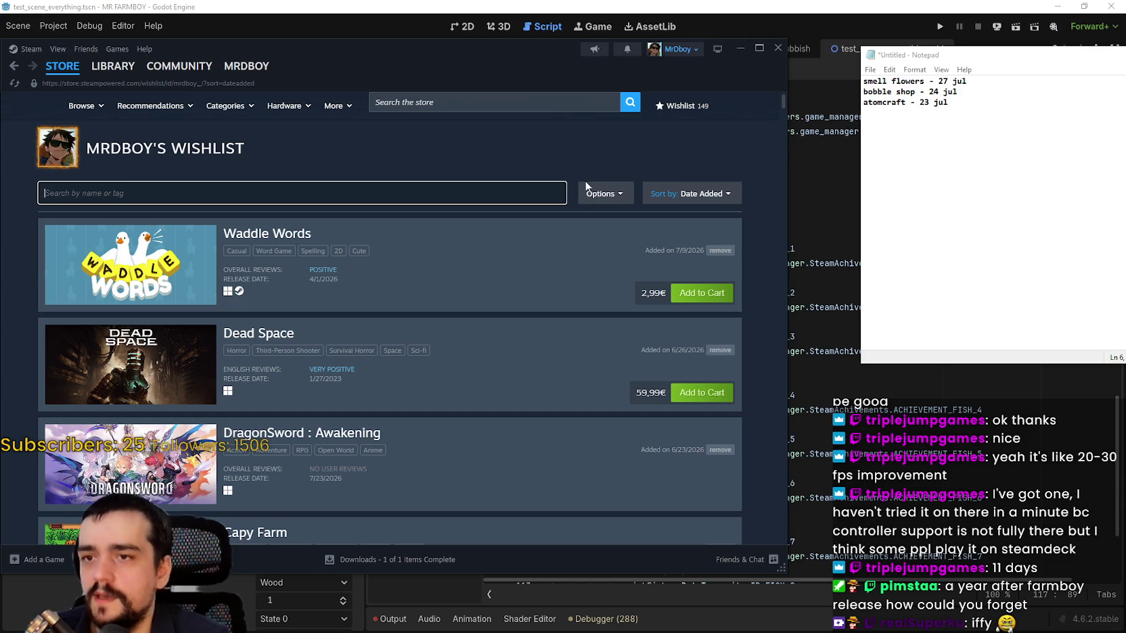
click(591, 194)
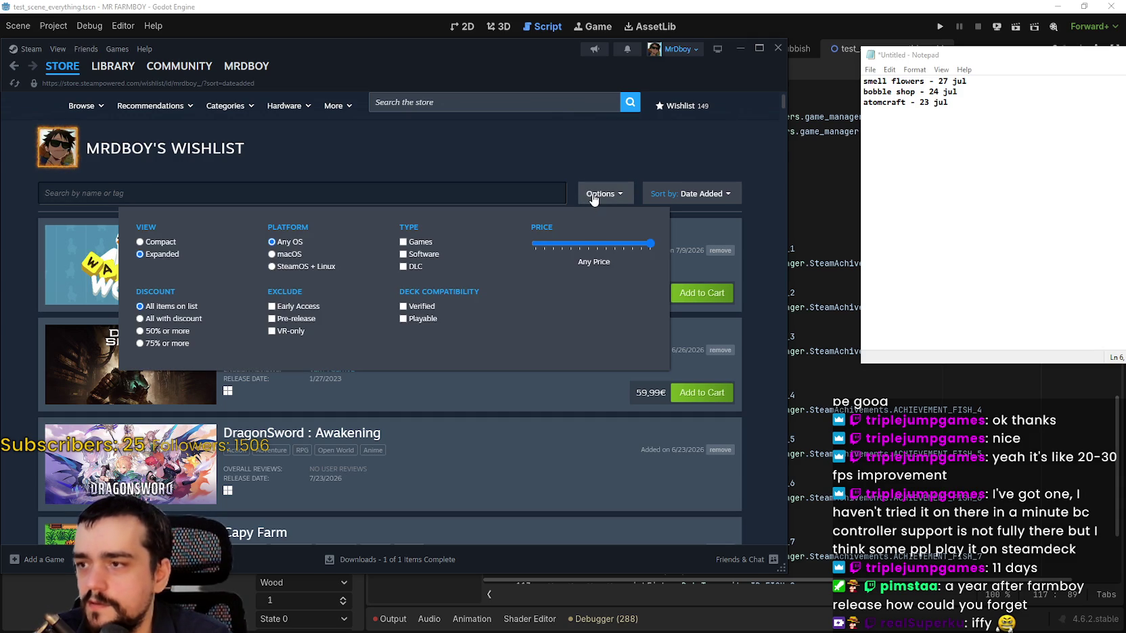
click(449, 155)
Sort the wishlist by Release Date instead of Date Added.
click(723, 196)
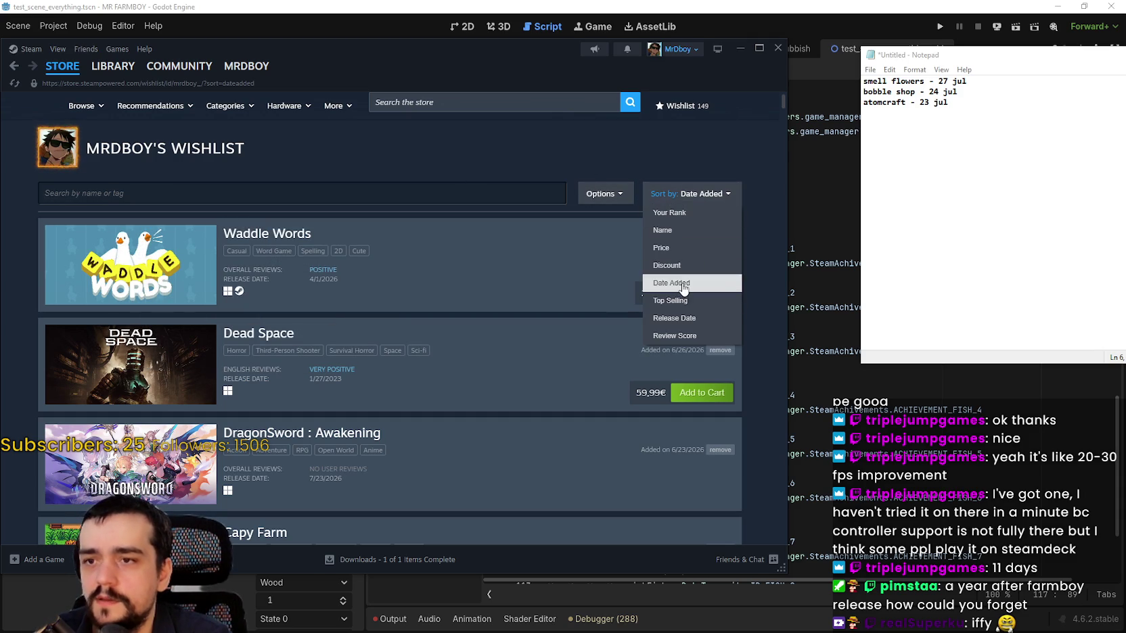
click(671, 282)
click(725, 197)
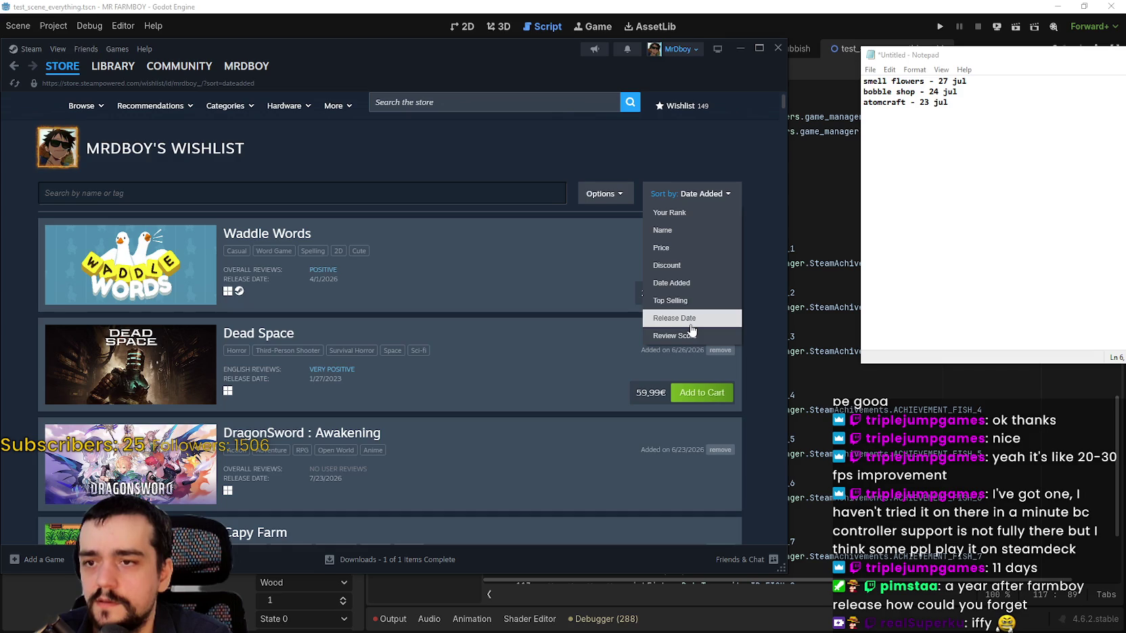
click(687, 318)
Scroll through the release-date-sorted wishlist.
scroll(754, 264, down, 5)
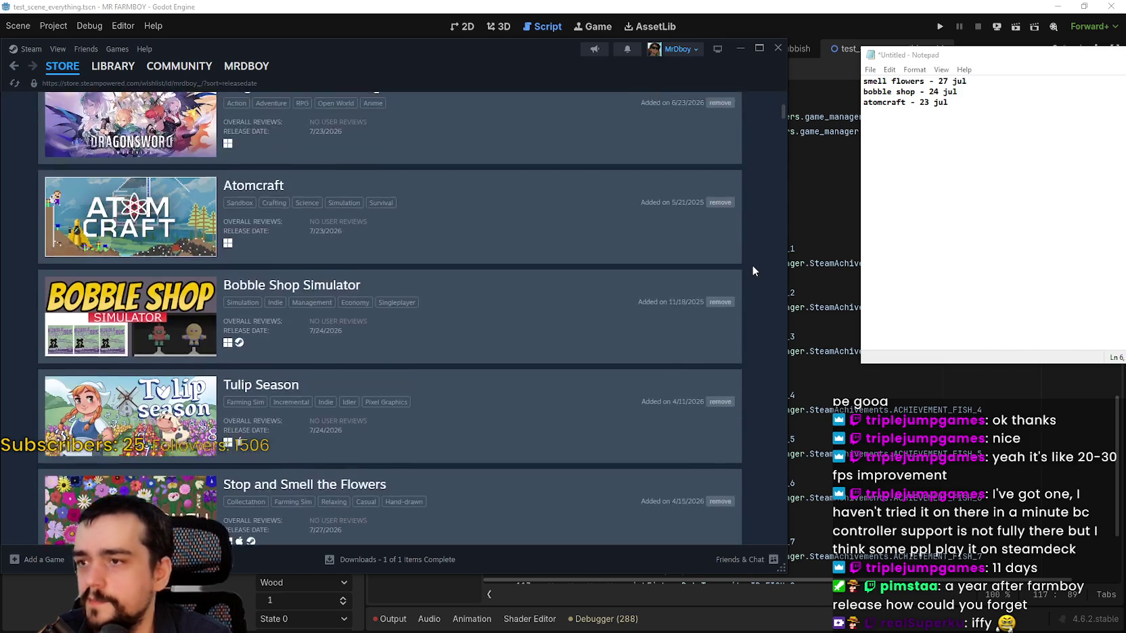
scroll(749, 270, up, 5)
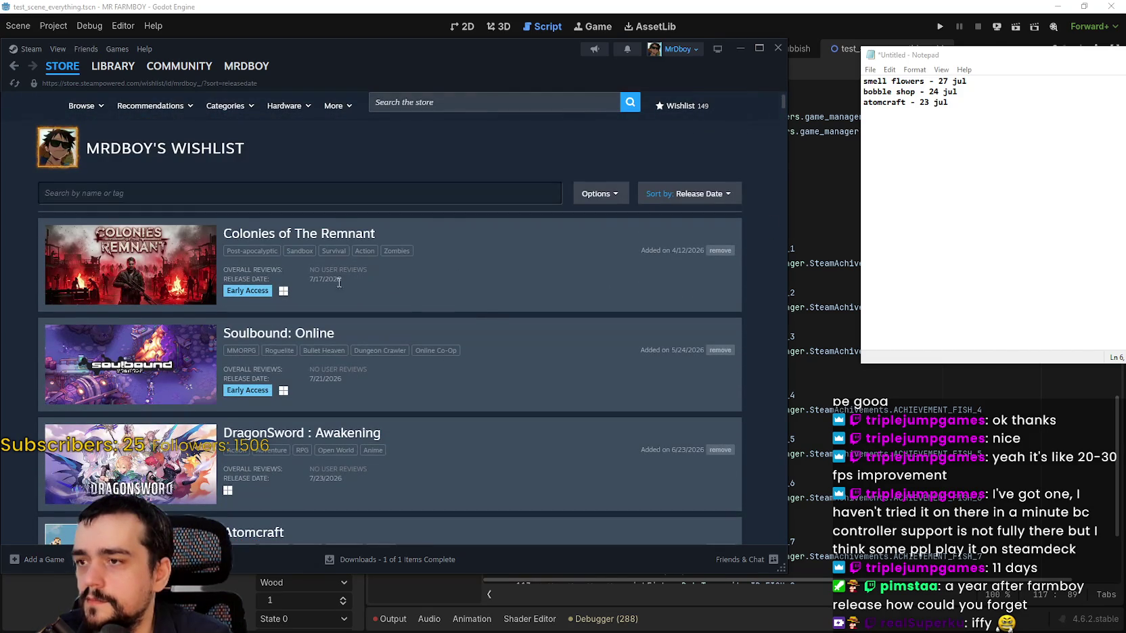
scroll(471, 308, down, 3)
scroll(473, 312, down, 1)
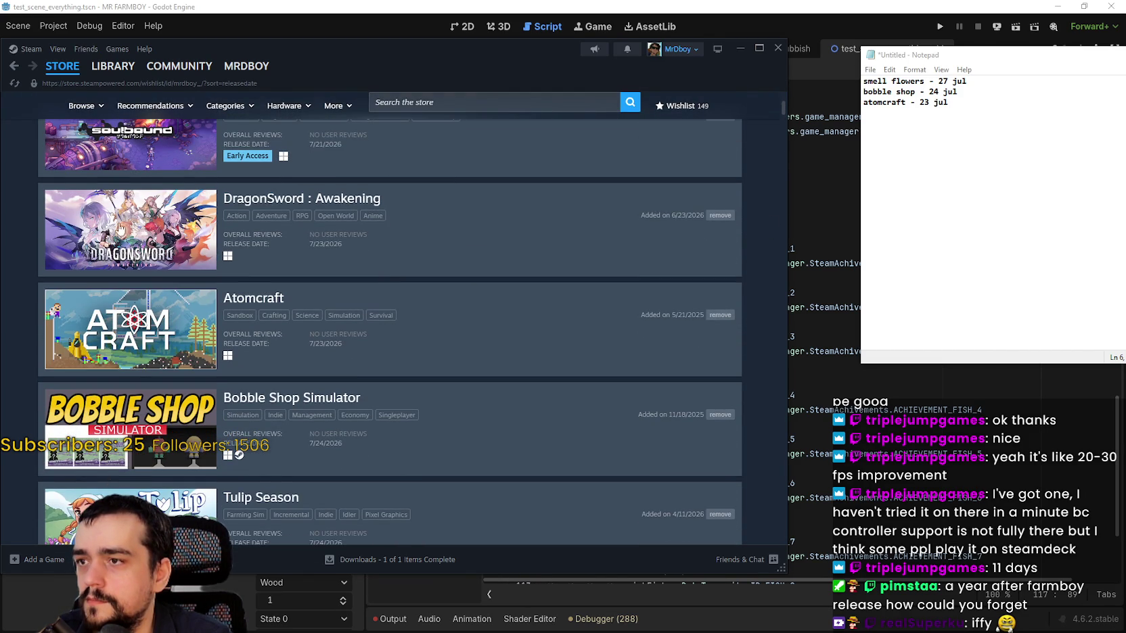
mouse_move(115, 231)
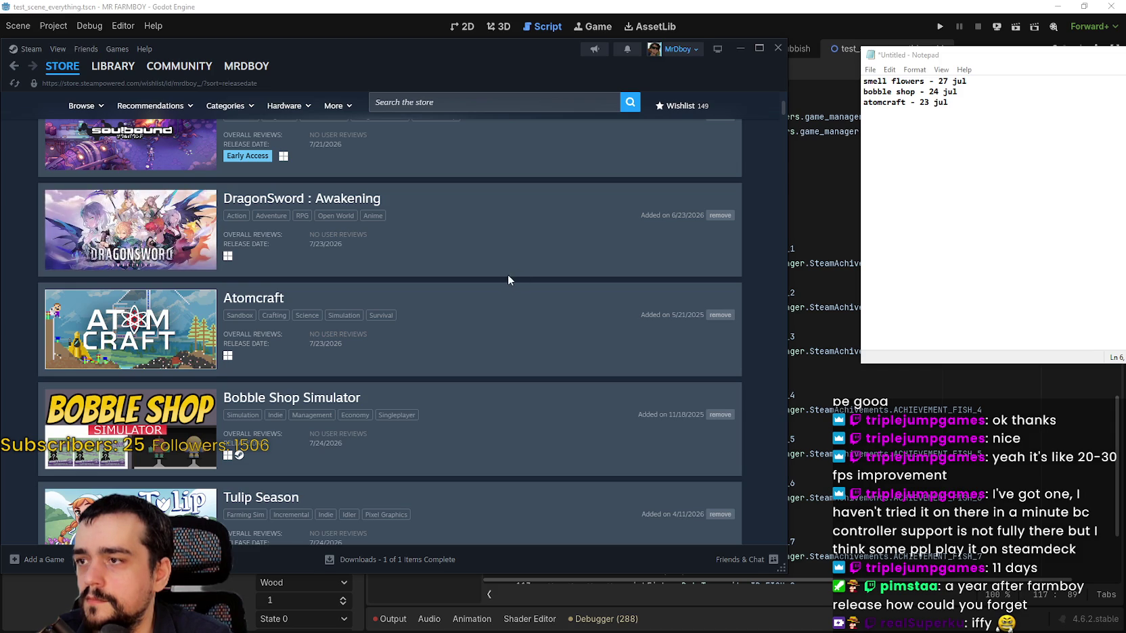
scroll(502, 280, up, 3)
scroll(502, 280, down, 3)
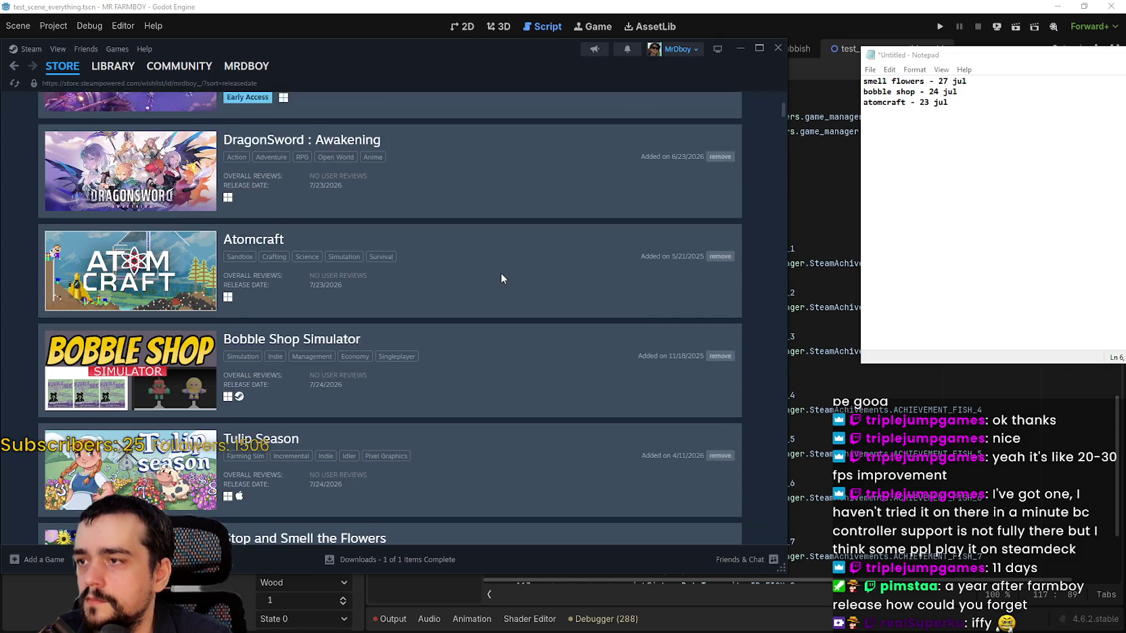
scroll(501, 279, down, 3)
scroll(526, 379, down, 4)
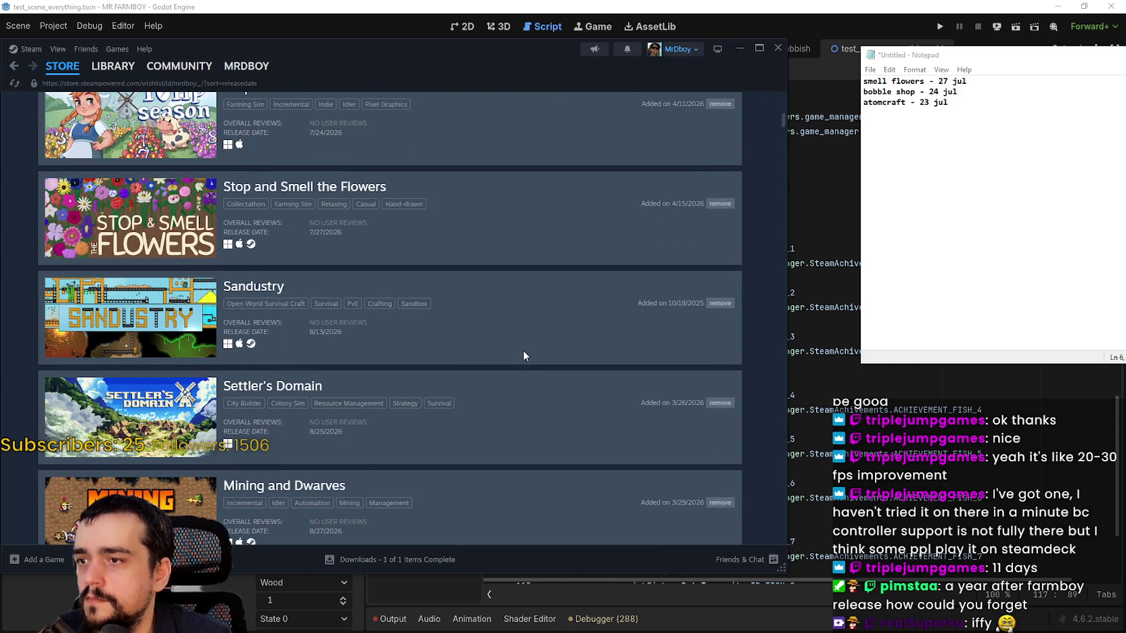
scroll(521, 337, up, 2)
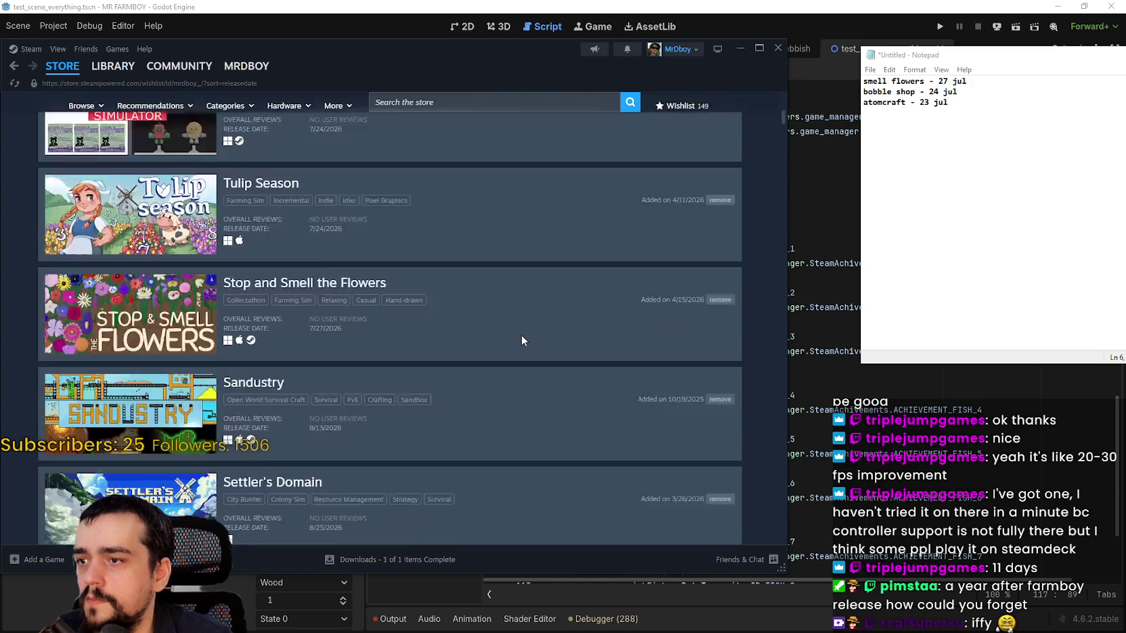
scroll(521, 335, down, 7)
scroll(181, 313, up, 2)
scroll(297, 348, down, 8)
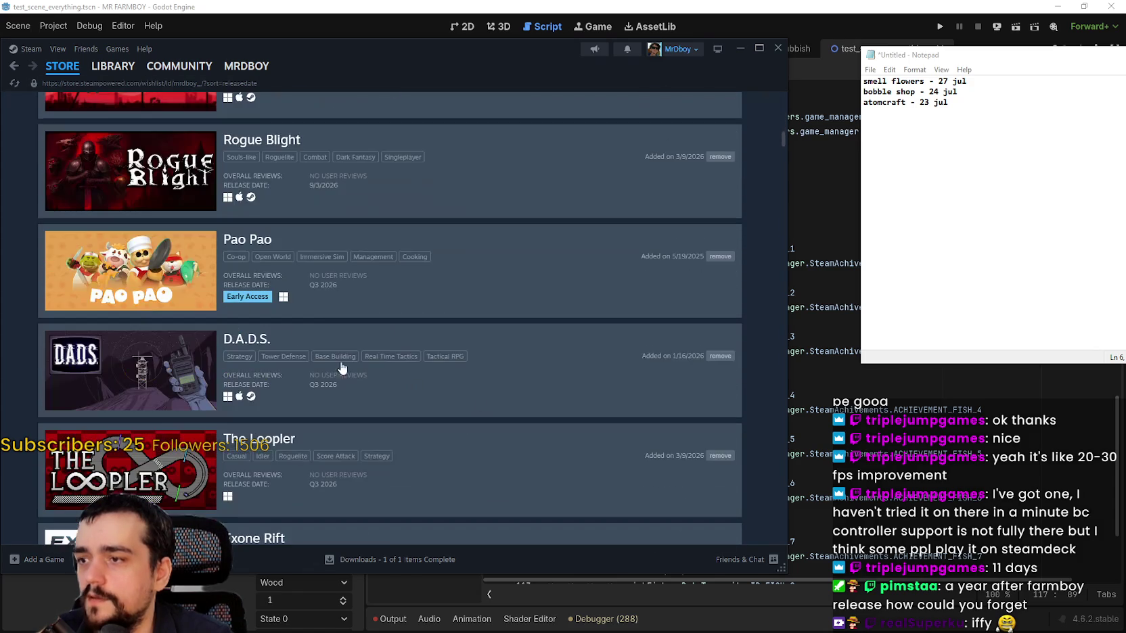
scroll(477, 397, up, 3)
scroll(475, 404, up, 3)
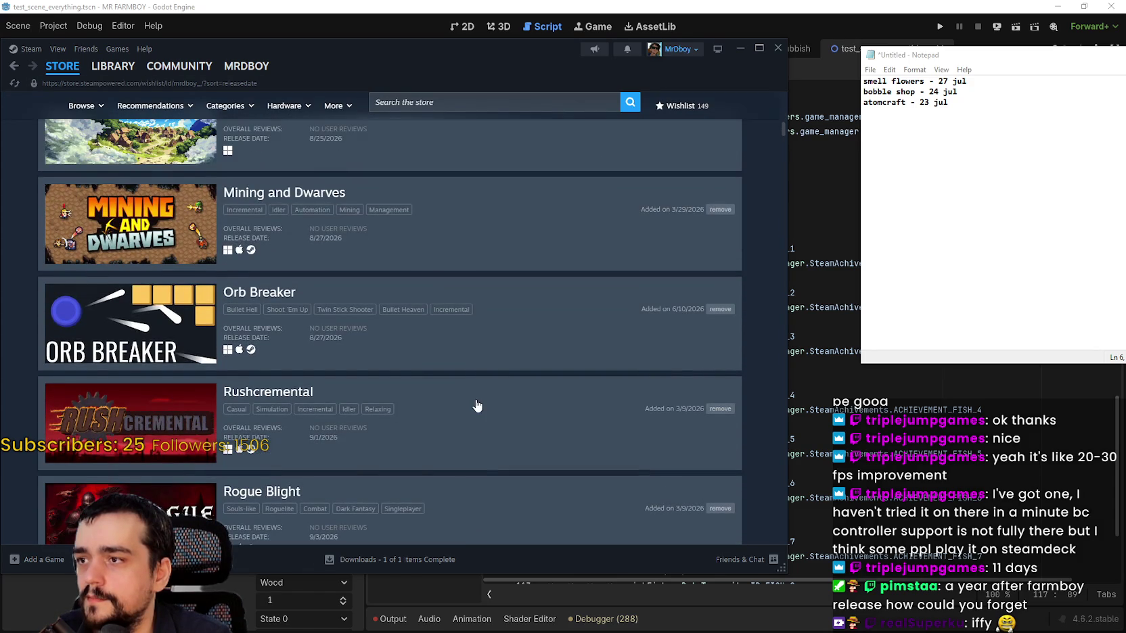
scroll(475, 390, up, 1)
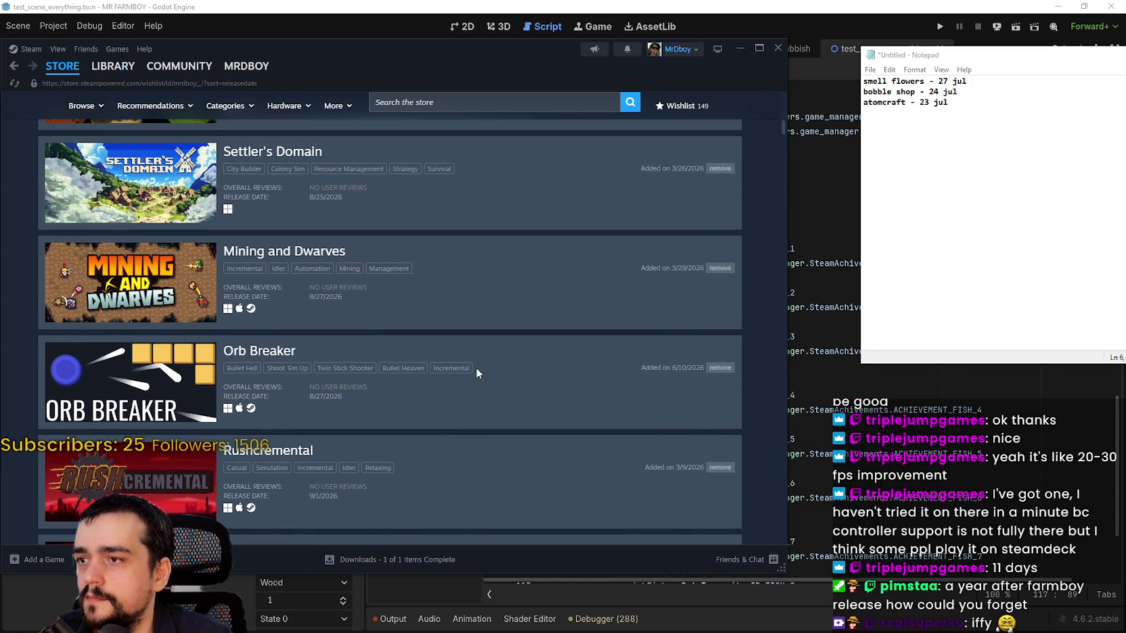
scroll(476, 367, down, 10)
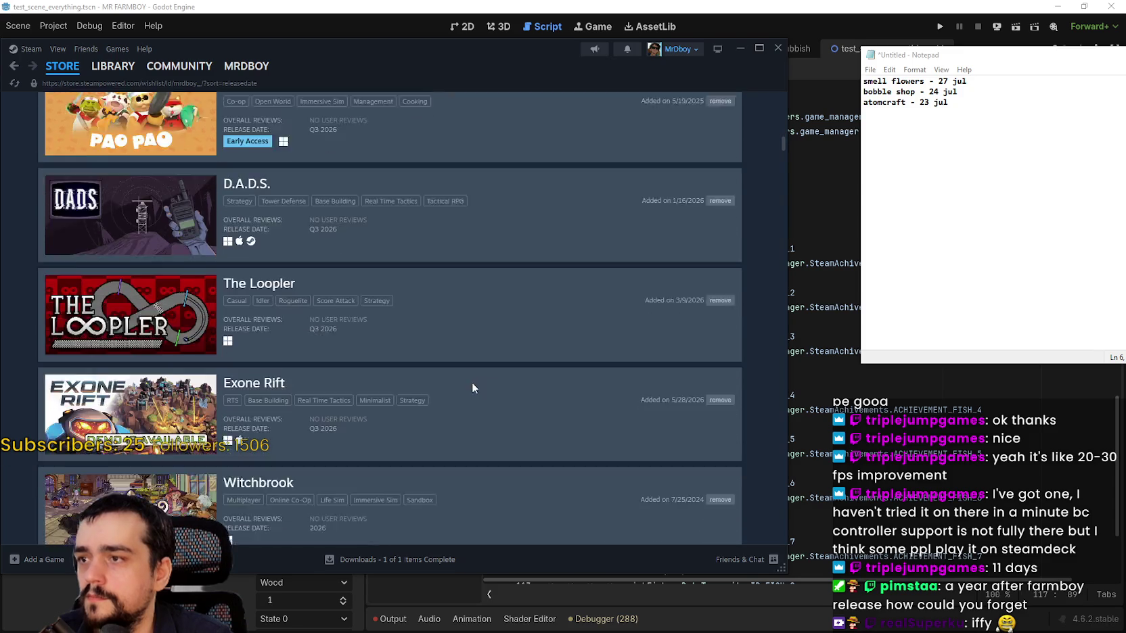
scroll(473, 386, up, 20)
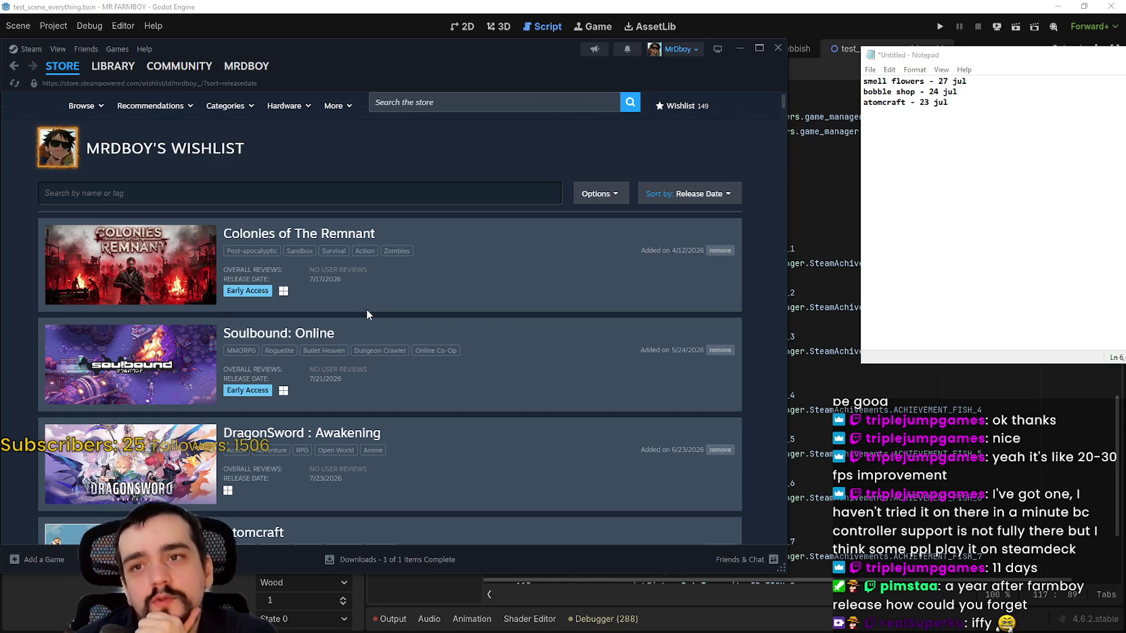
Open Palworld's store page, then minimise Steam and return to line 90 of the Godot script.
click(49, 68)
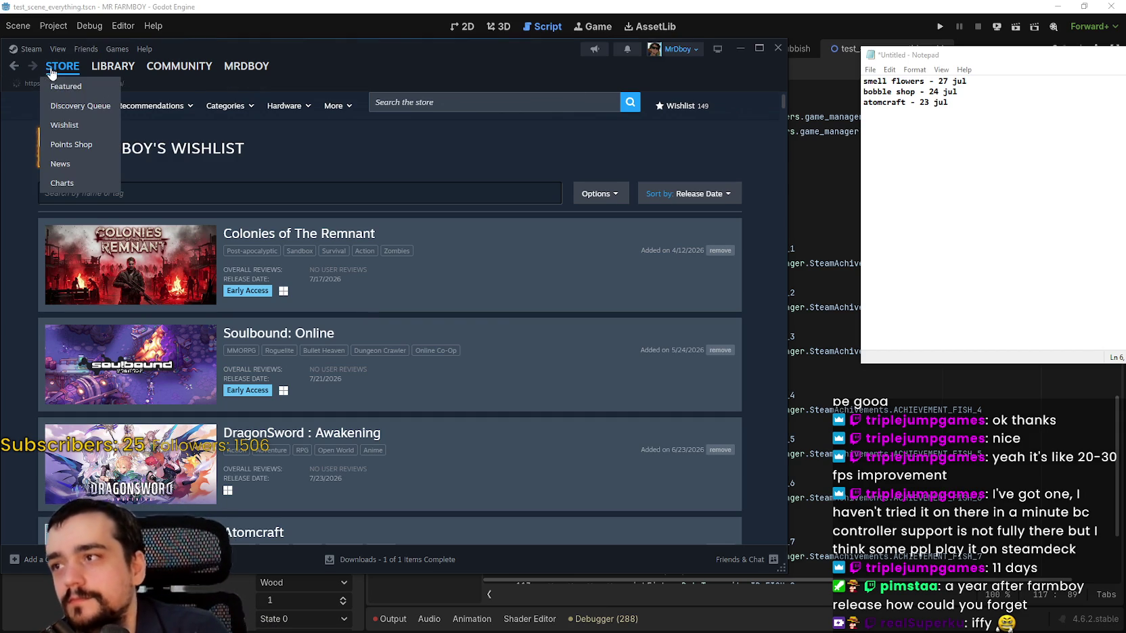
drag(710, 79, 747, 77)
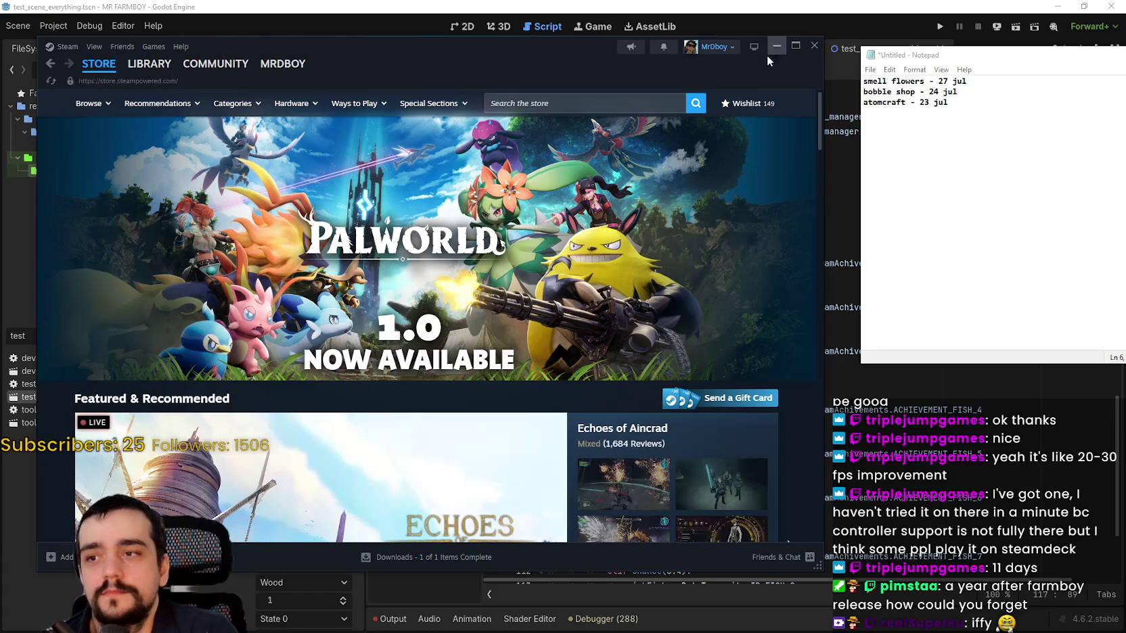
click(475, 229)
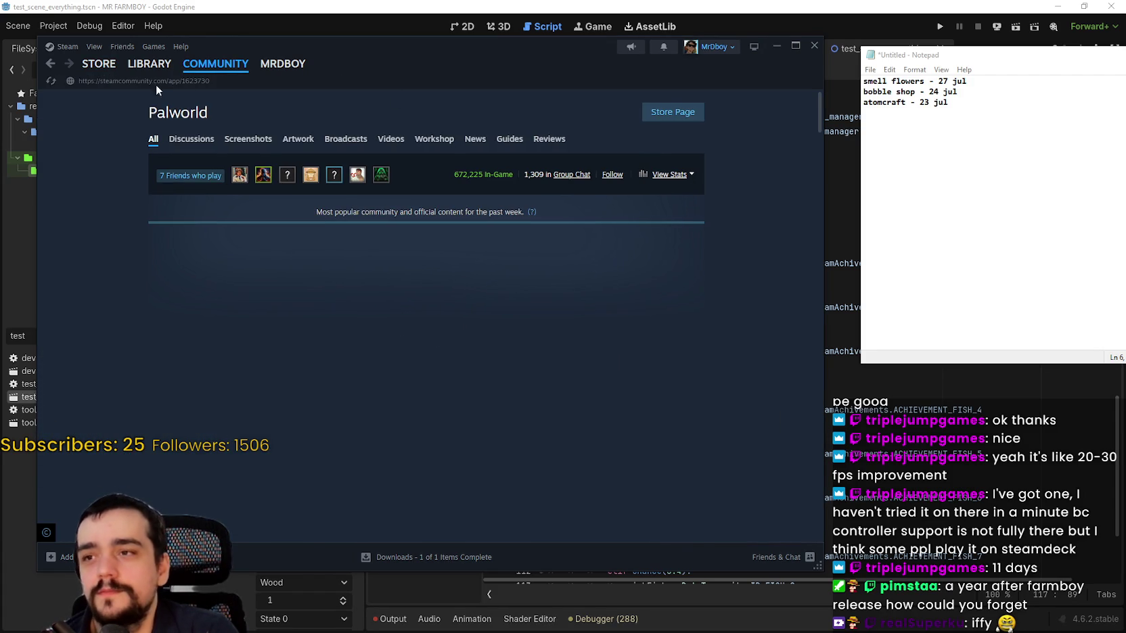
mouse_move(111, 73)
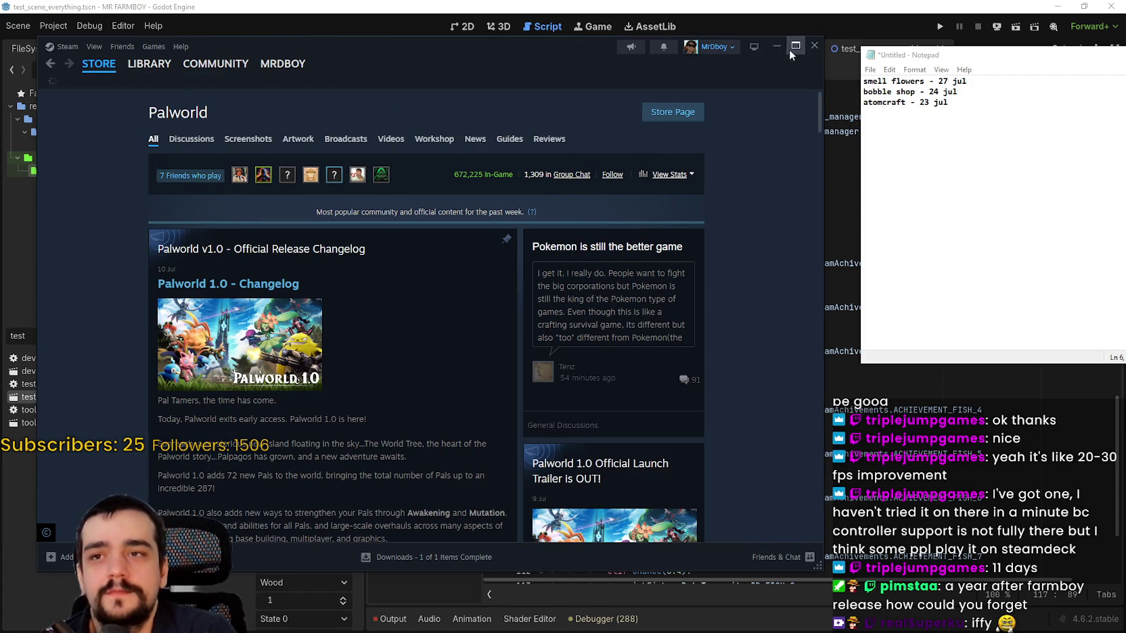
click(777, 46)
click(797, 248)
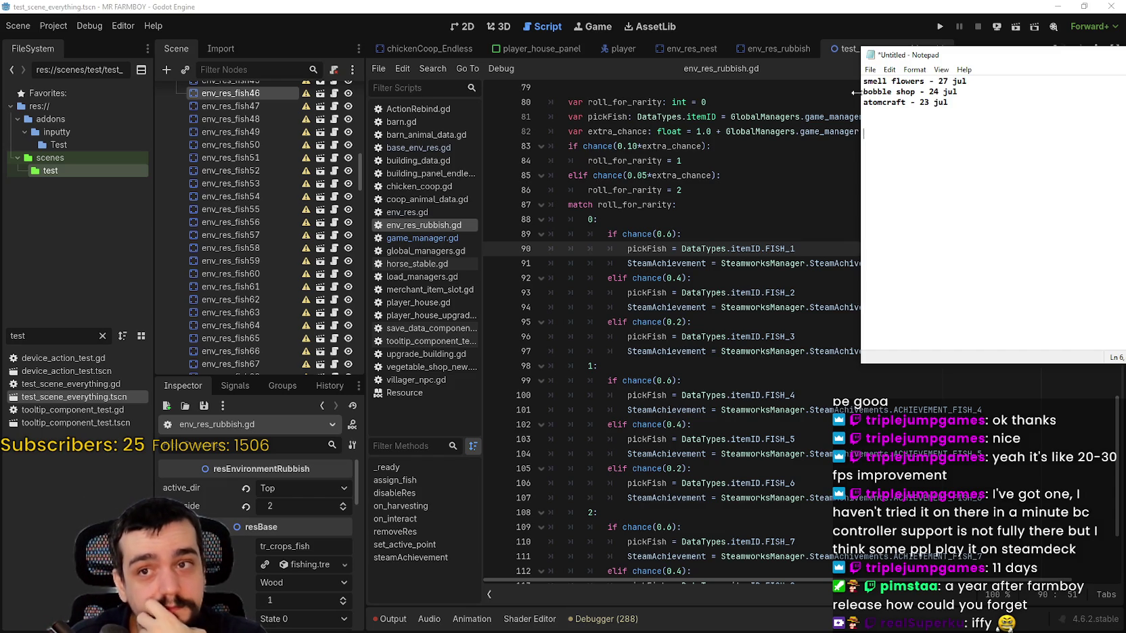
Move the notes window toward the screen centre and place the caret below the three release-date lines.
ctrl+scroll(879, 93, up, 10)
drag(1006, 57, 837, 48)
click(894, 154)
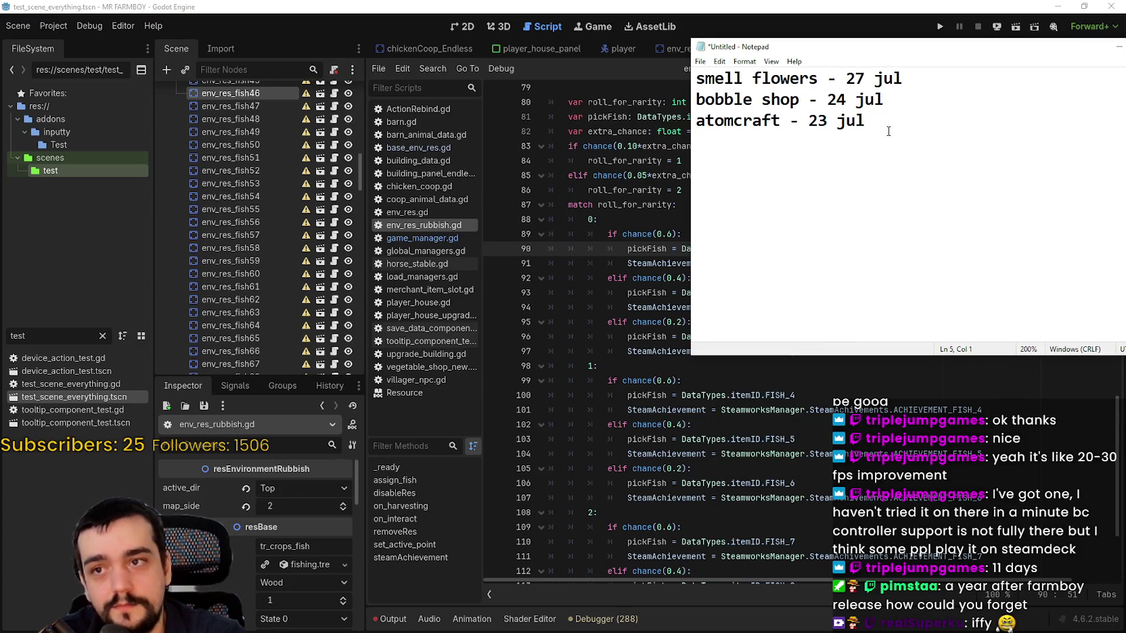
drag(889, 130, 693, 74)
click(886, 151)
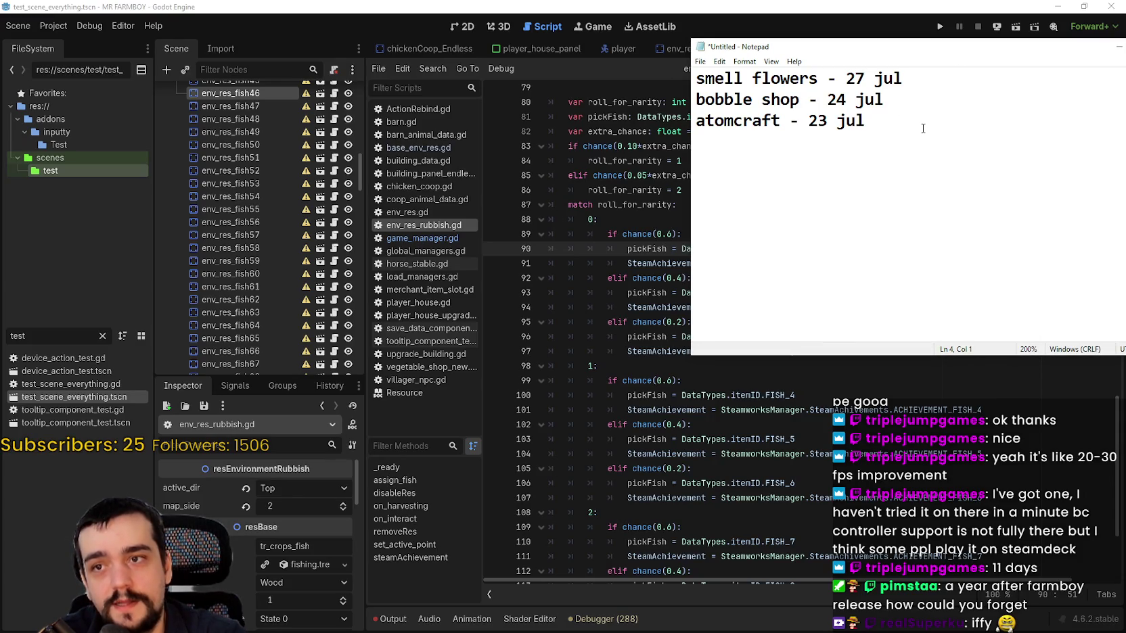
Add a 'dboy prediction' heading two lines below the list and make the window taller.
key(Return)
key(Return)
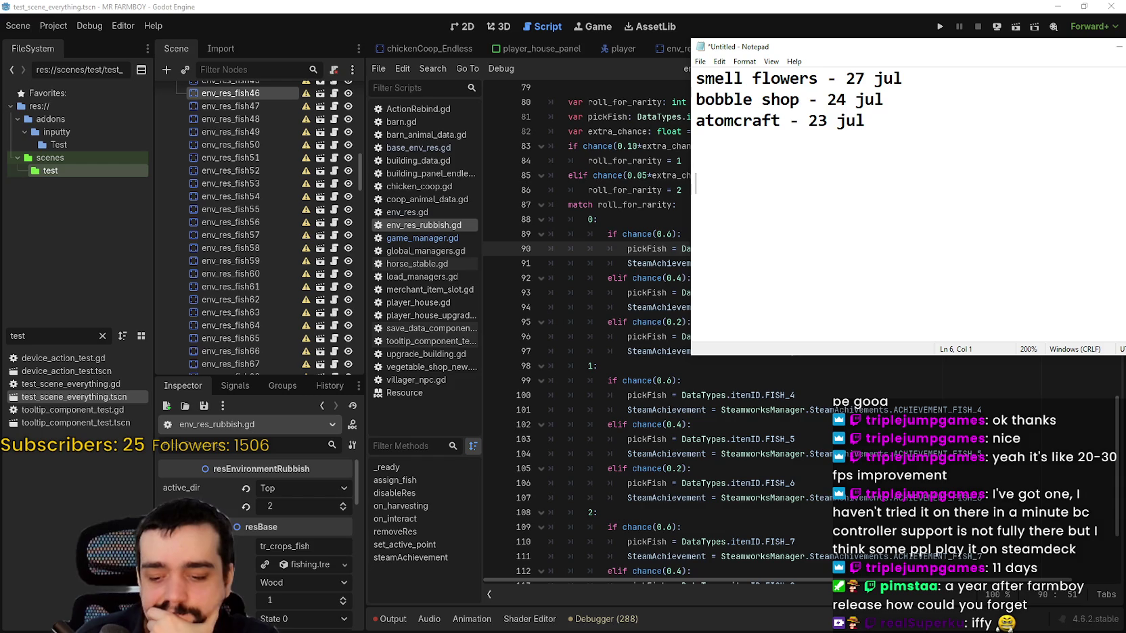
key(Return)
text(dboy prediction)
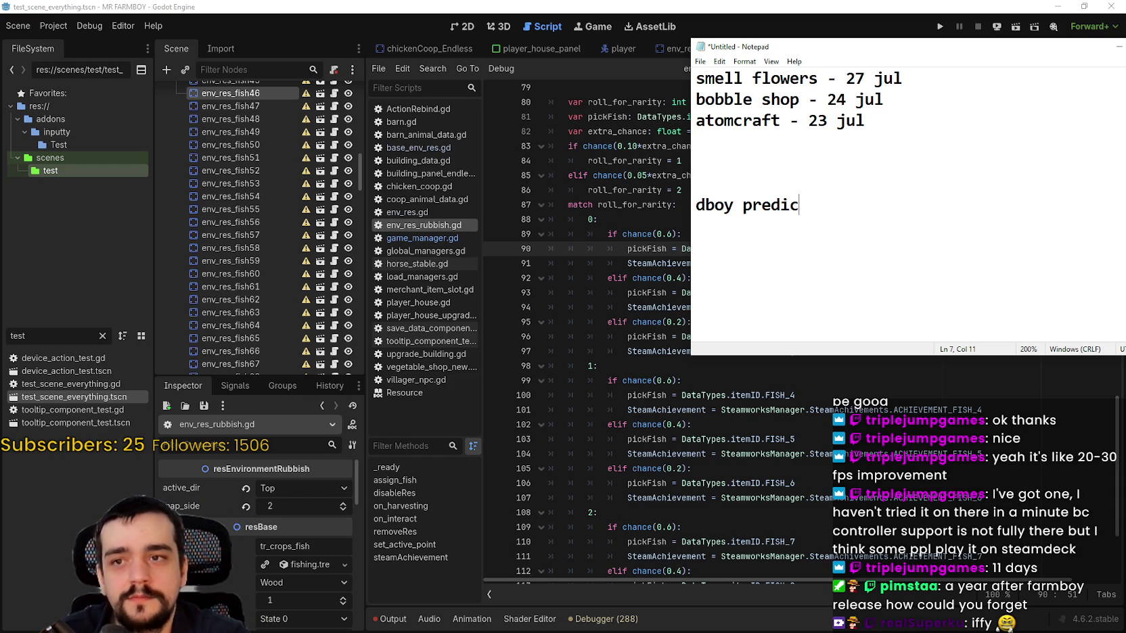
key(Return)
key(Return)
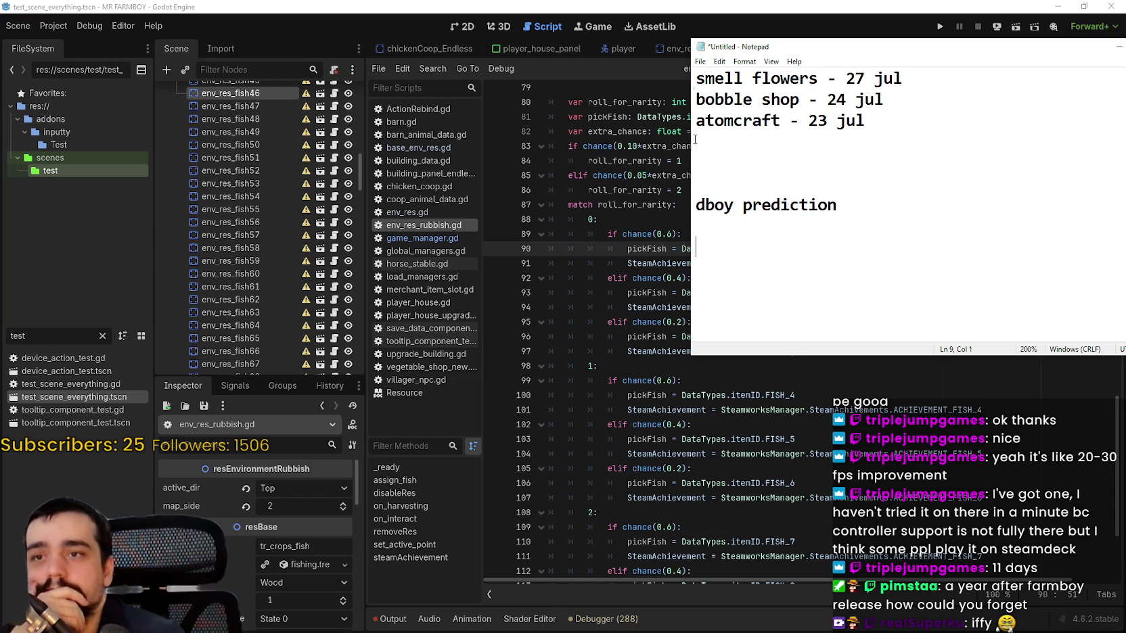
click(788, 225)
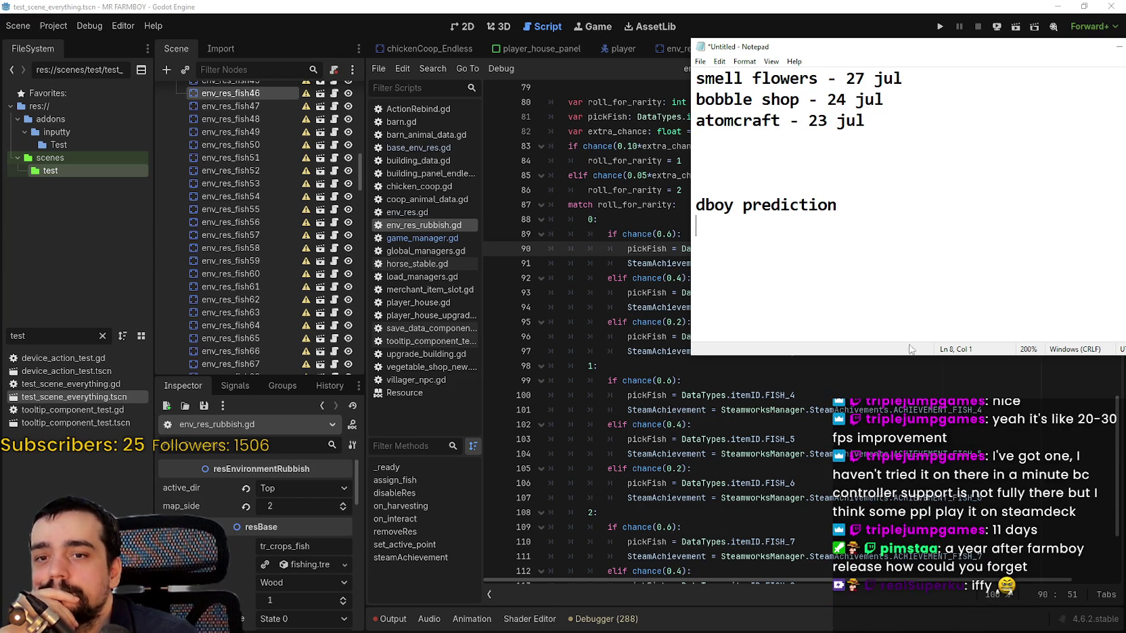
mouse_move(885, 356)
mouse_down()
mouse_move(882, 406)
mouse_move(881, 381)
mouse_up()
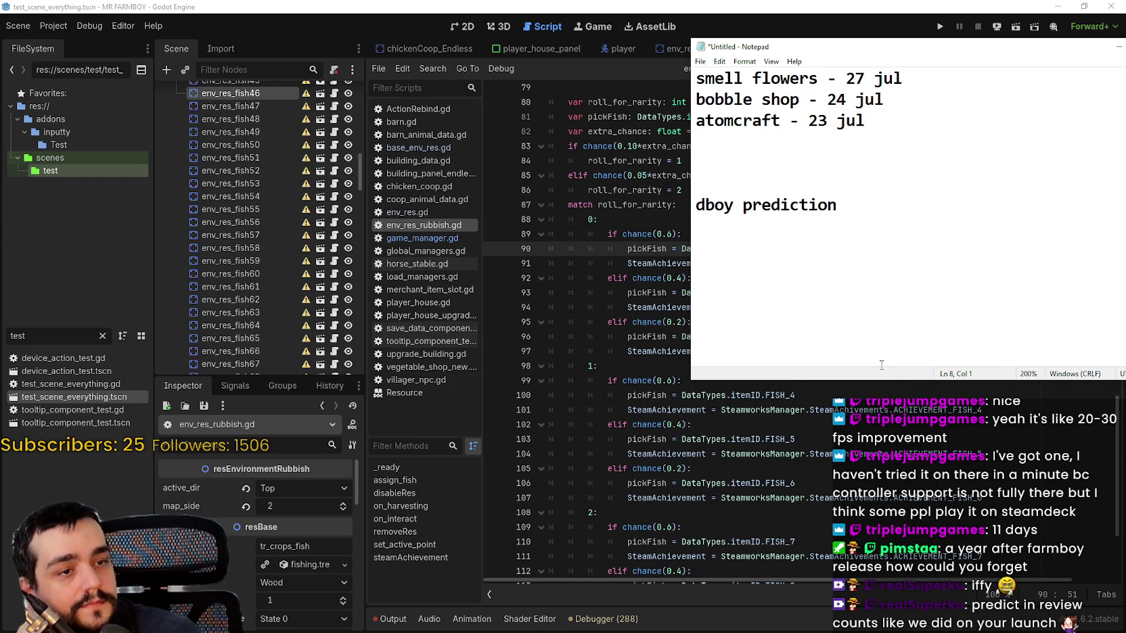
Select and review the release-date lines and the dboy prediction heading in the note.
click(915, 165)
click(925, 275)
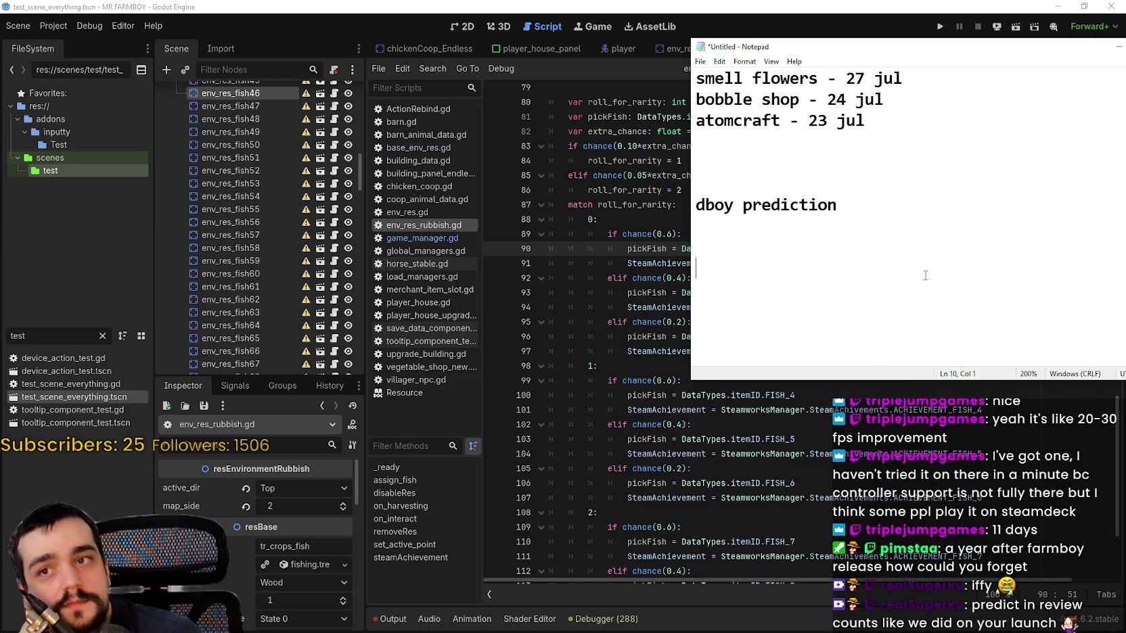
click(926, 98)
key(ctrl+shift+Home)
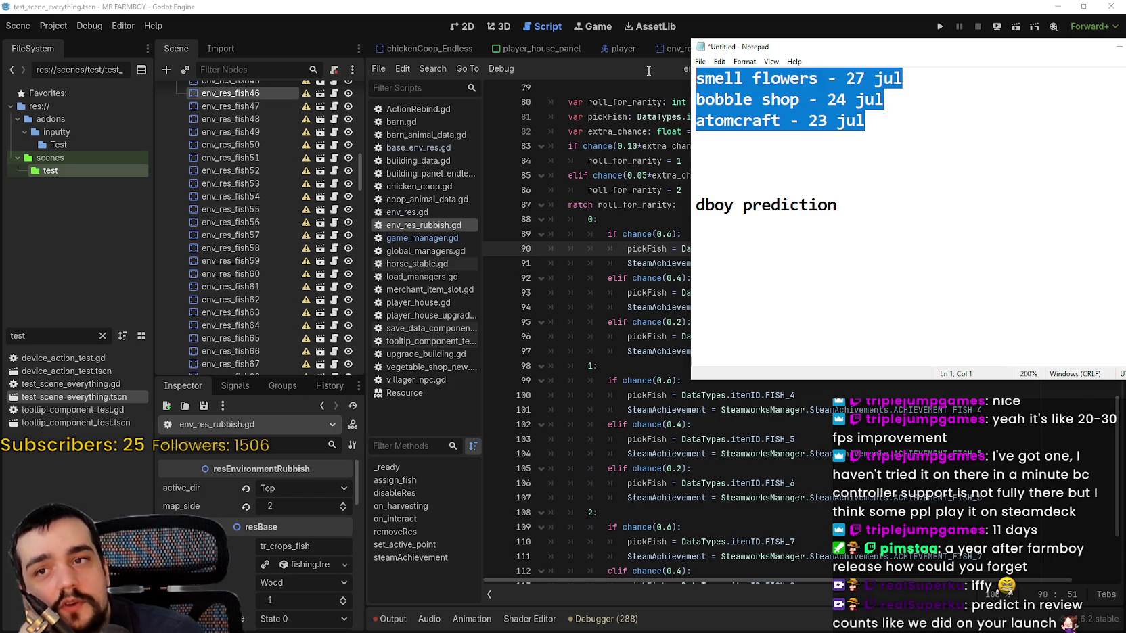
click(983, 137)
key(ctrl+shift+Home)
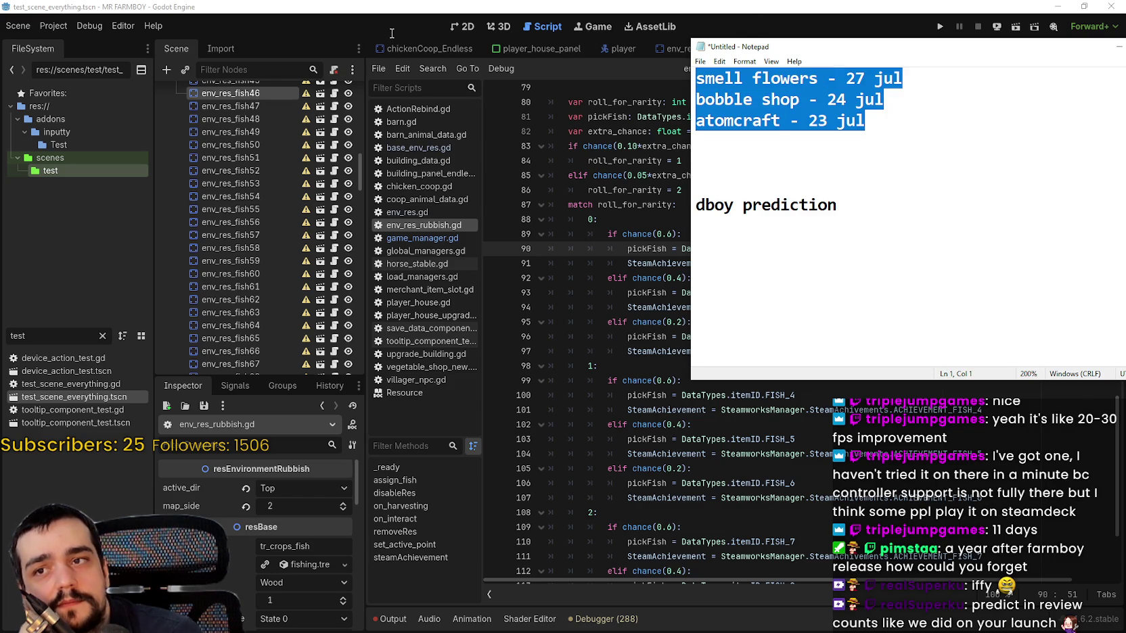
click(851, 203)
key(shift+Home)
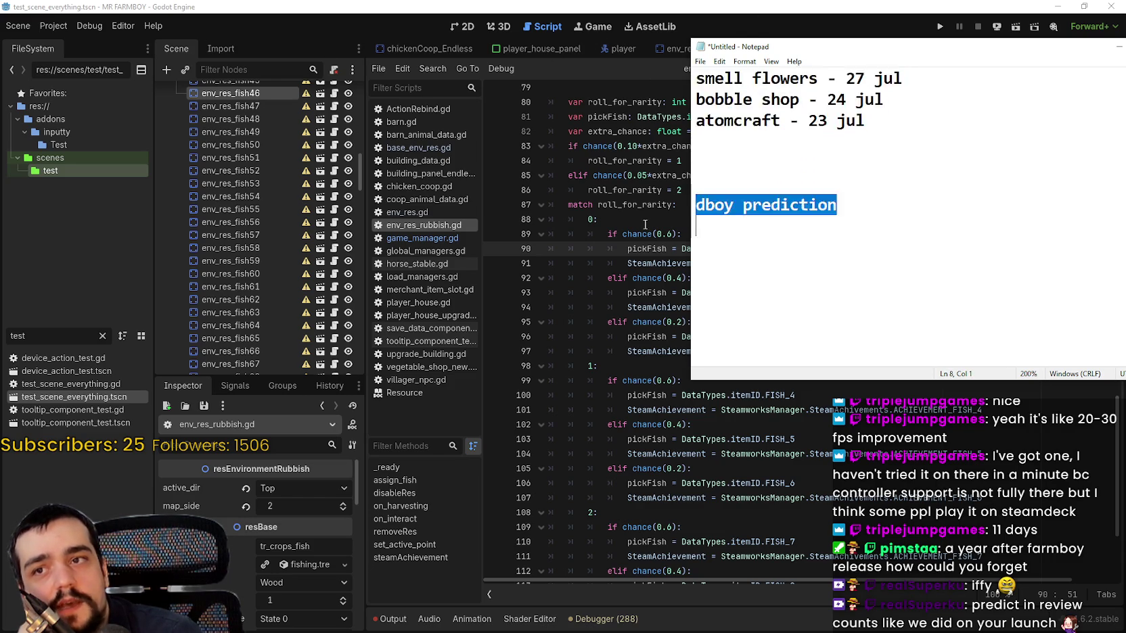
drag(867, 122, 833, 126)
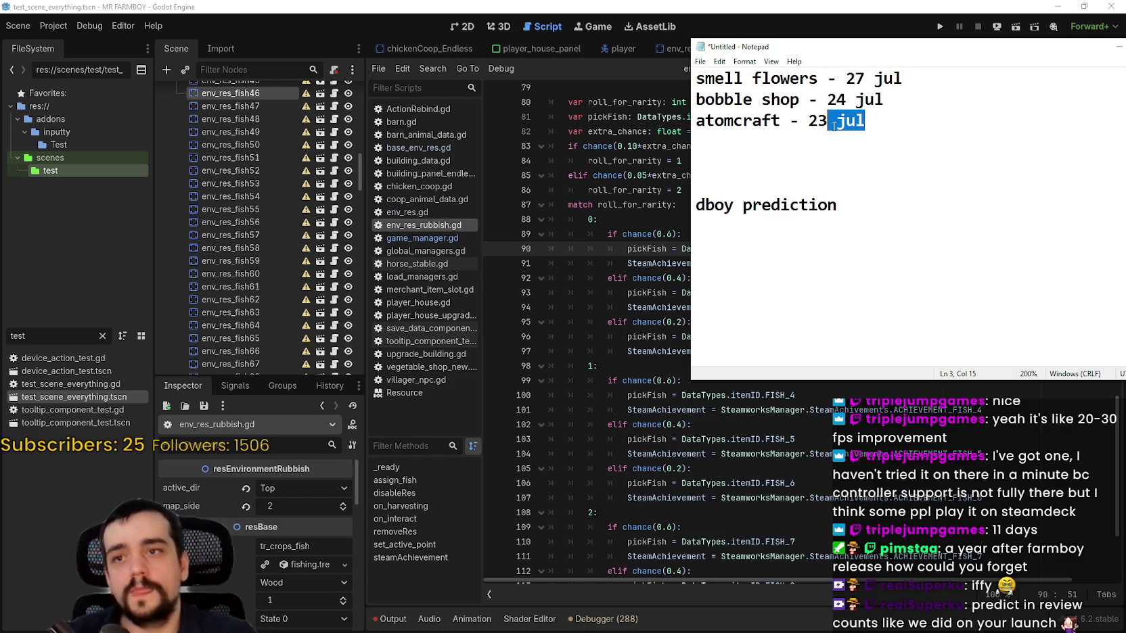
Type '5%-10%, is who buys your game.' and '2%-6%, will review.' under the heading.
click(839, 205)
key(Return)
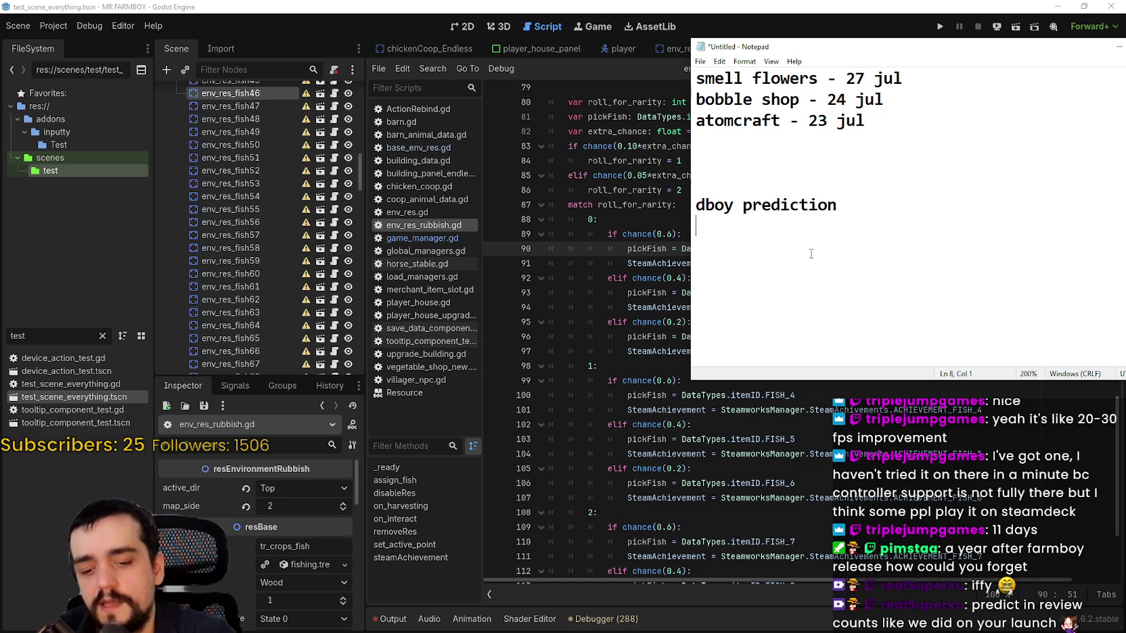
text(5%-10%)
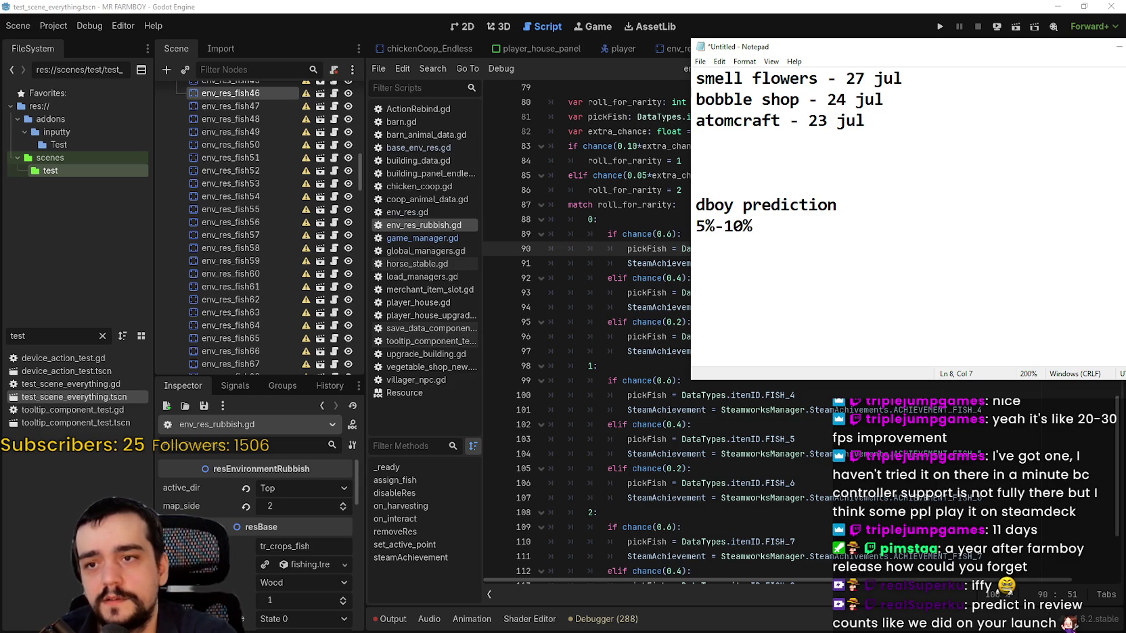
text(, is who buys your game.)
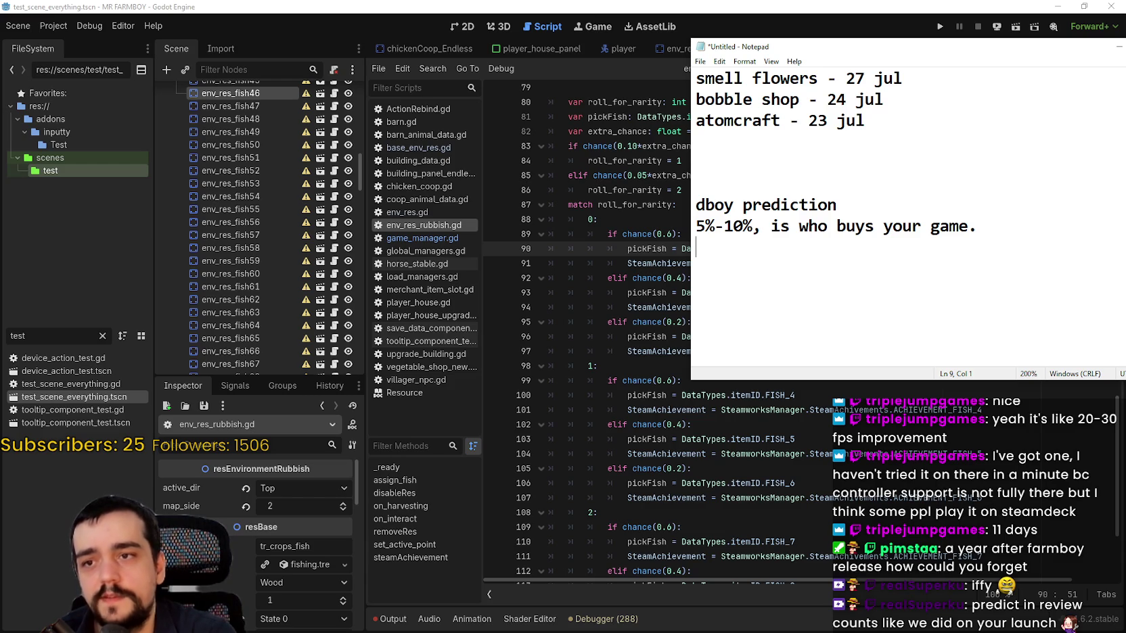
text(2-)
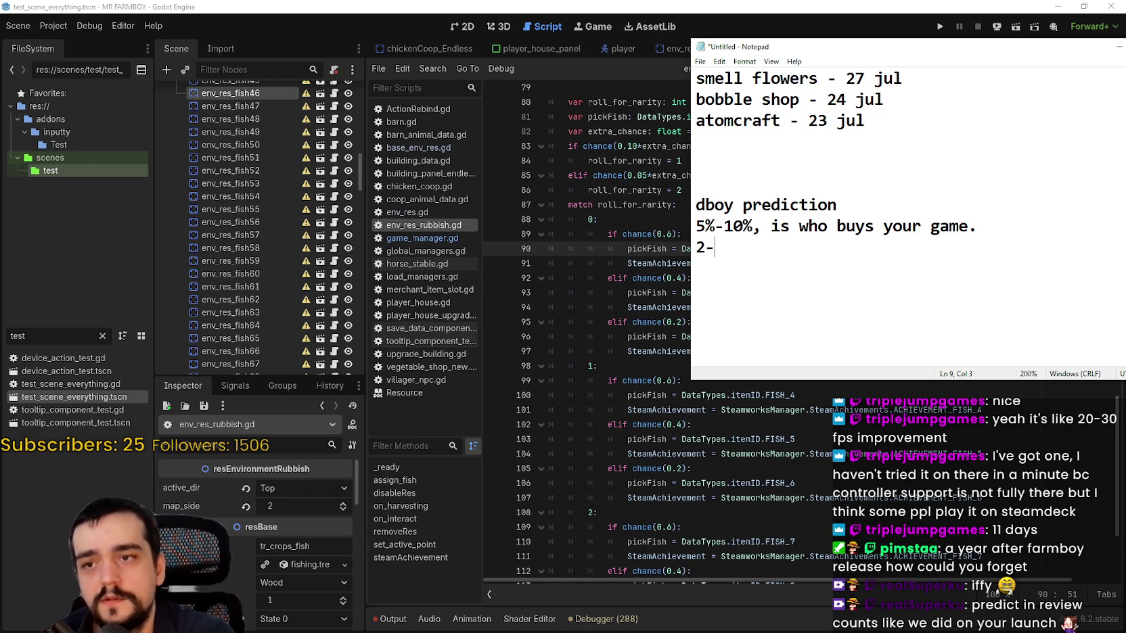
key(BackSpace)
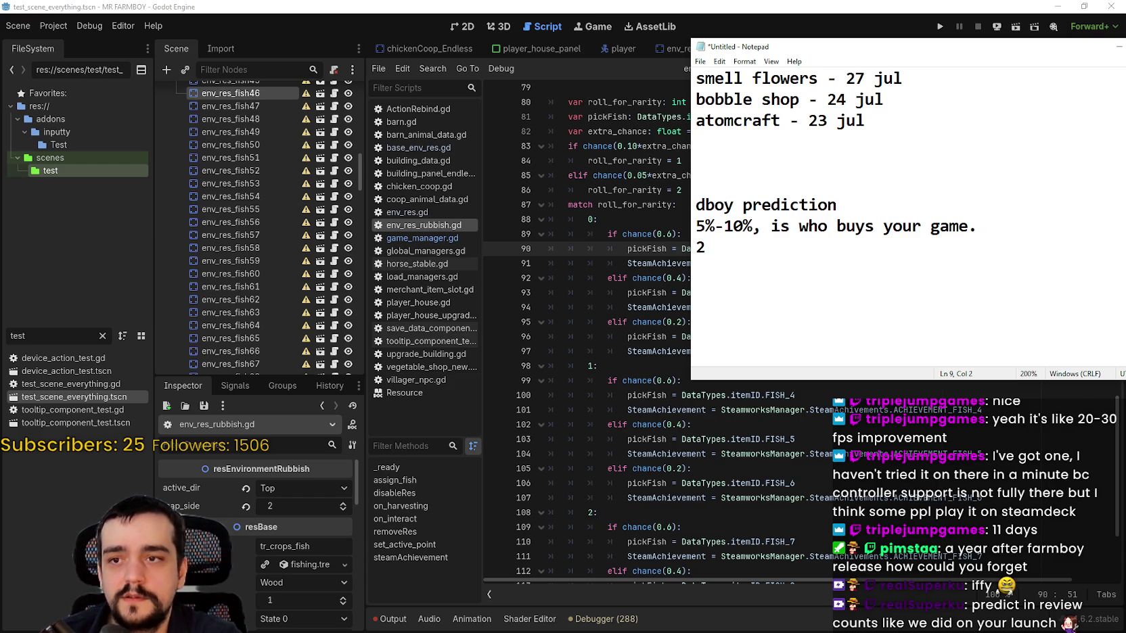
text(%-6%, )
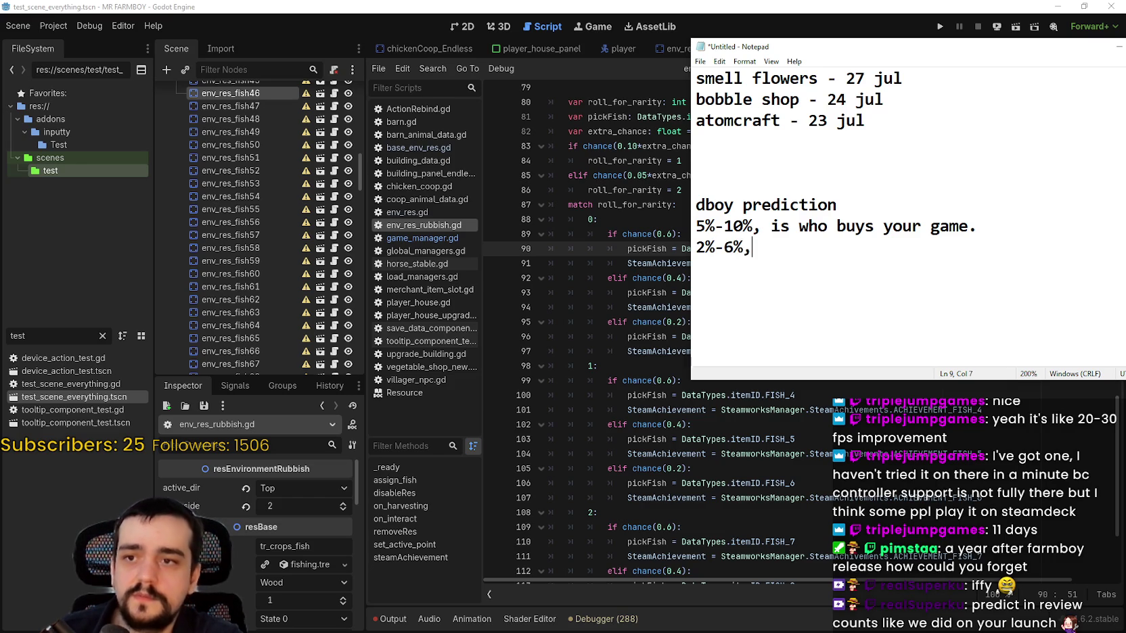
text(wi)
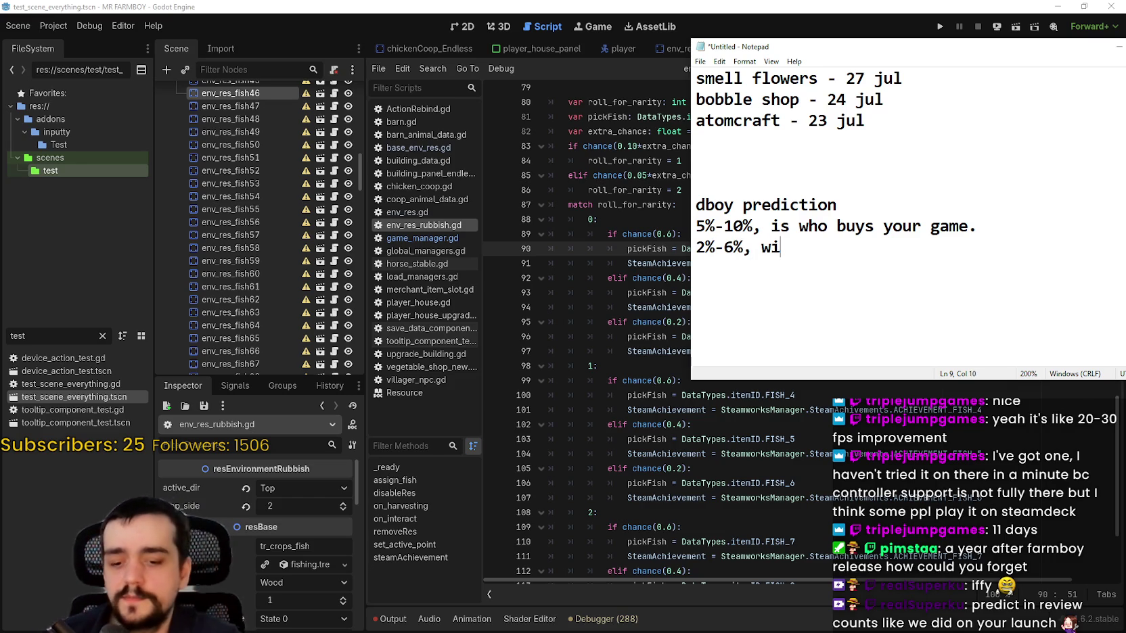
text(ll review.)
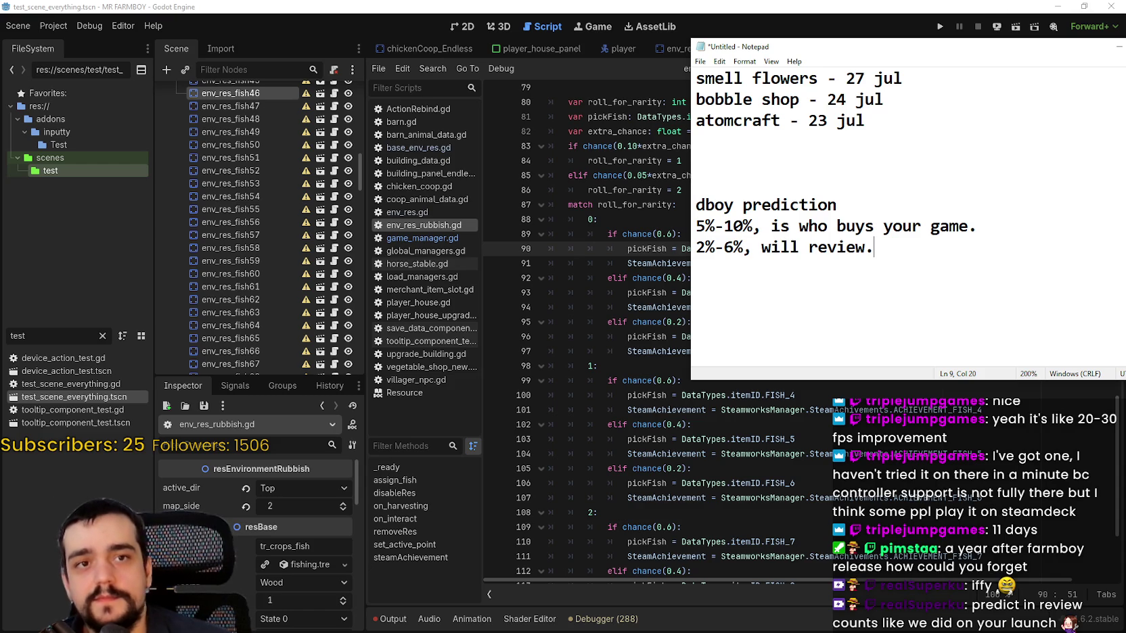
drag(865, 49, 923, 34)
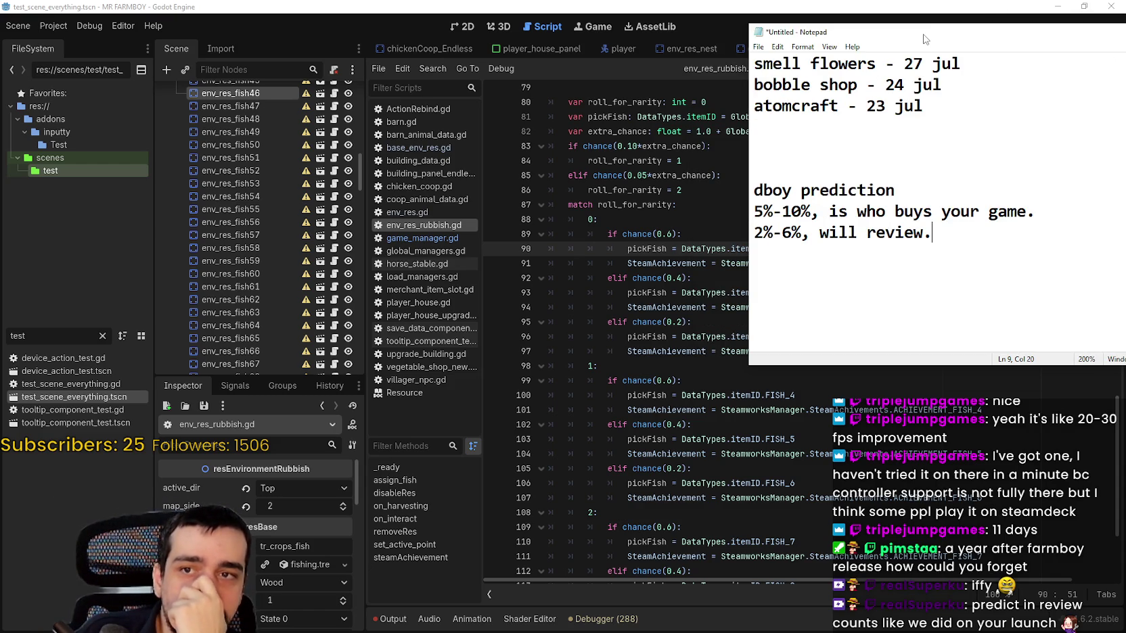
Close Notepad with Don't Save and move down to the 1: match case.
key(alt+F4)
click(582, 325)
key(Down)
key(Down)
key(Down)
scroll(697, 325, down, 1)
Look over the FISH_5 and 2: match branches, then open the Steam library.
key(Down)
key(Down)
key(Down)
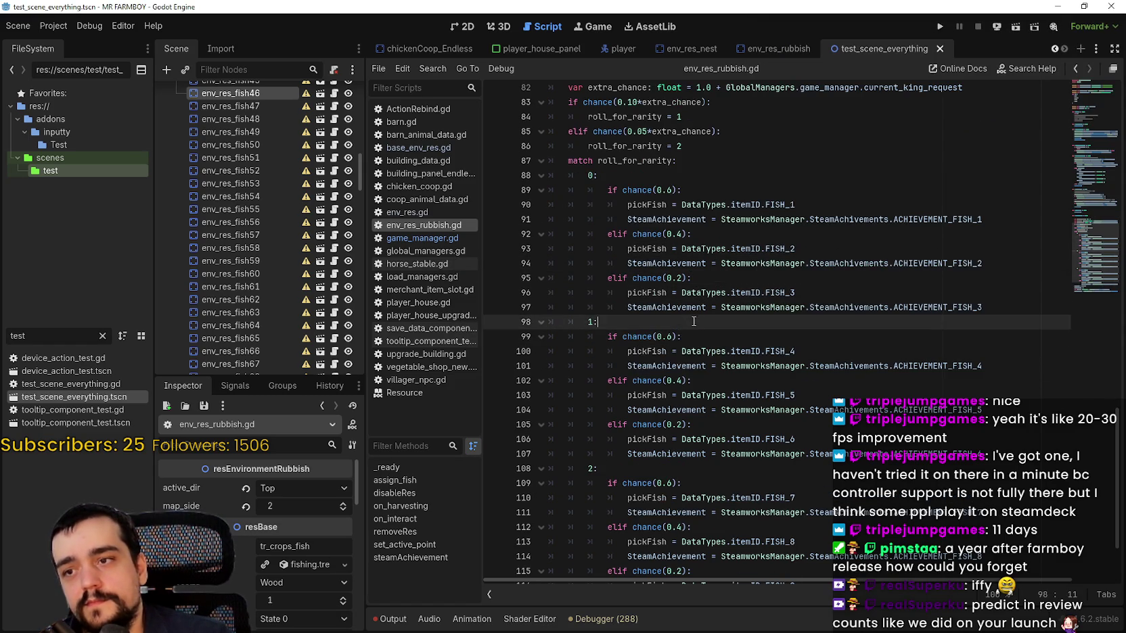
scroll(694, 321, down, 2)
click(688, 315)
key(Up)
key(Up)
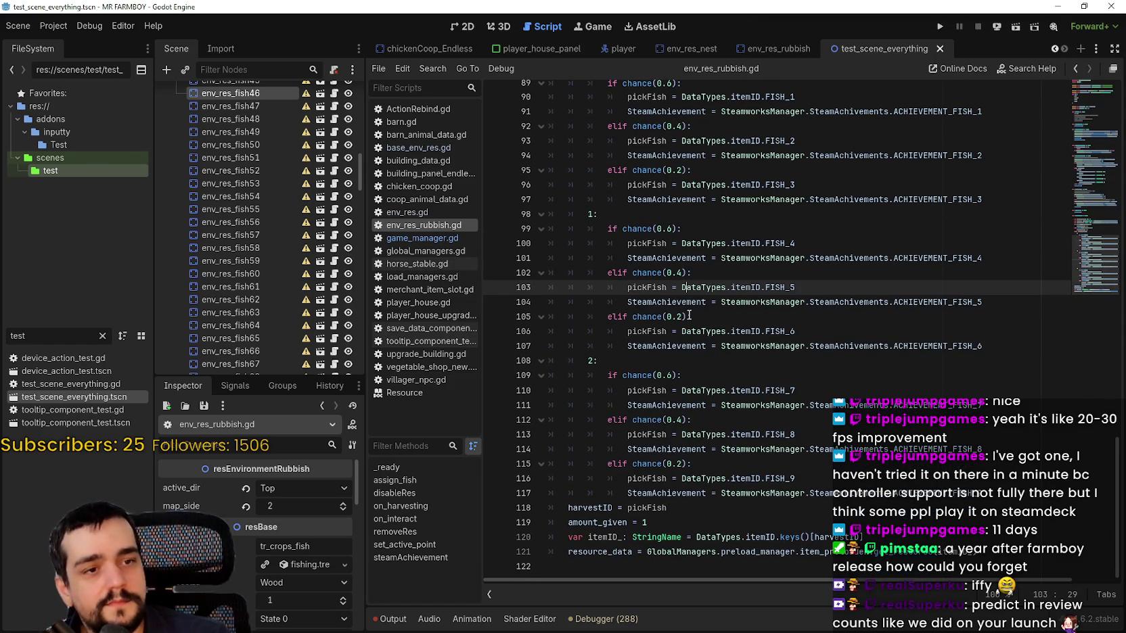
key(Down)
key(Down)
key(Down)
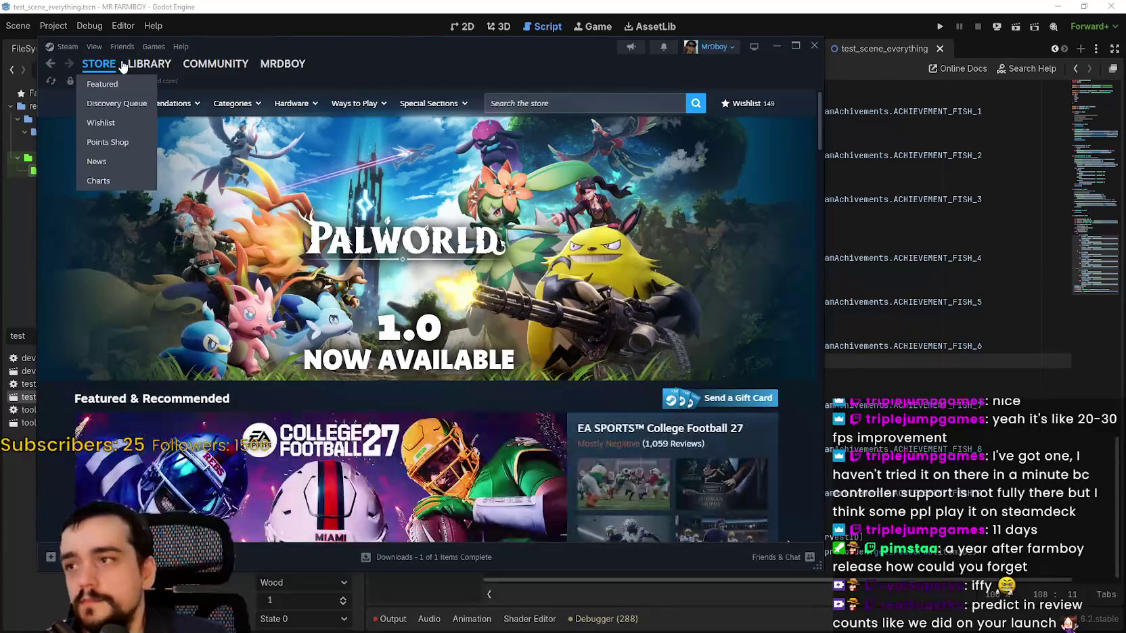
click(149, 63)
scroll(135, 352, down, 5)
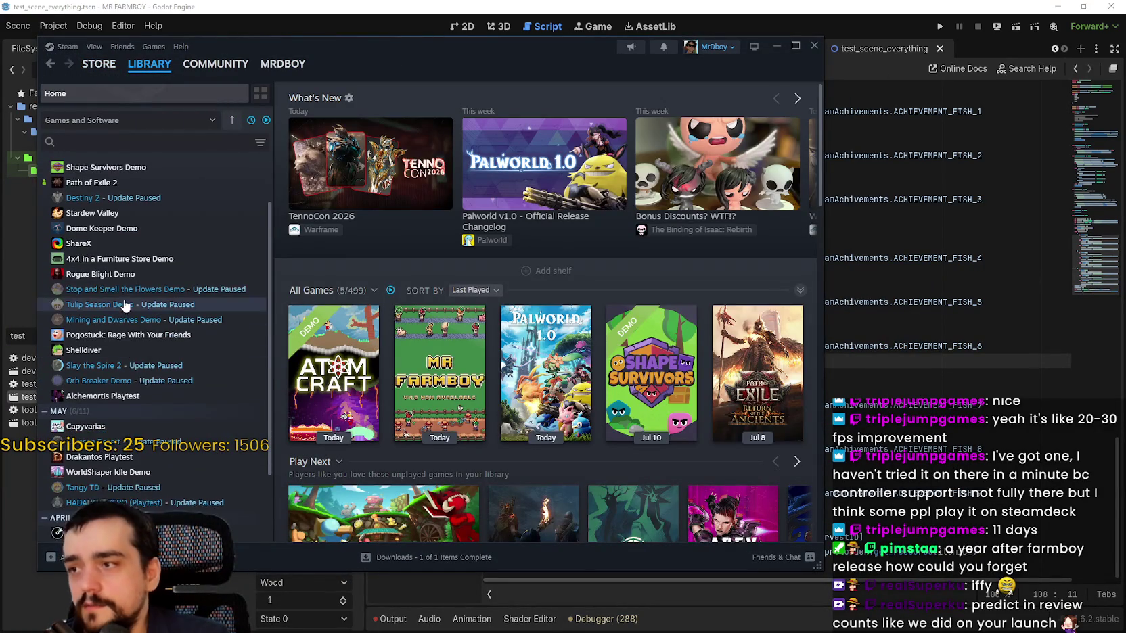
Open Pogostuck's store page from the library and view its third screenshot.
click(137, 262)
click(137, 276)
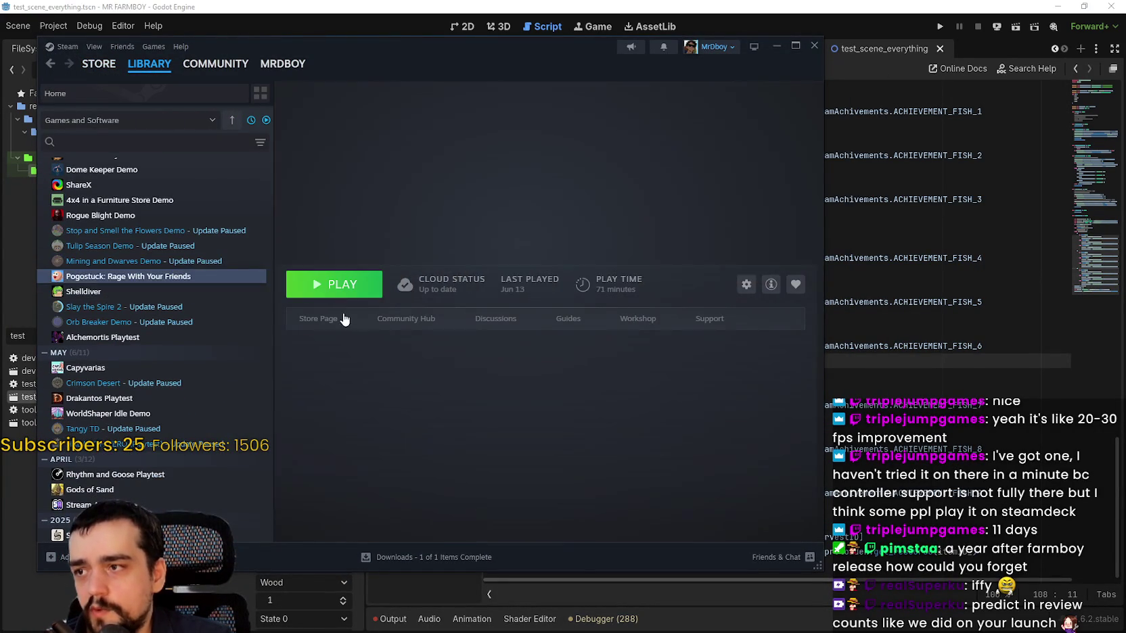
click(343, 315)
drag(547, 85, 746, 70)
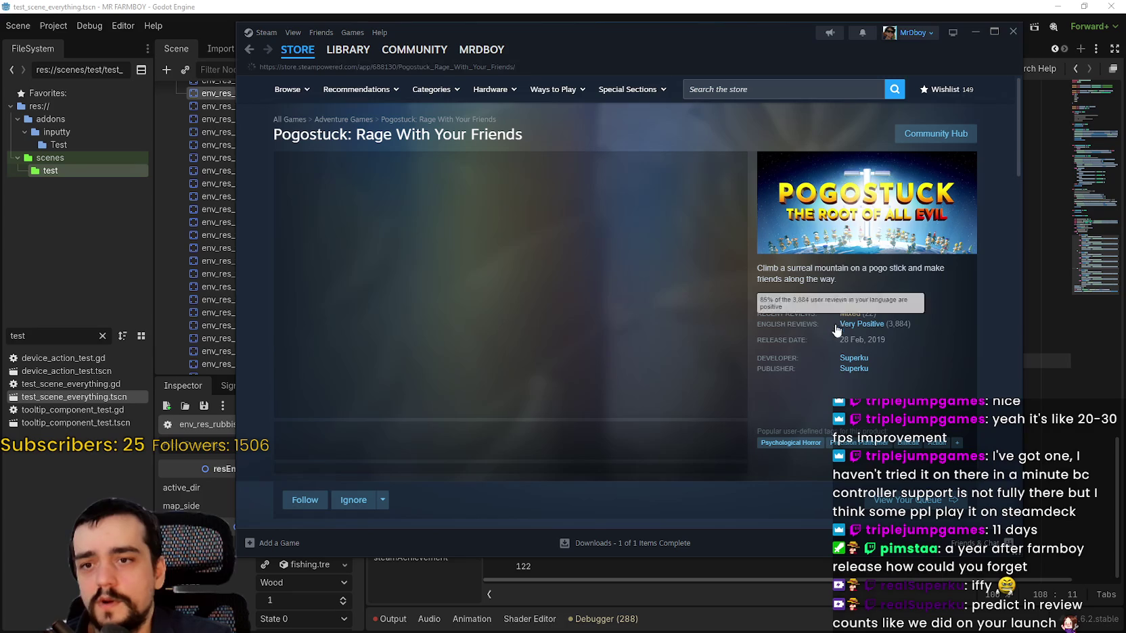
click(444, 460)
scroll(973, 254, down, 2)
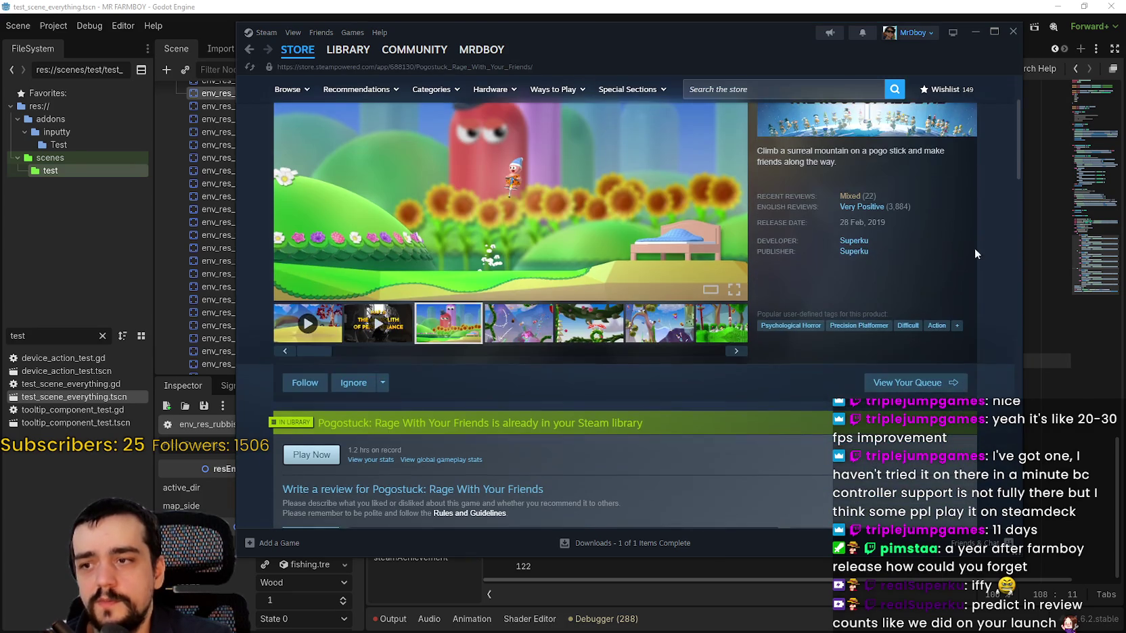
Browse the developer's page, including its ABOUT and LISTS sections.
click(851, 252)
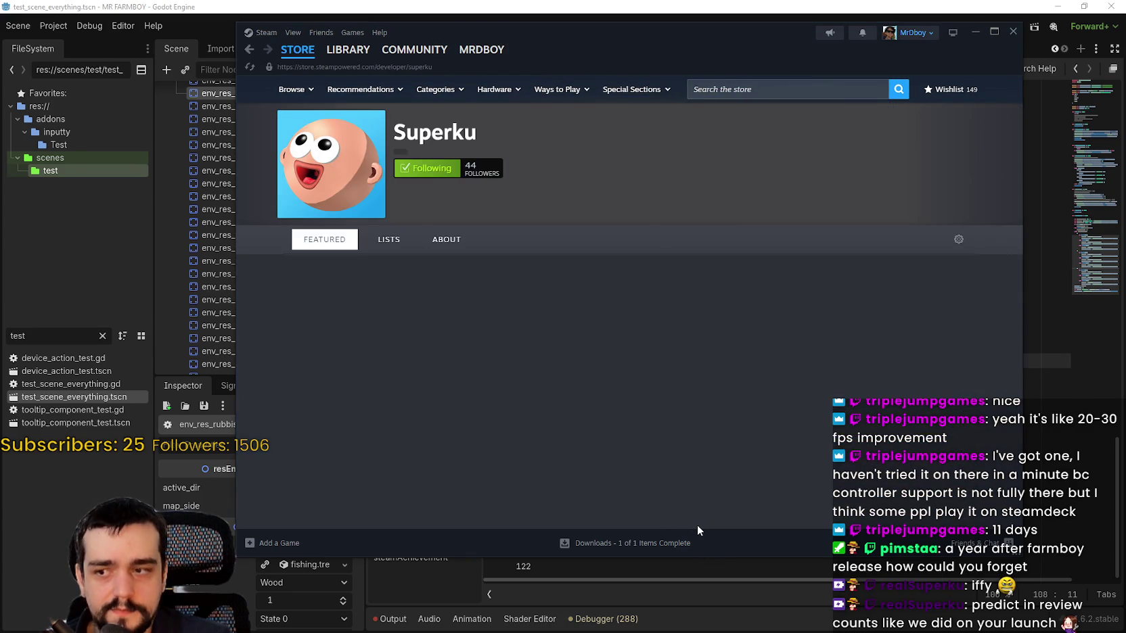
scroll(407, 220, down, 1)
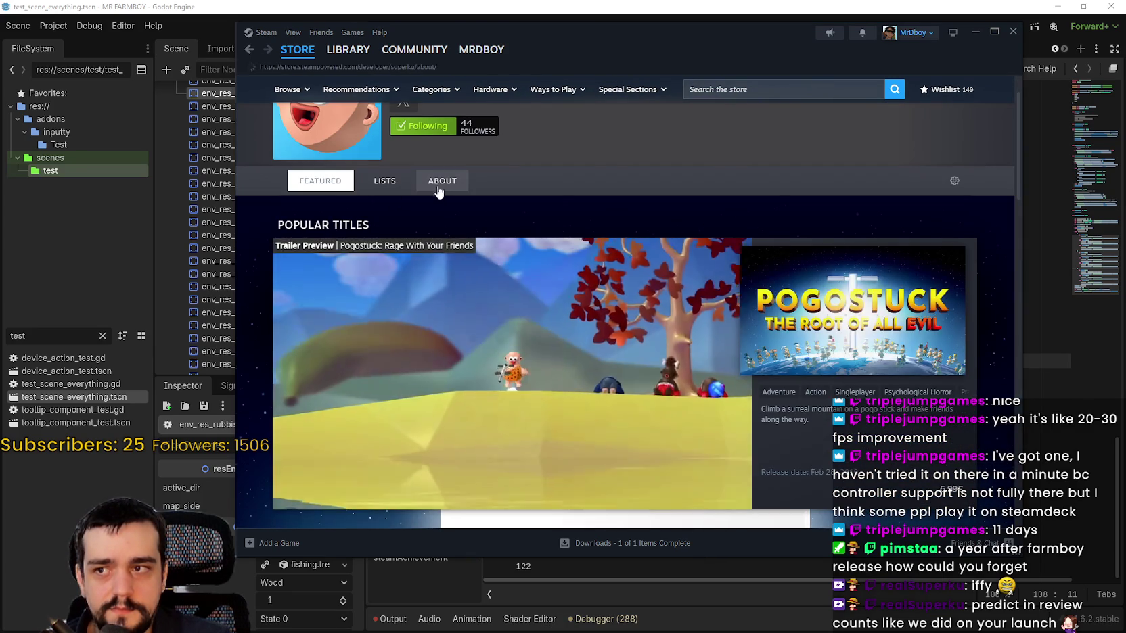
click(442, 182)
click(387, 239)
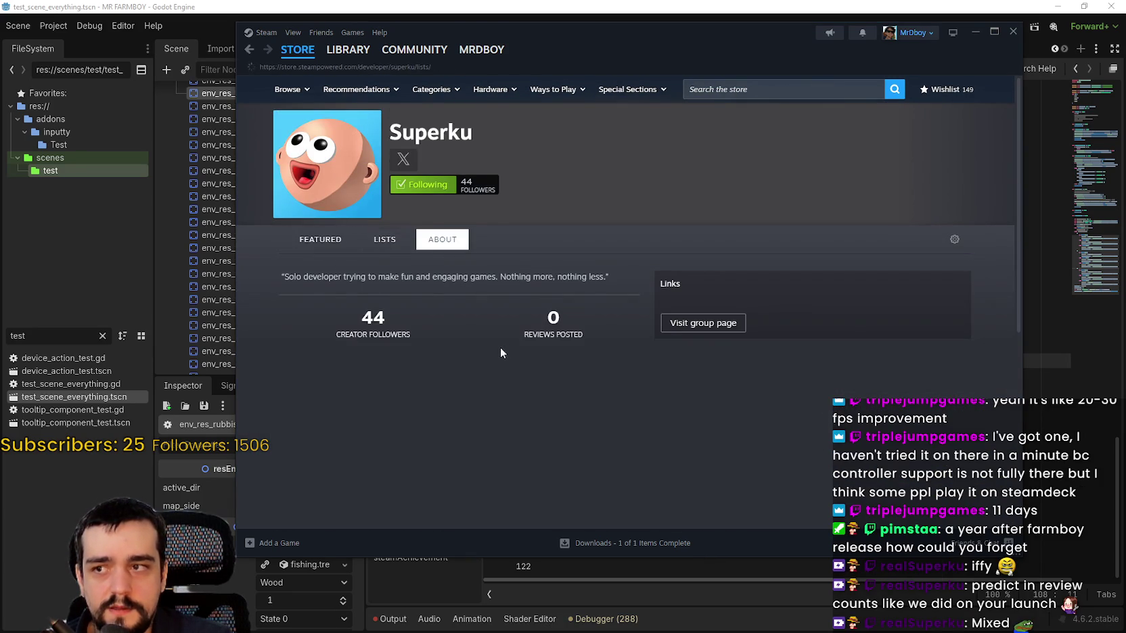
click(328, 239)
scroll(571, 362, down, 10)
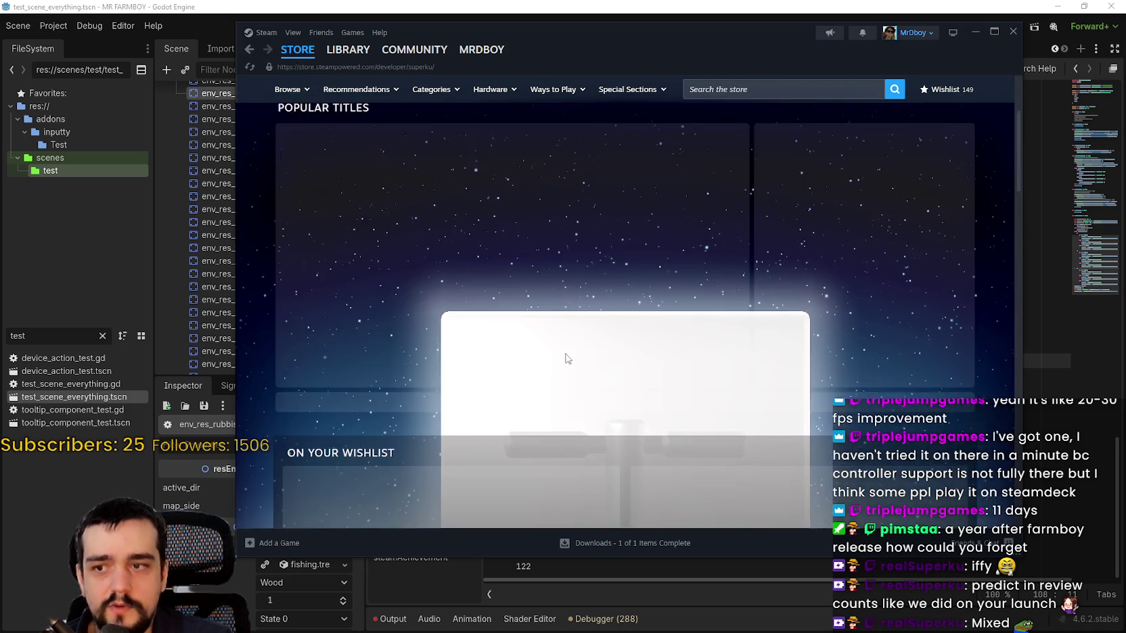
scroll(414, 315, down, 10)
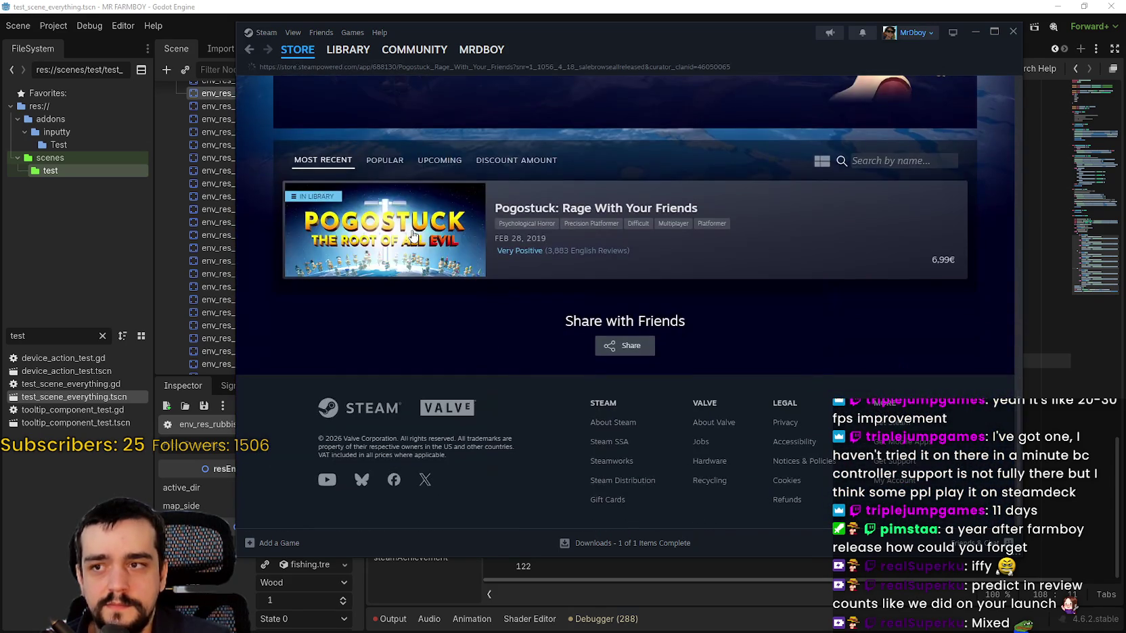
Go back to Pogostuck and view its Community Hub discussion topics.
click(414, 234)
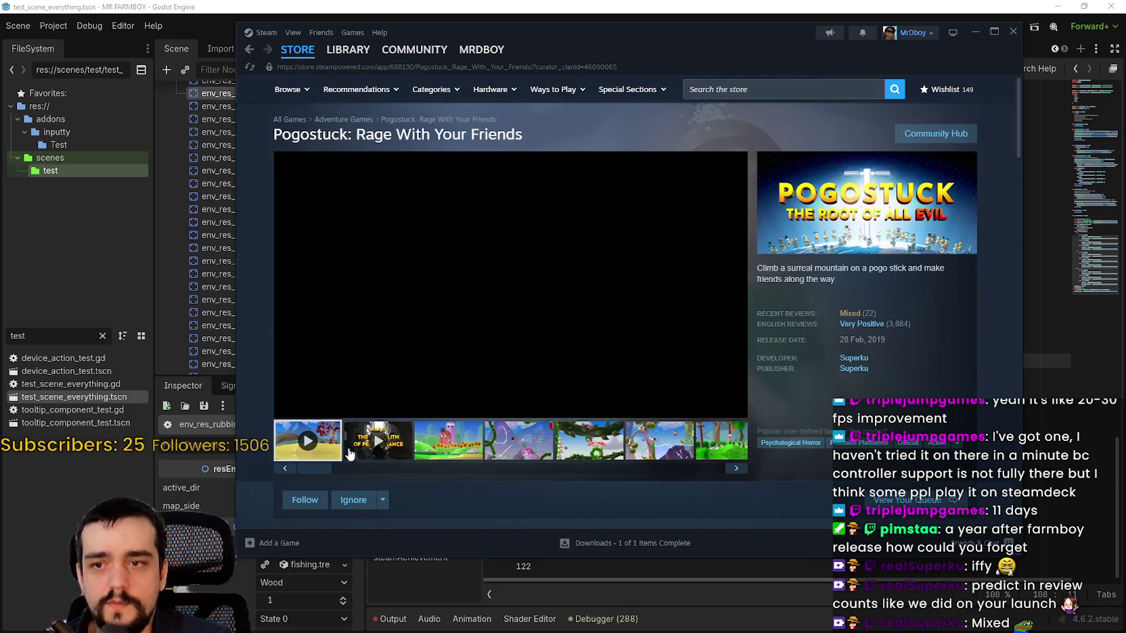
click(935, 133)
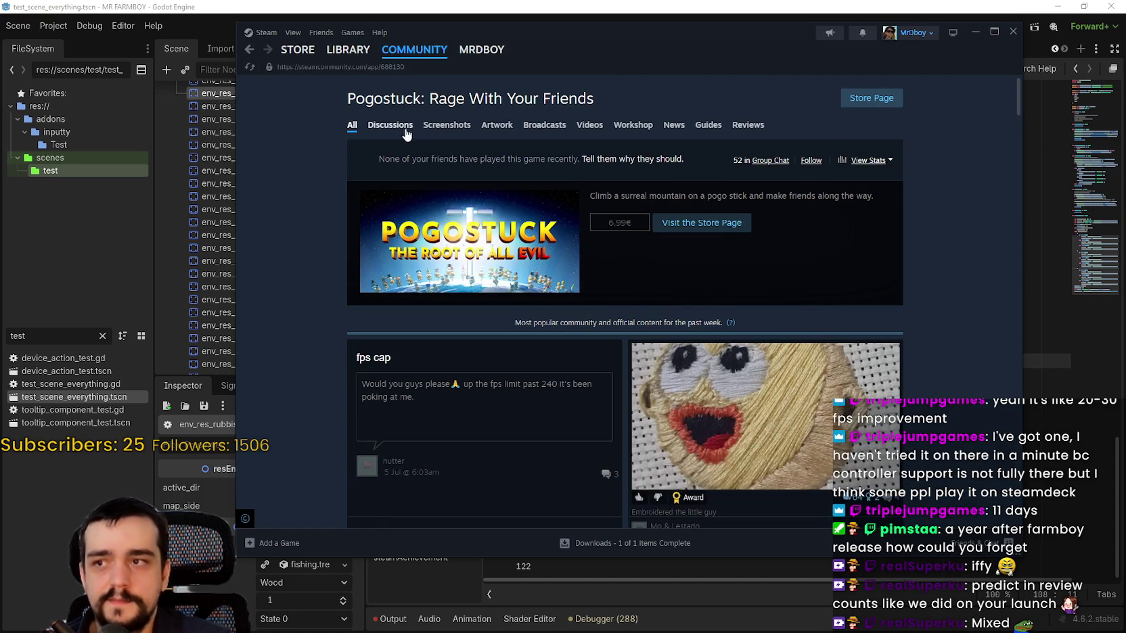
click(391, 126)
scroll(323, 347, down, 3)
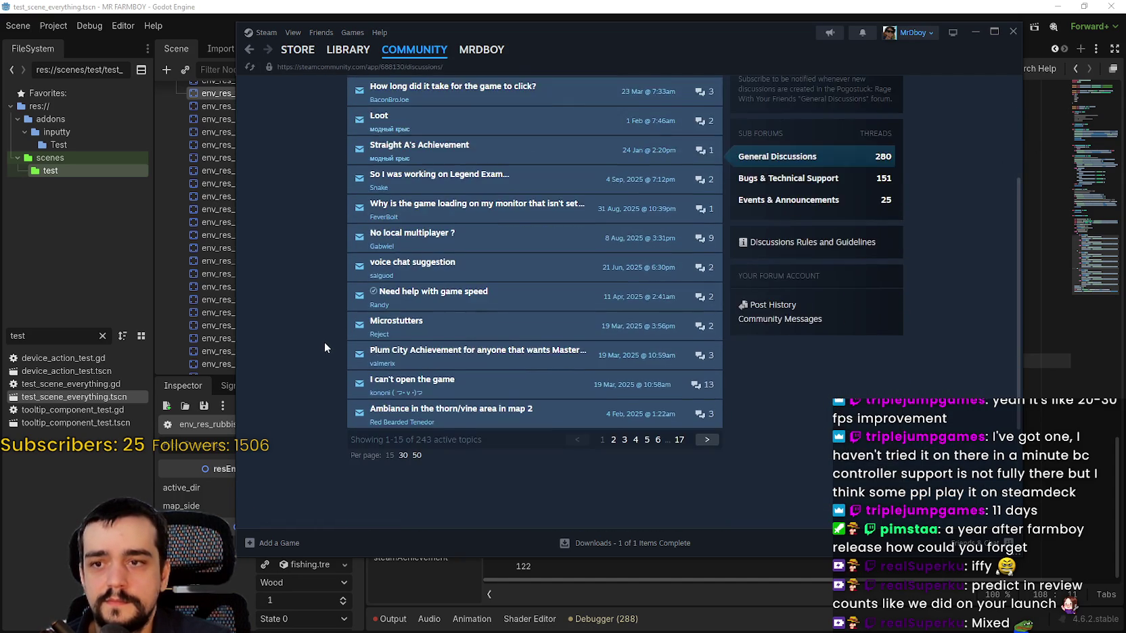
scroll(325, 338, up, 2)
scroll(951, 315, up, 2)
Return to Pogostuck's store page, scroll through it, and reposition the Steam window.
click(871, 98)
scroll(473, 419, down, 10)
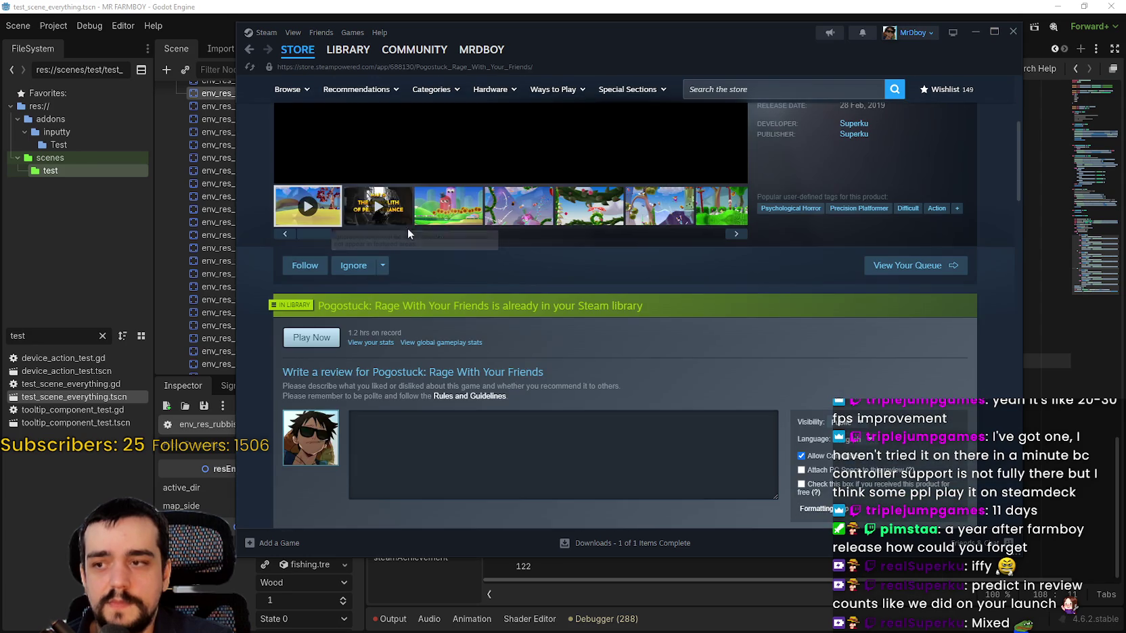
scroll(461, 431, down, 8)
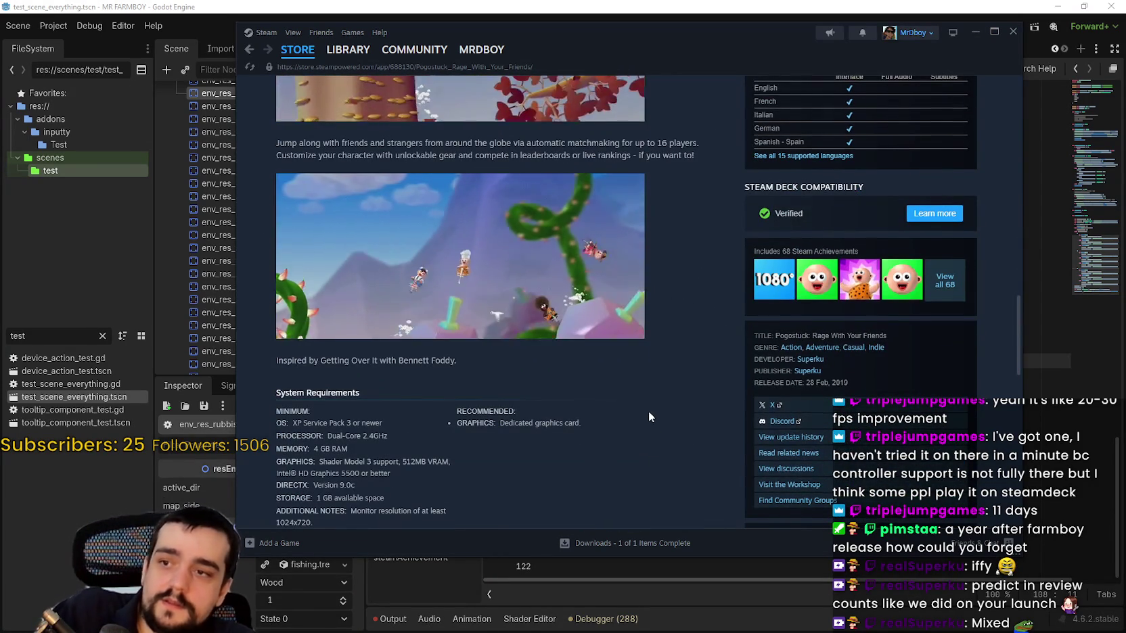
scroll(648, 411, up, 10)
scroll(646, 394, down, 3)
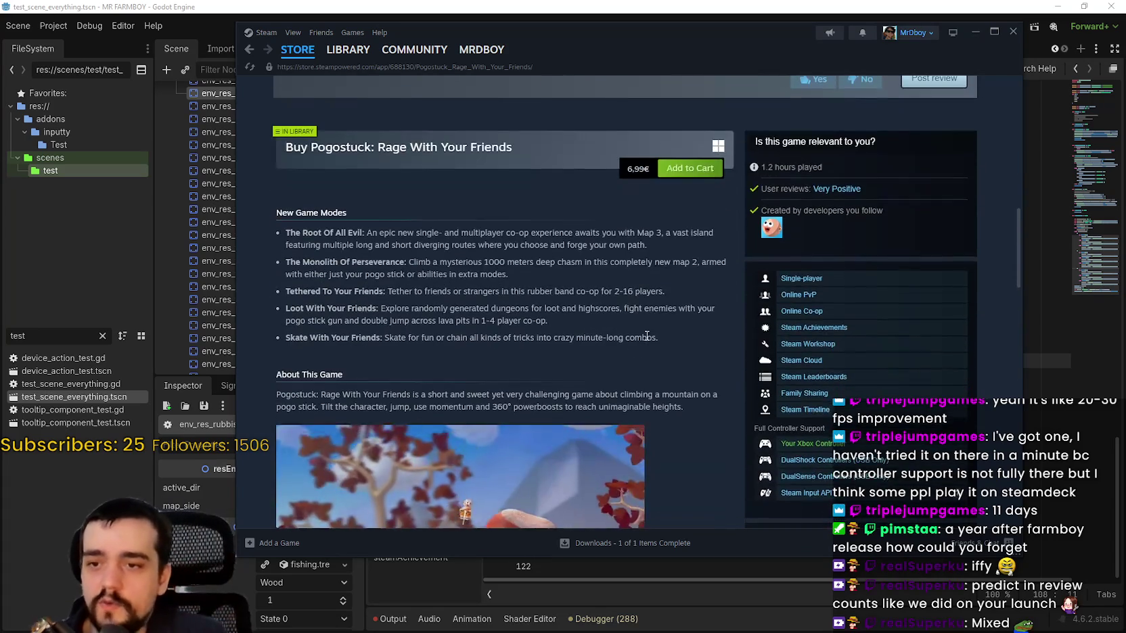
scroll(651, 404, up, 6)
scroll(694, 468, up, 5)
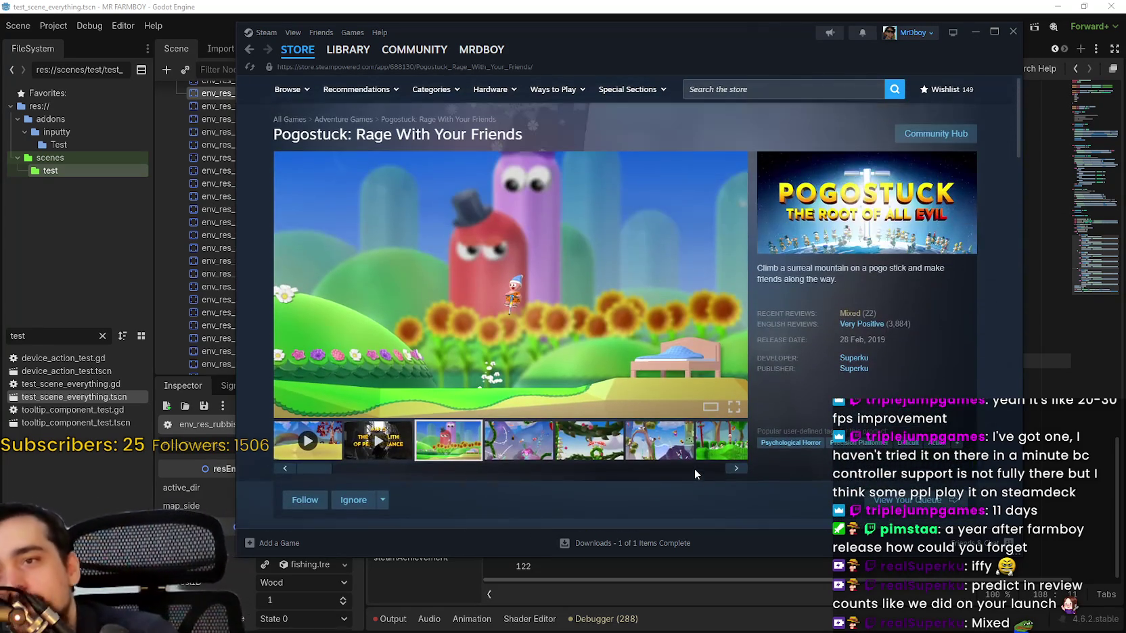
scroll(567, 328, down, 6)
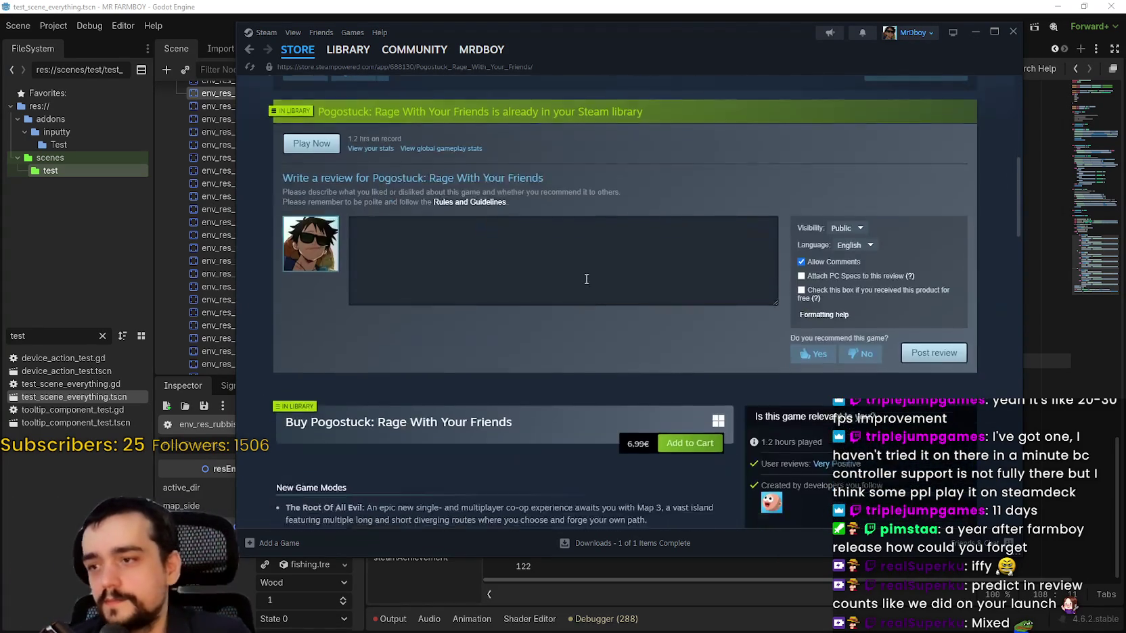
scroll(579, 289, up, 6)
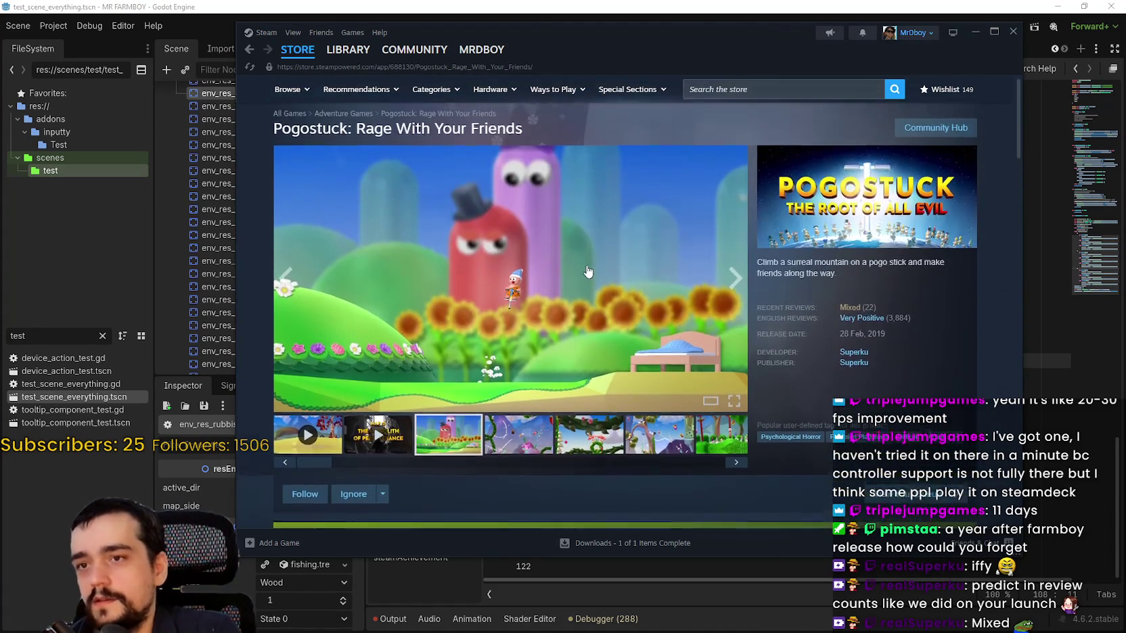
mouse_move(312, 53)
drag(763, 38, 750, 63)
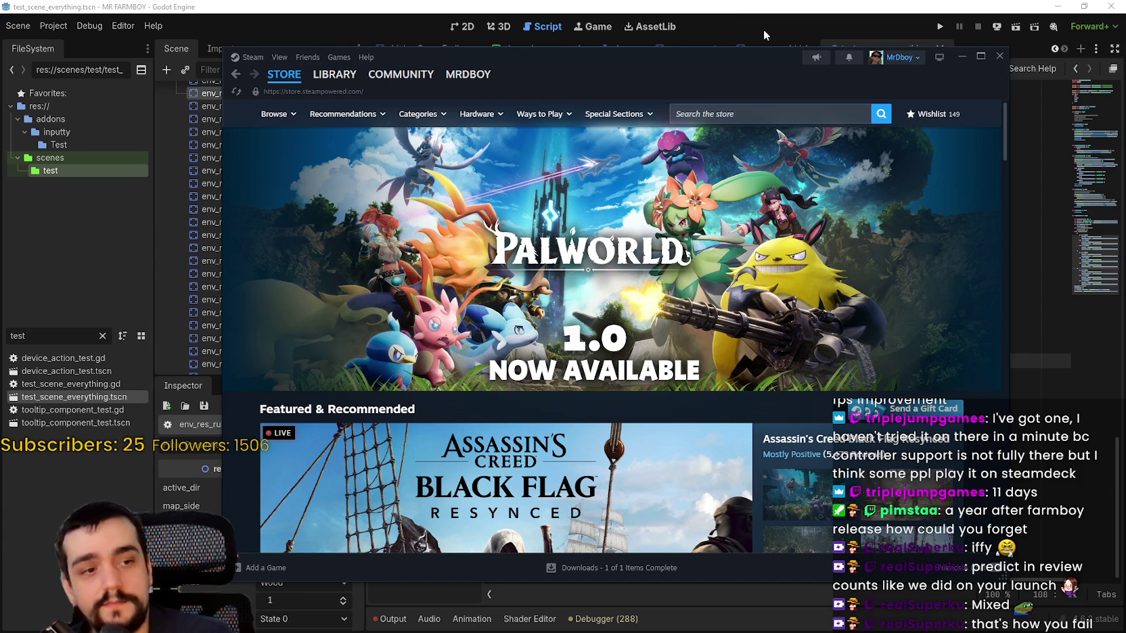
Move through the assign_fish match cases to the end of the roll_for_rarity = 2 line.
click(713, 42)
click(771, 228)
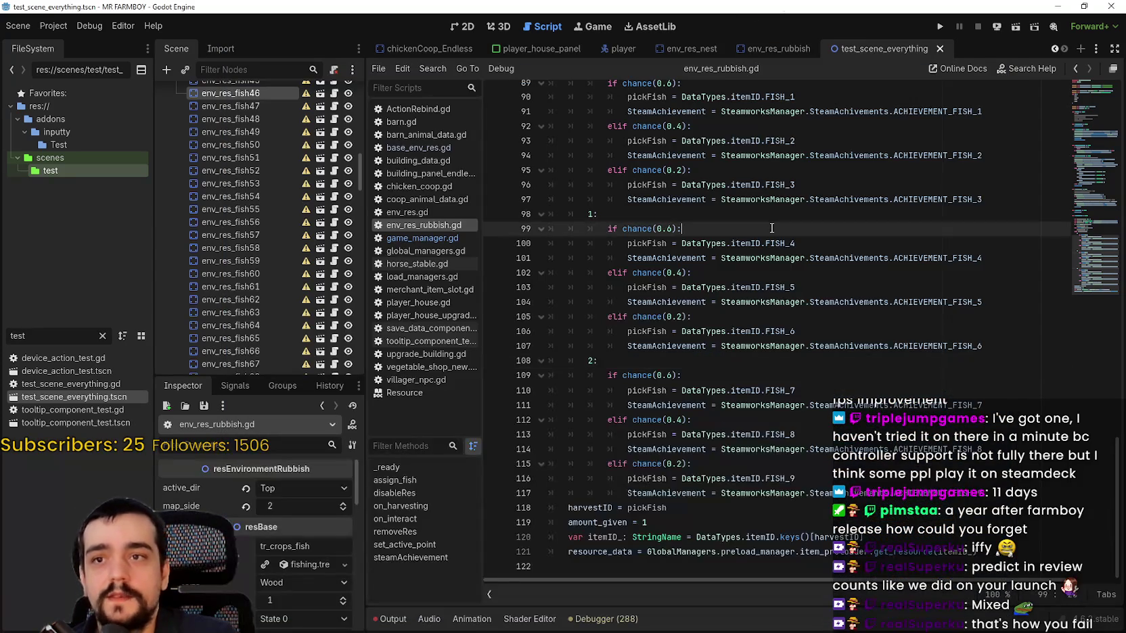
click(763, 215)
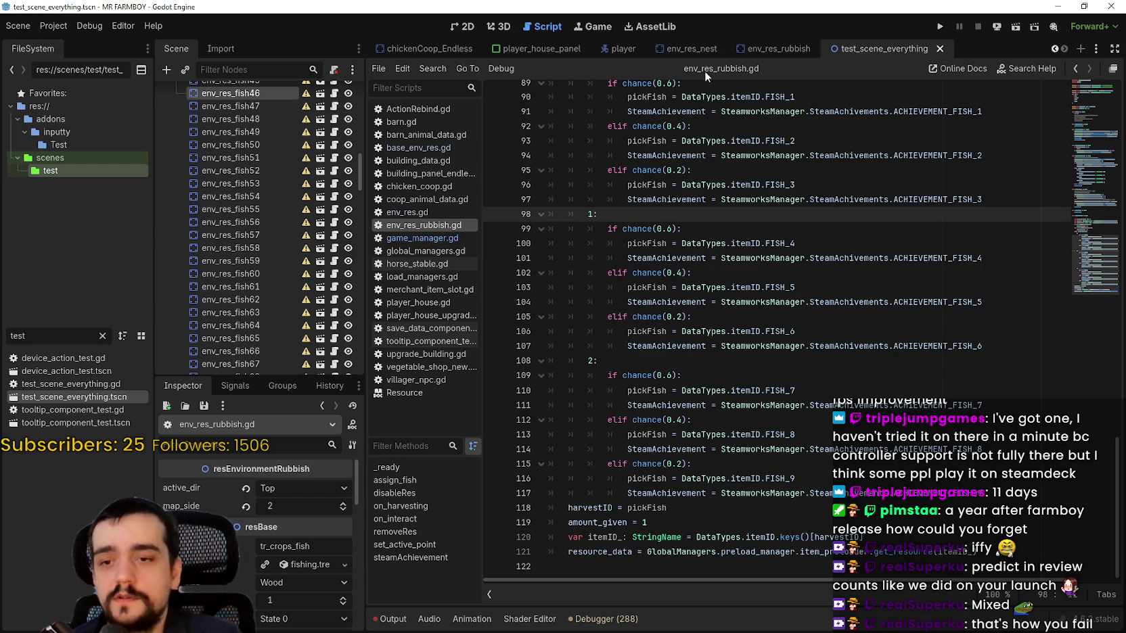
click(887, 493)
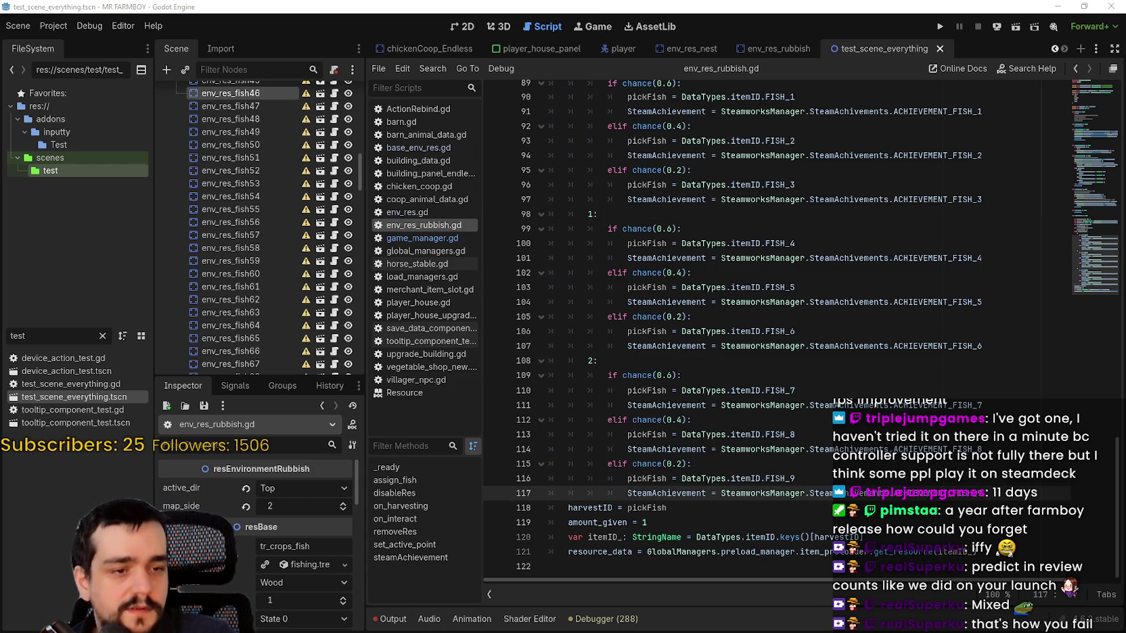
scroll(705, 349, up, 1)
click(707, 260)
scroll(707, 271, up, 6)
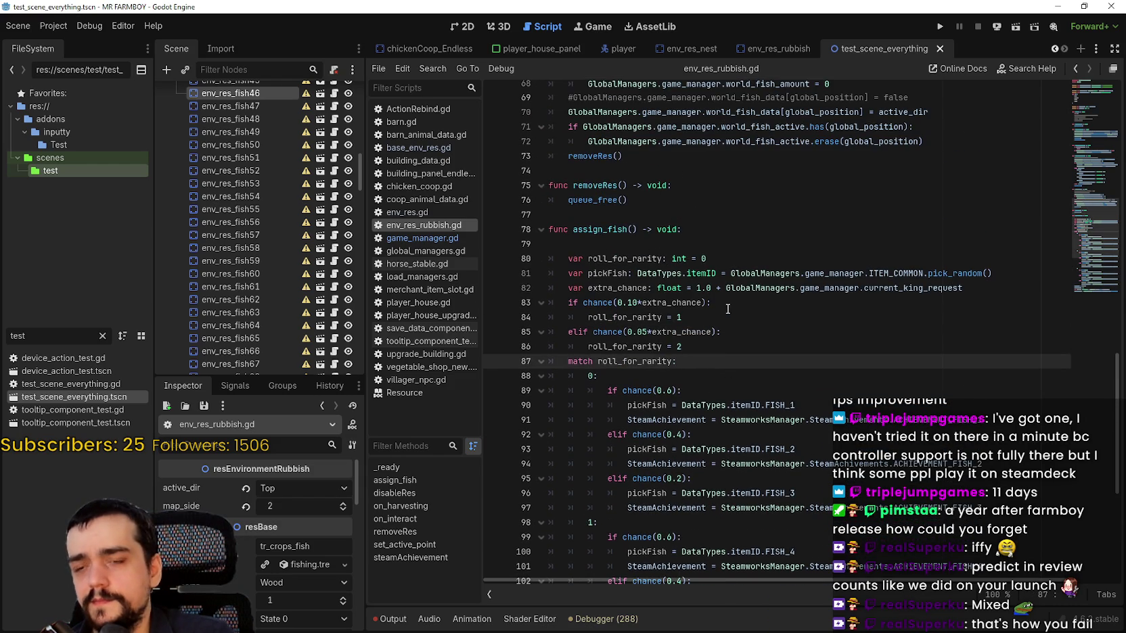
click(728, 324)
click(735, 348)
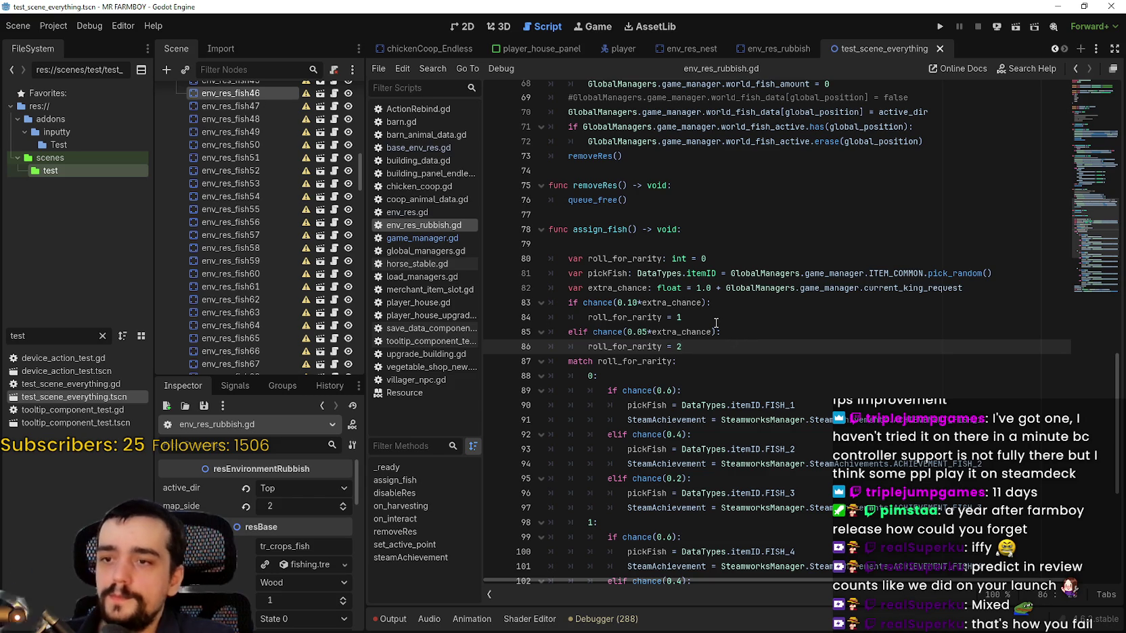
click(719, 322)
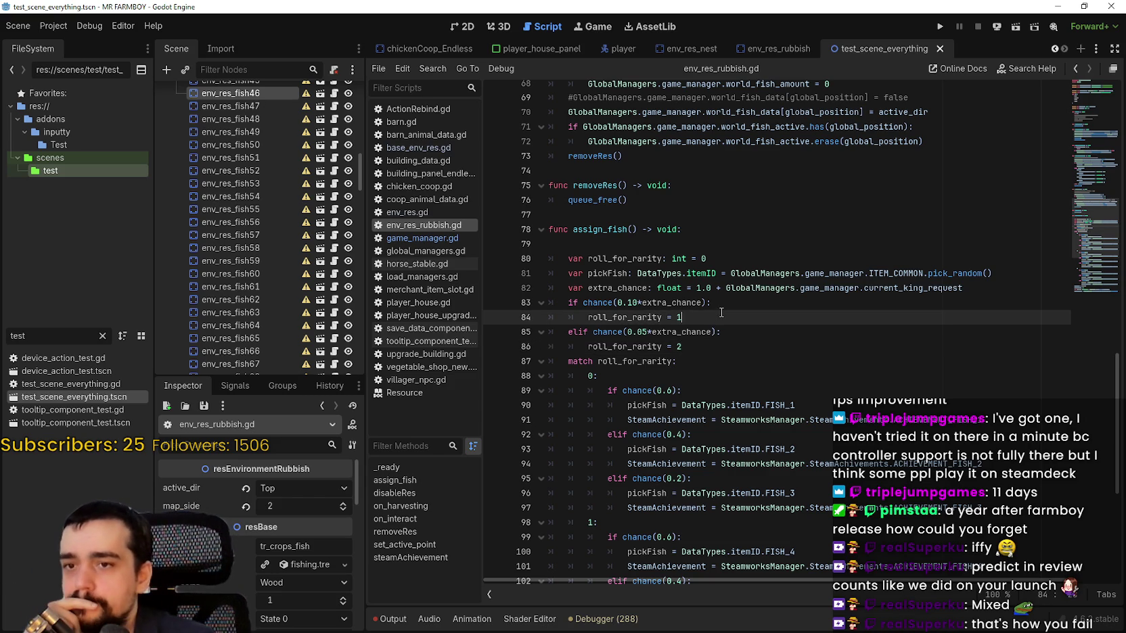
scroll(721, 313, down, 3)
key(Down)
key(Down)
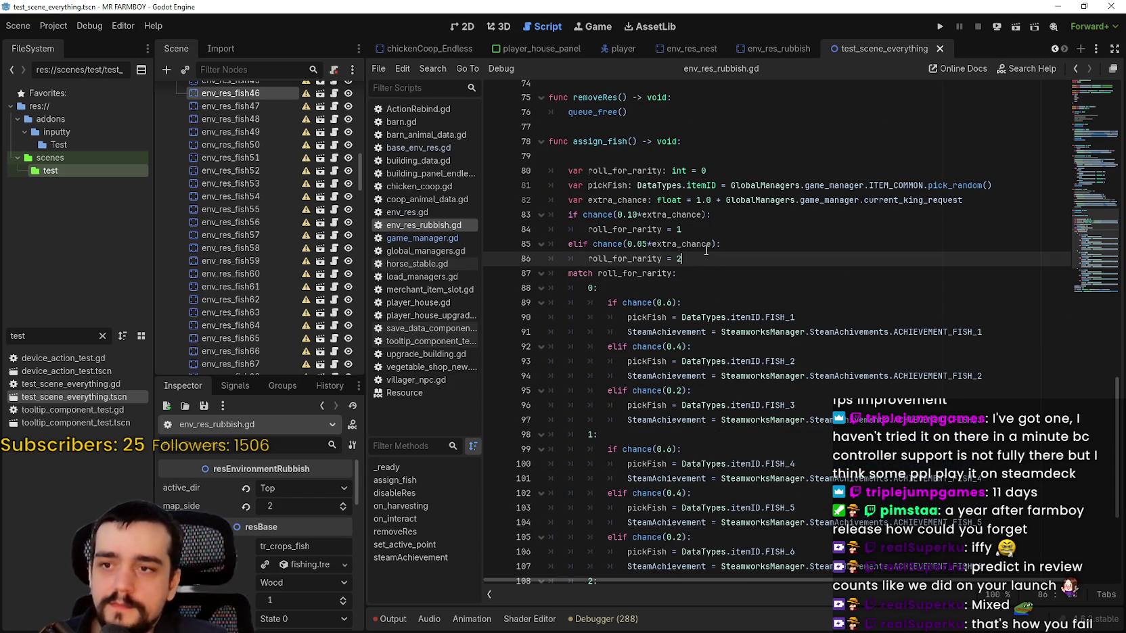
scroll(730, 291, down, 1)
Insert a blank line above the match statement, save env_res_rubbish.gd, and switch back to Steam.
key(Return)
key(BackSpace)
key(BackSpace)
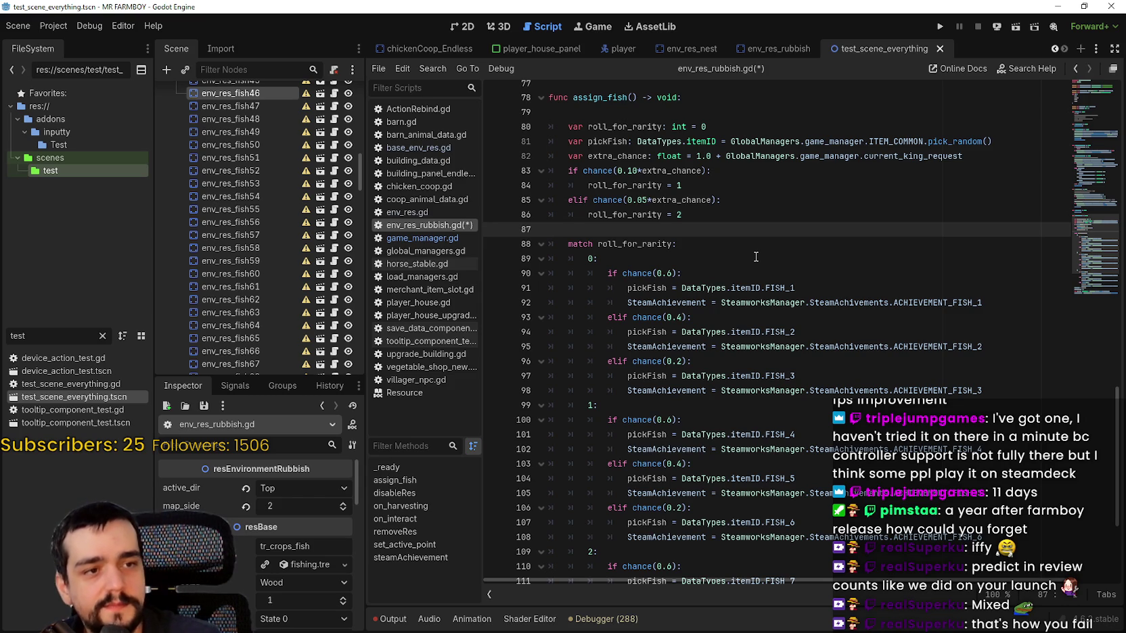
scroll(756, 257, up, 3)
key(ctrl+s)
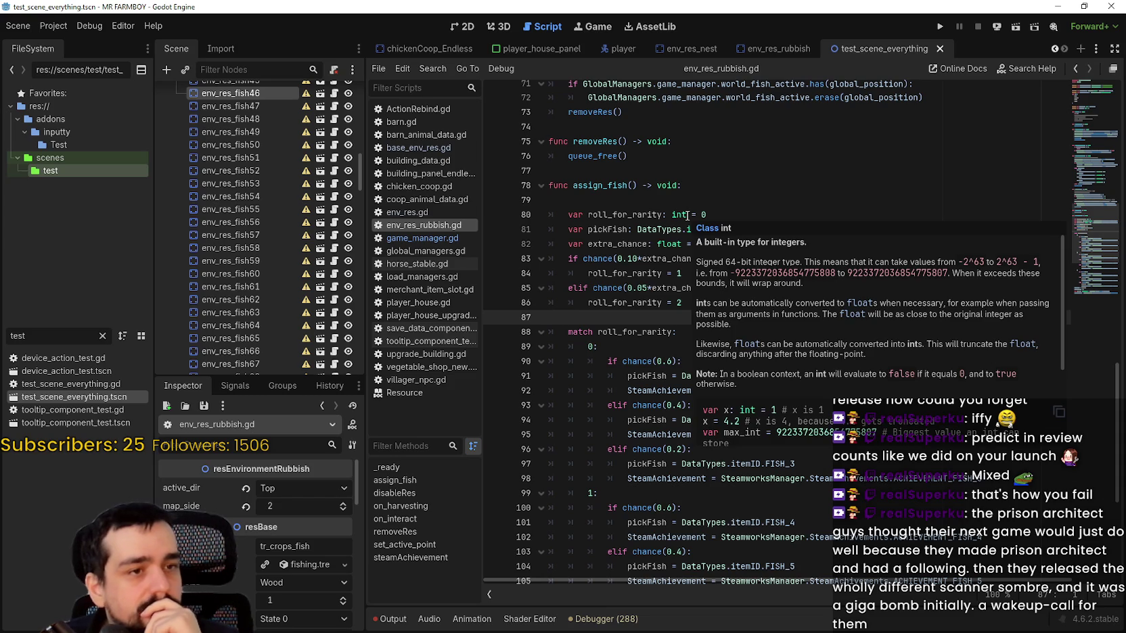
mouse_move(687, 216)
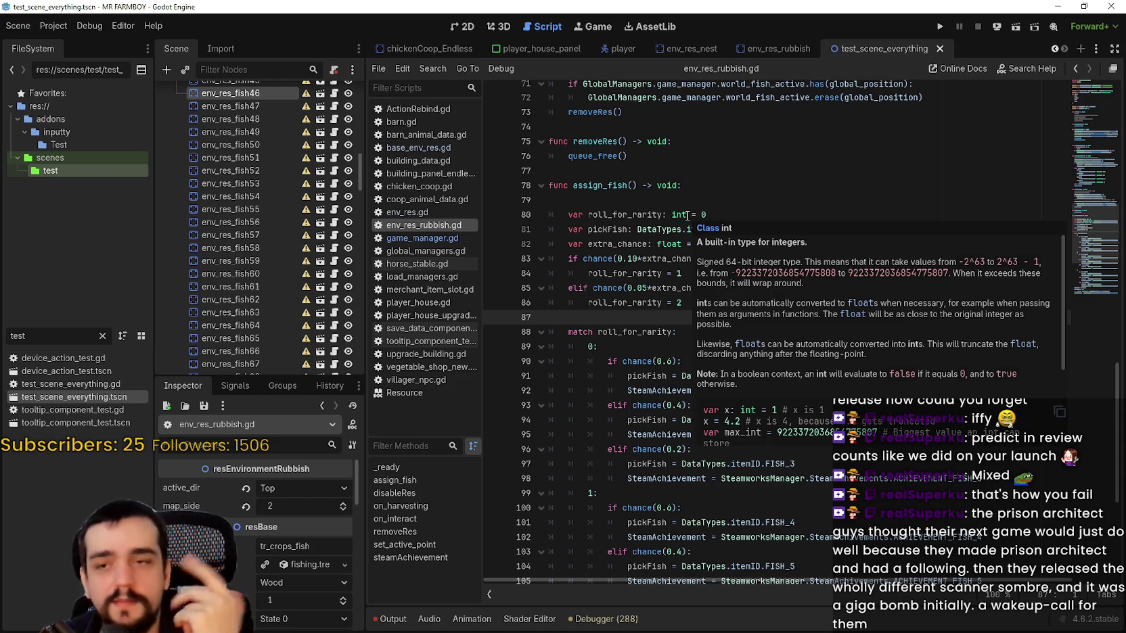
click(752, 214)
click(750, 187)
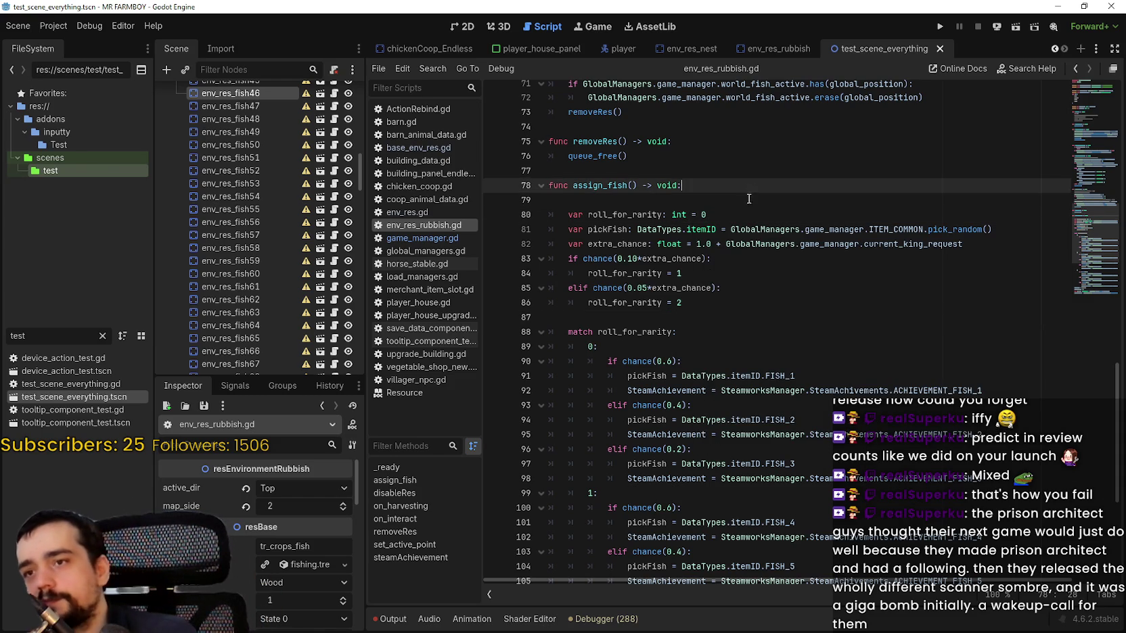
click(750, 195)
key(ctrl+s)
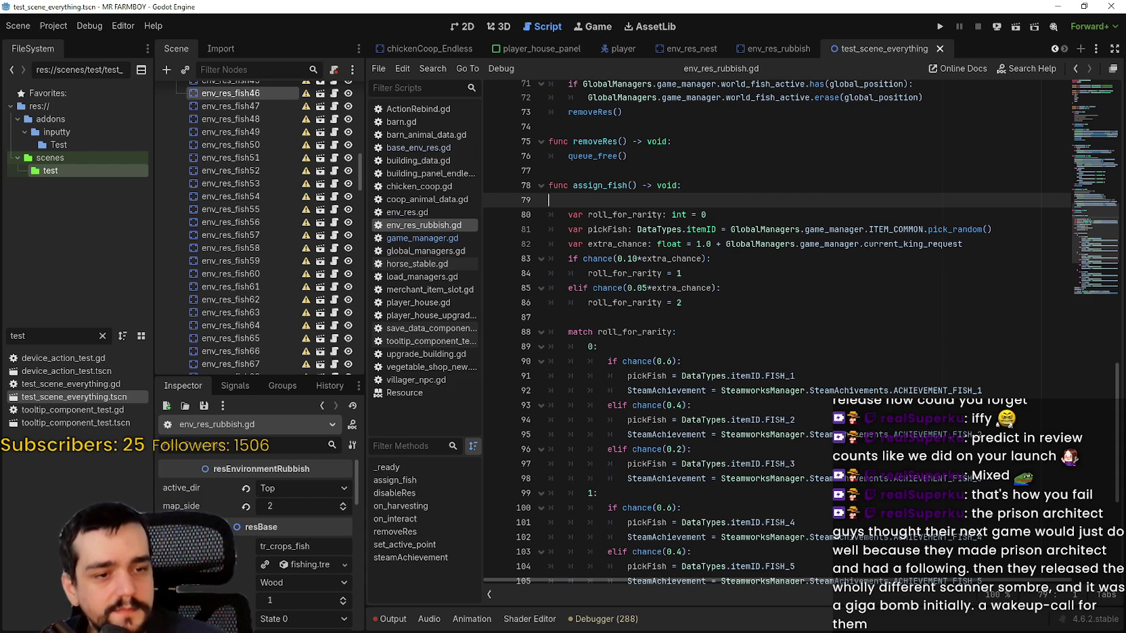
key(alt+Tab)
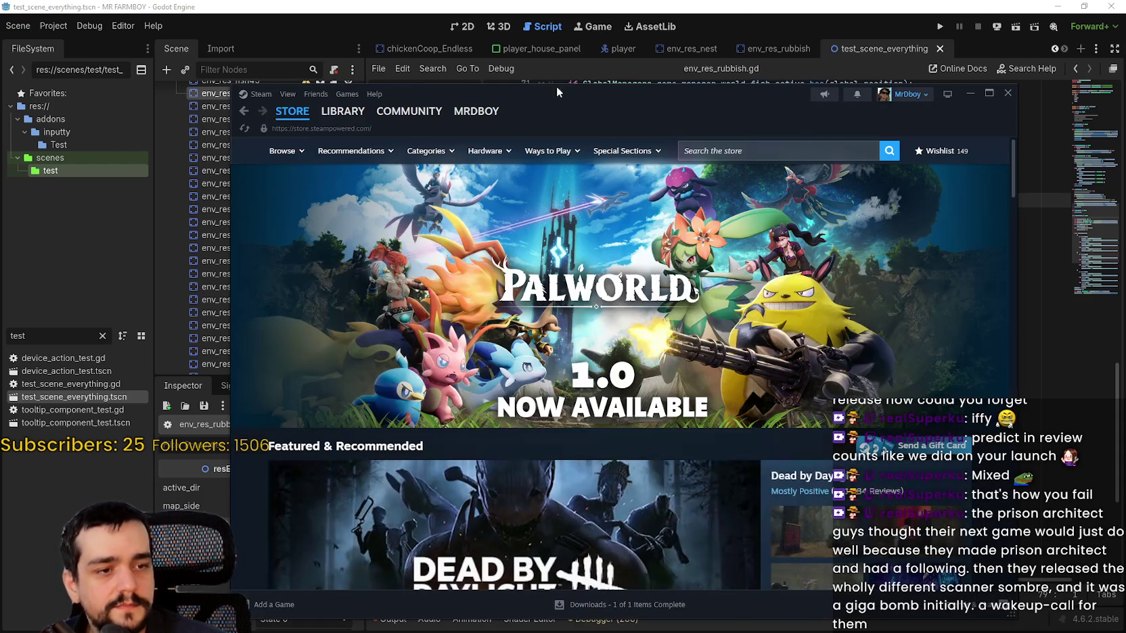
Search for 'prison ar', open Prison Architect's store page and pause its trailer.
click(732, 151)
text(pris)
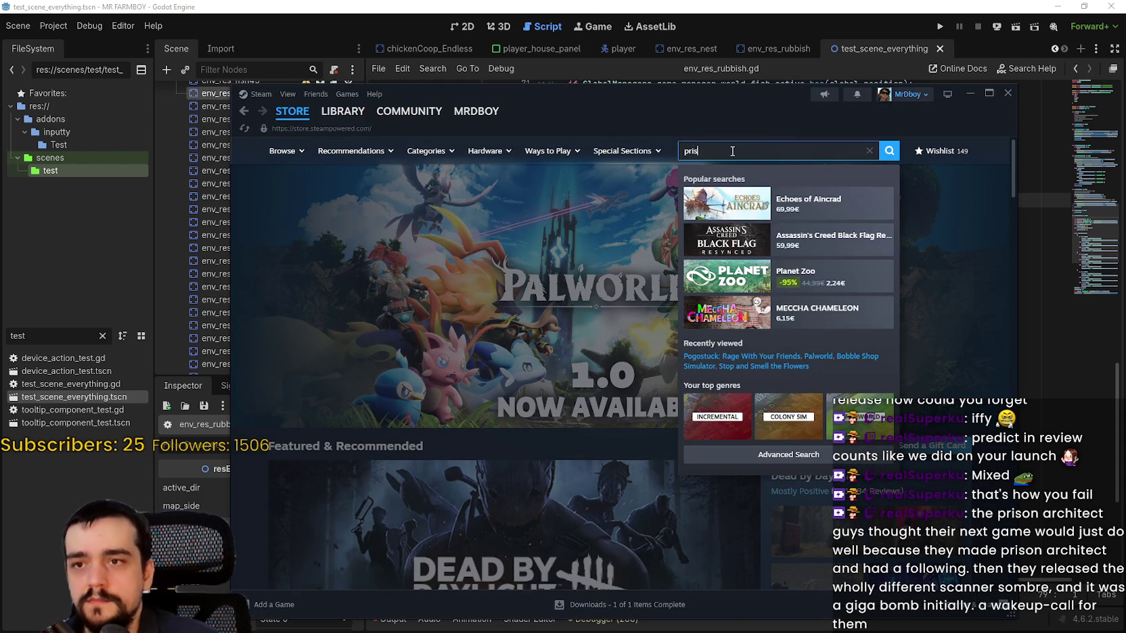
text(on ar)
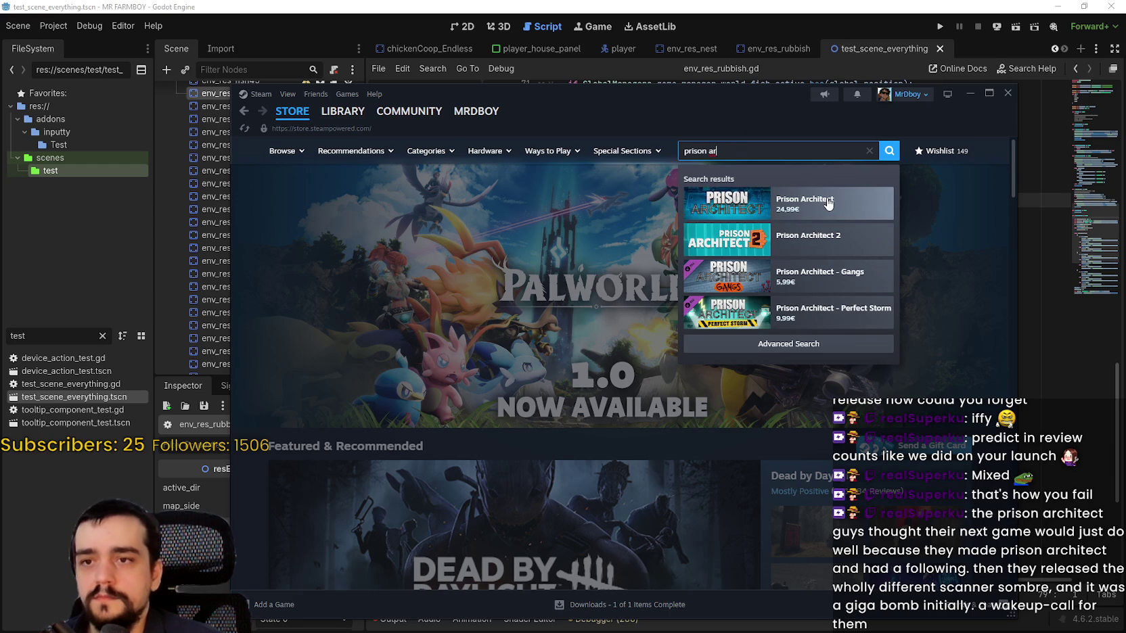
click(826, 198)
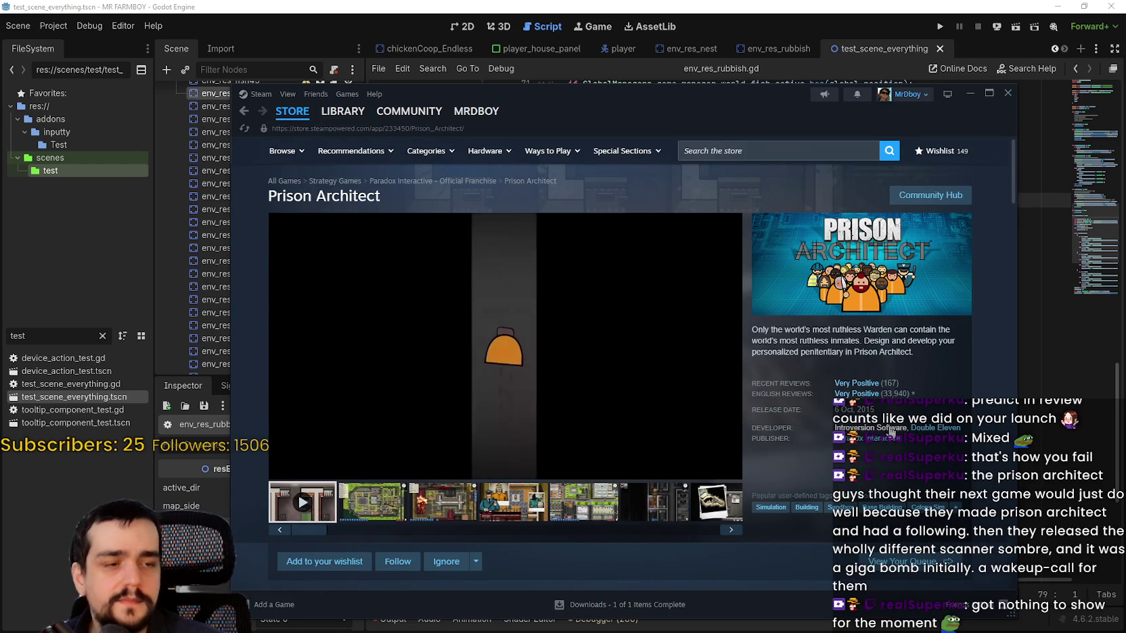
click(565, 338)
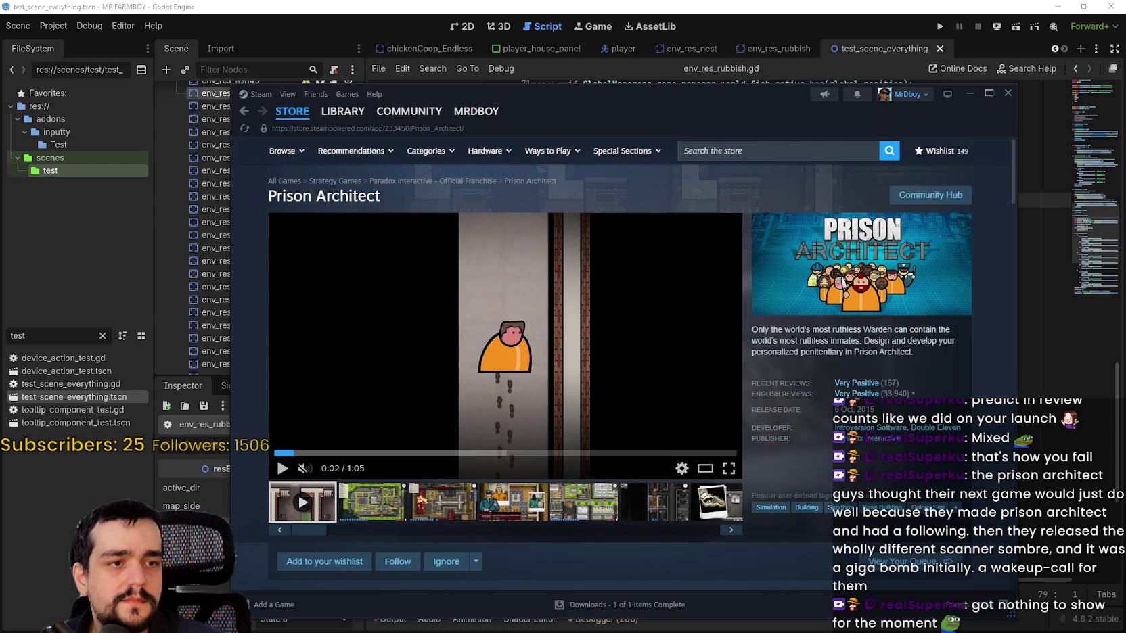
scroll(494, 329, down, 2)
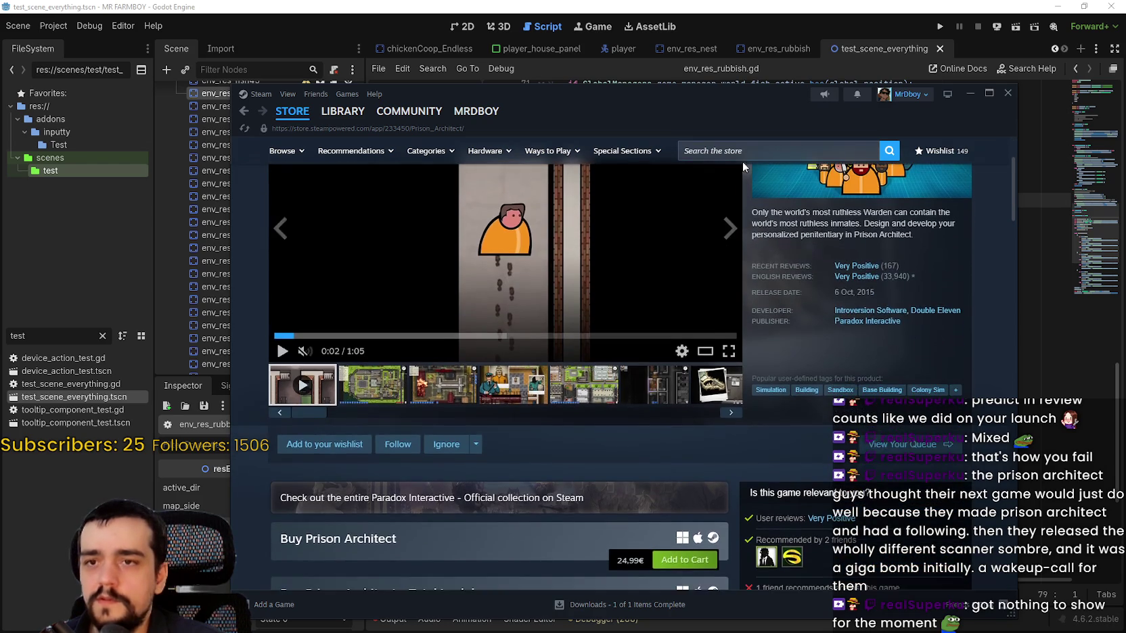
Search the store for 'Scanner Sombre' and open its page.
click(798, 144)
text(somb)
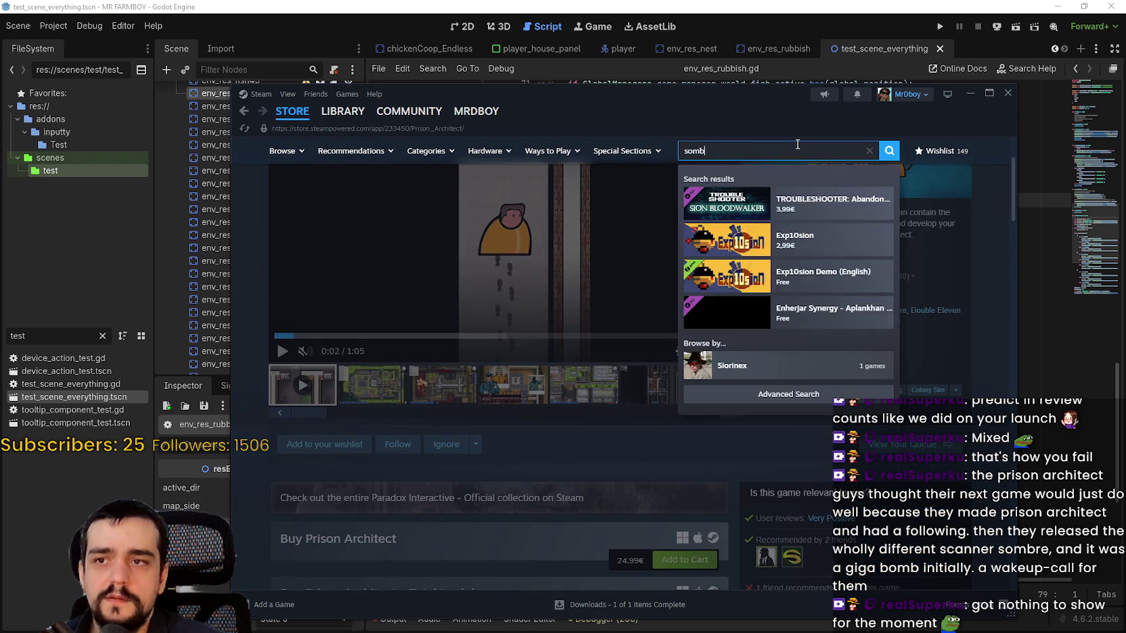
text(ra)
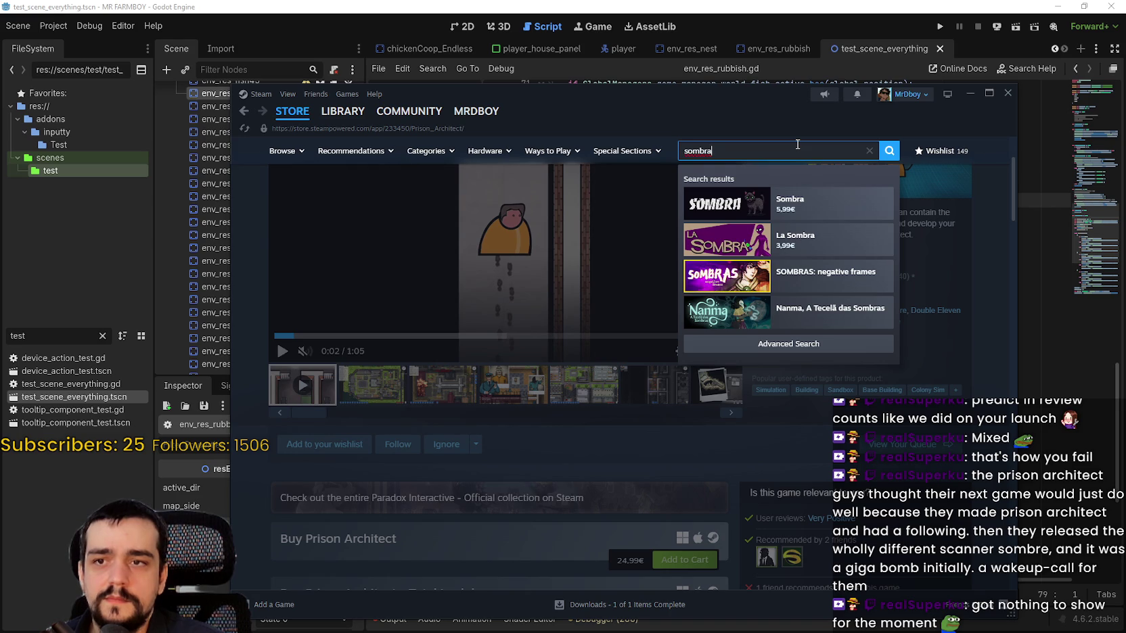
key(BackSpace)
key(BackSpace)
key(BackSpace)
text(cann)
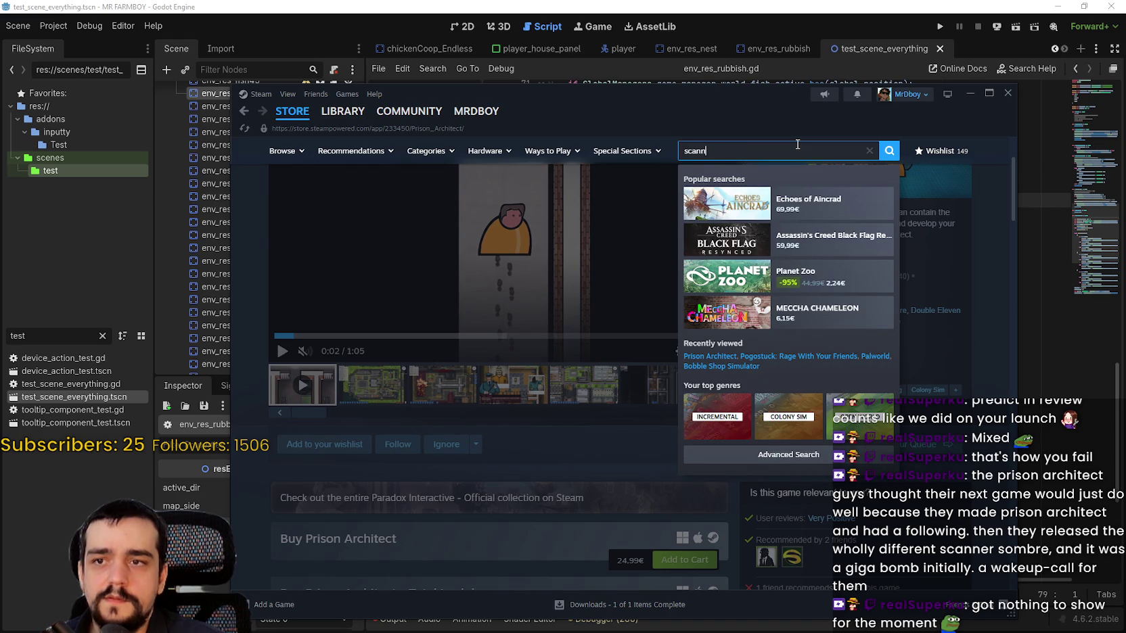
text(er so)
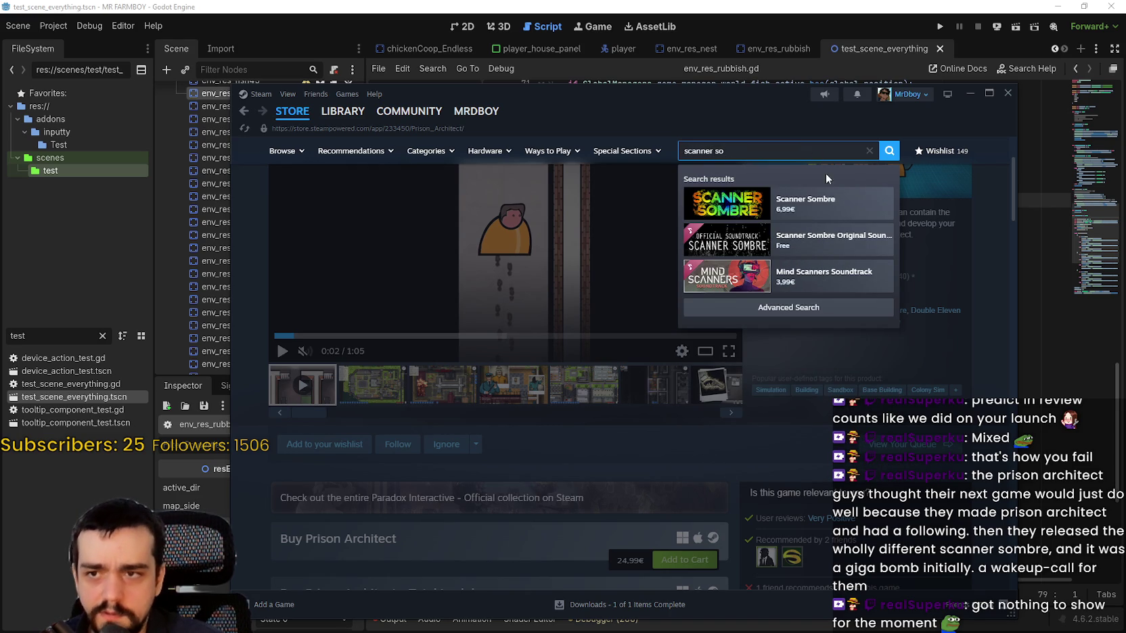
click(829, 205)
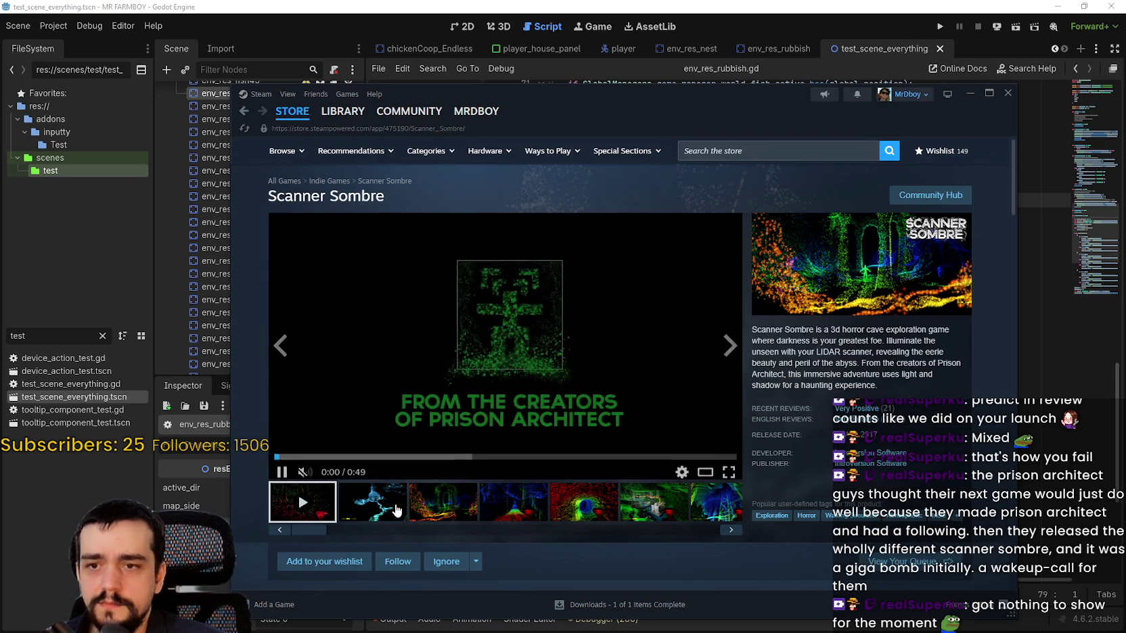
View Scanner Sombre's second through sixth screenshots, then follow the Introversion Software developer link.
click(385, 509)
click(463, 509)
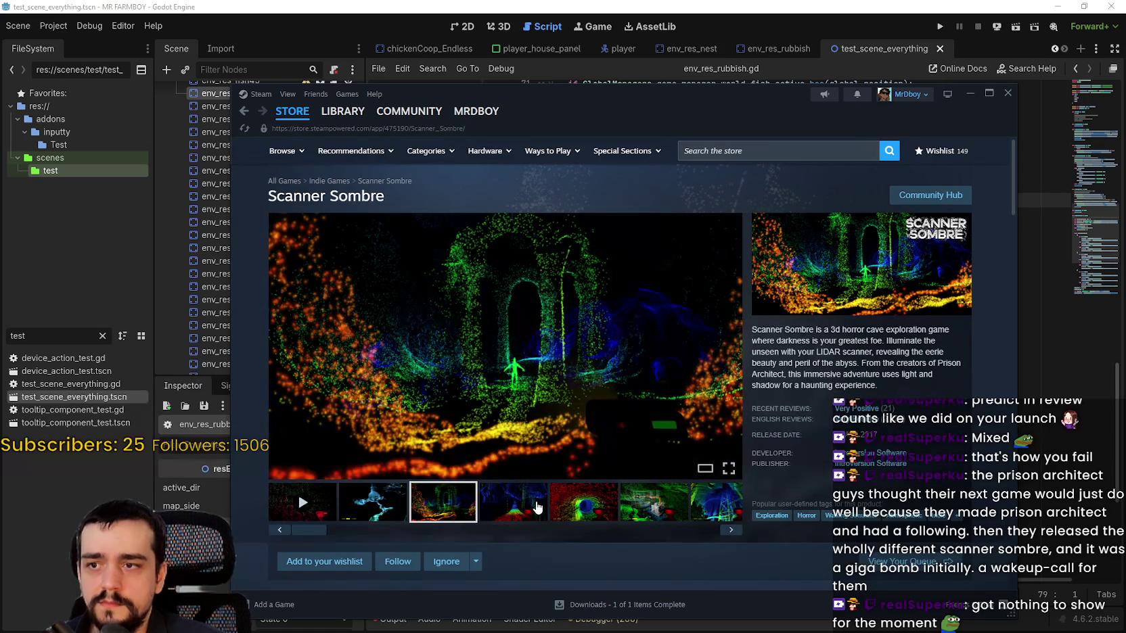
click(521, 508)
click(606, 508)
scroll(613, 474, down, 1)
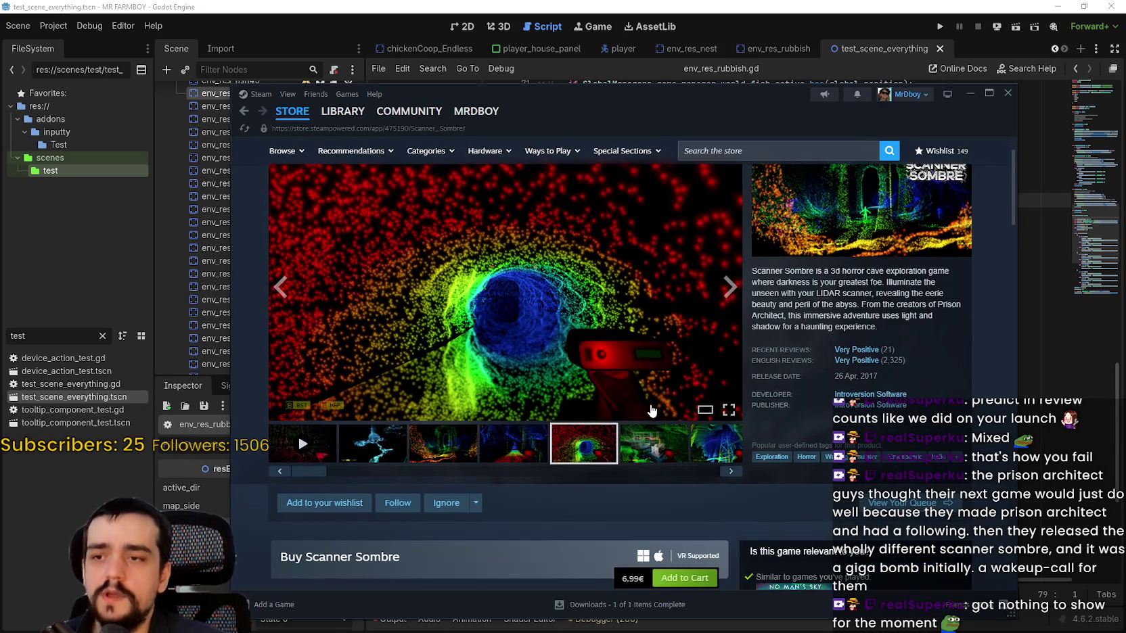
click(656, 446)
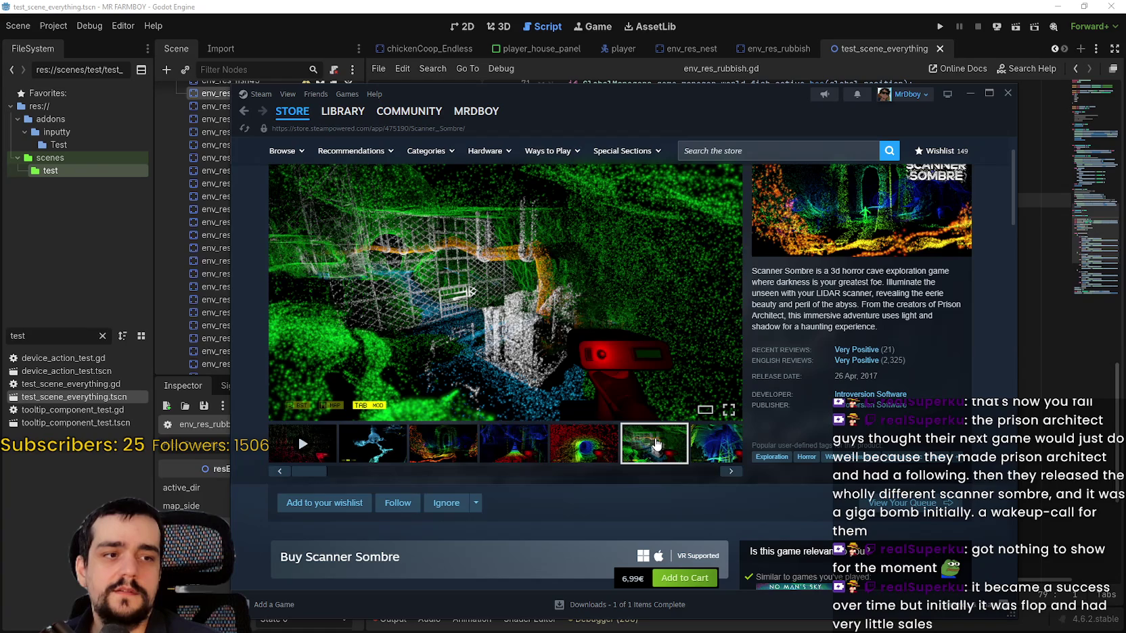
scroll(653, 437, down, 3)
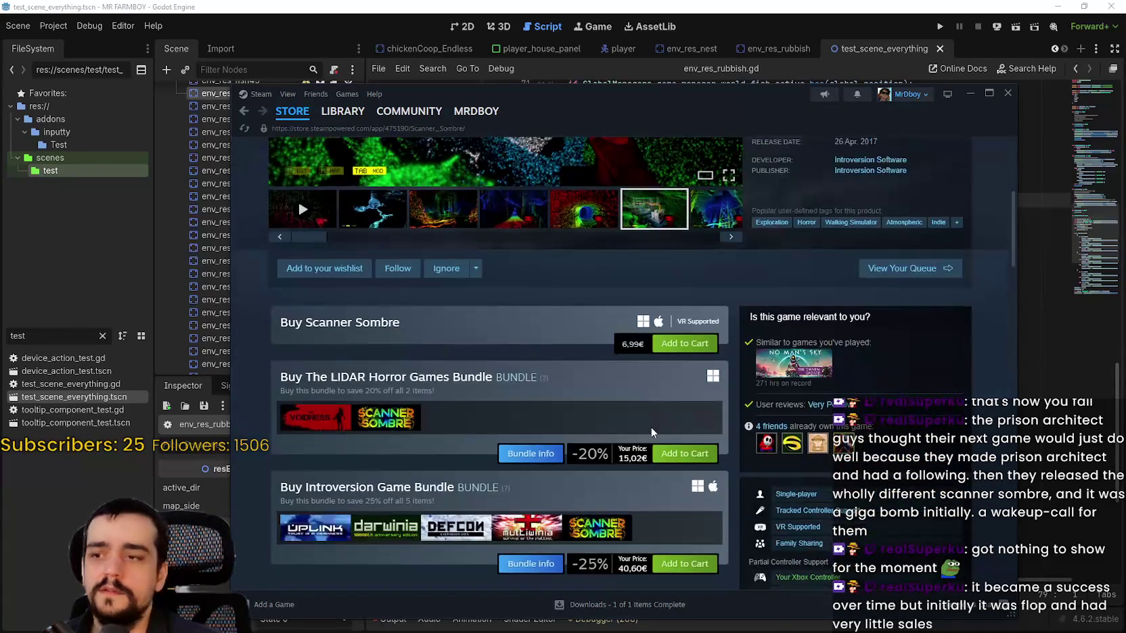
scroll(651, 423, up, 2)
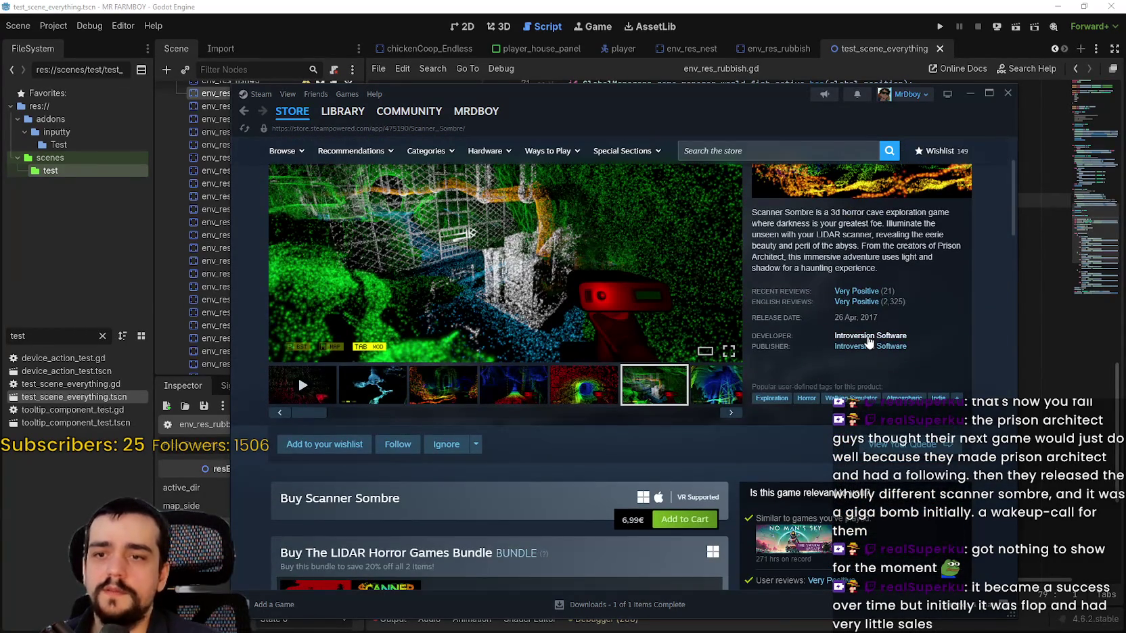
click(869, 339)
Scroll Introversion's page to New Releases: The Last Starship at 19,99€, Scanner Sombre, Prison Architect.
scroll(734, 359, down, 4)
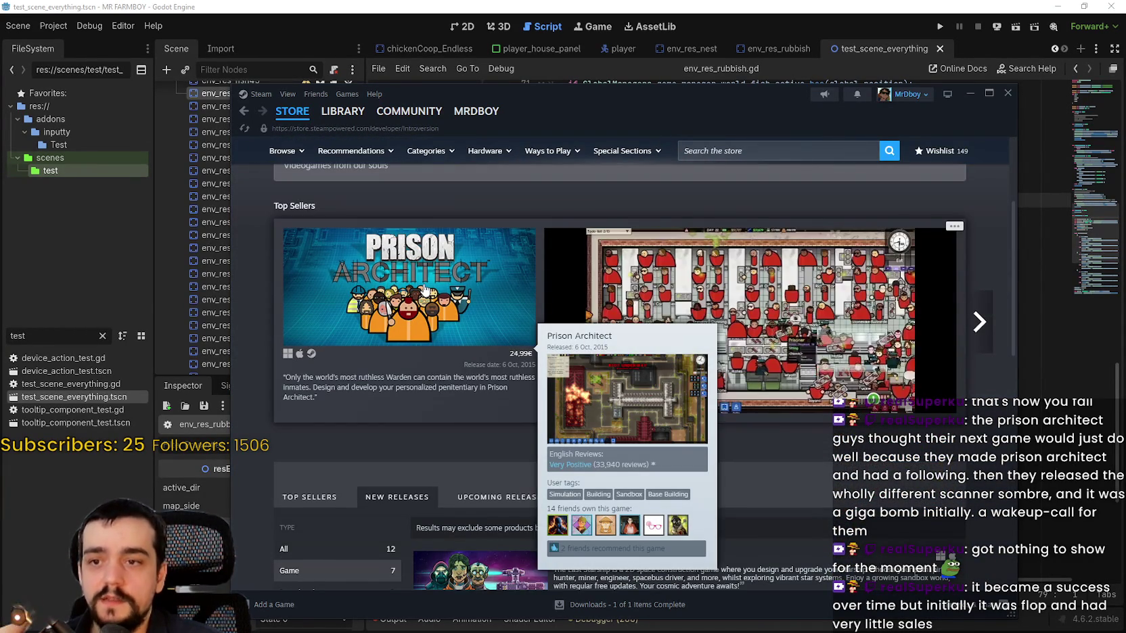
scroll(489, 247, down, 4)
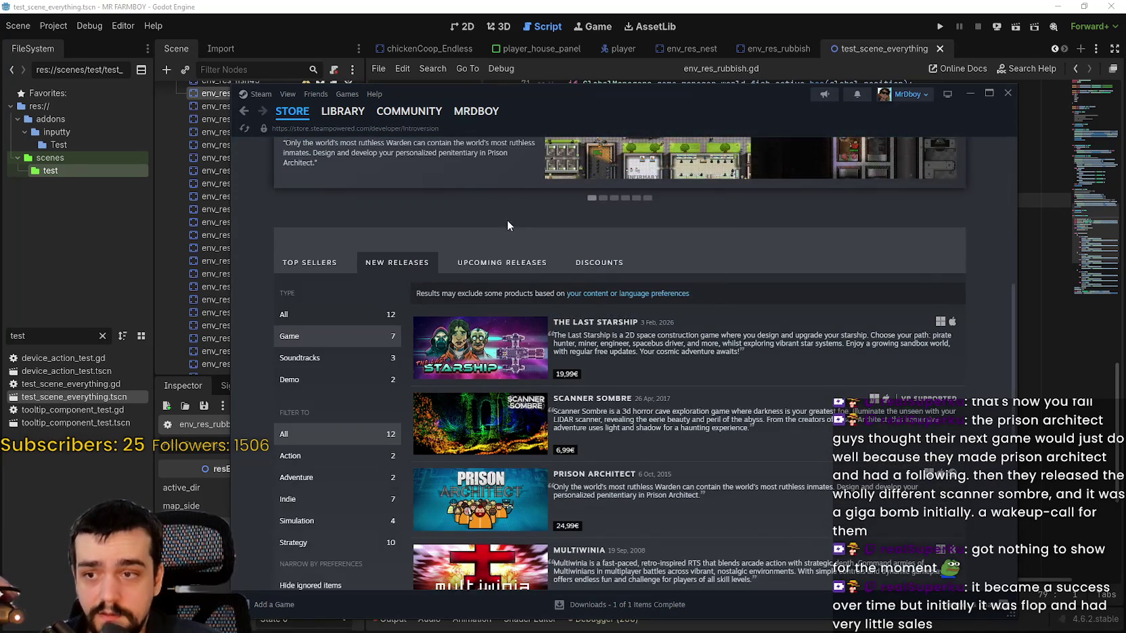
mouse_move(491, 314)
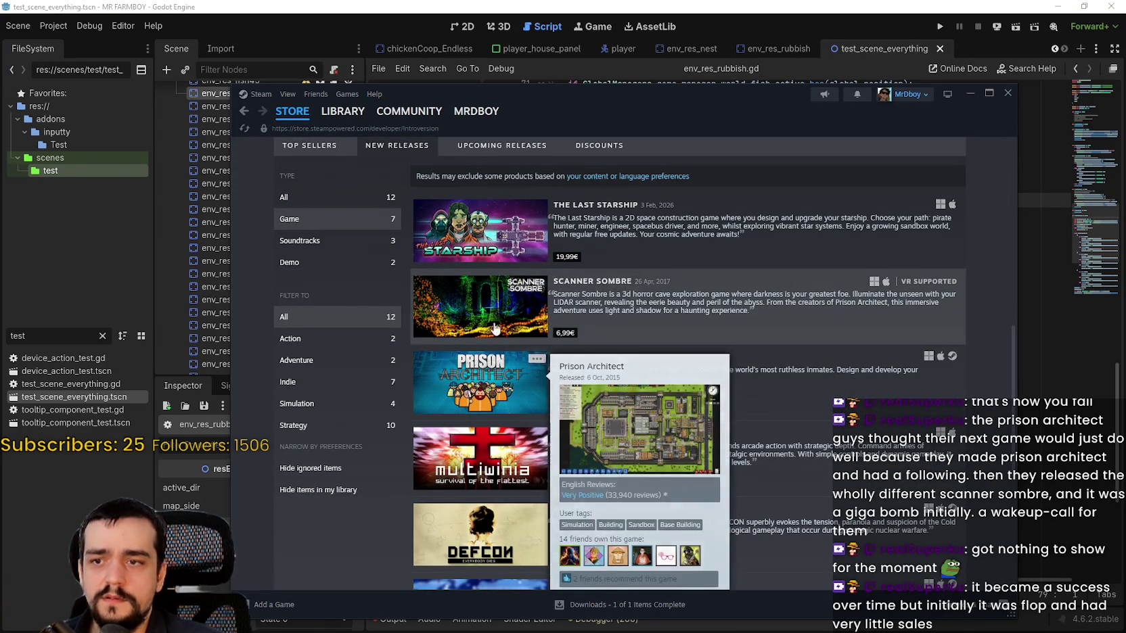
mouse_move(487, 396)
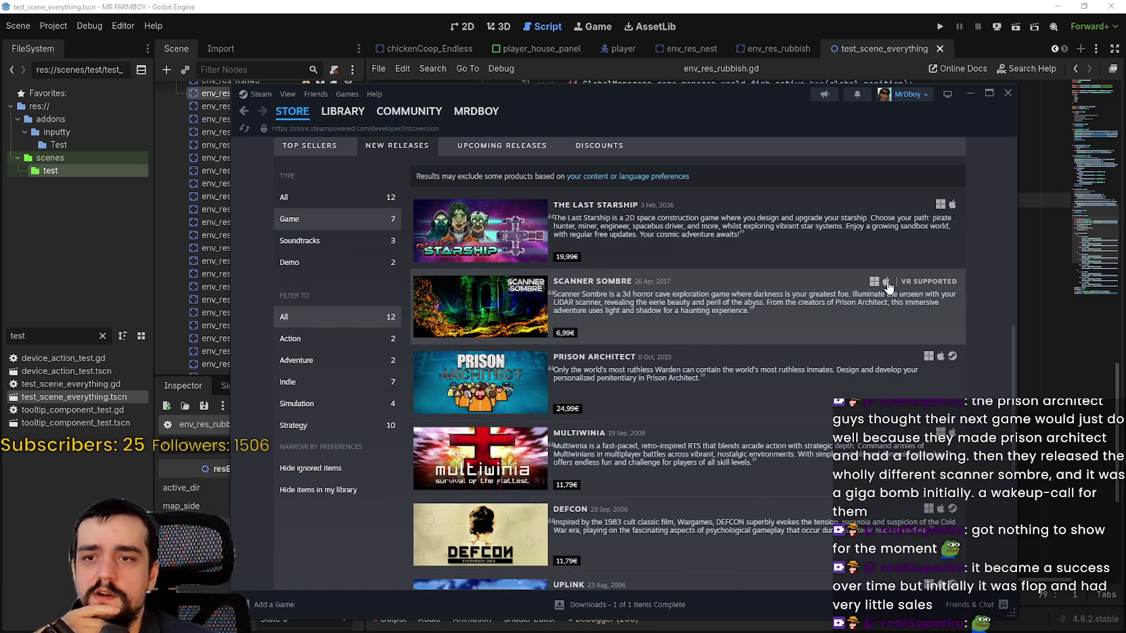
mouse_move(478, 294)
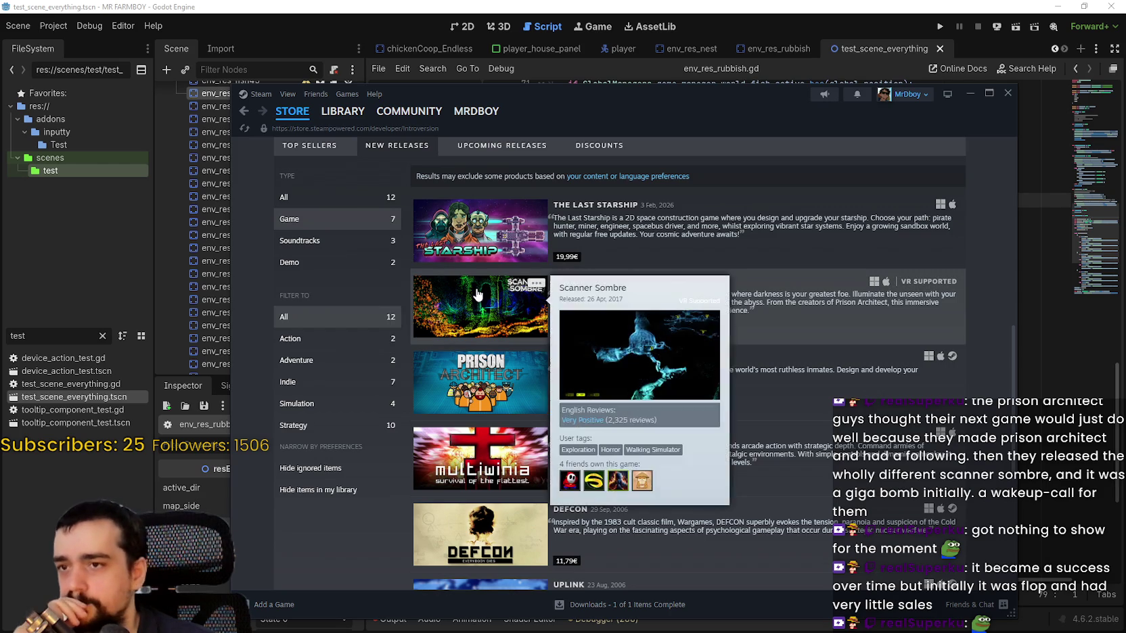
mouse_move(482, 237)
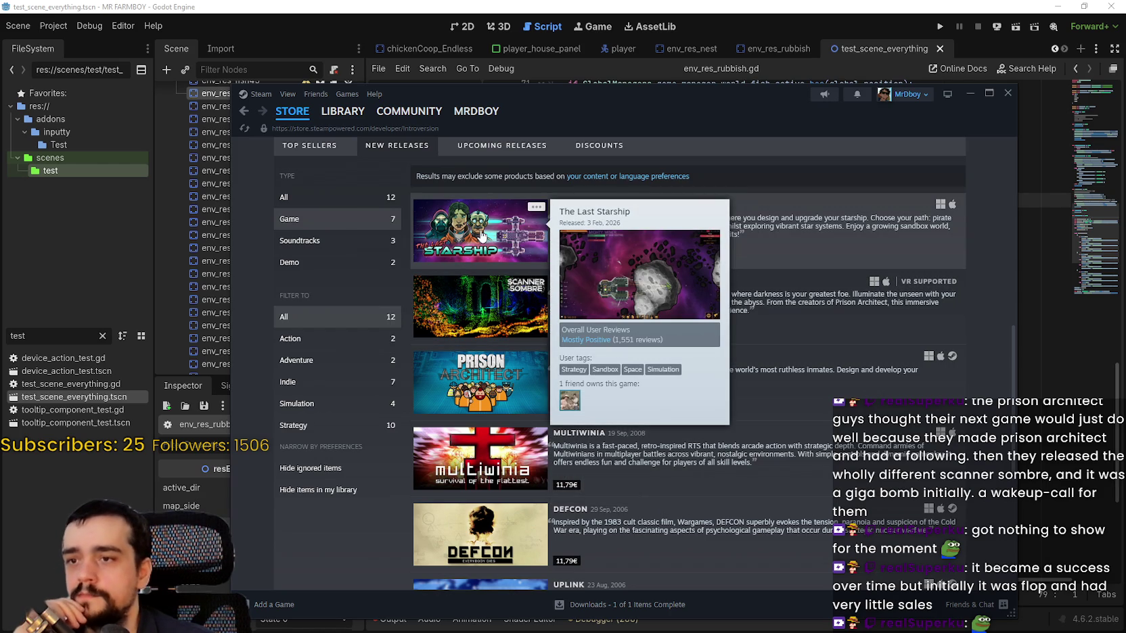
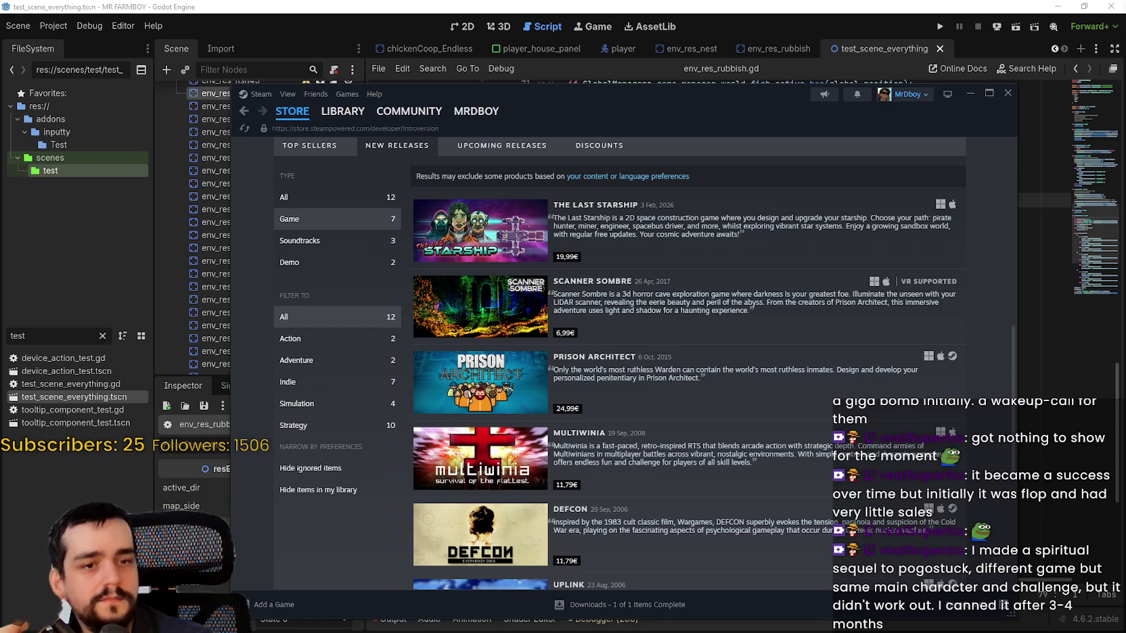
Leave the Introversion developer page for the Steam store front and open Echoes of Aincrad.
scroll(994, 388, up, 2)
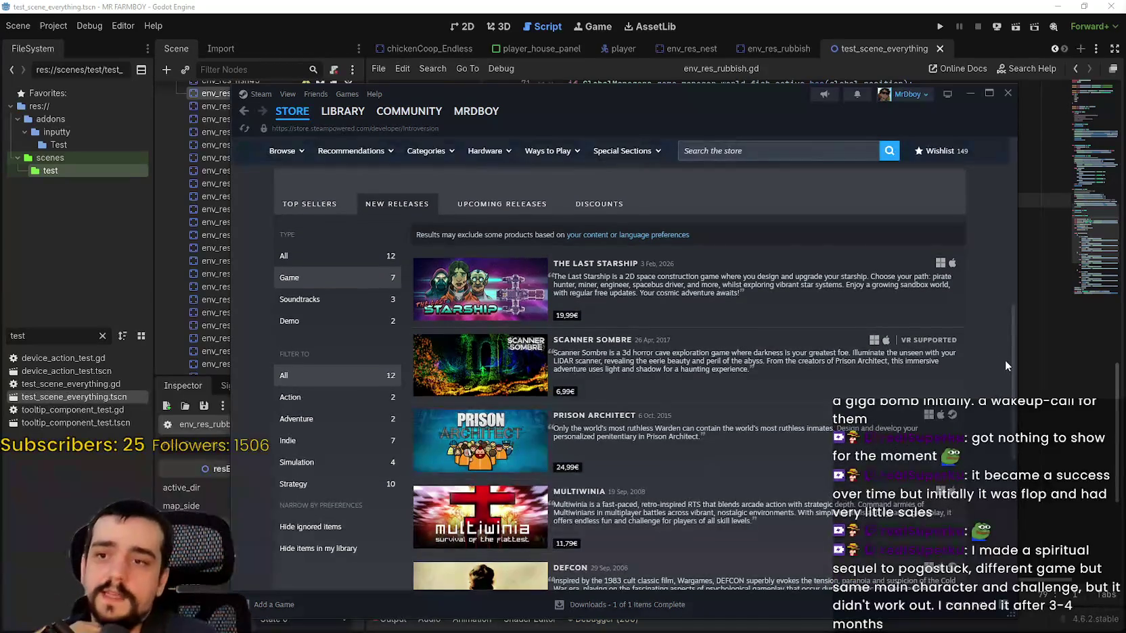
scroll(984, 369, up, 3)
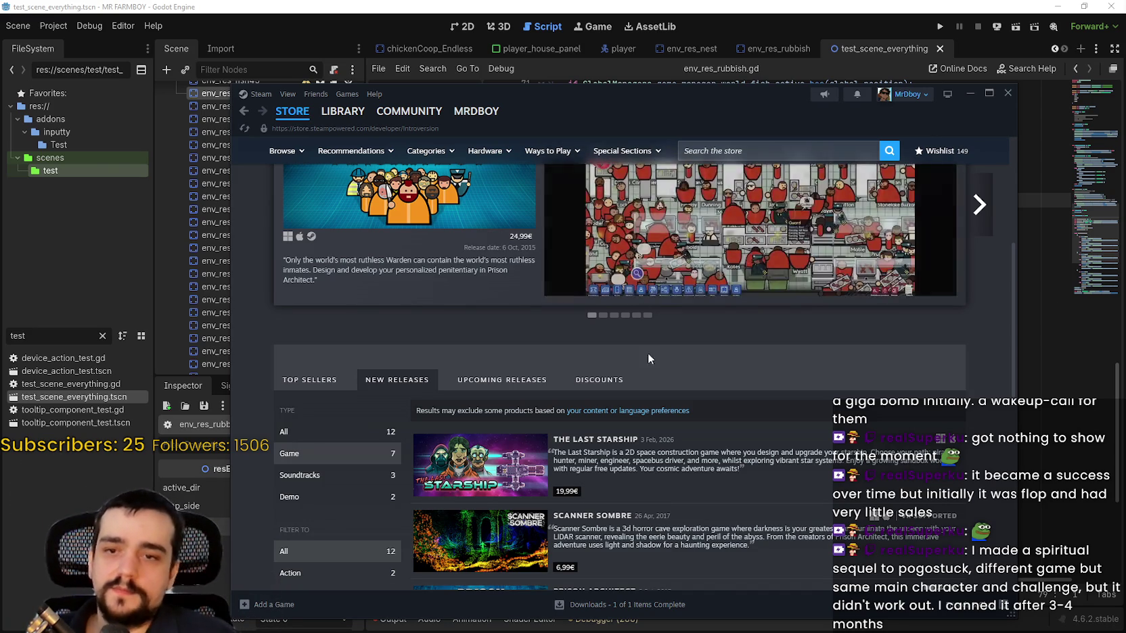
scroll(663, 367, up, 4)
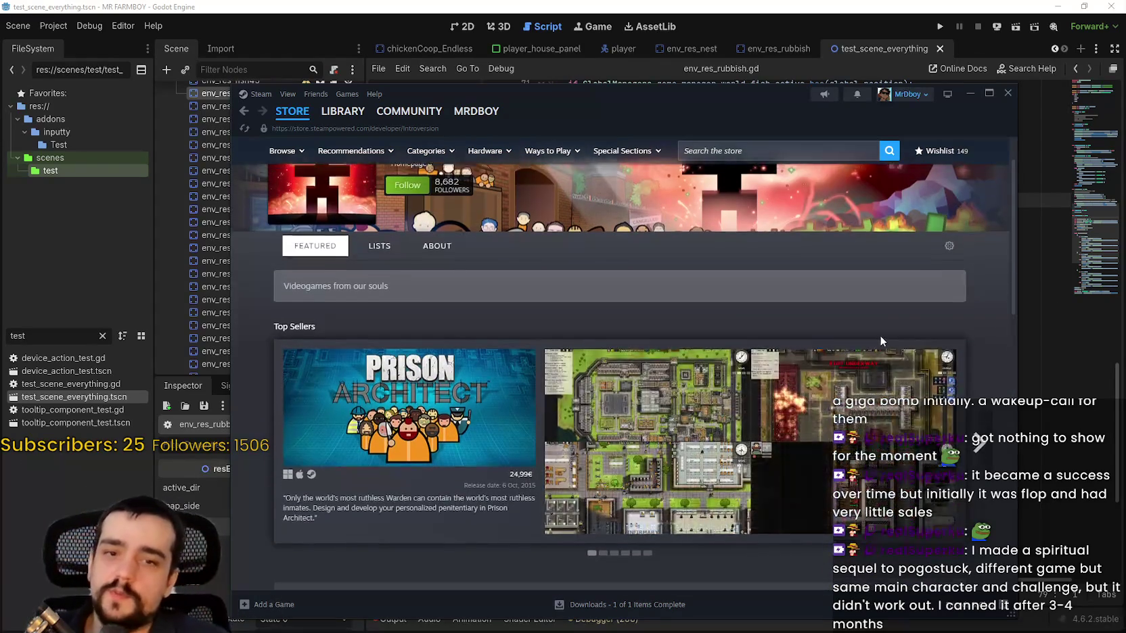
scroll(880, 335, up, 1)
click(293, 111)
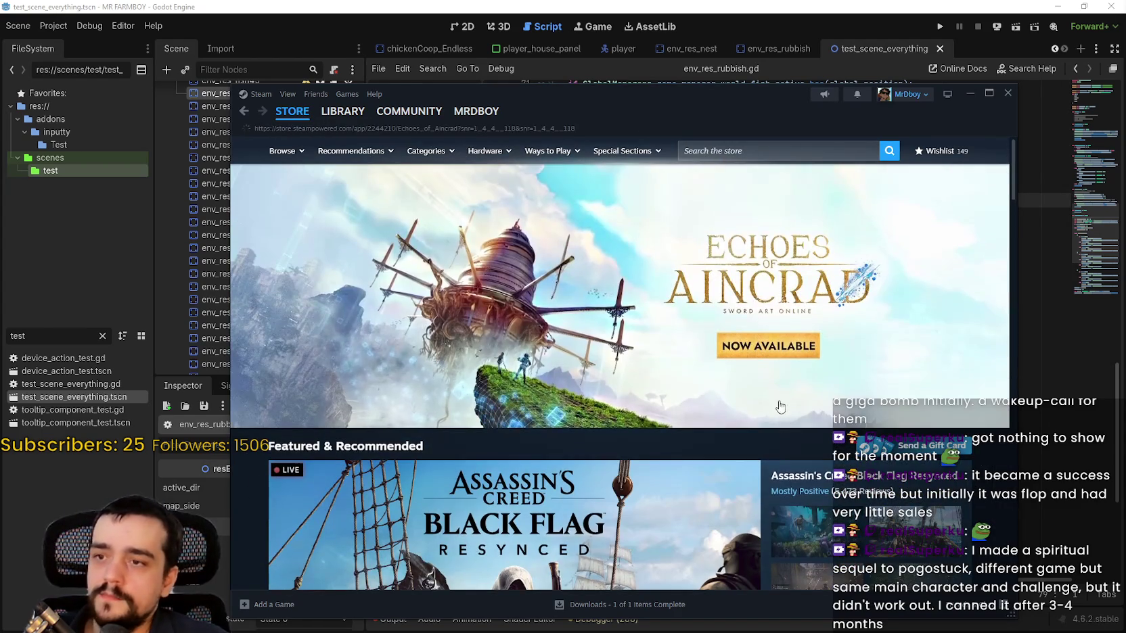
click(778, 396)
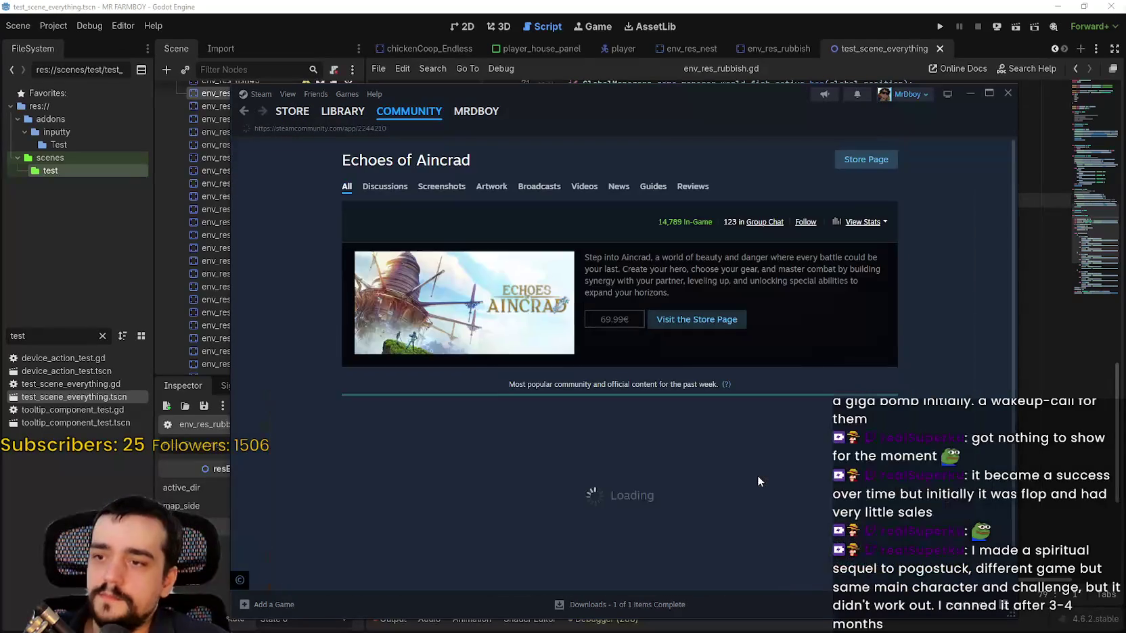
Browse the Echoes of Aincrad community hub, then its store page with the live broadcast collapsed.
scroll(871, 373, down, 8)
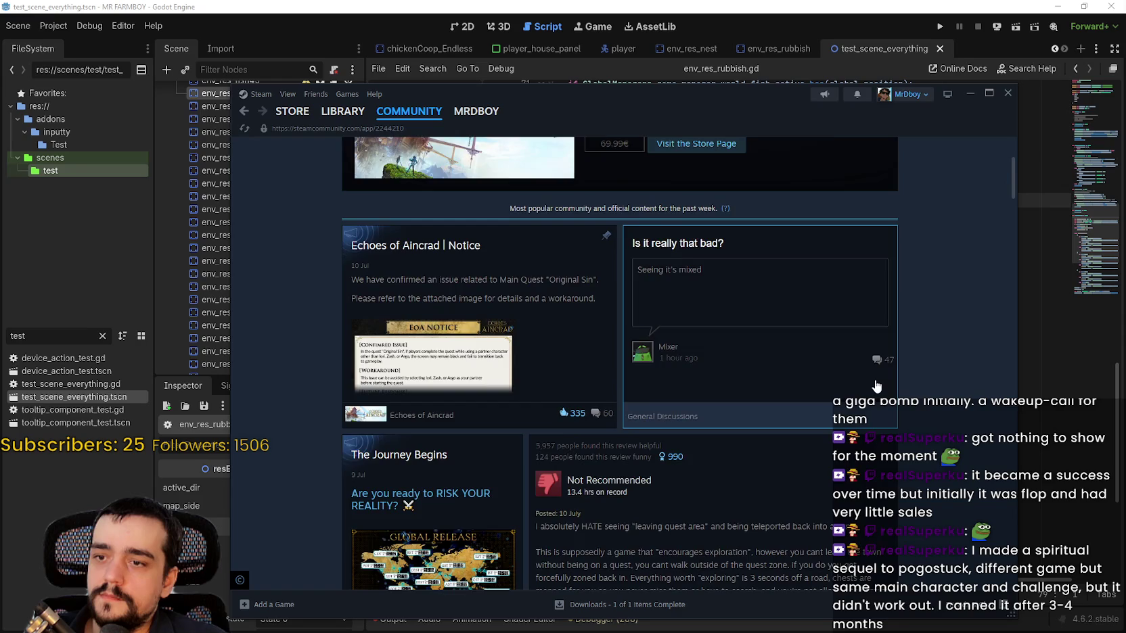
scroll(947, 435, down, 10)
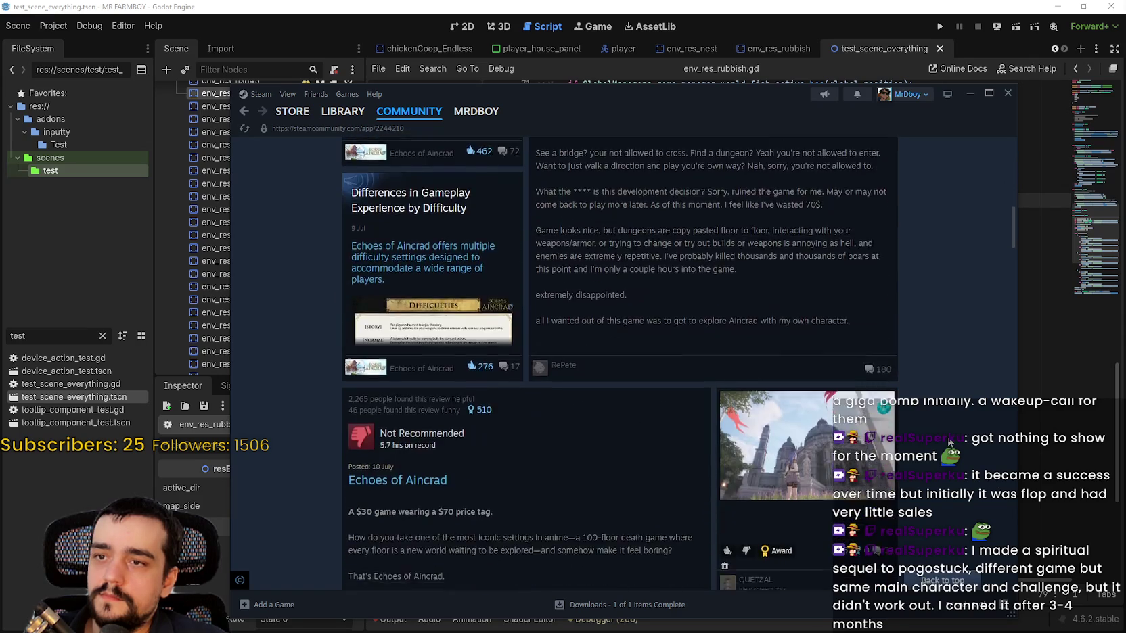
scroll(944, 429, down, 10)
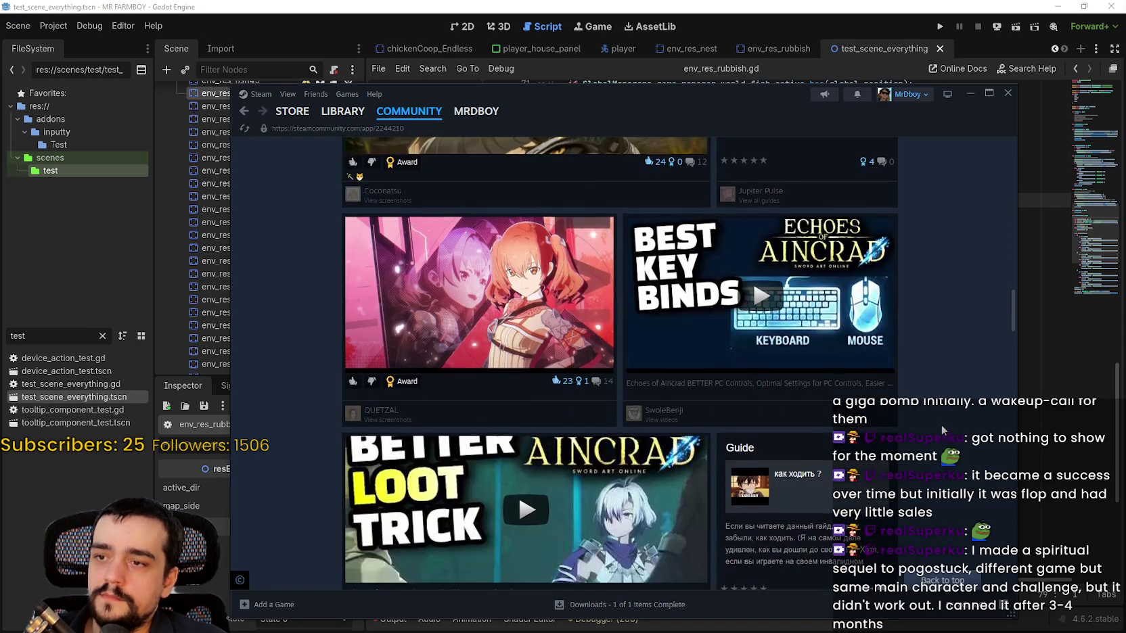
scroll(940, 424, up, 7)
scroll(943, 414, up, 15)
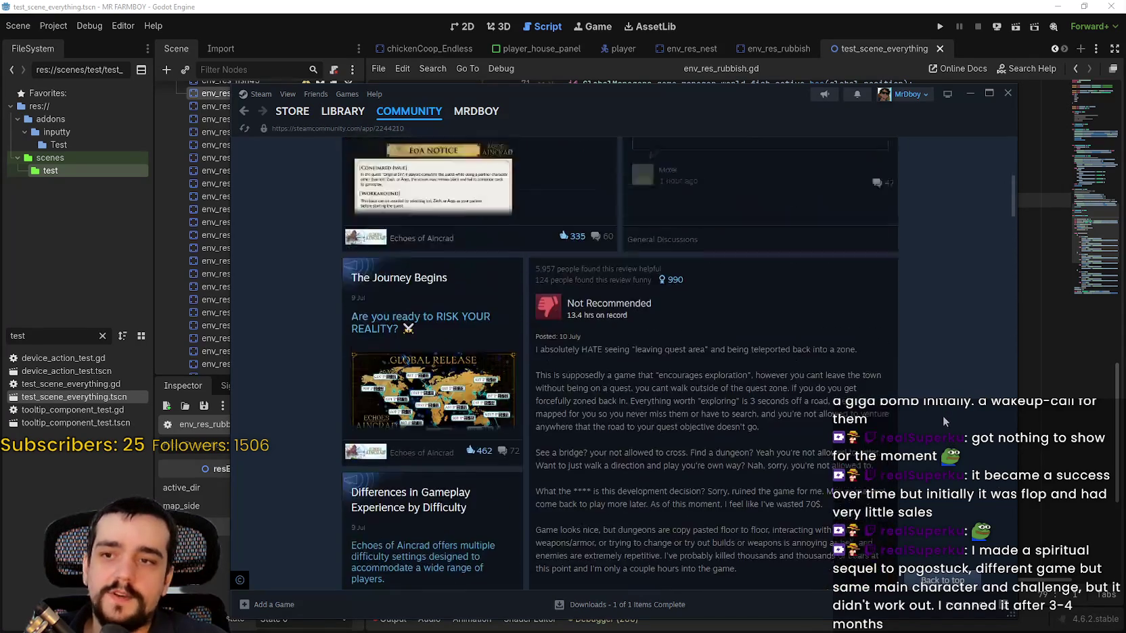
click(887, 159)
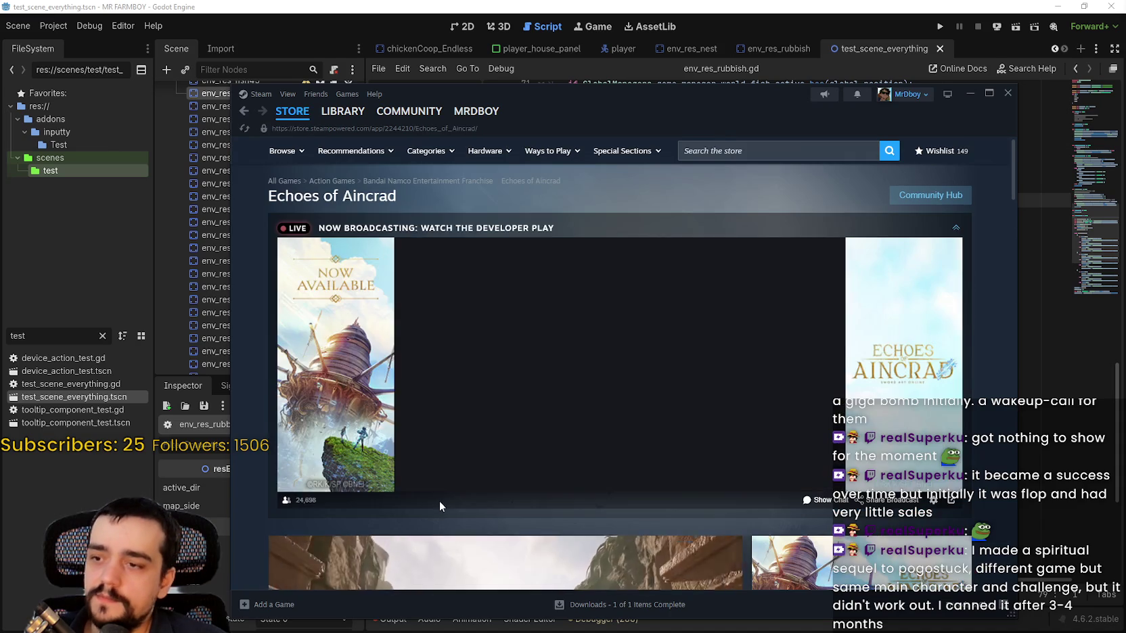
scroll(473, 464, down, 4)
scroll(473, 464, up, 3)
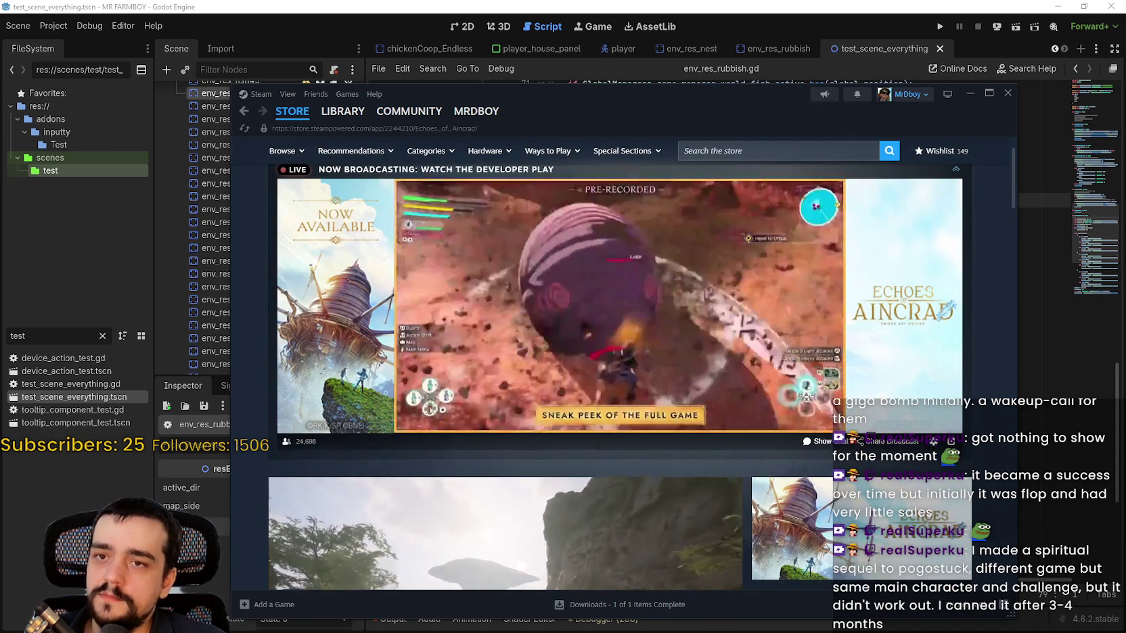
click(956, 169)
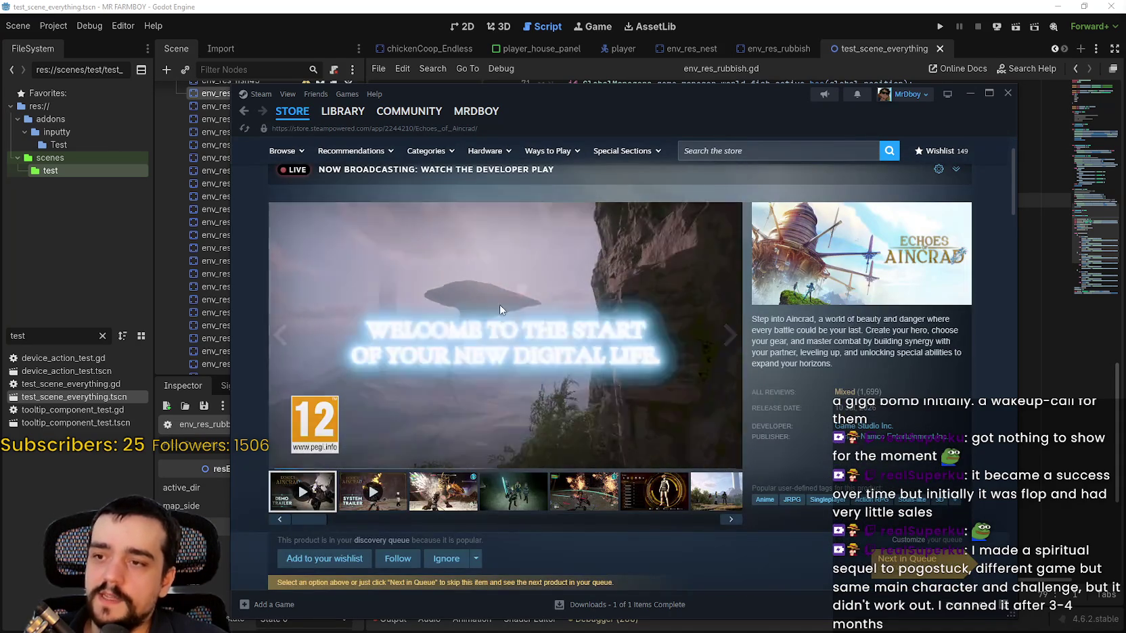
Scrub the trailer ahead through 0:28, 0:41, 0:57 and 1:05.
click(439, 443)
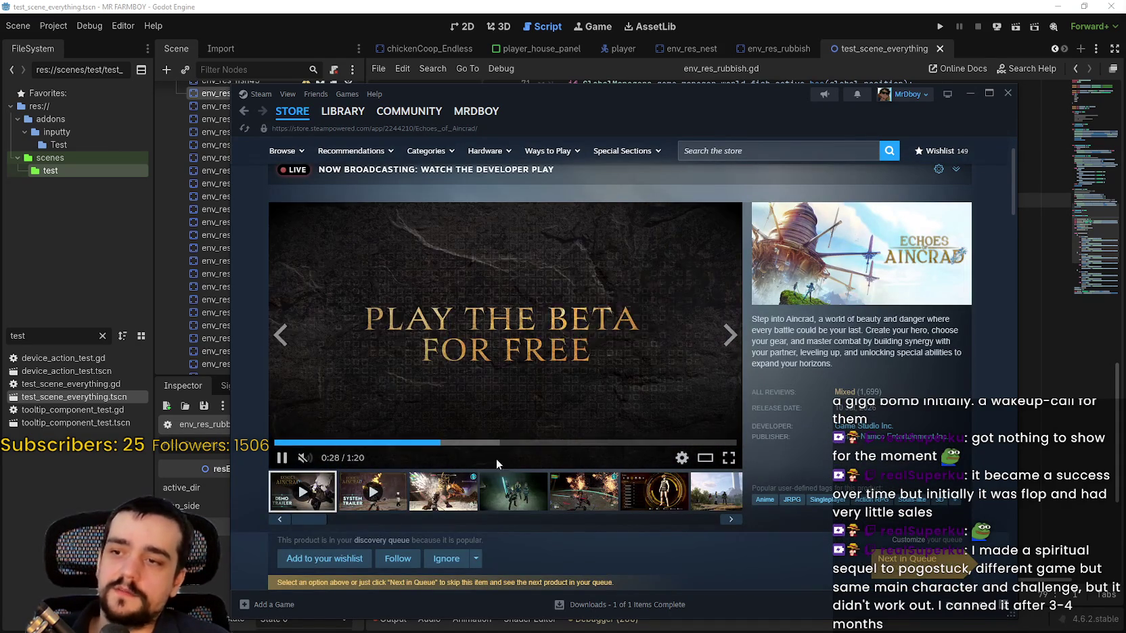
click(509, 442)
click(572, 444)
click(606, 443)
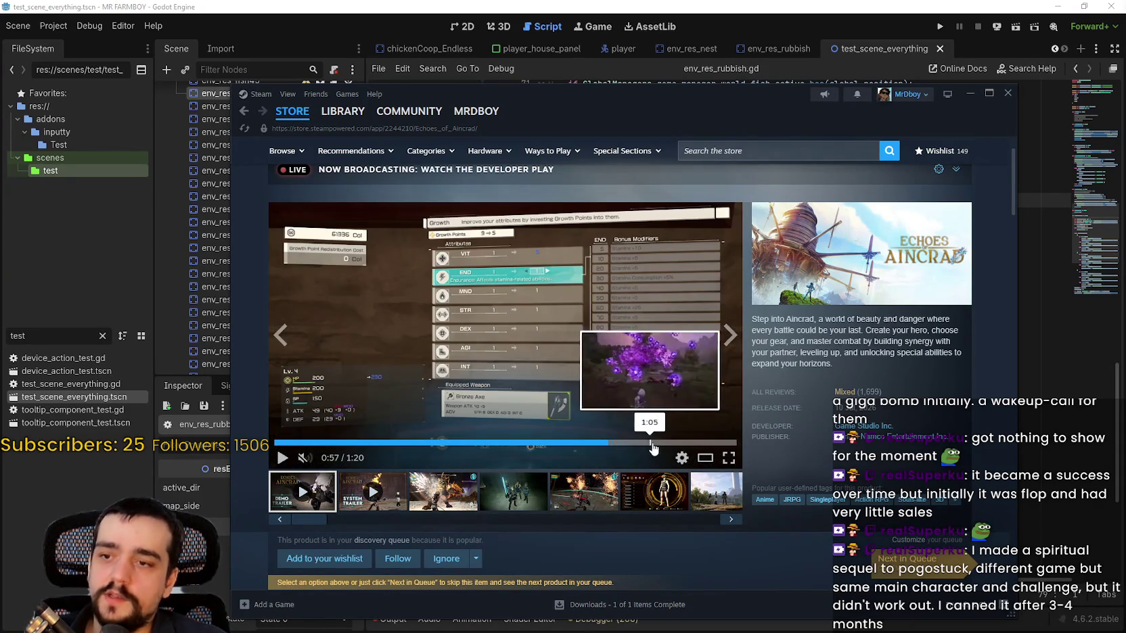
click(649, 444)
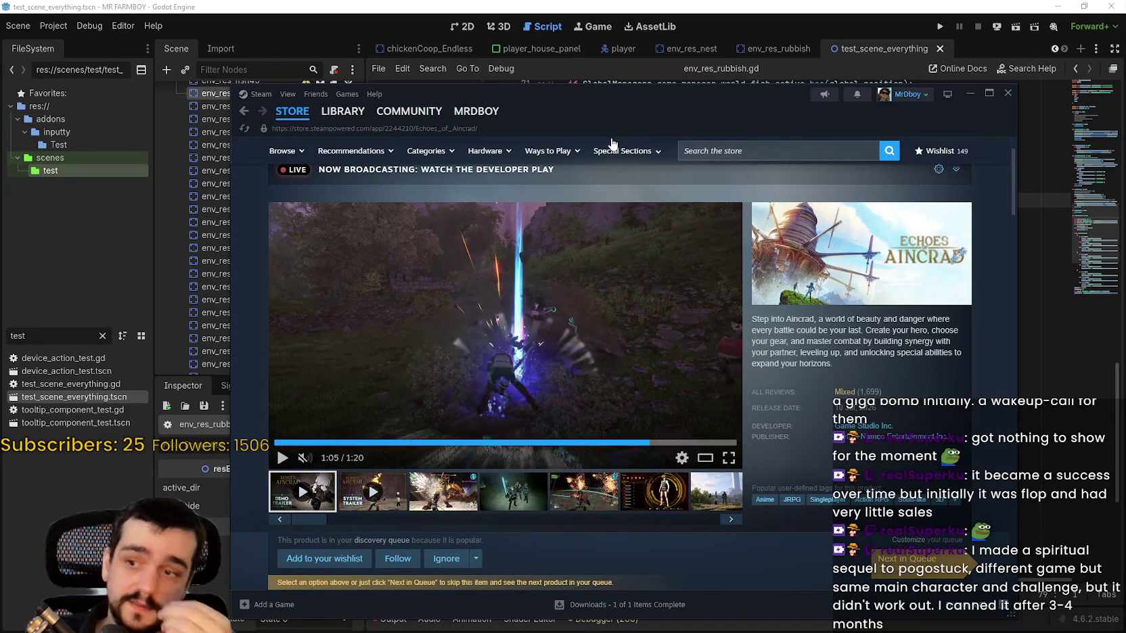
Step through the screenshots, view one full-size, then return to the store front and Godot.
click(447, 501)
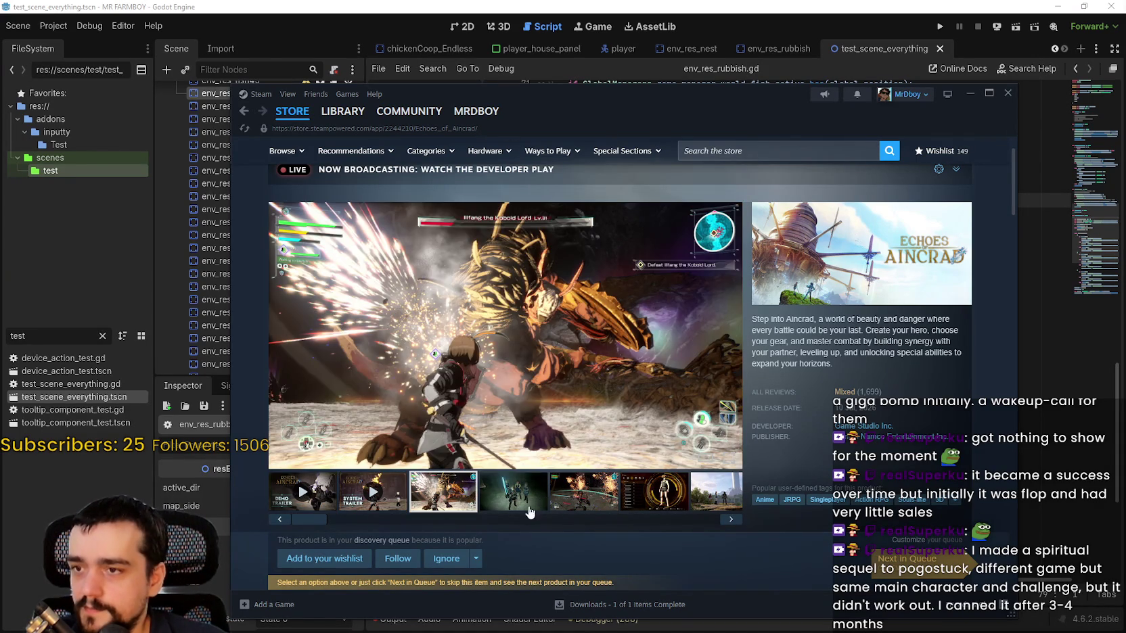
click(529, 504)
click(654, 494)
click(710, 504)
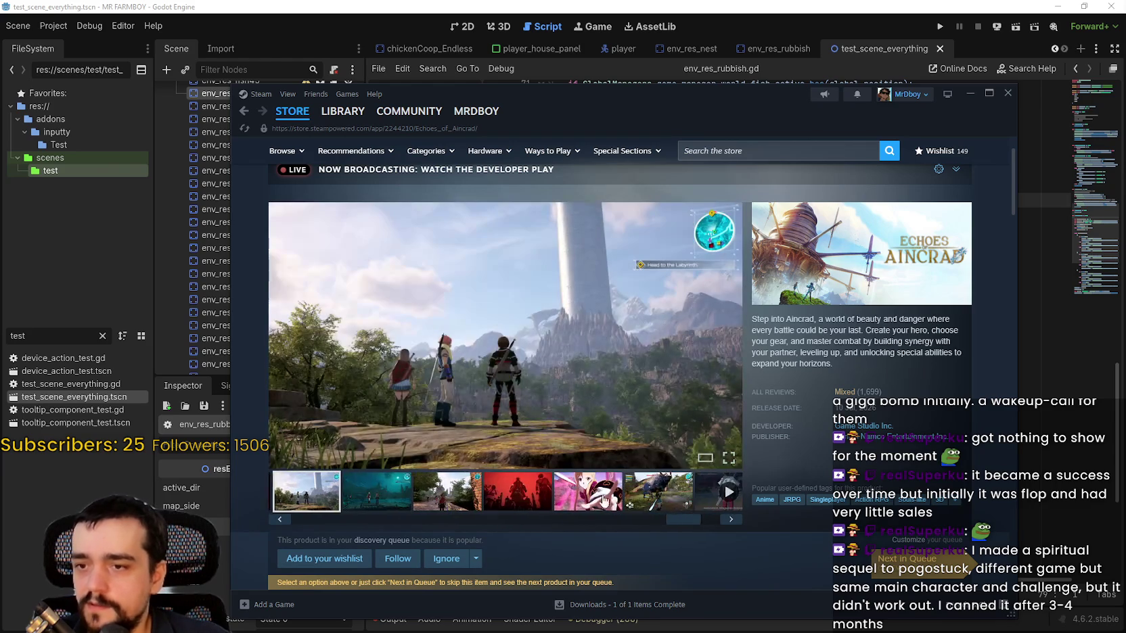
click(528, 318)
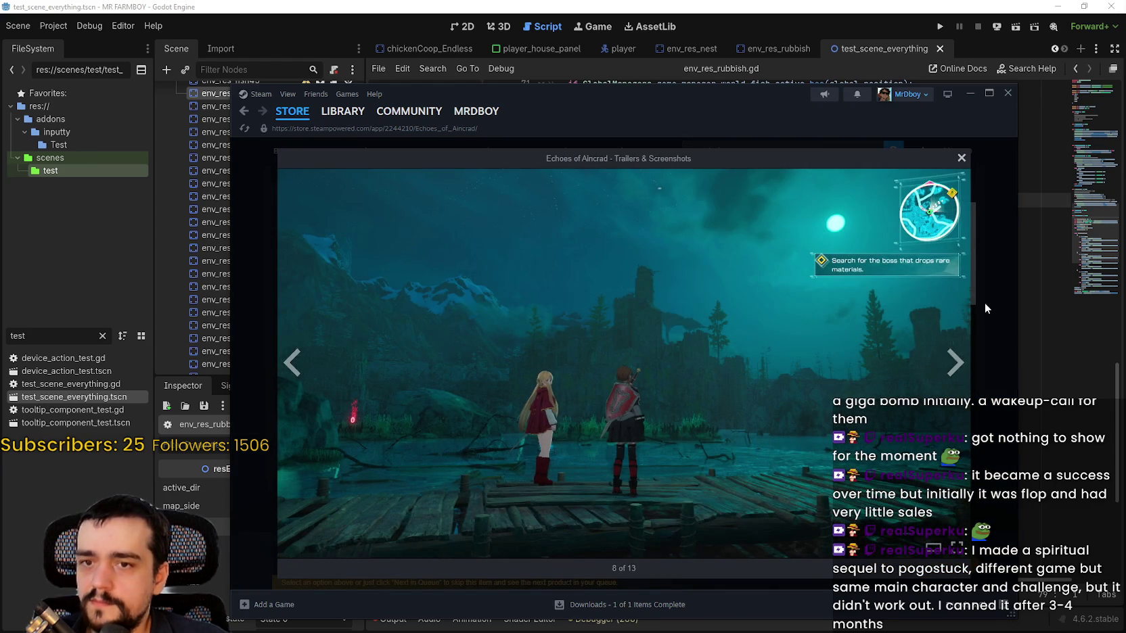
click(985, 308)
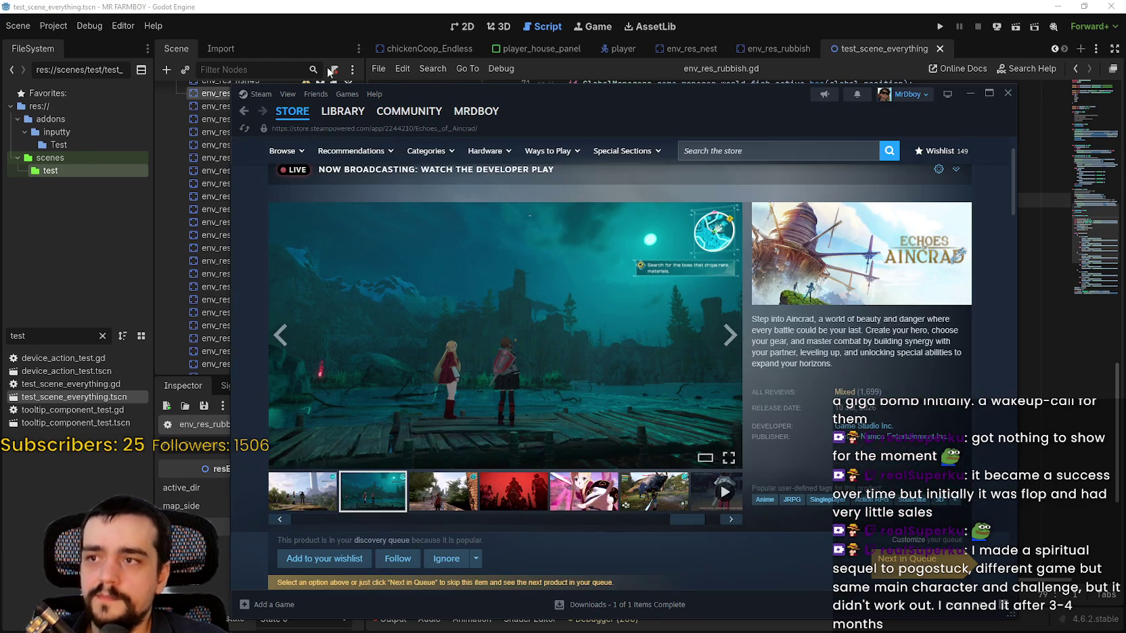
click(292, 112)
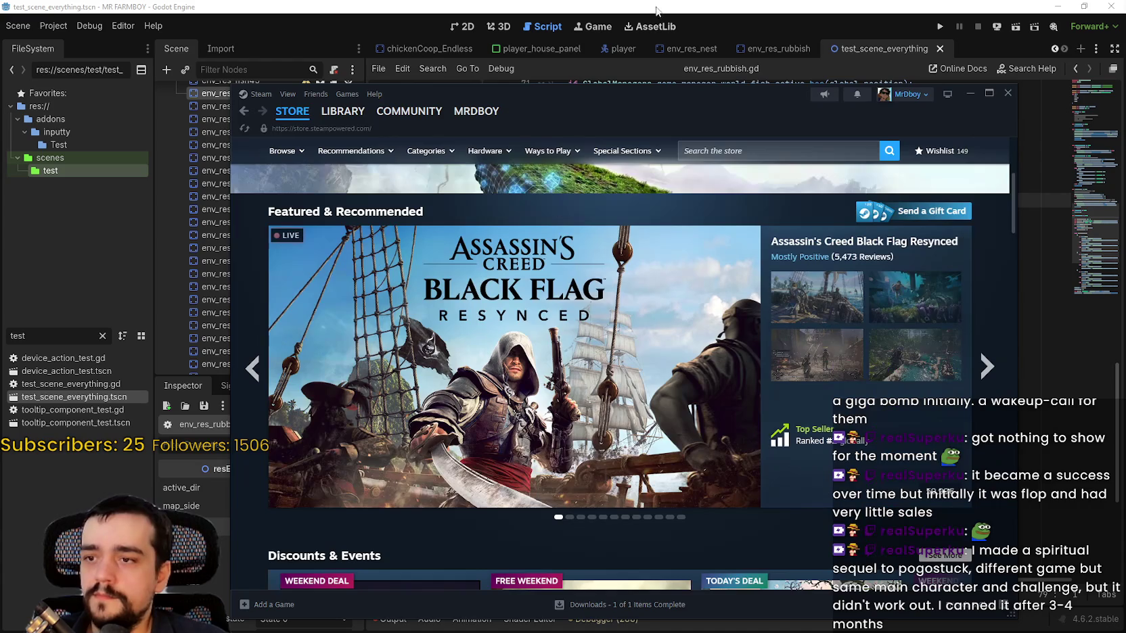
click(656, 10)
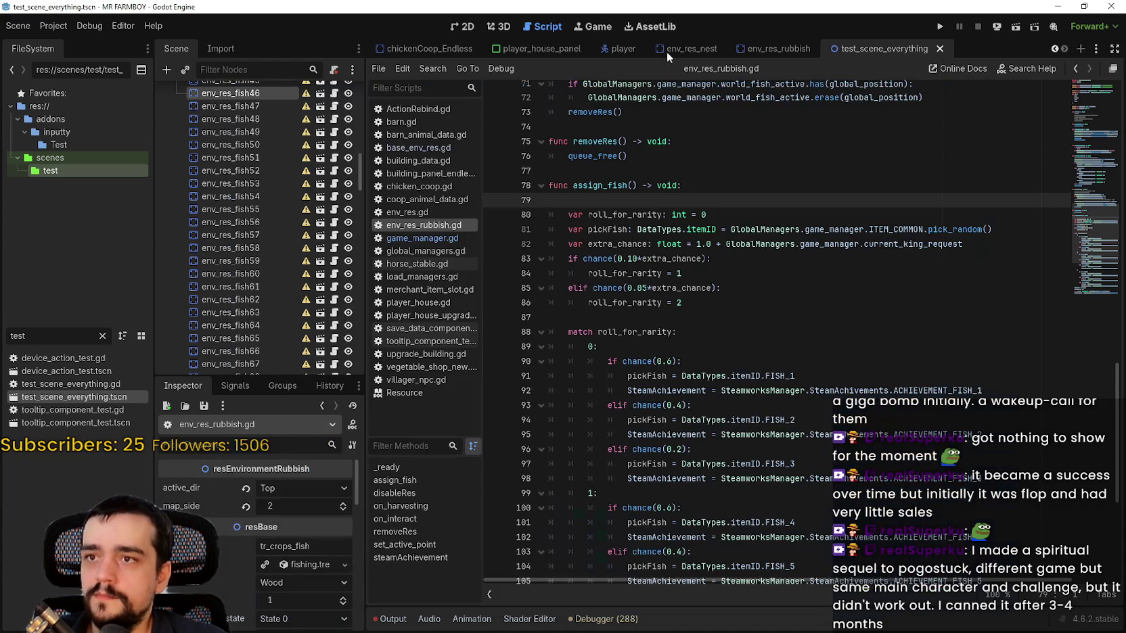
Scroll env_res_rubbish.gd down to assign_fish's match block, caret at the end of line 99.
click(805, 346)
click(785, 323)
scroll(736, 332, down, 4)
scroll(737, 332, down, 2)
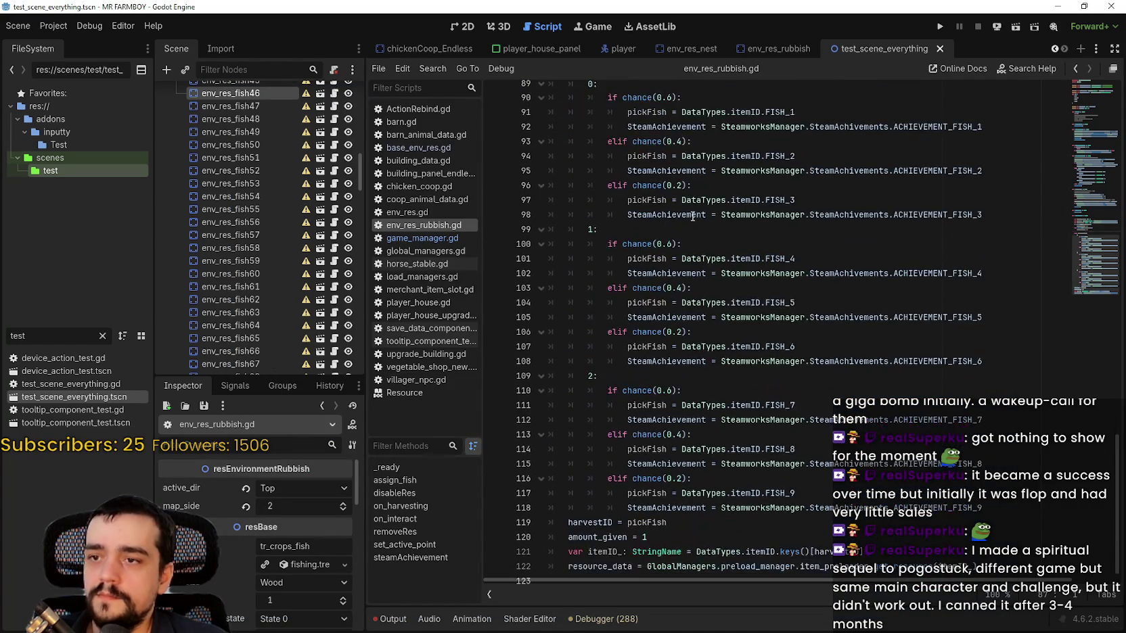
click(695, 231)
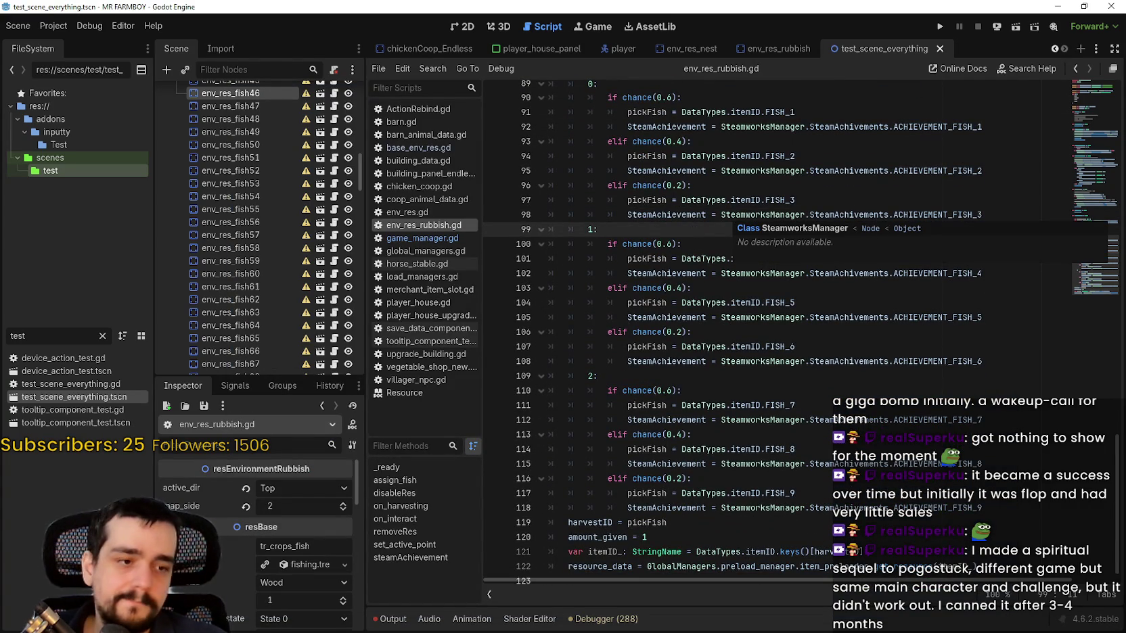
Switch between Godot and the Notepad crash log and select the 'Thread 64D8: (Crashed)' line.
key(alt+Tab)
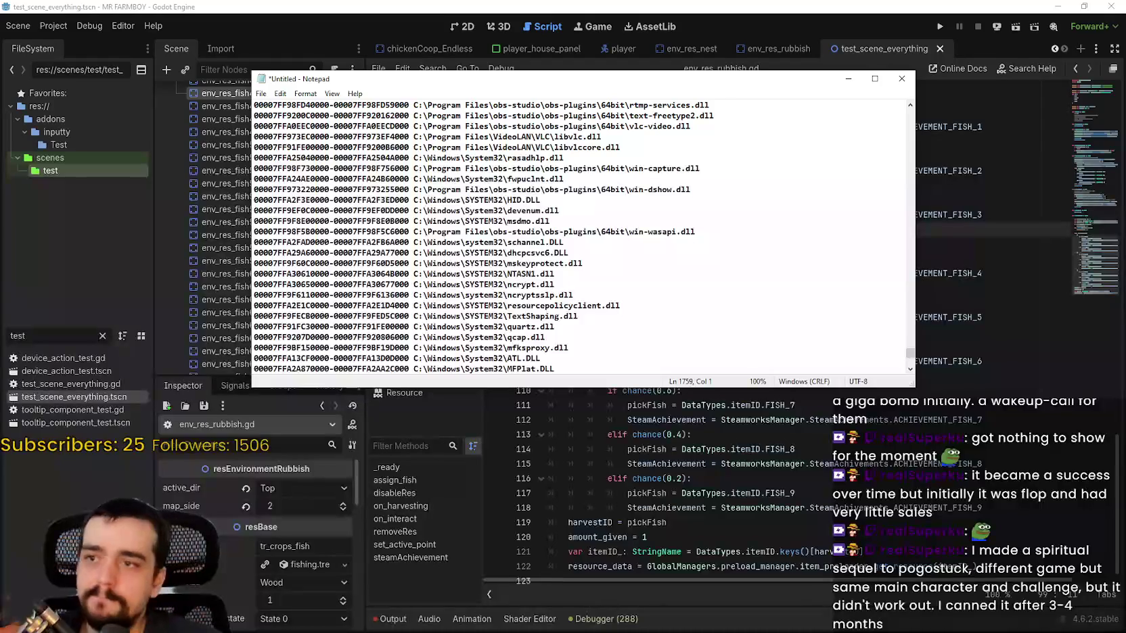
mouse_move(910, 359)
mouse_down()
mouse_move(919, 132)
mouse_move(912, 273)
mouse_move(912, 152)
mouse_up()
key(alt+Tab)
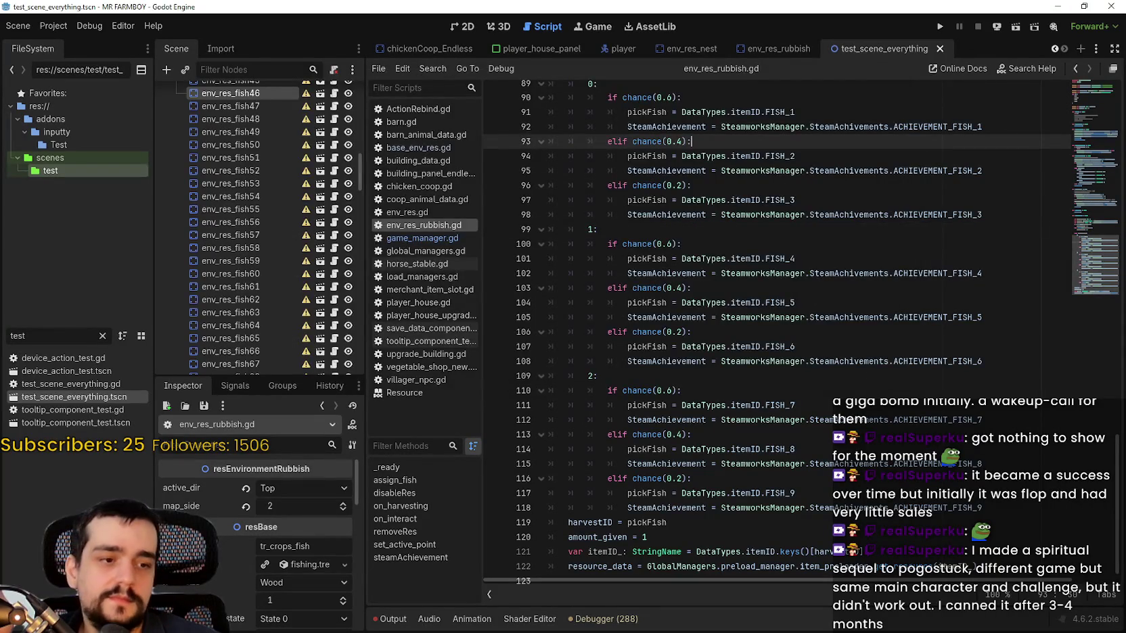
key(alt+Tab)
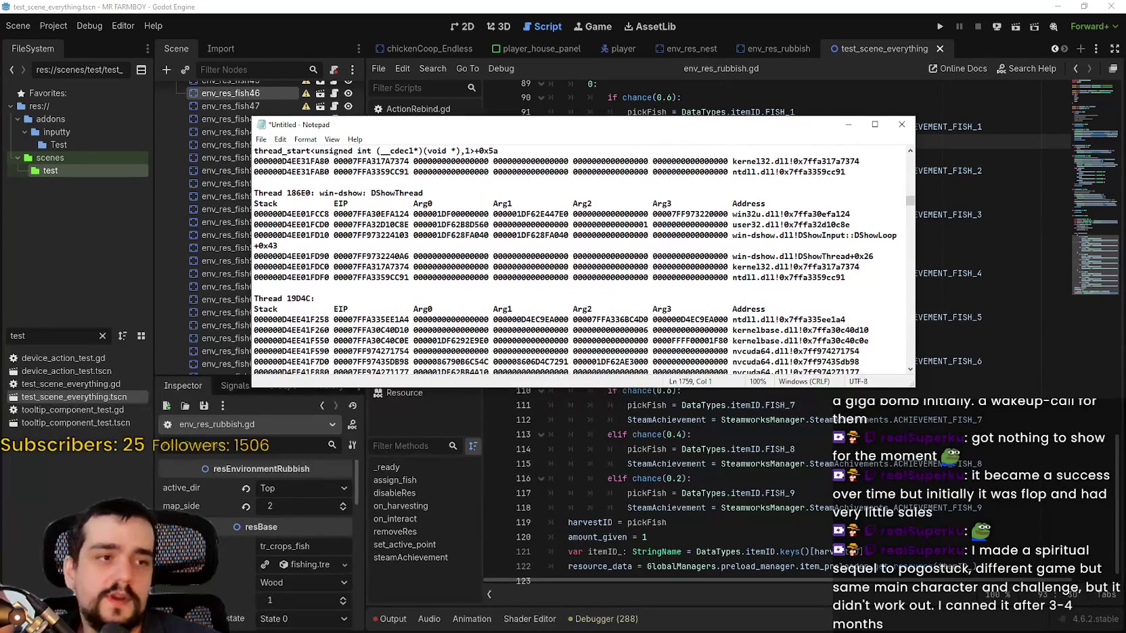
key(alt+Tab)
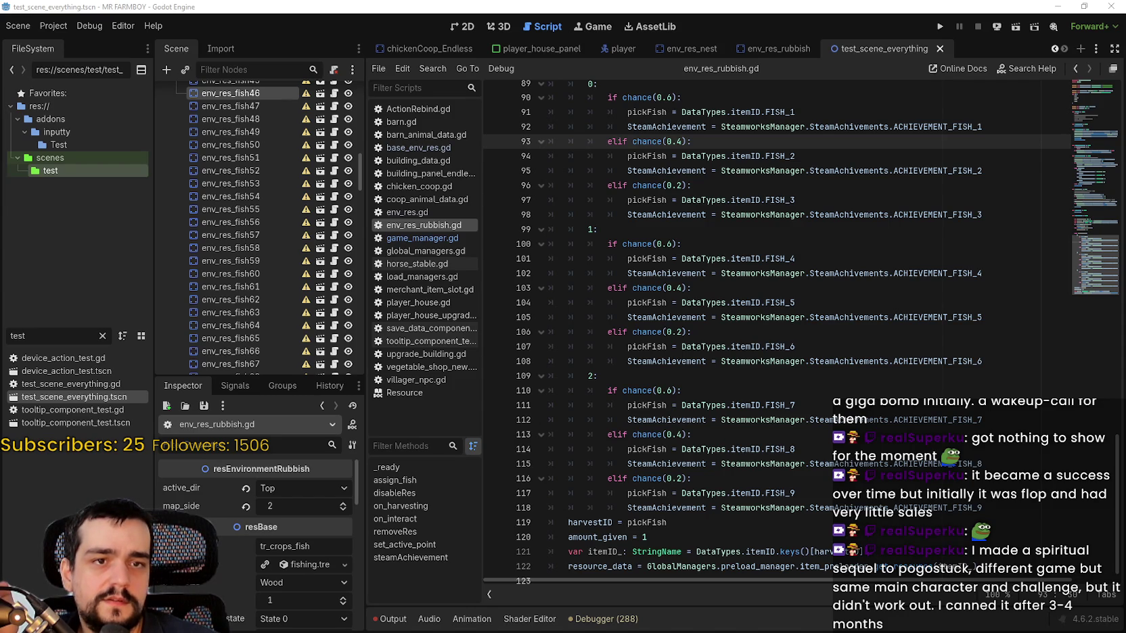
key(alt+Tab)
drag(232, 210, 341, 208)
mouse_move(887, 201)
mouse_down()
mouse_move(869, 280)
mouse_move(908, 261)
mouse_move(912, 184)
mouse_up()
scroll(544, 359, up, 1)
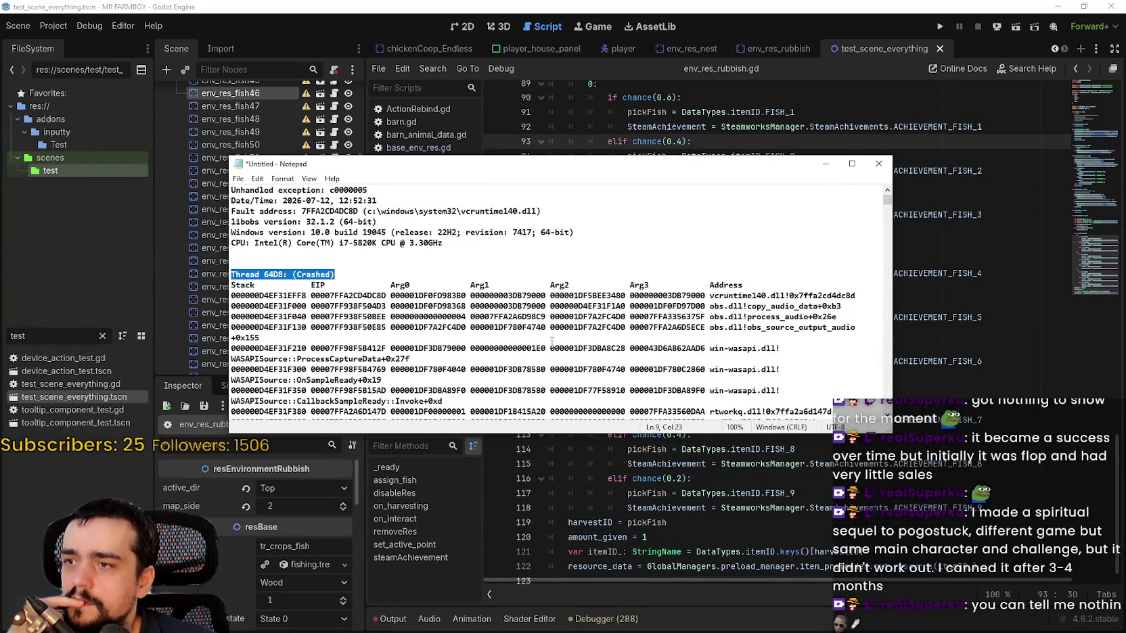
Select the crashed thread's first stack rows and its audio-related lines, then clear the selection.
scroll(548, 345, down, 5)
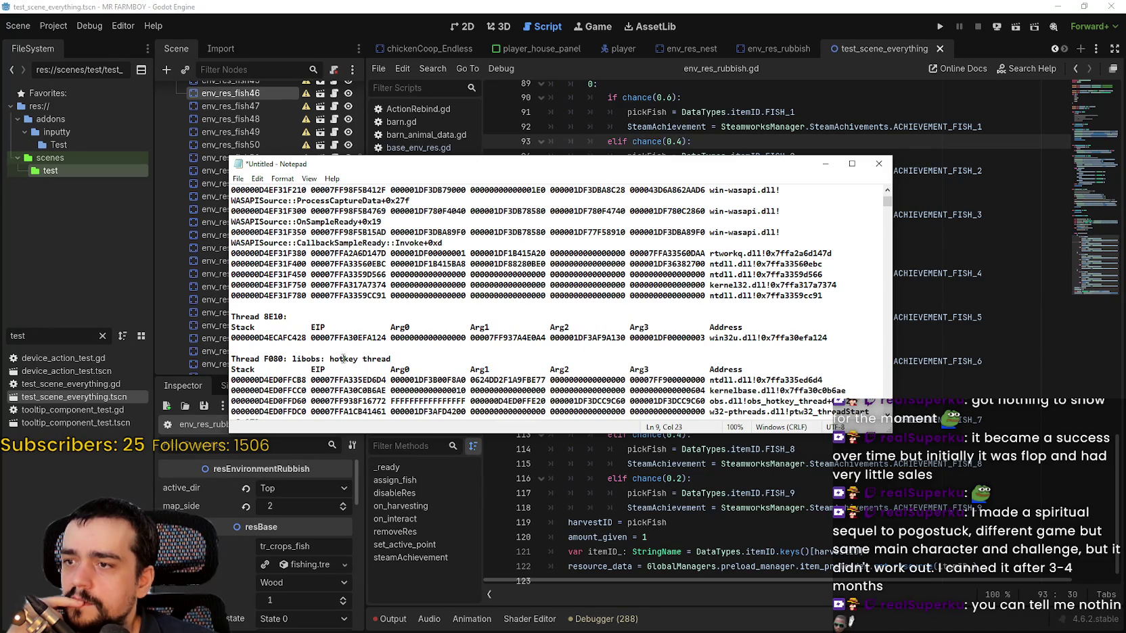
scroll(347, 357, up, 2)
scroll(413, 324, up, 1)
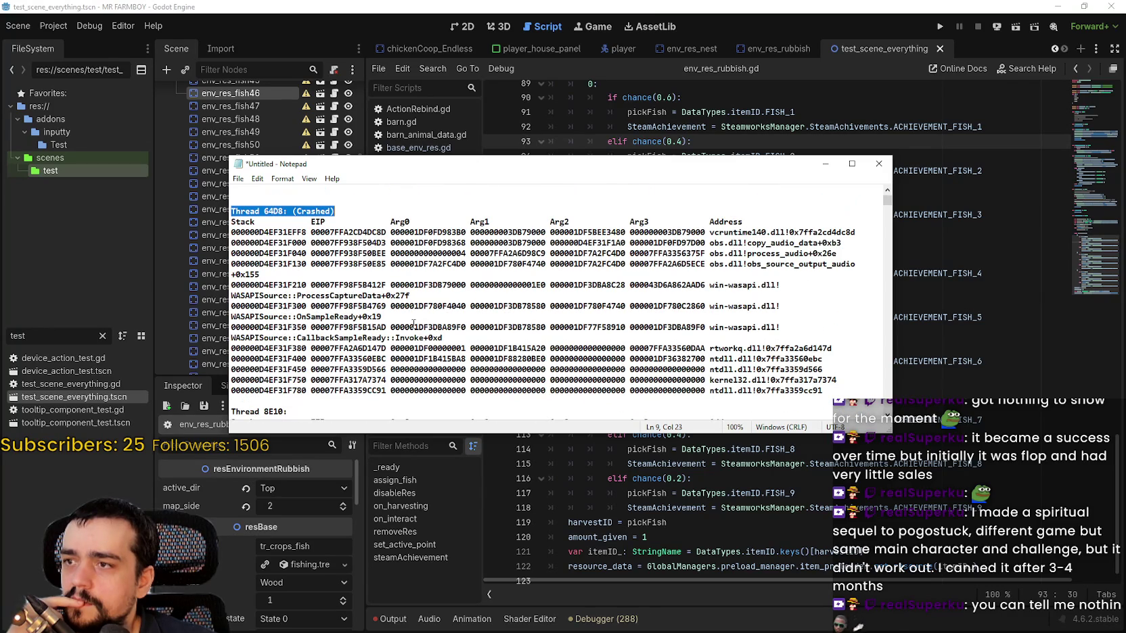
mouse_move(856, 265)
mouse_down()
mouse_move(383, 234)
mouse_move(173, 243)
mouse_move(198, 212)
mouse_up()
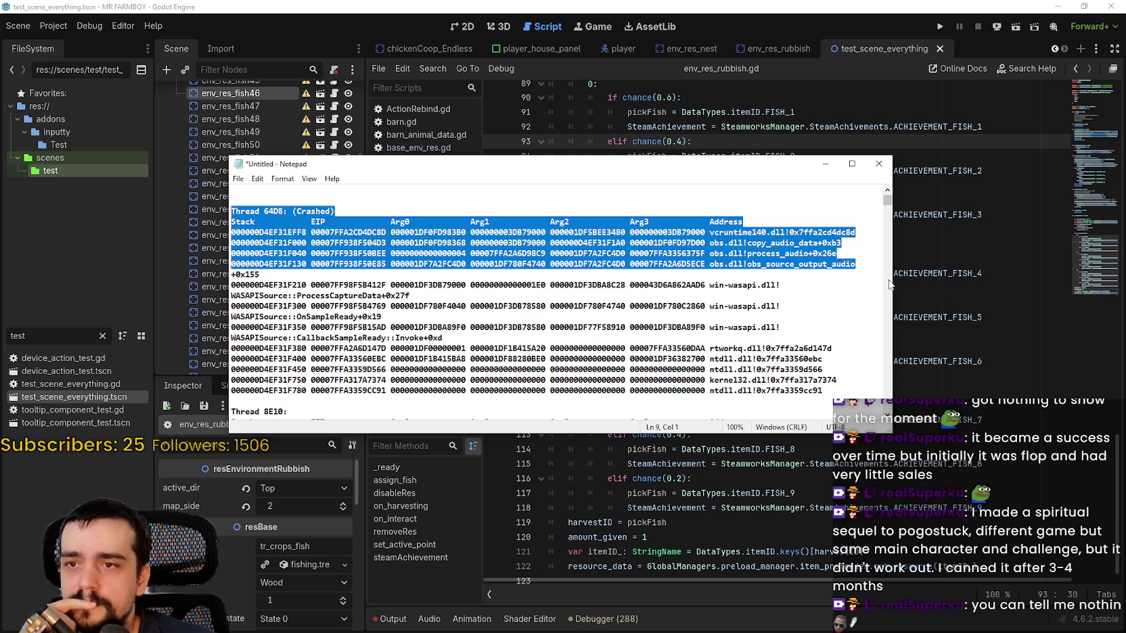
mouse_move(443, 337)
mouse_down()
mouse_move(474, 326)
mouse_move(351, 253)
mouse_up()
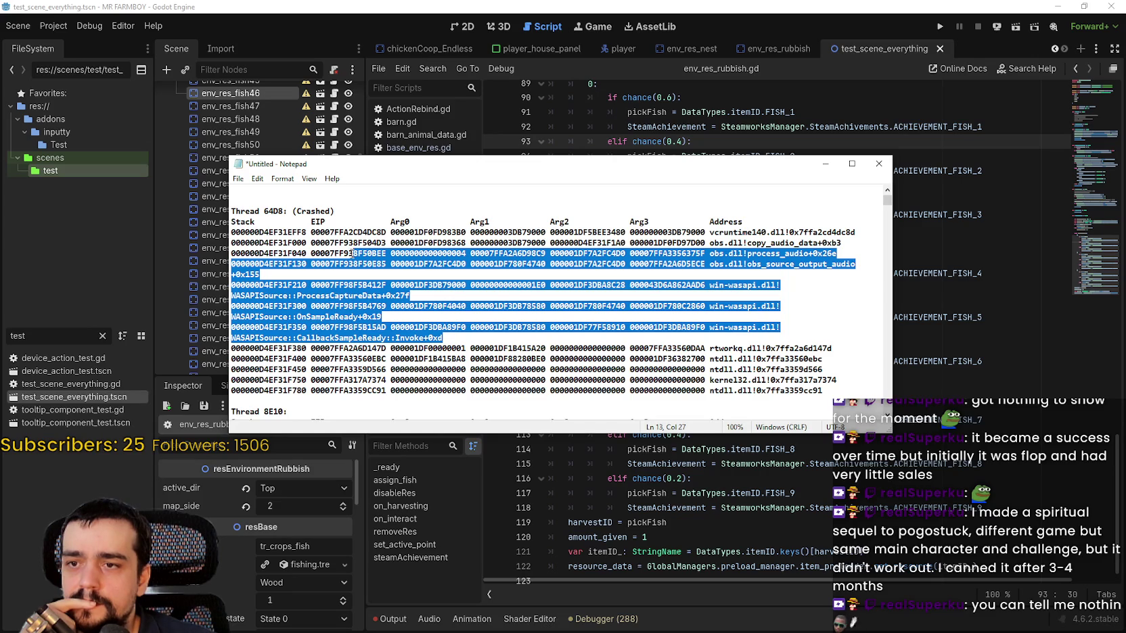
mouse_move(832, 393)
mouse_down()
mouse_move(541, 253)
mouse_move(710, 264)
mouse_up()
click(714, 264)
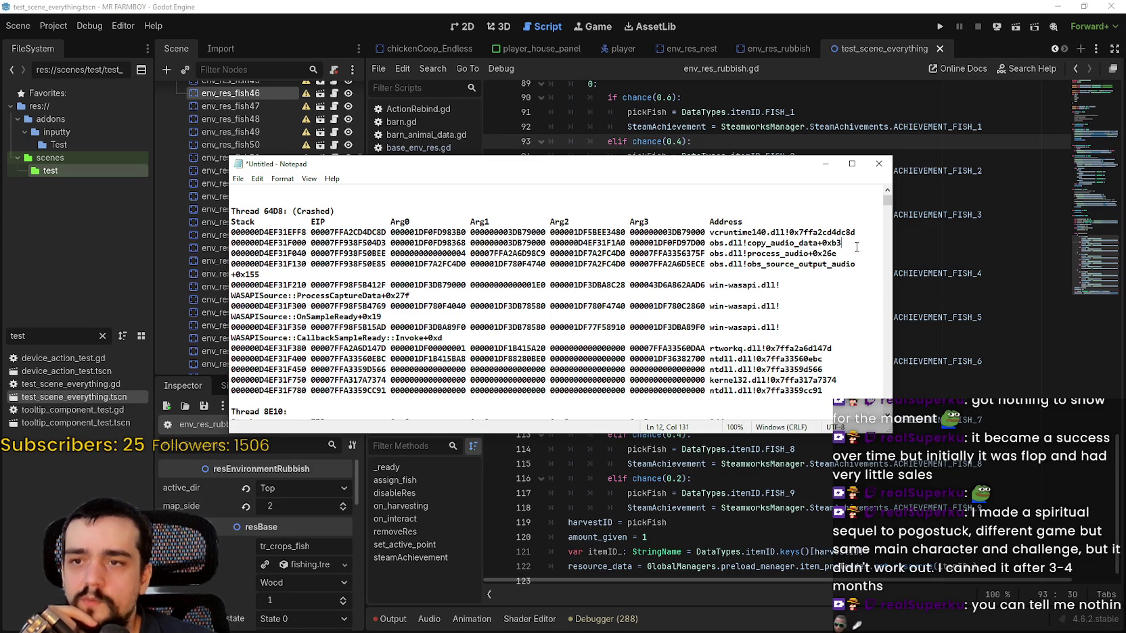
Select the copy_audio_data entry and lines 11–14, then set Notepad aside and return to line 99.
drag(863, 242, 667, 242)
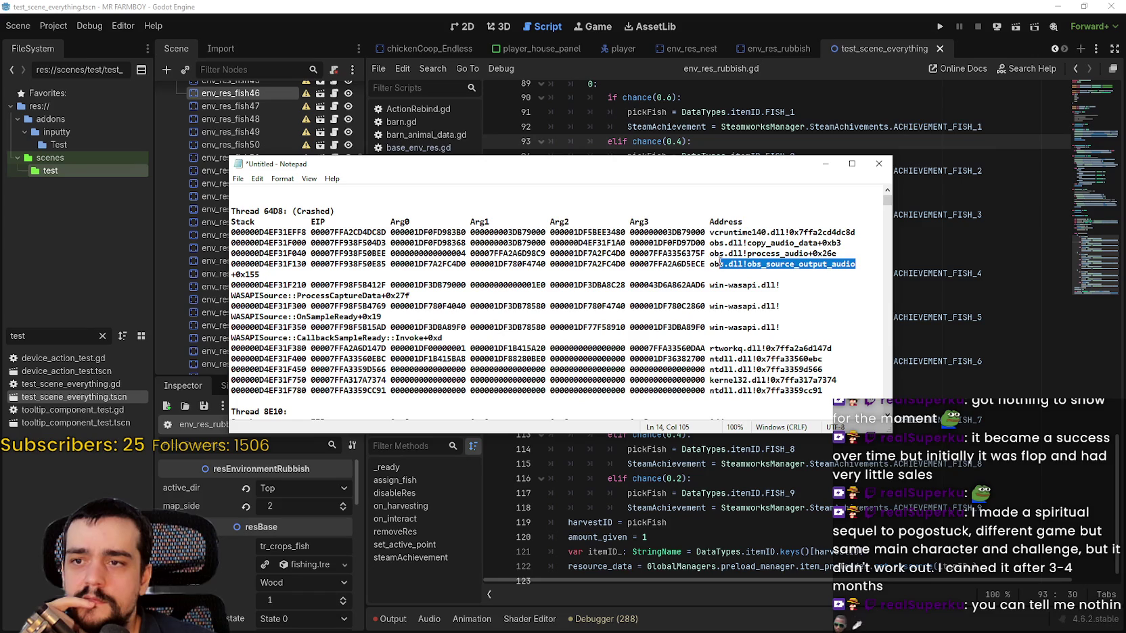
mouse_move(856, 264)
mouse_down()
mouse_move(707, 235)
mouse_move(524, 284)
mouse_move(745, 265)
mouse_move(253, 232)
mouse_up()
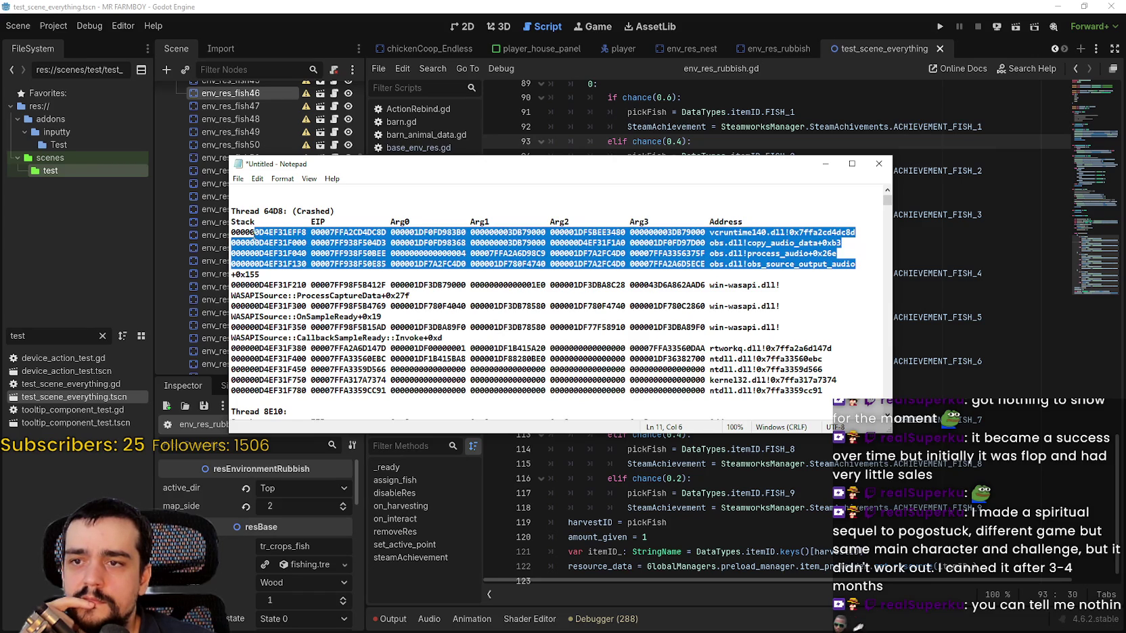
drag(254, 233, 250, 233)
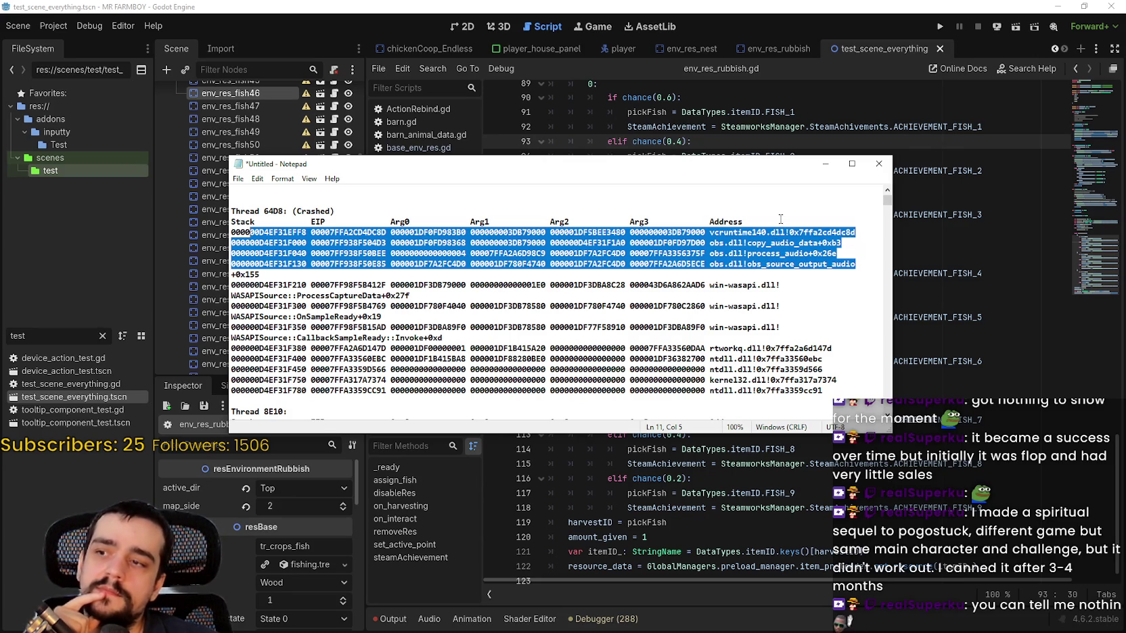
click(849, 268)
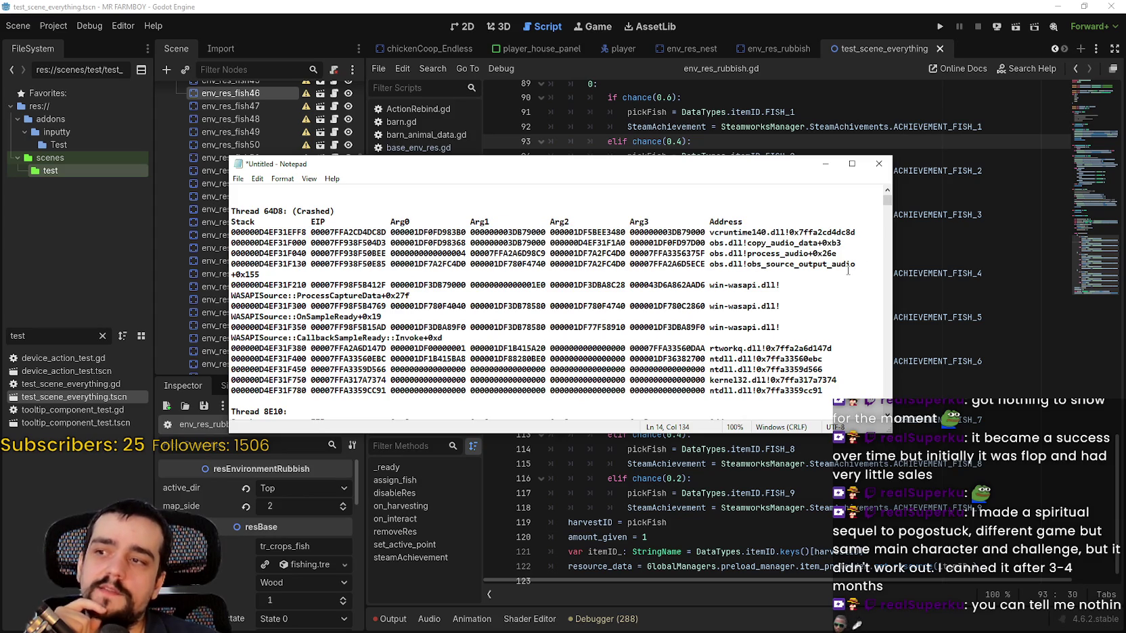
click(825, 163)
scroll(713, 326, up, 2)
click(713, 324)
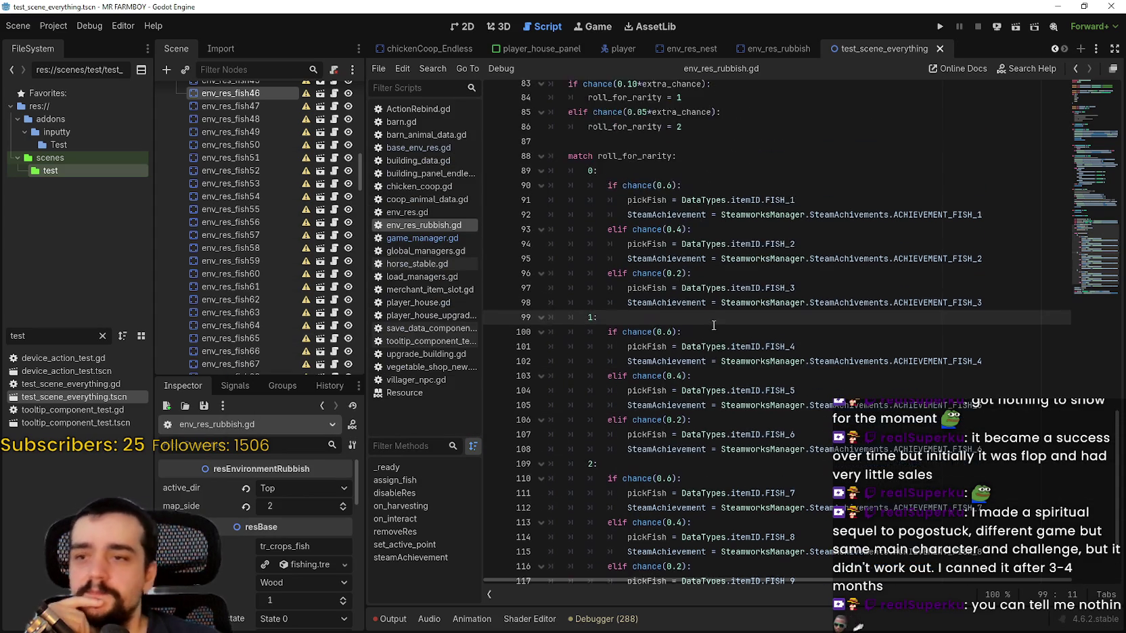
scroll(715, 284, up, 2)
scroll(716, 236, down, 1)
click(718, 182)
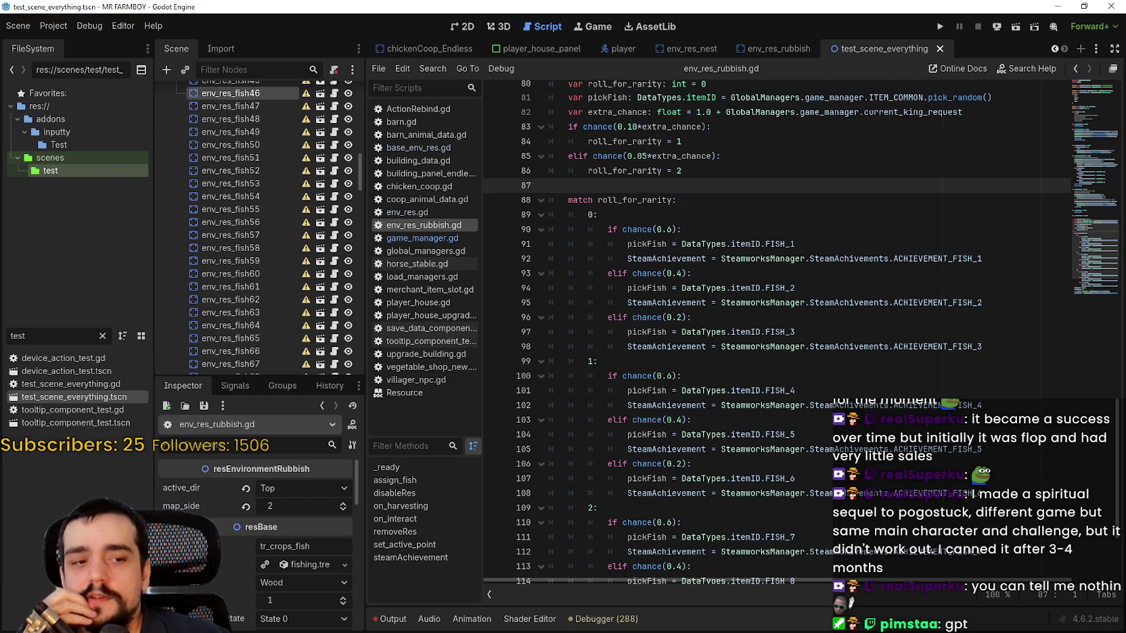
key(alt+Tab)
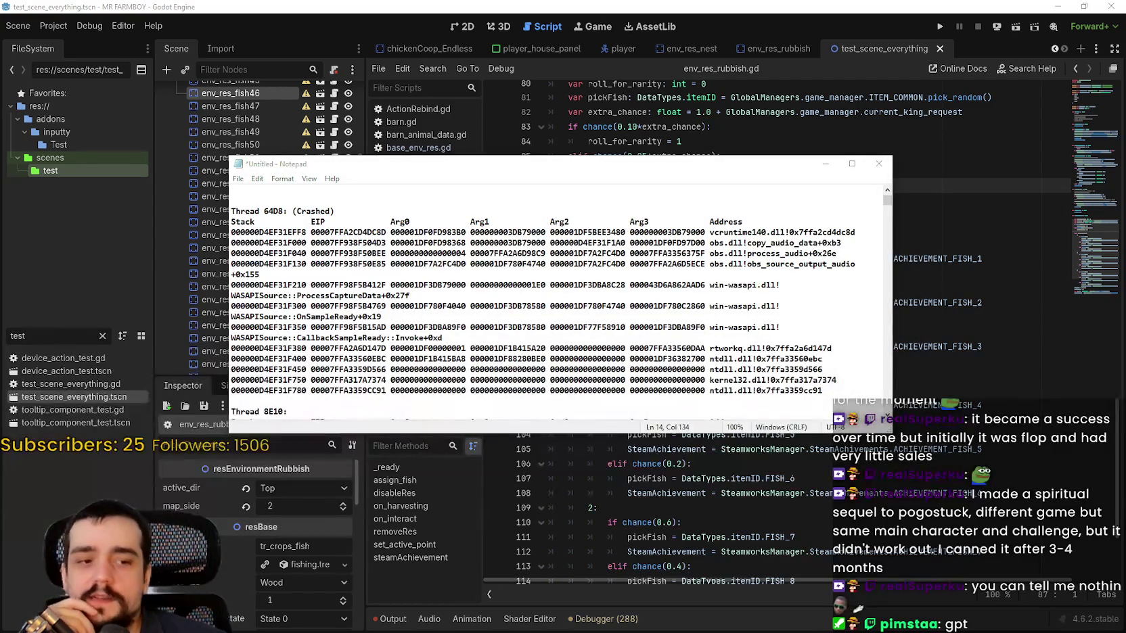
key(alt+Tab)
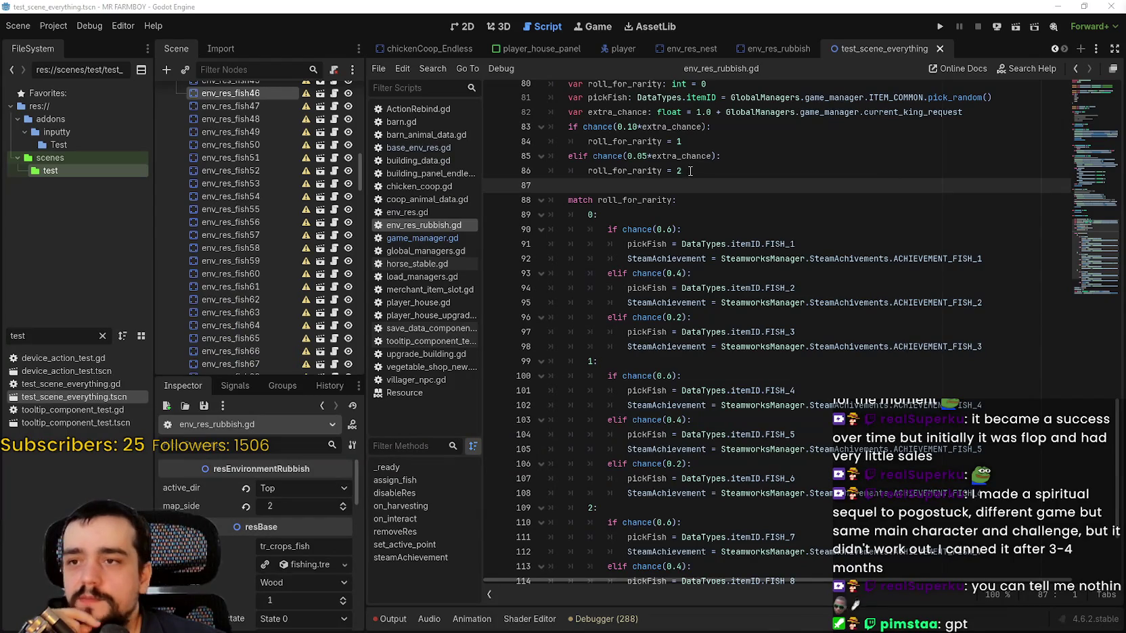
click(697, 171)
scroll(696, 171, up, 2)
click(731, 214)
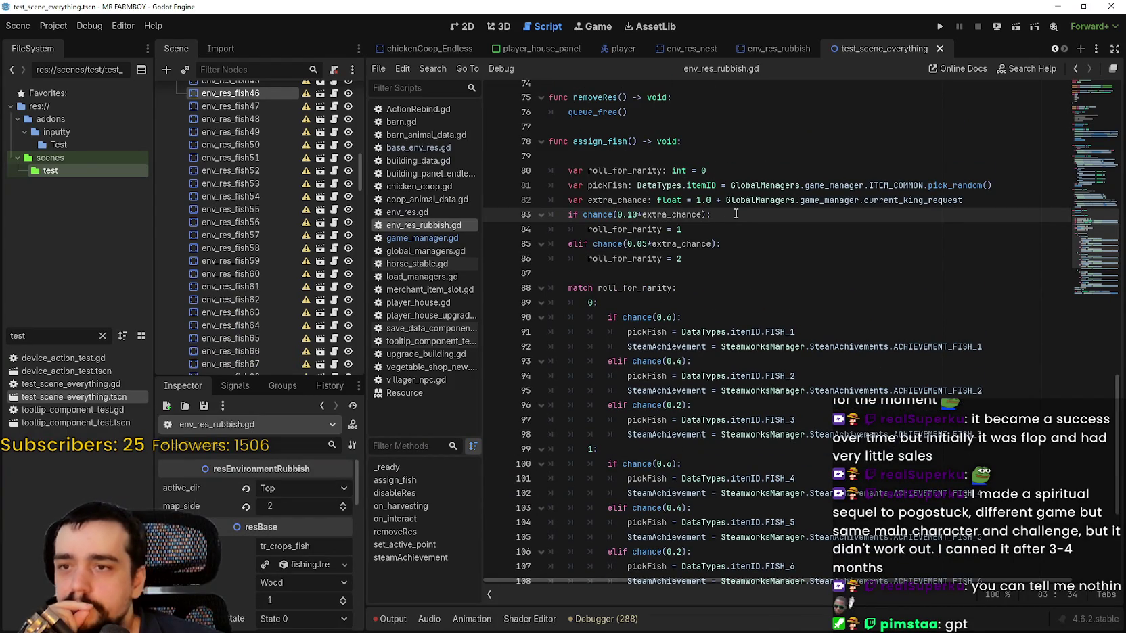
click(1005, 198)
scroll(947, 359, down, 2)
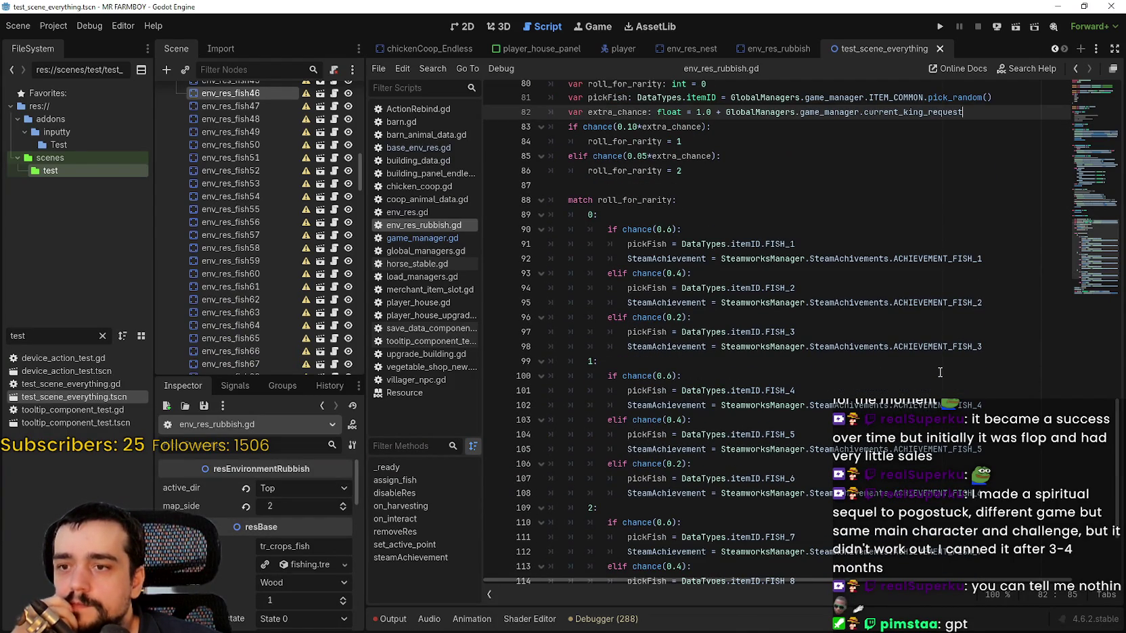
click(763, 360)
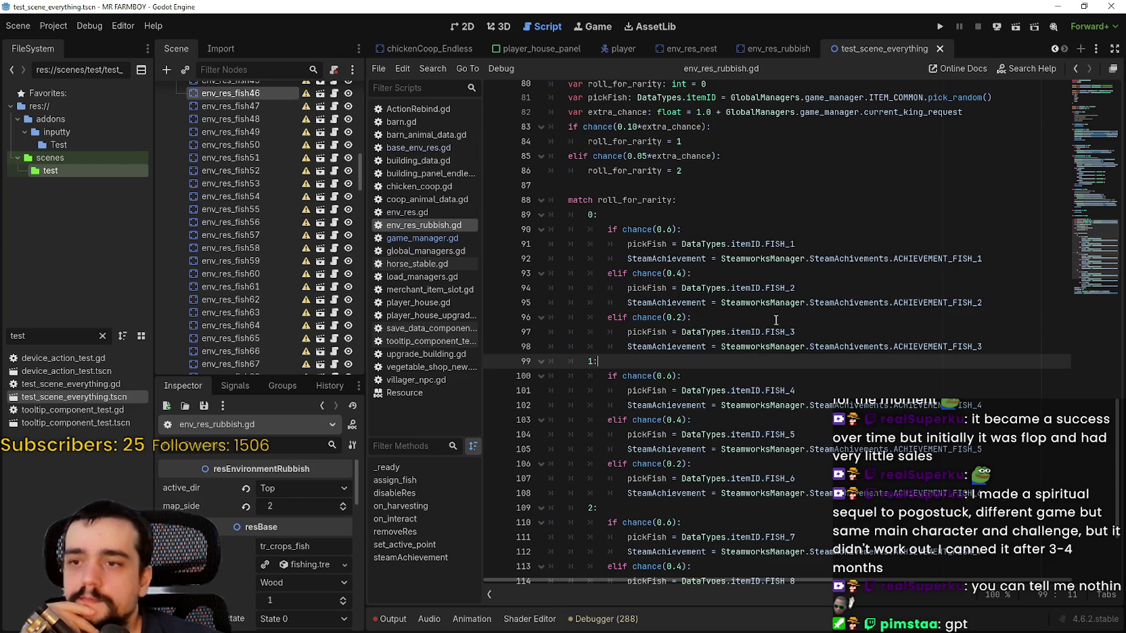
mouse_move(812, 308)
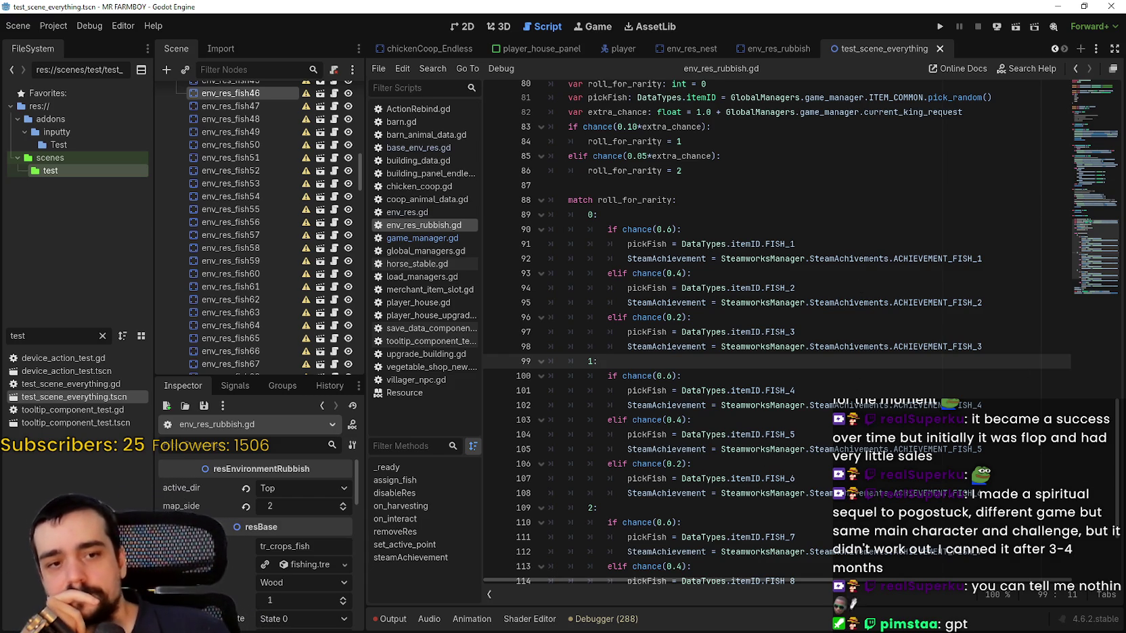
click(711, 273)
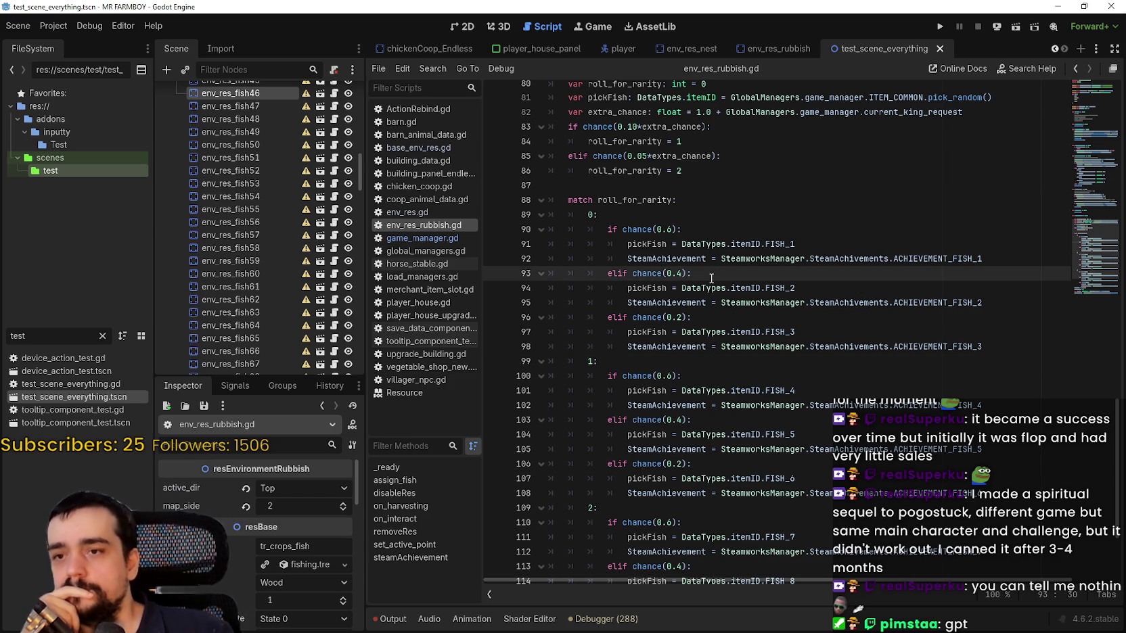
click(708, 229)
click(718, 200)
click(724, 186)
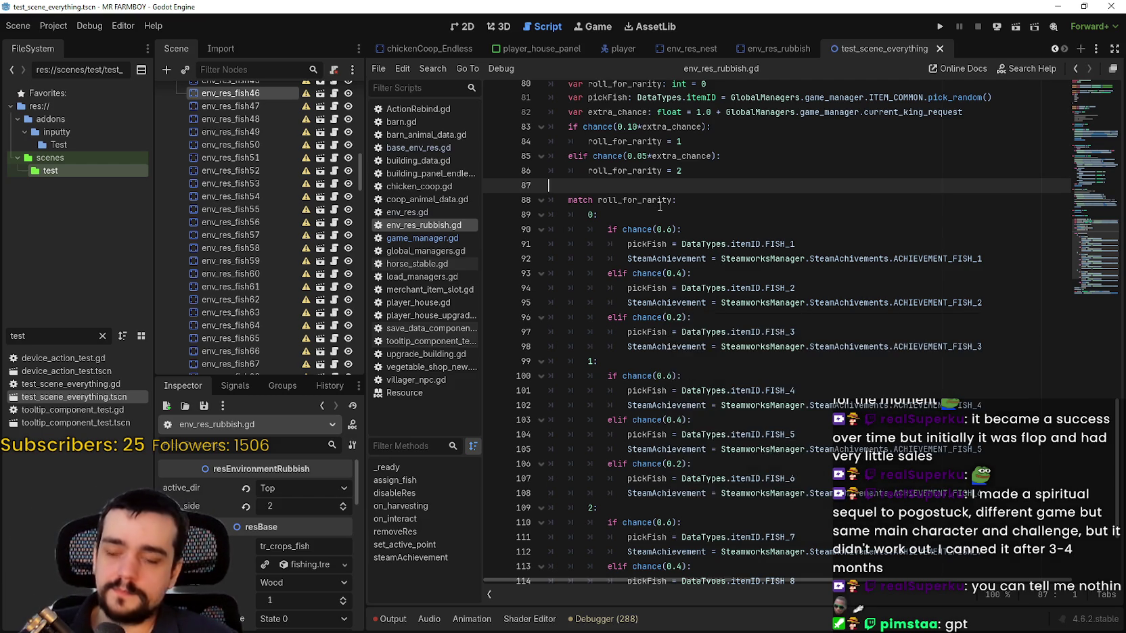
Look over assign_fish between lines 87 and 119 and save the script.
scroll(679, 259, down, 2)
click(679, 258)
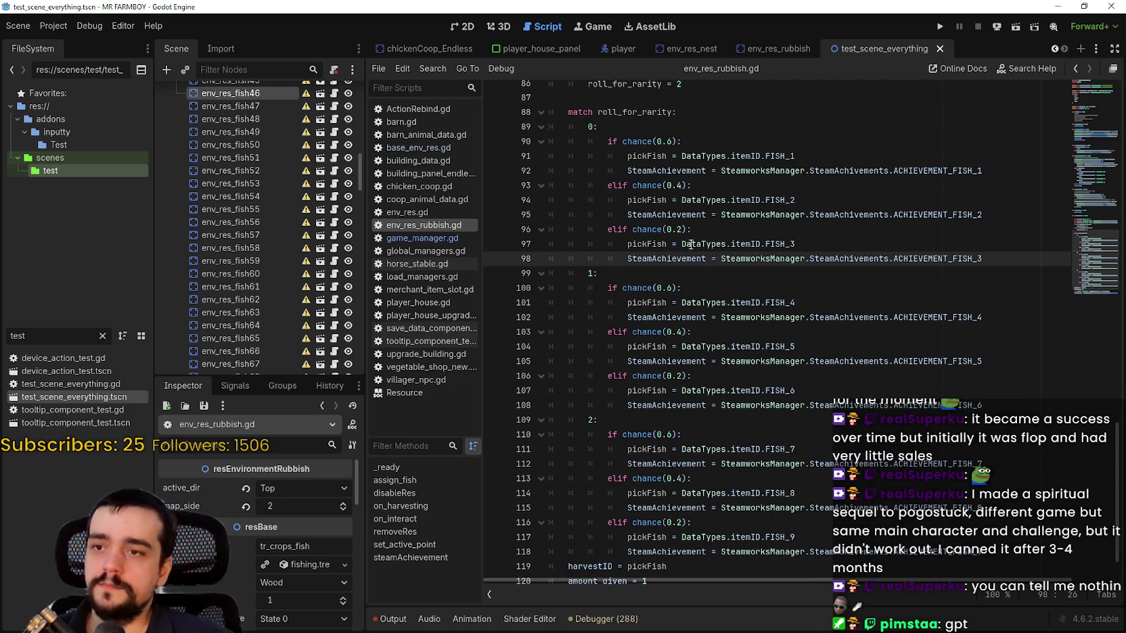
scroll(684, 265, down, 1)
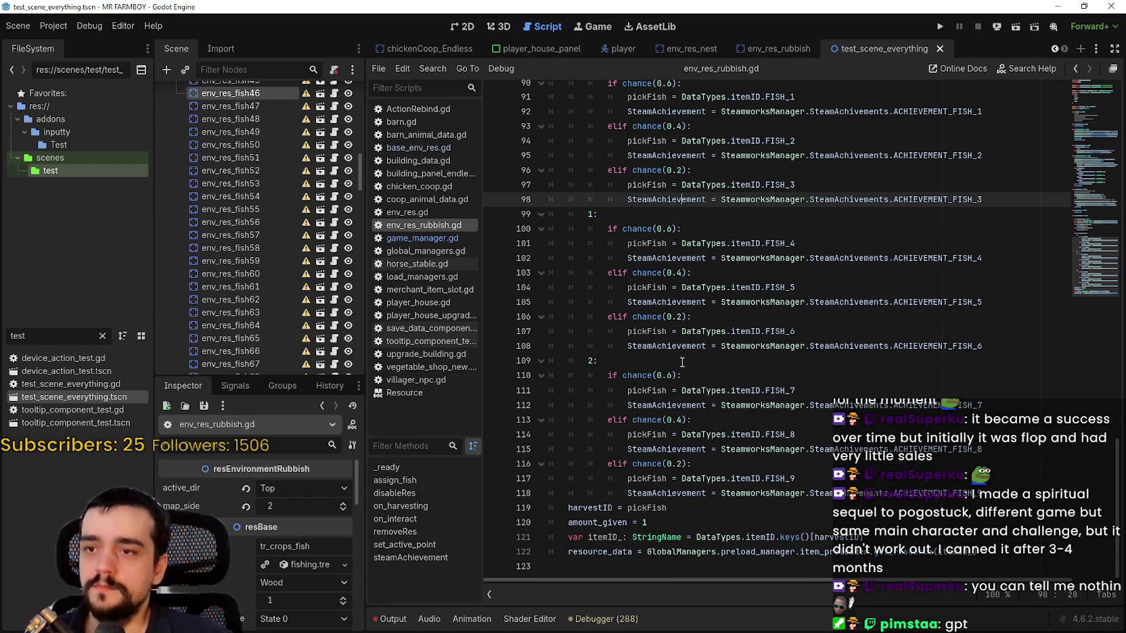
drag(694, 361, 677, 375)
click(709, 507)
scroll(708, 508, up, 4)
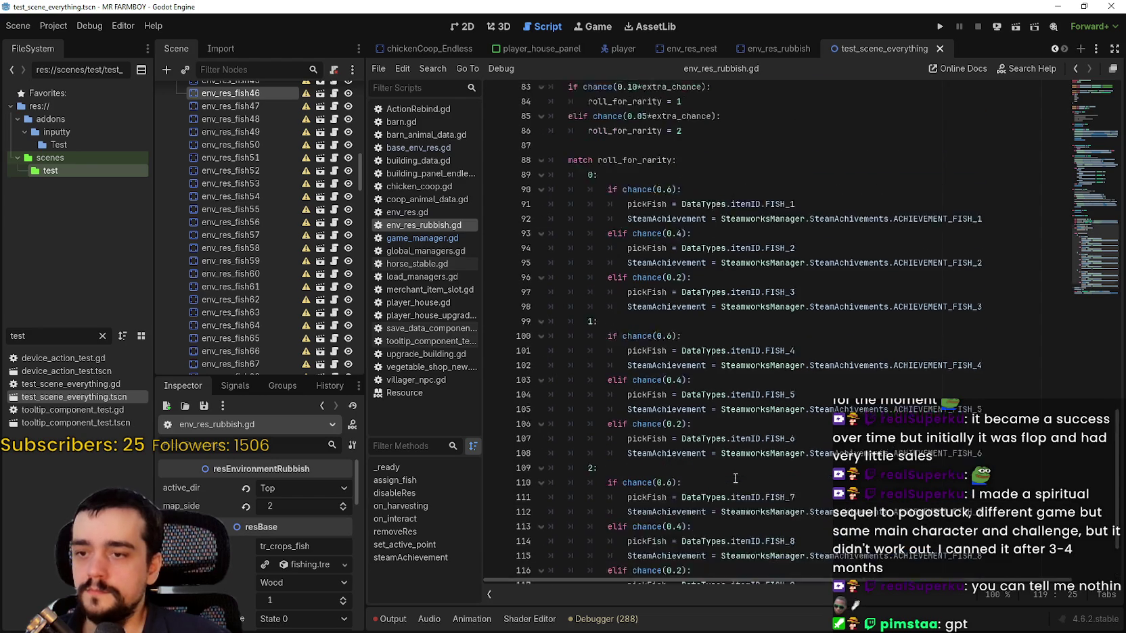
scroll(863, 301, down, 2)
click(918, 296)
click(1032, 289)
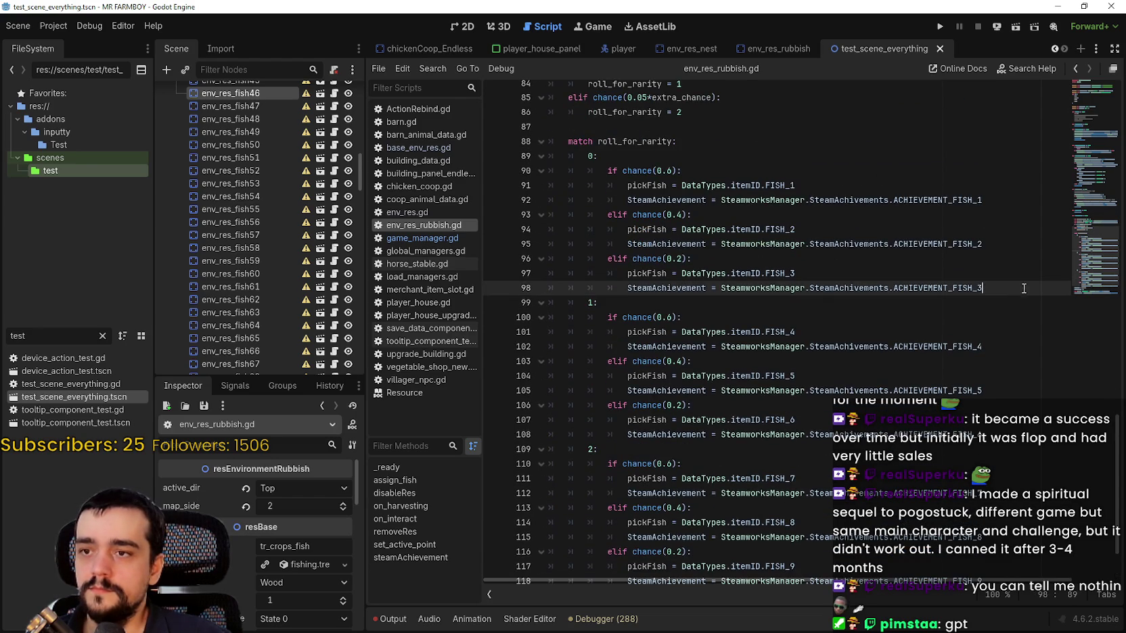
scroll(1028, 288, up, 2)
click(960, 244)
click(950, 216)
scroll(905, 266, up, 2)
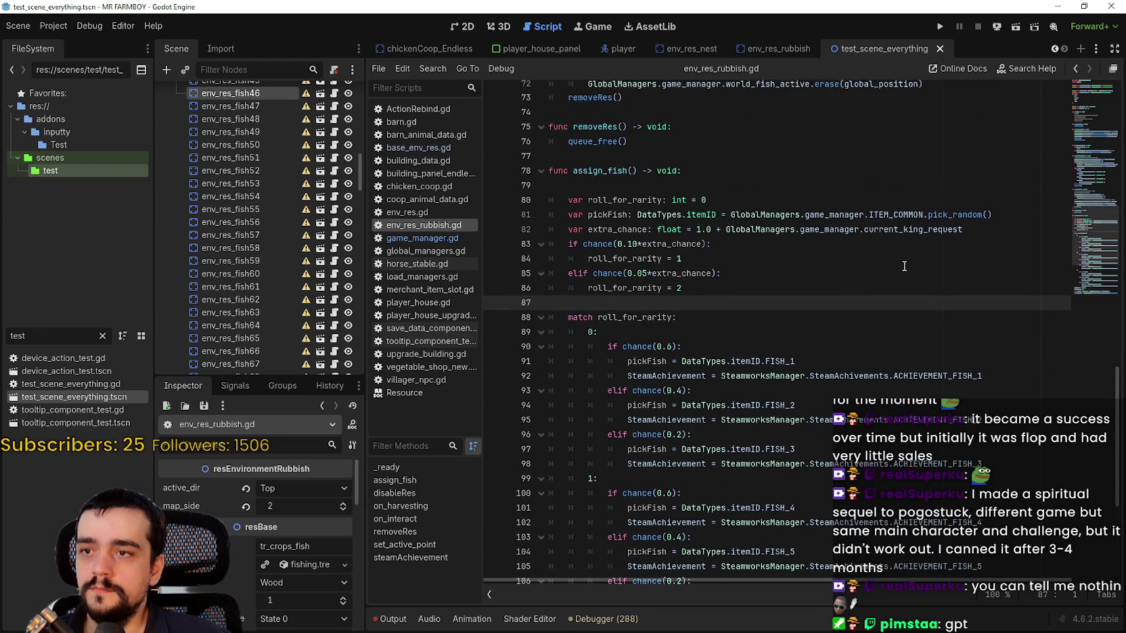
key(ctrl+s)
Select the word current_king_request on line 82.
scroll(904, 265, down, 2)
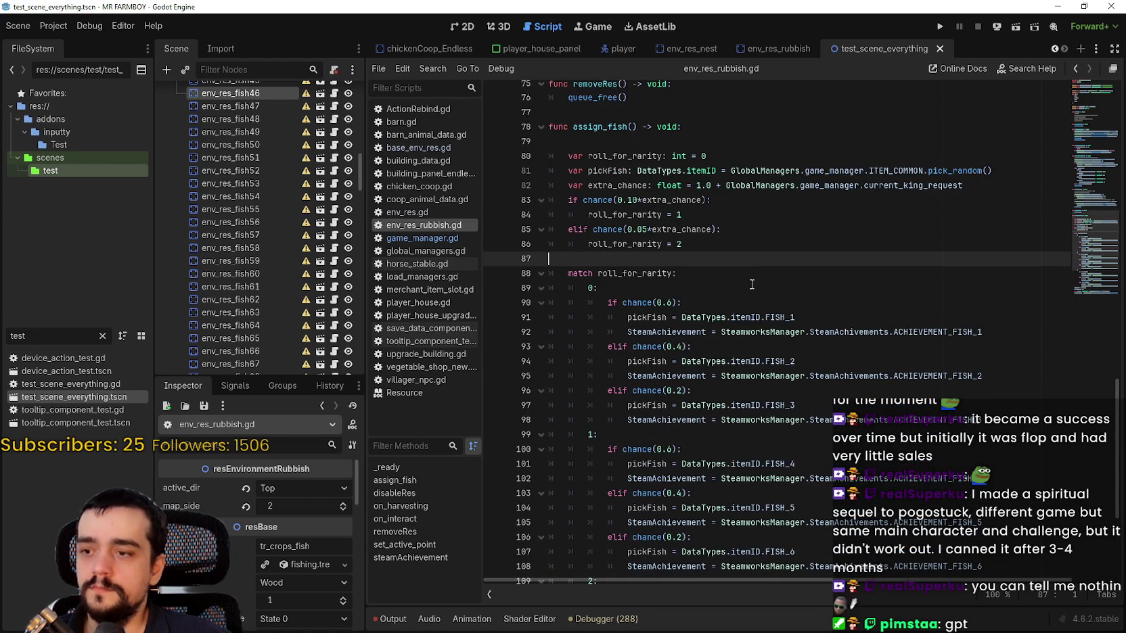
scroll(749, 277, up, 2)
click(614, 181)
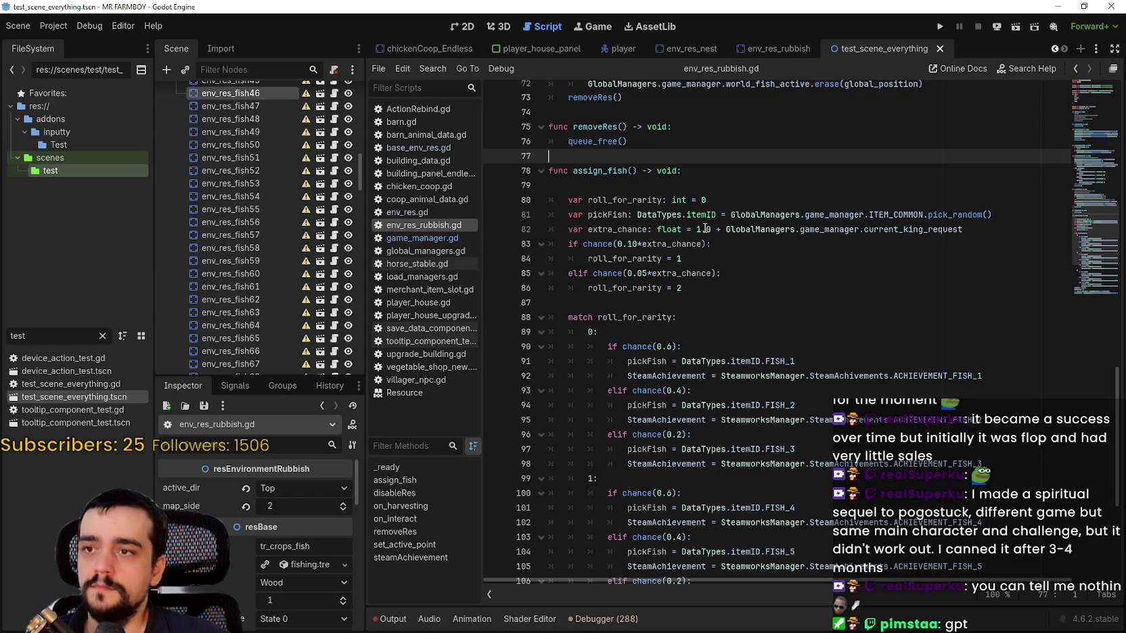
click(744, 317)
double_click(906, 229)
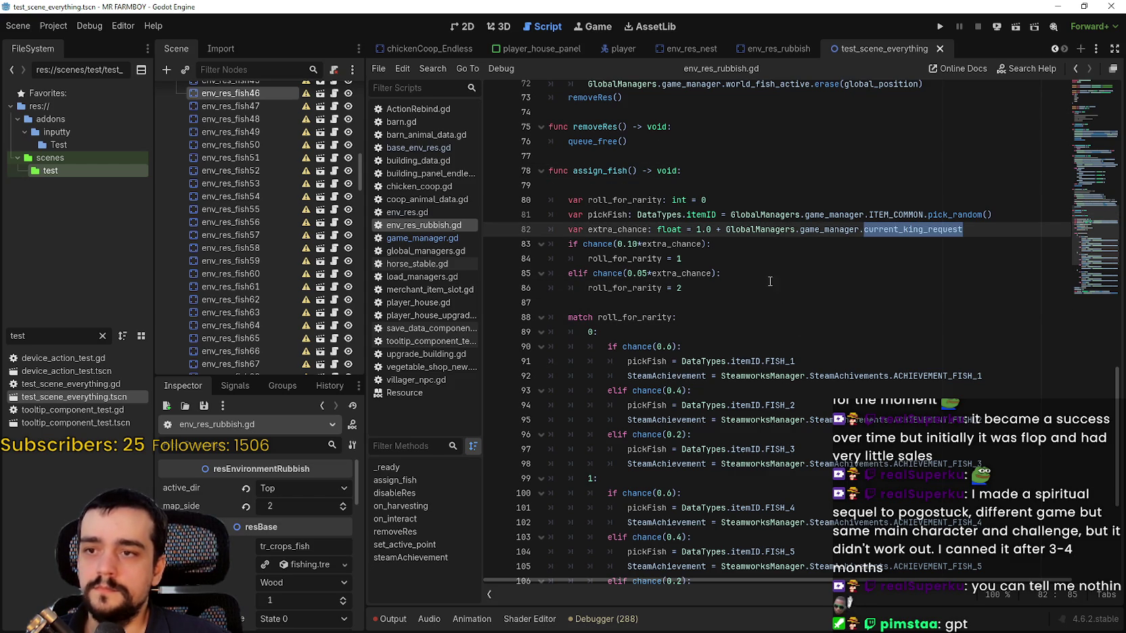
scroll(779, 287, down, 2)
scroll(787, 298, up, 2)
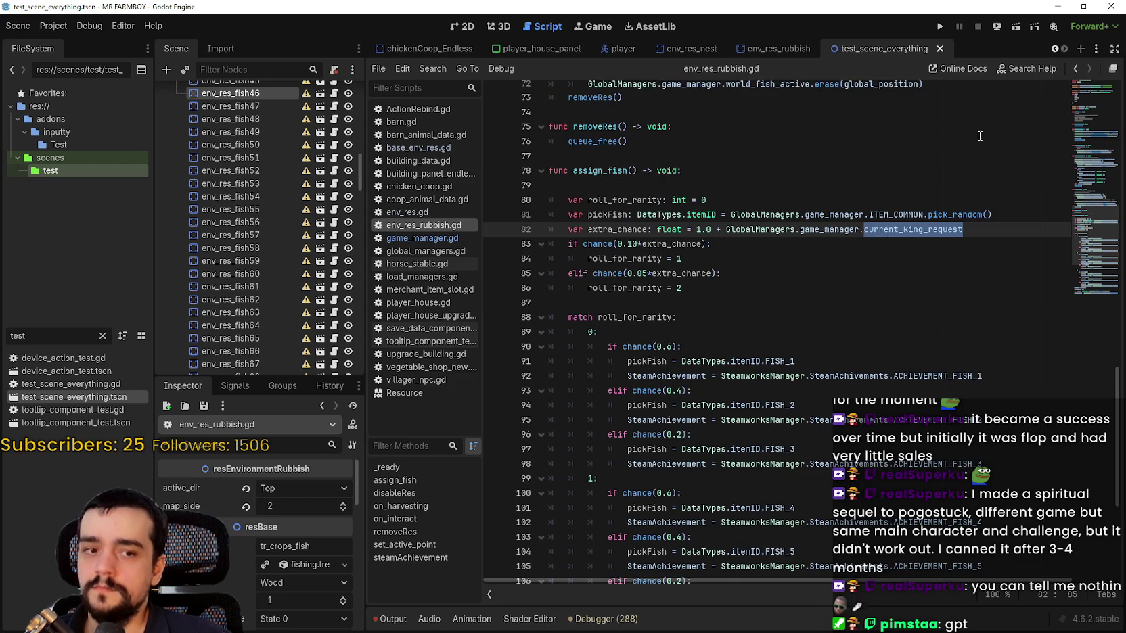
Check the map_side declaration on line 17, then return the caret to line 86.
click(1098, 119)
click(642, 296)
double_click(643, 293)
scroll(644, 295, down, 20)
click(646, 296)
scroll(646, 296, down, 3)
click(755, 336)
key(Down)
key(Up)
key(Up)
key(Up)
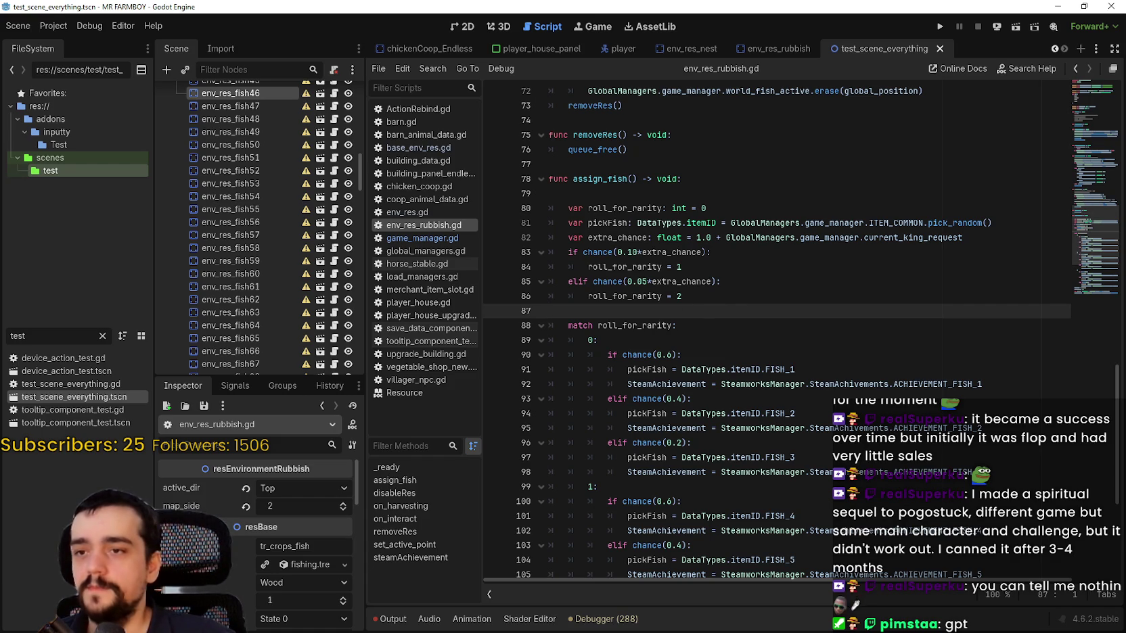
click(695, 296)
click(678, 309)
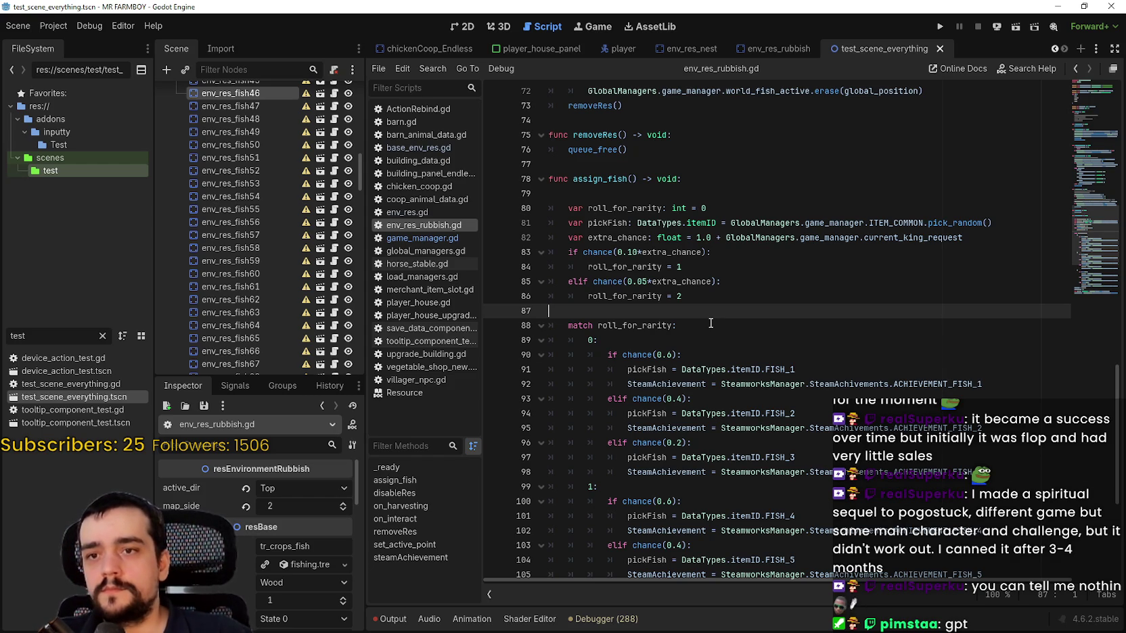
click(738, 292)
click(778, 230)
click(976, 226)
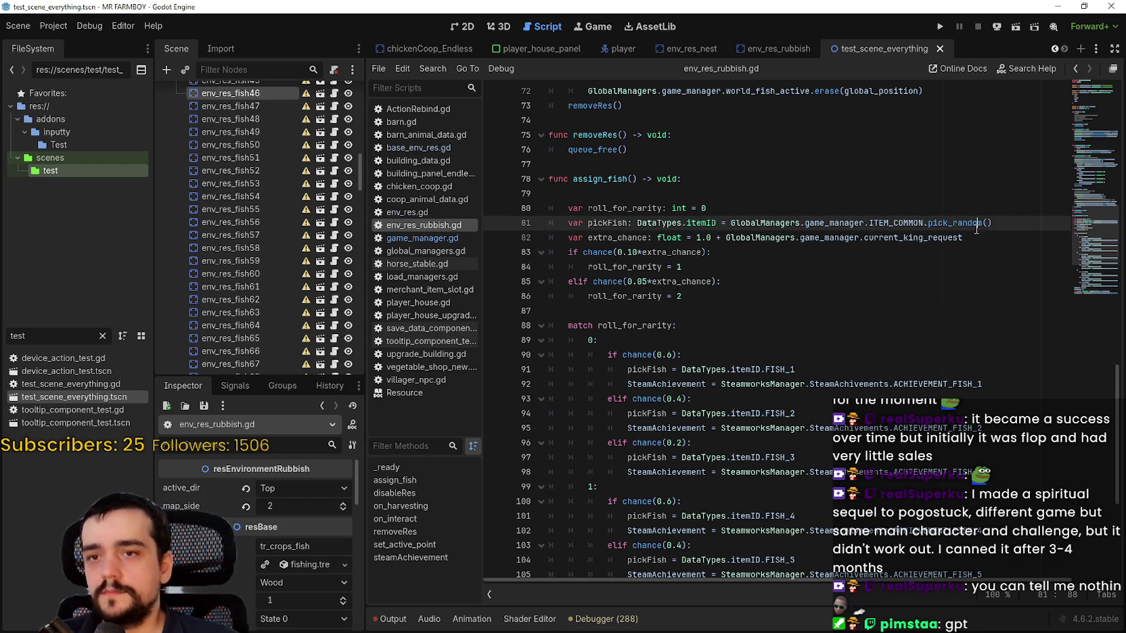
click(962, 238)
click(686, 310)
scroll(674, 292, down, 2)
click(657, 238)
click(685, 400)
scroll(686, 413, down, 3)
click(648, 417)
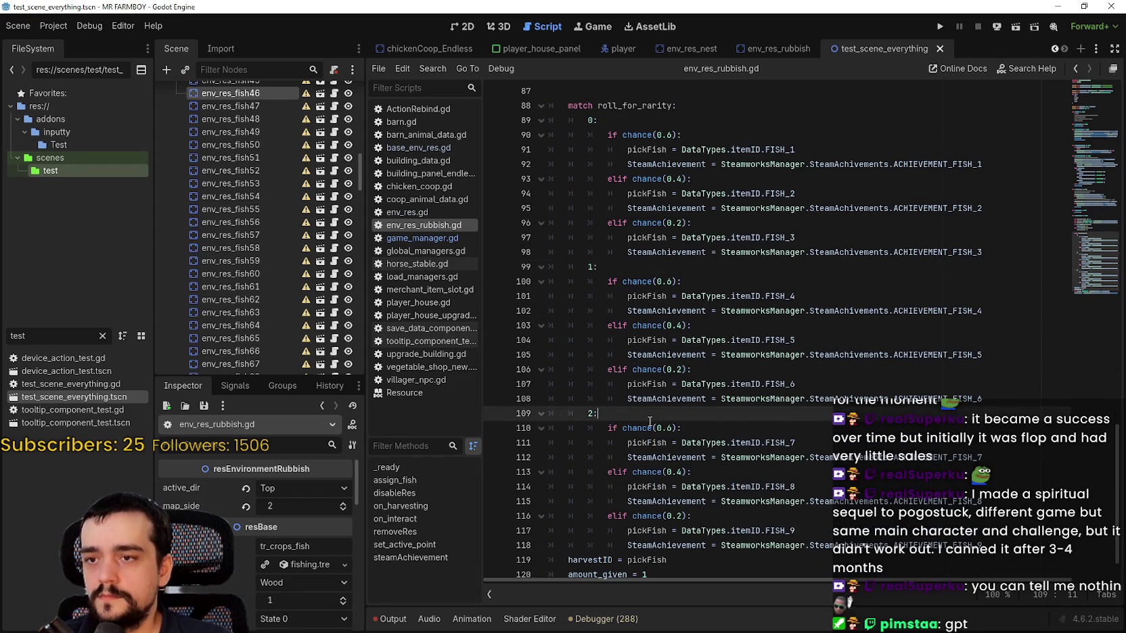
scroll(651, 419, down, 1)
click(705, 495)
scroll(738, 474, up, 6)
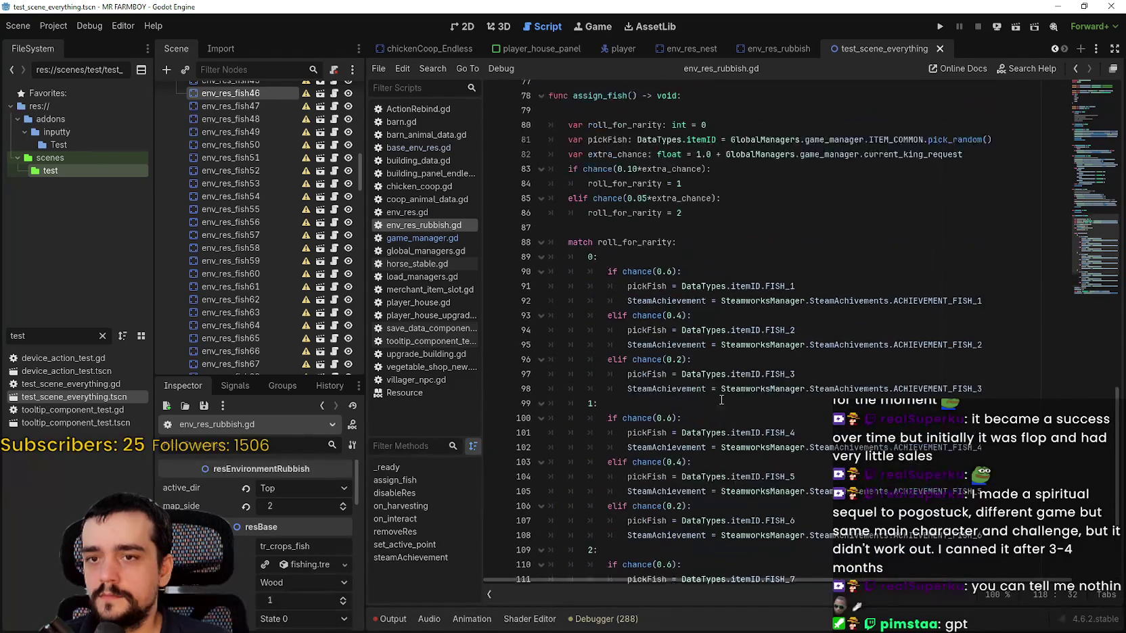
click(704, 315)
scroll(707, 303, up, 3)
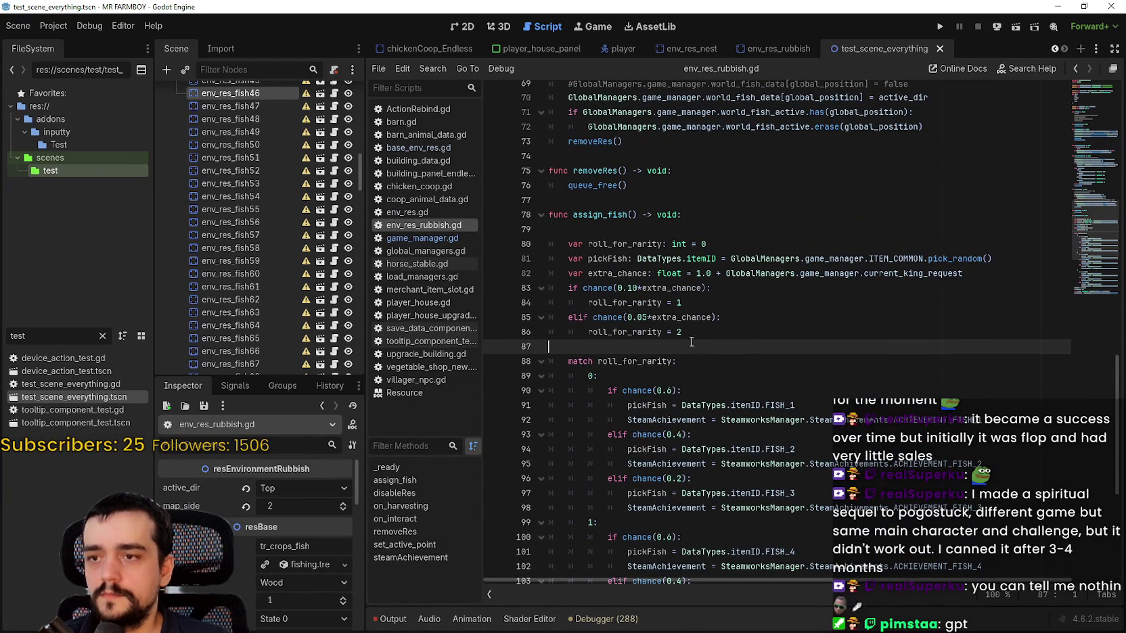
drag(549, 347, 518, 286)
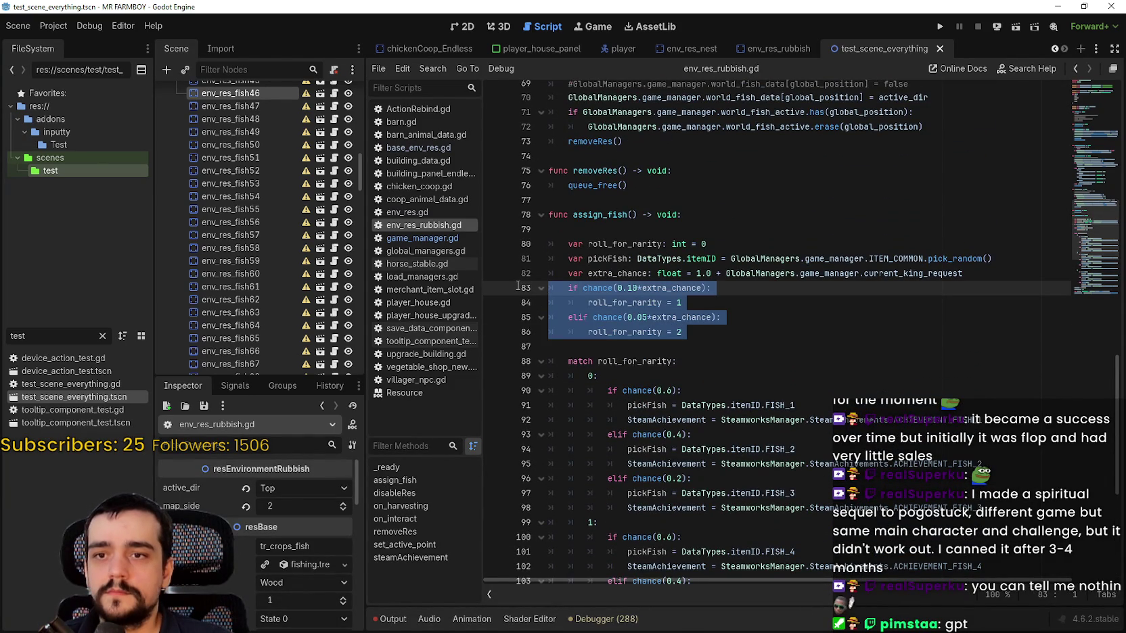
click(670, 345)
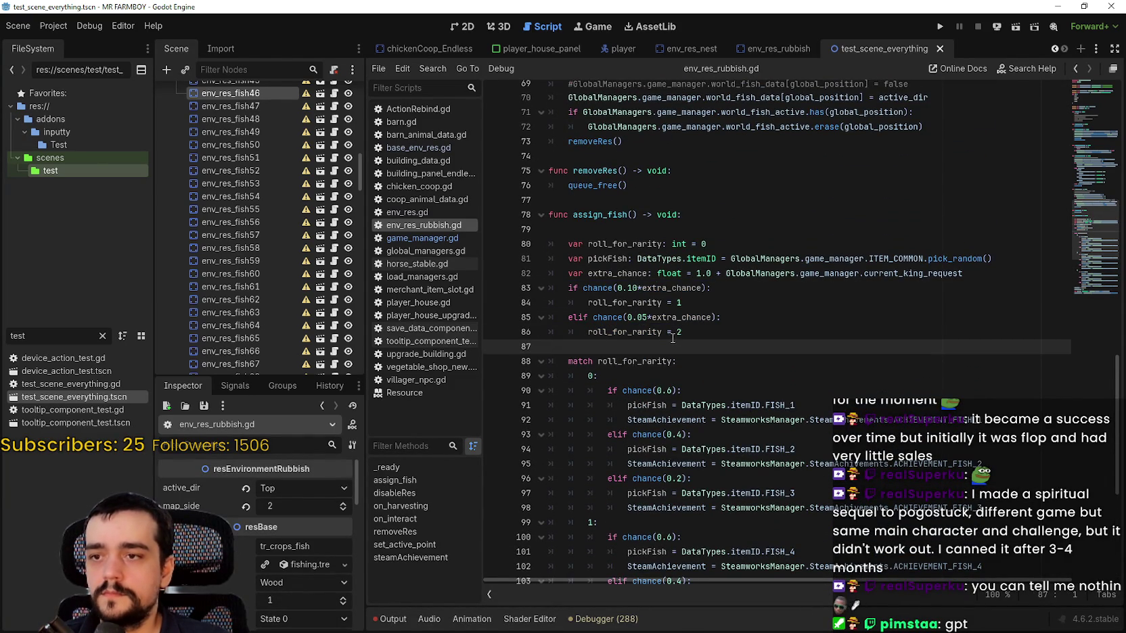
scroll(671, 333, down, 2)
scroll(670, 333, down, 4)
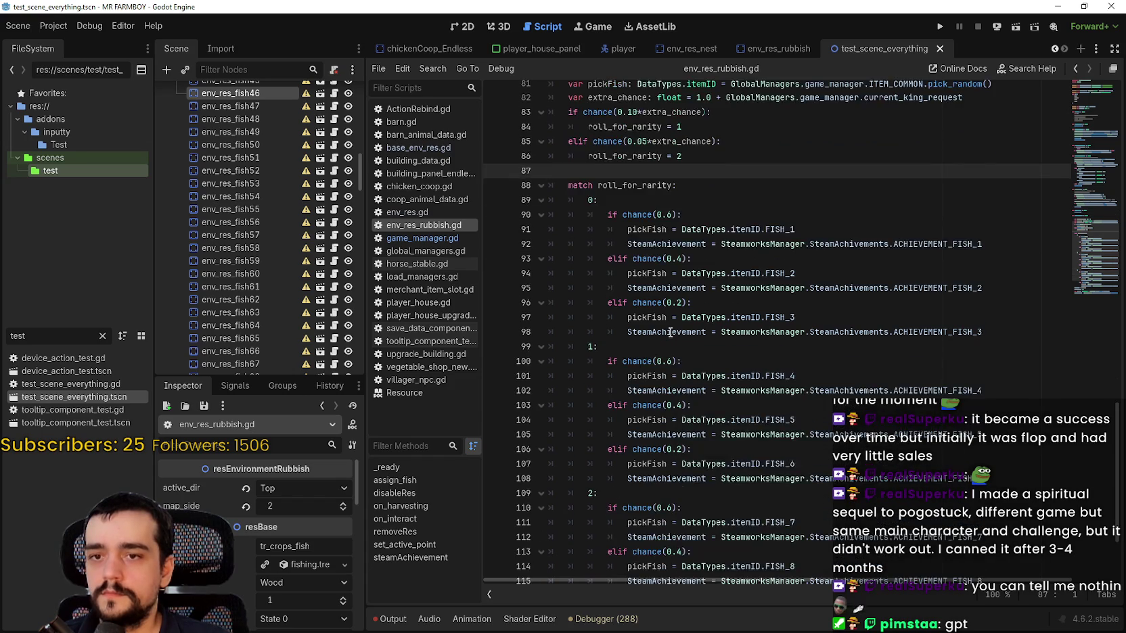
scroll(668, 330, down, 1)
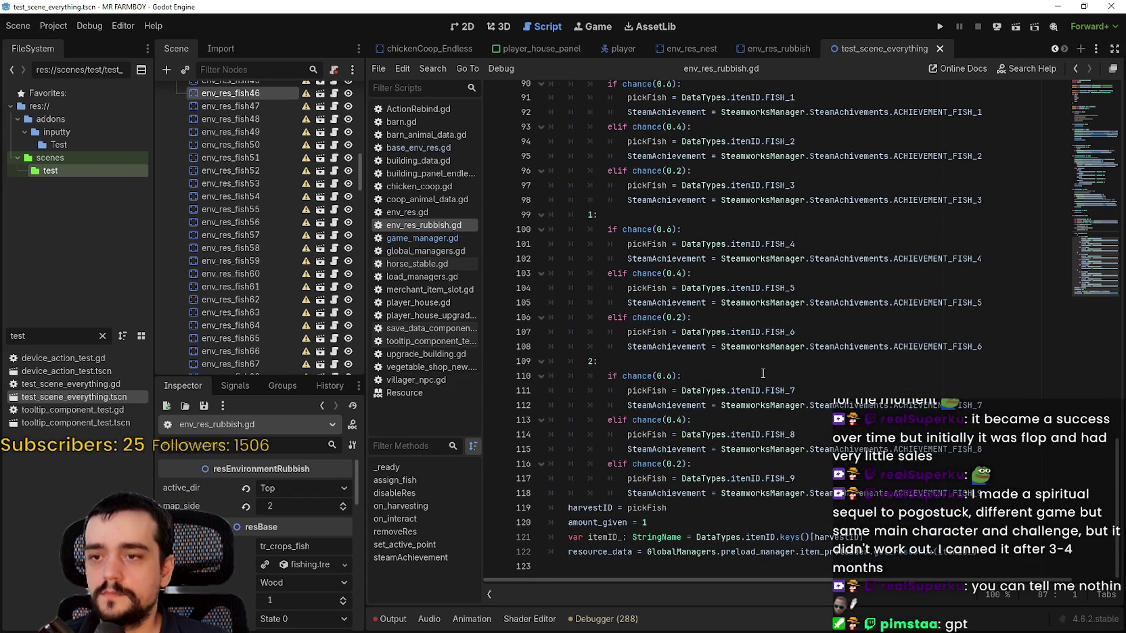
scroll(761, 372, up, 7)
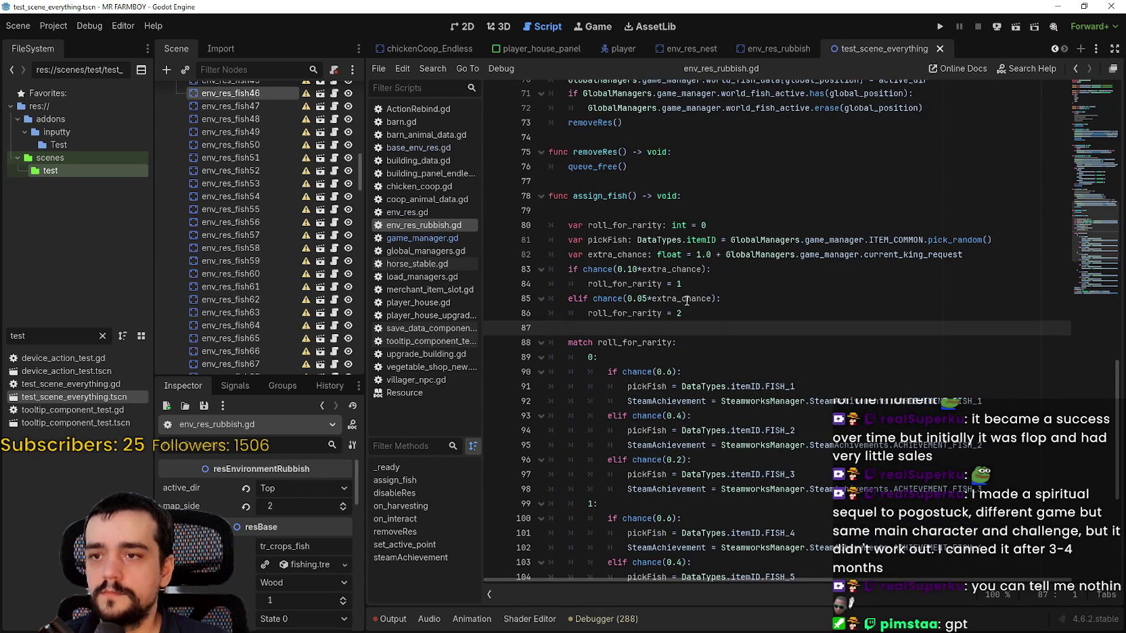
double_click(687, 299)
click(649, 330)
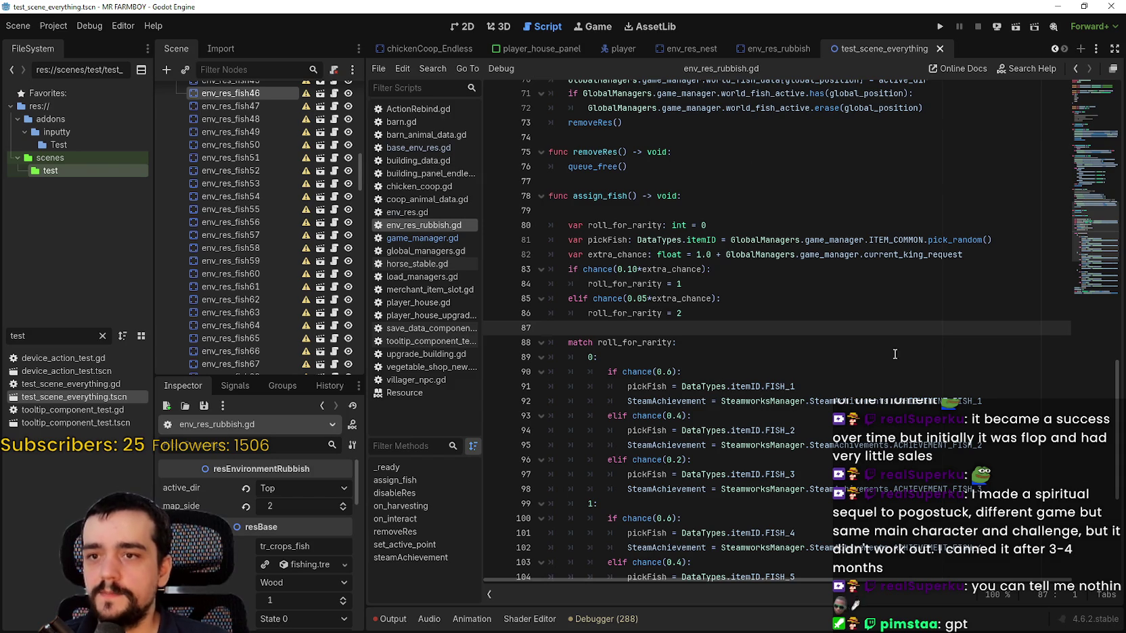
drag(964, 255, 587, 255)
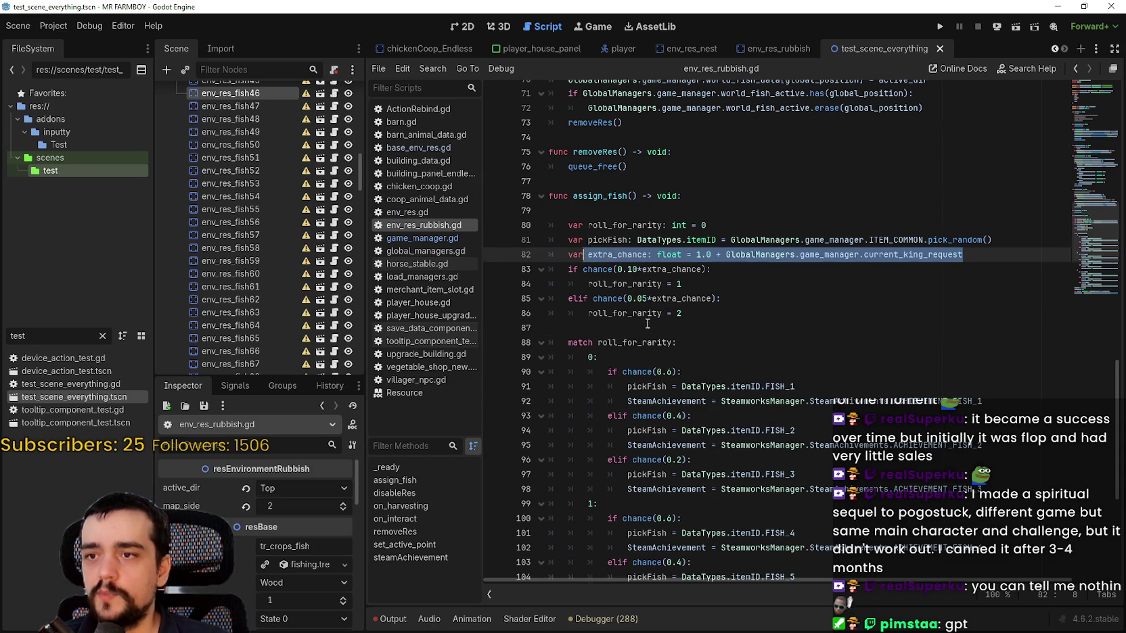
scroll(642, 257, down, 2)
mouse_move(631, 166)
mouse_down()
mouse_move(693, 295)
mouse_move(763, 298)
mouse_move(825, 354)
mouse_move(827, 322)
mouse_up()
scroll(745, 297, down, 2)
scroll(826, 322, up, 2)
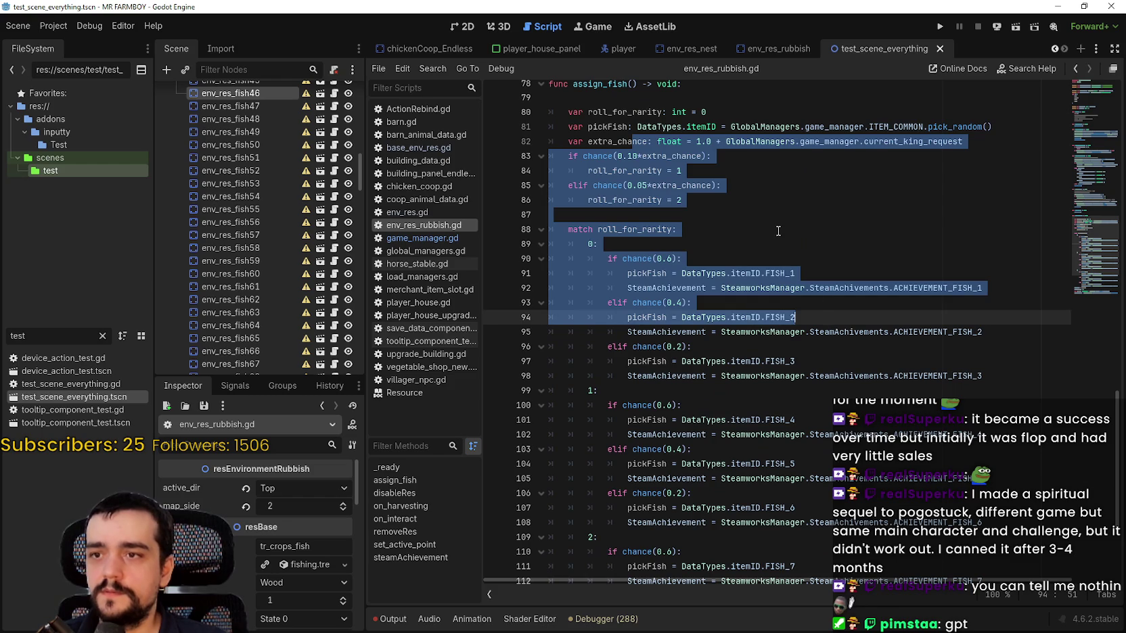
click(778, 232)
key(Up)
scroll(786, 251, up, 2)
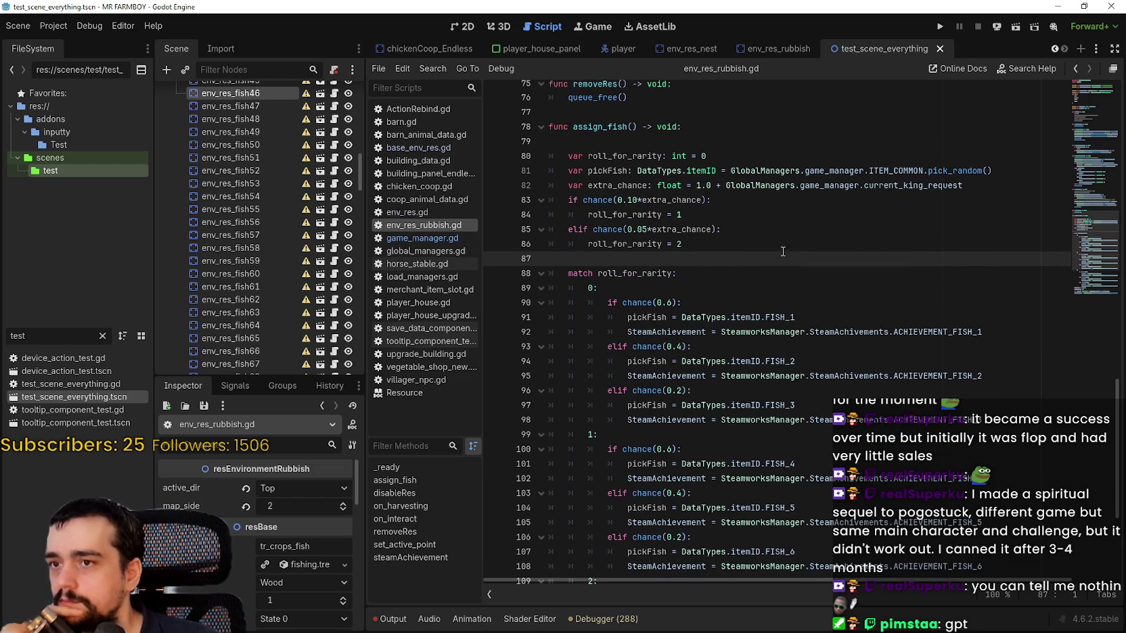
scroll(789, 256, down, 2)
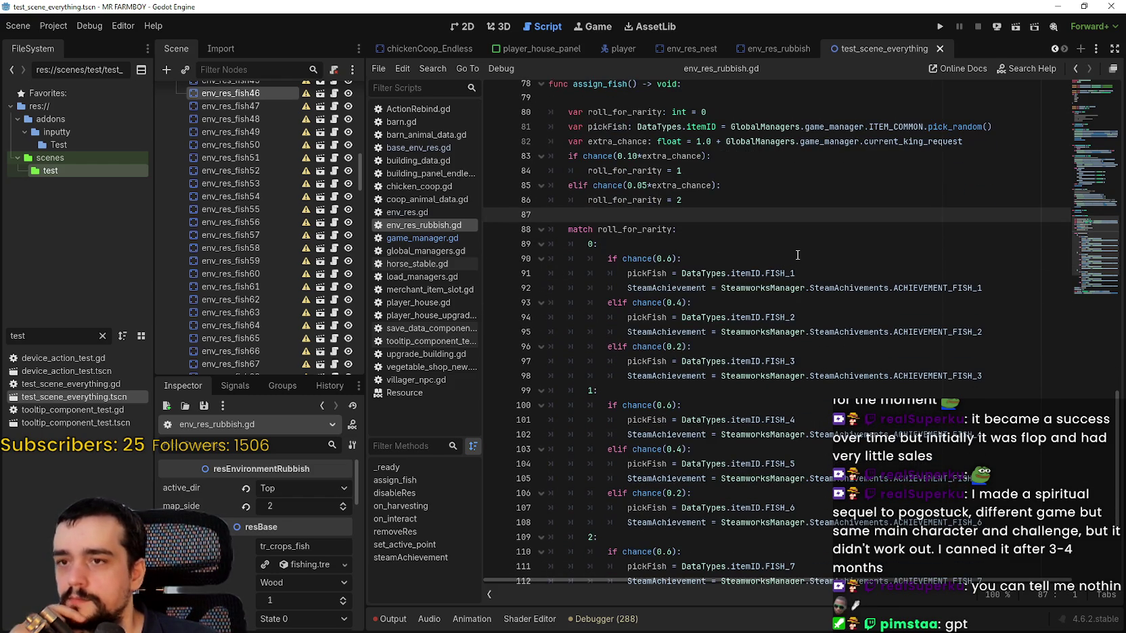
scroll(797, 255, up, 1)
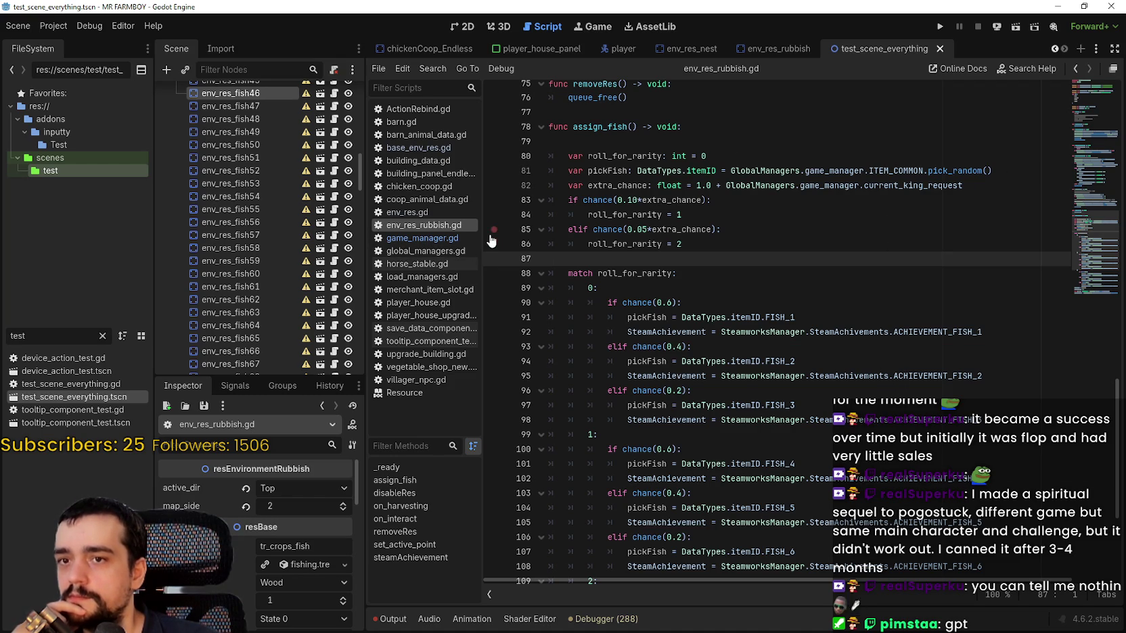
scroll(721, 241, down, 1)
click(721, 242)
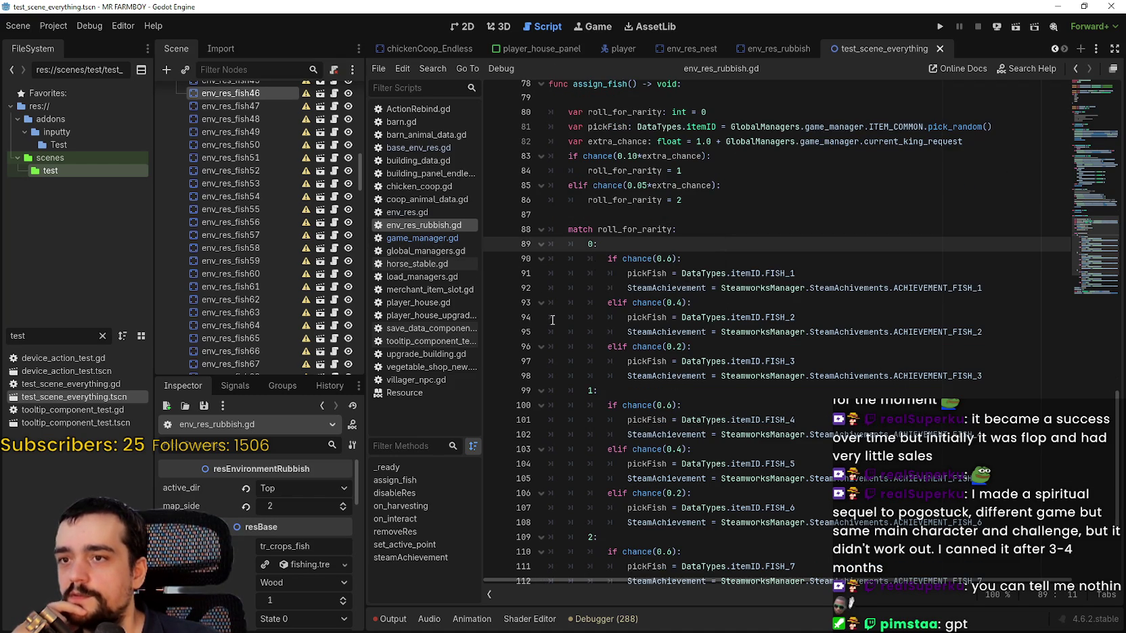
click(662, 141)
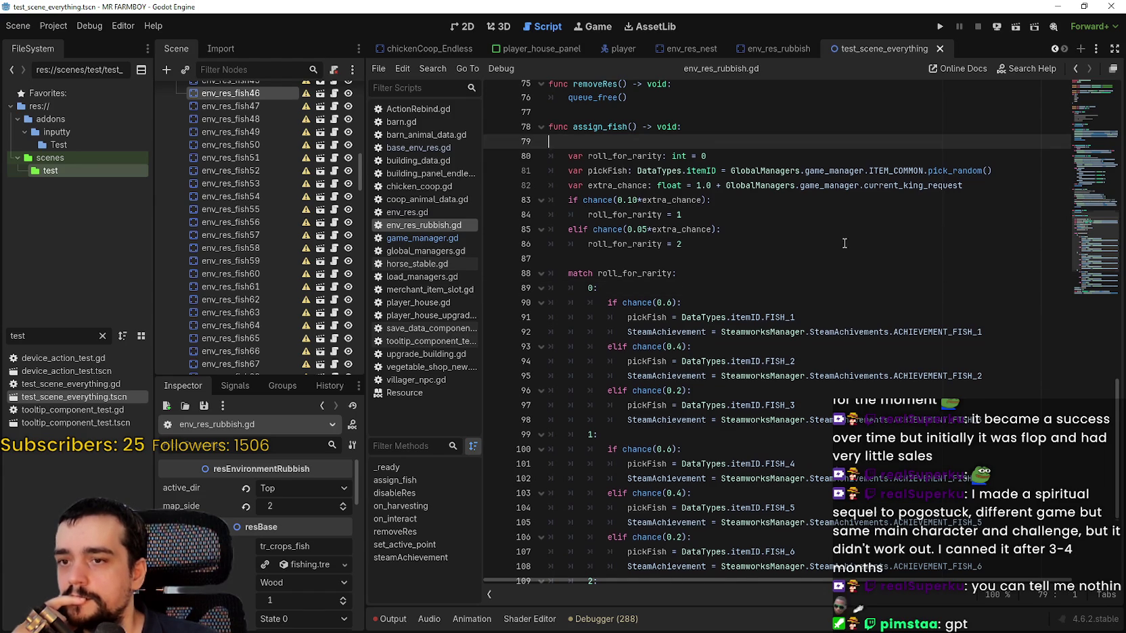
scroll(839, 248, down, 3)
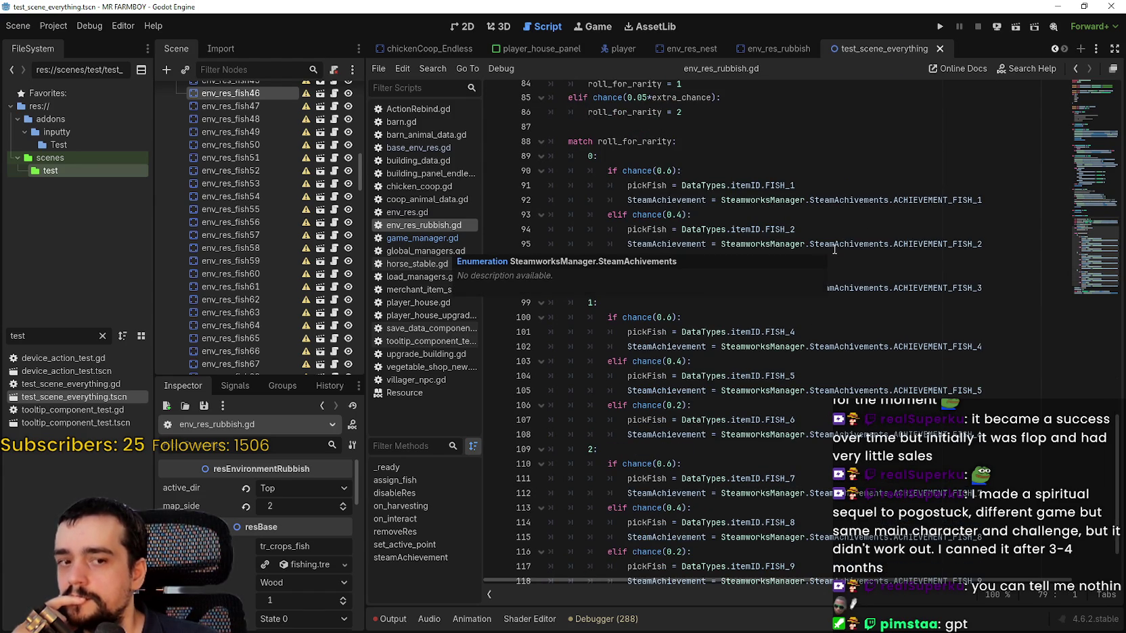
scroll(834, 249, down, 2)
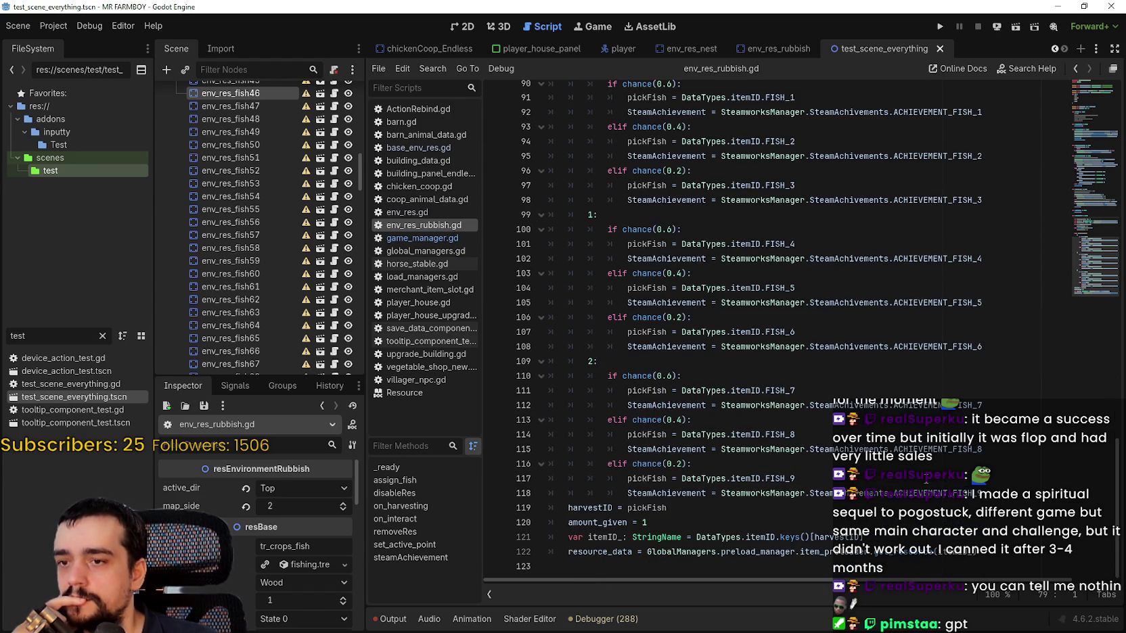
mouse_move(1036, 493)
mouse_down()
mouse_move(683, 210)
mouse_move(676, 264)
mouse_move(678, 243)
mouse_move(558, 139)
mouse_up()
scroll(635, 190, up, 2)
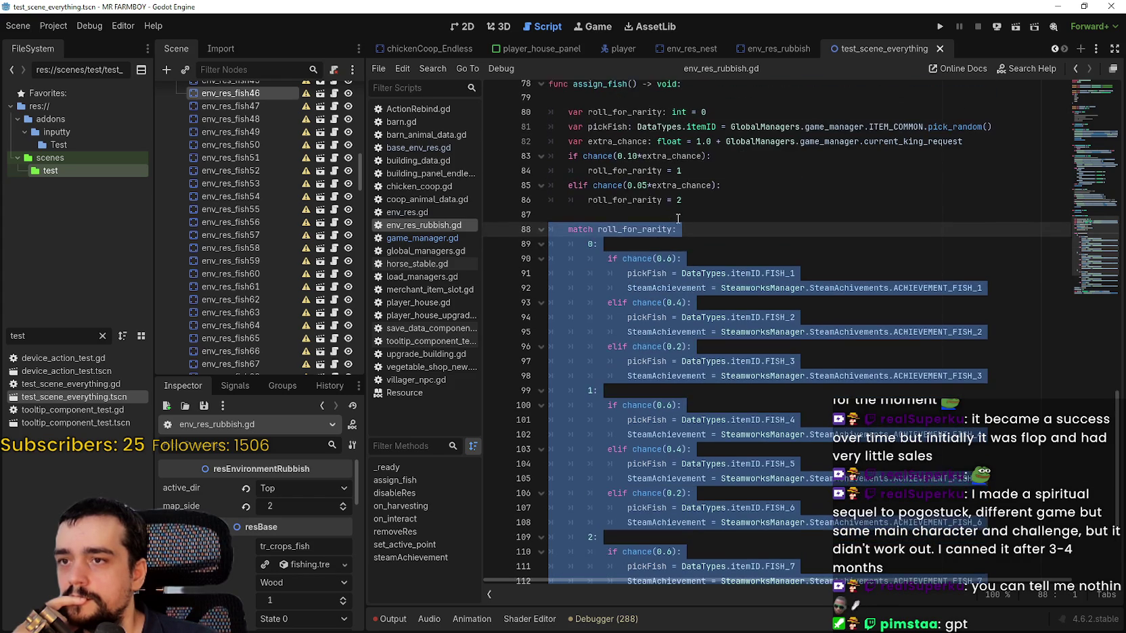
scroll(689, 223, down, 3)
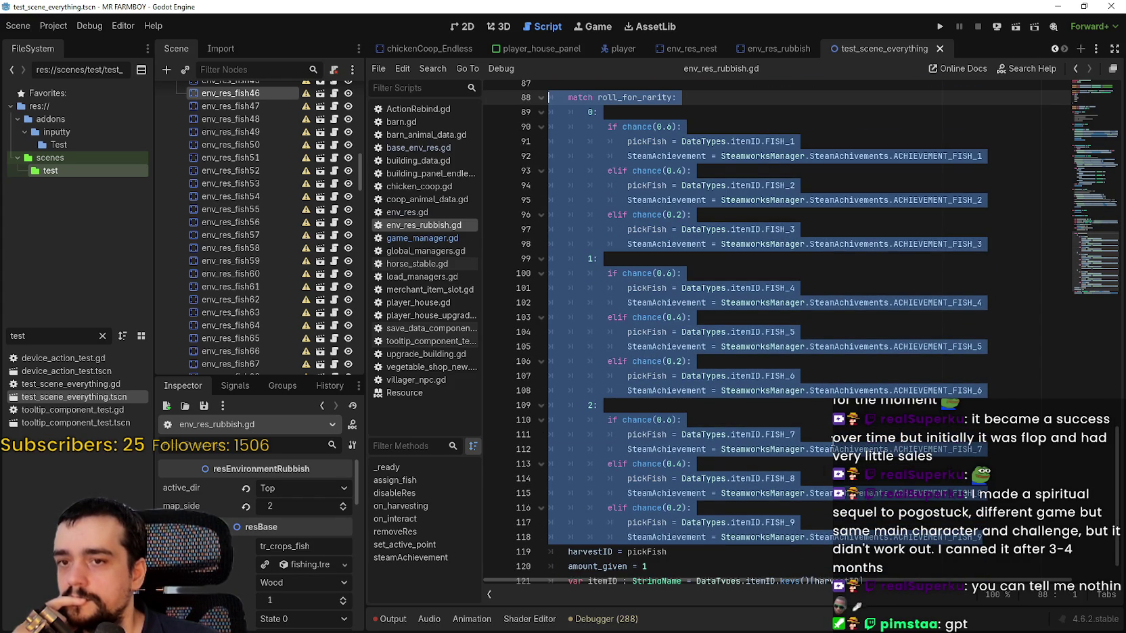
click(866, 376)
mouse_move(997, 391)
mouse_down()
mouse_move(582, 259)
mouse_move(571, 243)
mouse_up()
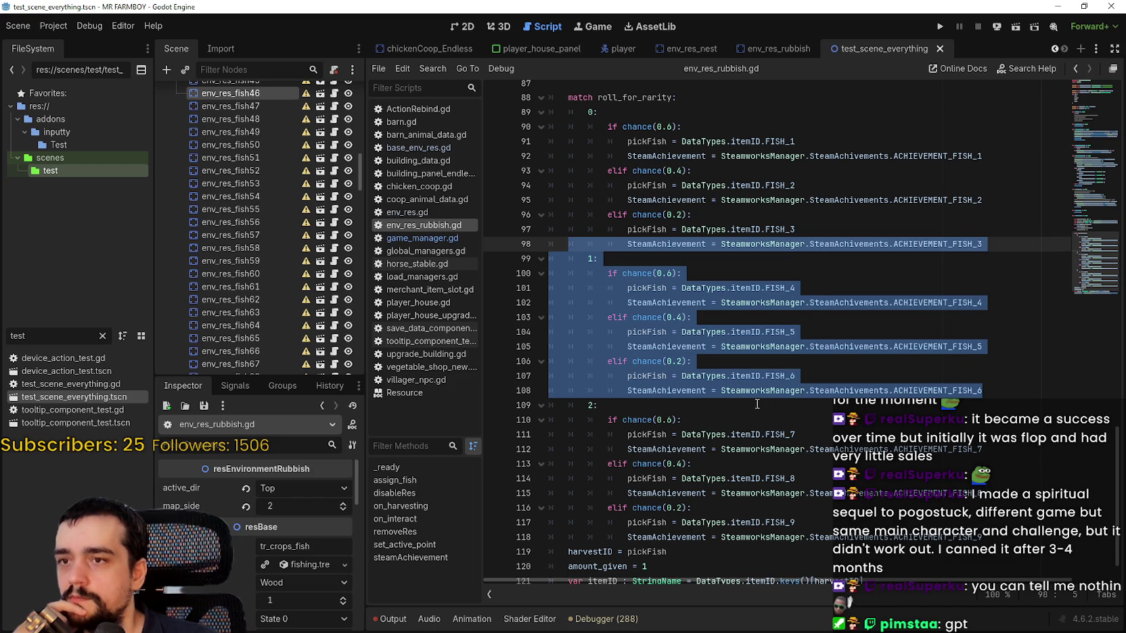
scroll(753, 399, up, 3)
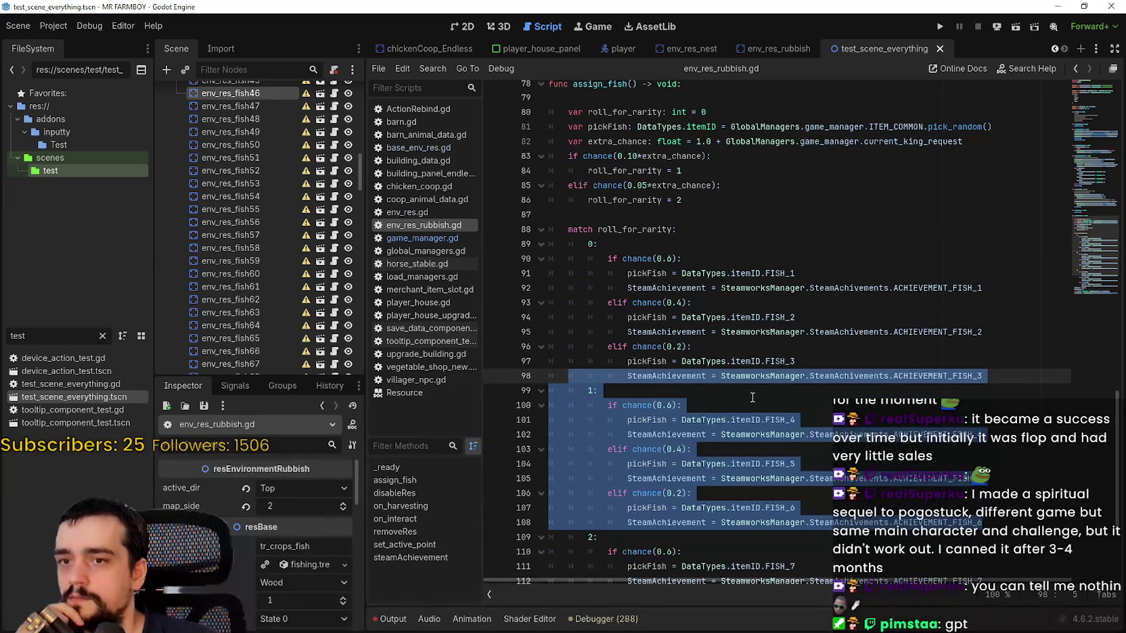
scroll(752, 389, down, 4)
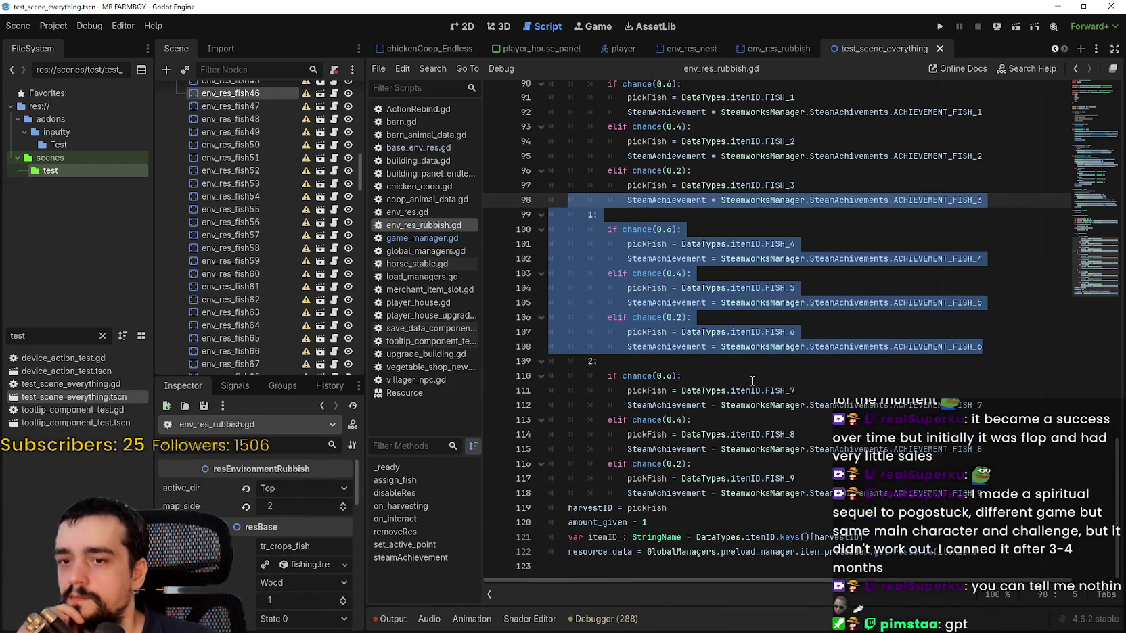
scroll(753, 381, up, 5)
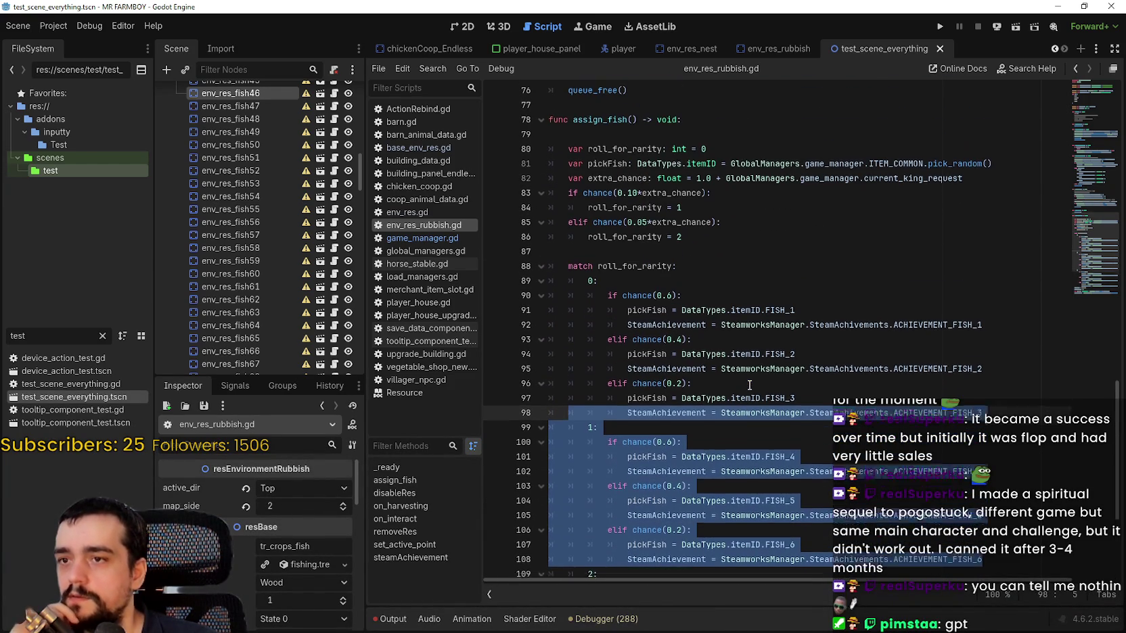
click(689, 242)
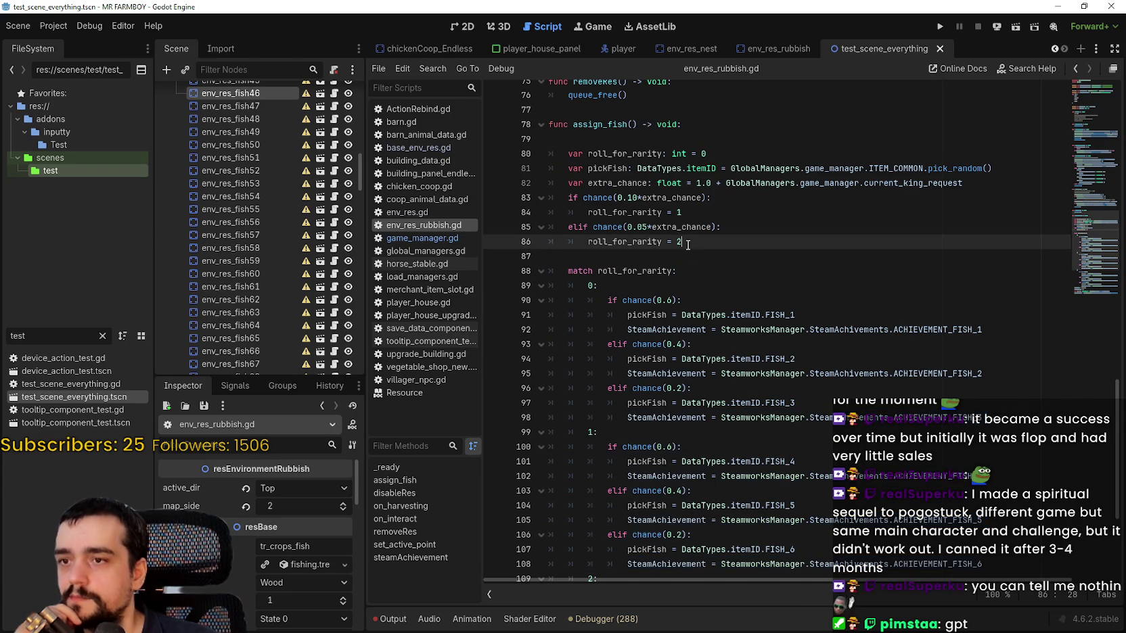
click(689, 255)
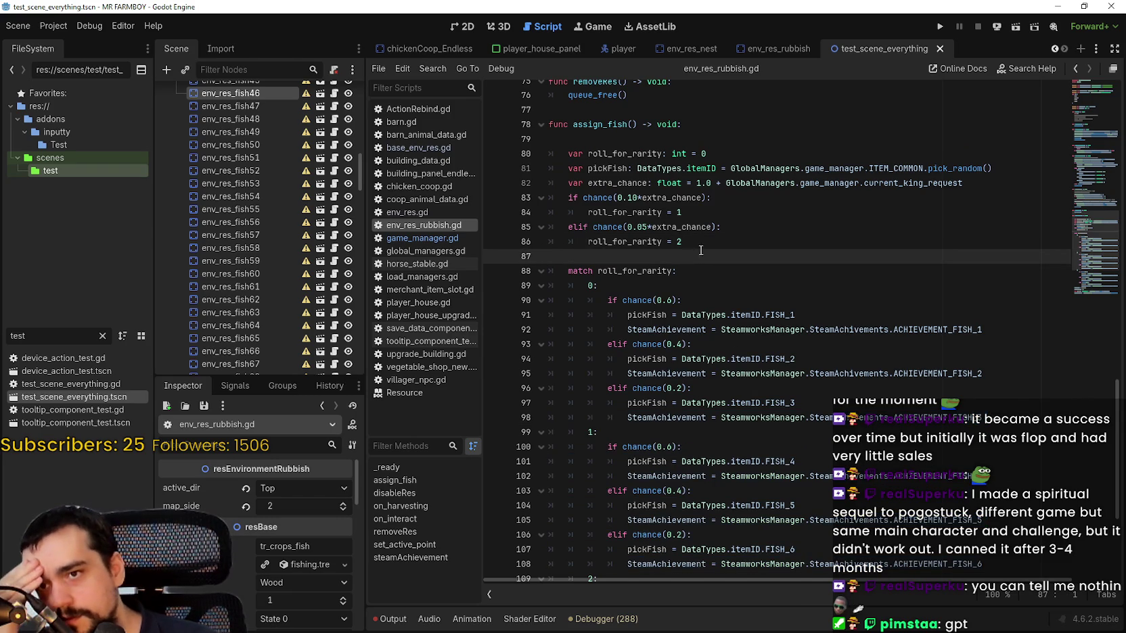
double_click(645, 154)
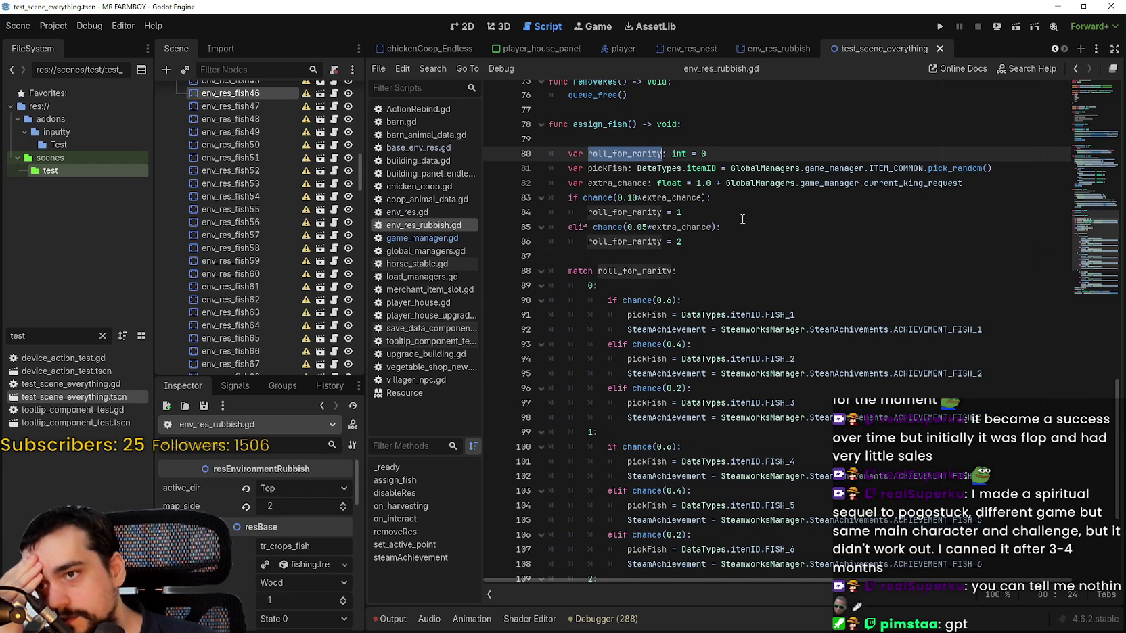
double_click(676, 197)
drag(712, 228, 693, 229)
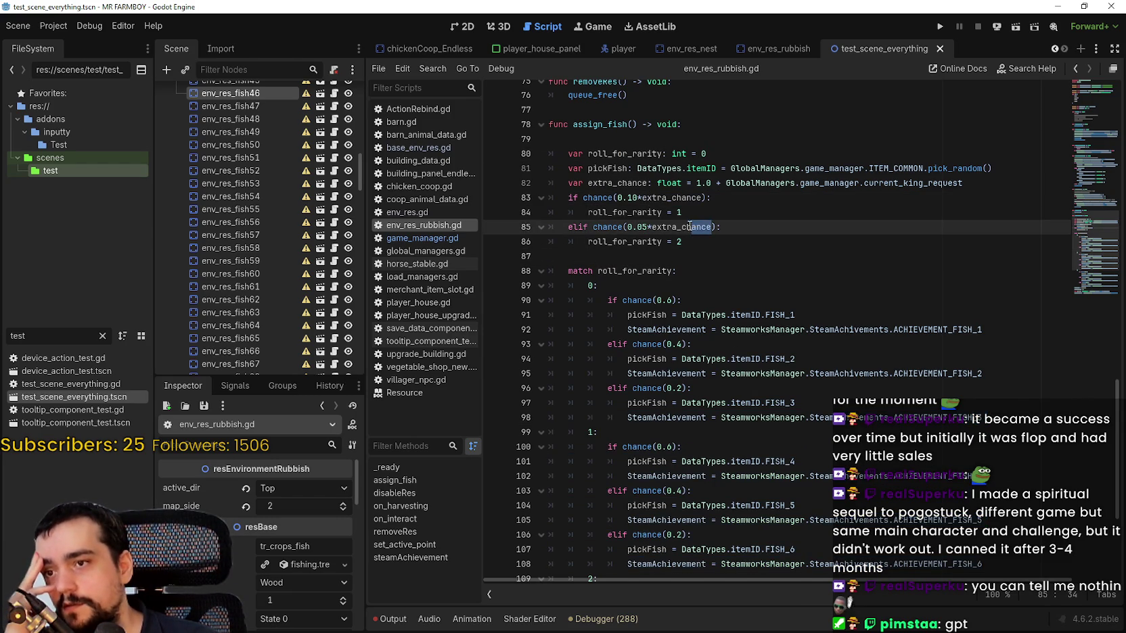
double_click(686, 228)
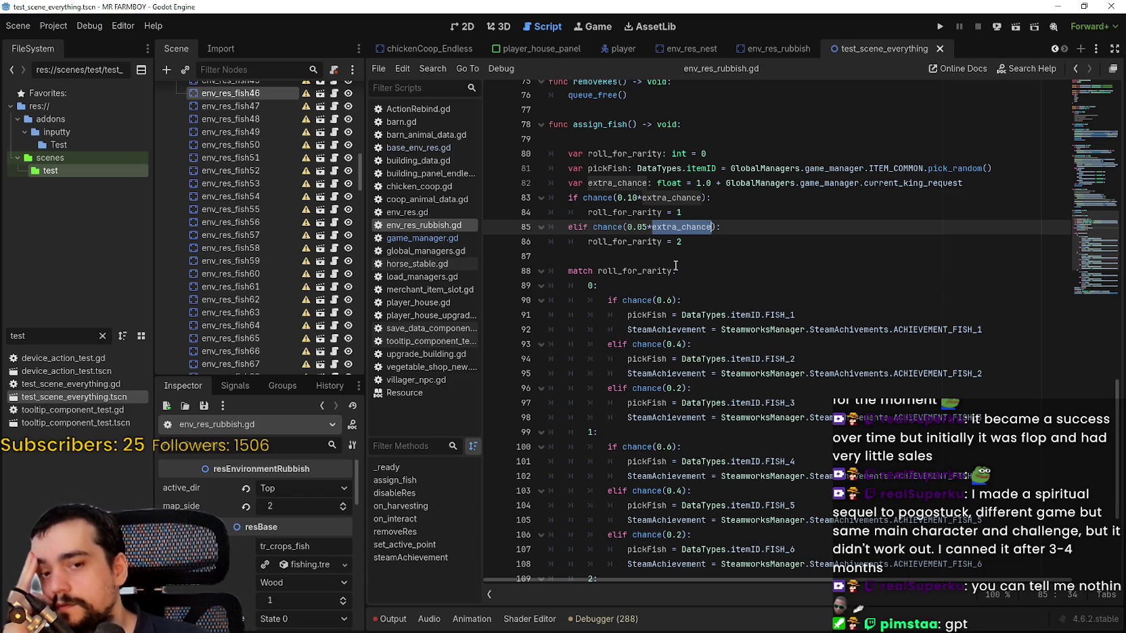
scroll(677, 257, down, 3)
click(609, 531)
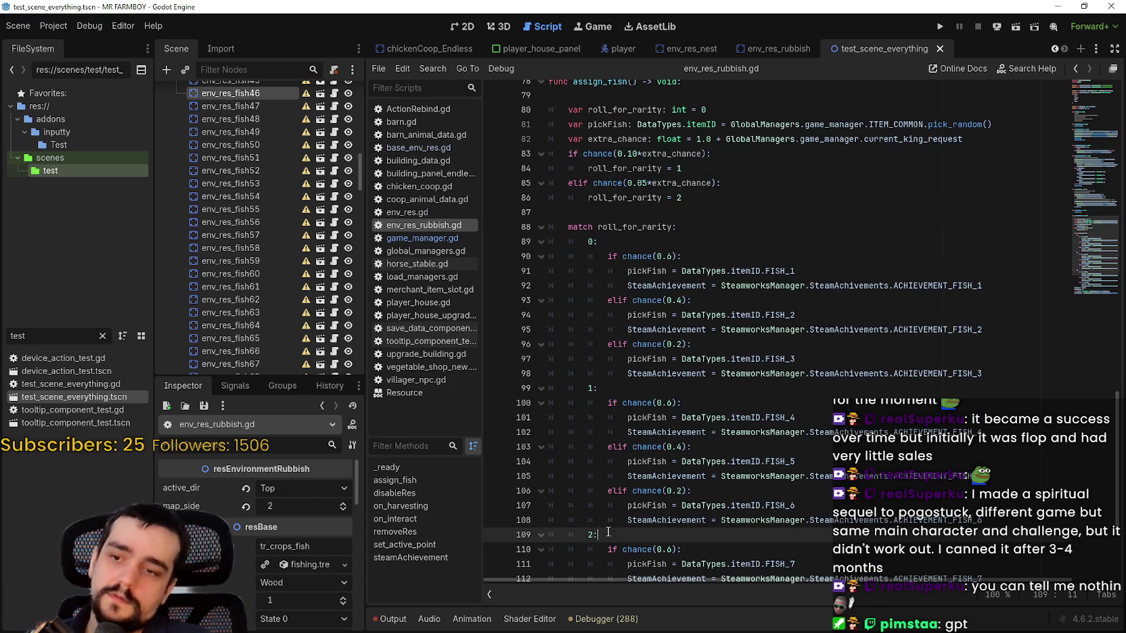
scroll(613, 516, down, 4)
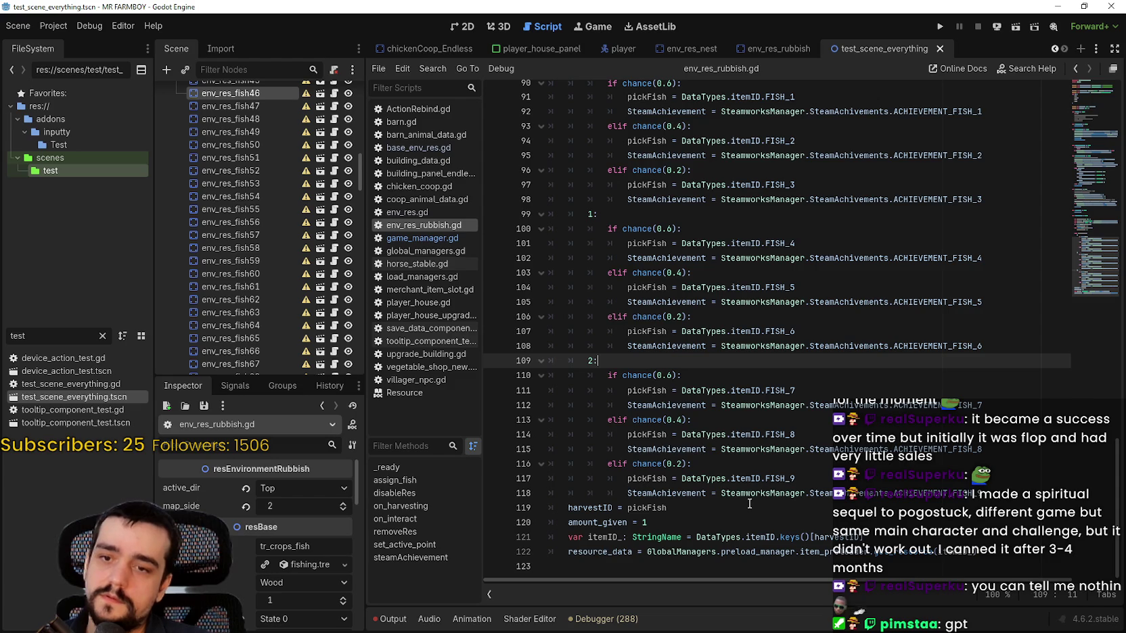
scroll(616, 352, up, 4)
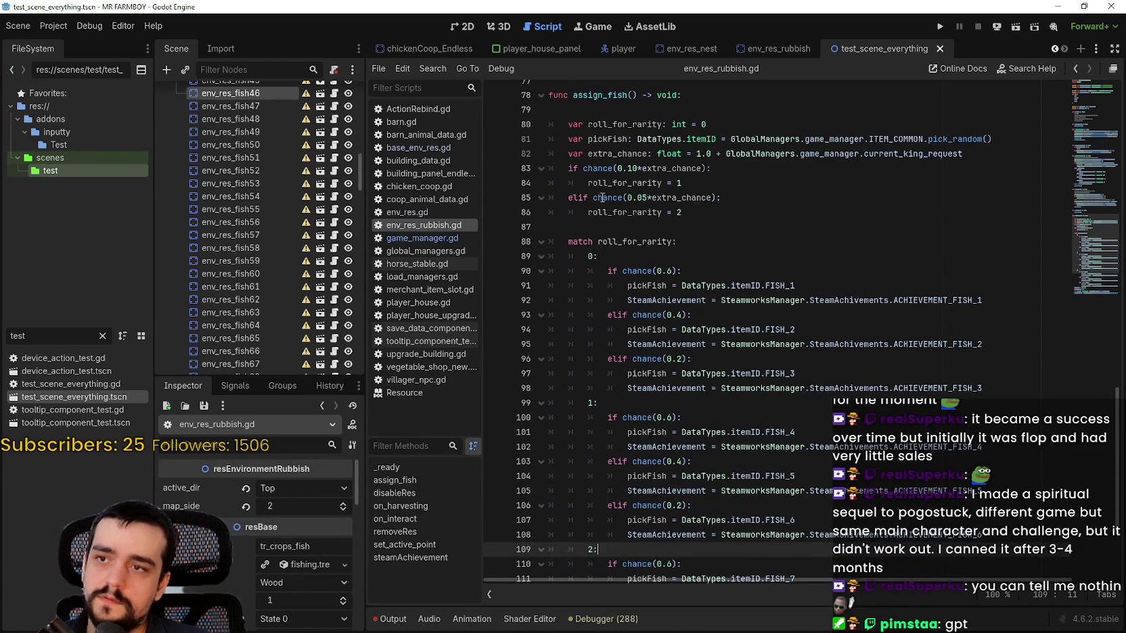
click(586, 256)
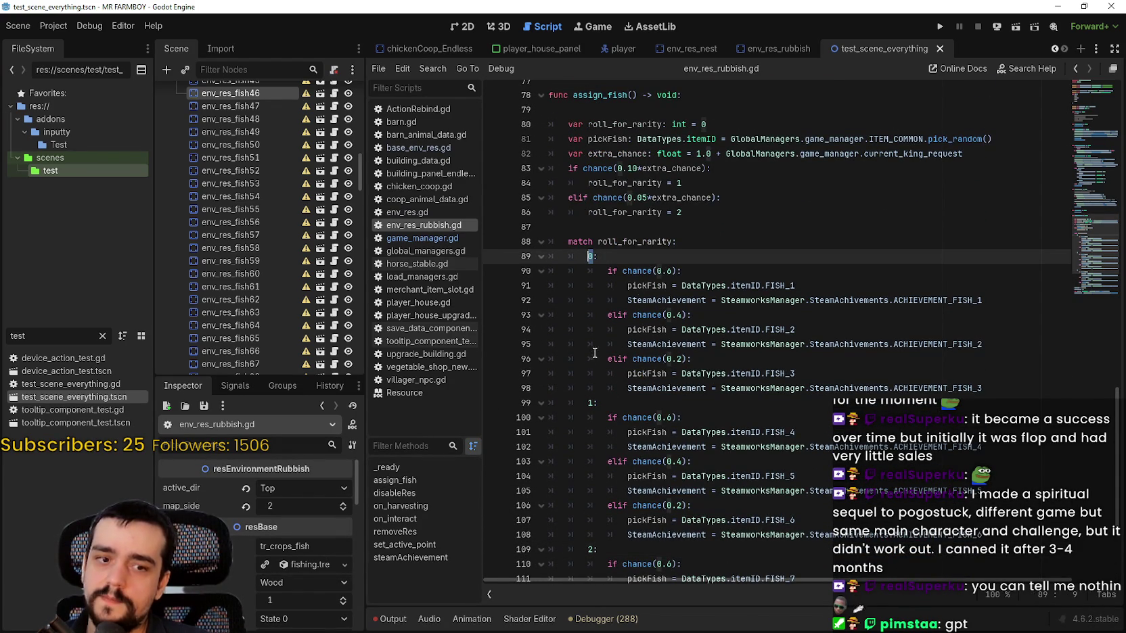
scroll(599, 332, down, 2)
click(614, 317)
scroll(633, 343, down, 2)
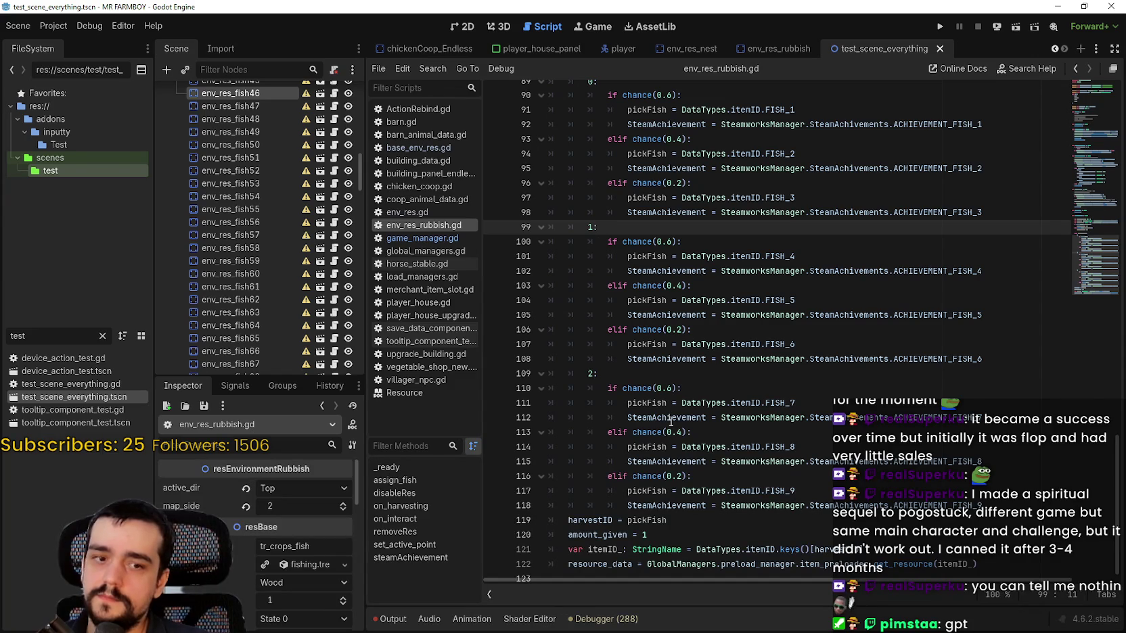
click(985, 506)
scroll(986, 502, up, 4)
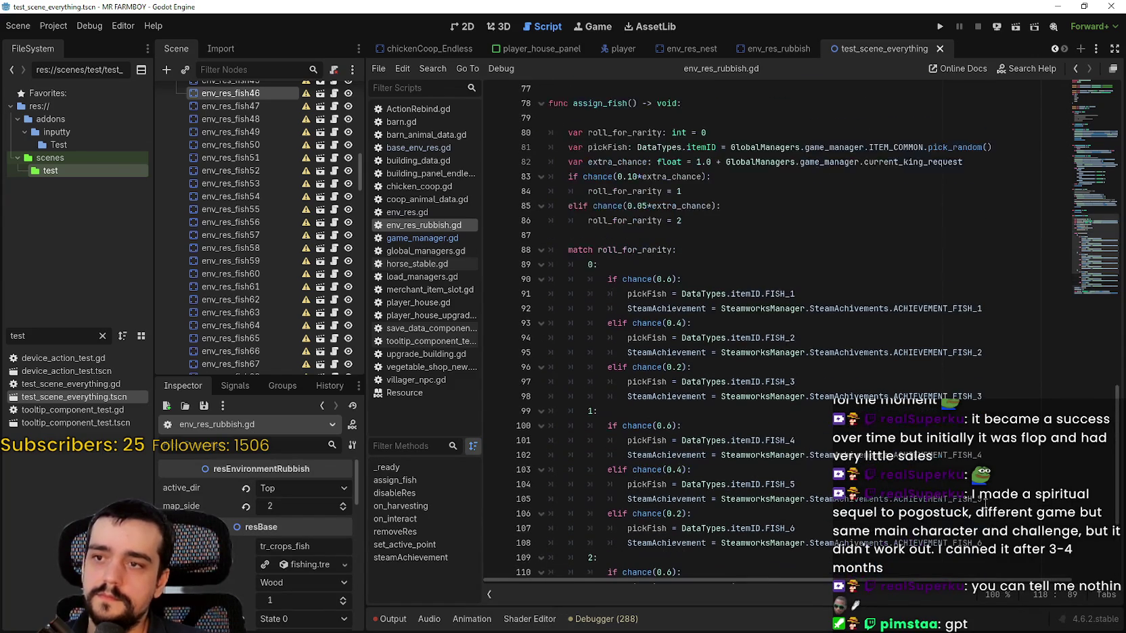
click(759, 247)
click(775, 237)
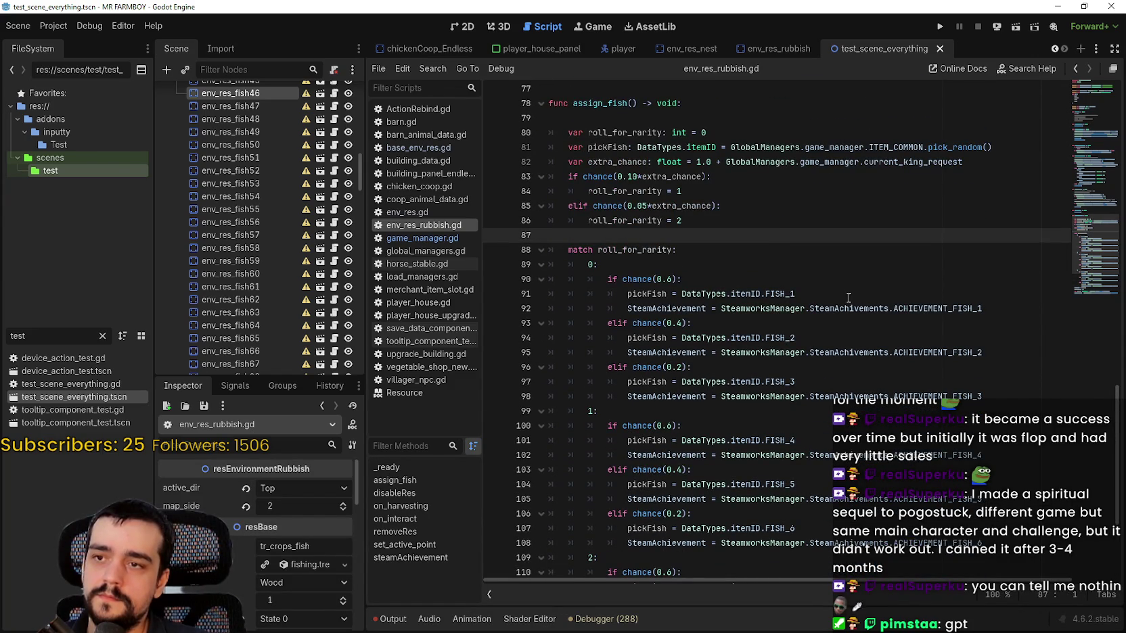
scroll(843, 285, down, 4)
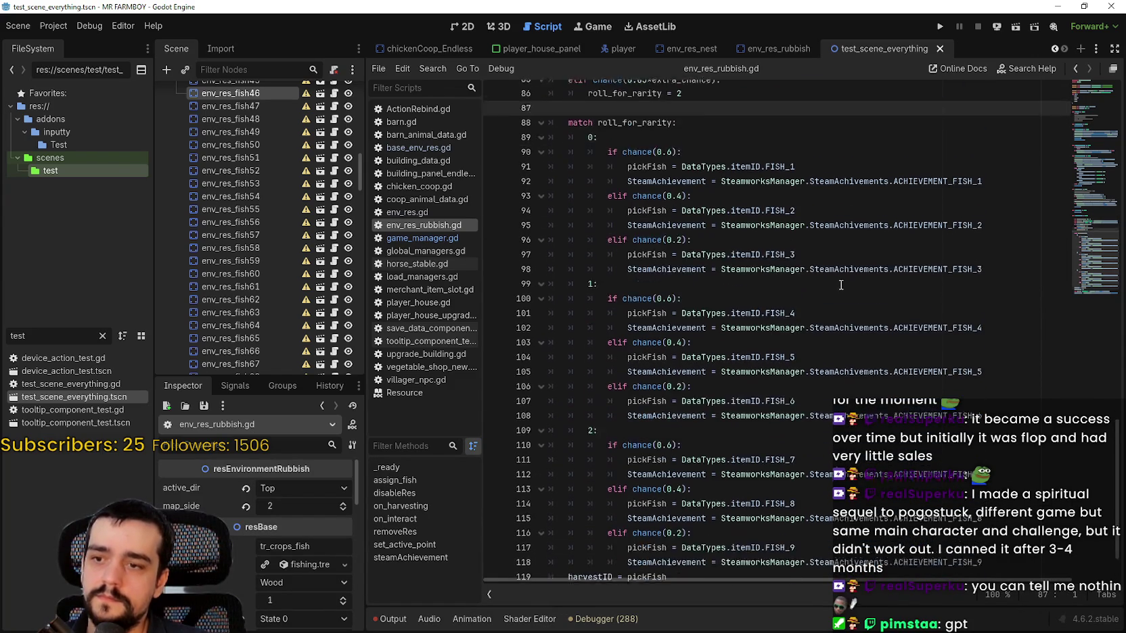
scroll(841, 283, up, 5)
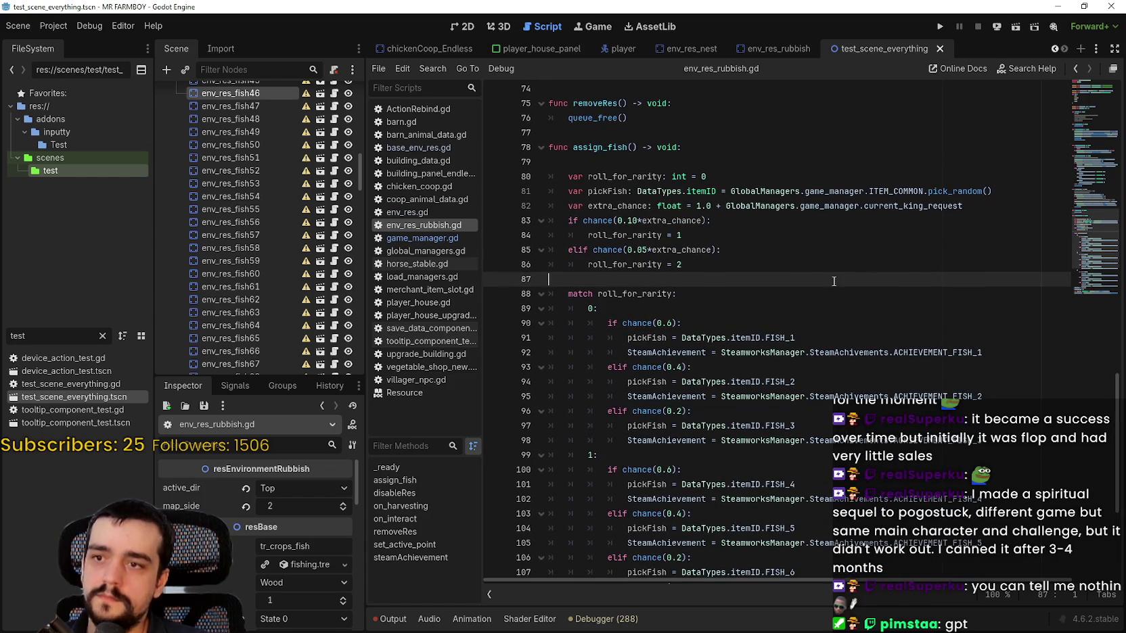
scroll(826, 276, down, 5)
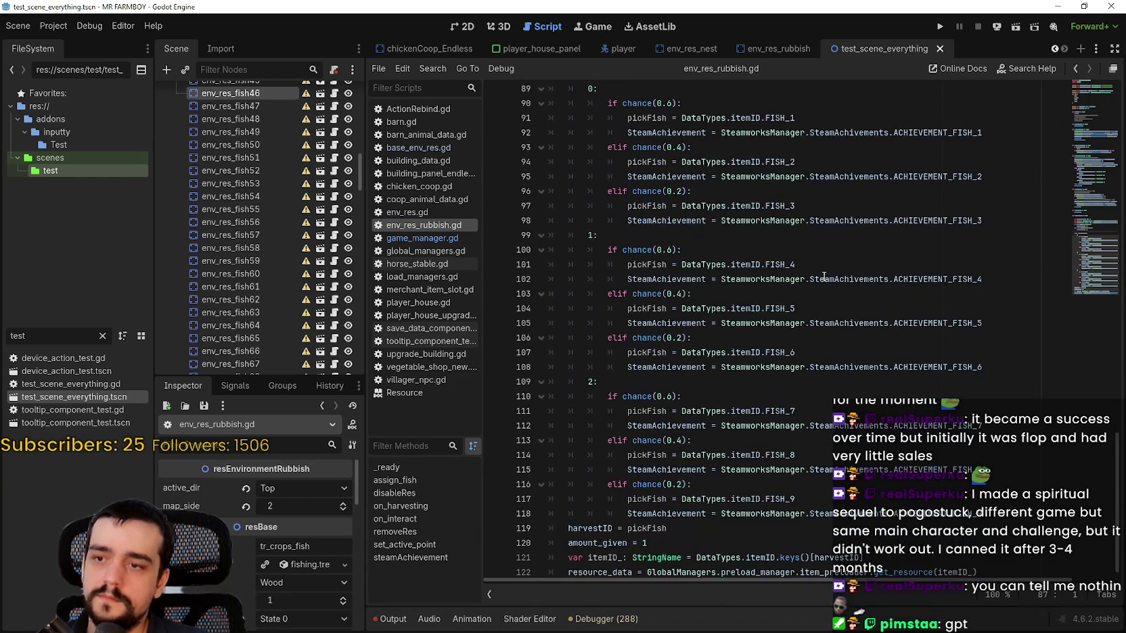
scroll(823, 276, up, 5)
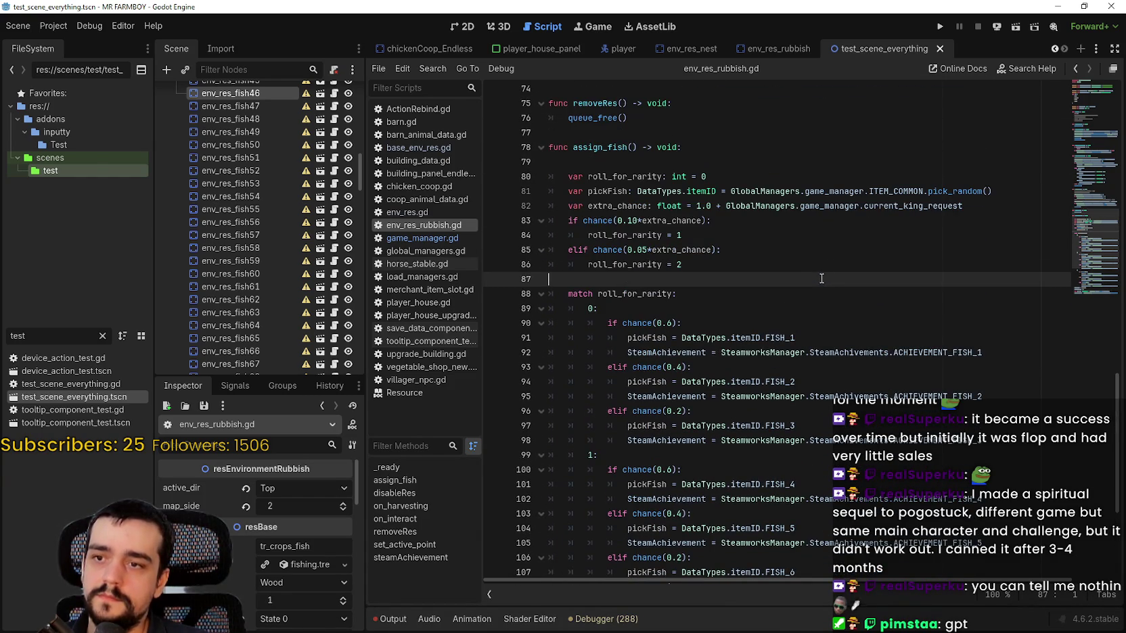
double_click(635, 294)
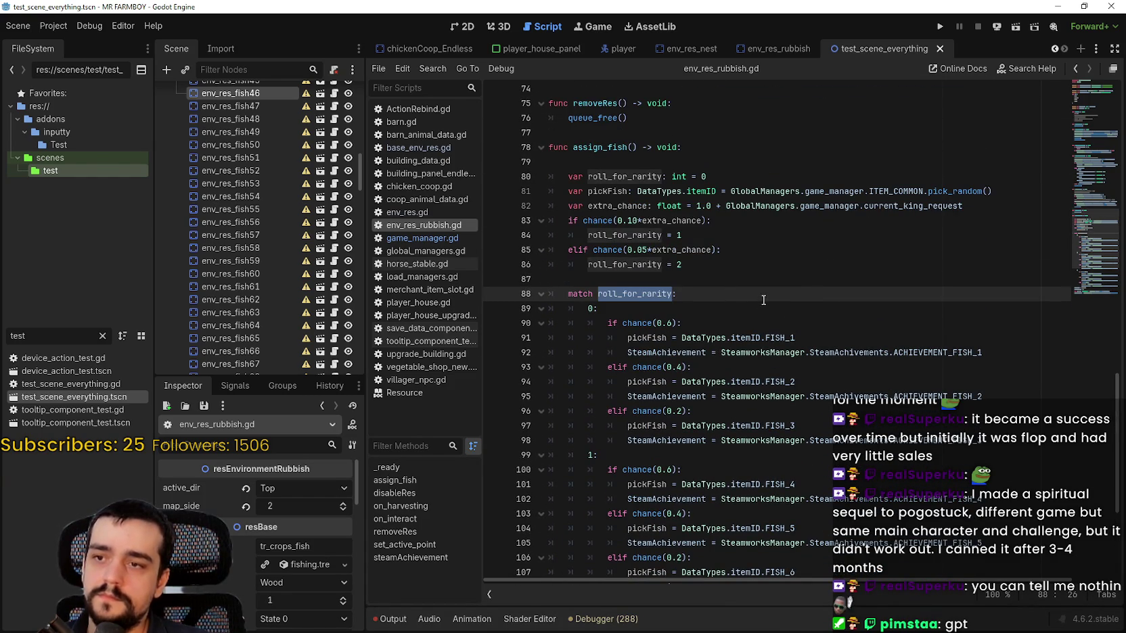
scroll(762, 296, down, 2)
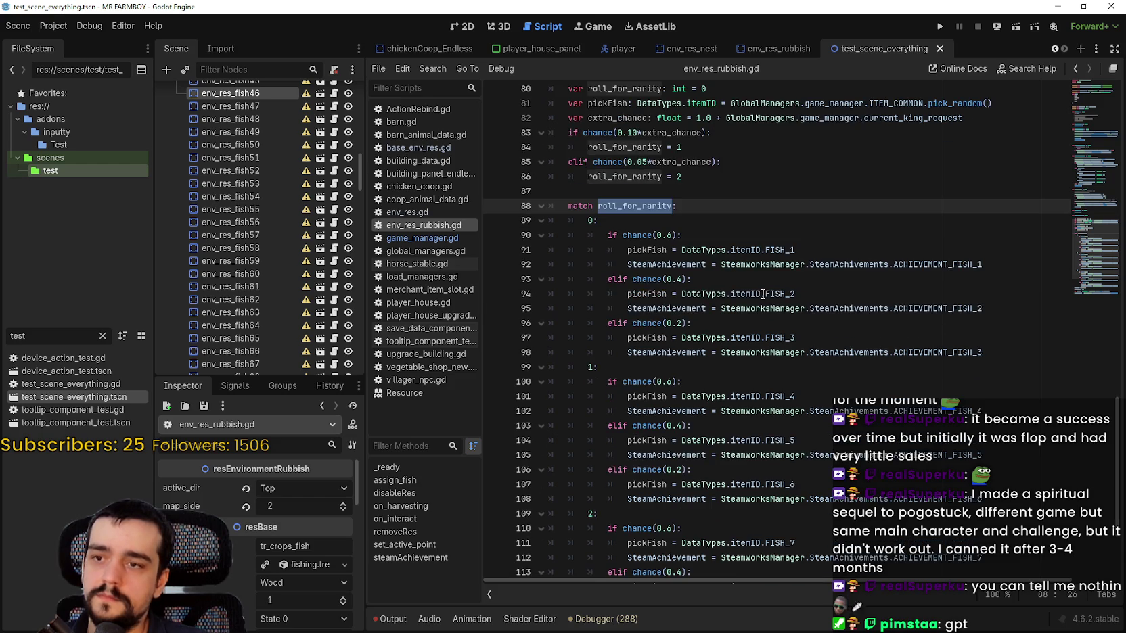
click(652, 191)
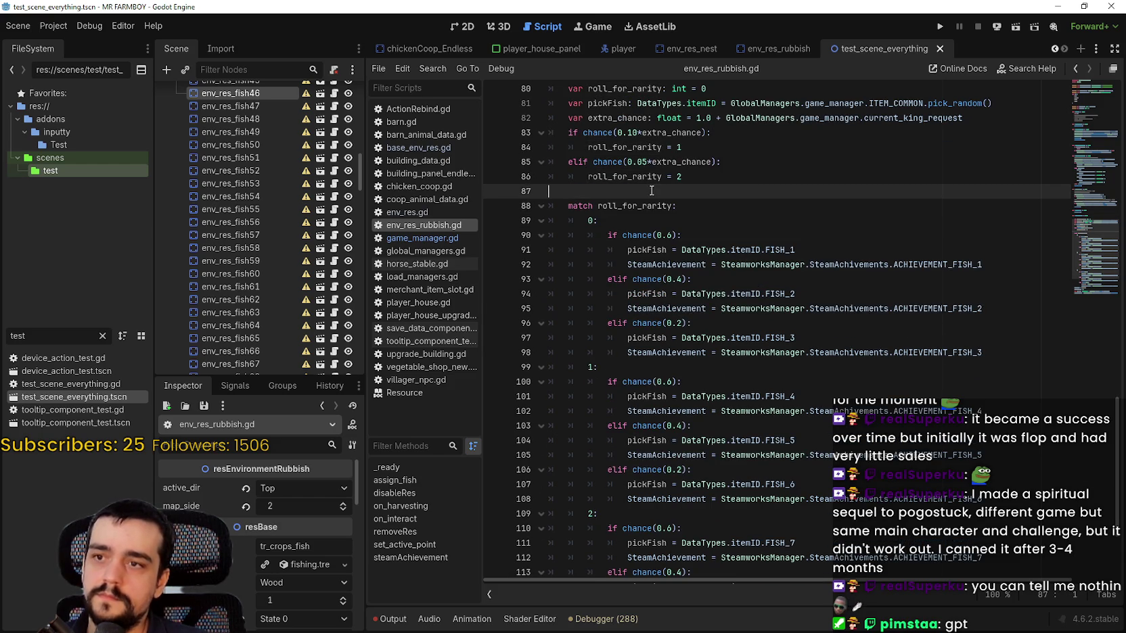
Add 'if map_side == 0:' on line 87 and indent the match block beneath it.
text(if )
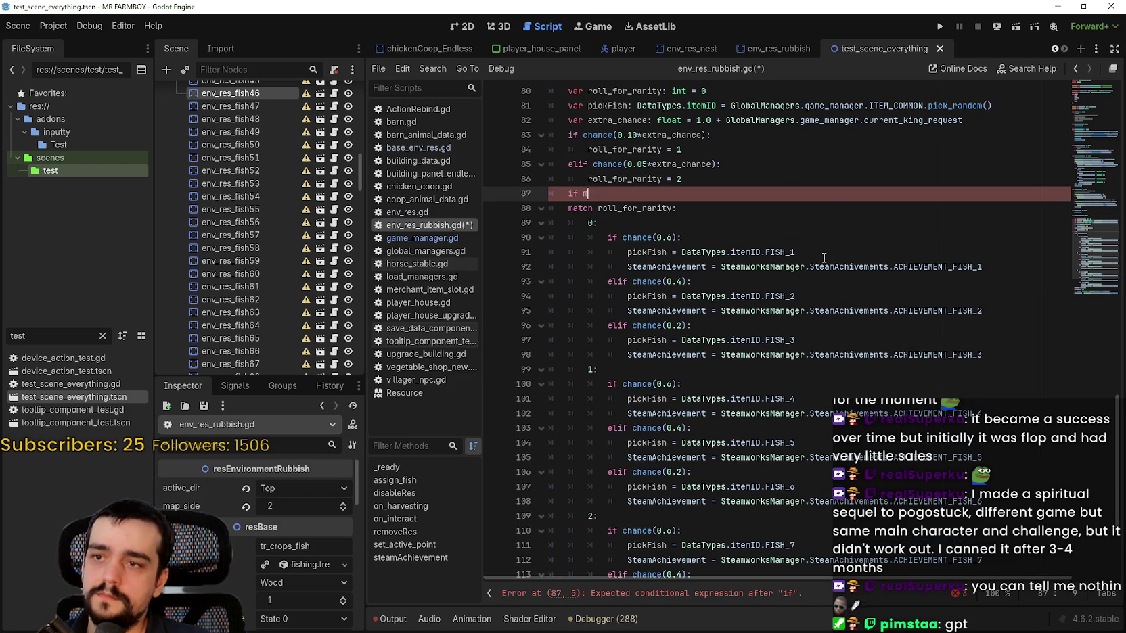
text(map_s)
key(Return)
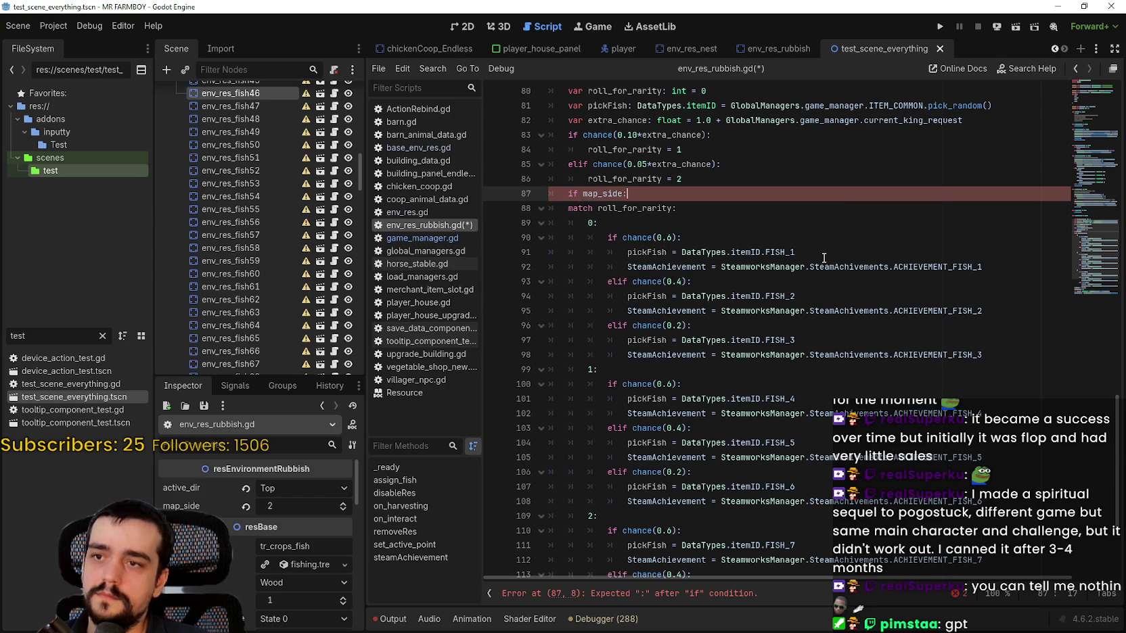
text(== 0)
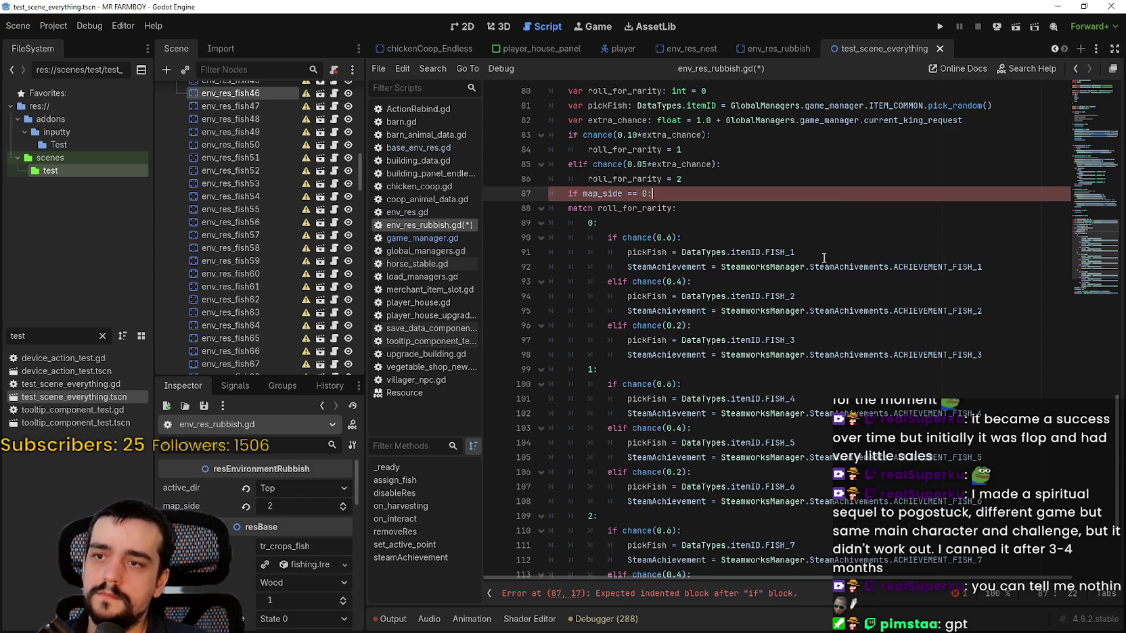
scroll(824, 258, down, 4)
mouse_move(1031, 493)
mouse_down()
mouse_move(879, 489)
mouse_move(595, 233)
mouse_move(554, 91)
mouse_move(551, 172)
mouse_up()
key(Tab)
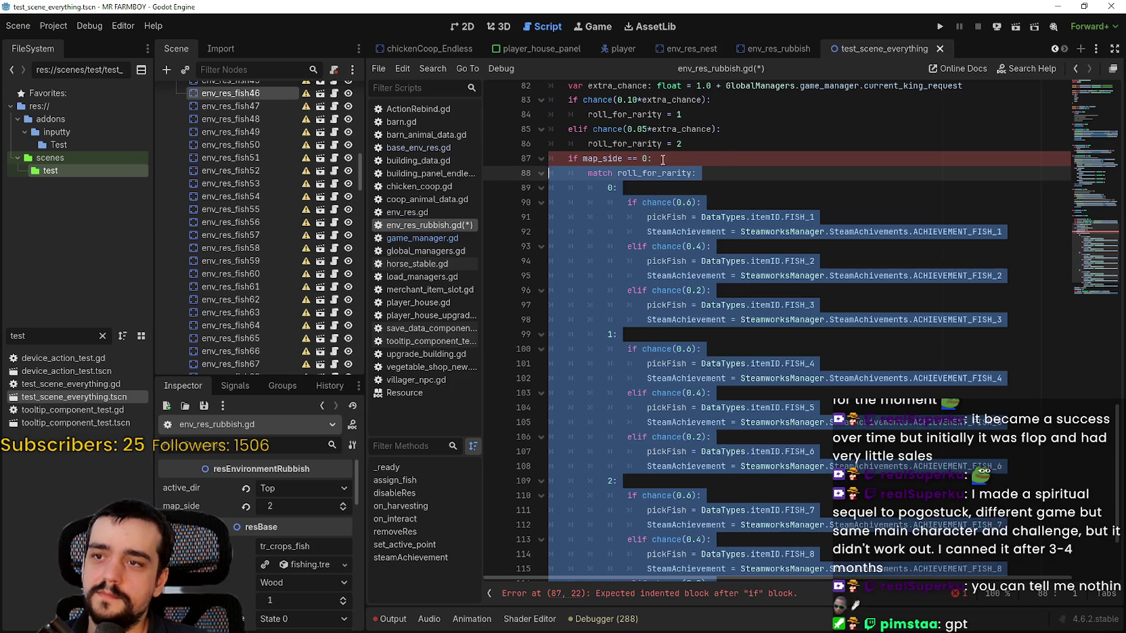
click(722, 157)
Select the indented match block to check it, then clear the selection.
scroll(747, 216, up, 1)
scroll(754, 232, down, 3)
mouse_move(568, 168)
mouse_down()
mouse_move(667, 274)
mouse_move(744, 270)
mouse_move(1002, 483)
mouse_move(1038, 490)
mouse_up()
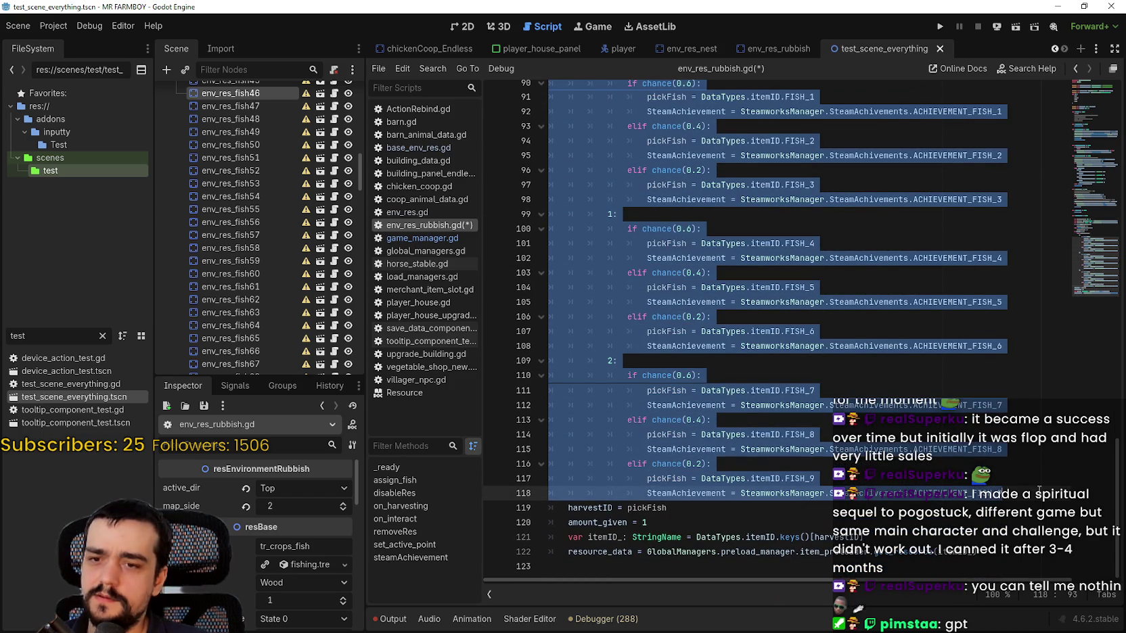
scroll(688, 474, up, 3)
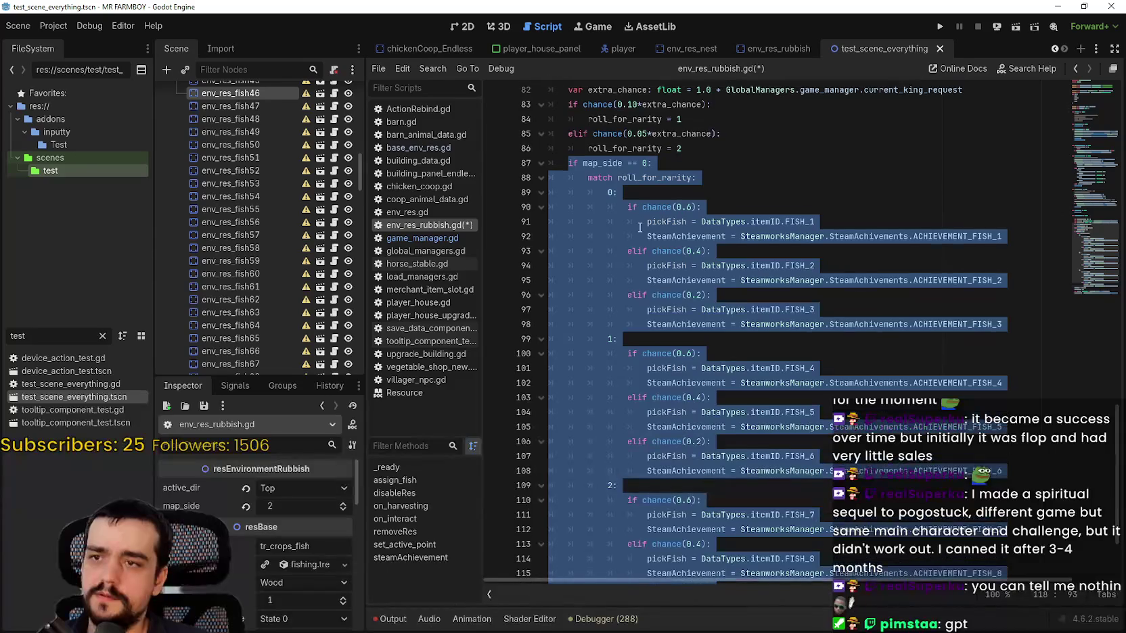
scroll(985, 460, down, 3)
click(994, 492)
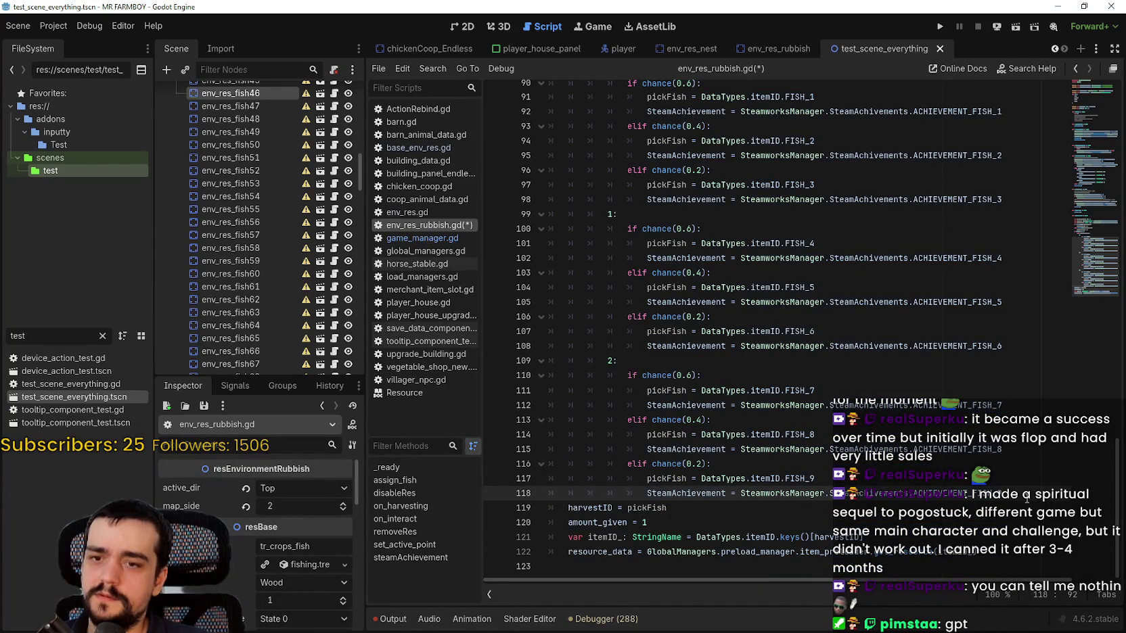
scroll(1019, 492, up, 1)
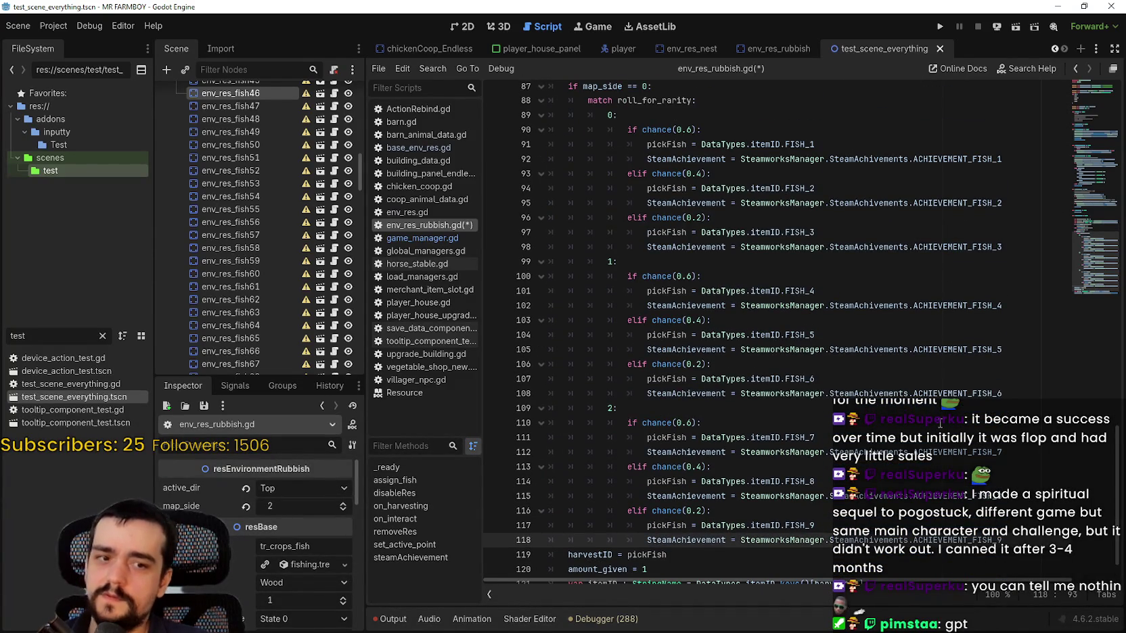
scroll(685, 231, up, 4)
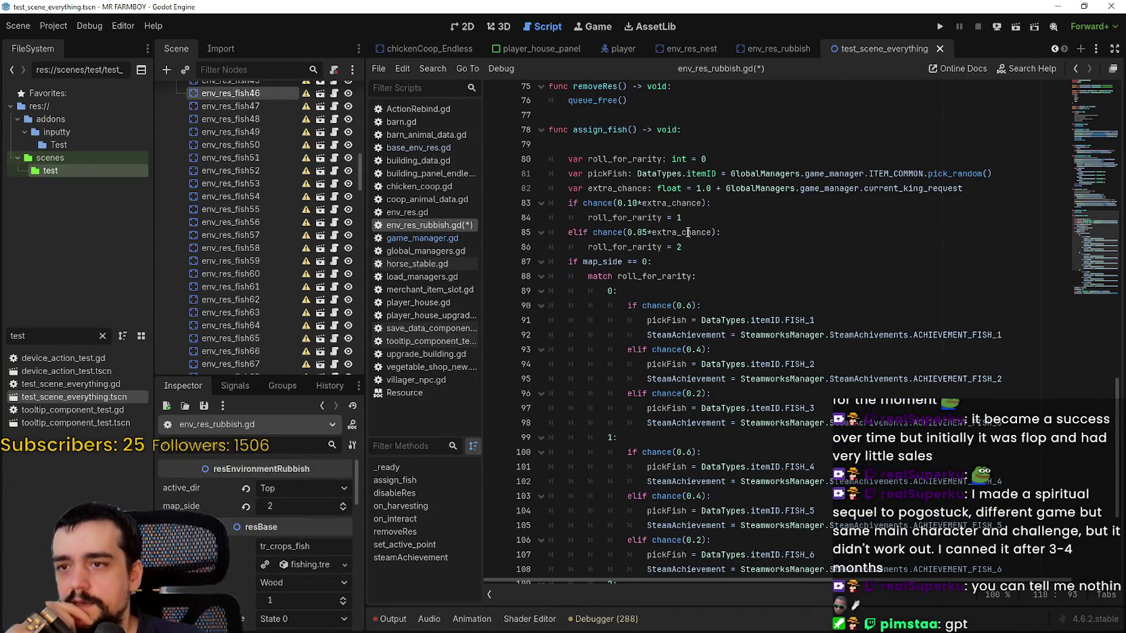
Comment out the extra_chance declaration line.
double_click(674, 202)
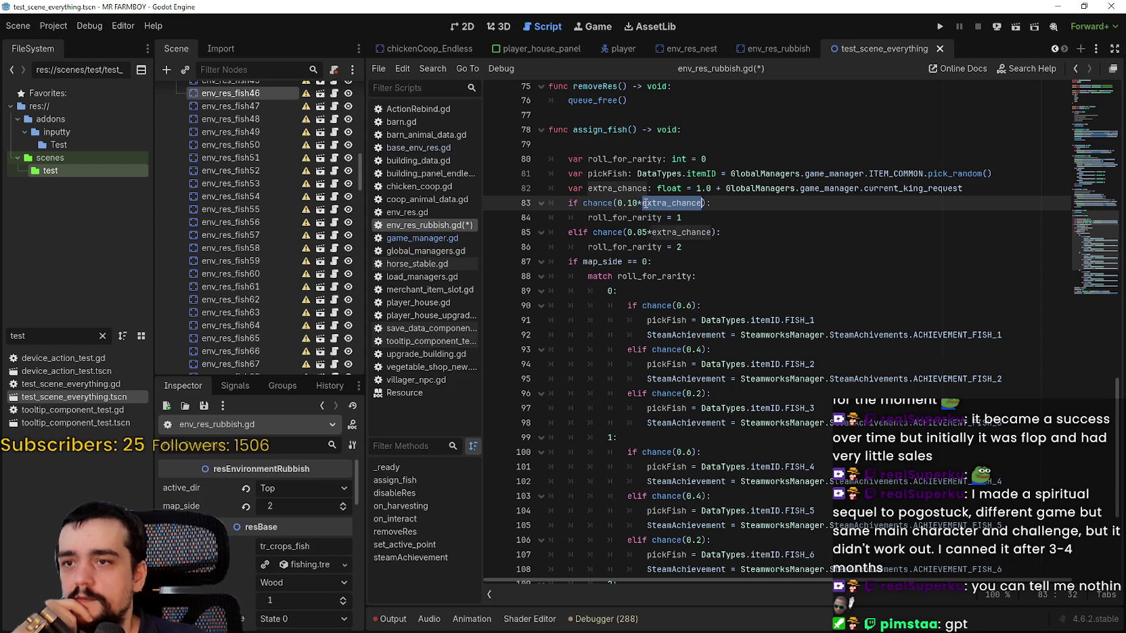
drag(536, 203, 530, 184)
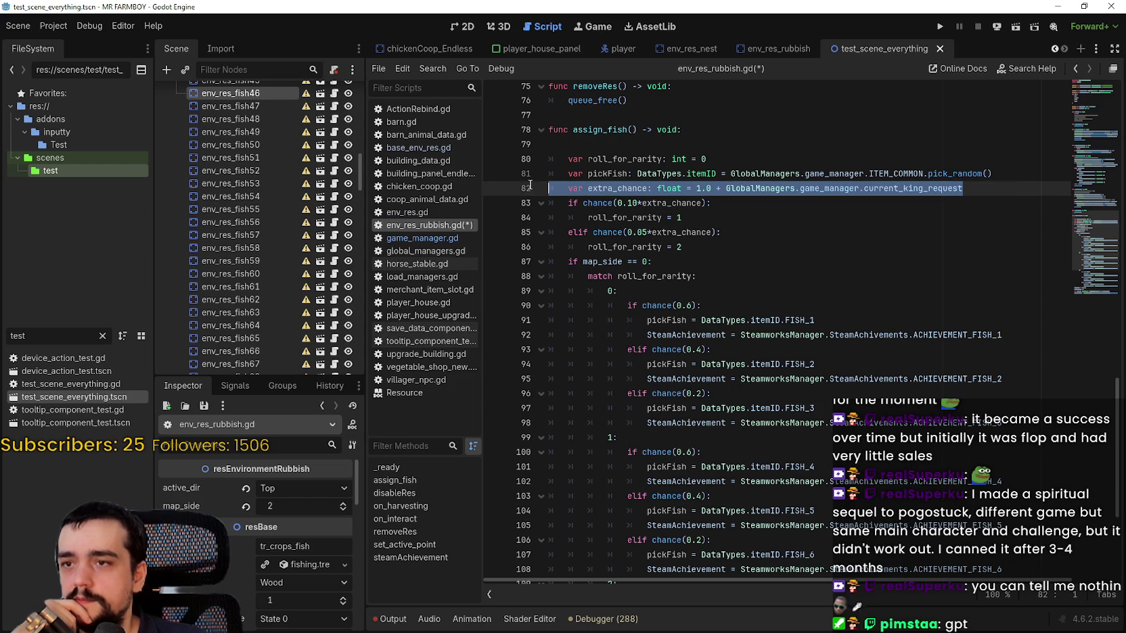
click(590, 189)
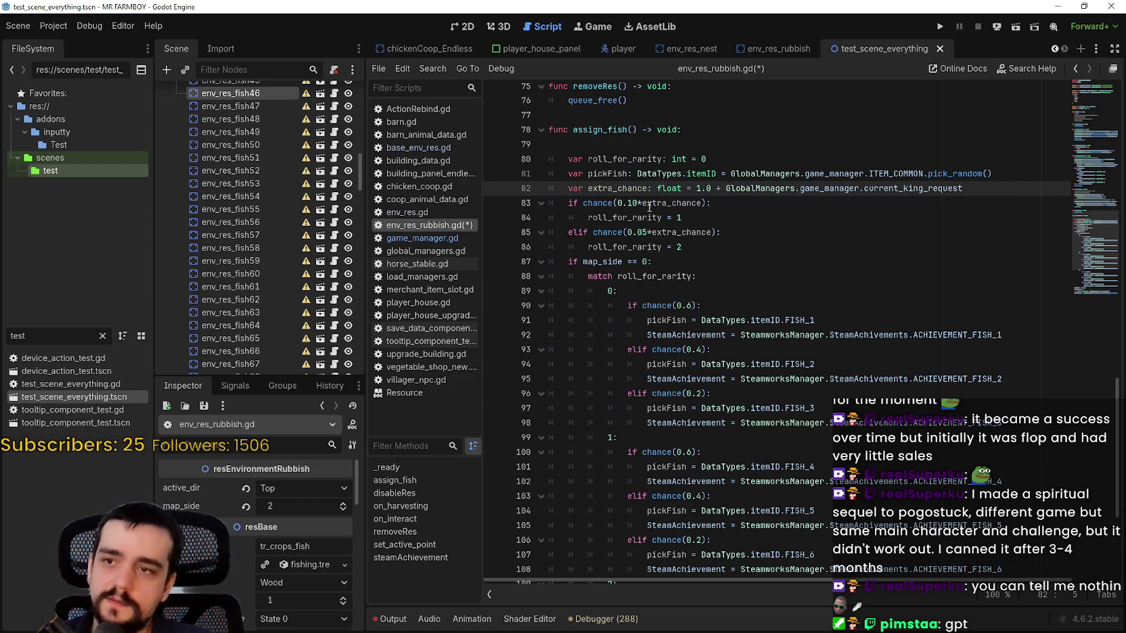
key(ctrl+k)
Remove '*extra_chance' so lines 83 and 85 read chance(0.10) and chance(0.05).
drag(701, 203, 638, 203)
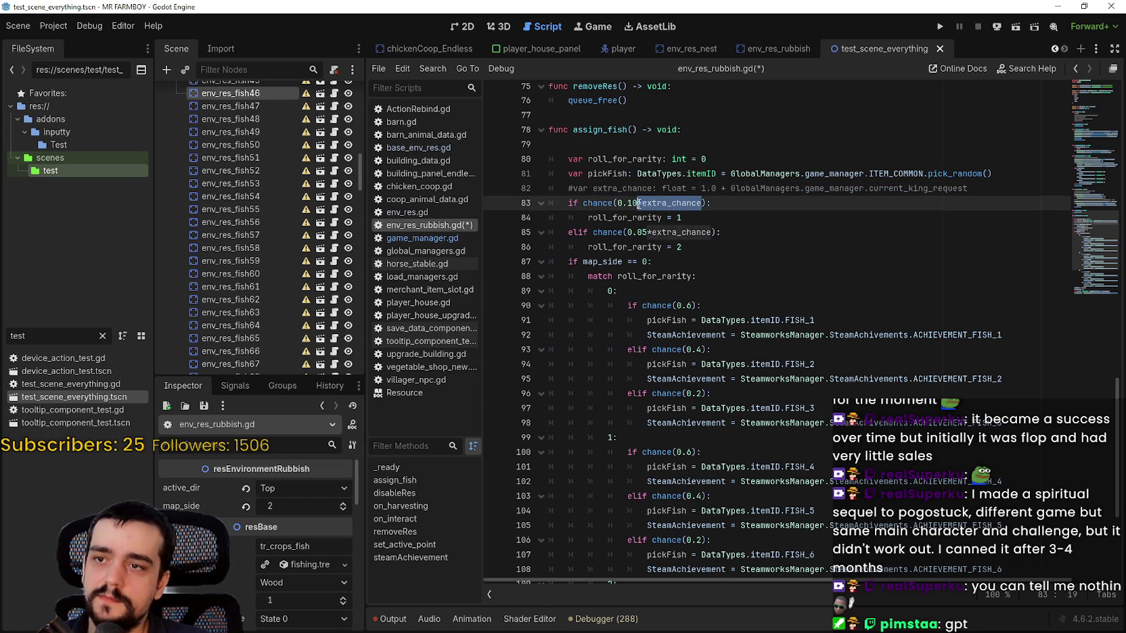
key(BackSpace)
key(BackSpace)
drag(712, 237, 638, 238)
key(shift+Right)
key(shift+Right)
key(BackSpace)
click(681, 245)
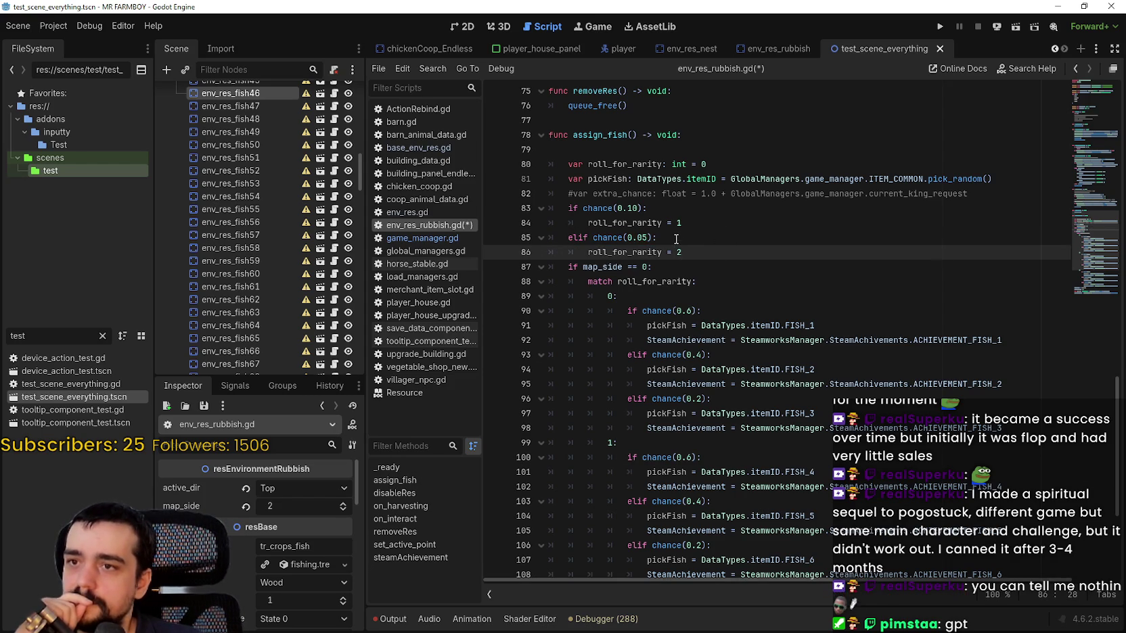
scroll(797, 278, down, 5)
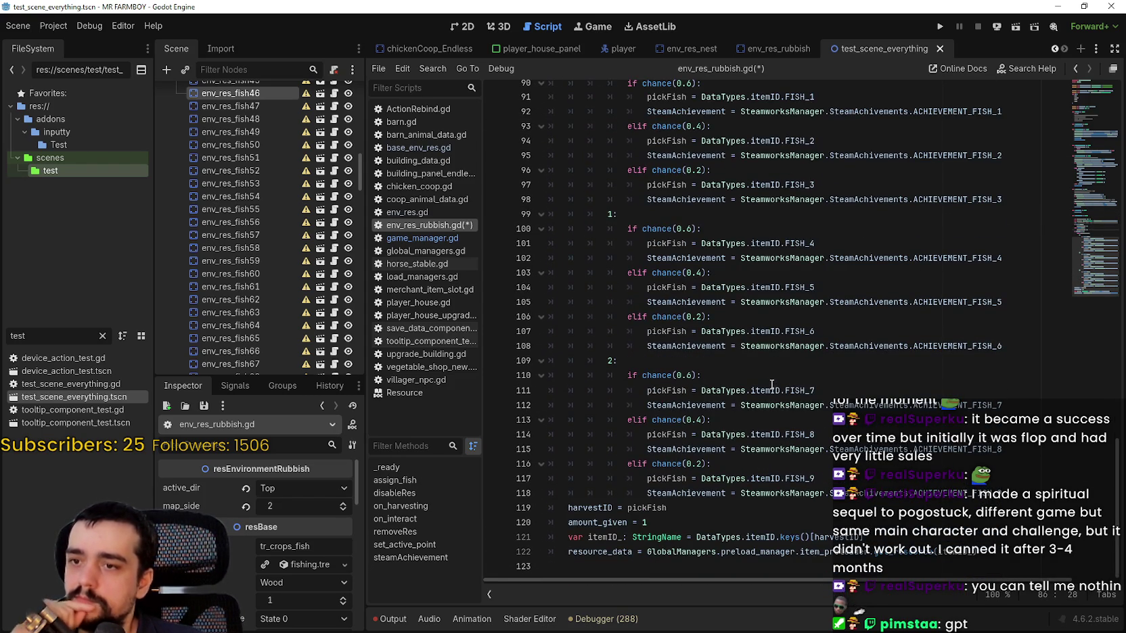
Paste a copy of the map_side fish block on a new line above harvestID.
mouse_move(960, 507)
mouse_down()
mouse_move(903, 396)
mouse_move(676, 267)
mouse_move(537, 207)
mouse_up()
key(ctrl+c)
scroll(903, 396, up, 3)
scroll(707, 344, down, 4)
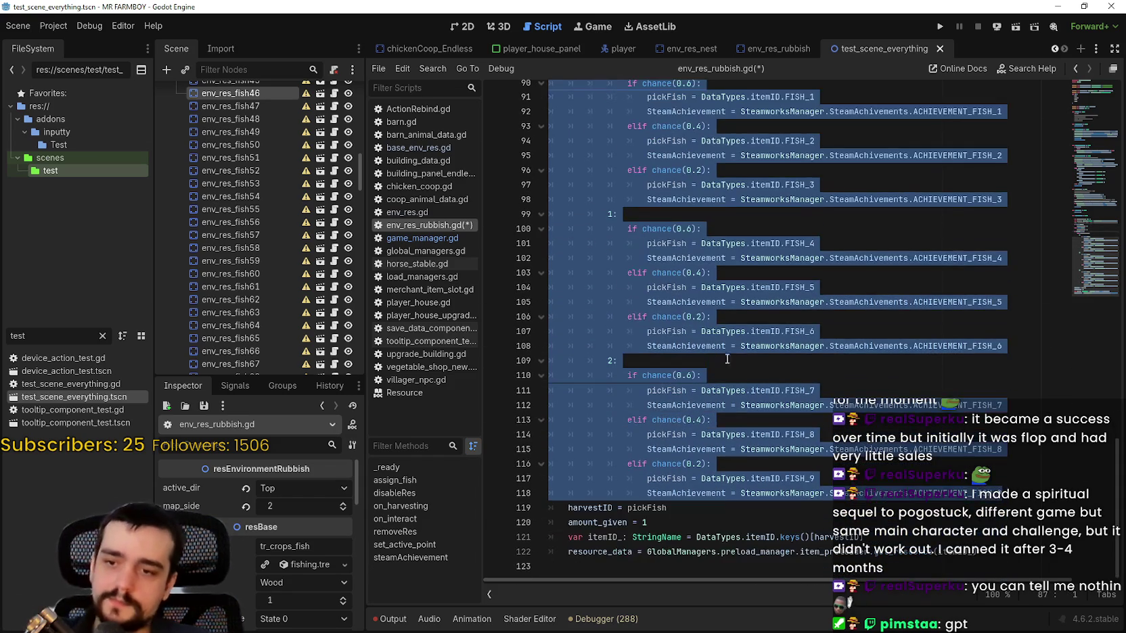
click(503, 509)
key(Return)
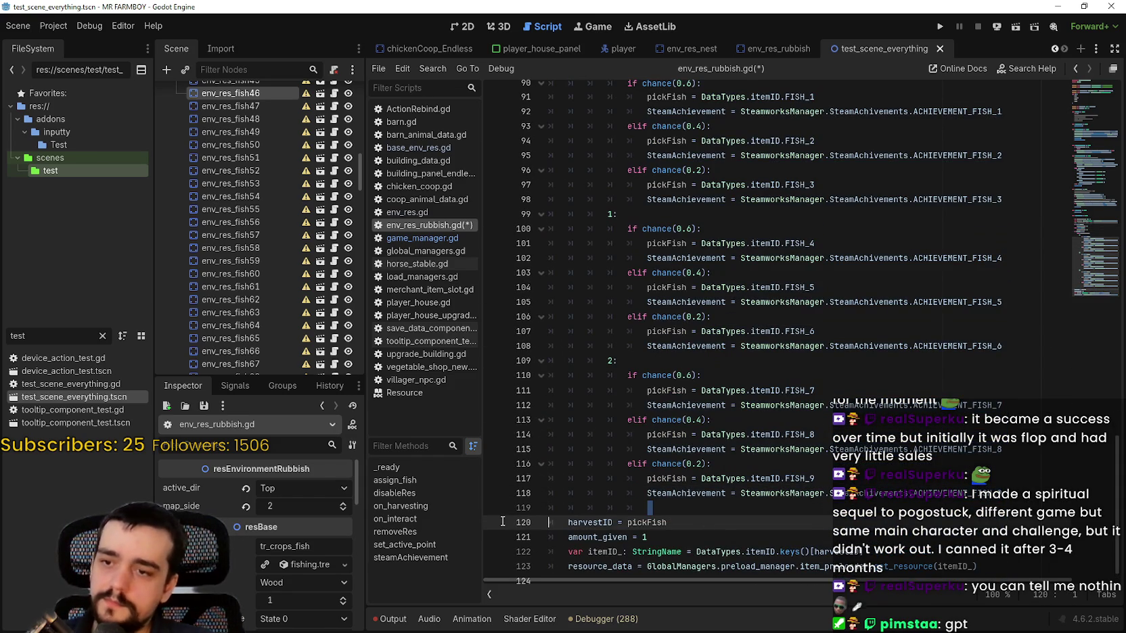
drag(503, 522, 502, 512)
key(ctrl+v)
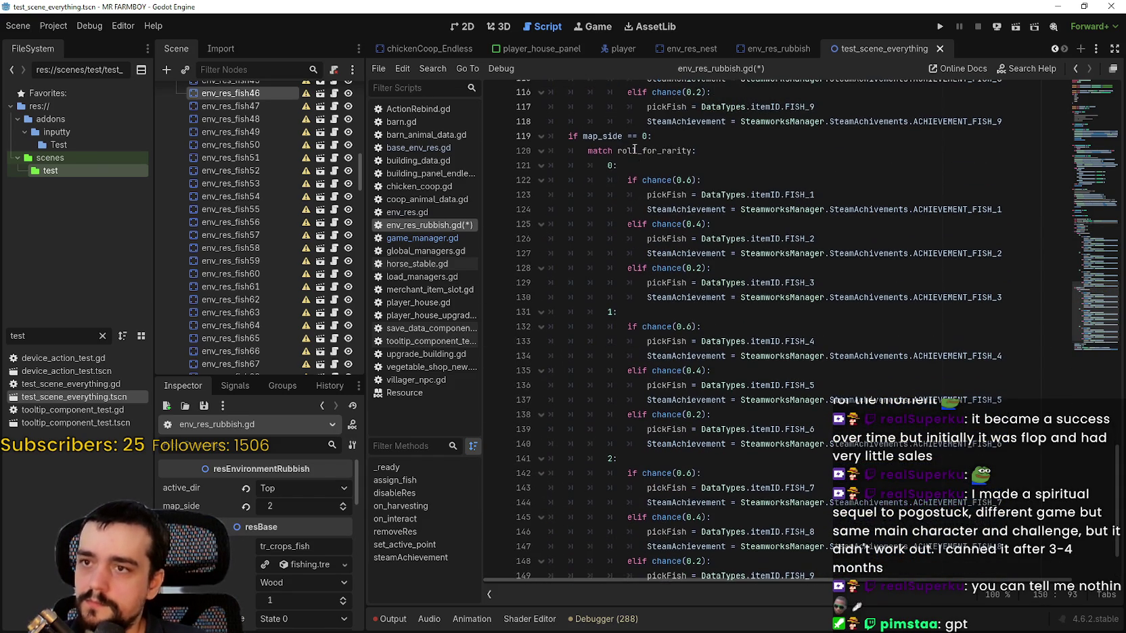
Turn the pasted block's condition on line 119 into 'elif map_side == 1:' and save.
click(644, 135)
key(Delete)
text(1)
key(End)
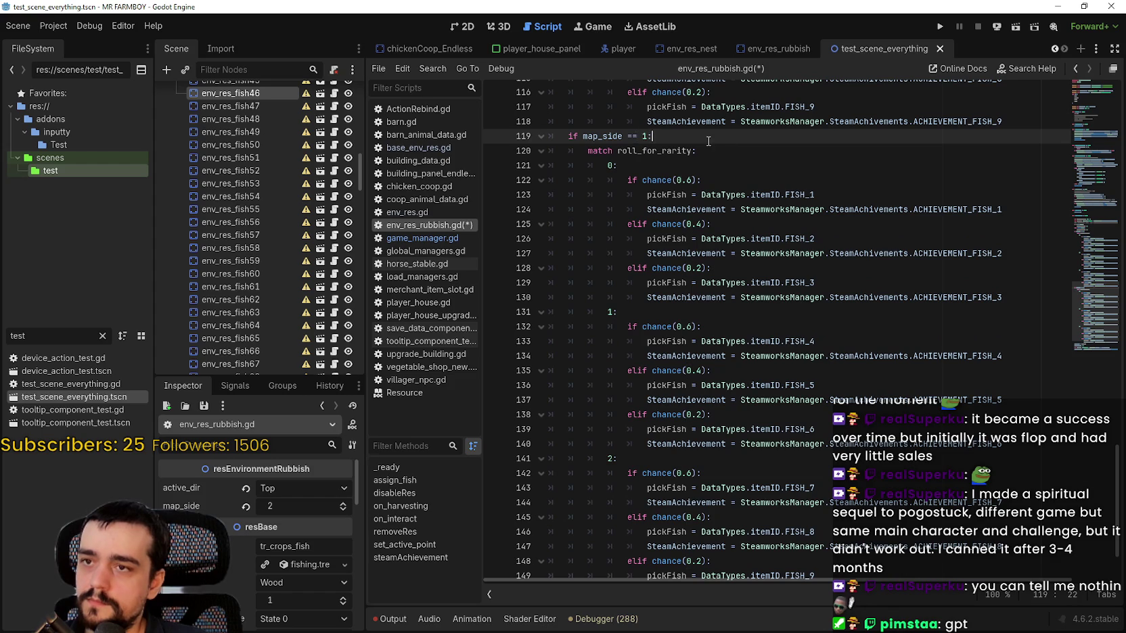
scroll(768, 188, down, 1)
scroll(701, 200, up, 10)
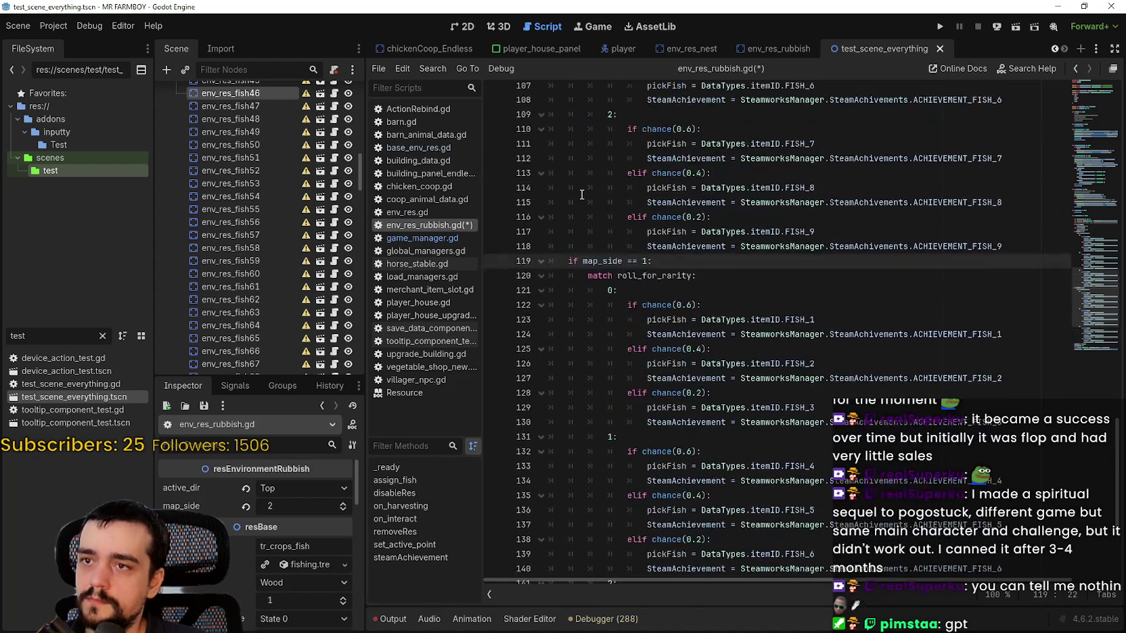
scroll(594, 259, down, 5)
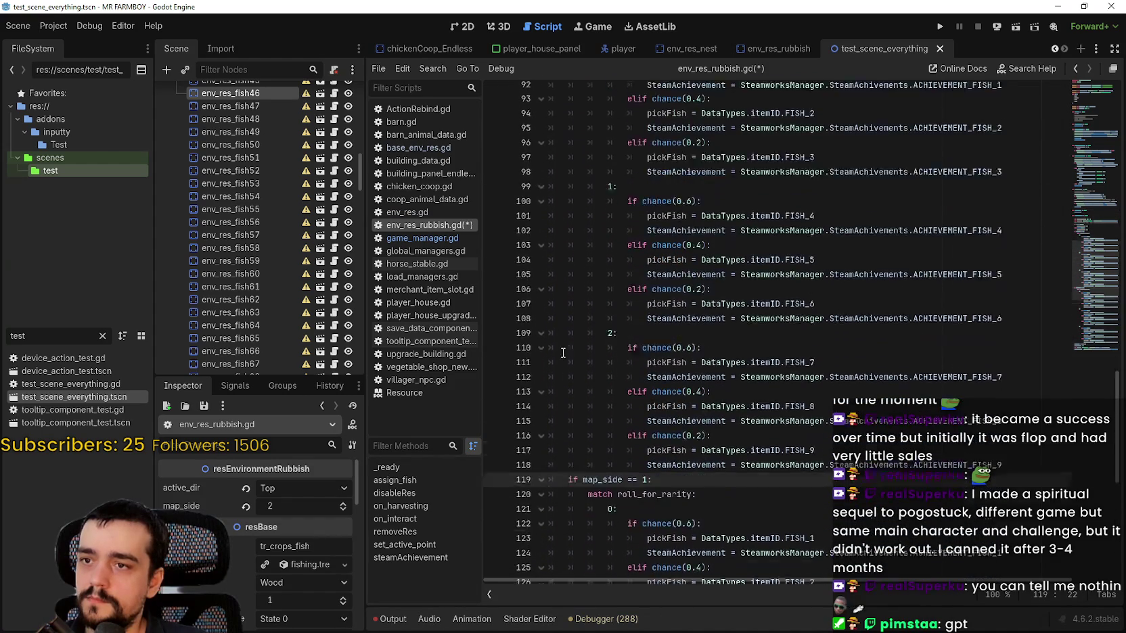
click(595, 386)
text(elif)
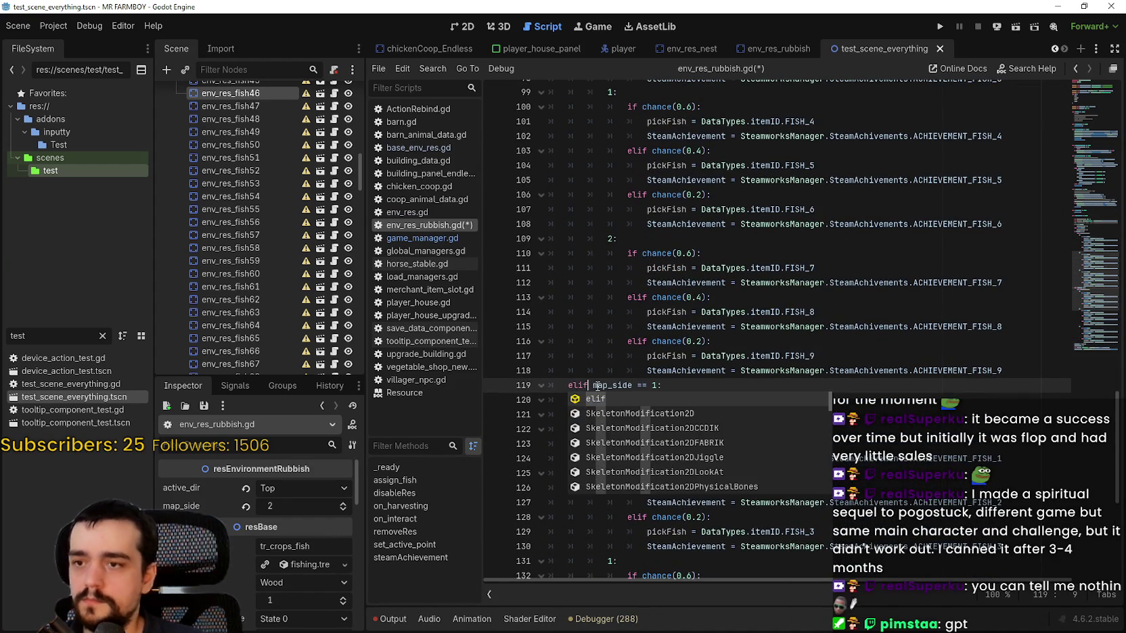
key(ctrl+s)
click(661, 371)
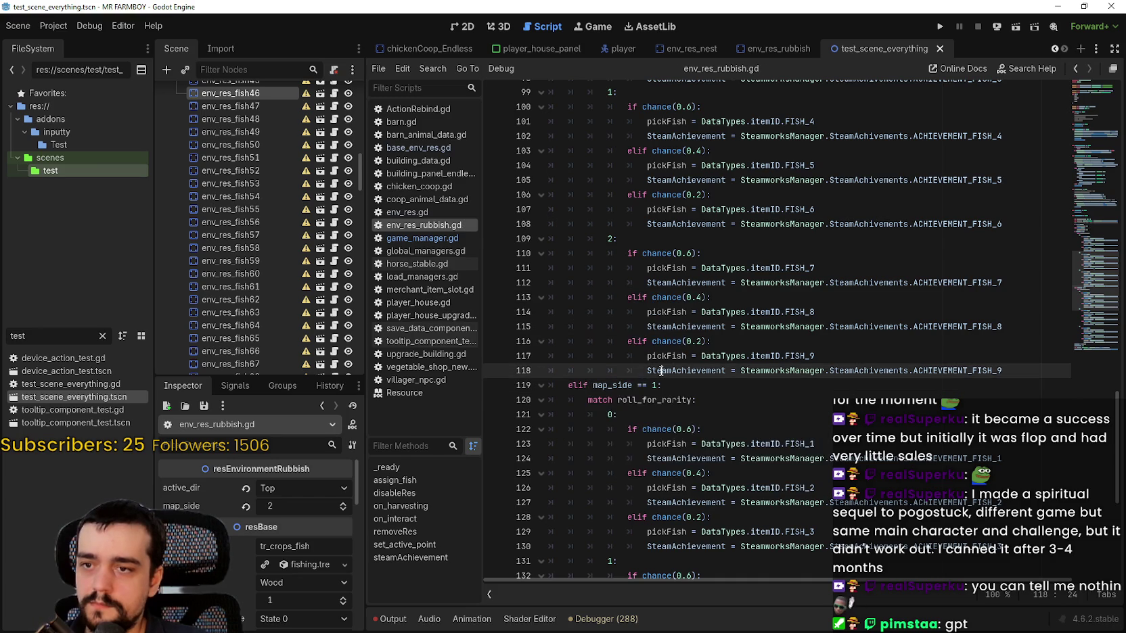
Set the rarity case on line 121 to 1 and the one on line 131 to 0.
scroll(669, 359, down, 5)
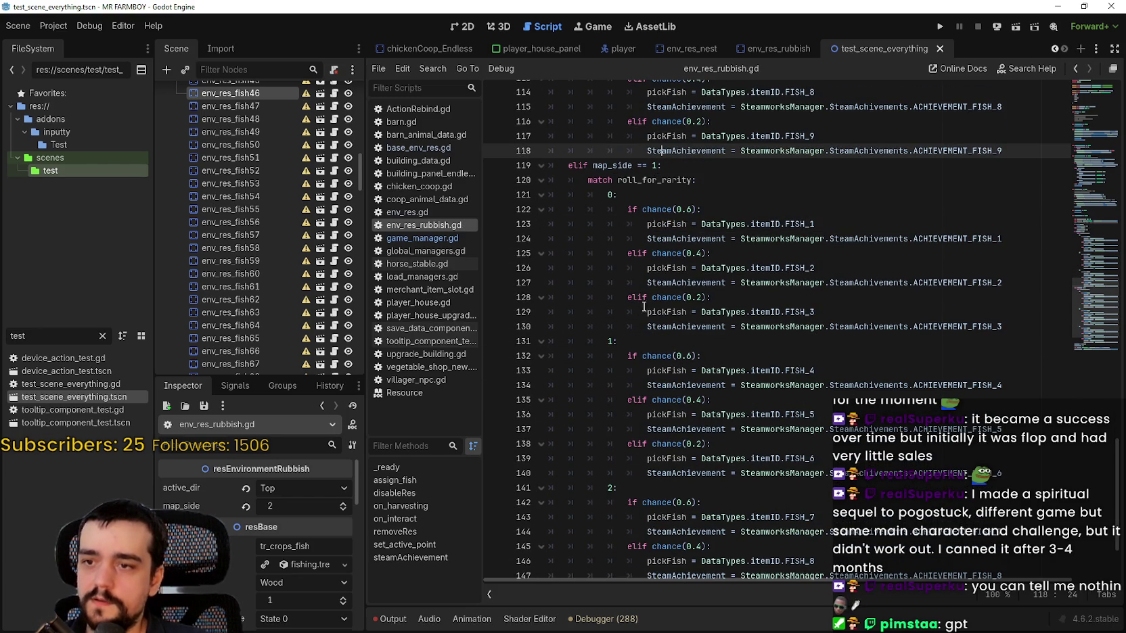
click(618, 195)
key(BackSpace)
text(1)
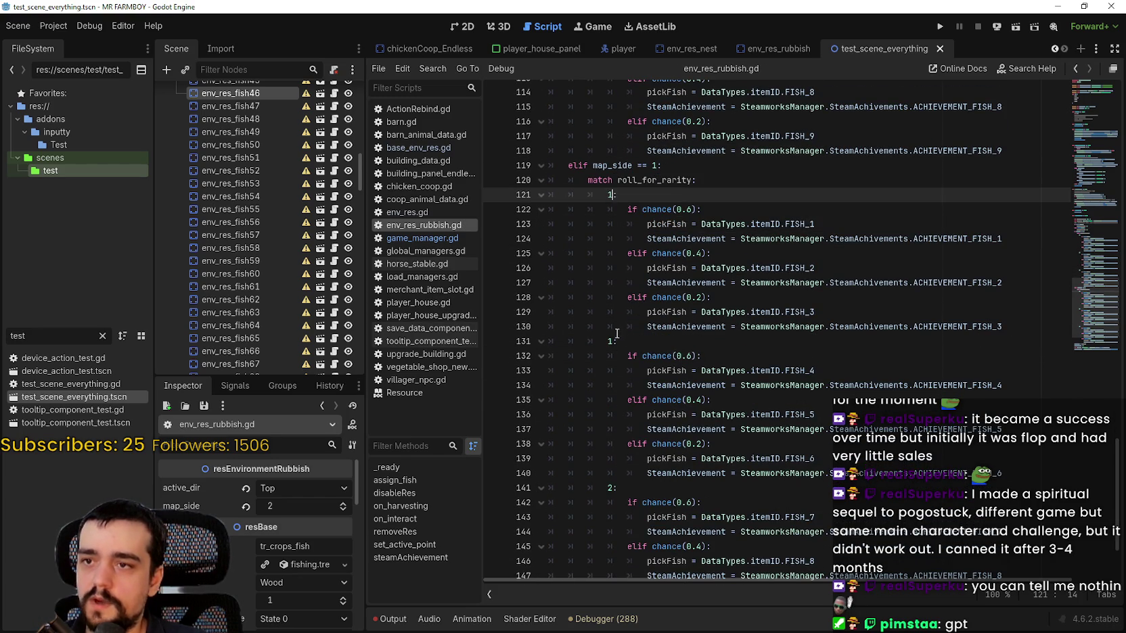
click(608, 341)
text(0)
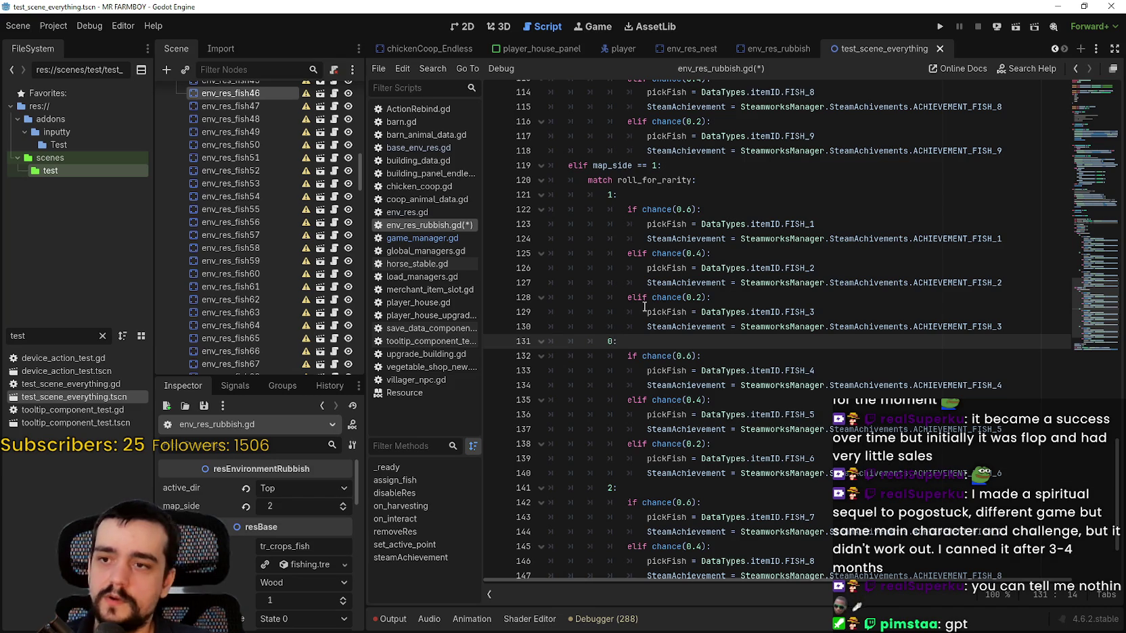
mouse_move(1004, 473)
mouse_down()
mouse_move(812, 447)
mouse_move(514, 324)
mouse_move(470, 339)
mouse_up()
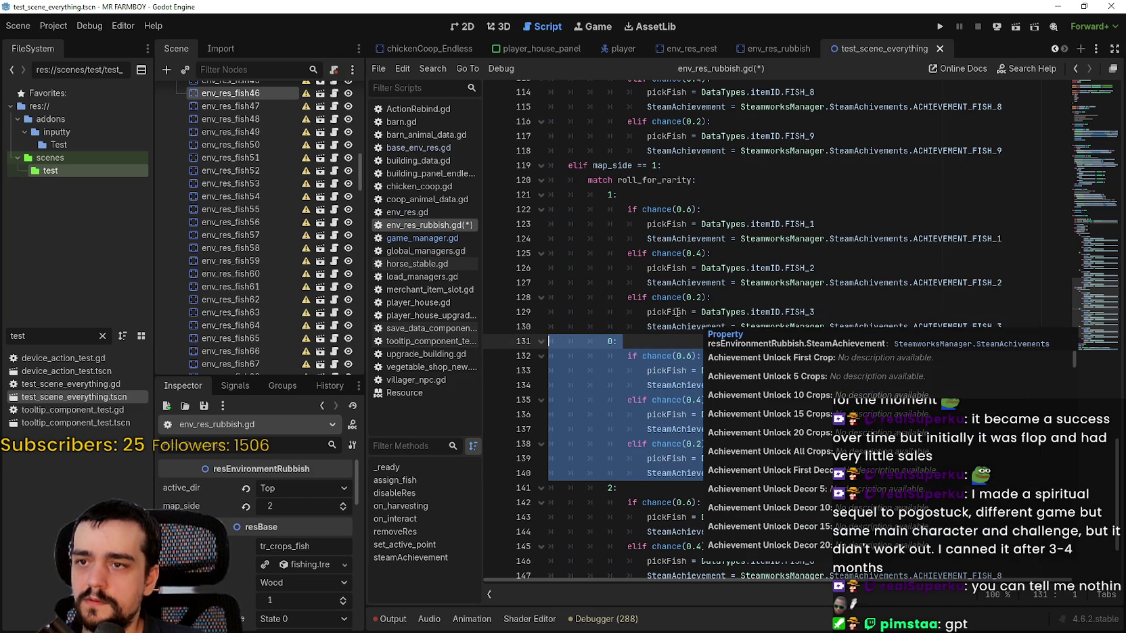
Retype the rarity case values on lines 121 and 141, then save the script.
mouse_move(702, 312)
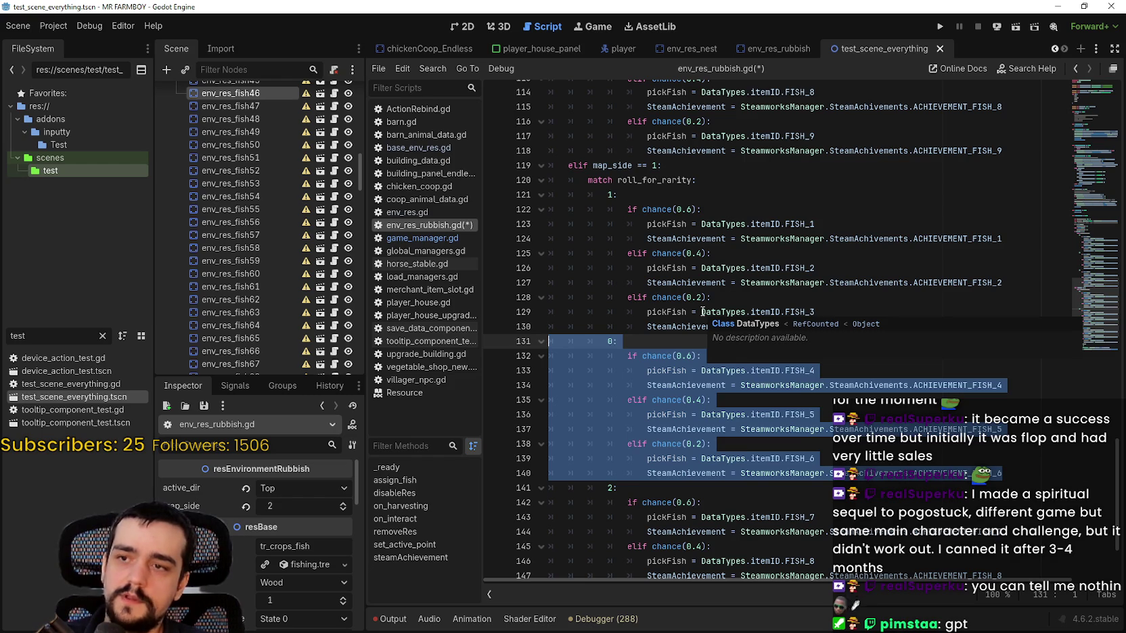
double_click(611, 194)
text(2)
scroll(625, 446, down, 3)
double_click(610, 360)
text(1)
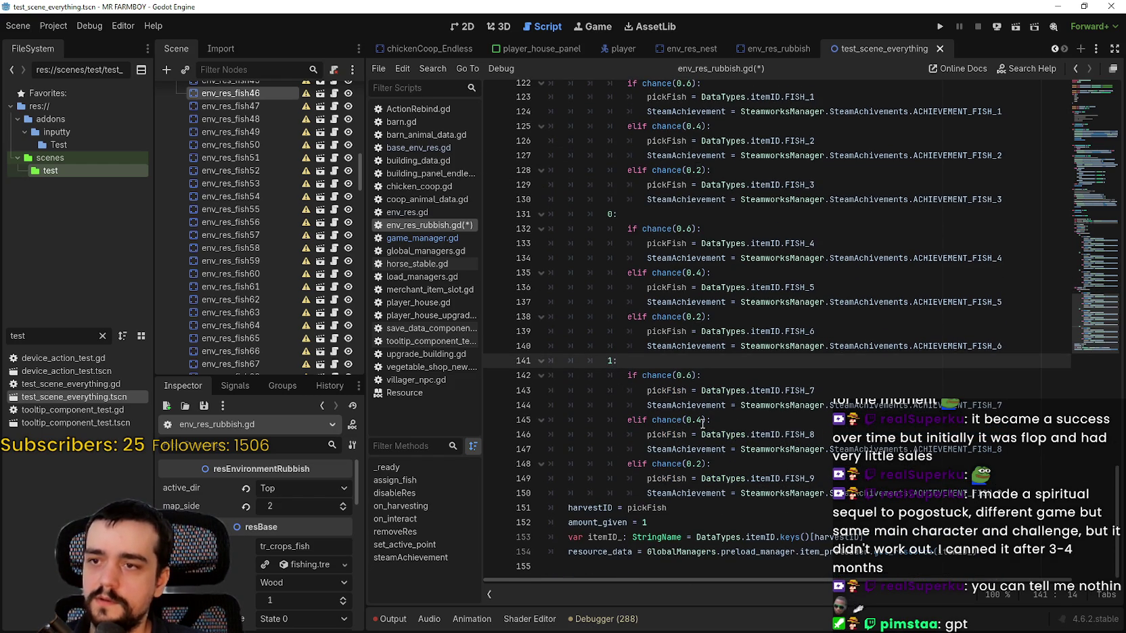
scroll(703, 435, up, 3)
click(700, 344)
key(ctrl+s)
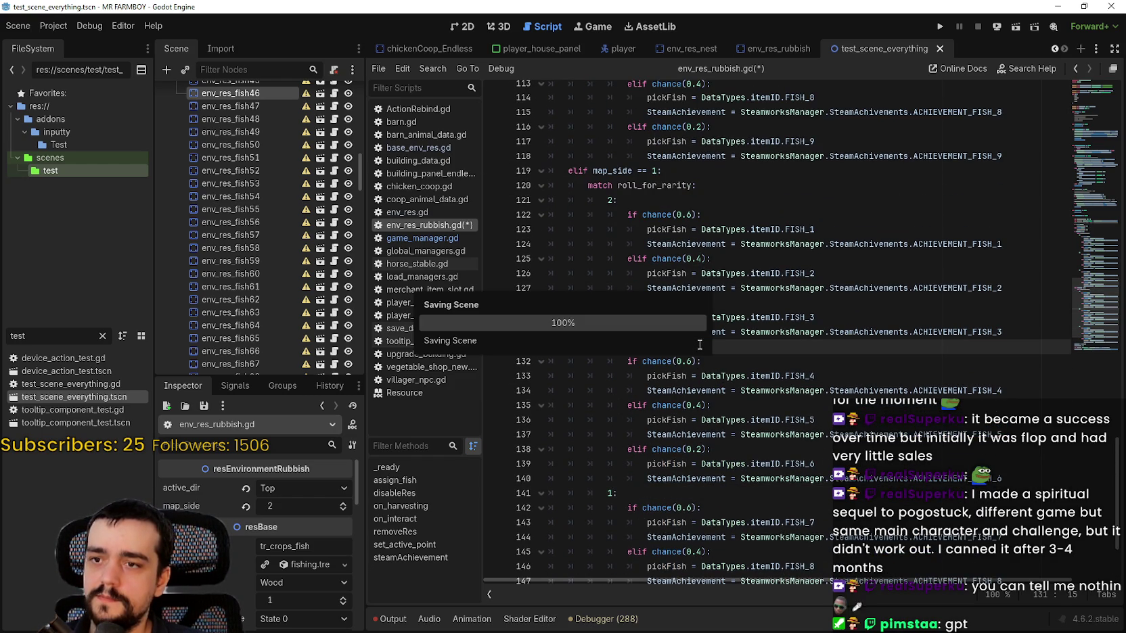
Make line 141's case 2 so the cases read 1, 0, 2, save, and select the branch.
scroll(700, 345, down, 1)
drag(551, 449, 551, 302)
scroll(920, 437, down, 1)
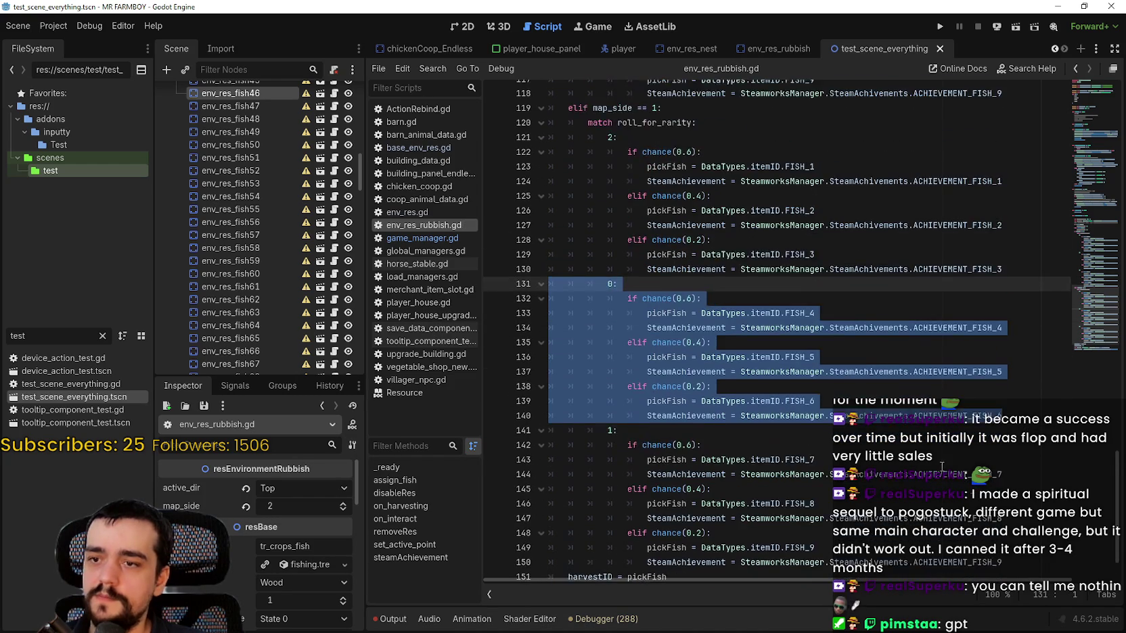
scroll(921, 436, down, 2)
drag(541, 506, 532, 364)
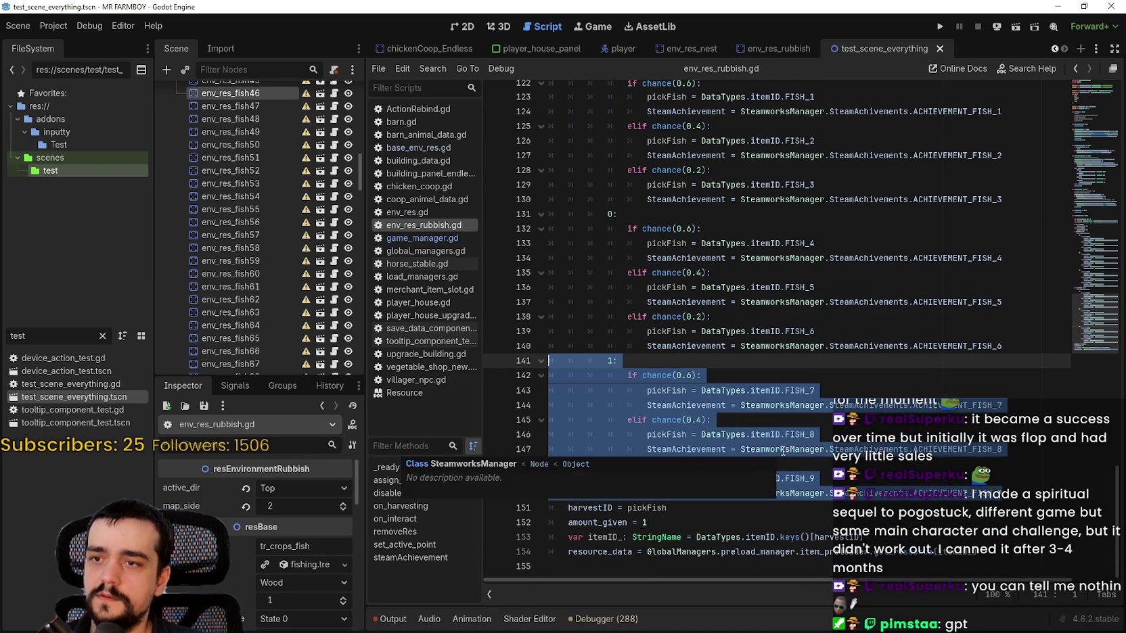
scroll(782, 449, up, 1)
double_click(611, 404)
text(2)
key(ctrl+s)
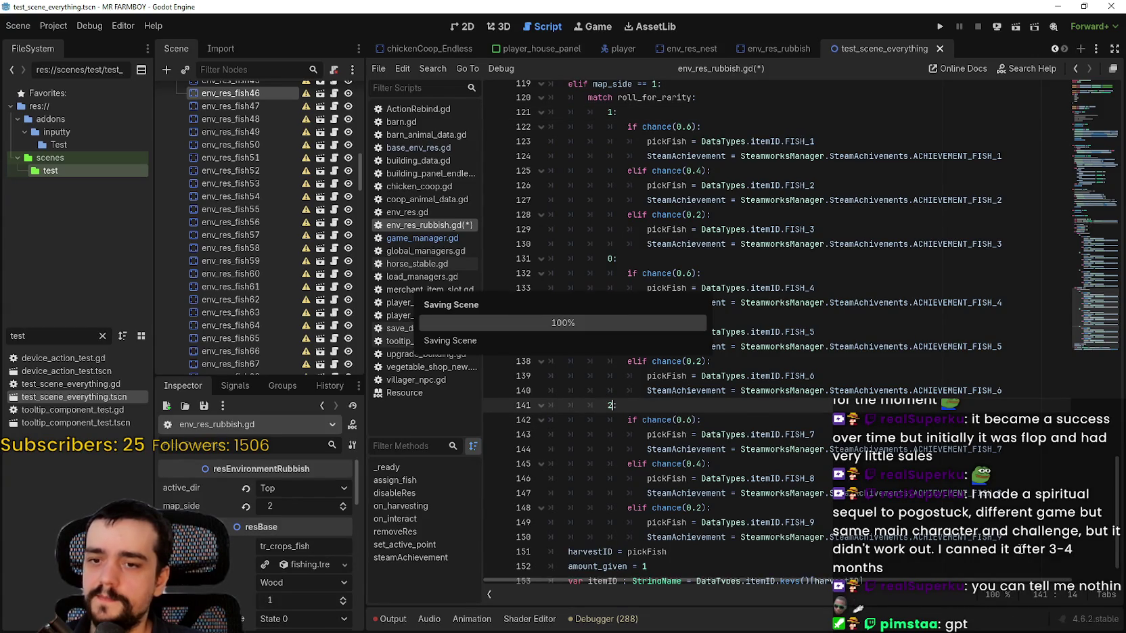
click(1018, 541)
mouse_move(1017, 541)
mouse_down()
mouse_move(677, 399)
mouse_move(528, 175)
mouse_up()
key(ctrl+c)
scroll(528, 175, down, 3)
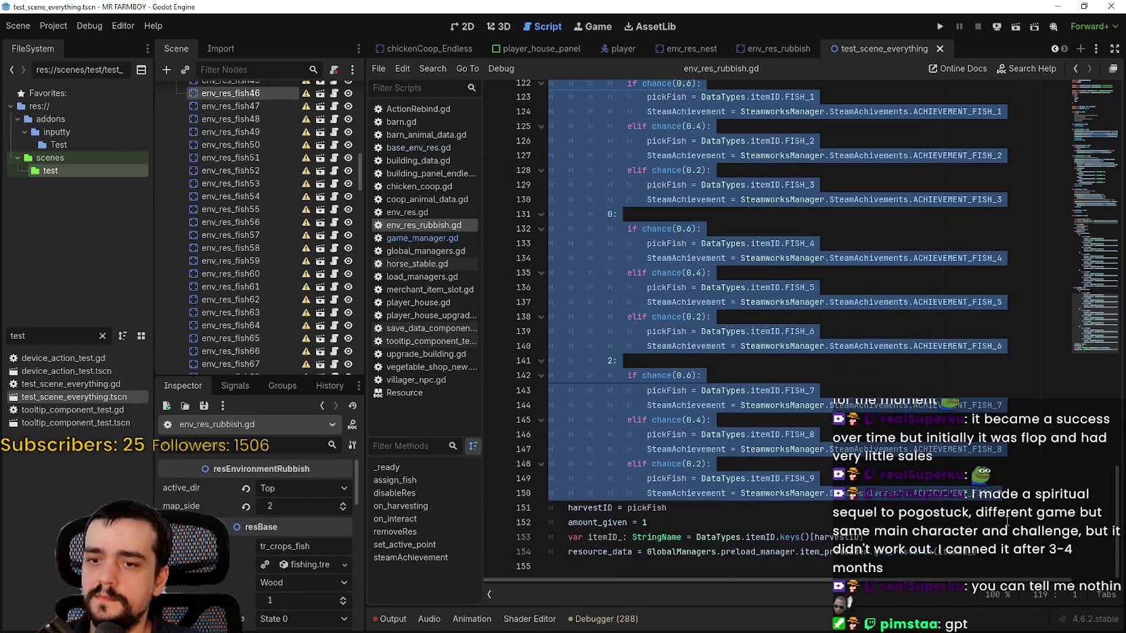
Paste a copy of the map_side == 1 branch on a new line after line 150.
click(1008, 494)
key(Return)
drag(649, 509, 539, 505)
key(ctrl+v)
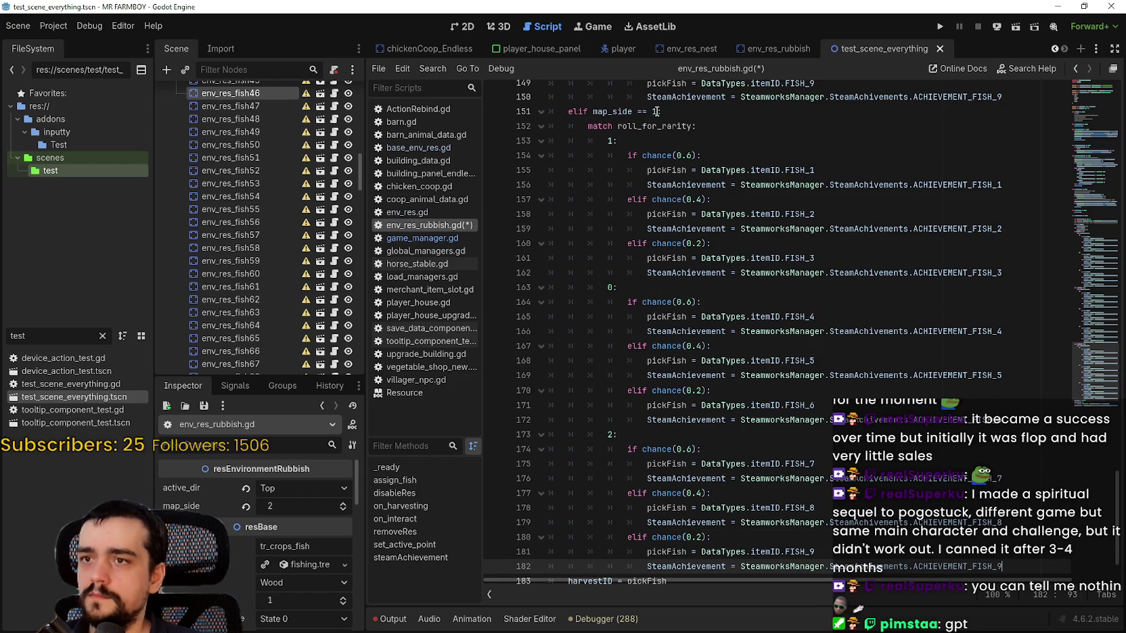
Change the copied branch's condition to check map_side 2 and save.
click(654, 112)
key(Delete)
text(2)
click(641, 112)
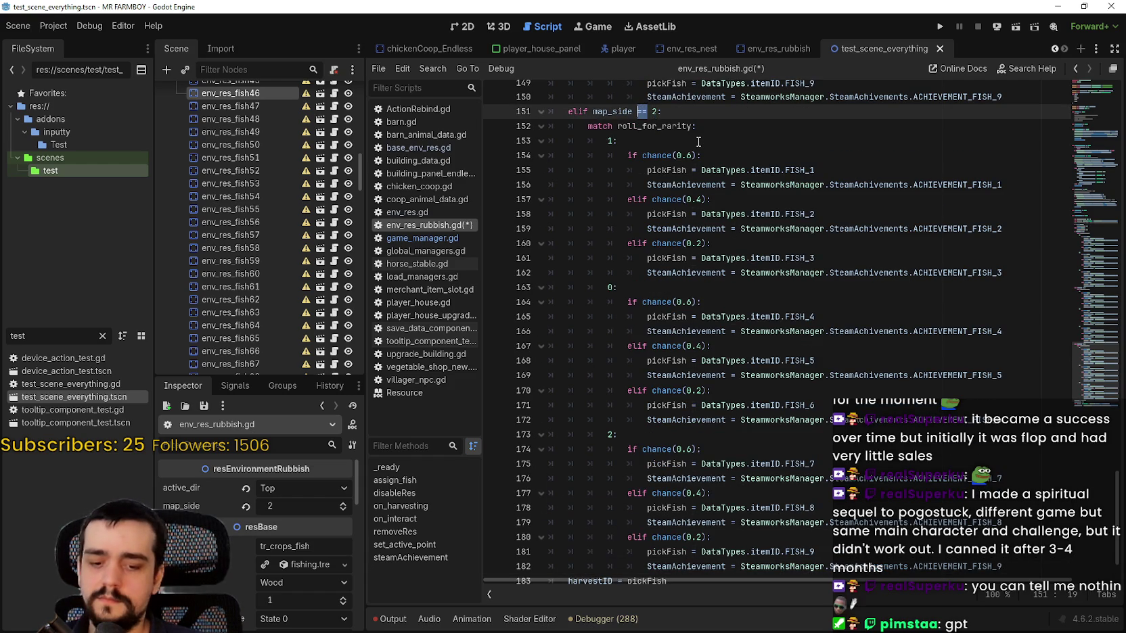
text(>=)
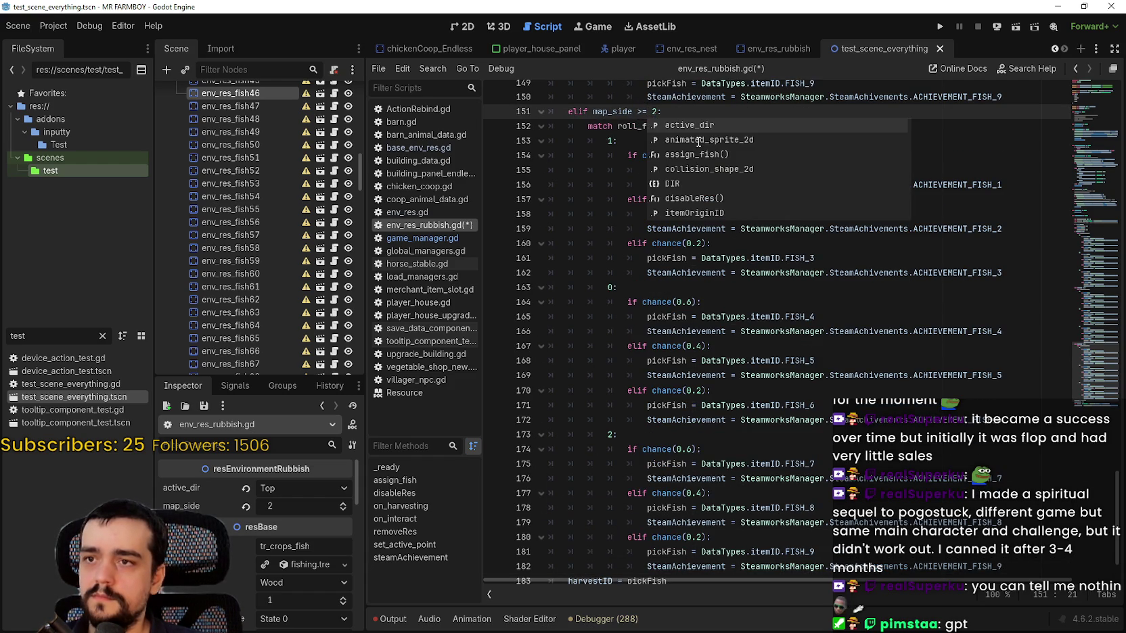
key(ctrl+s)
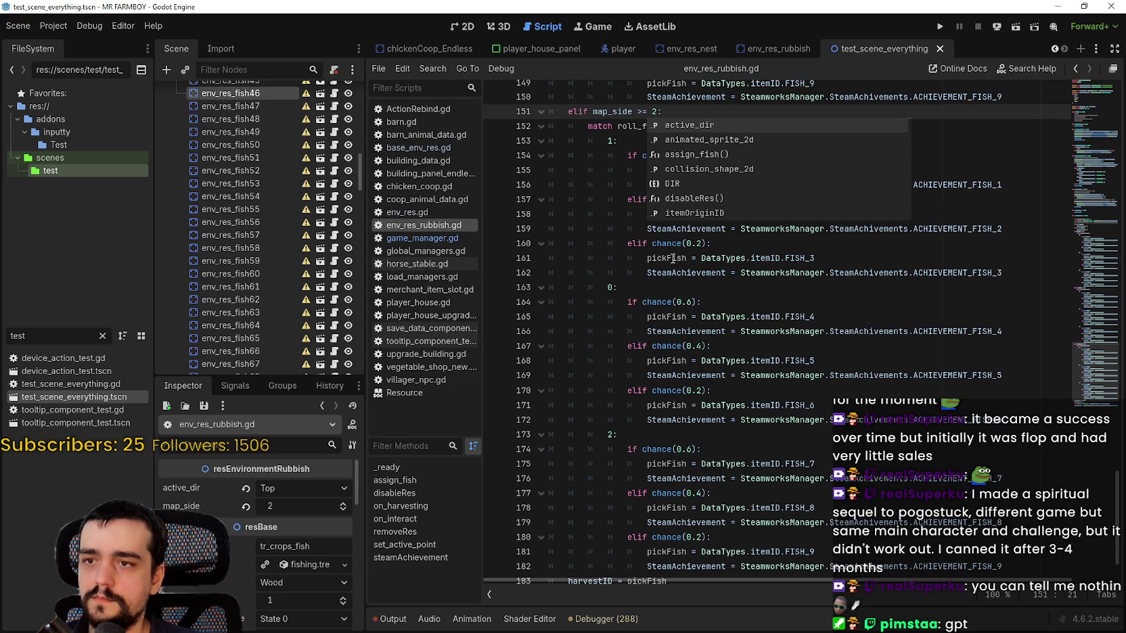
click(683, 264)
Reorder the new branch's rarity cases on lines 153, 163 and 173 to 2, 0, 1, and save.
click(649, 330)
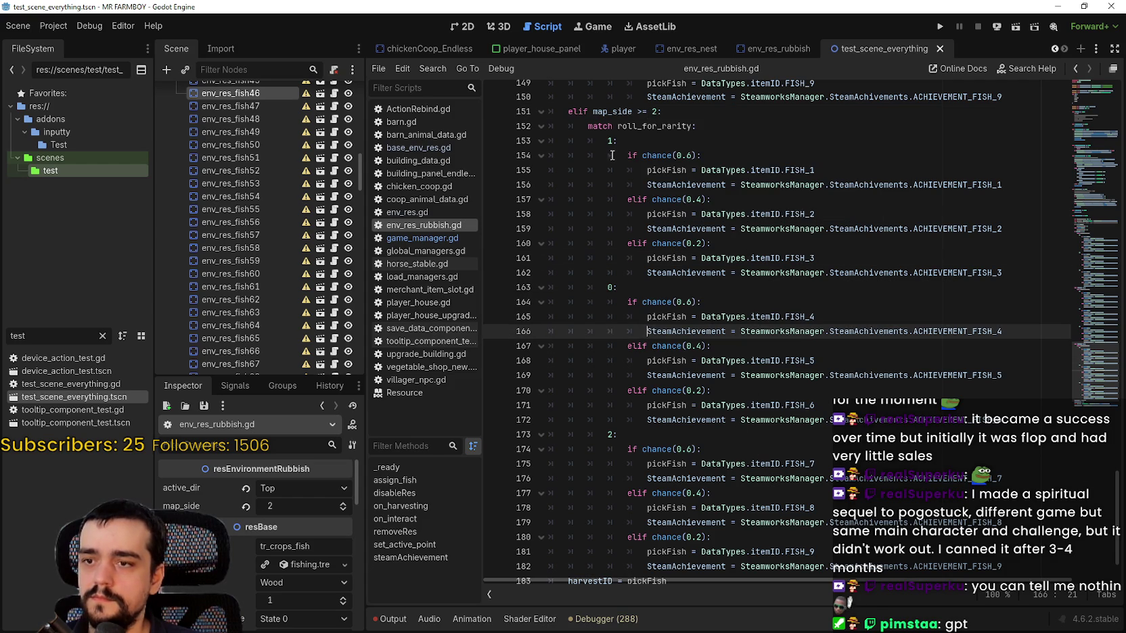
click(608, 434)
text(0)
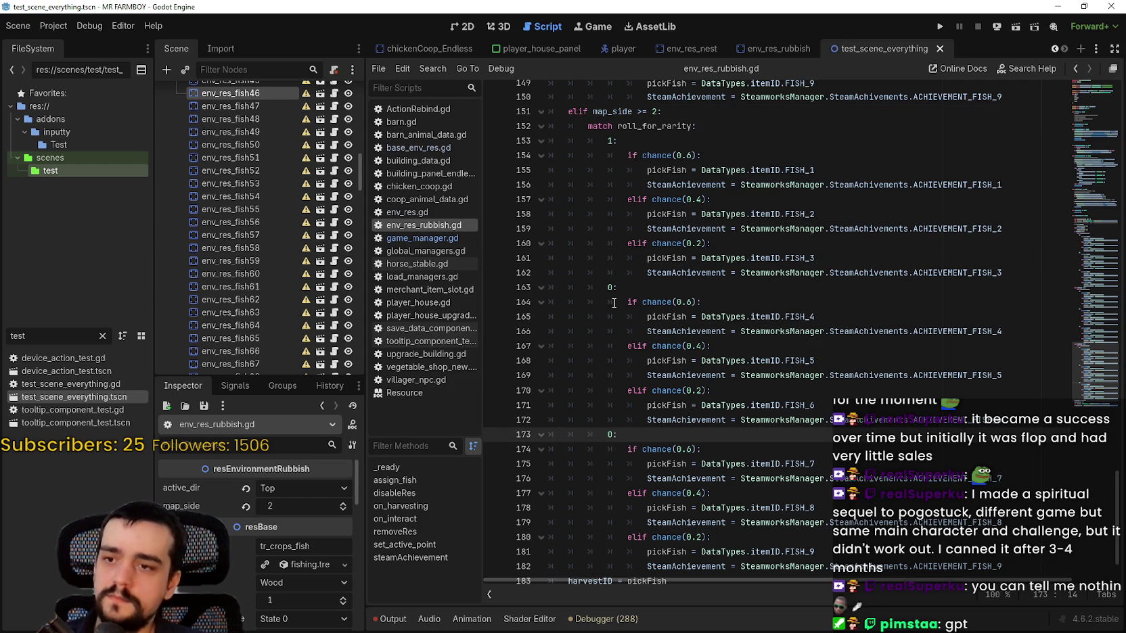
double_click(613, 286)
text(0)
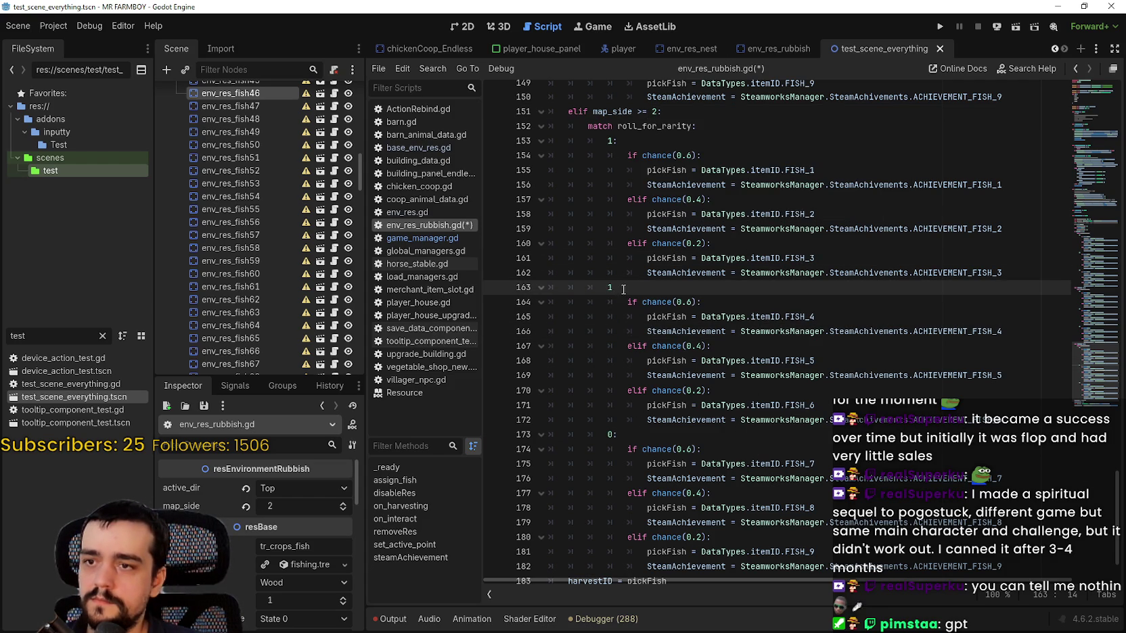
text(1)
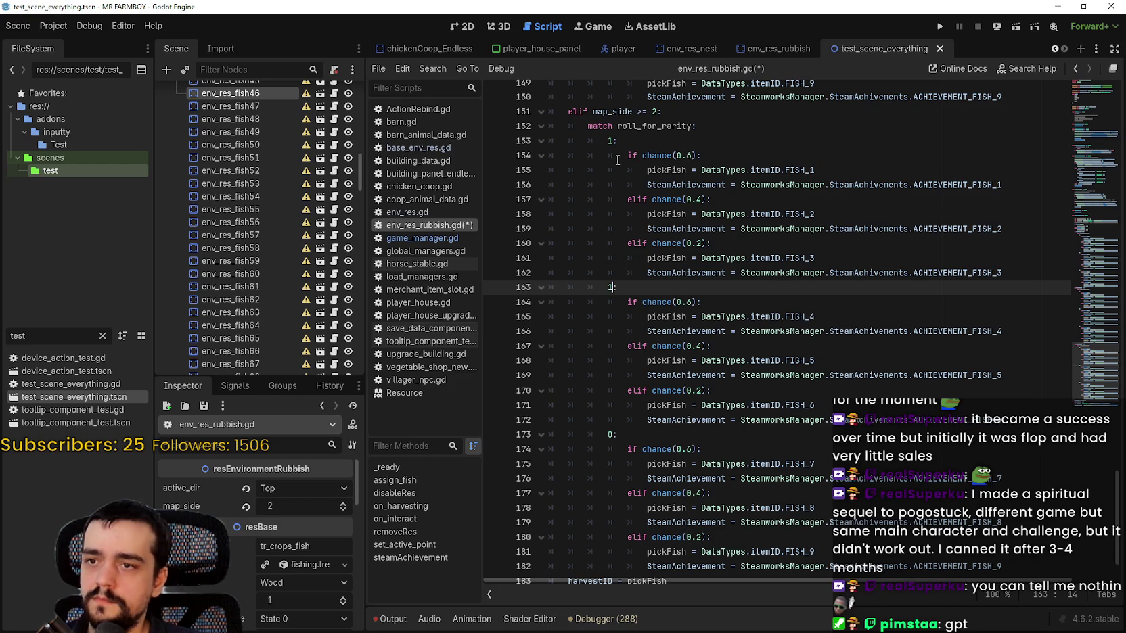
click(609, 141)
text(2)
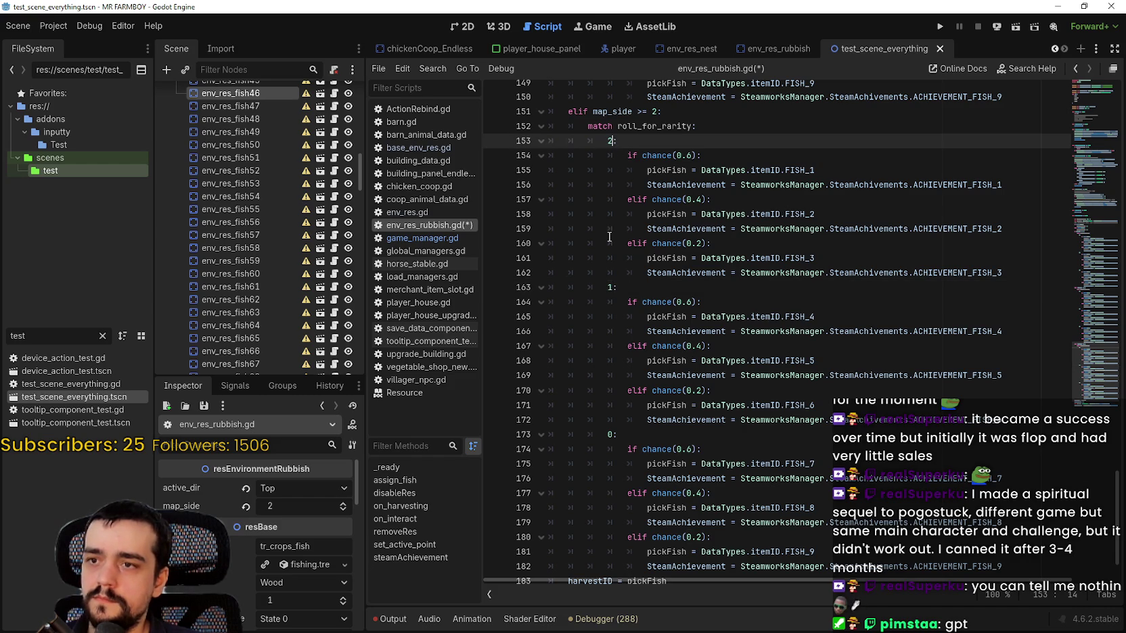
key(ctrl+s)
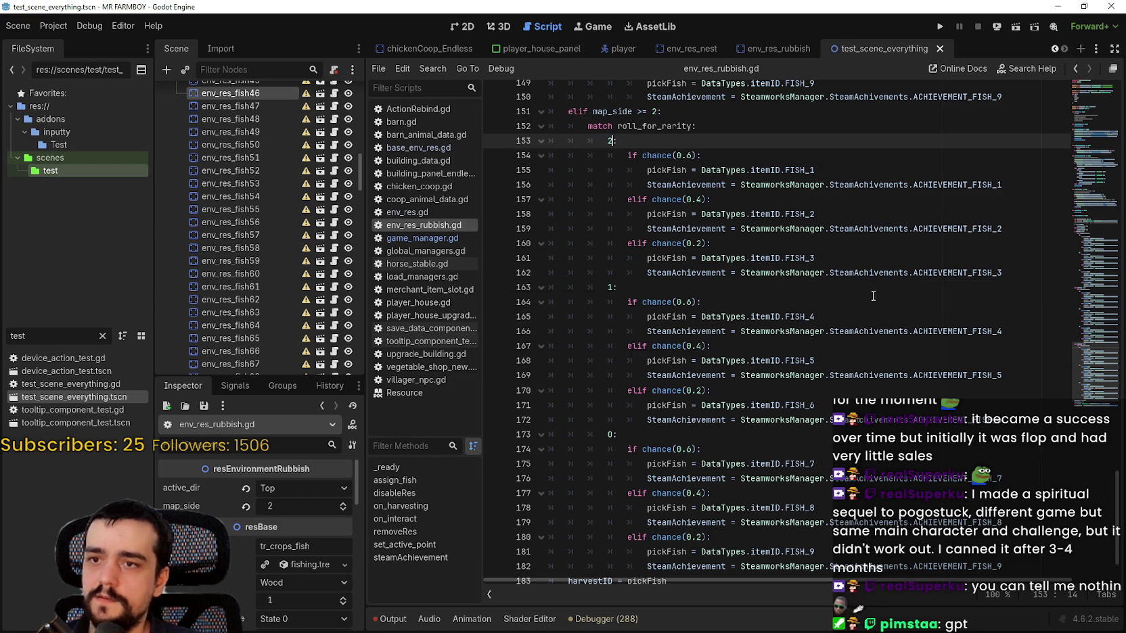
Correct the condition to 'elif map_side == 2:', recheck the case values, and save.
click(875, 287)
scroll(734, 391, down, 2)
click(735, 493)
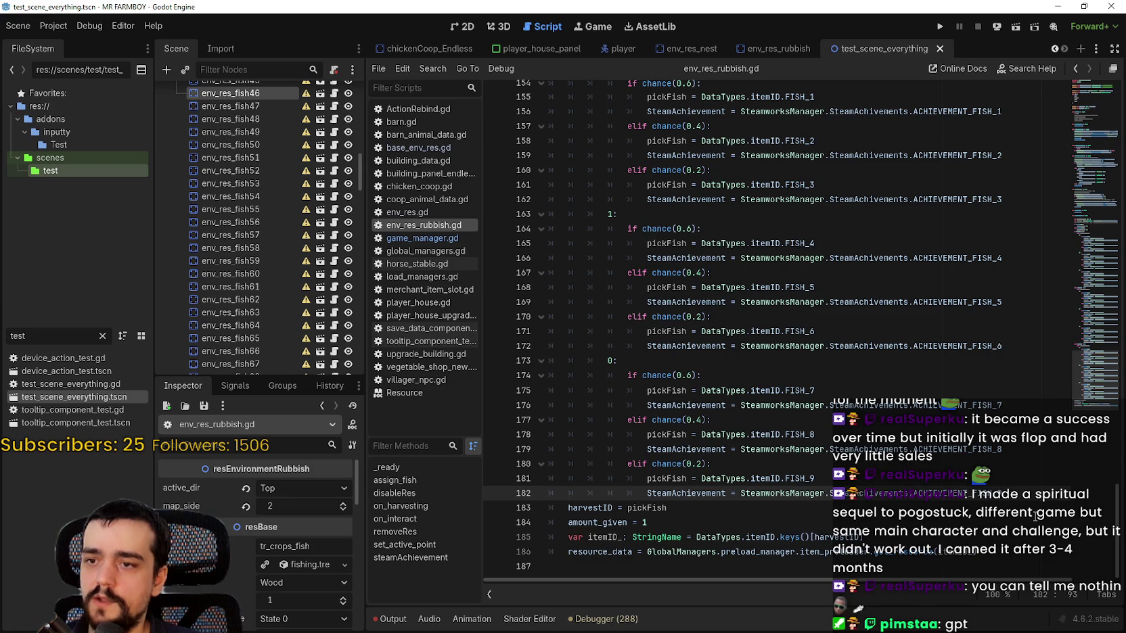
scroll(741, 399, up, 3)
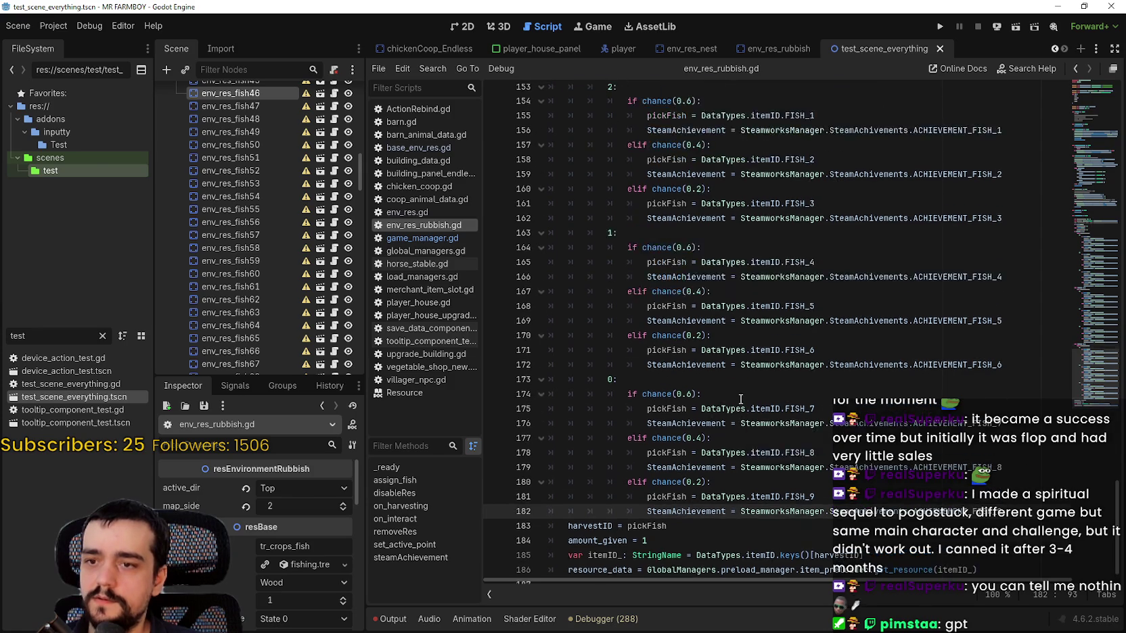
scroll(740, 399, up, 2)
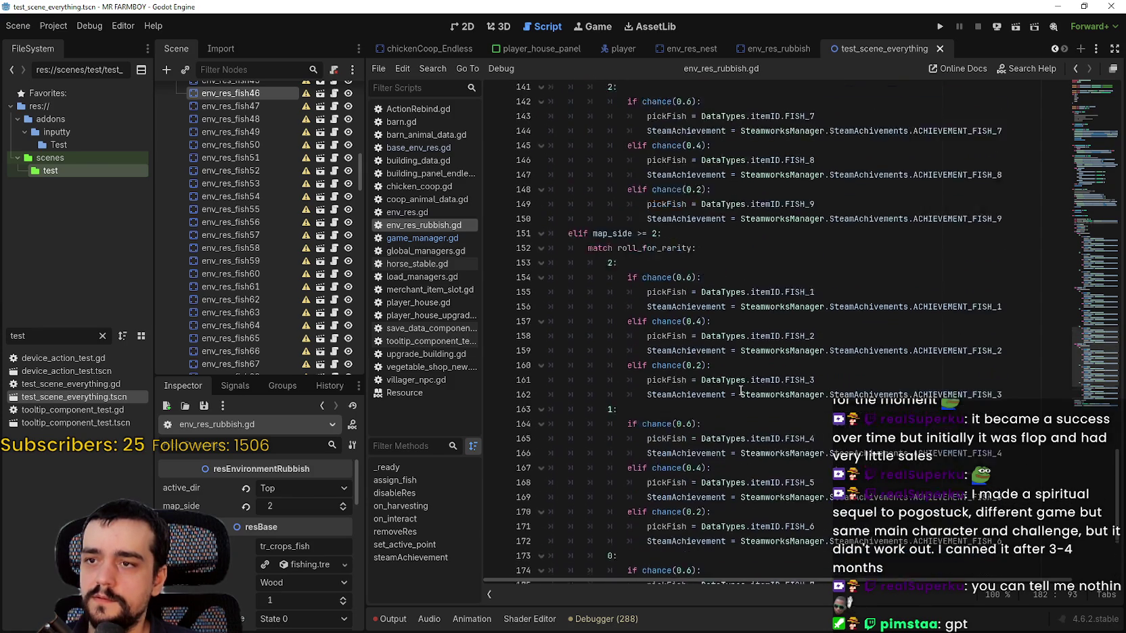
click(736, 308)
scroll(724, 325, down, 2)
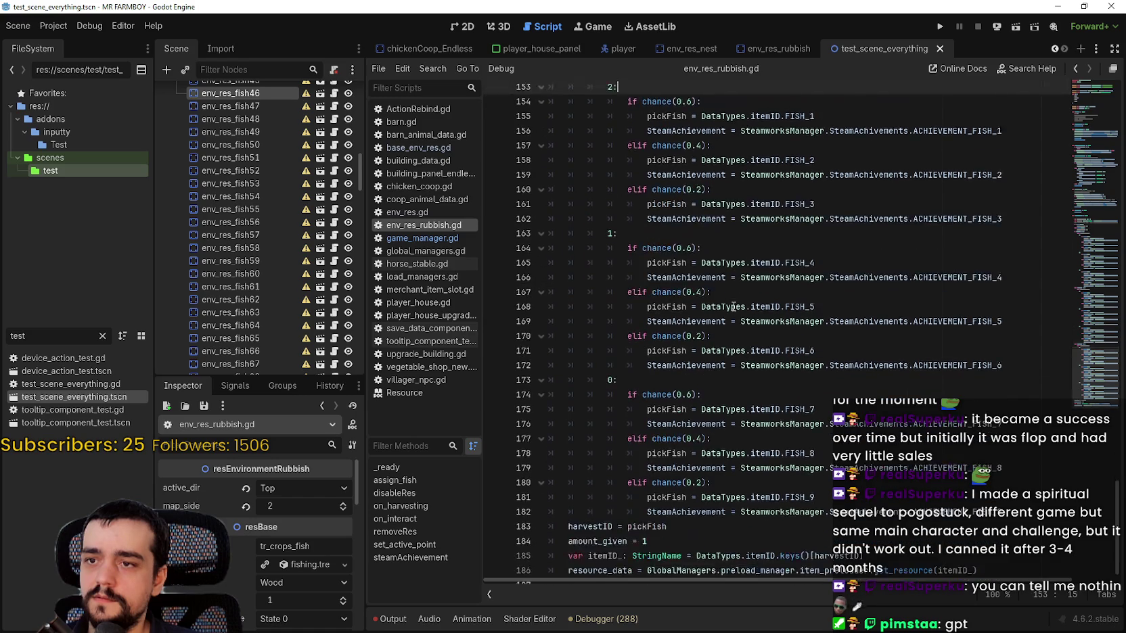
drag(642, 197, 638, 197)
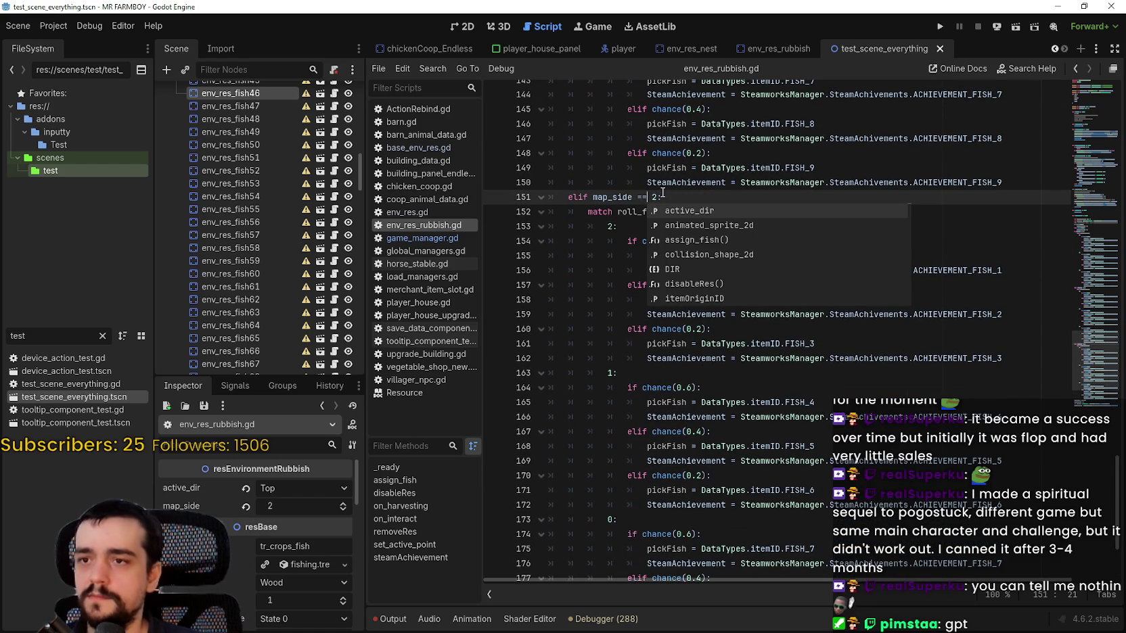
click(662, 195)
scroll(667, 270, down, 3)
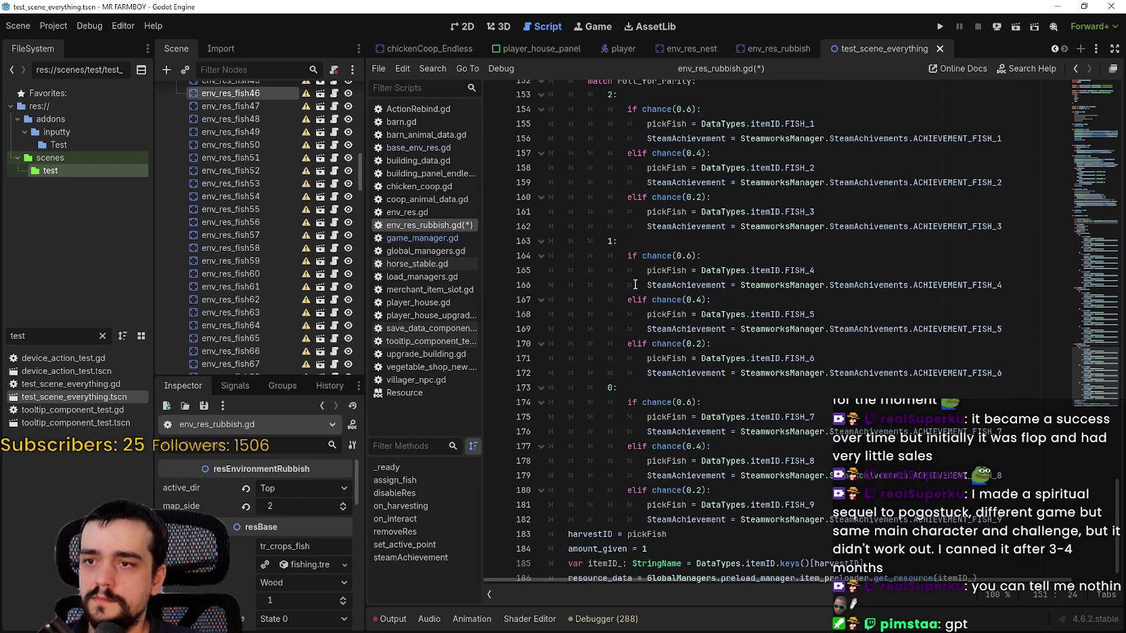
scroll(639, 386, up, 4)
scroll(614, 418, down, 3)
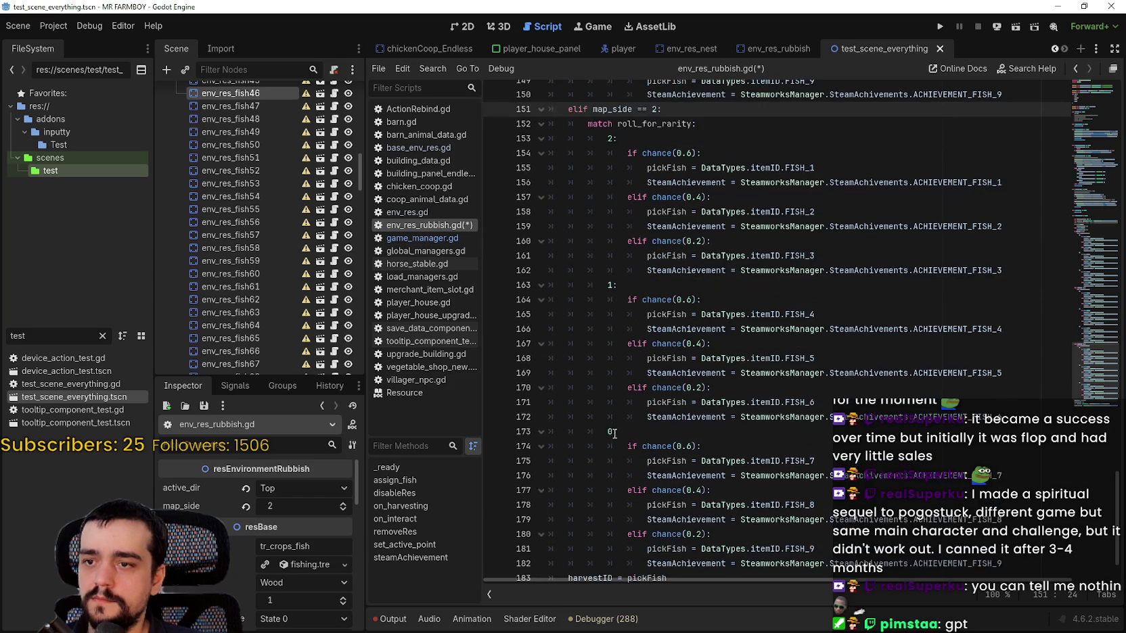
click(610, 286)
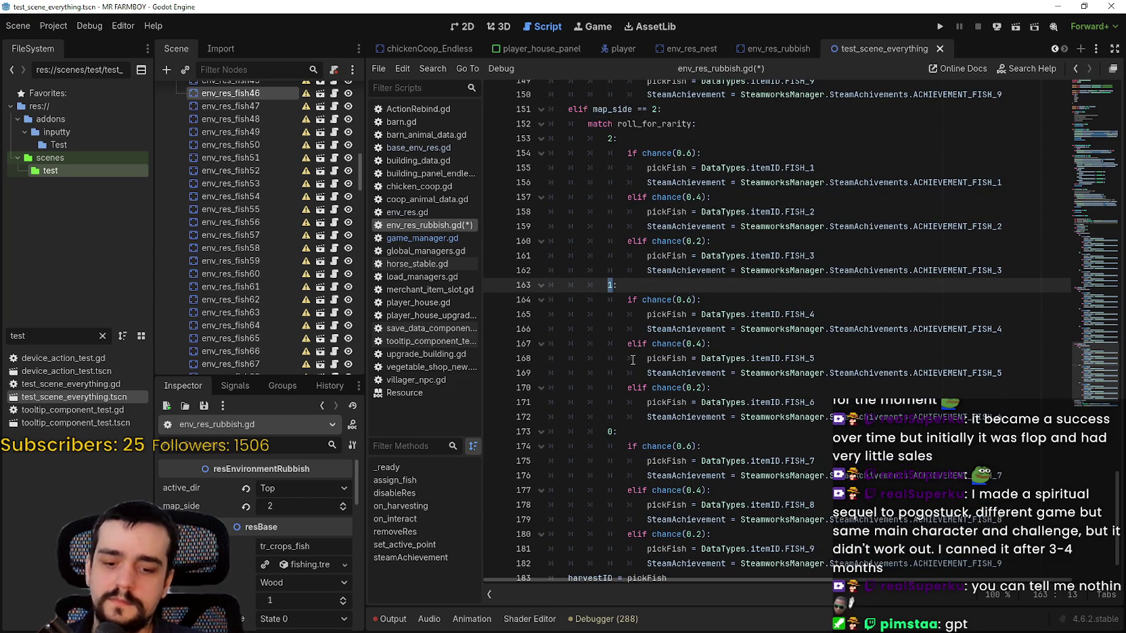
text(0)
double_click(608, 431)
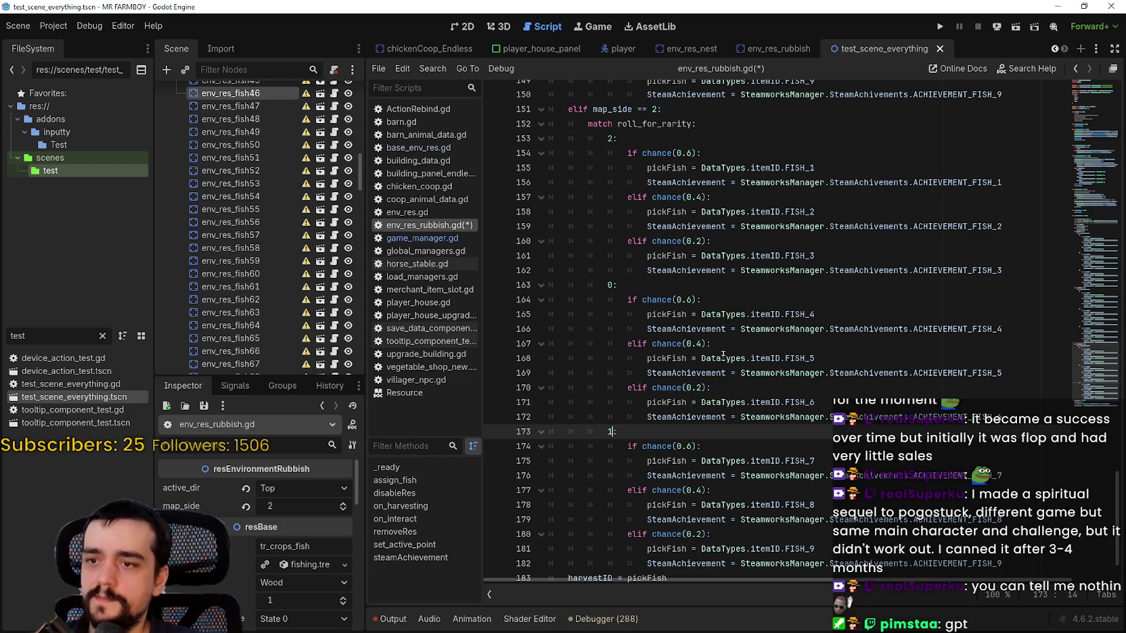
key(ctrl+s)
Select the whole map_side == 2 branch for copying.
scroll(669, 293, up, 5)
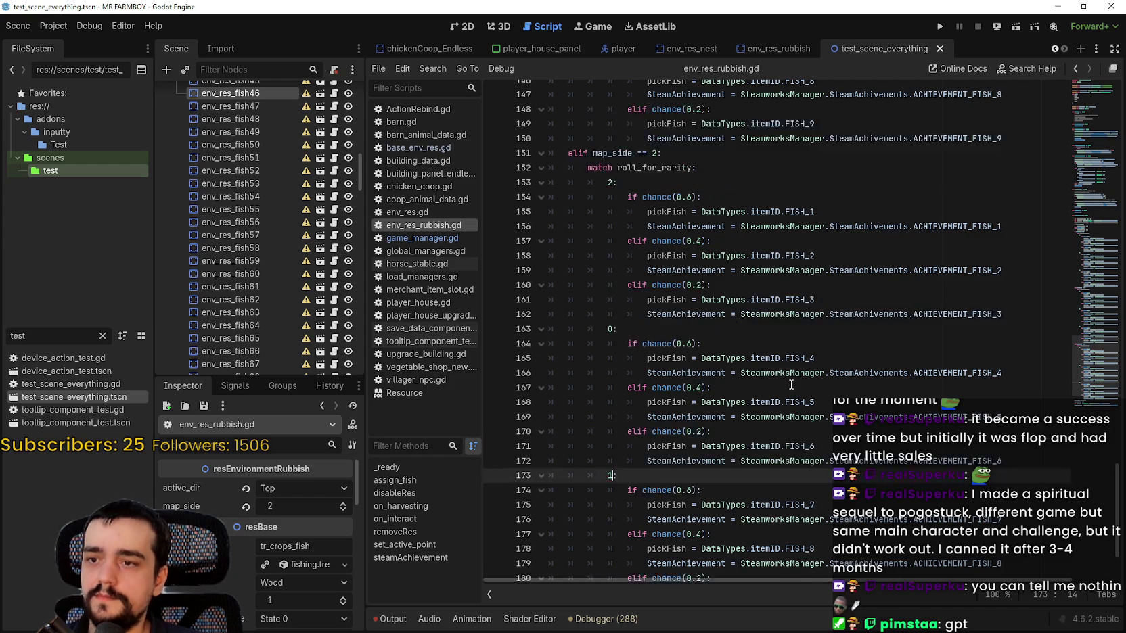
scroll(669, 292, up, 3)
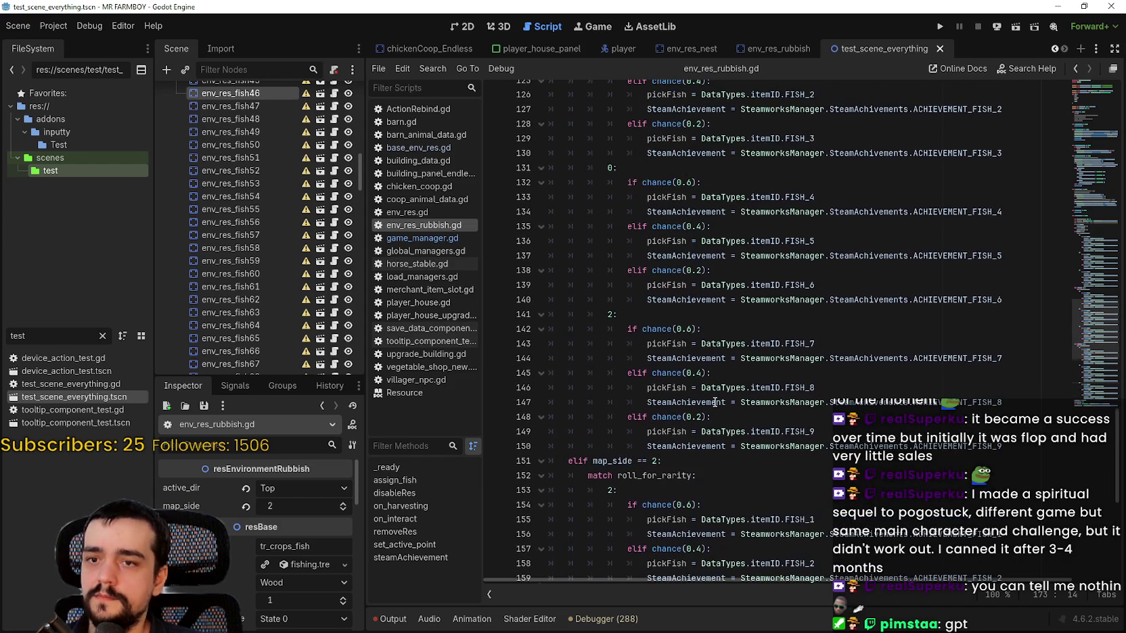
scroll(715, 403, up, 2)
scroll(637, 354, down, 3)
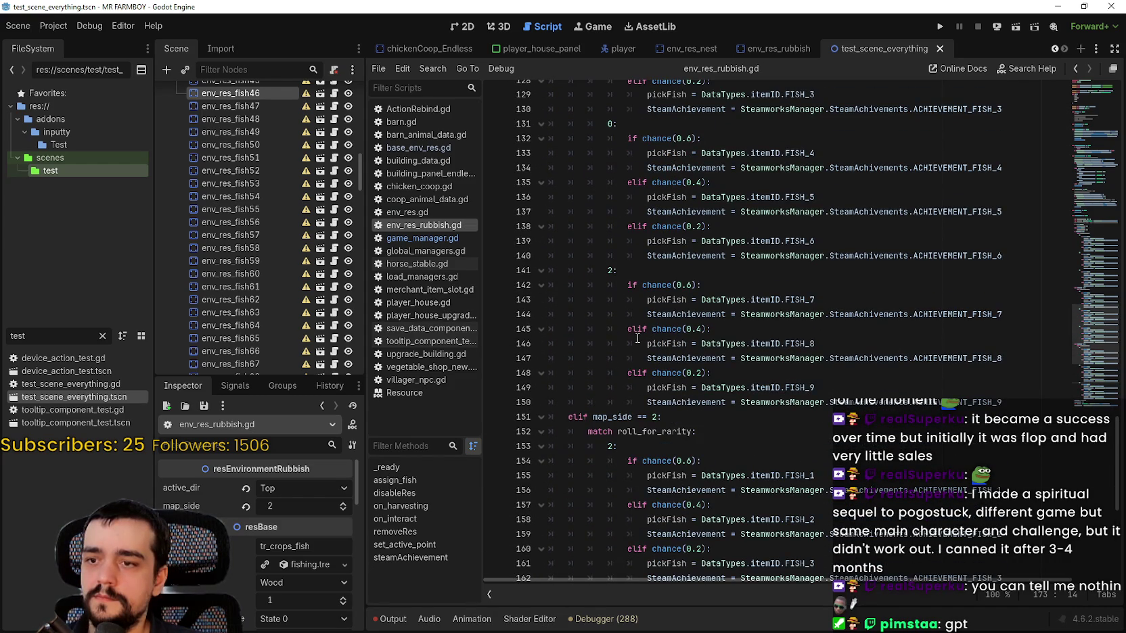
scroll(740, 339, up, 5)
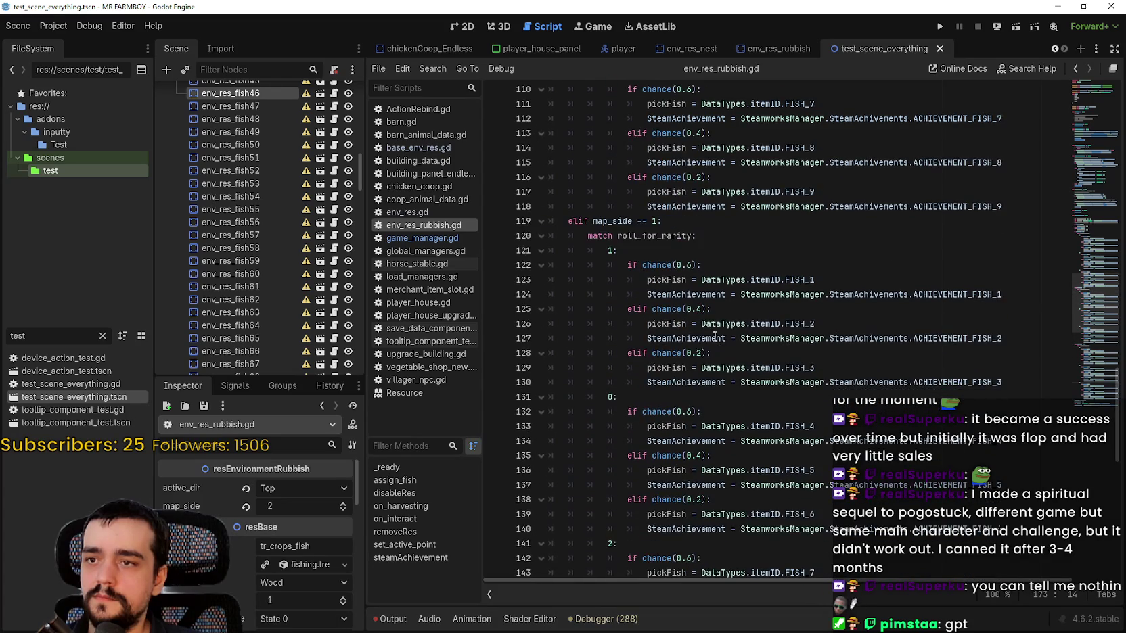
scroll(668, 262, down, 13)
mouse_move(1002, 485)
mouse_down()
mouse_move(676, 406)
mouse_move(596, 284)
mouse_move(554, 101)
mouse_move(544, 161)
mouse_up()
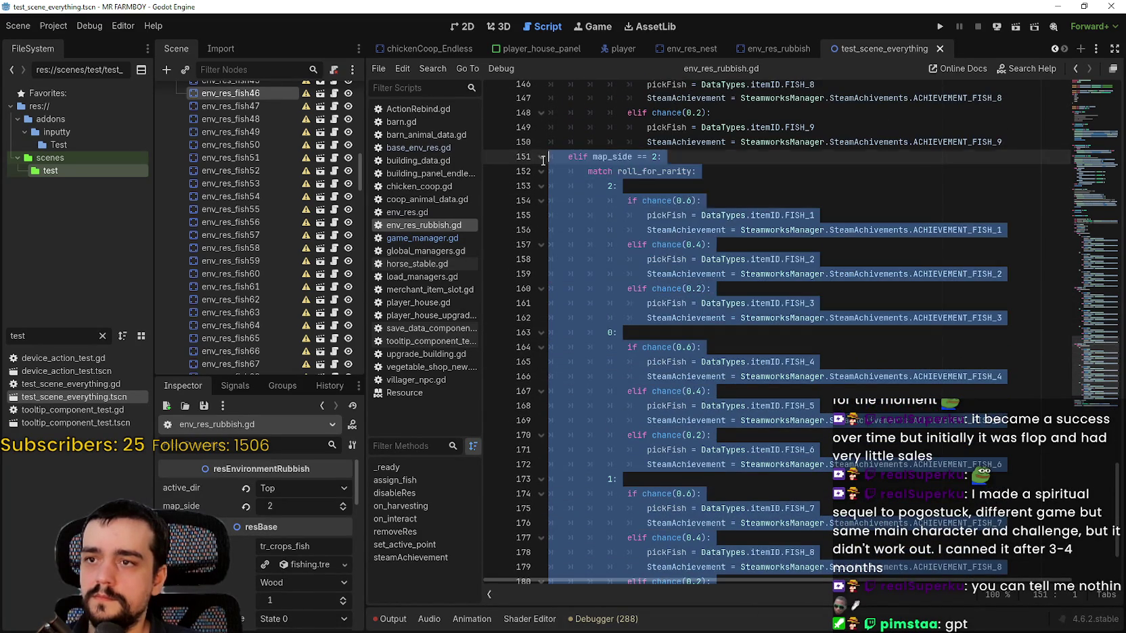
Duplicate the map_side == 2 branch below it as 'elif map_side >= 3:' and save.
scroll(635, 268, down, 3)
key(ctrl+v)
key(Return)
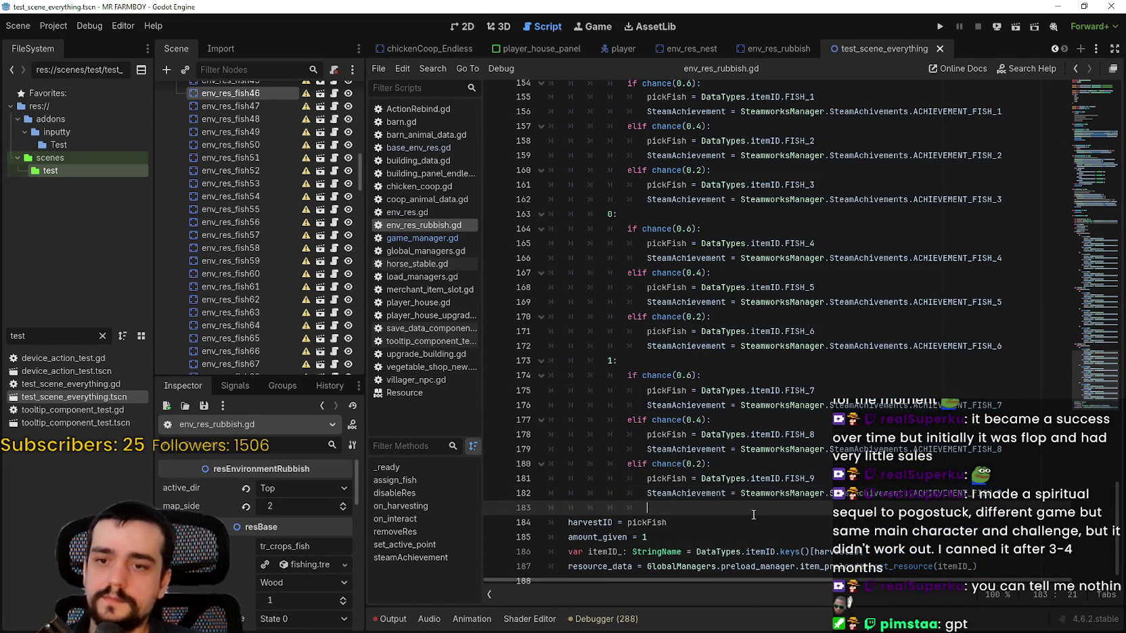
key(ctrl+v)
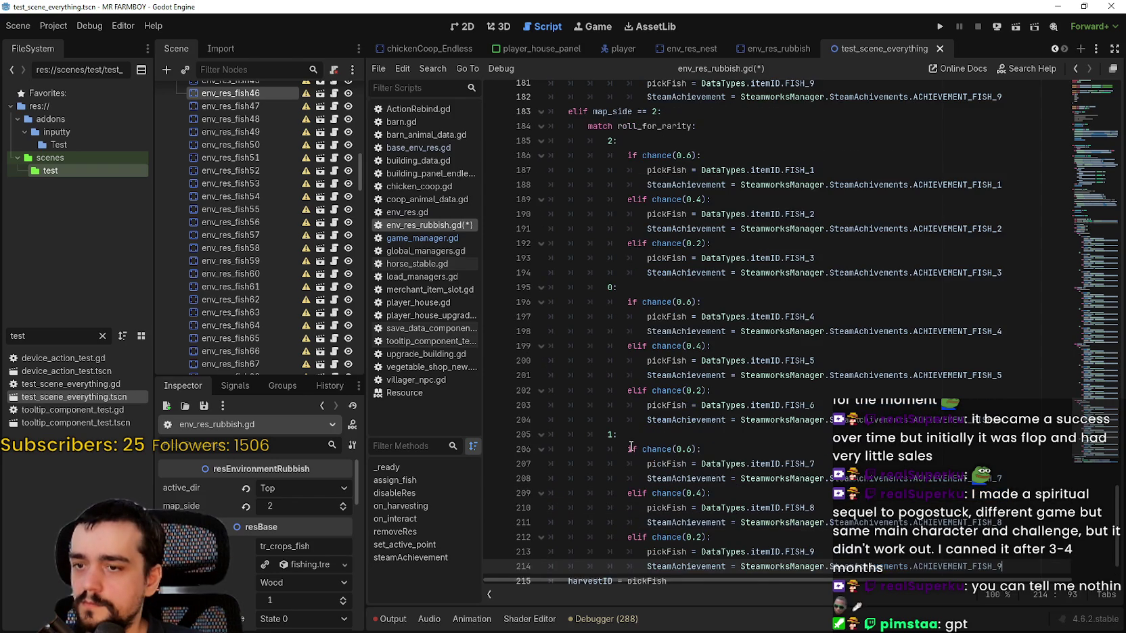
double_click(610, 111)
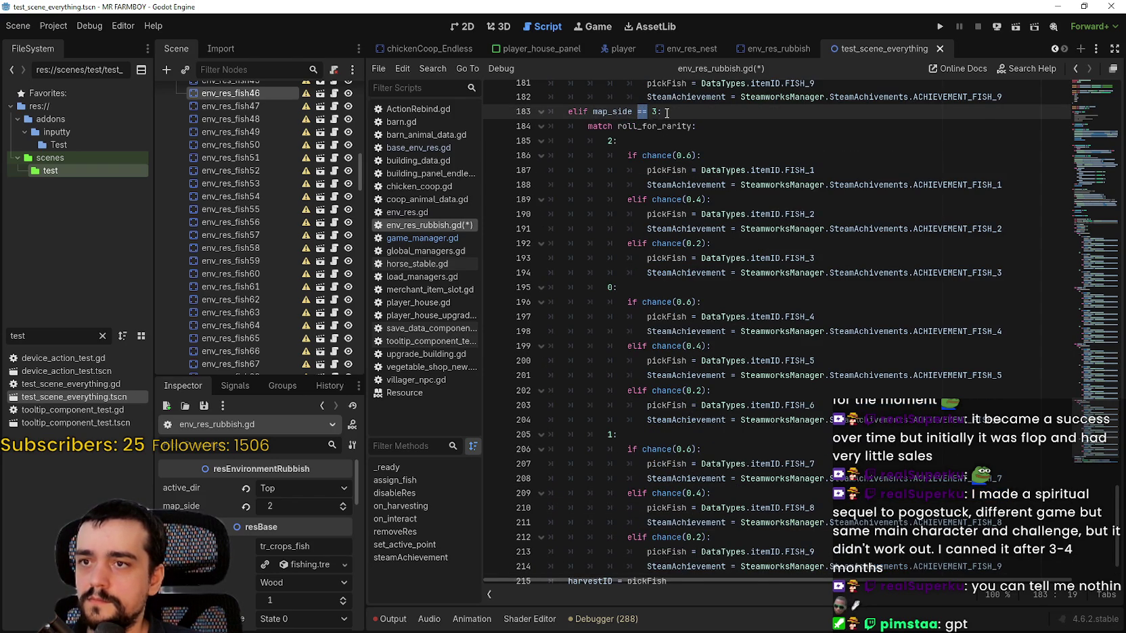
key(Delete)
text(>)
key(ctrl+s)
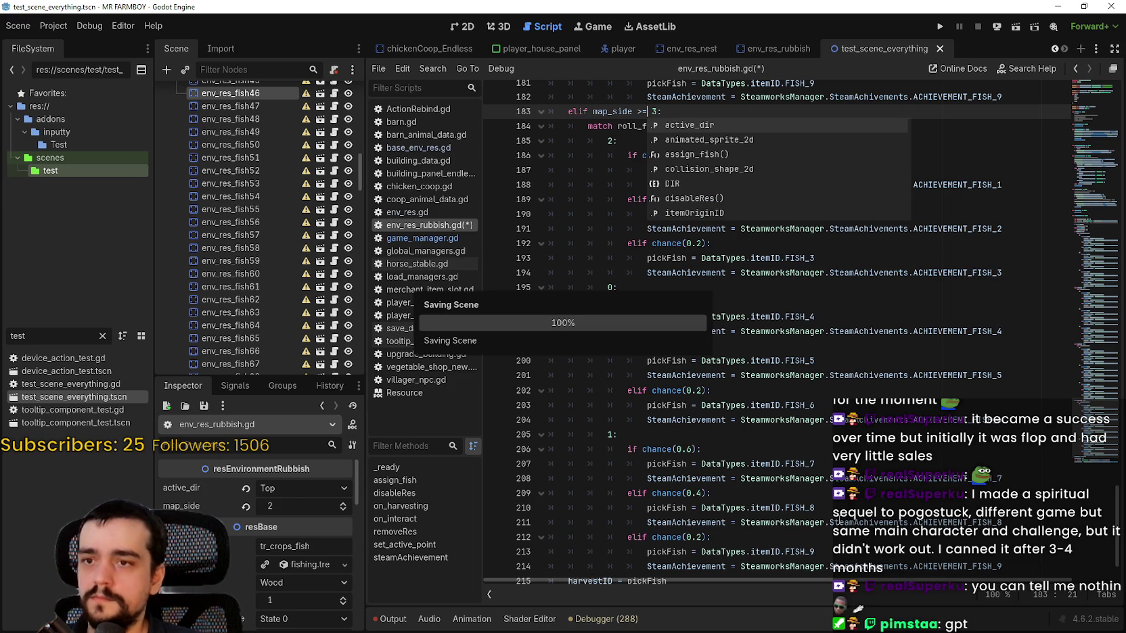
Set the new branch's rarity cases to 2, 1, 0 on lines 185–205 and save.
click(694, 450)
scroll(694, 406, down, 2)
click(1017, 489)
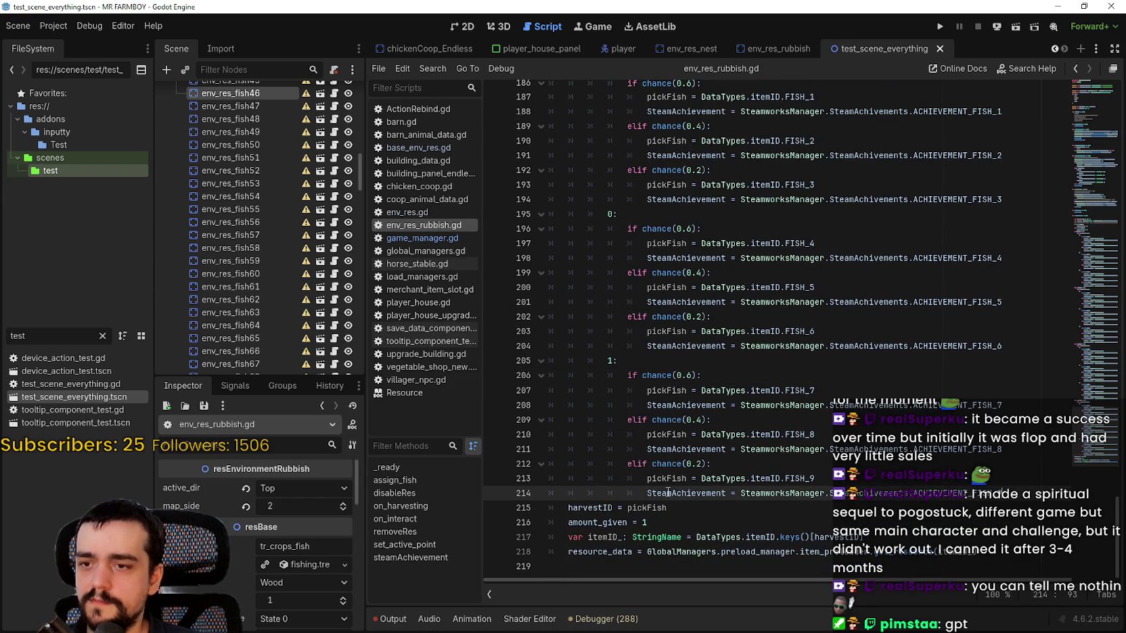
scroll(694, 441, up, 3)
double_click(612, 493)
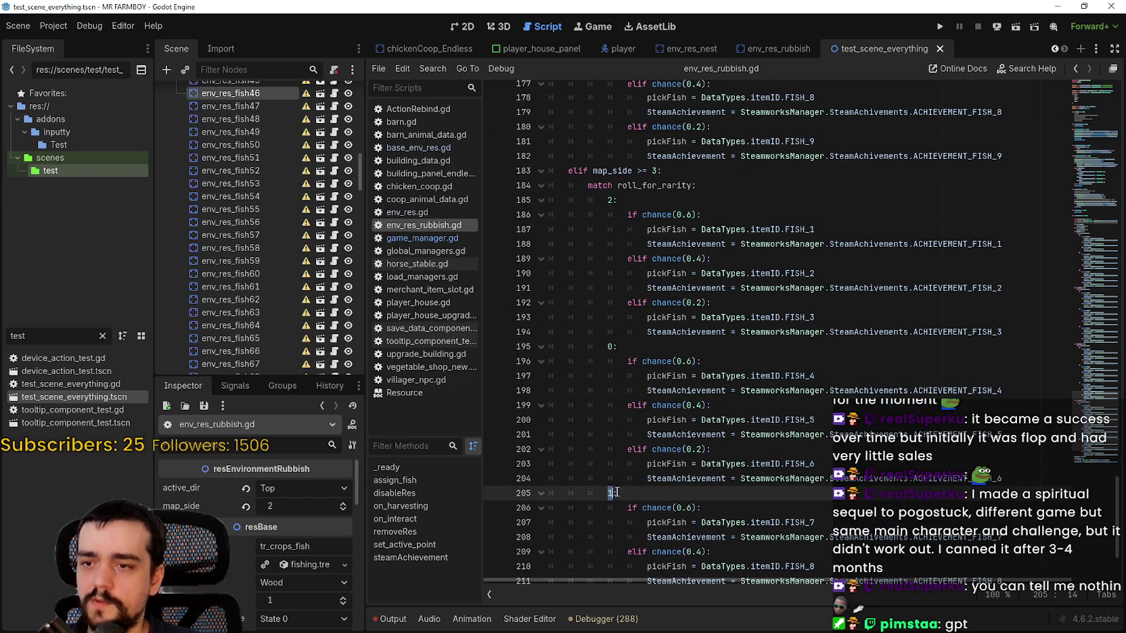
scroll(615, 442, down, 2)
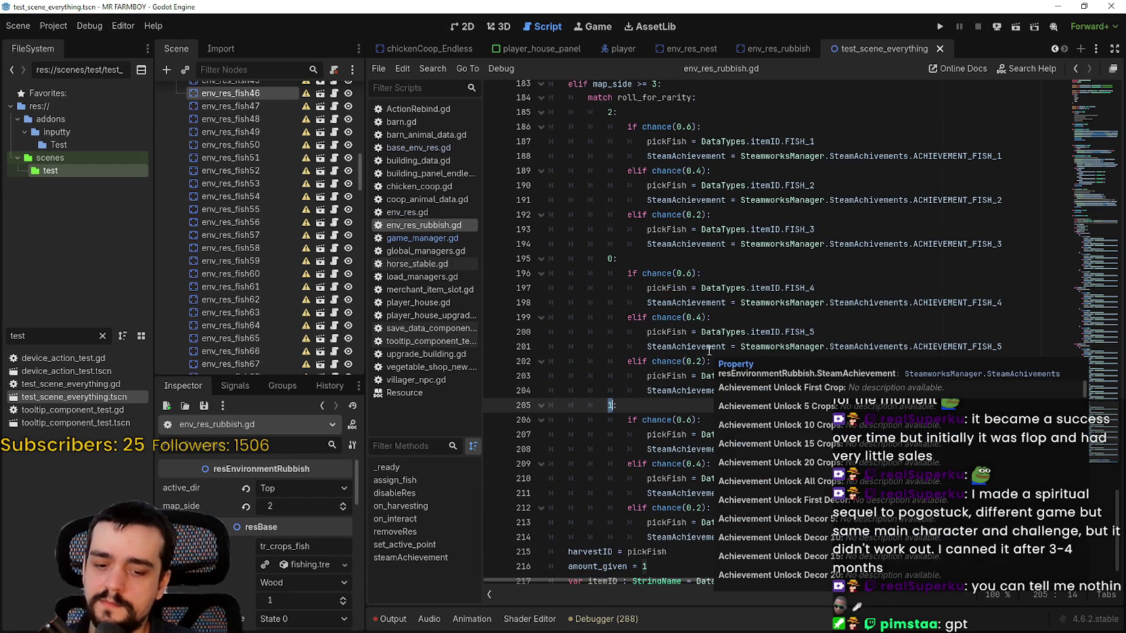
text(0)
double_click(610, 259)
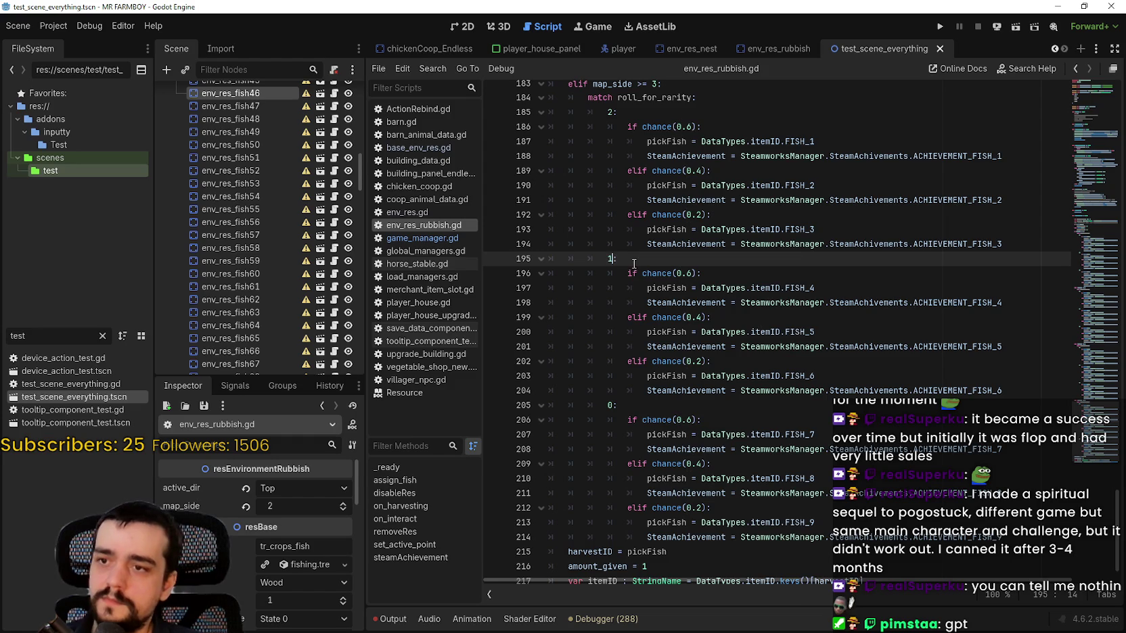
click(634, 263)
key(ctrl+s)
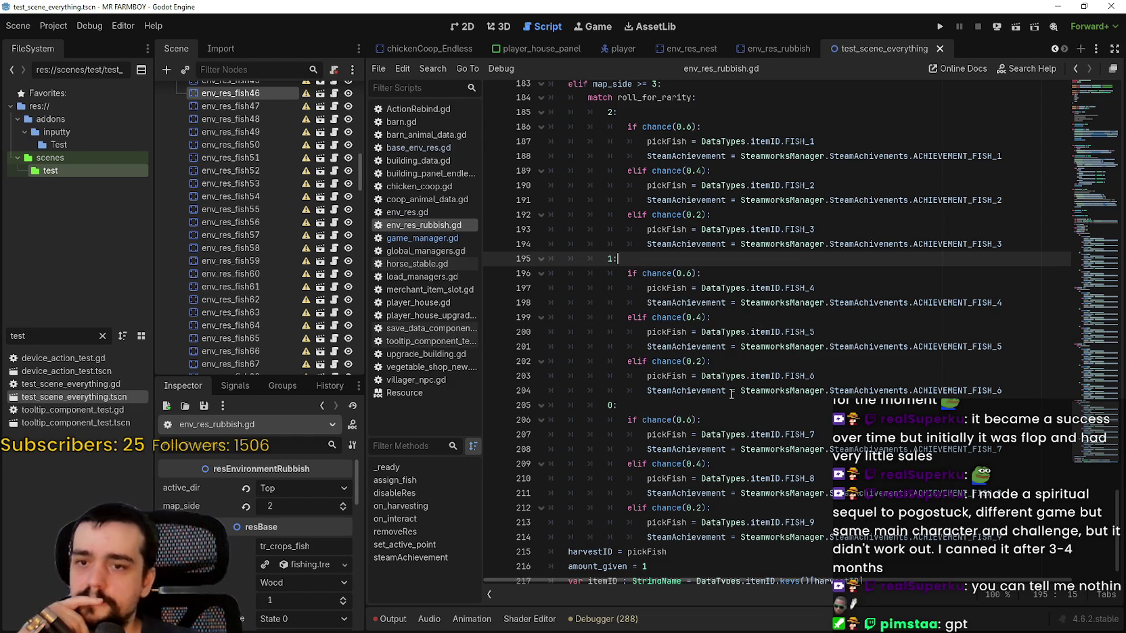
Launch the game to test the fish changes.
click(736, 410)
click(735, 417)
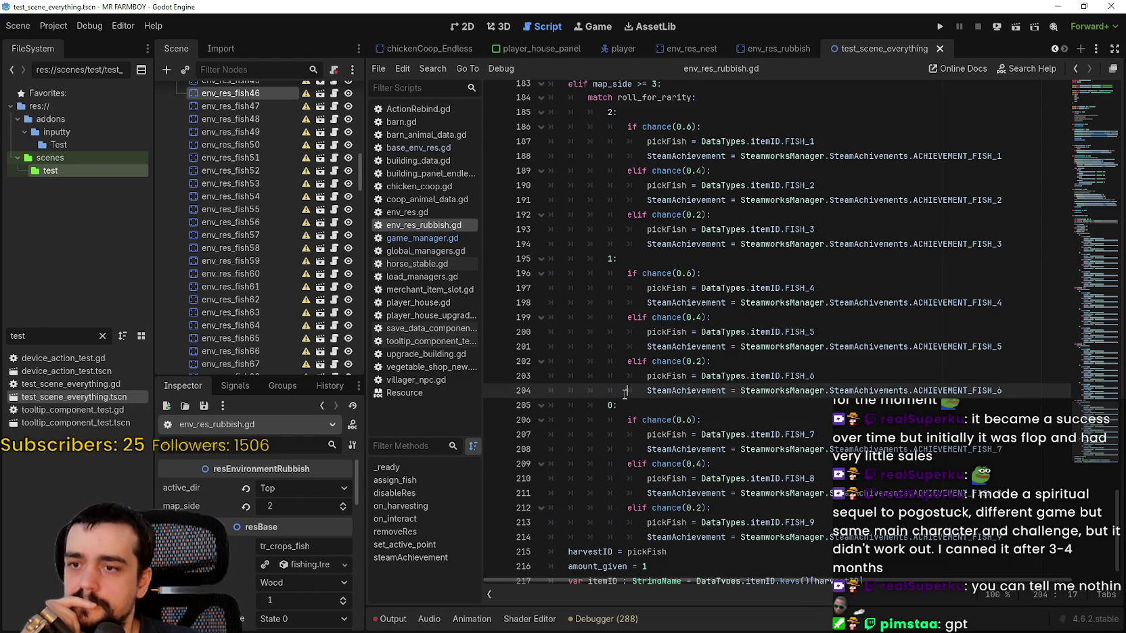
scroll(1086, 413, up, 5)
drag(1086, 412, 1060, 92)
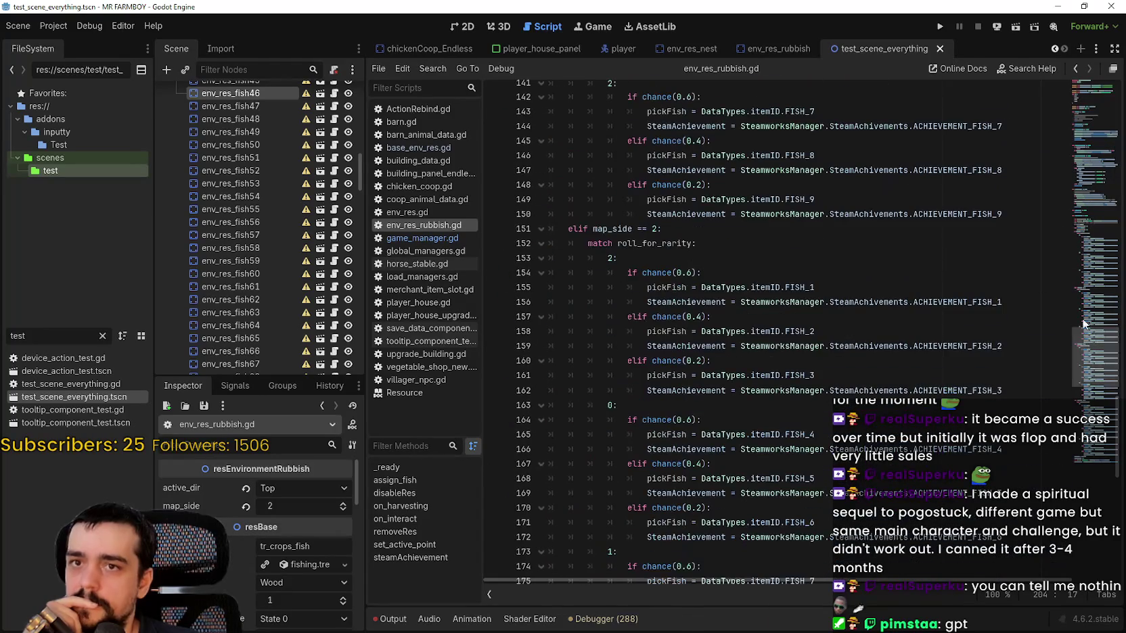
click(941, 25)
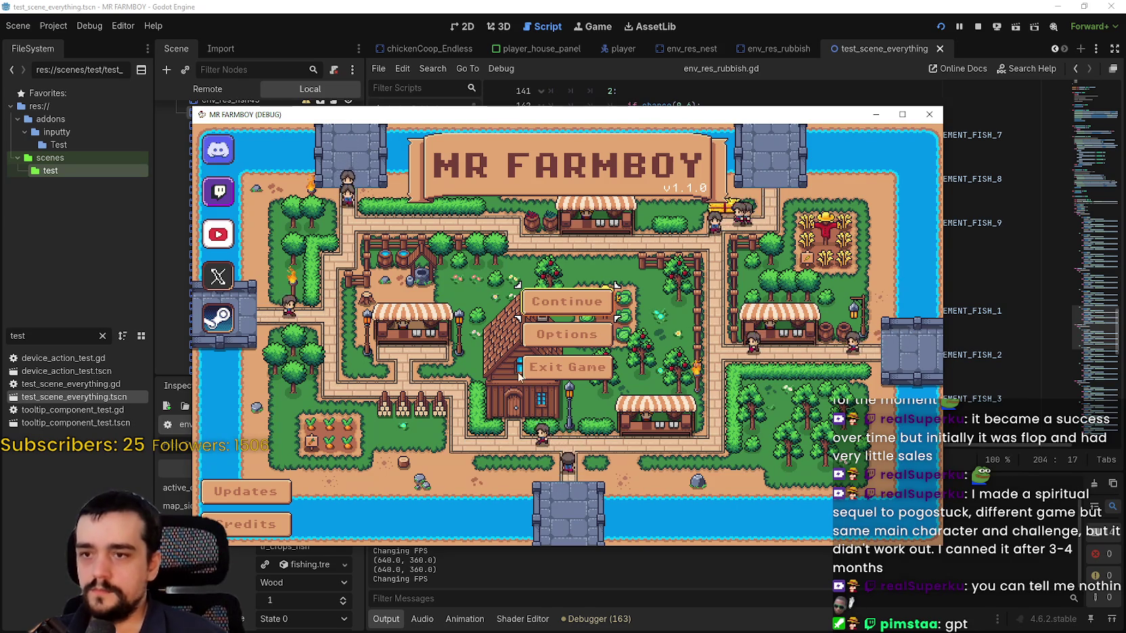
Continue from save slot 1 and maximize the game window.
click(567, 301)
click(562, 270)
click(482, 298)
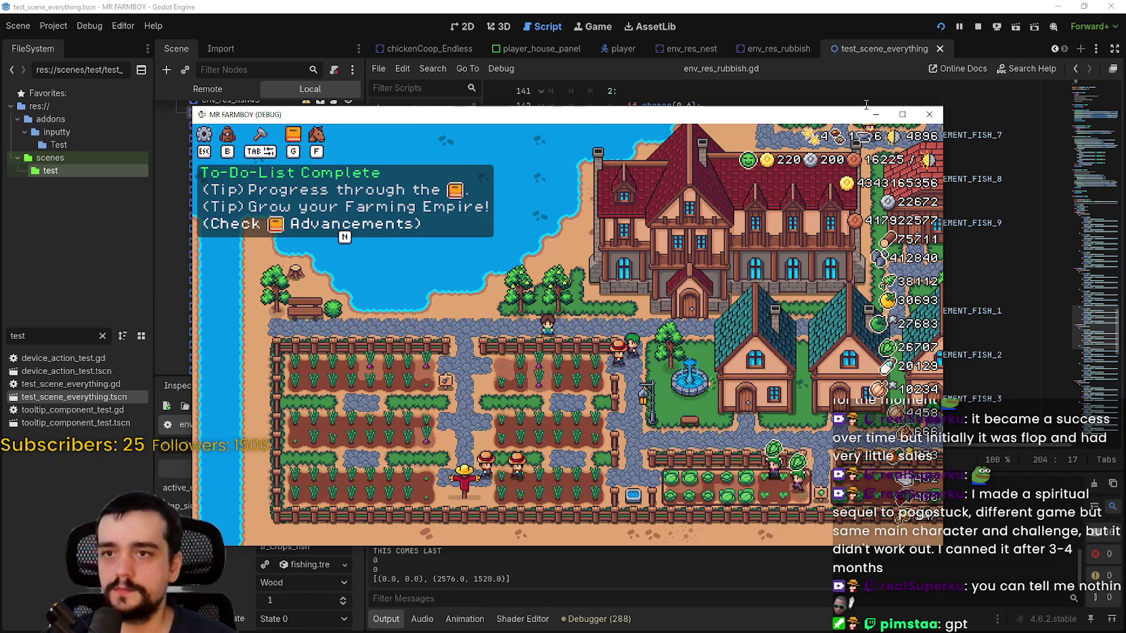
click(902, 114)
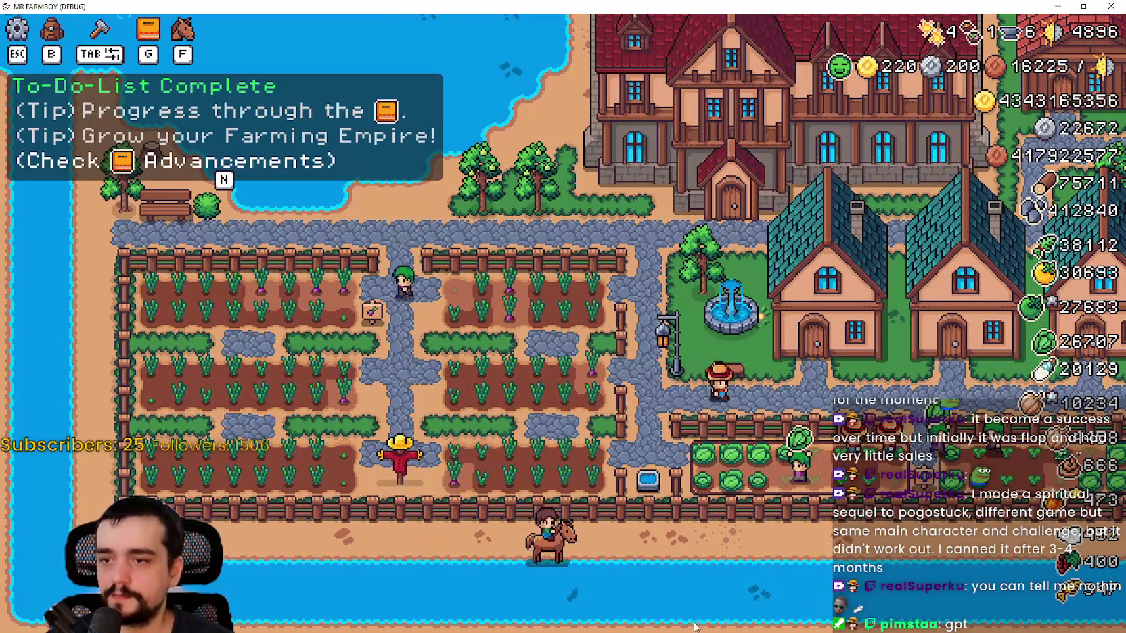
Ride the horse to the river, catch a fish, then switch back to the editor.
key(s)
key(d)
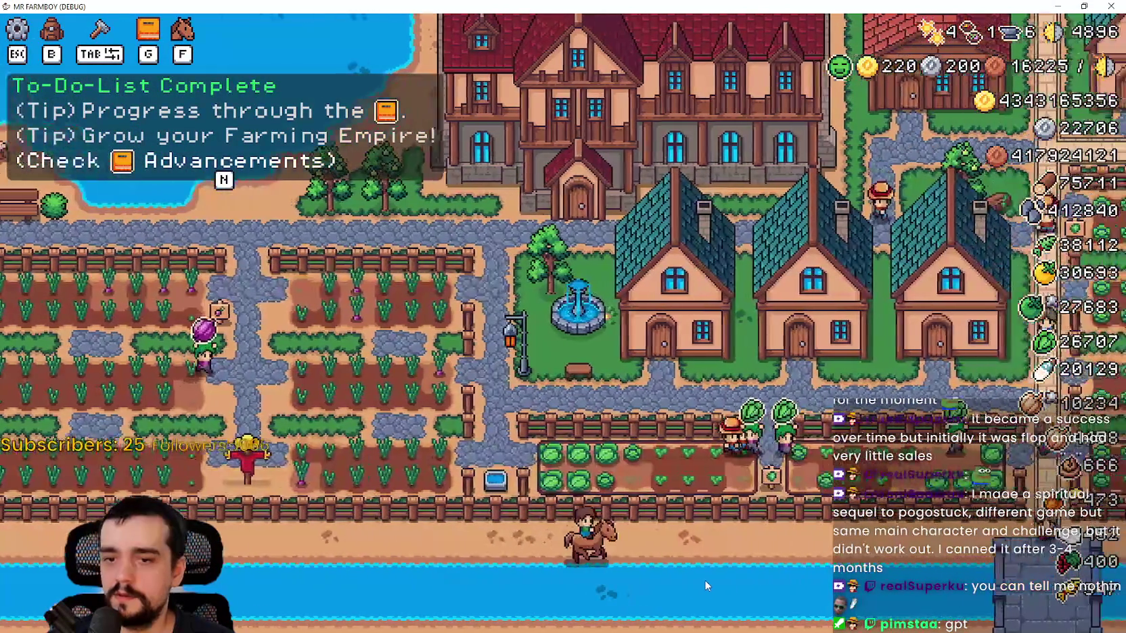
key(d)
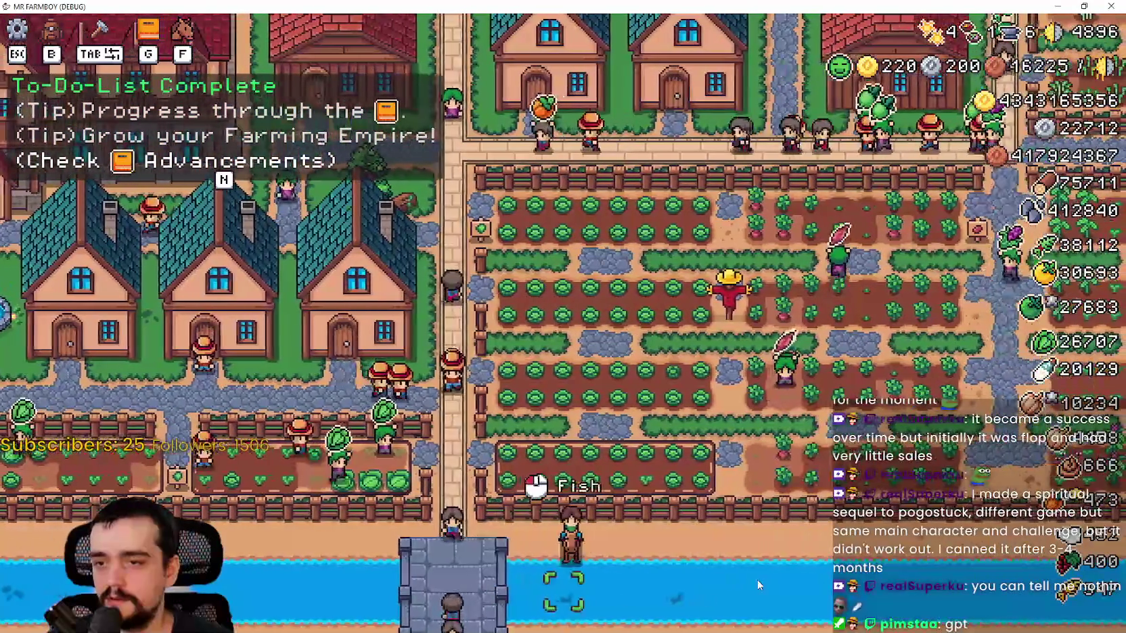
key(d)
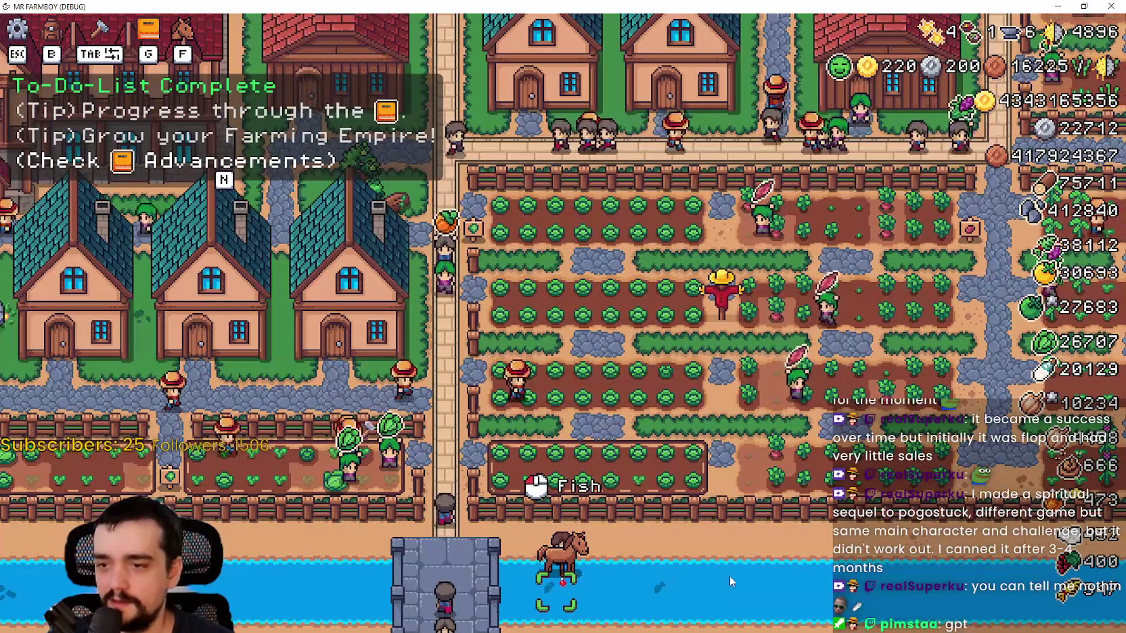
key(d)
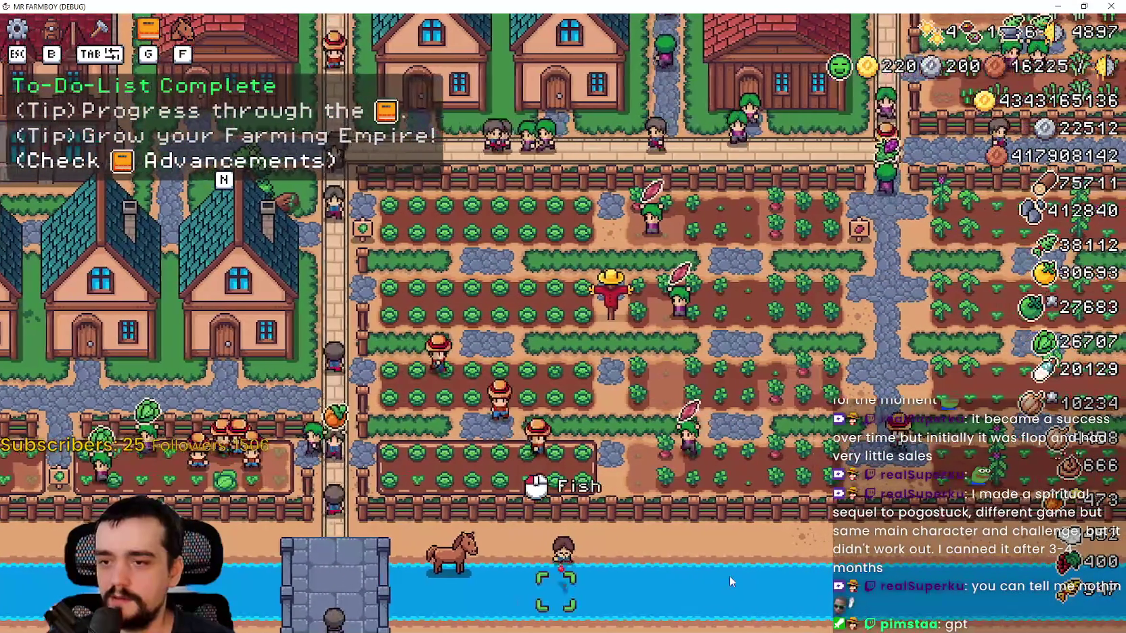
click(726, 572)
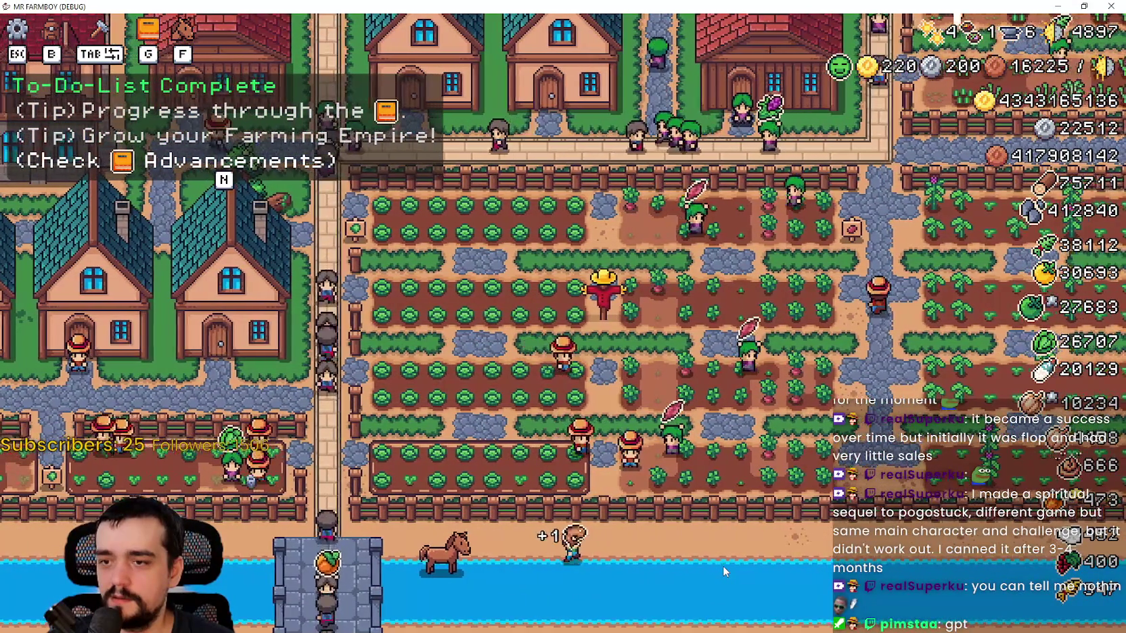
key(d)
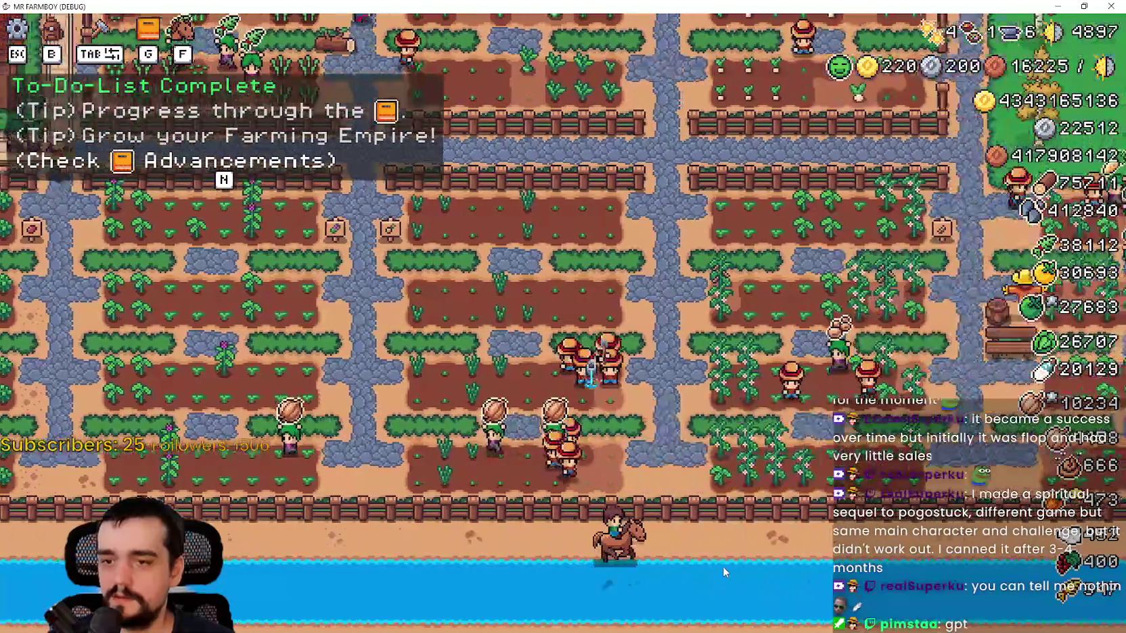
key(a)
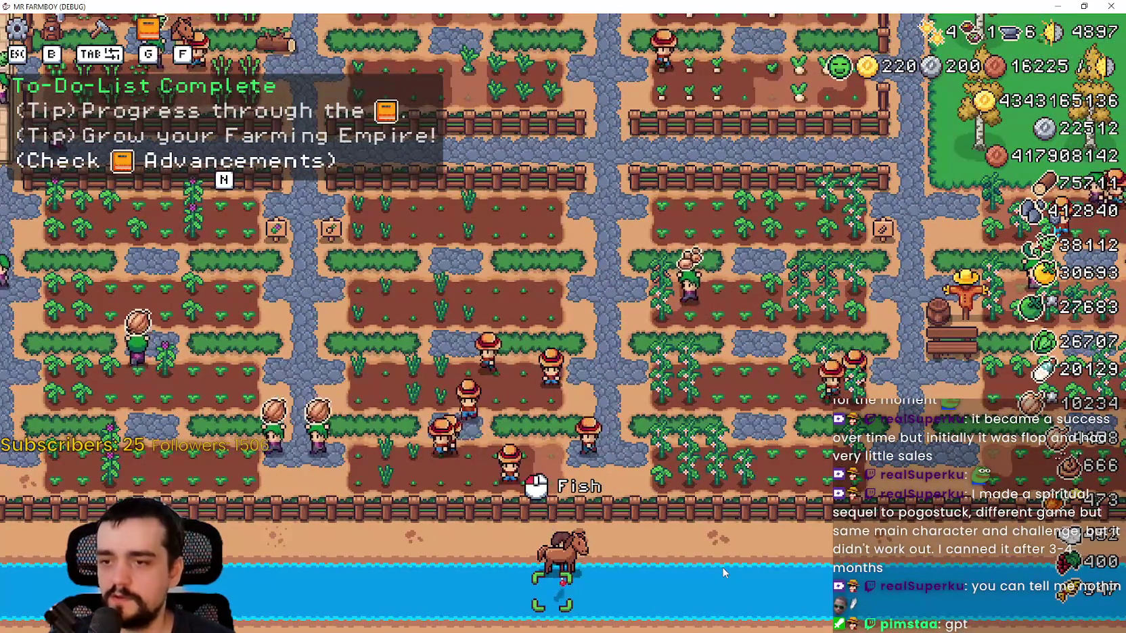
key(alt+Tab)
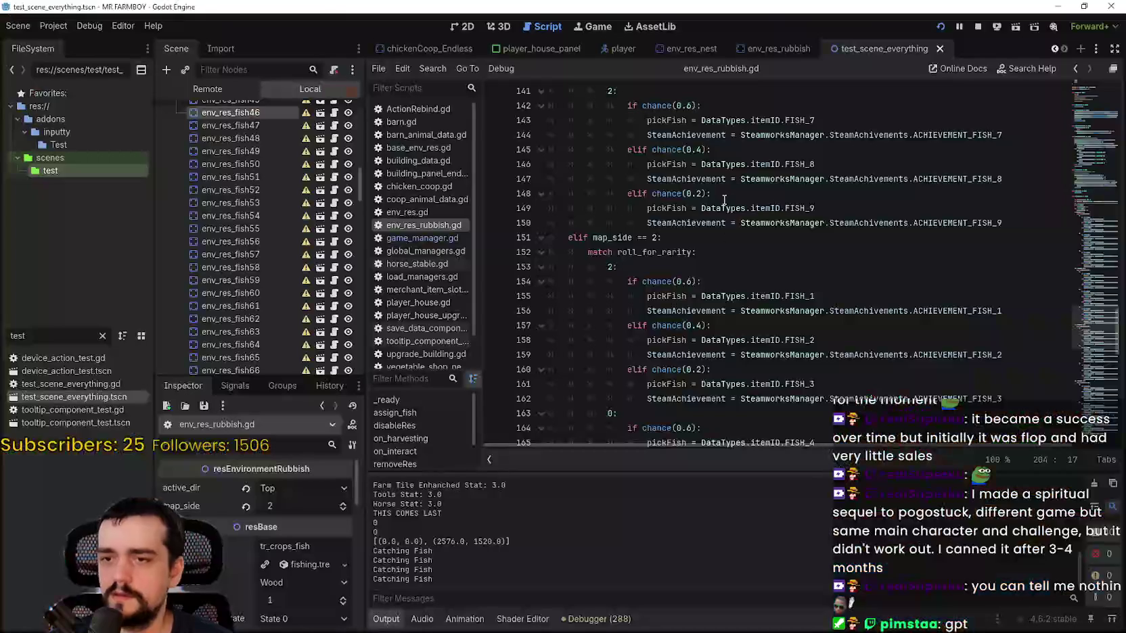
Save env_res_rubbish.gd, review the map_side checks on lines 151 and 119, then return to the game.
key(ctrl+s)
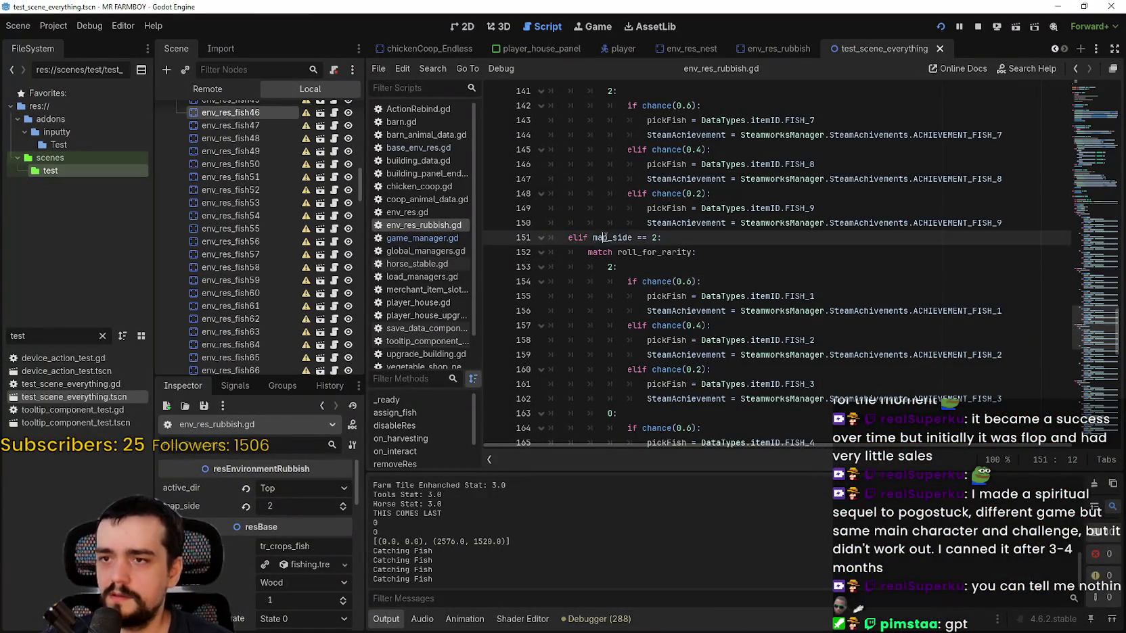
double_click(612, 238)
scroll(586, 279, up, 10)
double_click(613, 319)
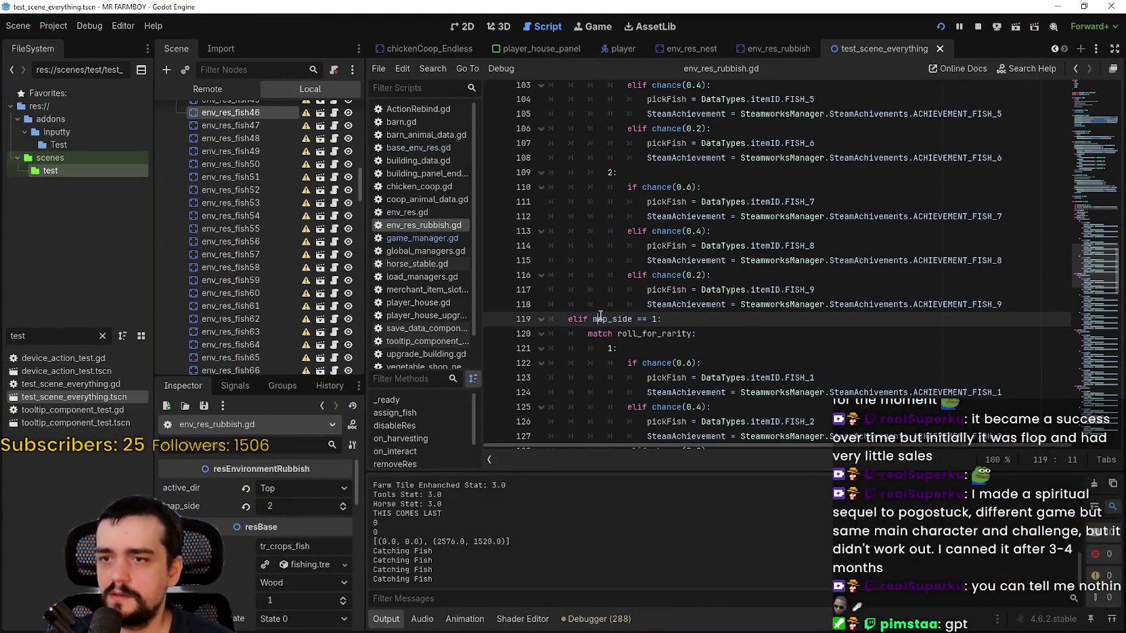
scroll(599, 287, up, 8)
scroll(599, 281, up, 1)
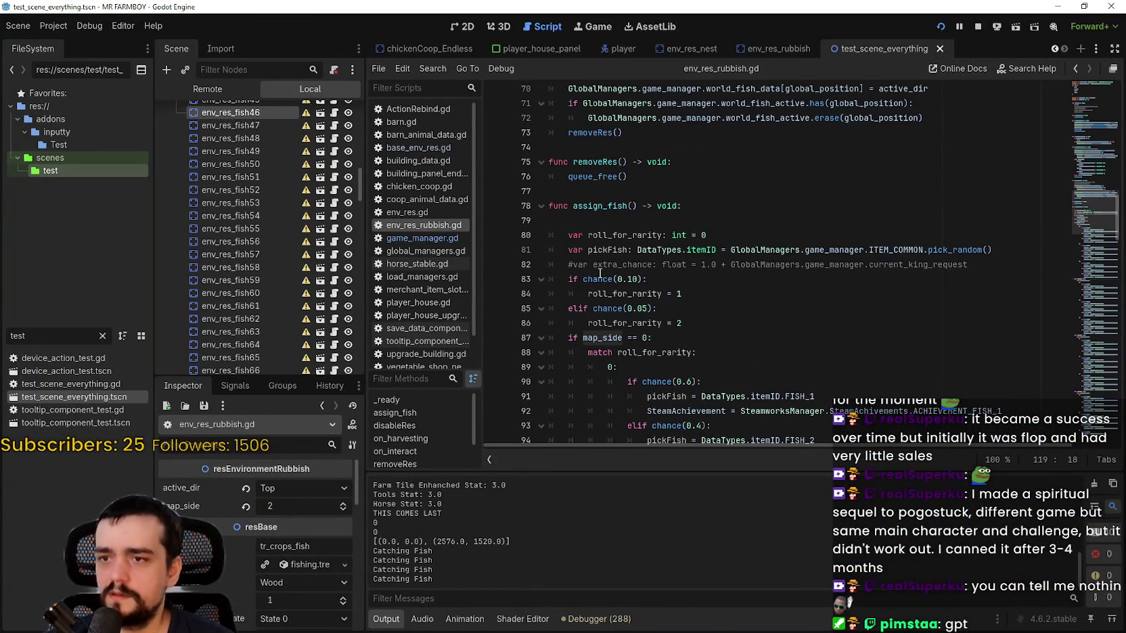
scroll(600, 270, down, 13)
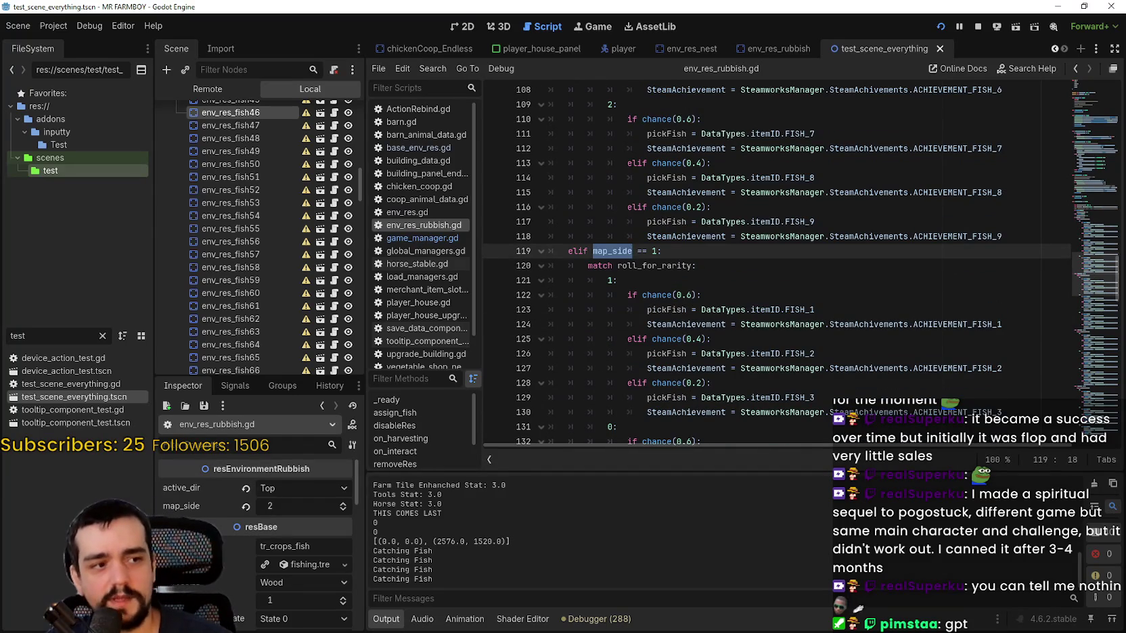
key(alt+Tab)
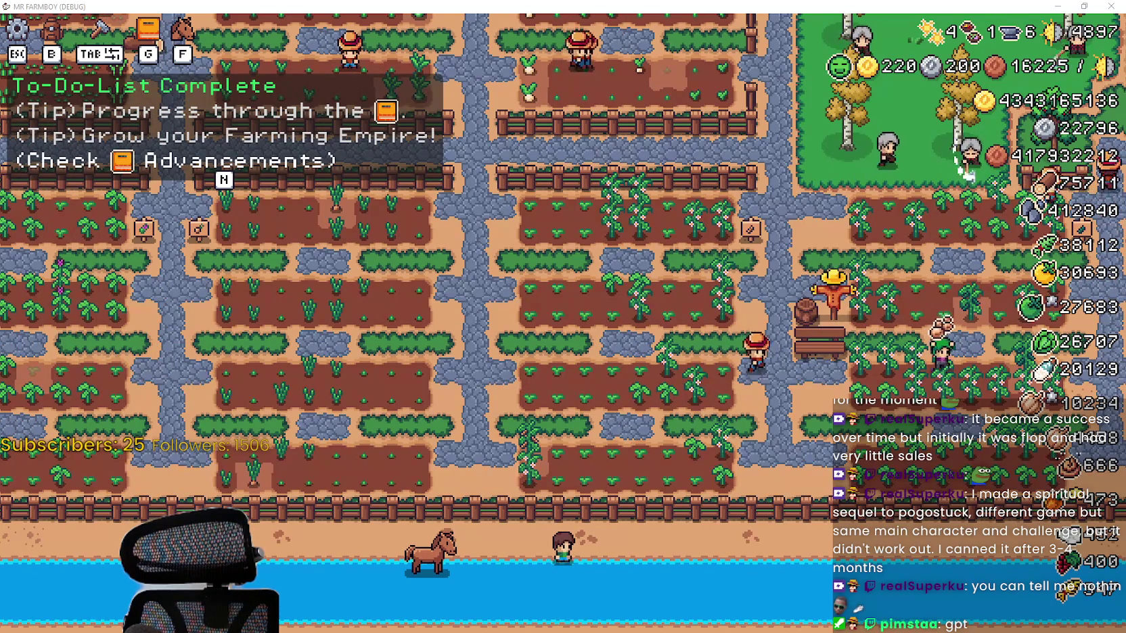
Hide the to-do tips, ride the horse right along the road, and return to the editor.
key(n)
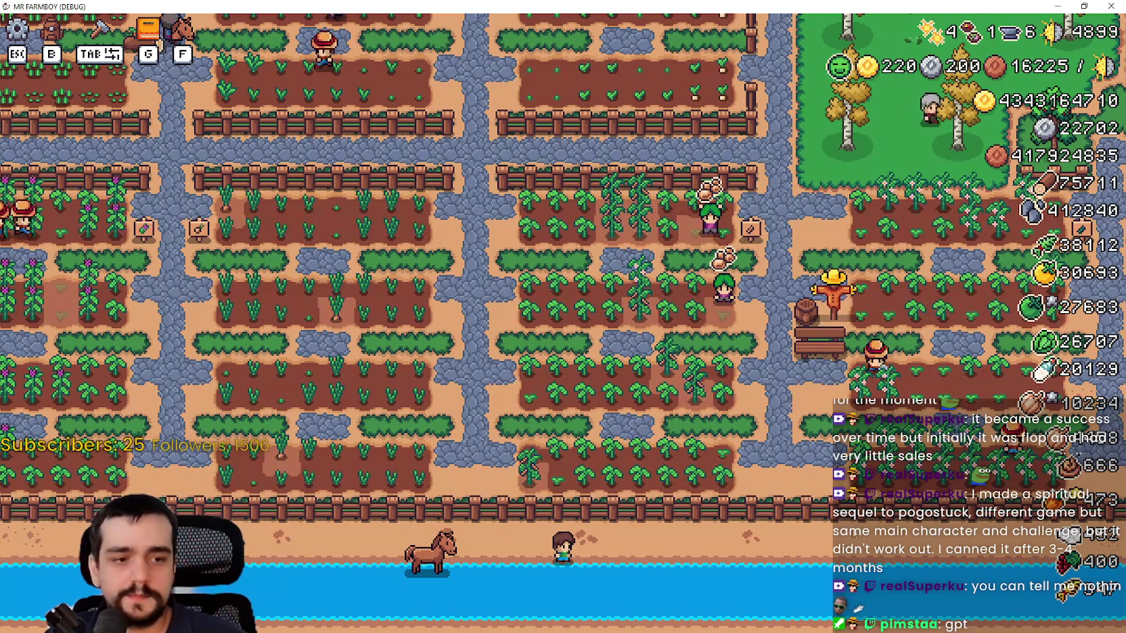
key(f)
key(d)
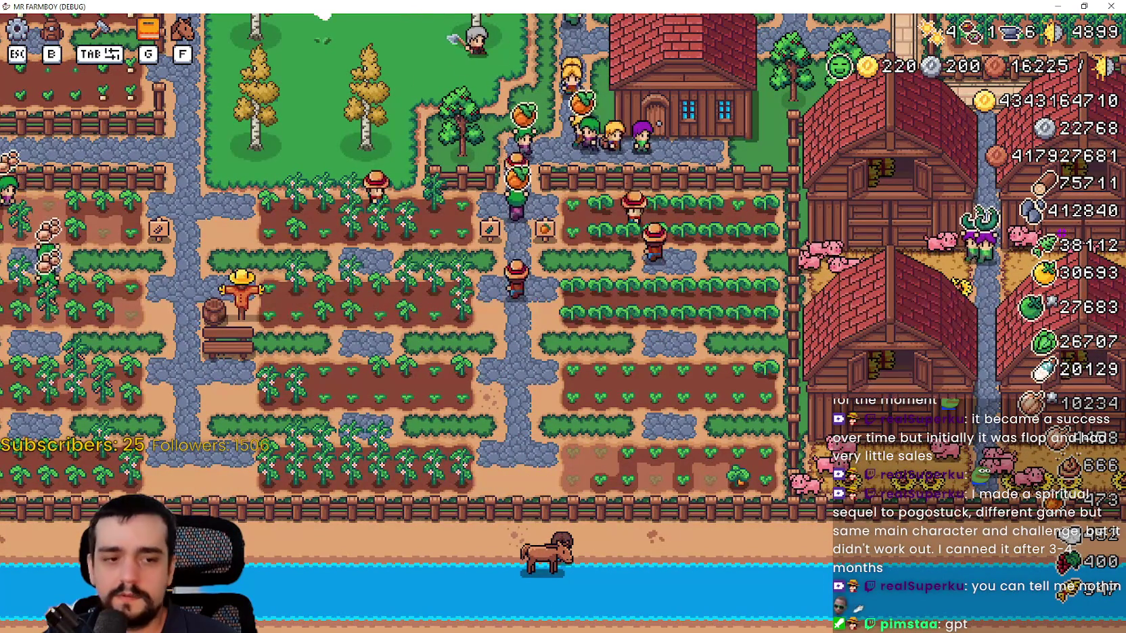
key(alt+Tab)
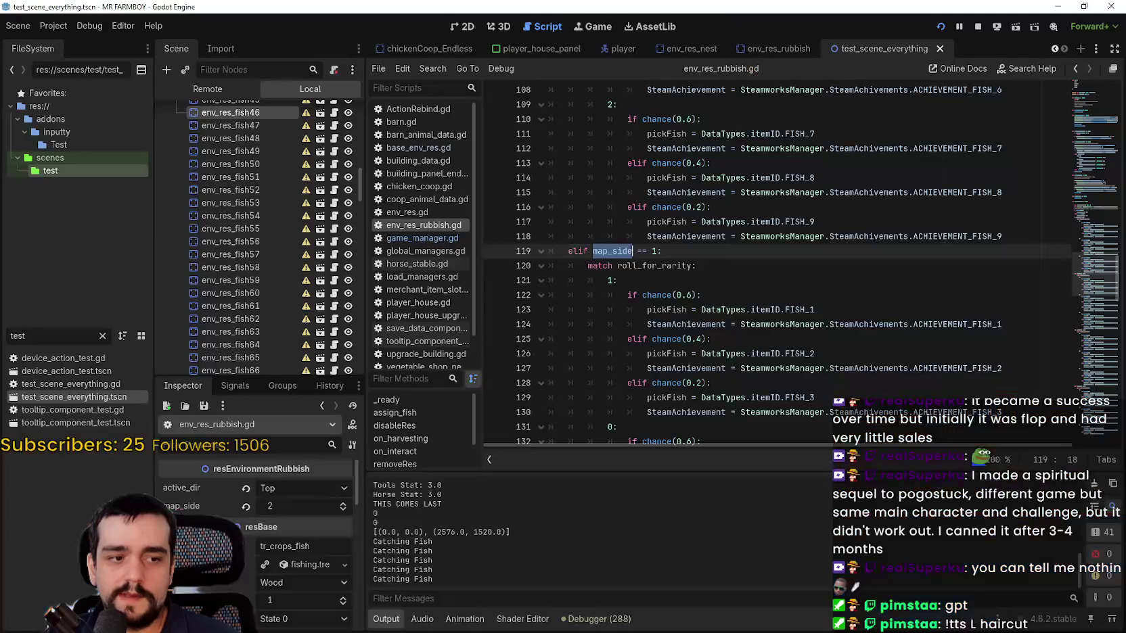
Select env_res_fish84 on the river in the 2D view, test-run the game, then return to the script.
click(458, 26)
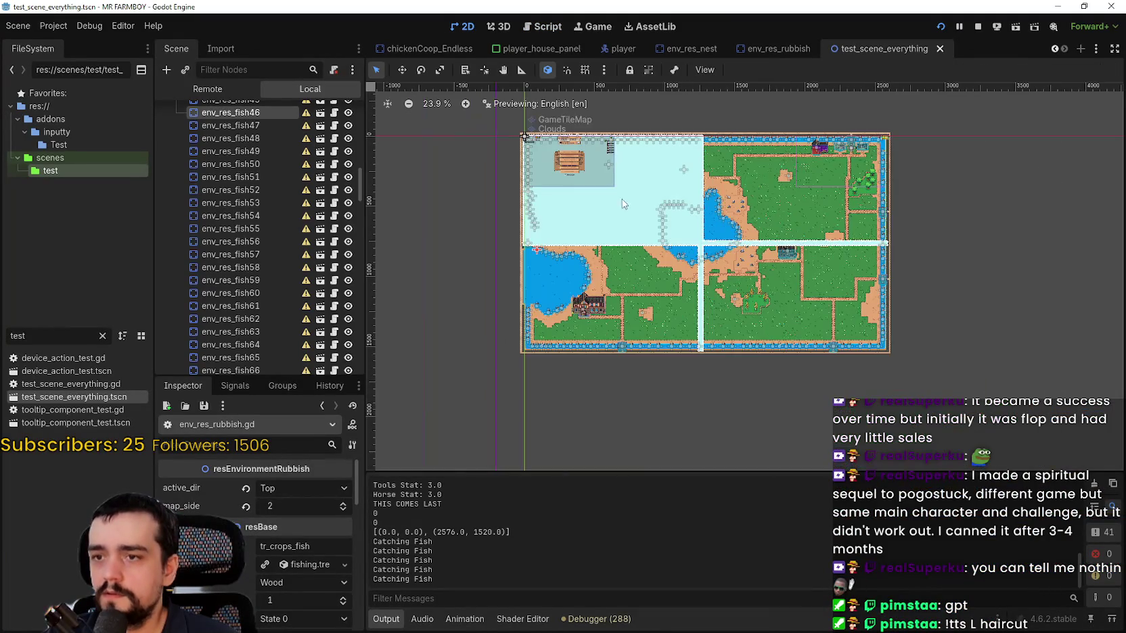
scroll(602, 342, up, 6)
scroll(617, 329, up, 1)
click(618, 331)
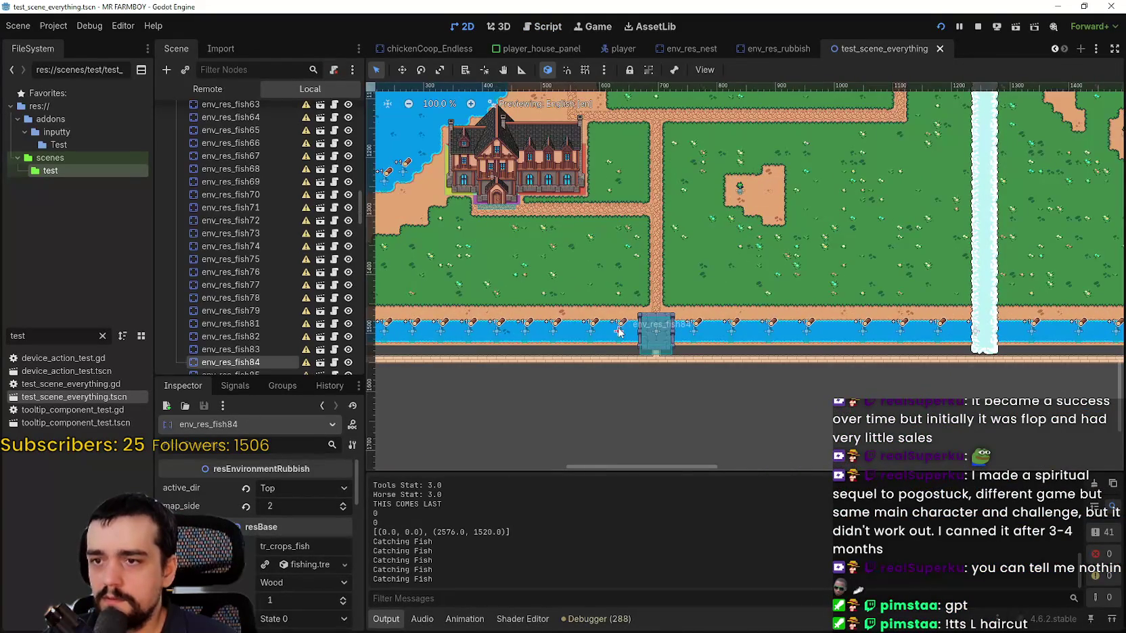
key(alt+Tab)
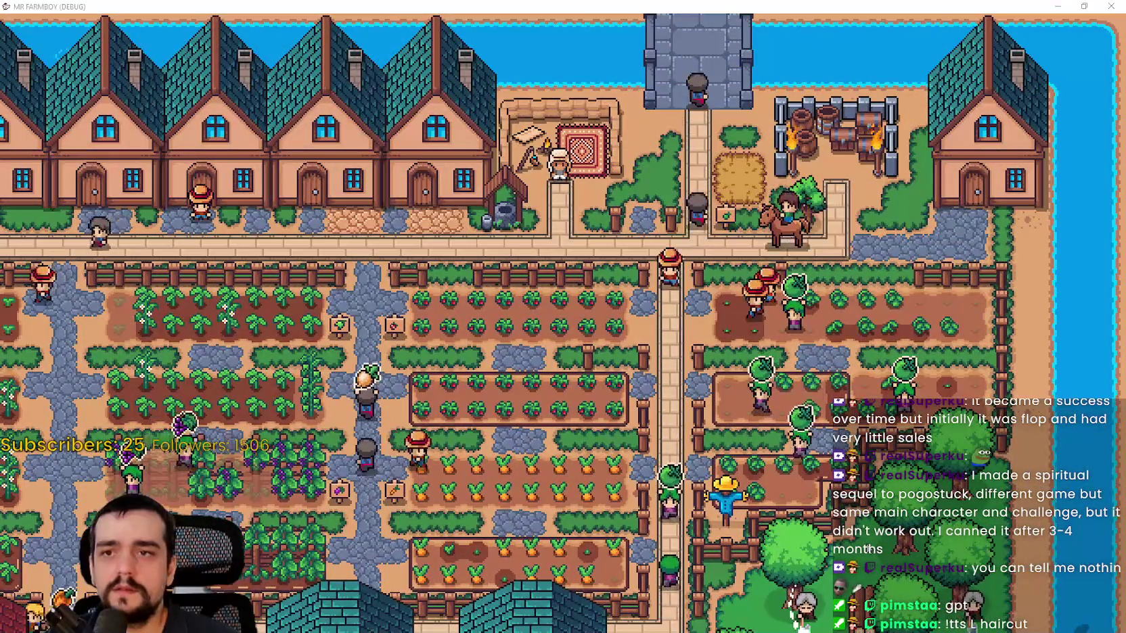
key(F8)
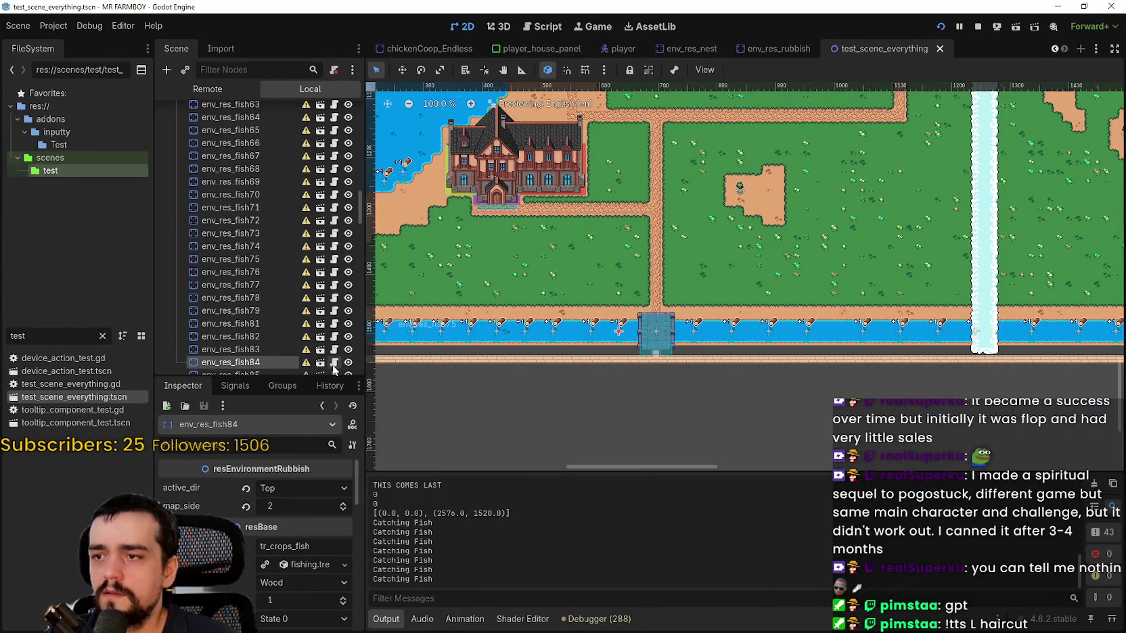
click(333, 364)
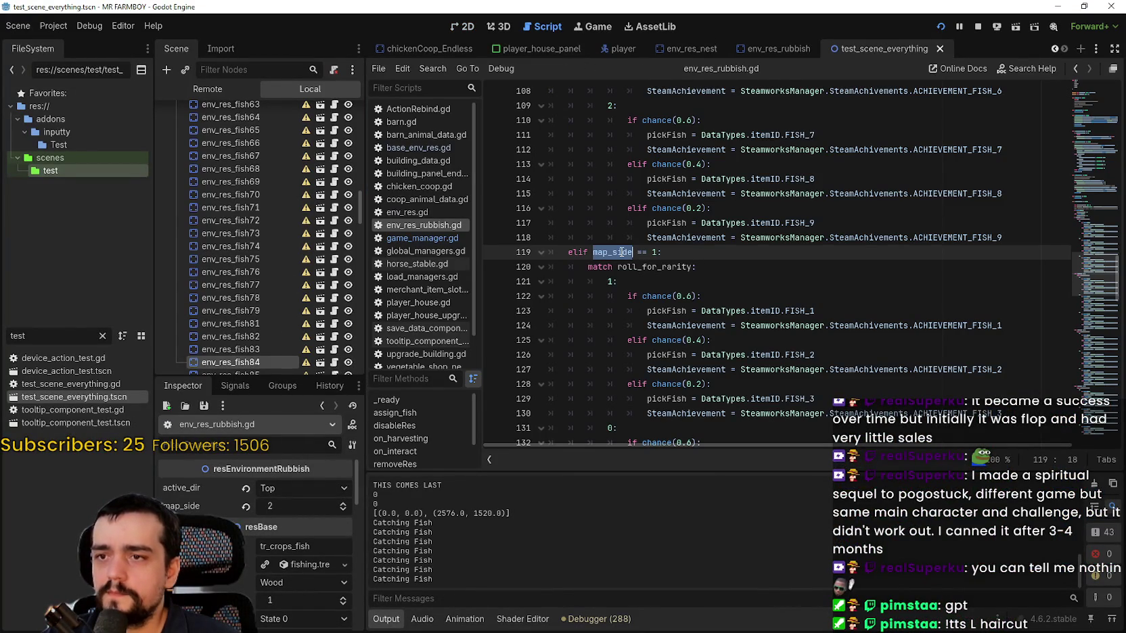
Open the env_res_rubbish scene behind the env_res_fish84 node from the Scene dock.
scroll(621, 252, up, 10)
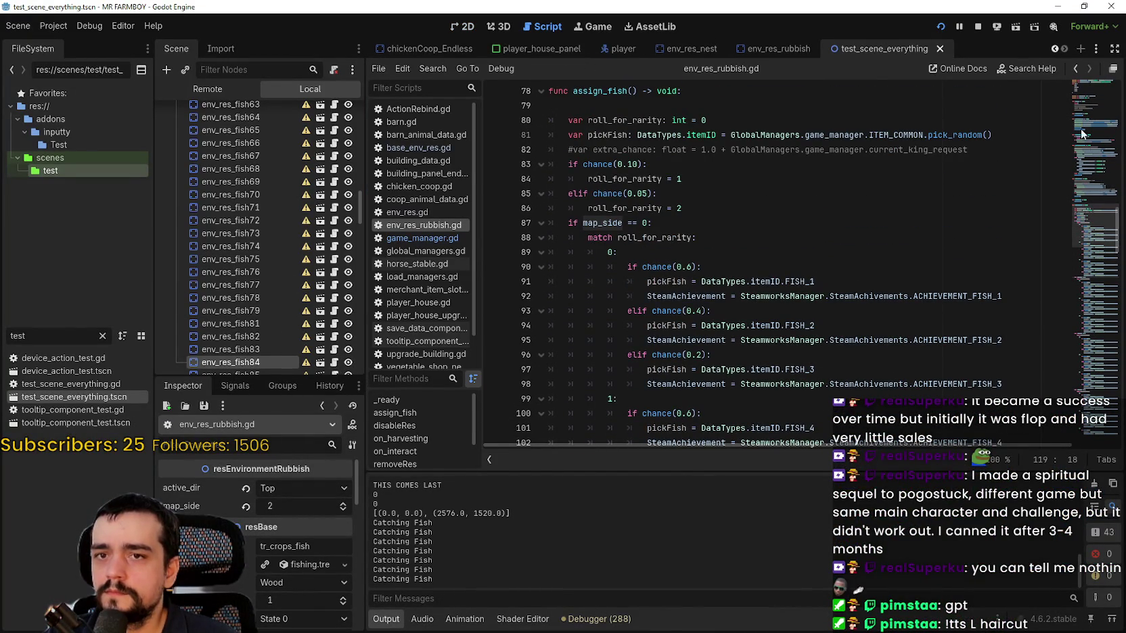
drag(1096, 233, 1102, 104)
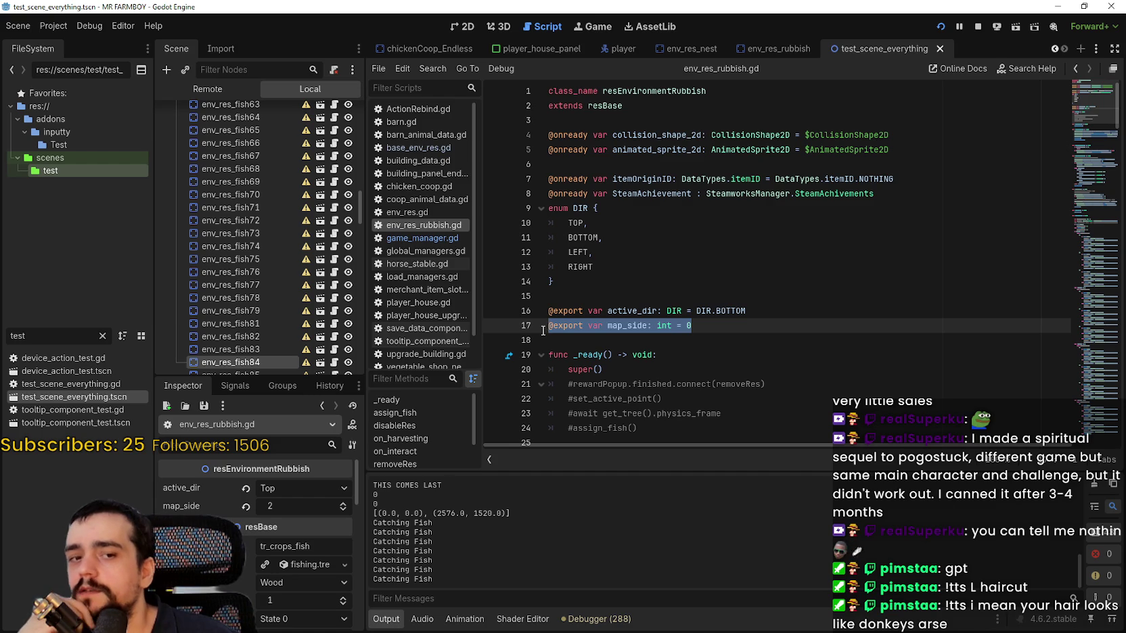
scroll(303, 293, down, 4)
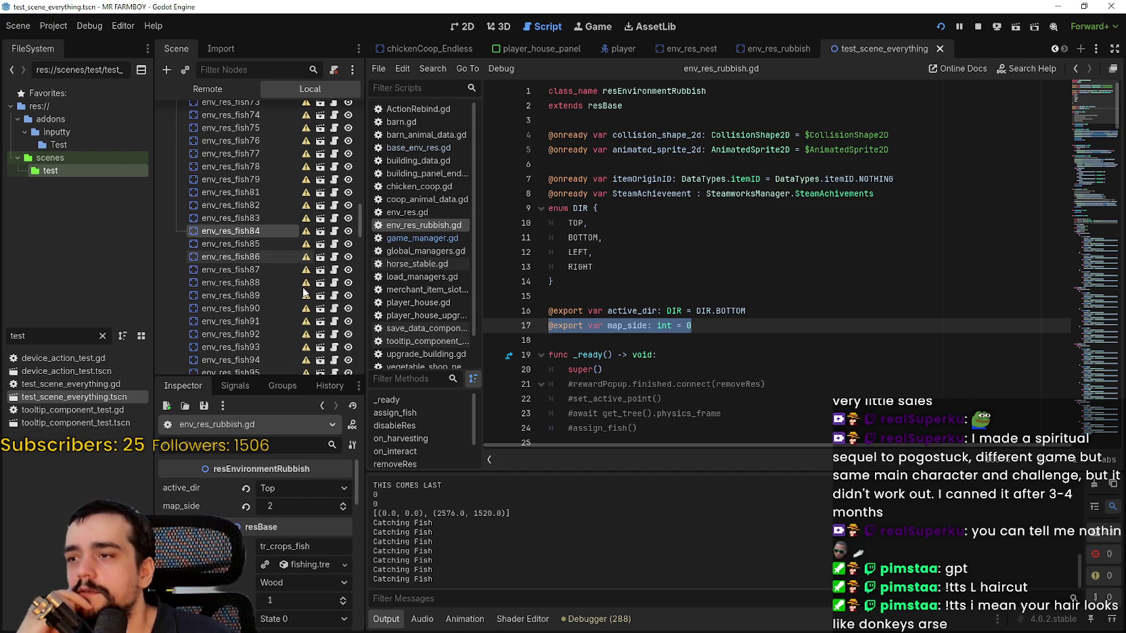
click(321, 234)
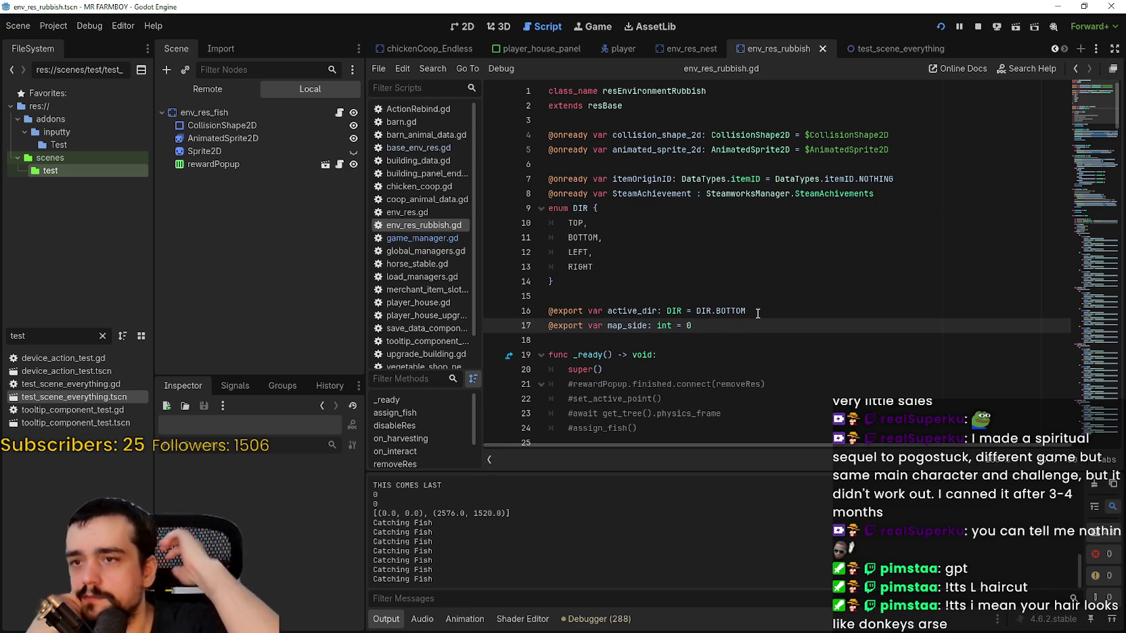
Review the harvesting code around line 27 of env_res_rubbish.gd.
scroll(744, 308, down, 4)
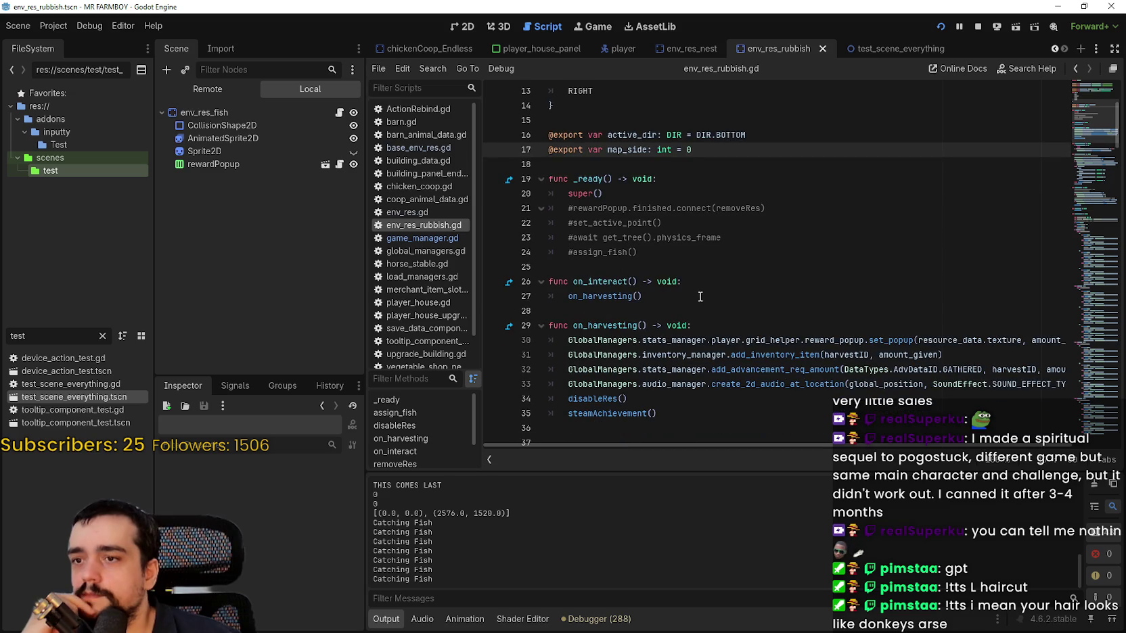
click(698, 298)
scroll(696, 286, down, 3)
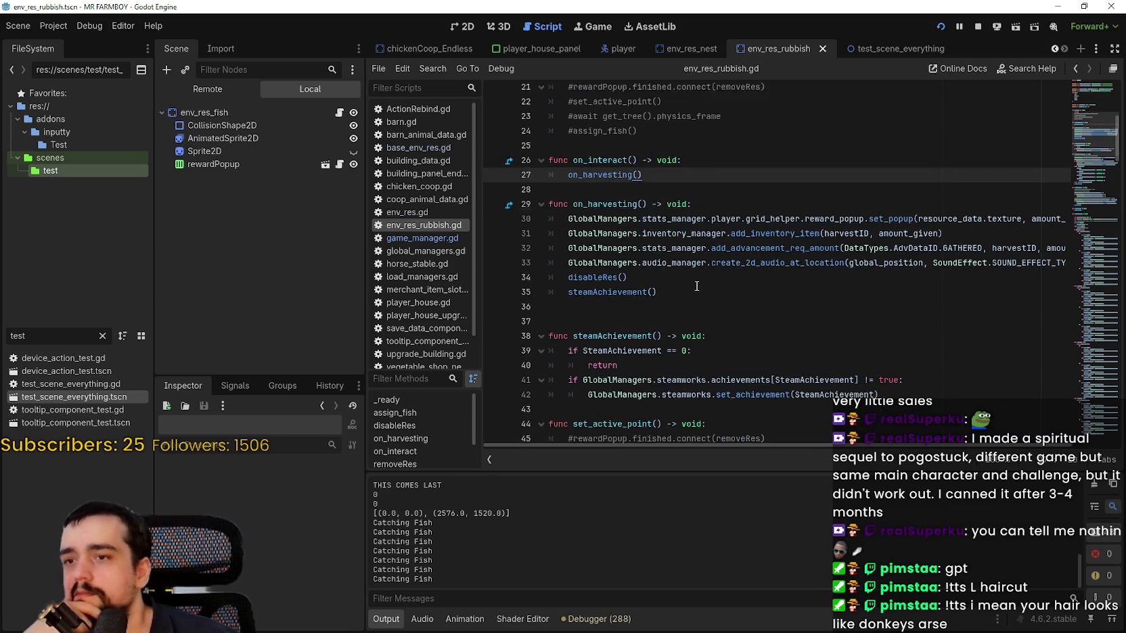
scroll(701, 288, up, 1)
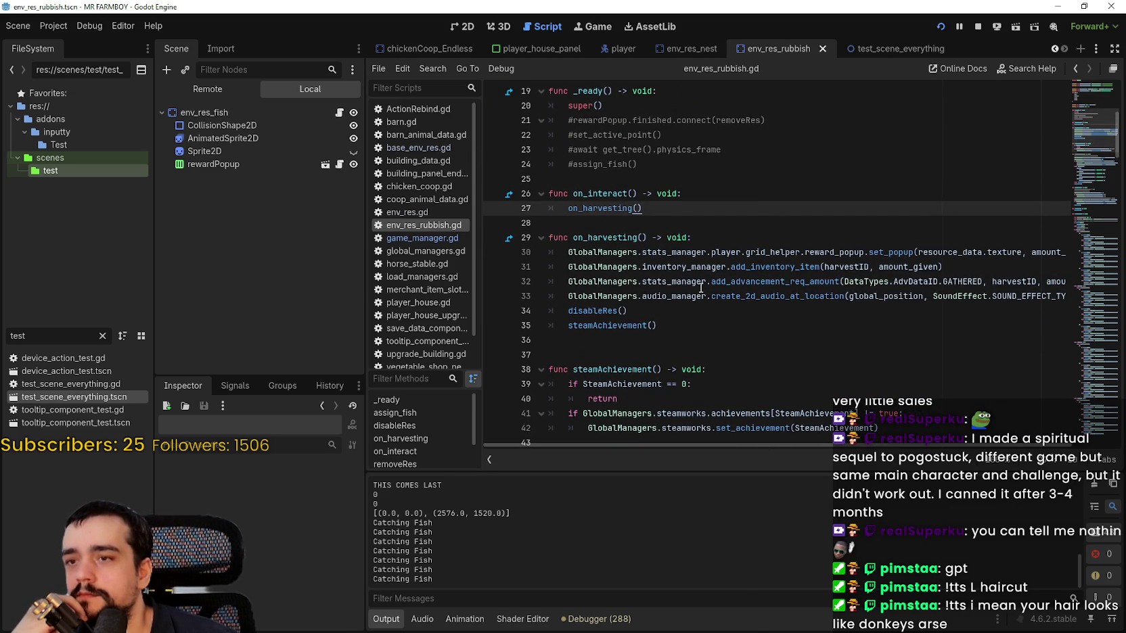
scroll(701, 288, down, 2)
scroll(1076, 132, up, 7)
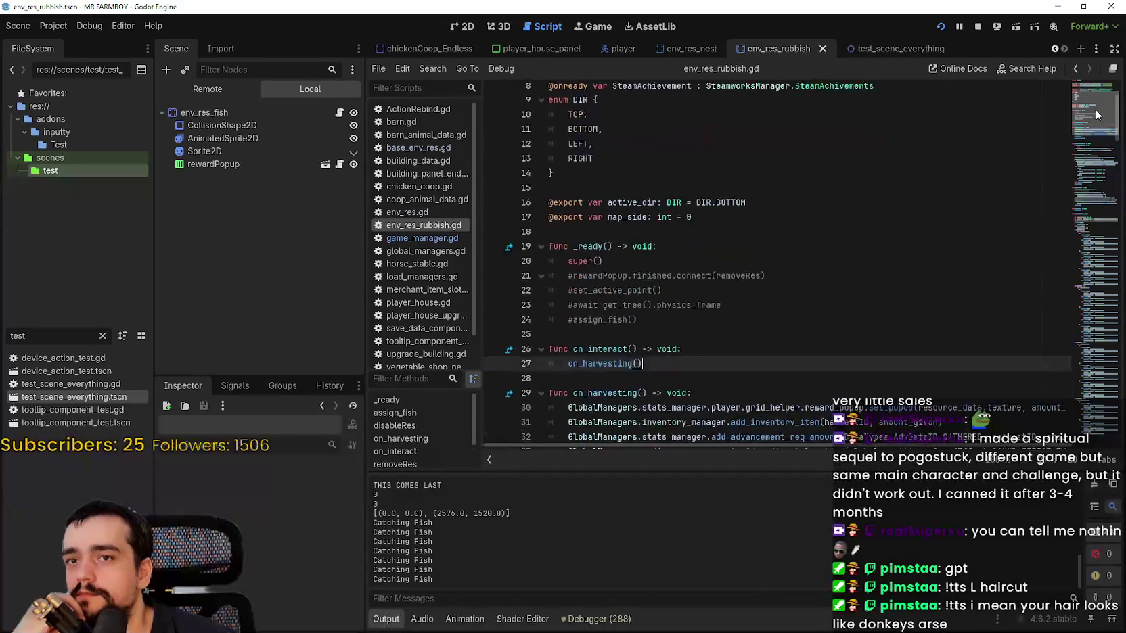
scroll(1084, 130, down, 6)
Skim set_active_point and assign_fish via the minimap, then run the game with F5.
mouse_move(1084, 131)
mouse_down()
mouse_move(1095, 180)
mouse_move(1097, 162)
mouse_up()
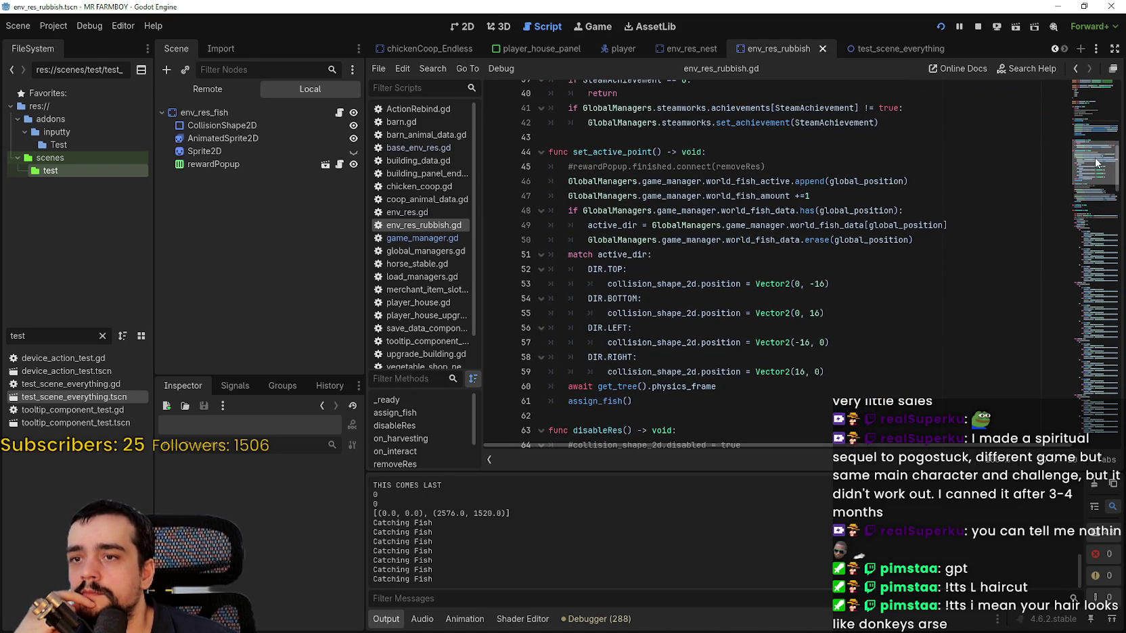
mouse_move(1097, 162)
mouse_down()
mouse_move(1095, 275)
mouse_move(1096, 225)
mouse_up()
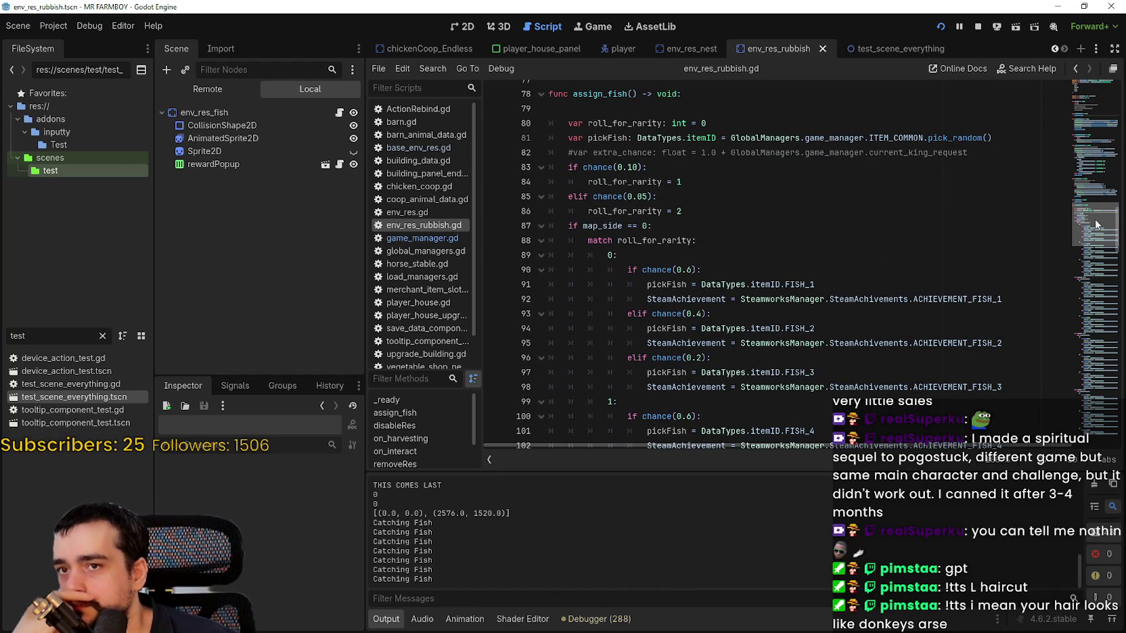
drag(1097, 225, 1099, 252)
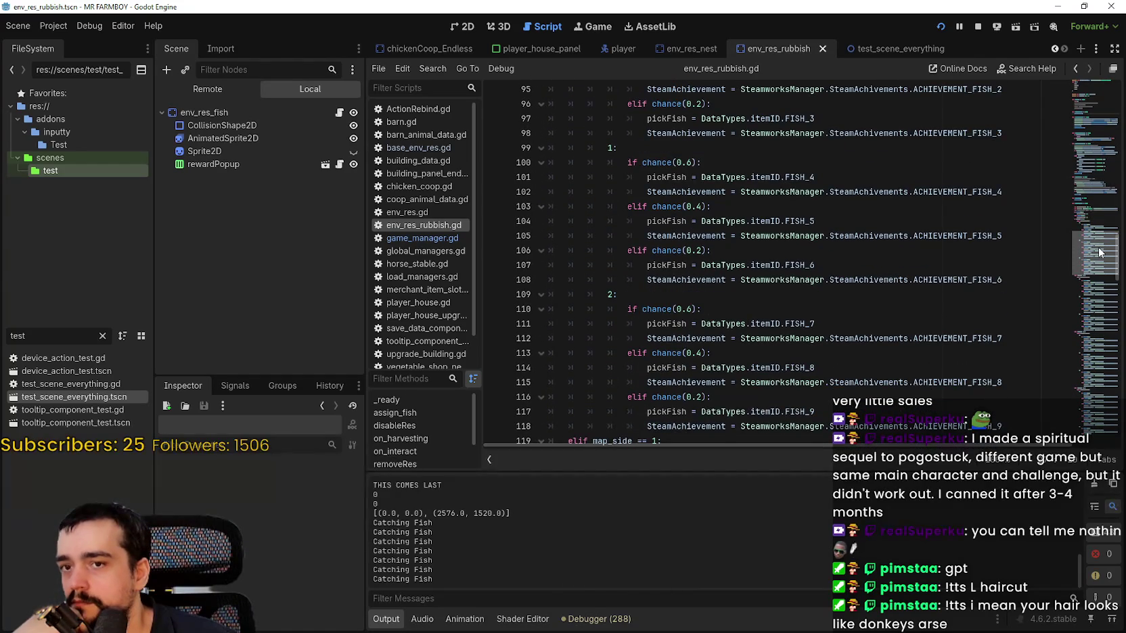
scroll(1100, 253, up, 2)
drag(1096, 268, 1096, 217)
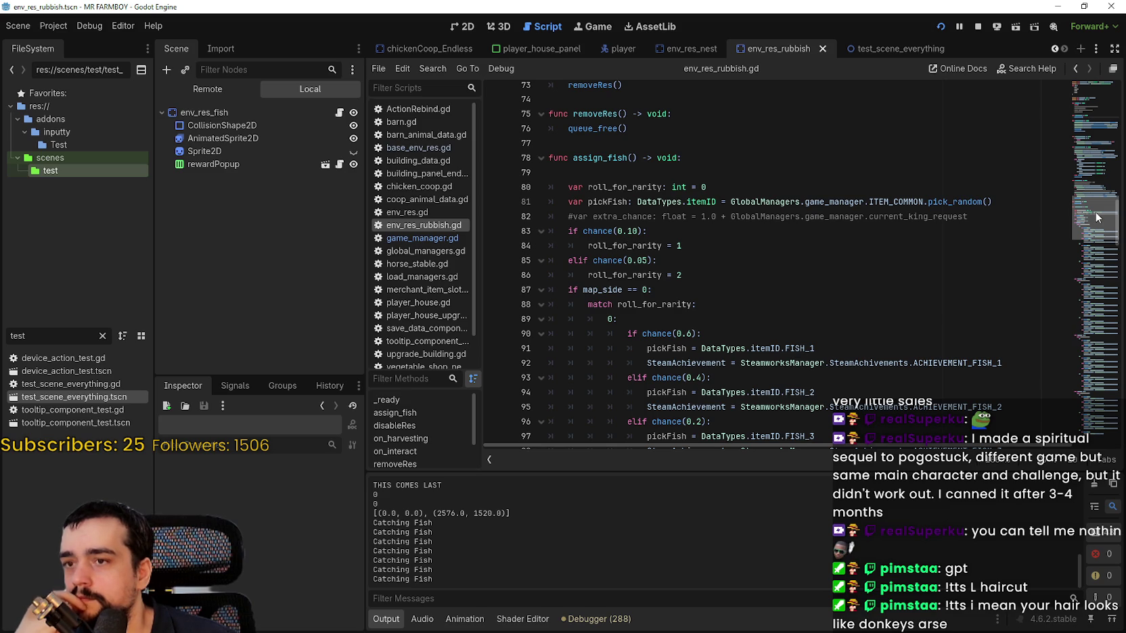
drag(1097, 217, 1090, 292)
key(F5)
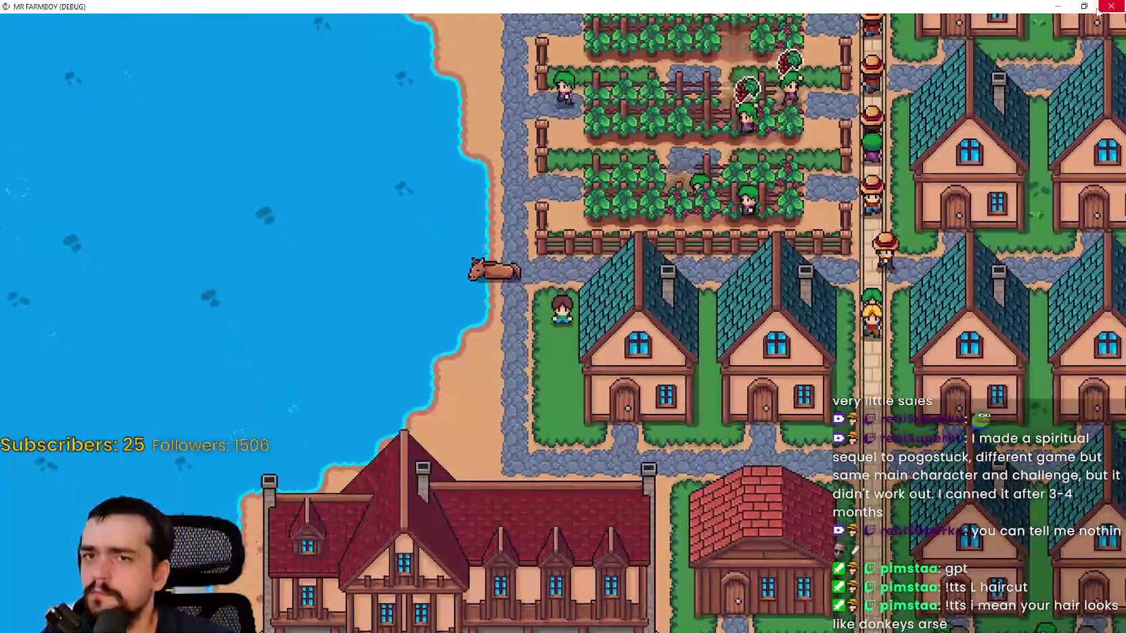
click(1097, 10)
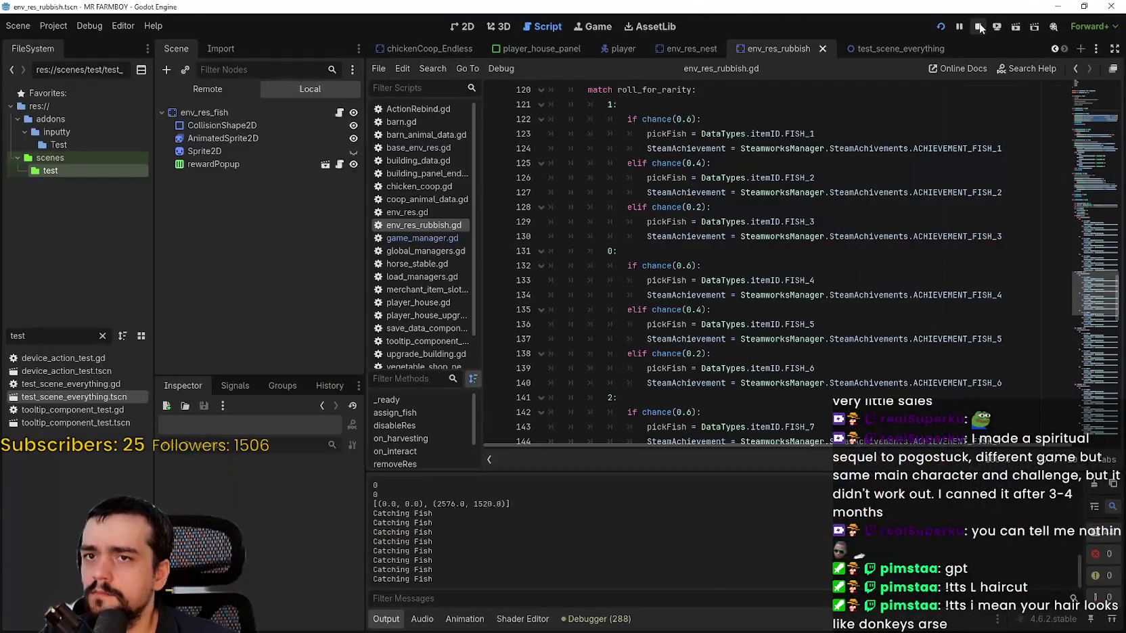
Scroll env_res_rubbish.gd from line 128 down to the map_side >= 3 rarity branch near line 196.
scroll(755, 318, up, 3)
click(759, 336)
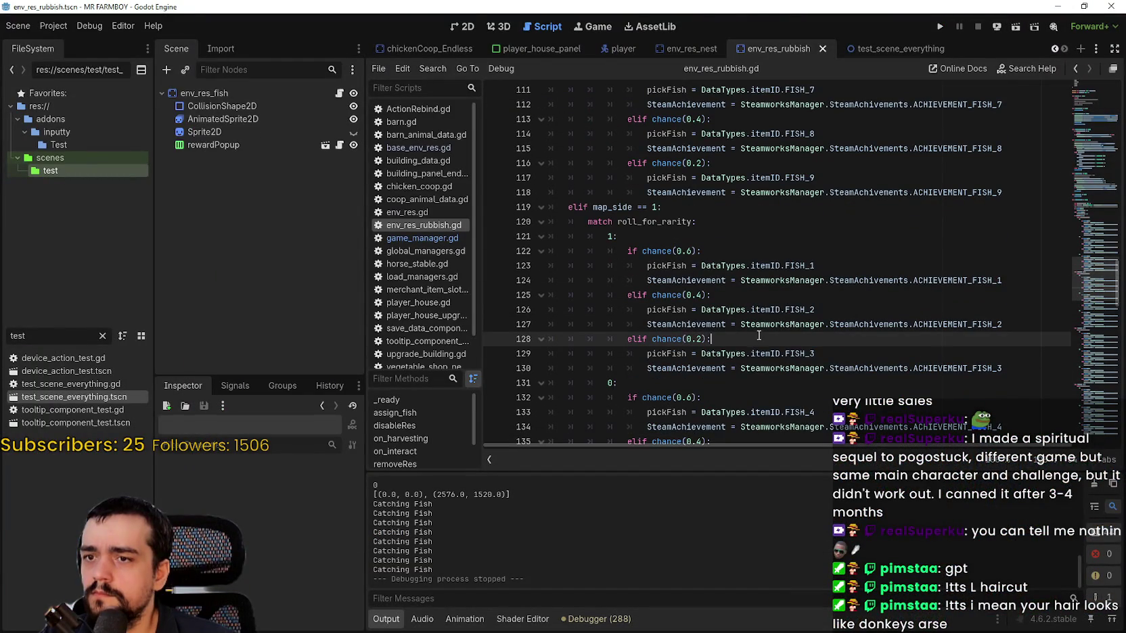
scroll(758, 331, down, 3)
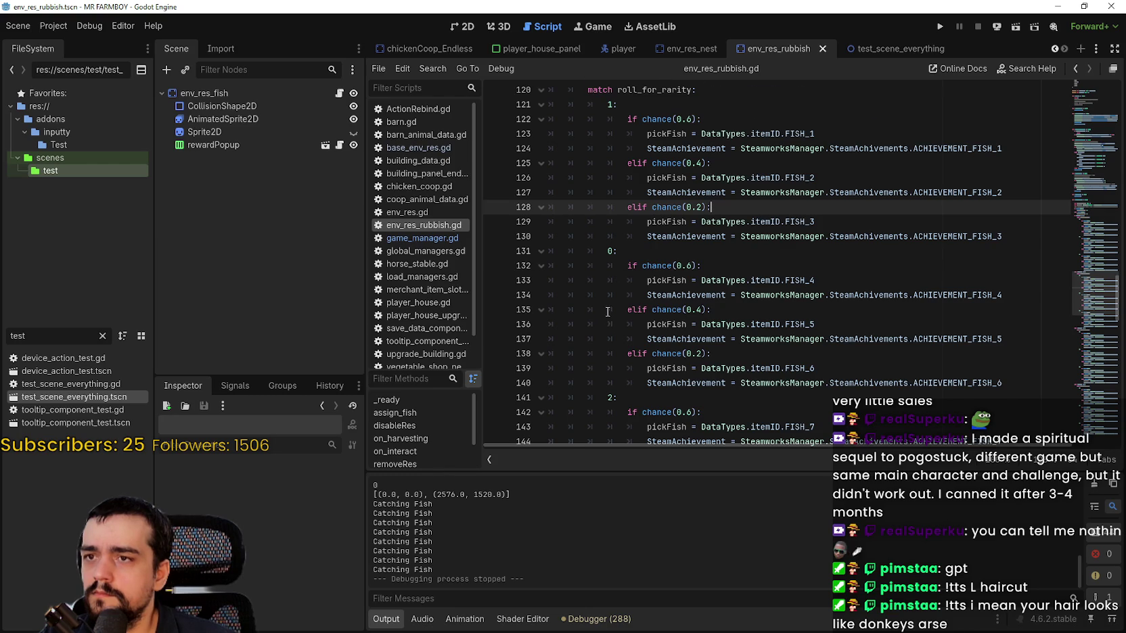
scroll(607, 311, down, 15)
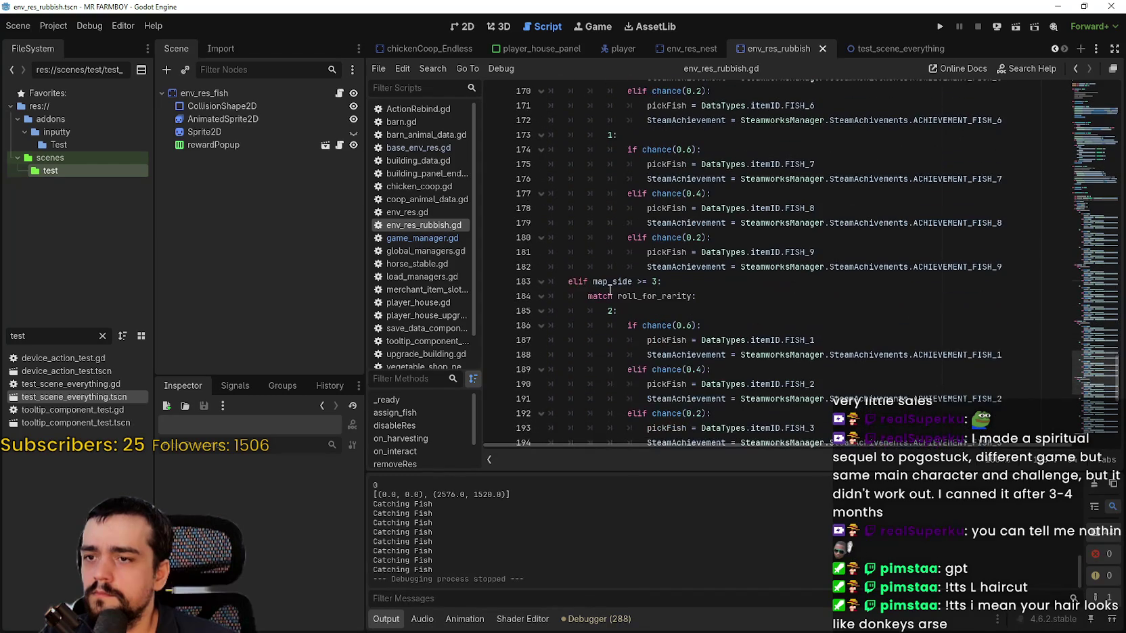
scroll(610, 289, up, 1)
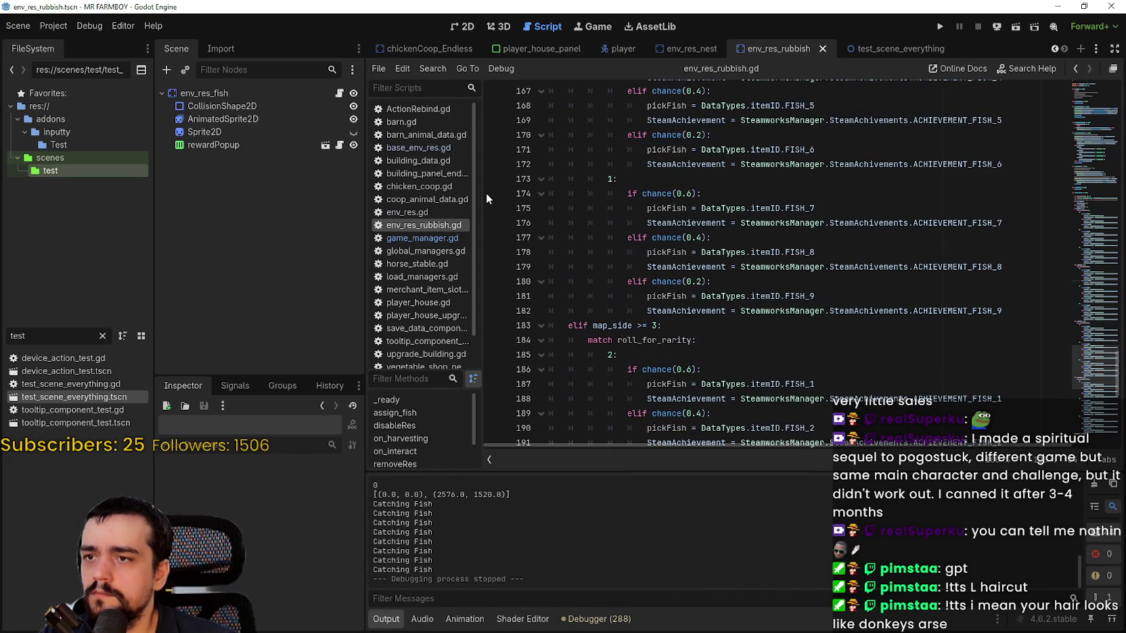
scroll(493, 198, down, 10)
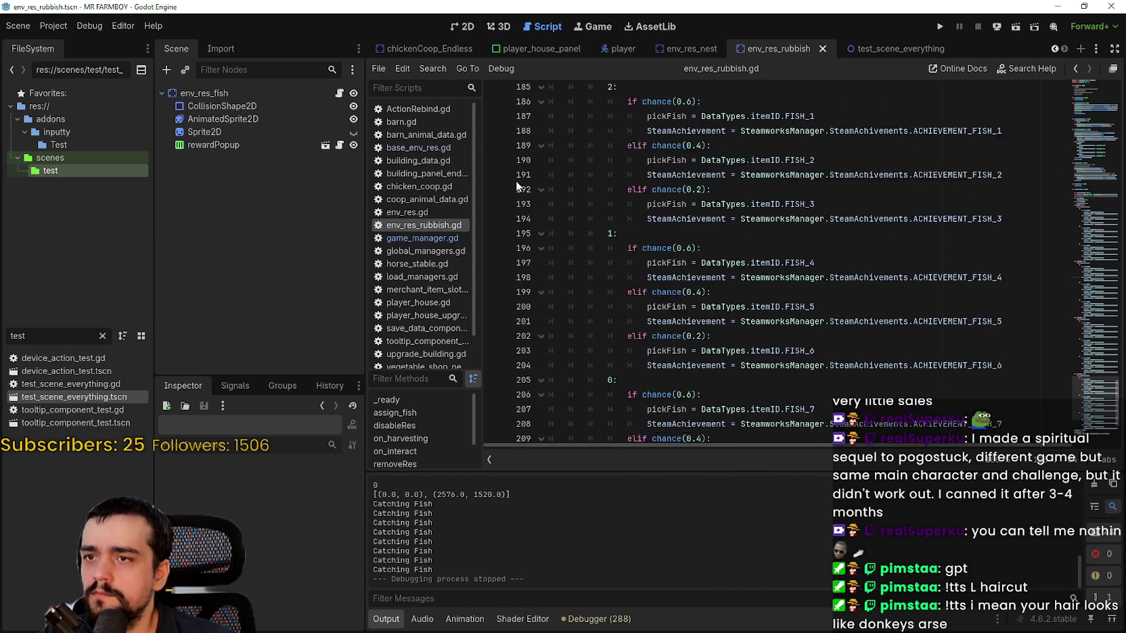
scroll(595, 254, up, 8)
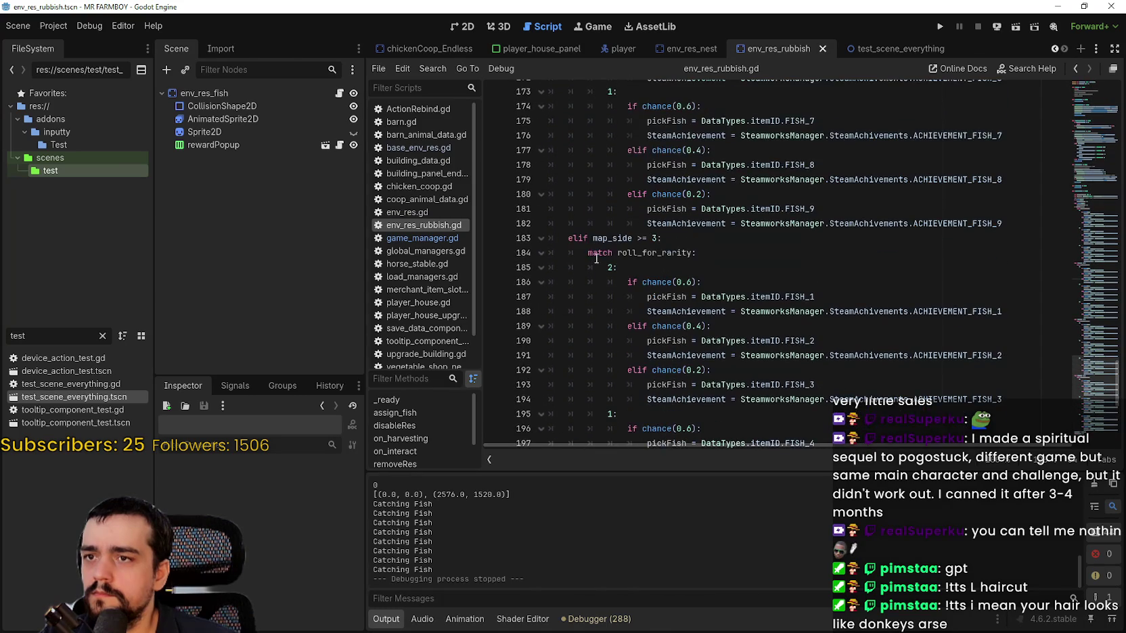
scroll(522, 268, down, 2)
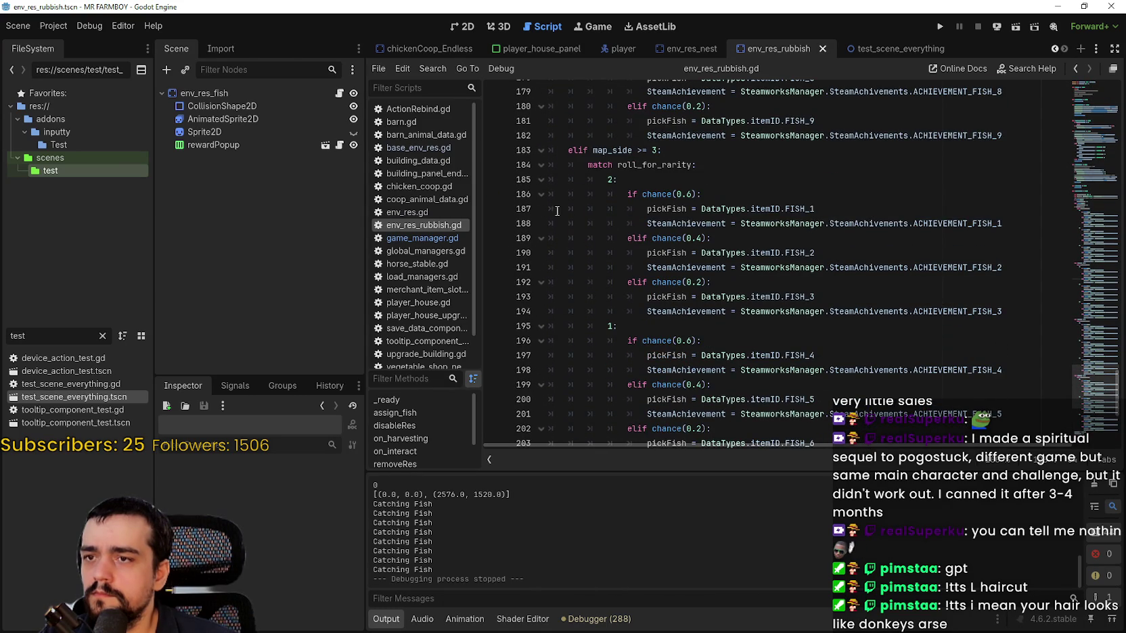
scroll(491, 196, down, 4)
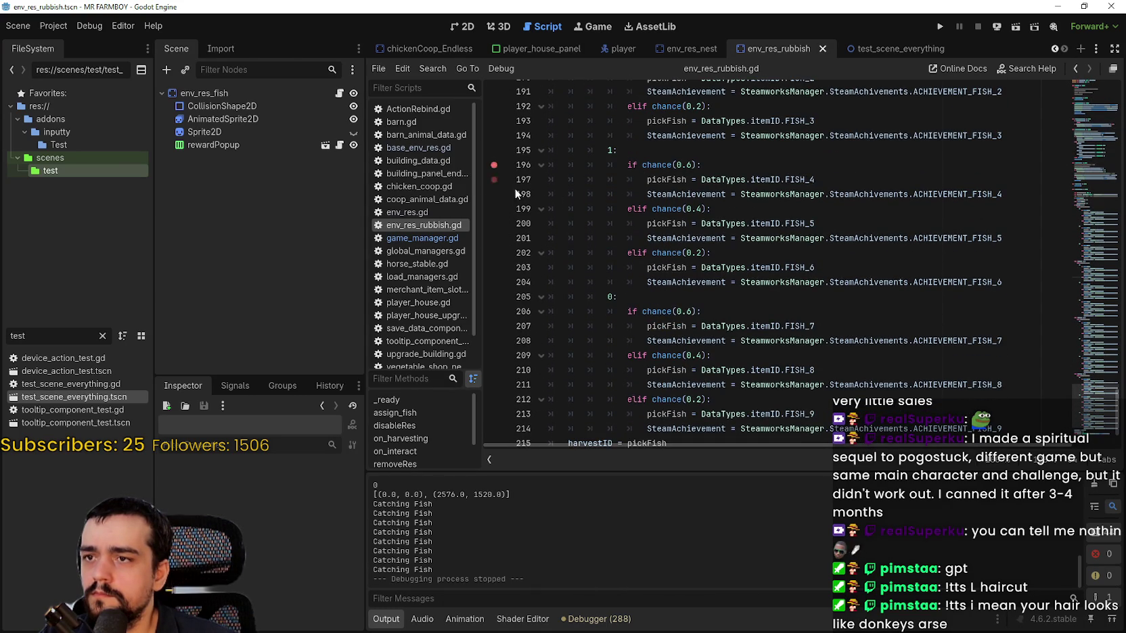
scroll(538, 236, down, 2)
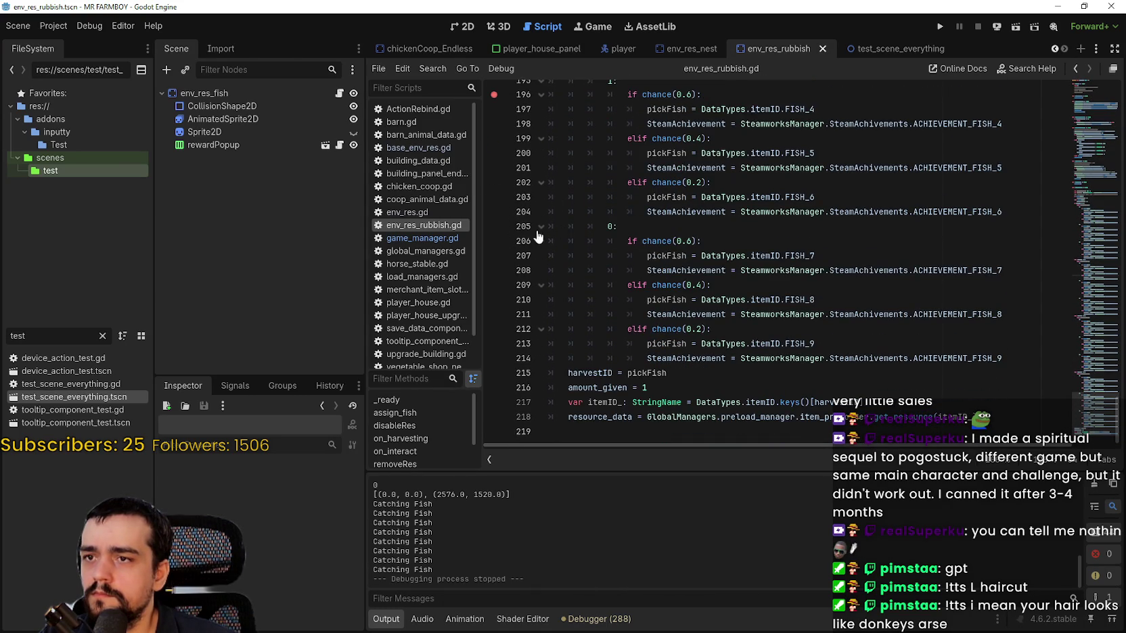
Run MR FARMBOY, reposition its window, load Save 1 via Continue, then stop the game.
click(941, 27)
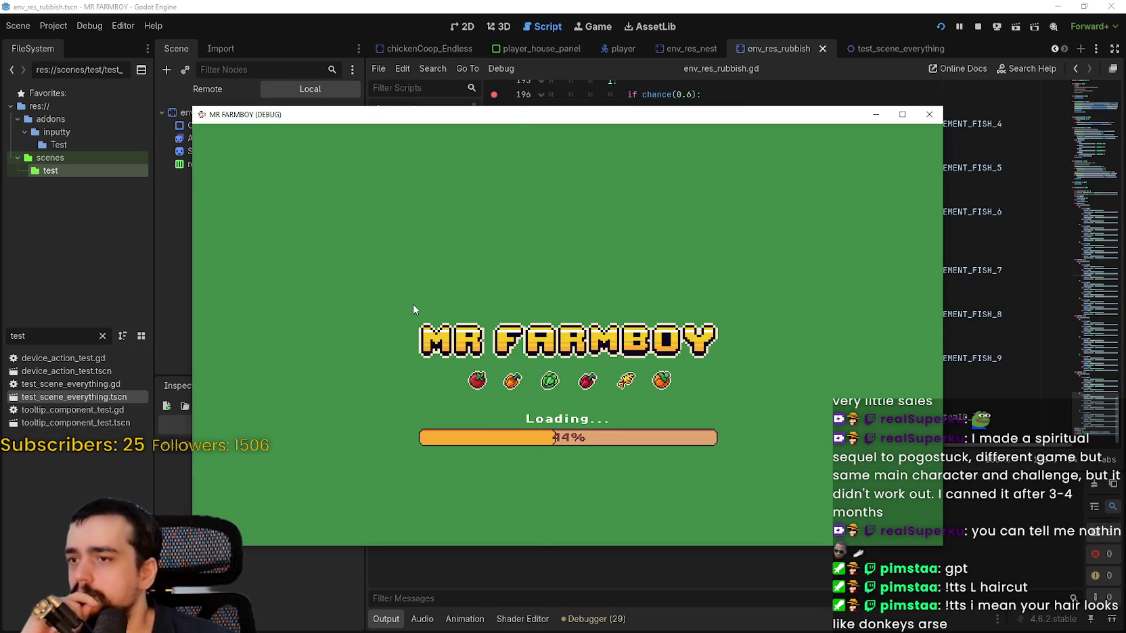
drag(515, 117, 602, 24)
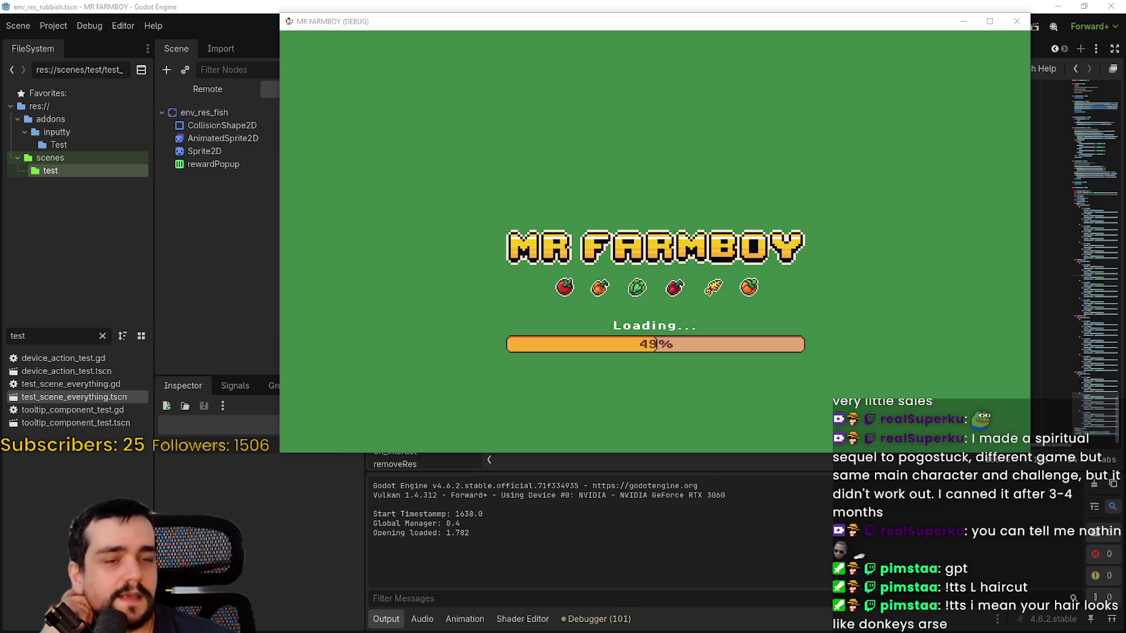
drag(609, 27, 558, 38)
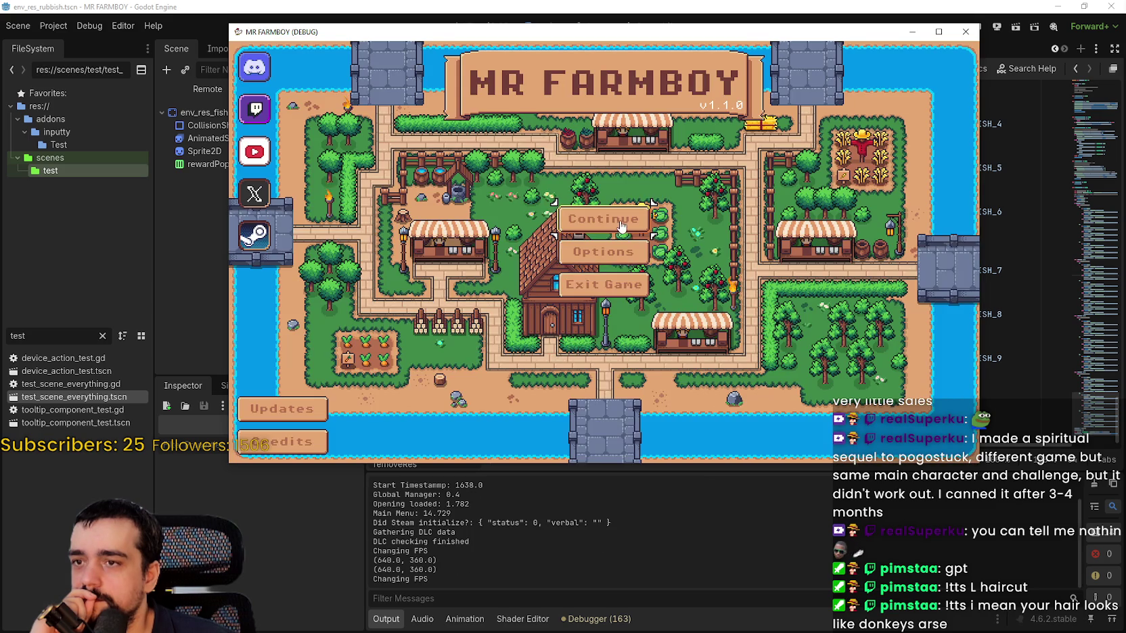
click(622, 226)
click(619, 217)
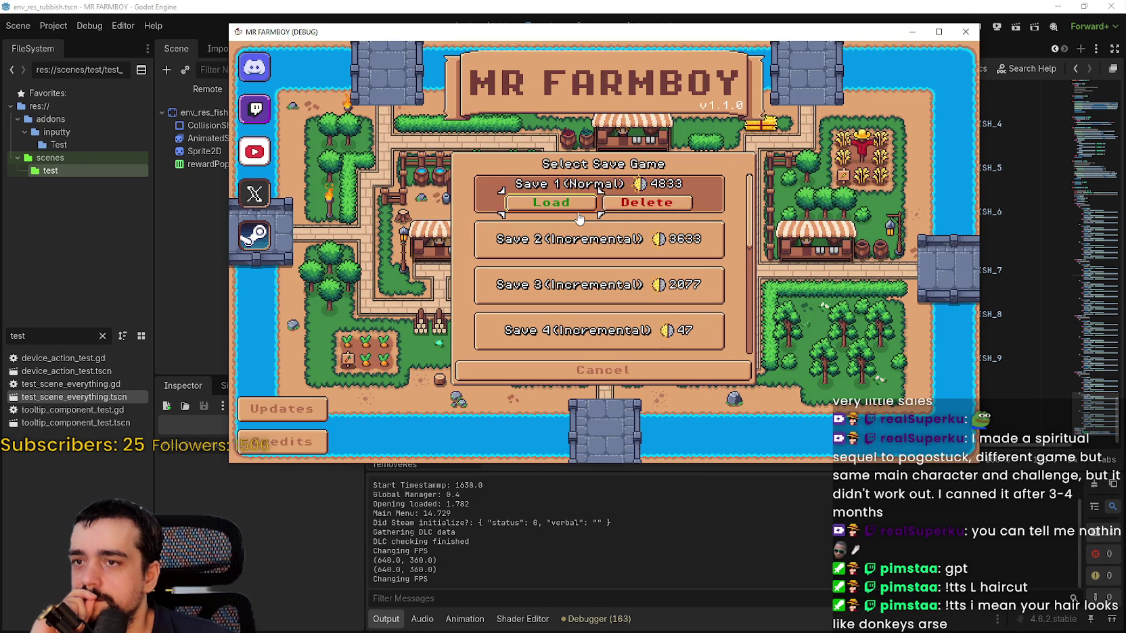
click(550, 204)
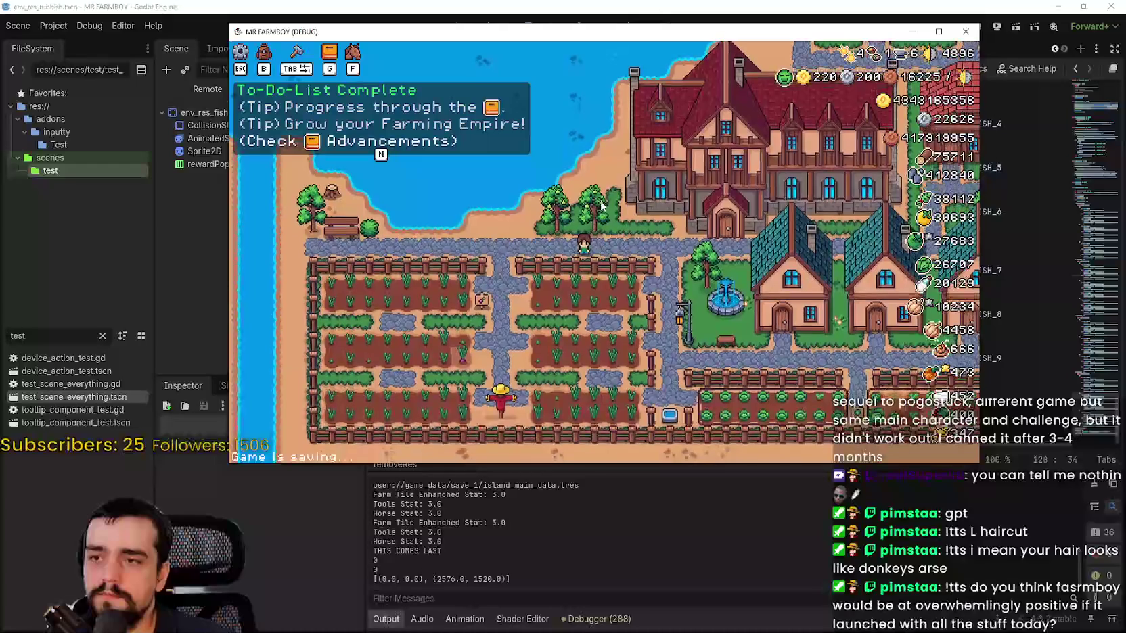
click(971, 31)
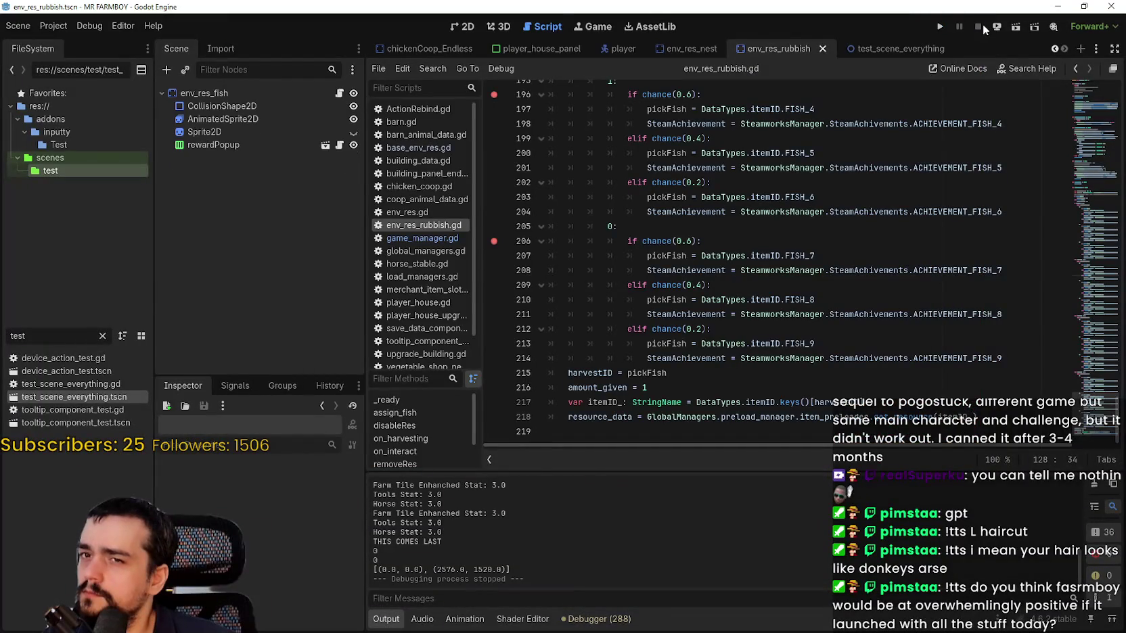
Scroll env_res_rubbish.gd from line 205 up to func assign_fish near line 78 and rerun the game.
click(695, 228)
scroll(583, 273, up, 10)
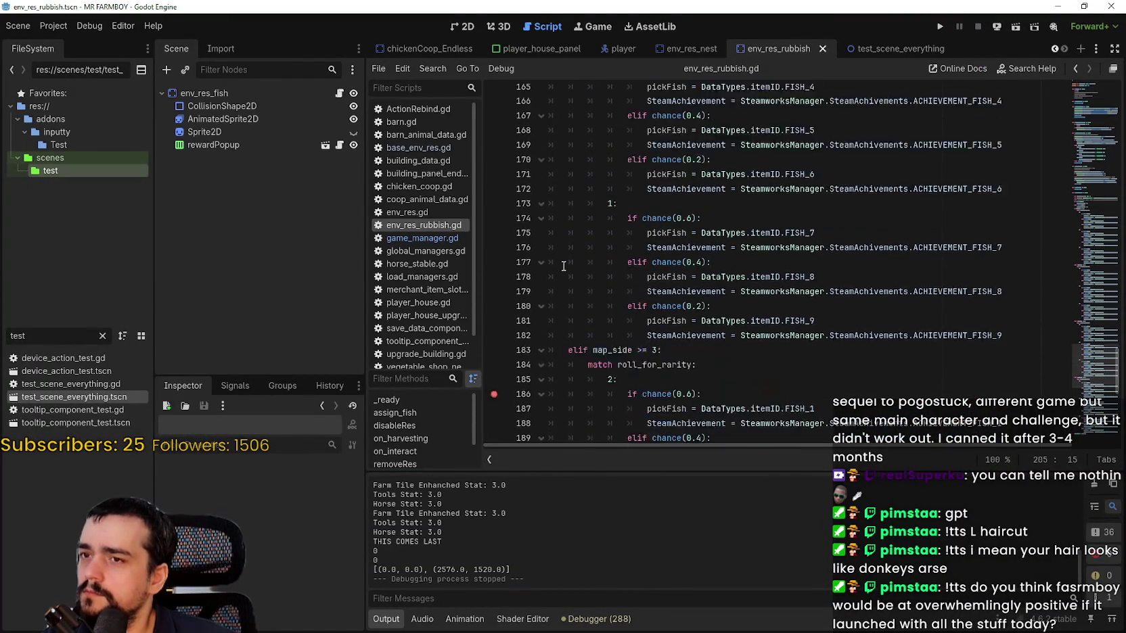
scroll(586, 309, up, 11)
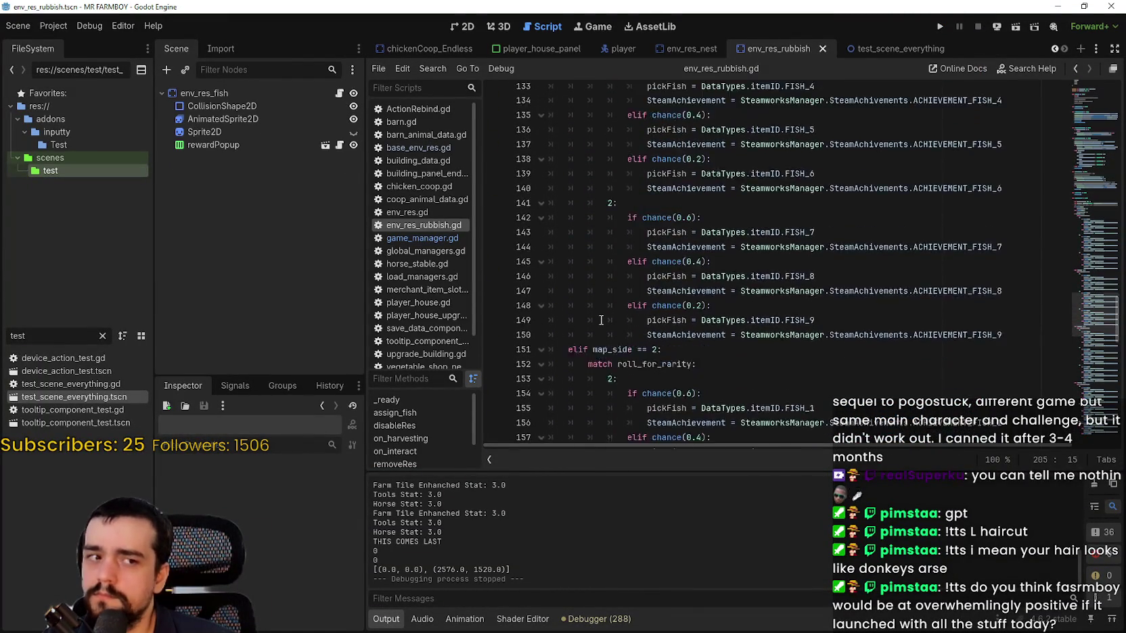
scroll(601, 318, up, 15)
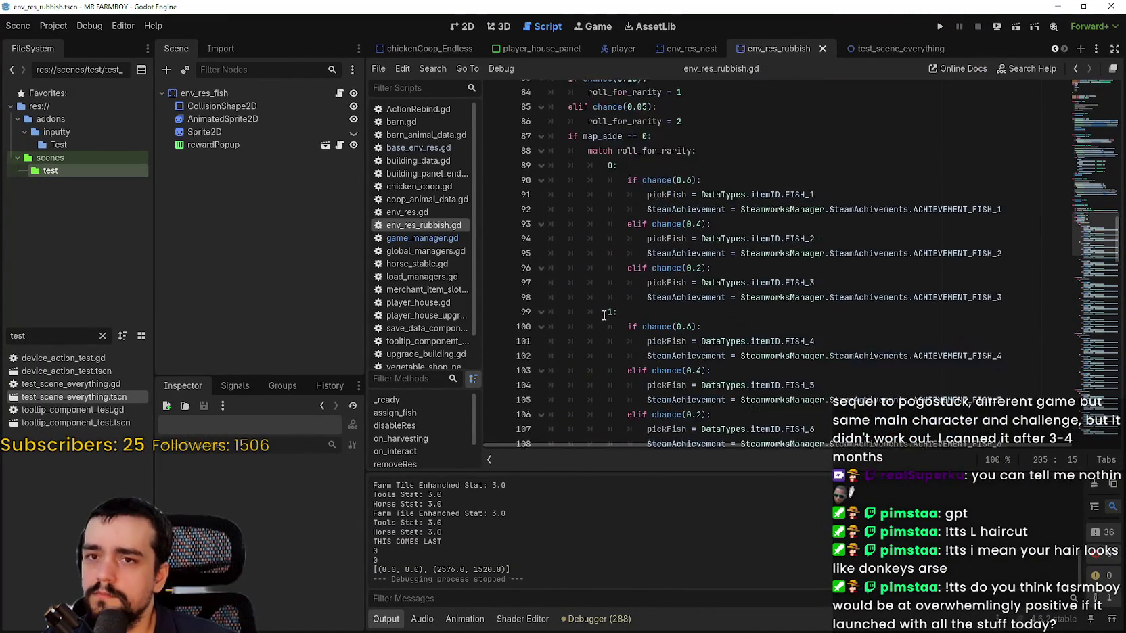
scroll(602, 313, up, 3)
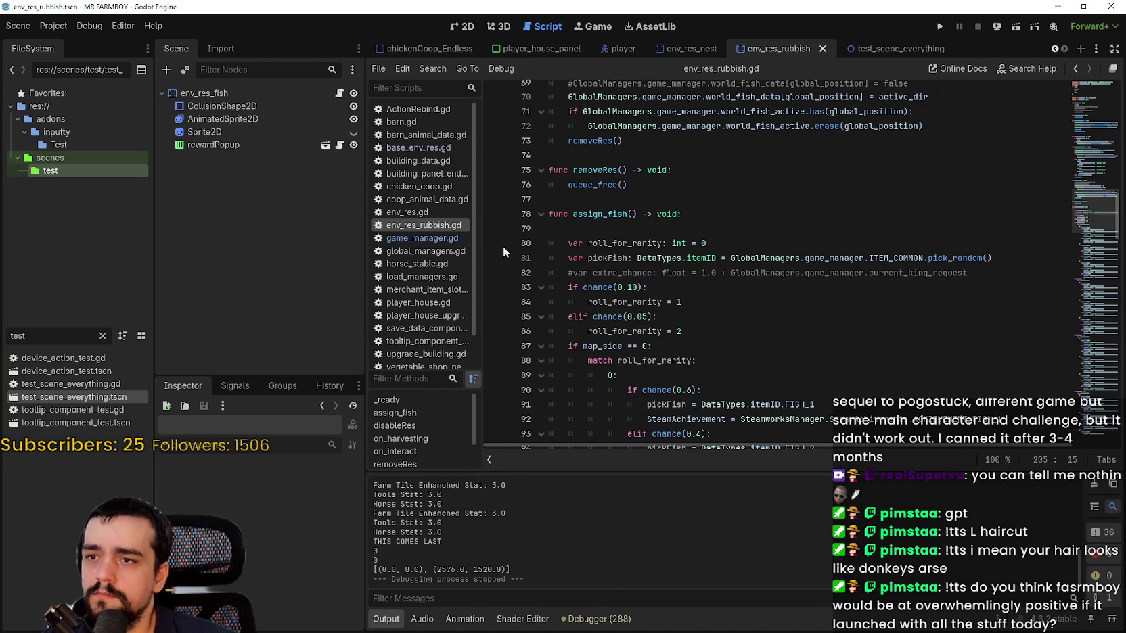
click(944, 23)
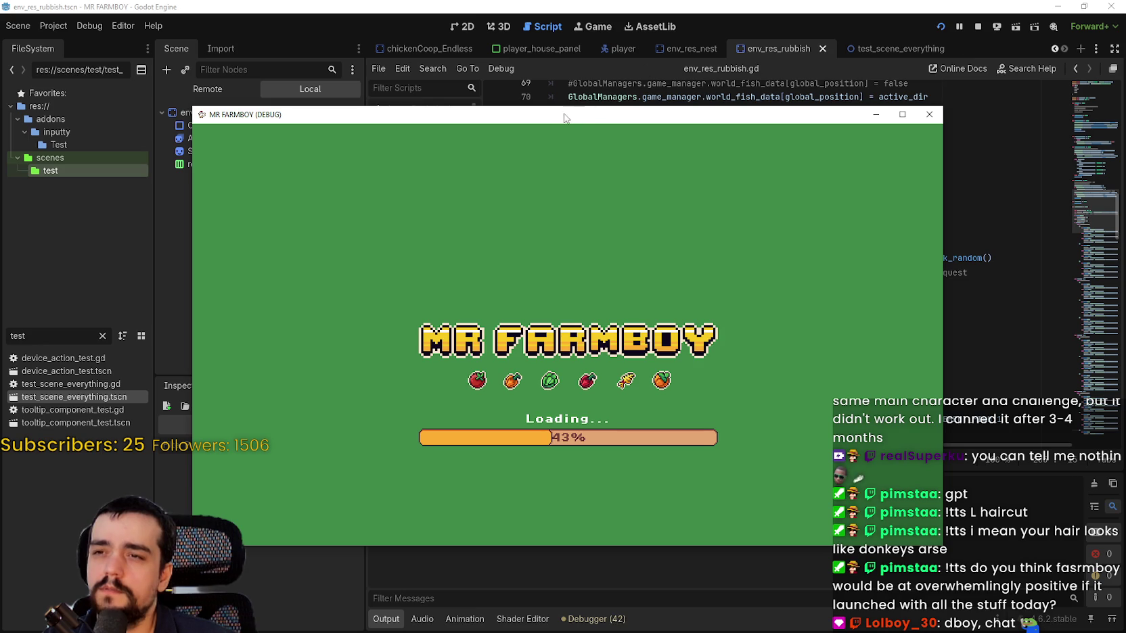
Move the game window and load Save 1, letting the debugger halt at line 80 of assign_fish.
drag(564, 118, 629, 50)
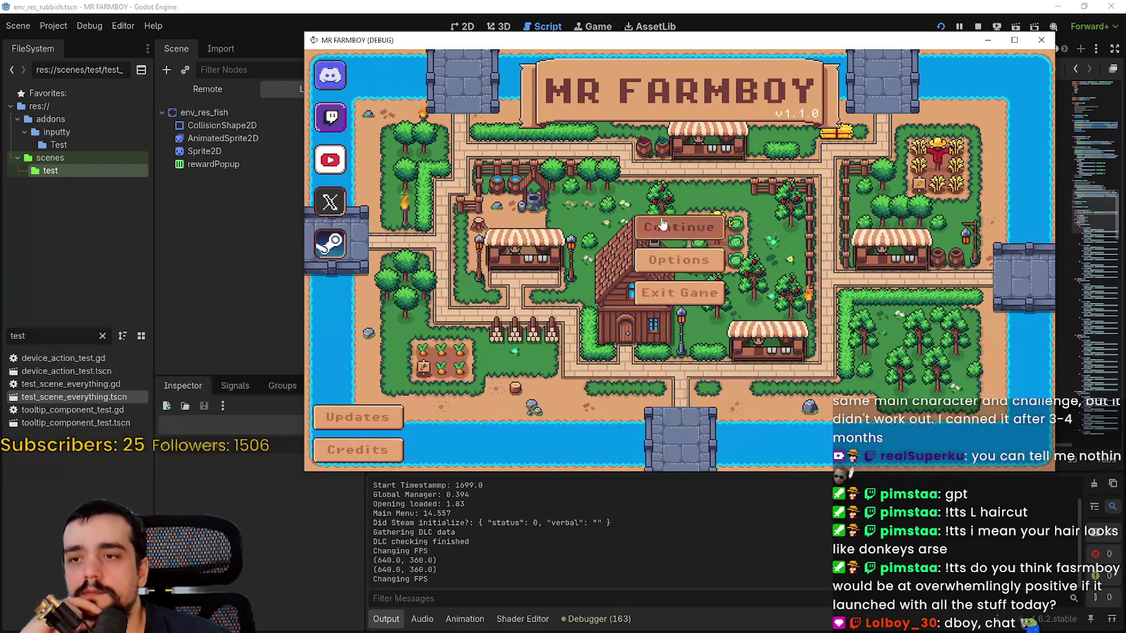
click(679, 227)
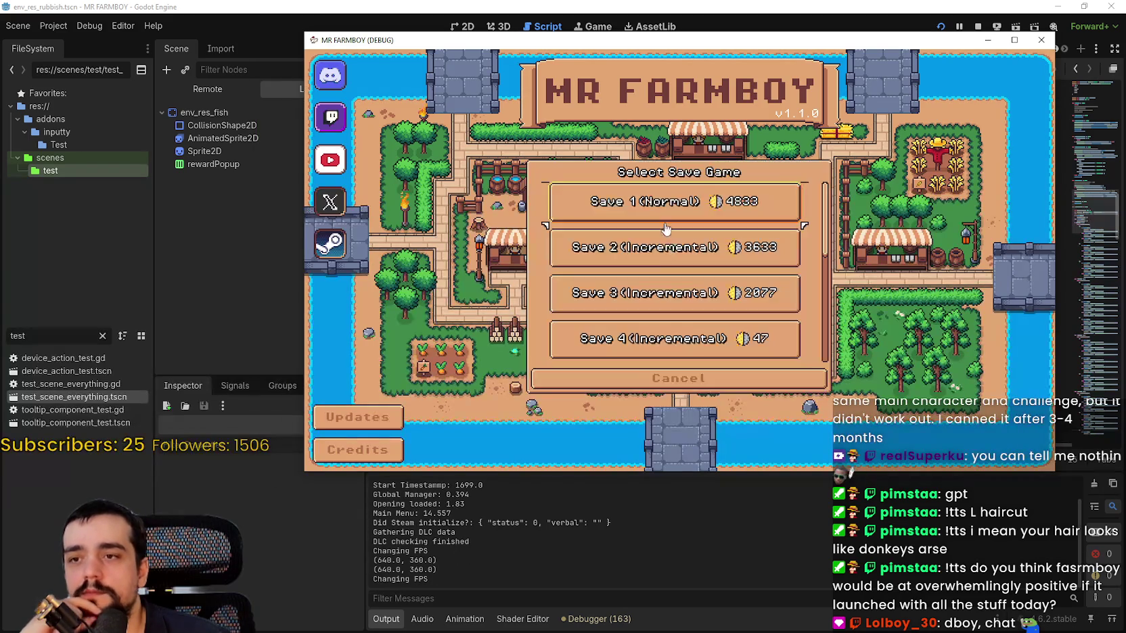
click(608, 191)
click(598, 216)
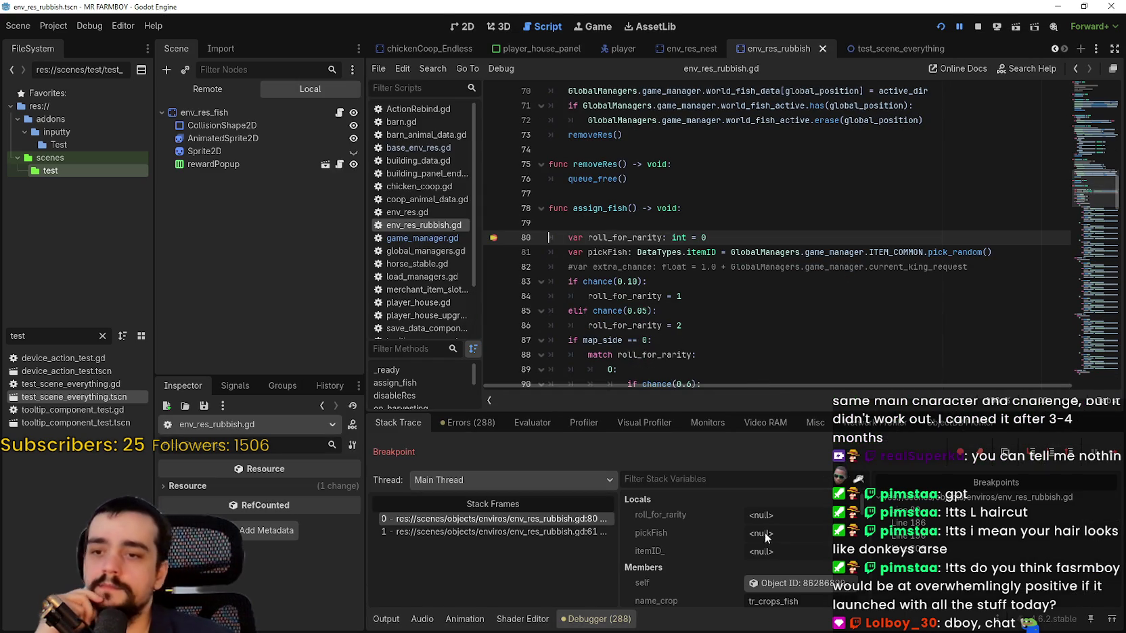
scroll(763, 523, down, 5)
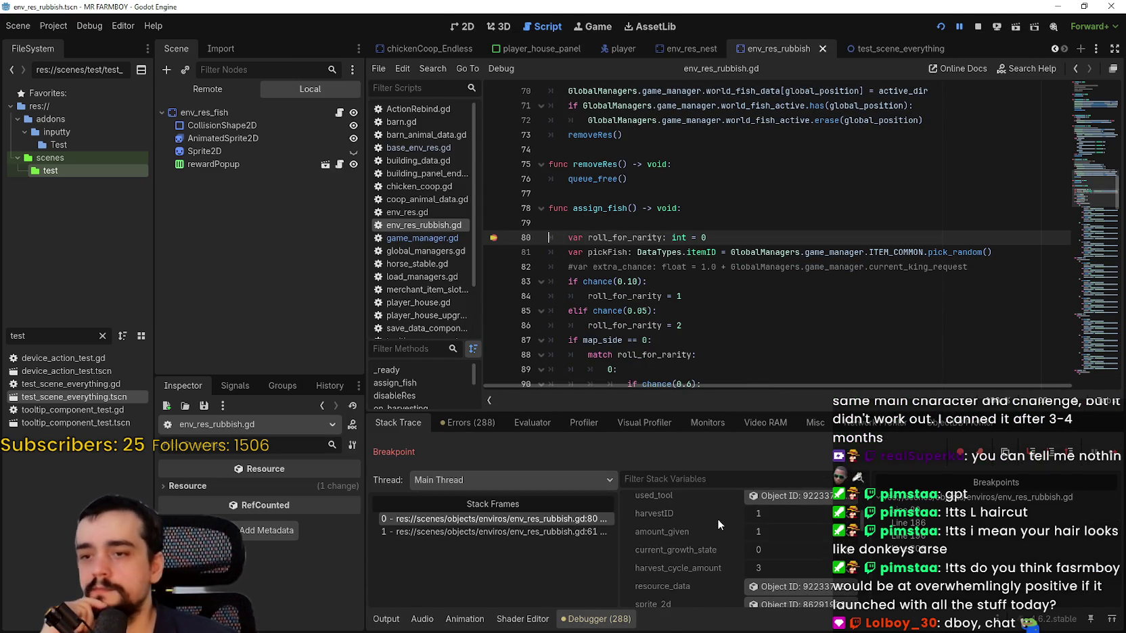
scroll(670, 563, down, 5)
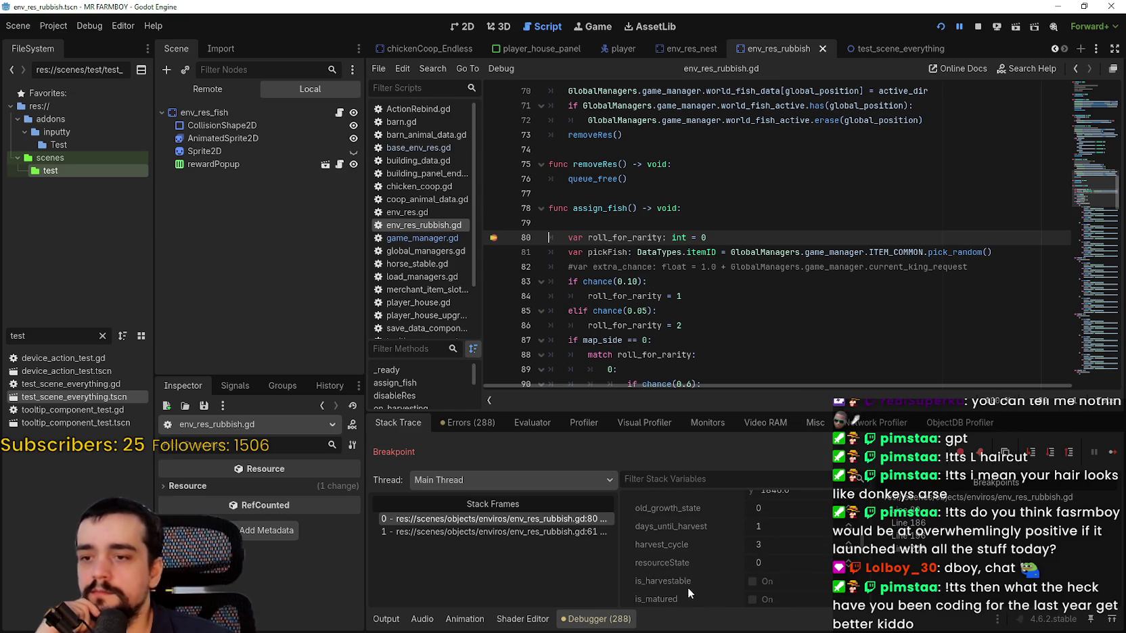
scroll(680, 562, down, 3)
scroll(682, 556, down, 5)
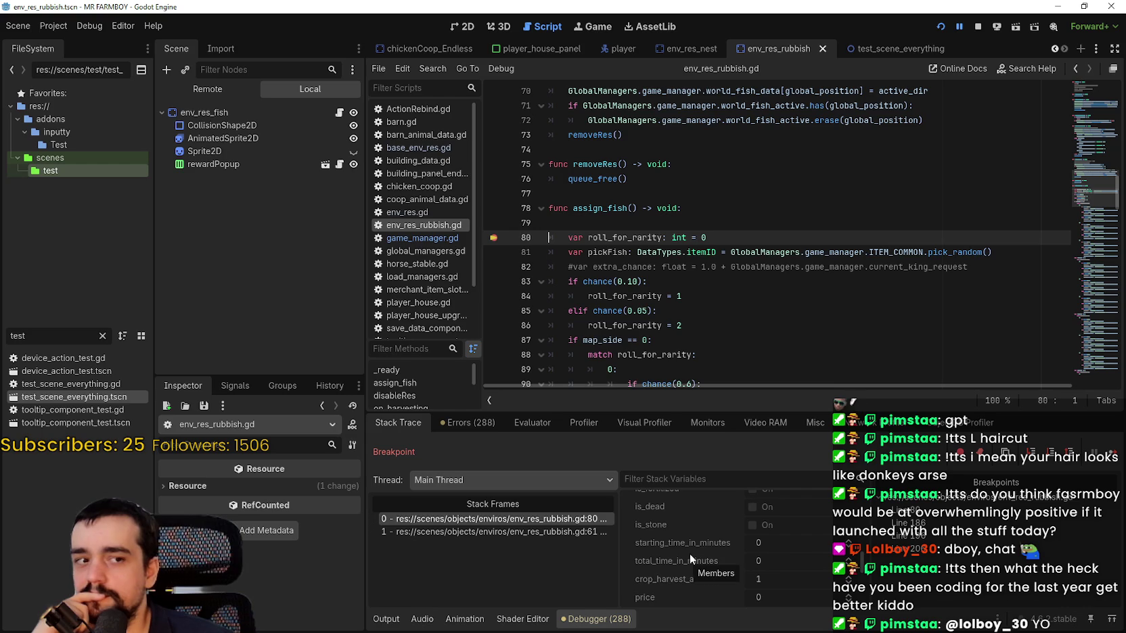
scroll(716, 573, down, 2)
scroll(716, 577, down, 8)
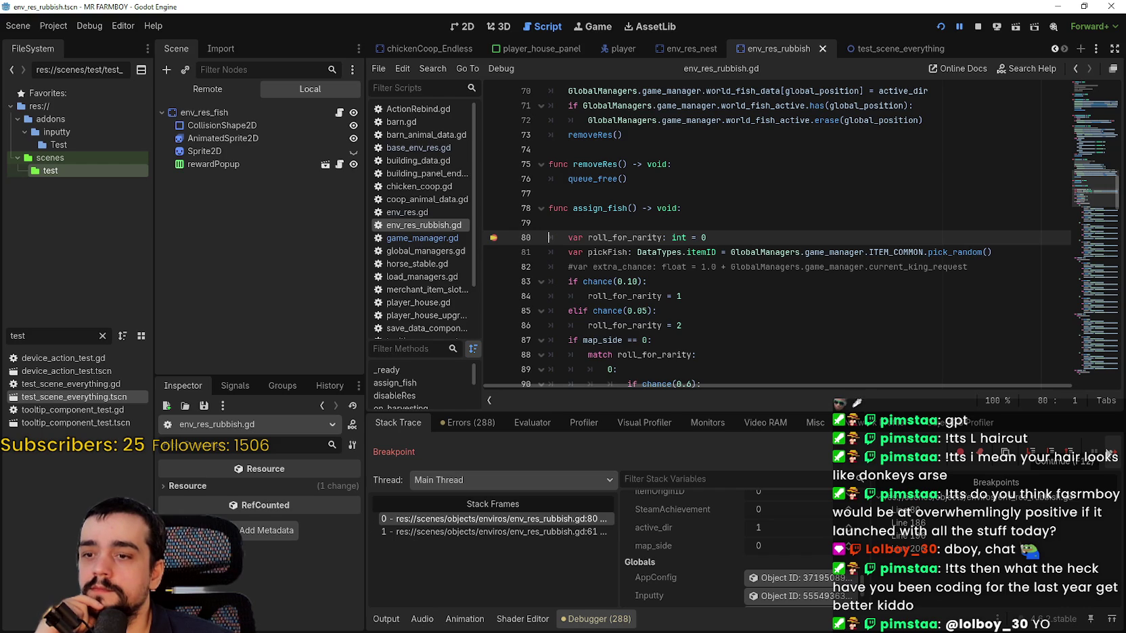
scroll(656, 226, up, 8)
scroll(656, 226, up, 4)
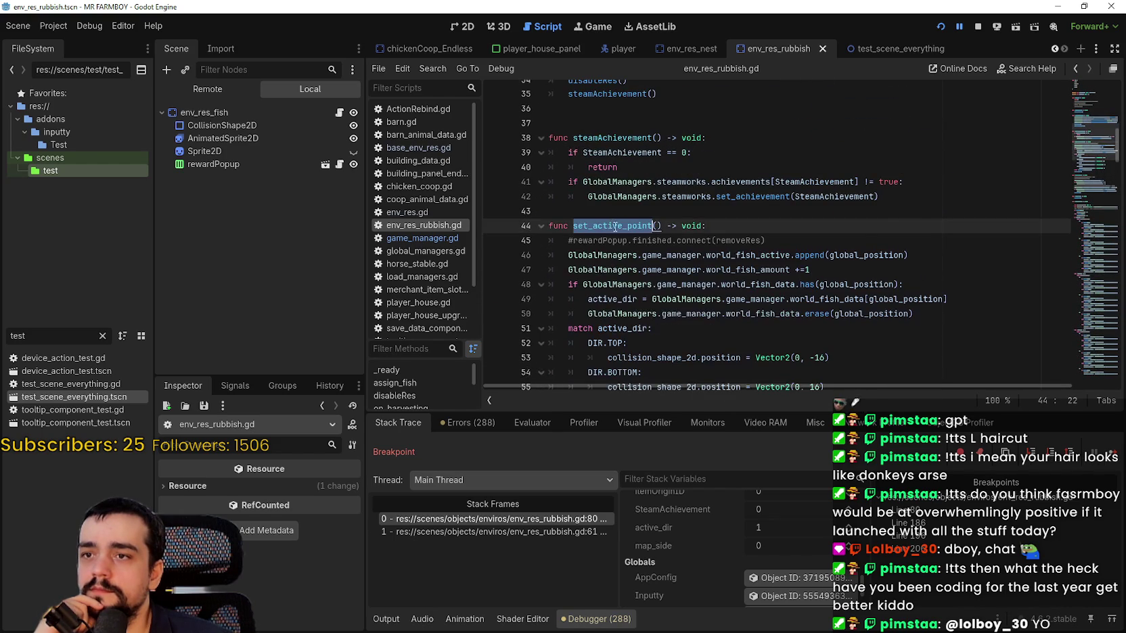
scroll(609, 221, up, 6)
scroll(639, 142, up, 5)
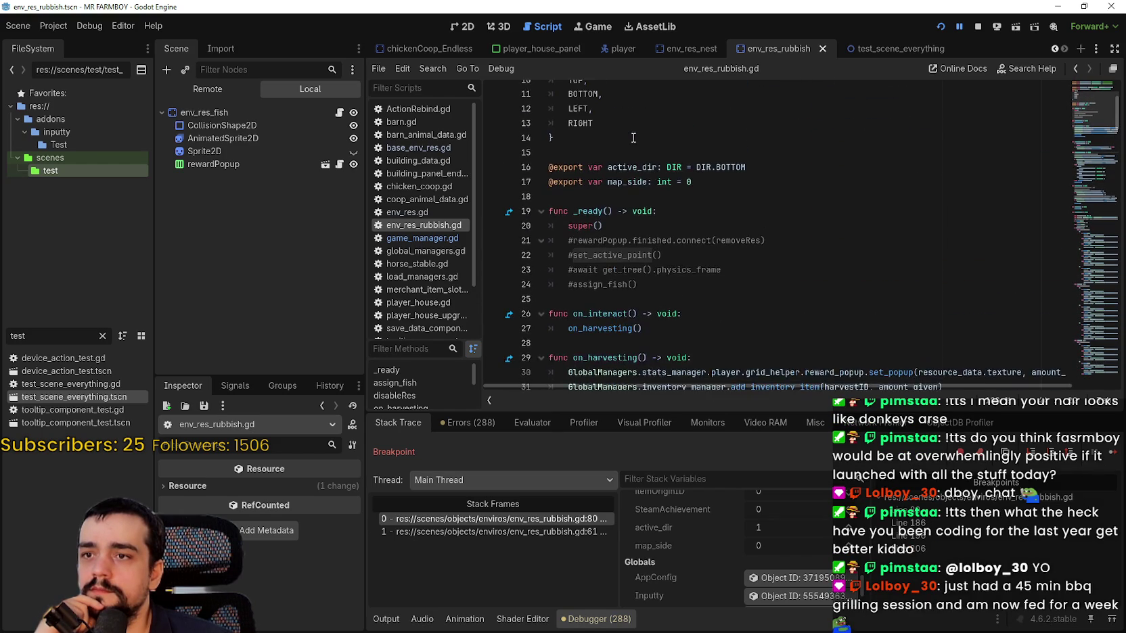
scroll(645, 156, down, 4)
scroll(642, 169, down, 8)
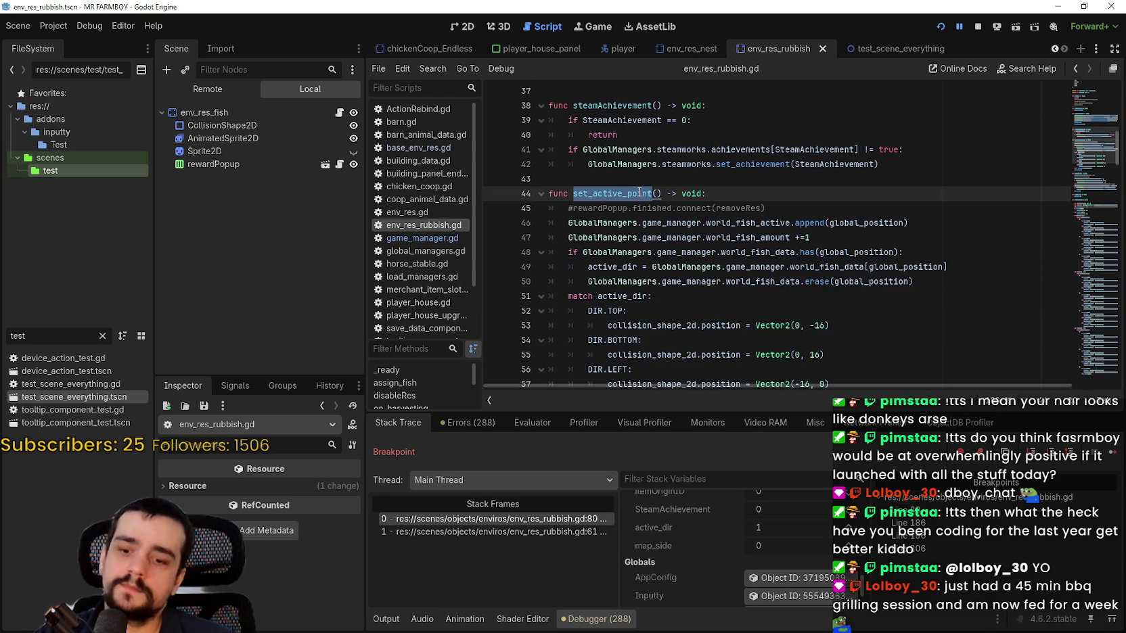
Search the project for set_active_point and look at the assign_fish() call.
key(ctrl+shift+f)
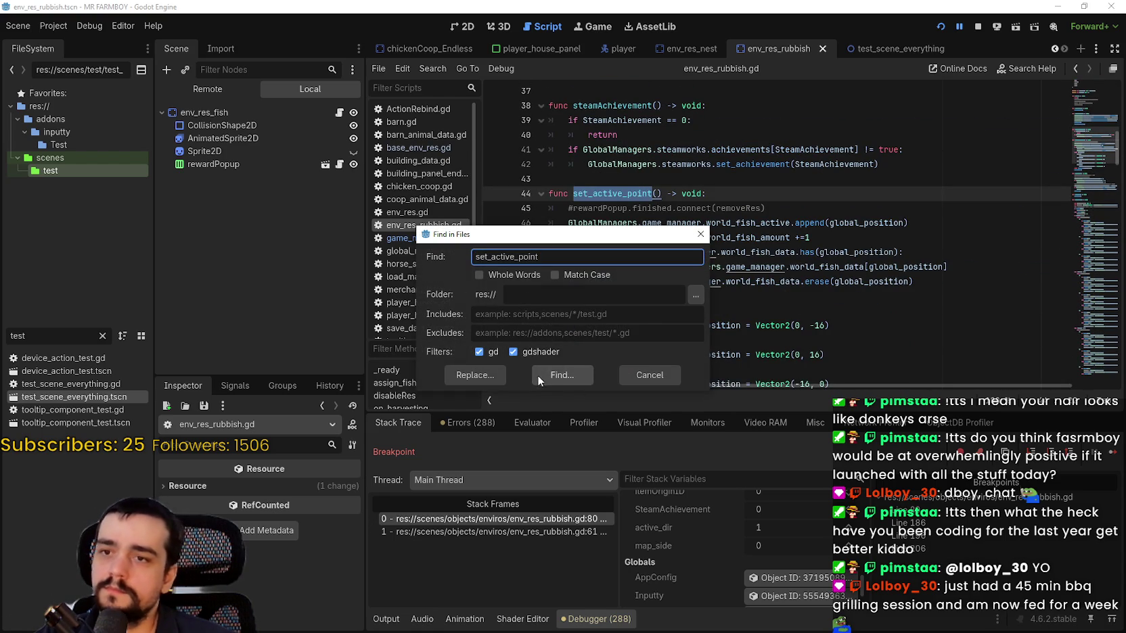
click(538, 375)
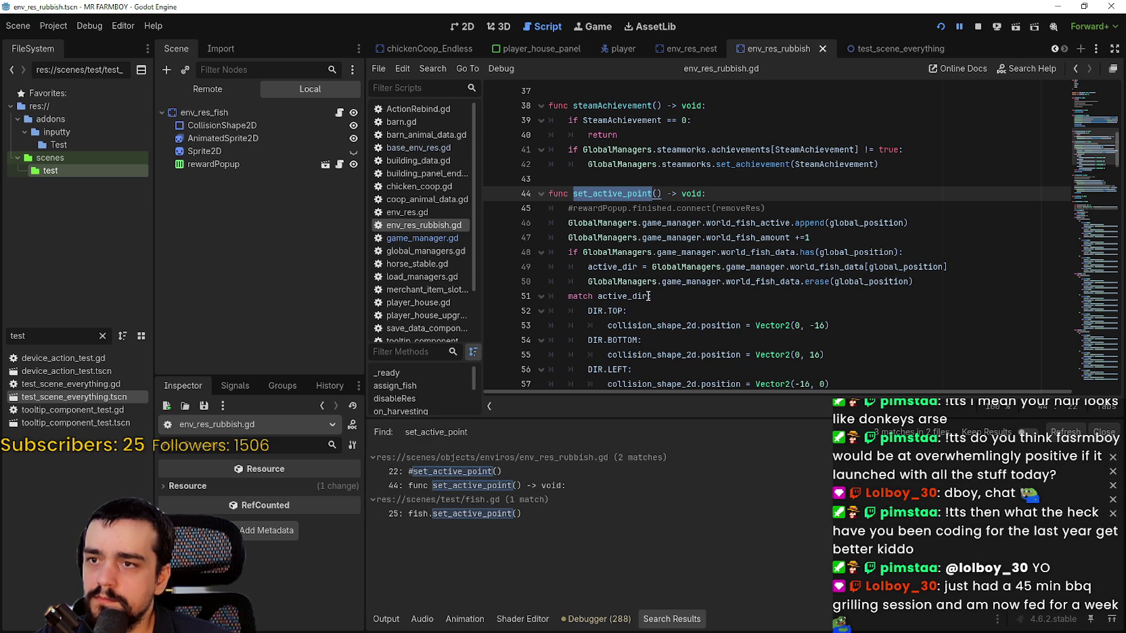
scroll(648, 295, down, 2)
click(648, 352)
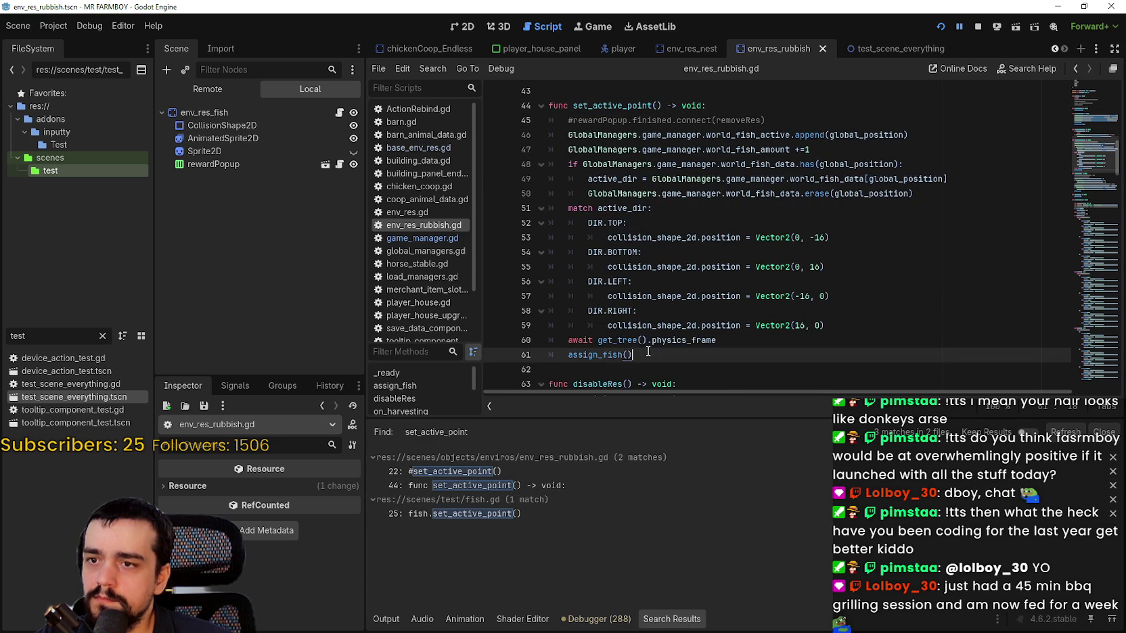
scroll(647, 340, down, 3)
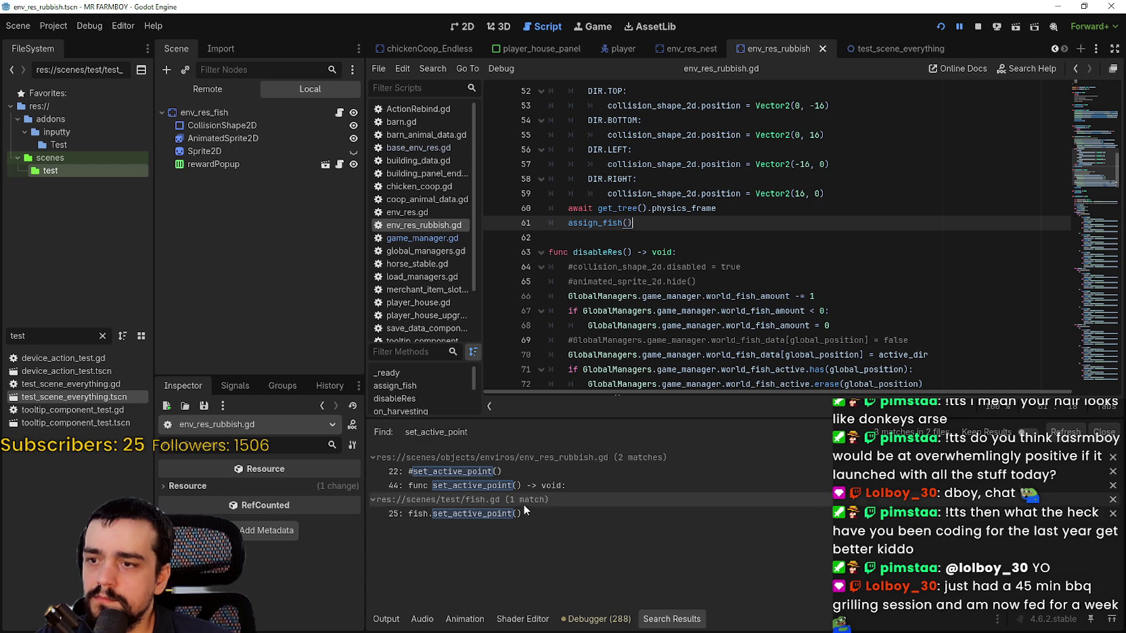
Inspect the Debugger stack frames, jumping between the line 61 call and line 80 in assign_fish.
click(386, 619)
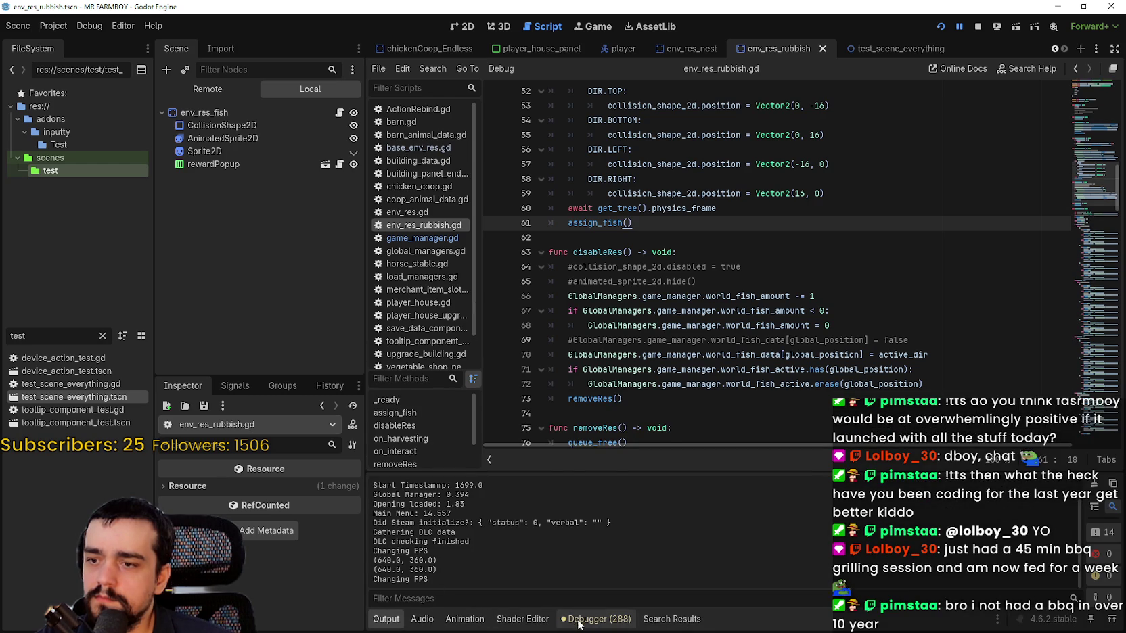
click(586, 620)
click(509, 514)
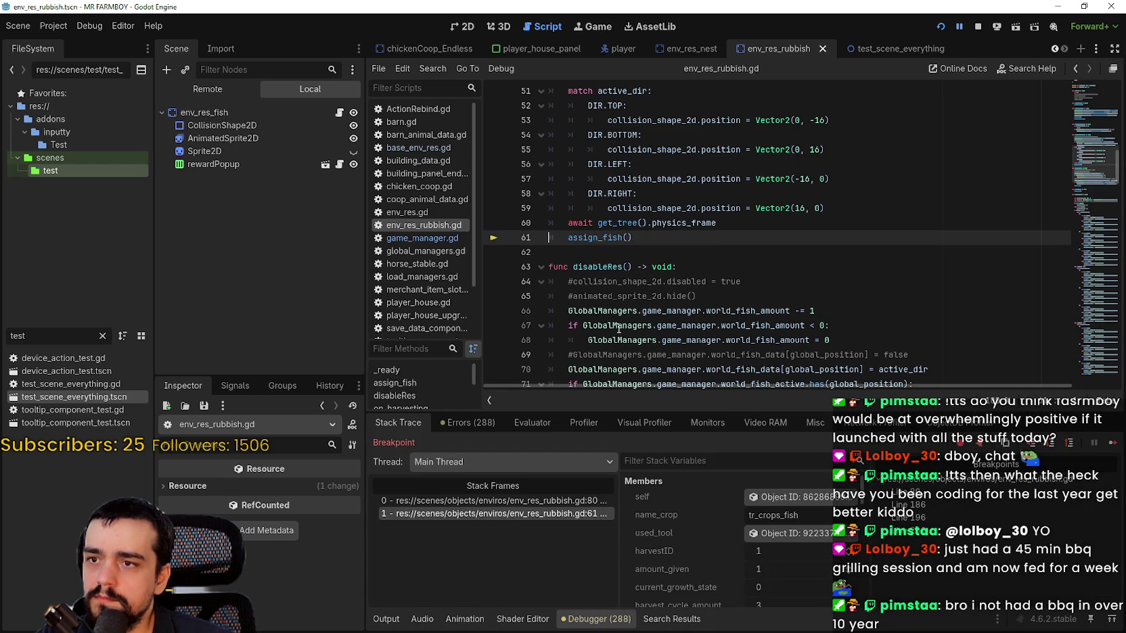
scroll(613, 313, up, 2)
click(533, 501)
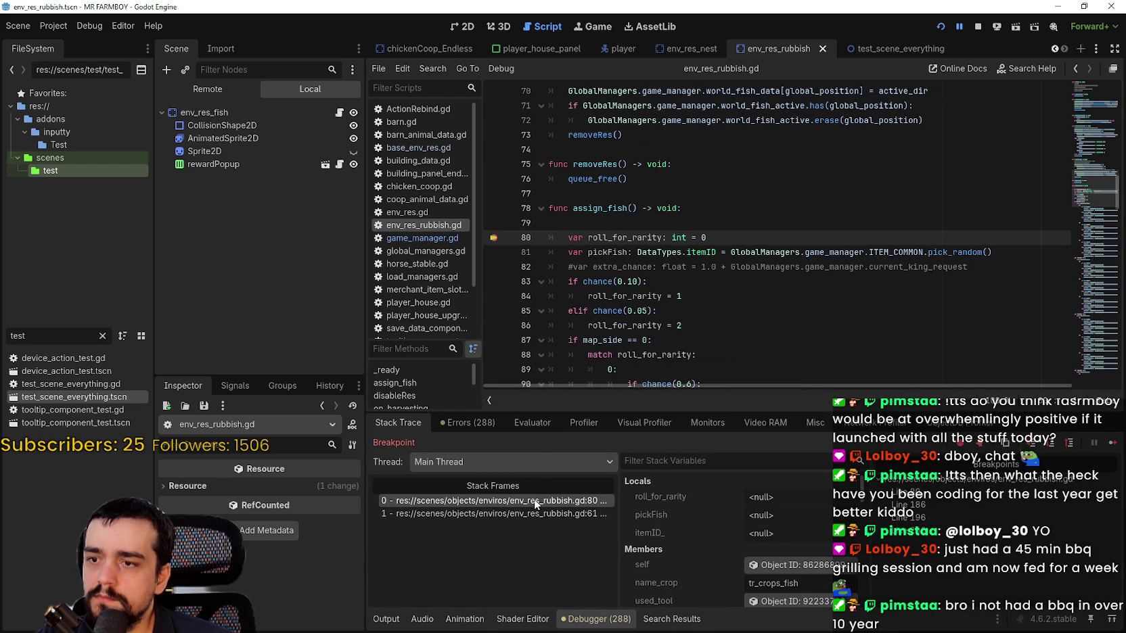
click(540, 514)
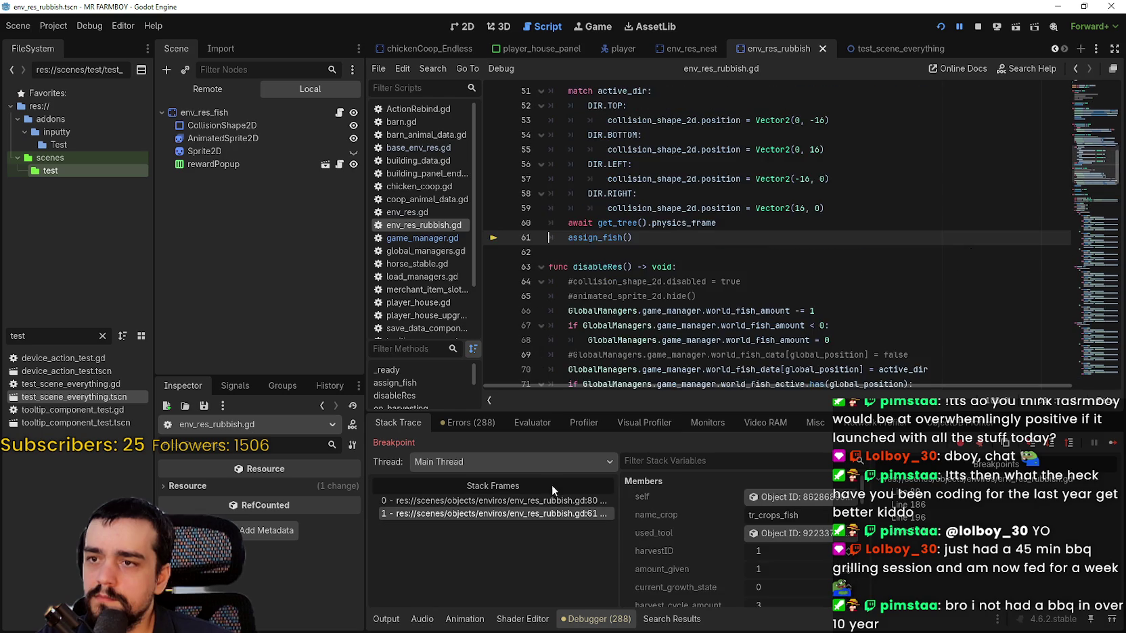
scroll(561, 250, up, 4)
scroll(560, 249, down, 4)
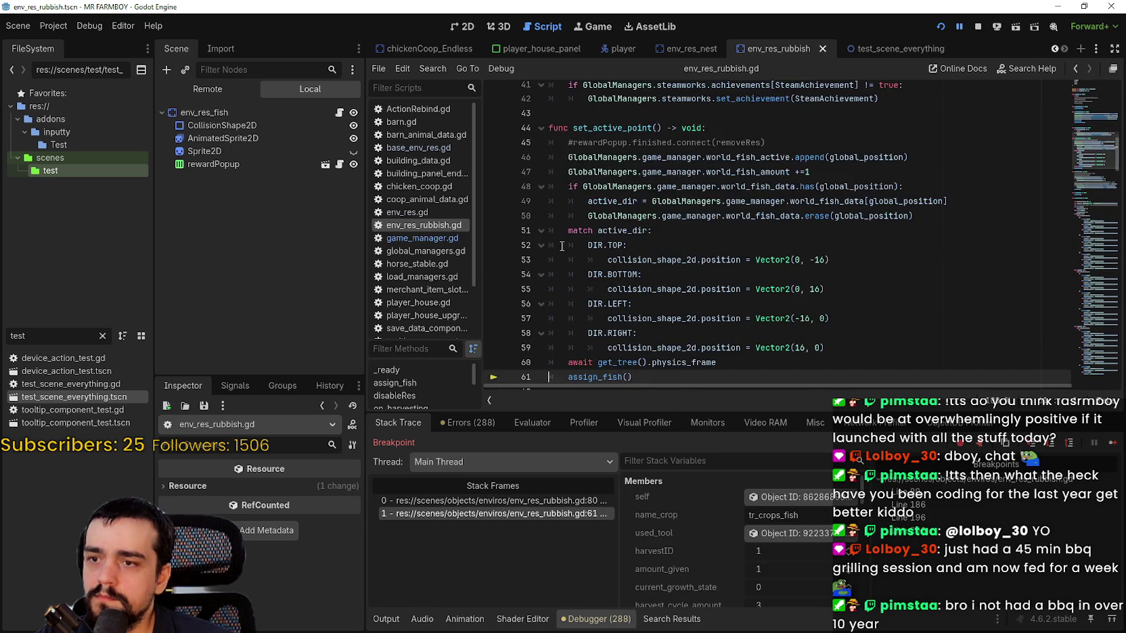
scroll(568, 208, up, 4)
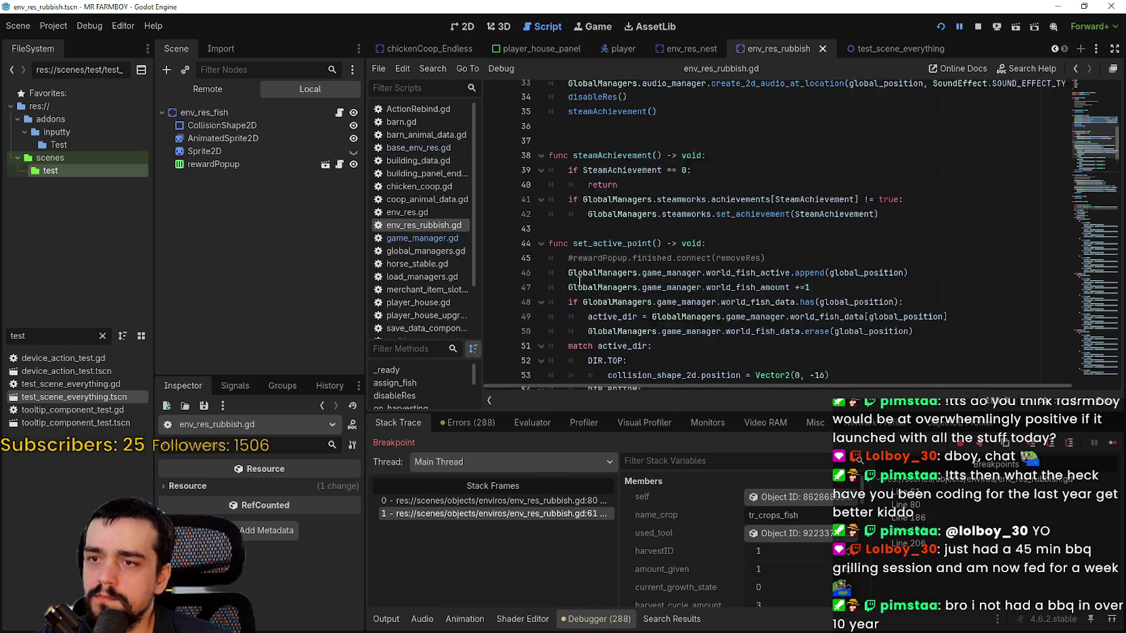
scroll(568, 207, down, 4)
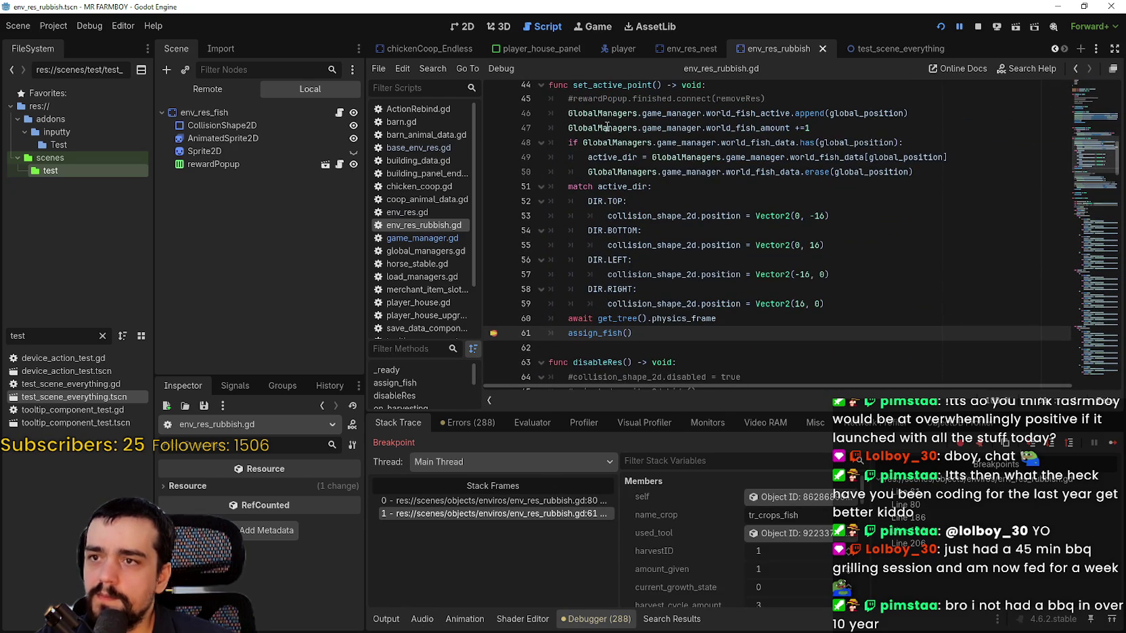
Find the set_active_point occurrences within env_res_rubbish.gd, starting at line 22.
double_click(598, 86)
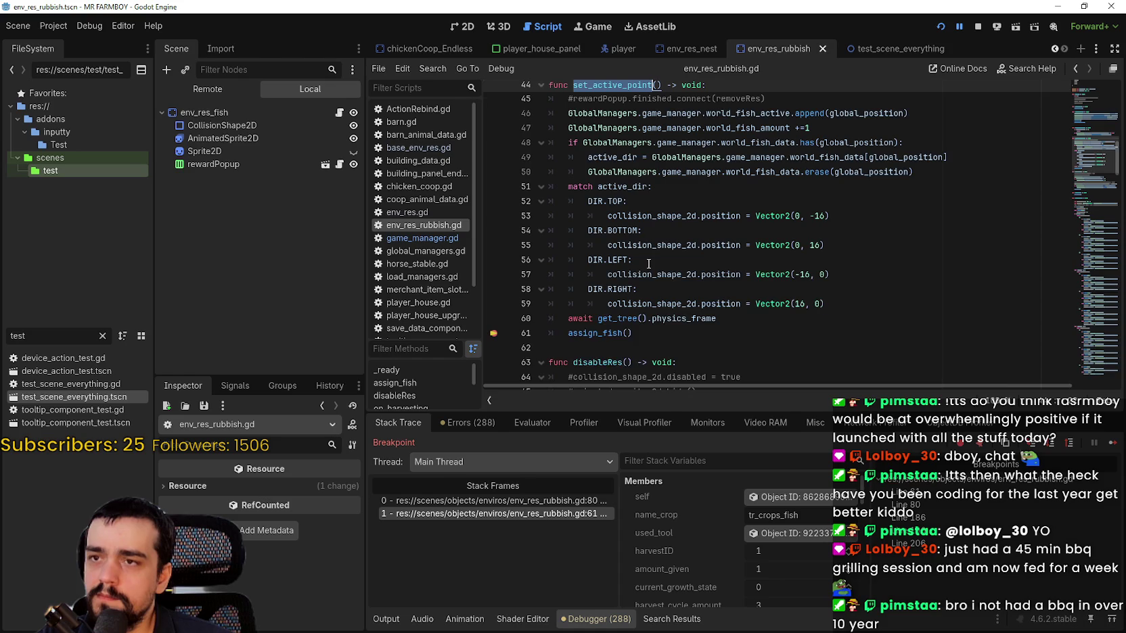
key(ctrl+f)
click(933, 403)
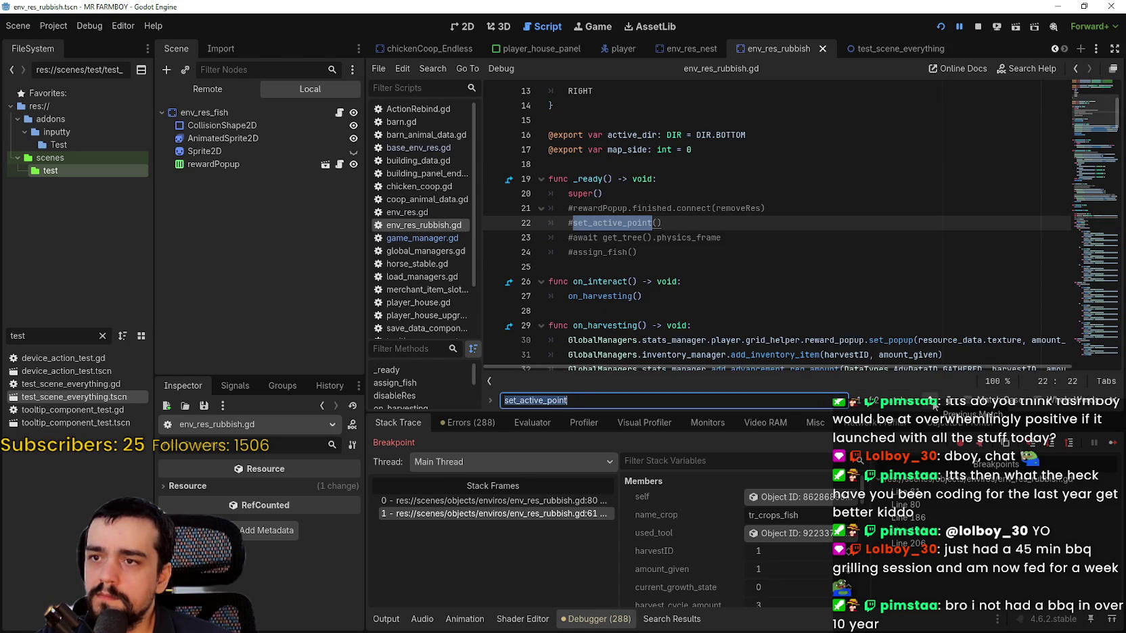
click(933, 403)
click(934, 403)
click(683, 281)
Search all files for set_active_point again and open its call in fish.gd.
key(ctrl+shift+f)
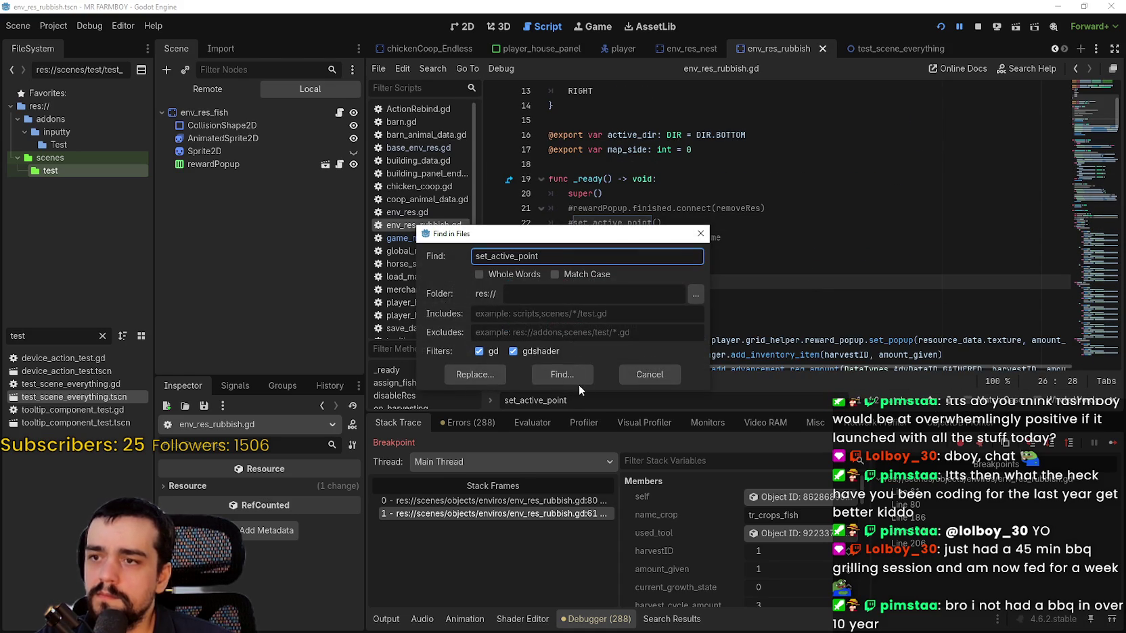
click(556, 379)
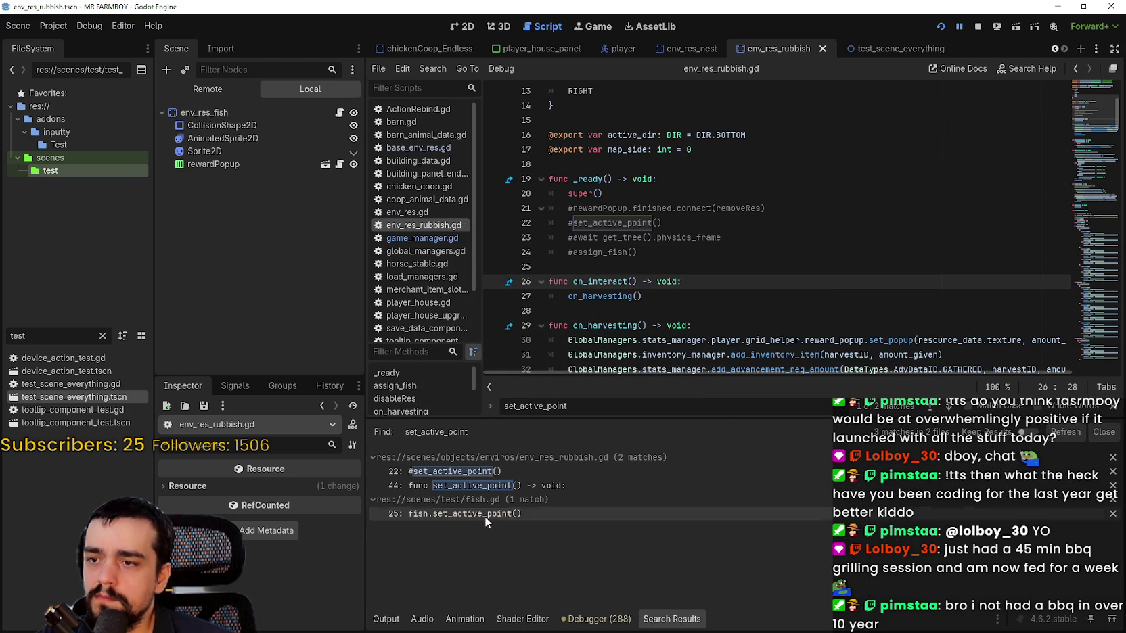
click(484, 516)
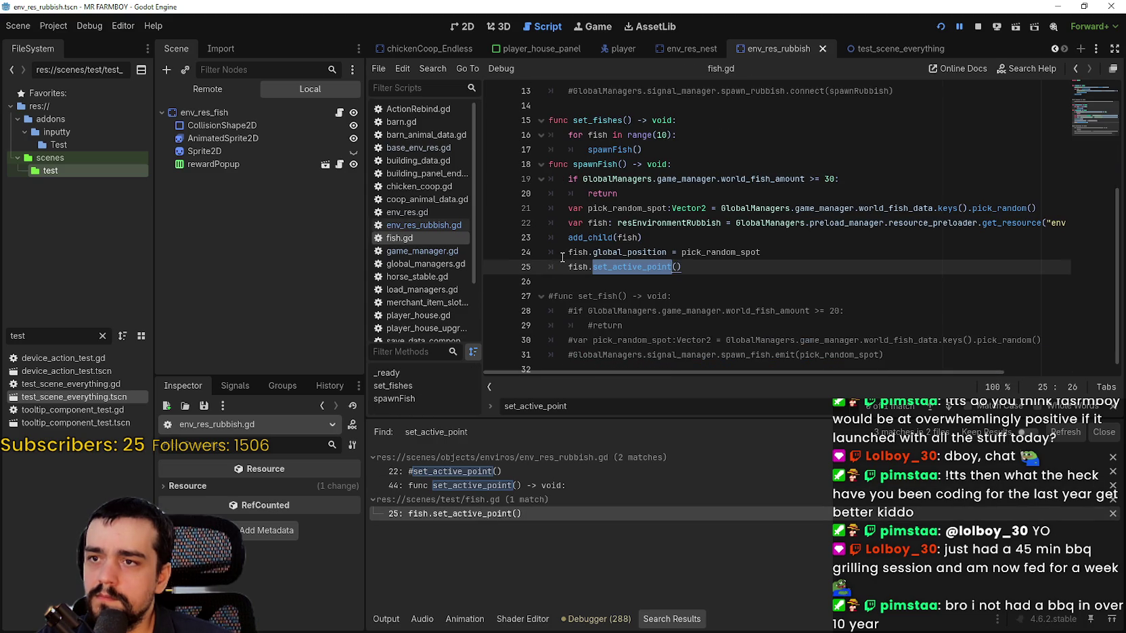
scroll(562, 257, up, 2)
scroll(850, 341, down, 1)
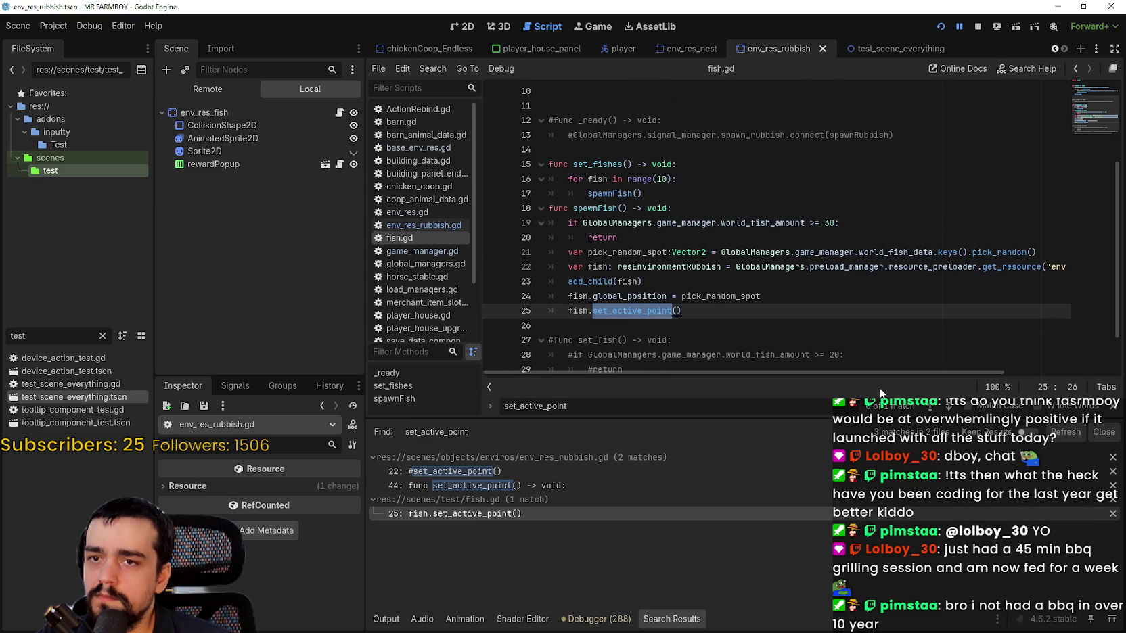
mouse_move(874, 374)
mouse_down()
mouse_move(897, 371)
mouse_move(860, 372)
mouse_move(983, 384)
mouse_move(686, 383)
mouse_up()
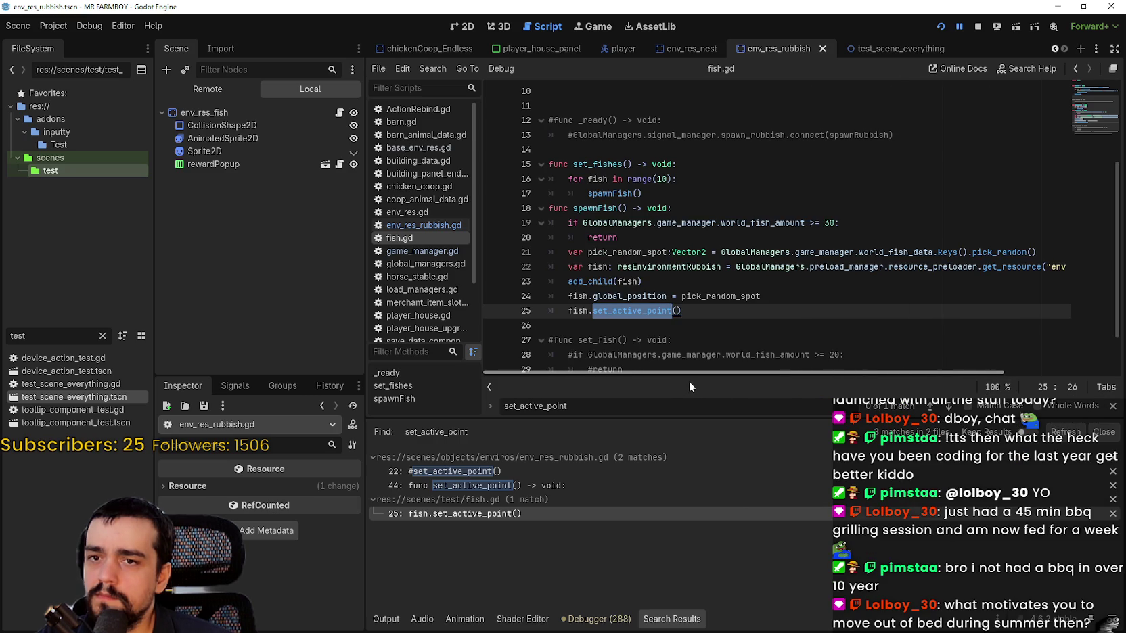
drag(876, 374, 947, 368)
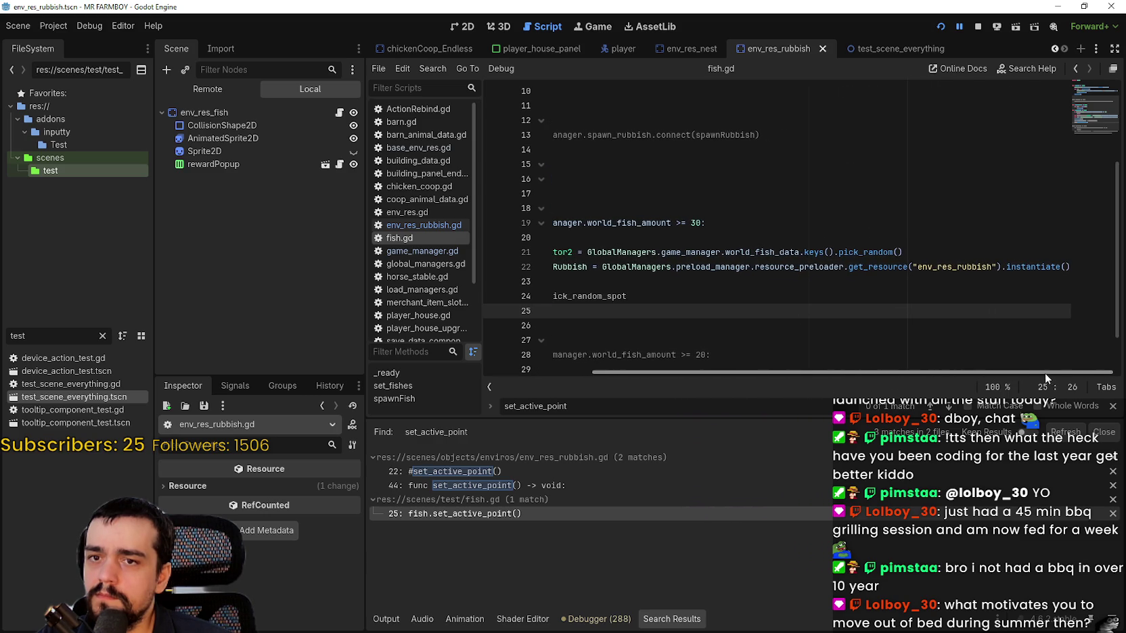
scroll(936, 348, left, 4)
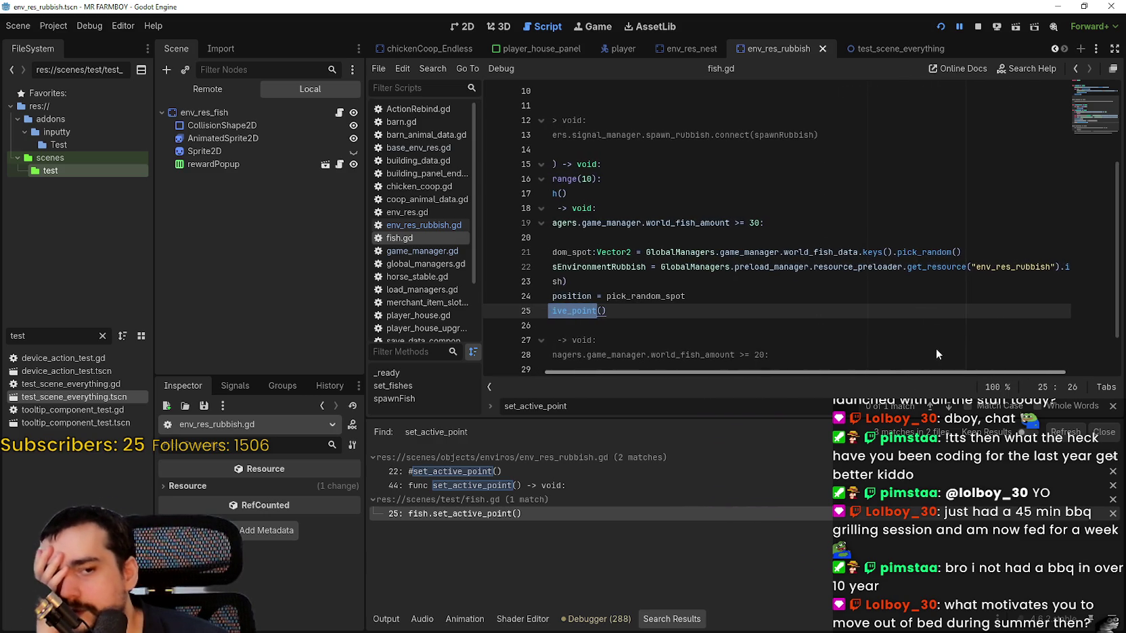
scroll(812, 339, left, 2)
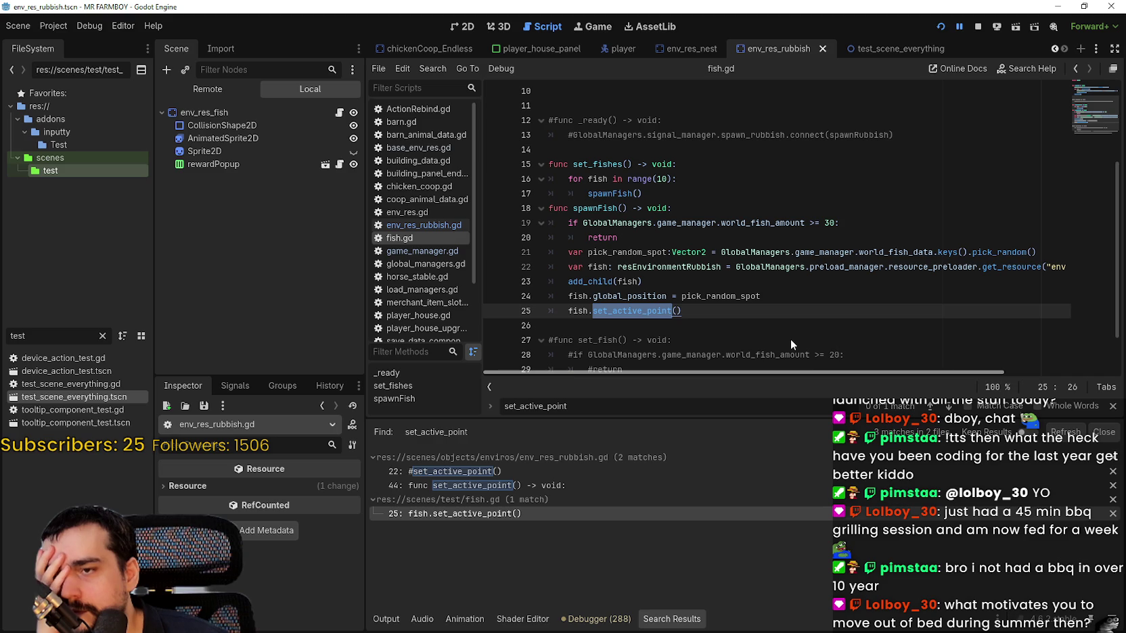
Examine pick_random_spot usage and the add_child line in fish.gd's spawnFish.
double_click(686, 296)
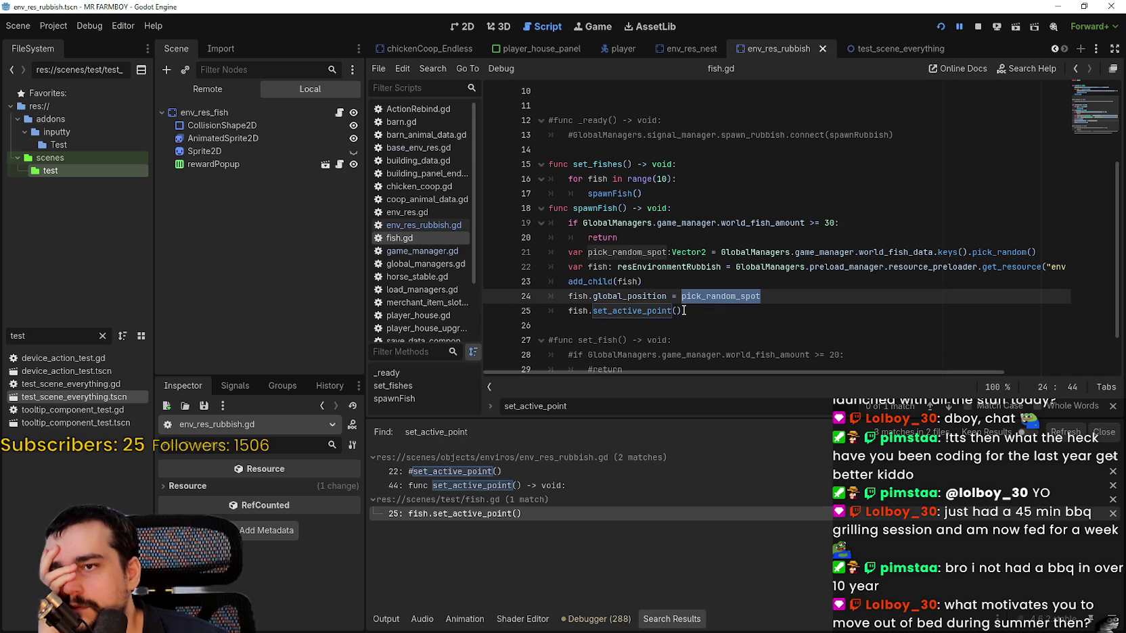
scroll(683, 310, down, 2)
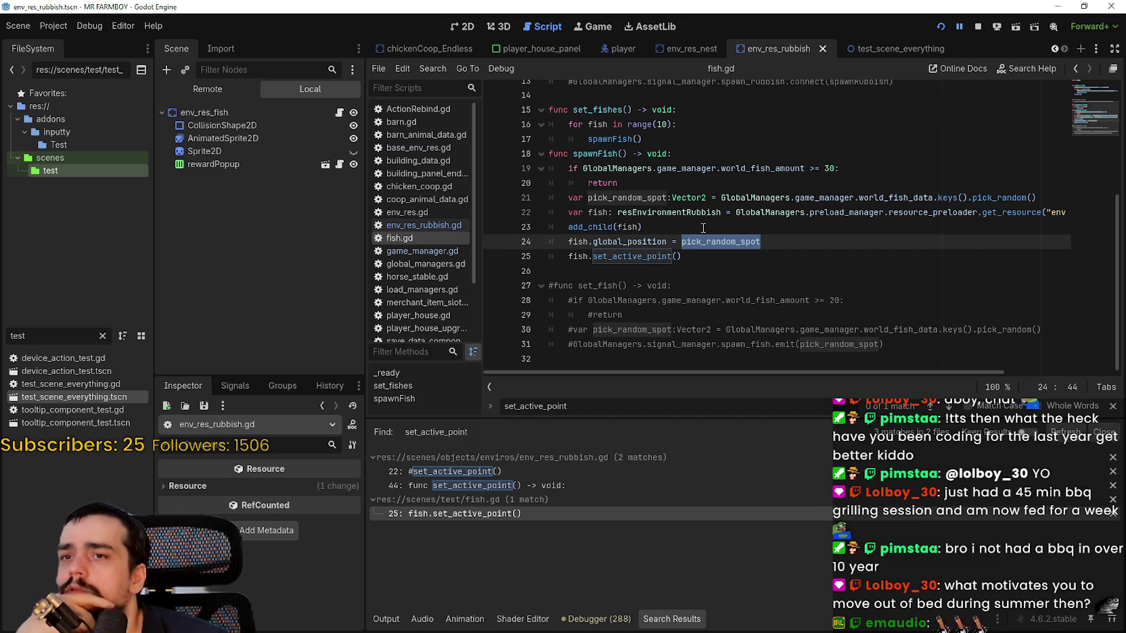
mouse_move(660, 258)
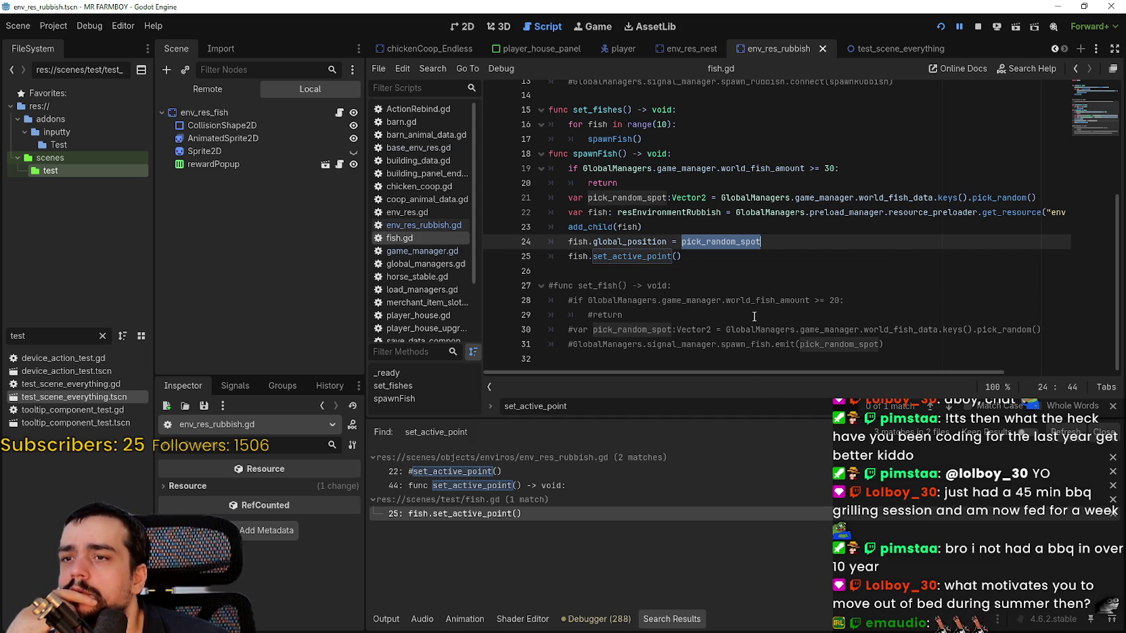
drag(769, 370, 935, 380)
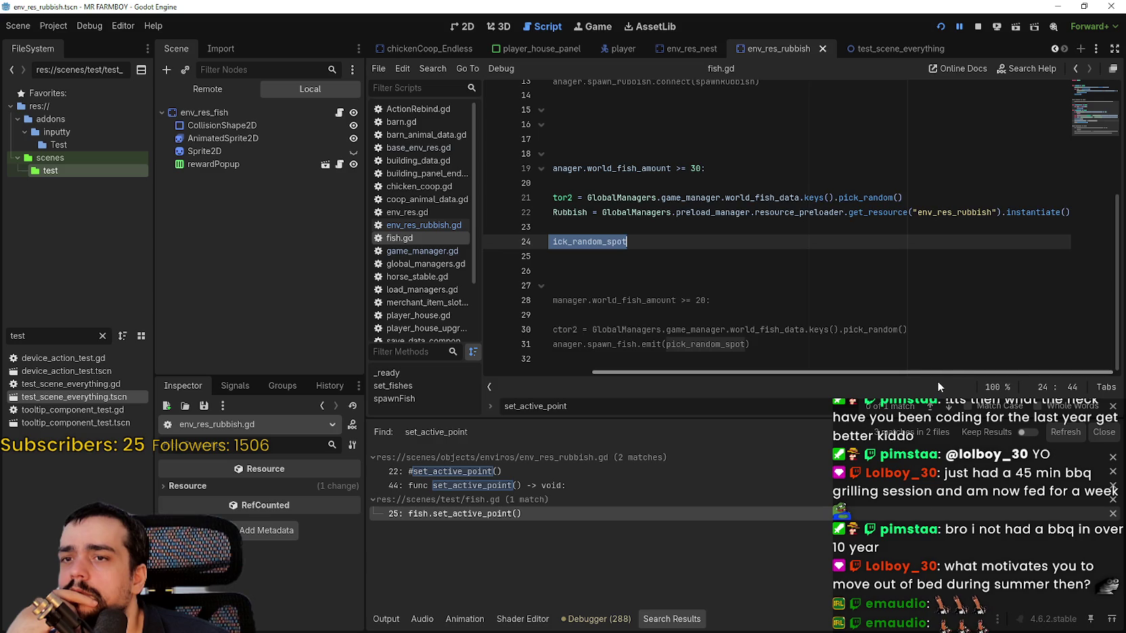
drag(937, 383, 703, 383)
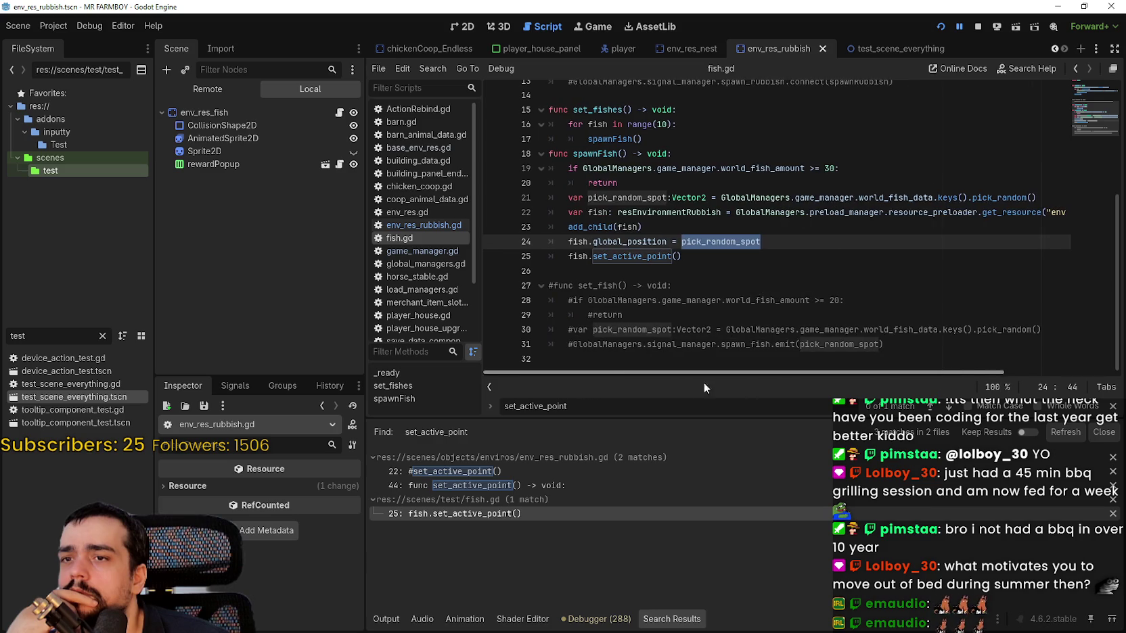
right_click(627, 242)
right_click(589, 225)
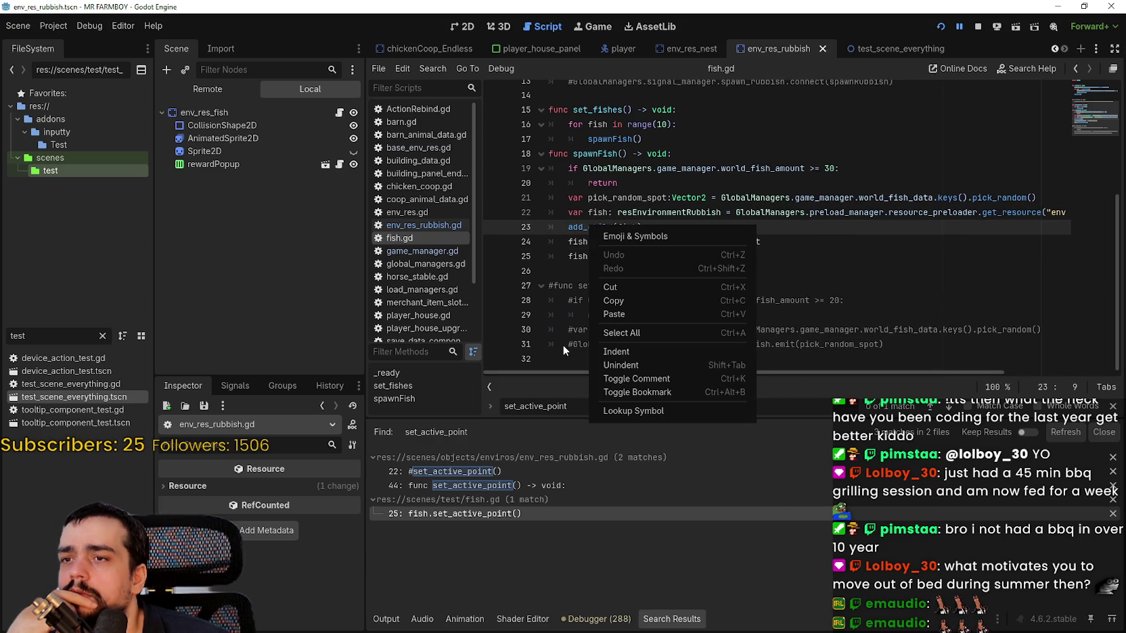
click(583, 232)
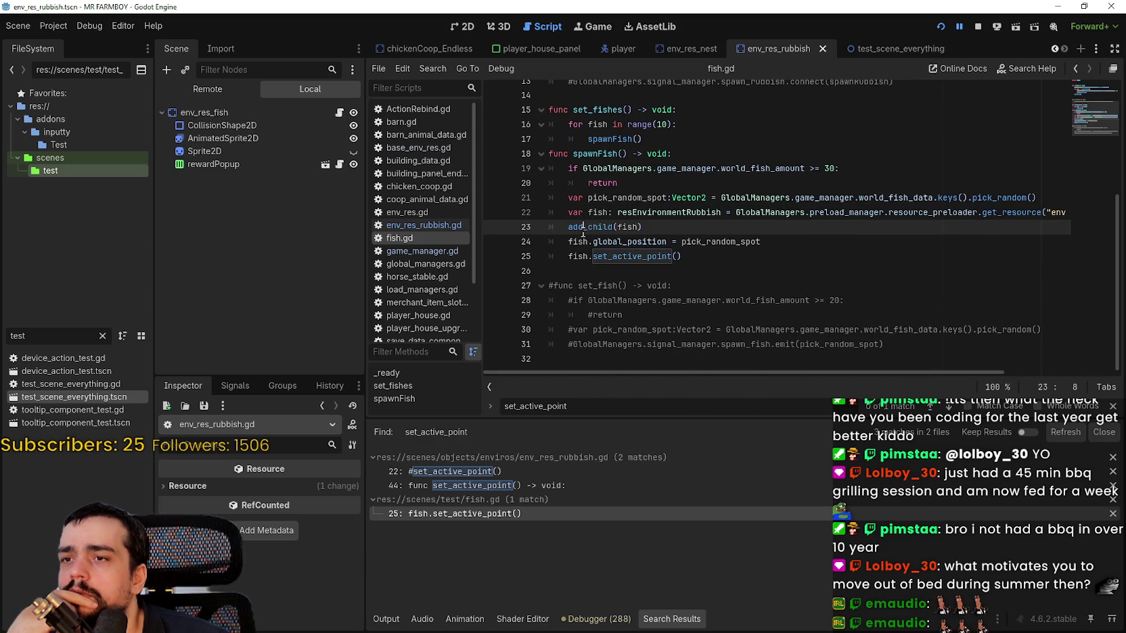
mouse_move(583, 233)
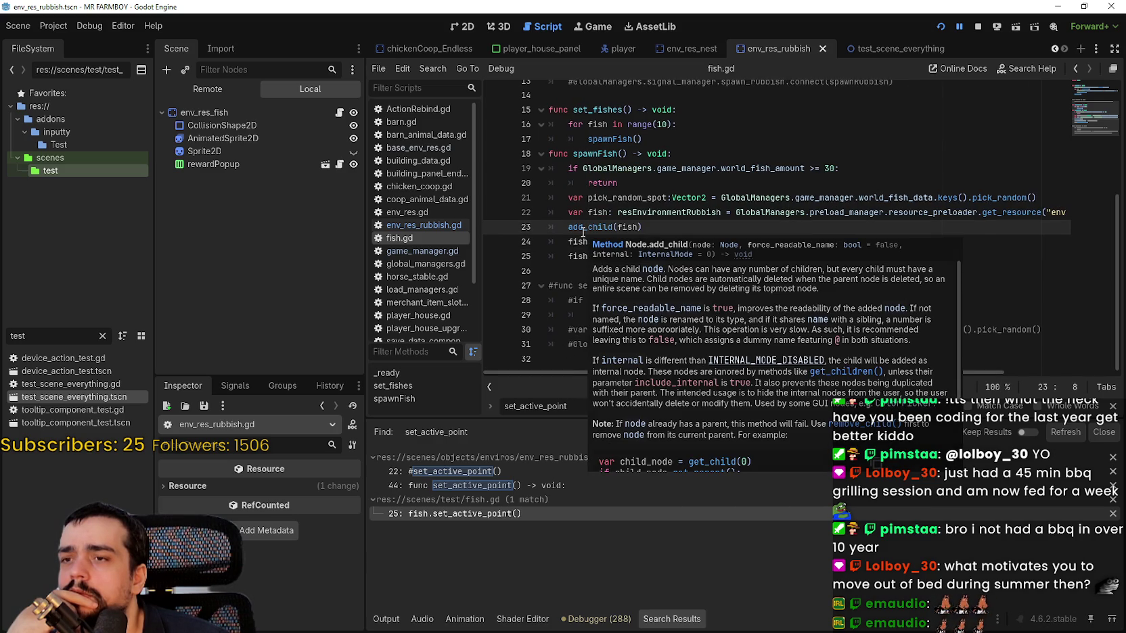
Highlight pick_random_spot again and scroll up to fish.gd's _ready function.
click(690, 227)
scroll(725, 253, up, 1)
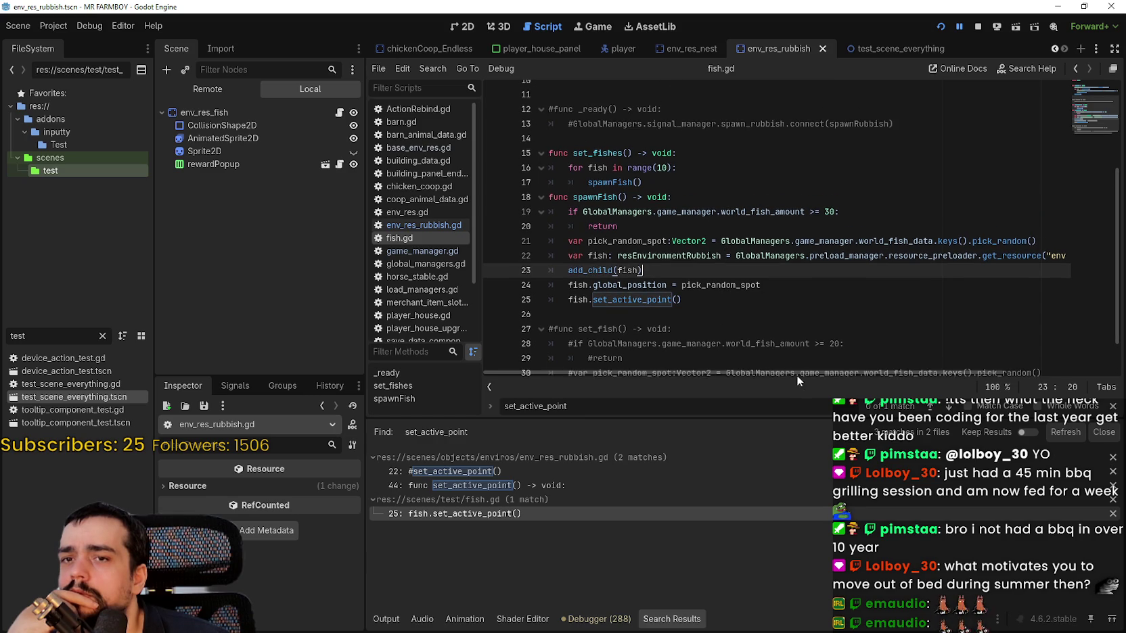
double_click(718, 284)
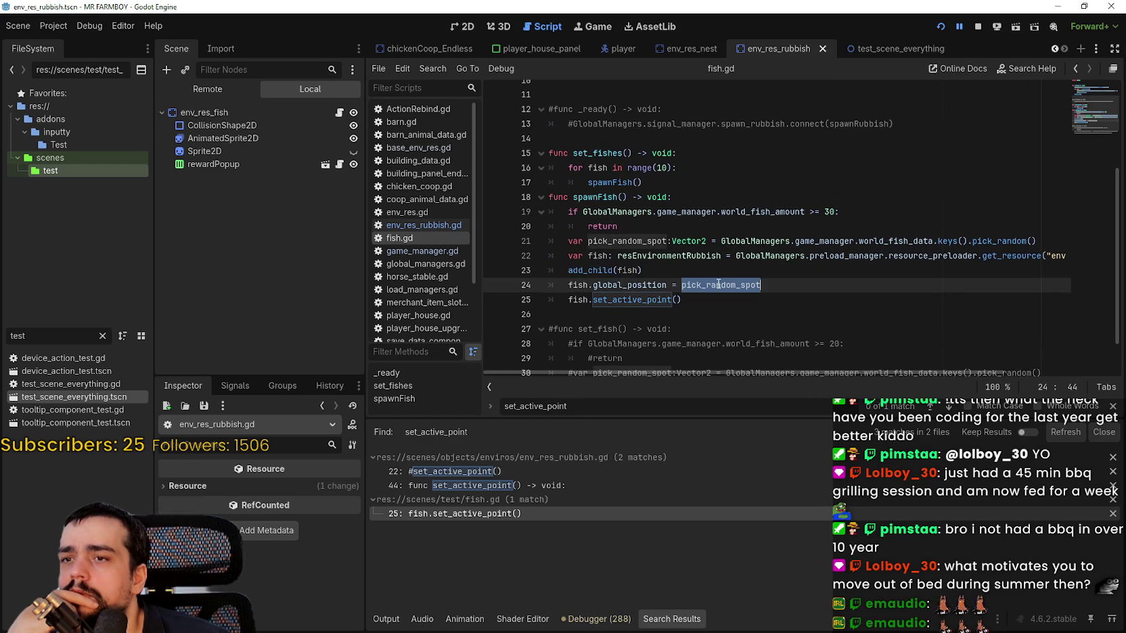
mouse_move(790, 367)
mouse_down()
mouse_move(835, 366)
mouse_move(782, 367)
mouse_up()
scroll(714, 251, up, 4)
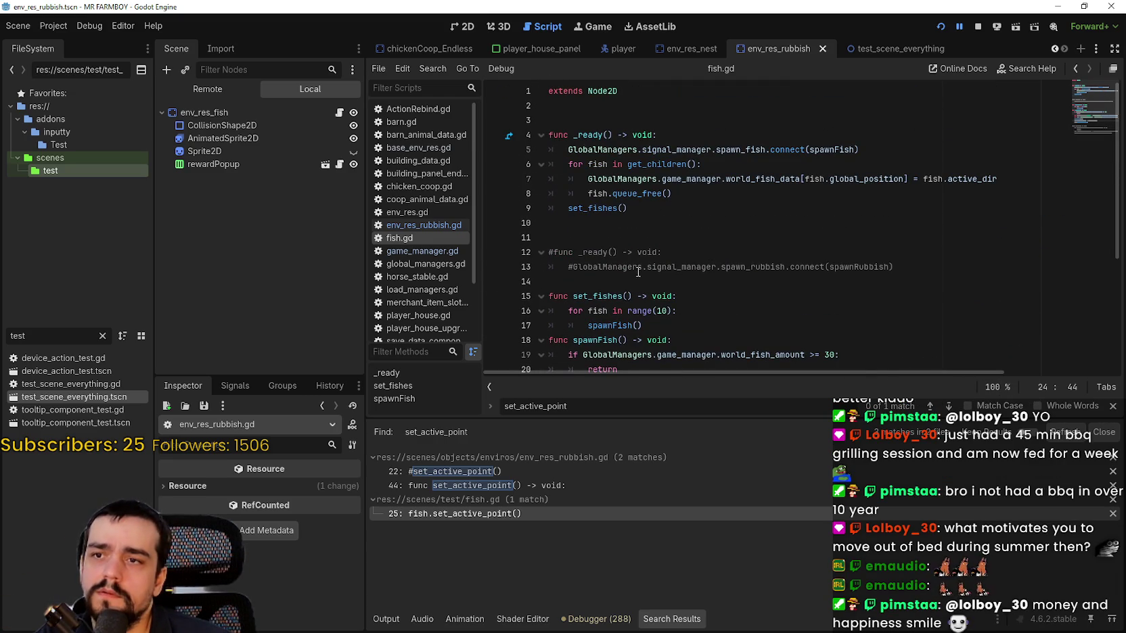
Duplicate fish.gd's line 7 world_fish_data assignment, keying the copy by map_side, then switch to env_res_rubbish.gd.
click(954, 179)
drag(596, 179, 1000, 178)
key(ctrl+c)
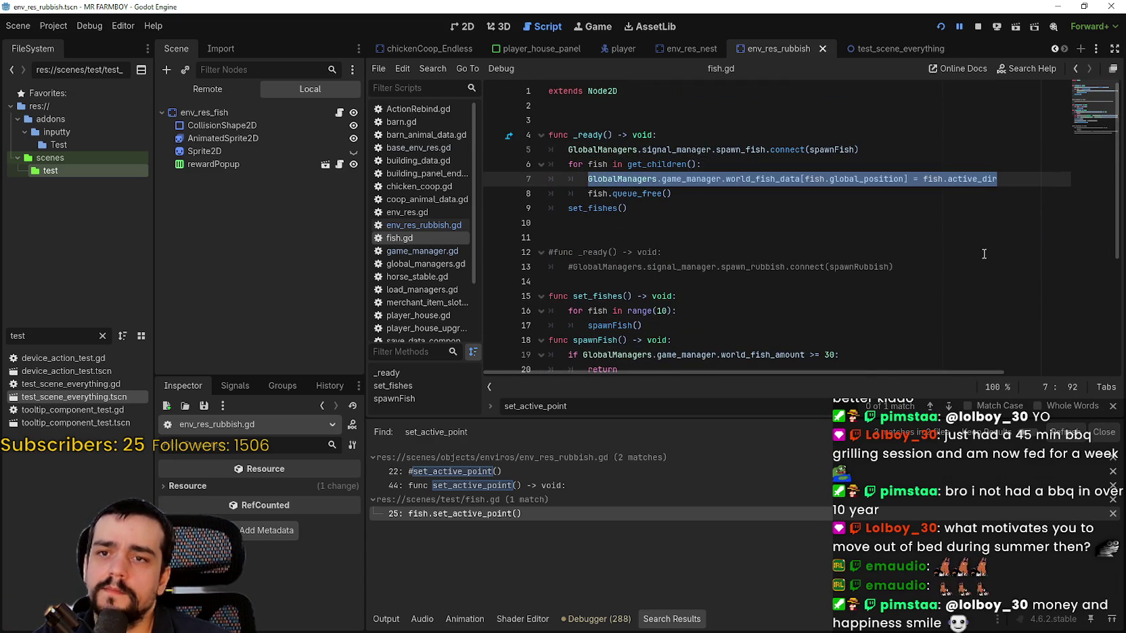
click(1050, 177)
key(Return)
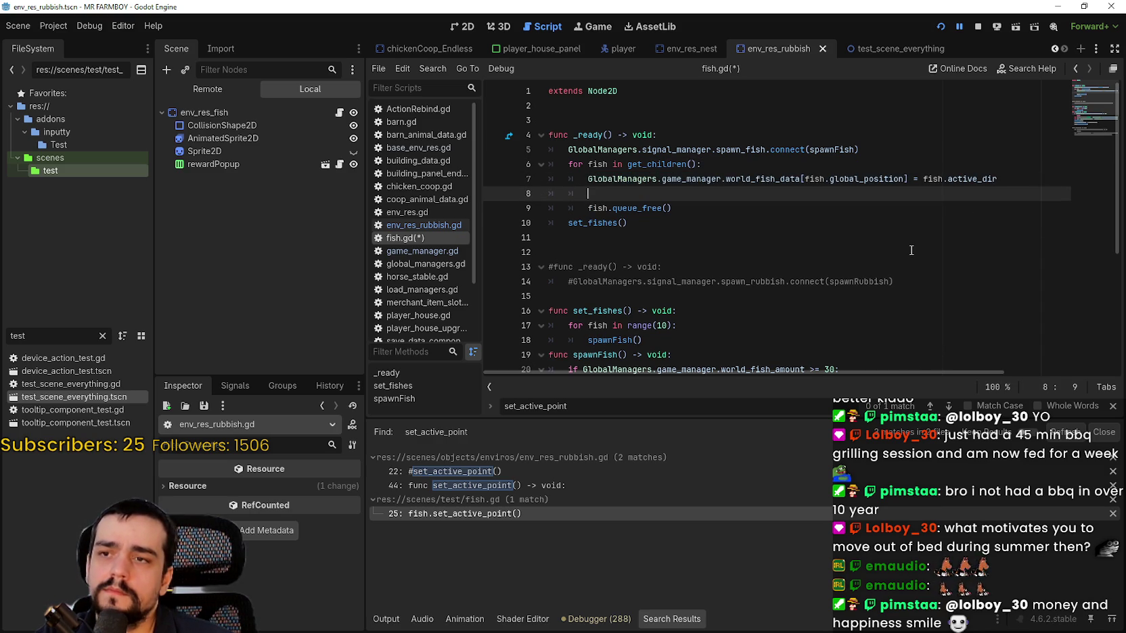
key(ctrl+v)
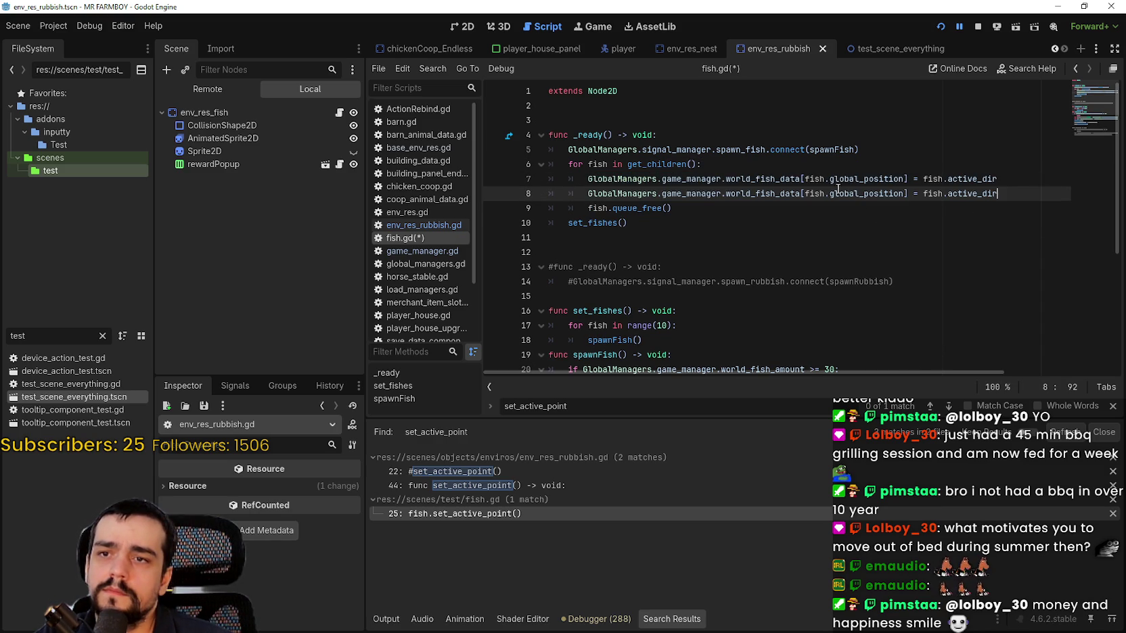
double_click(838, 191)
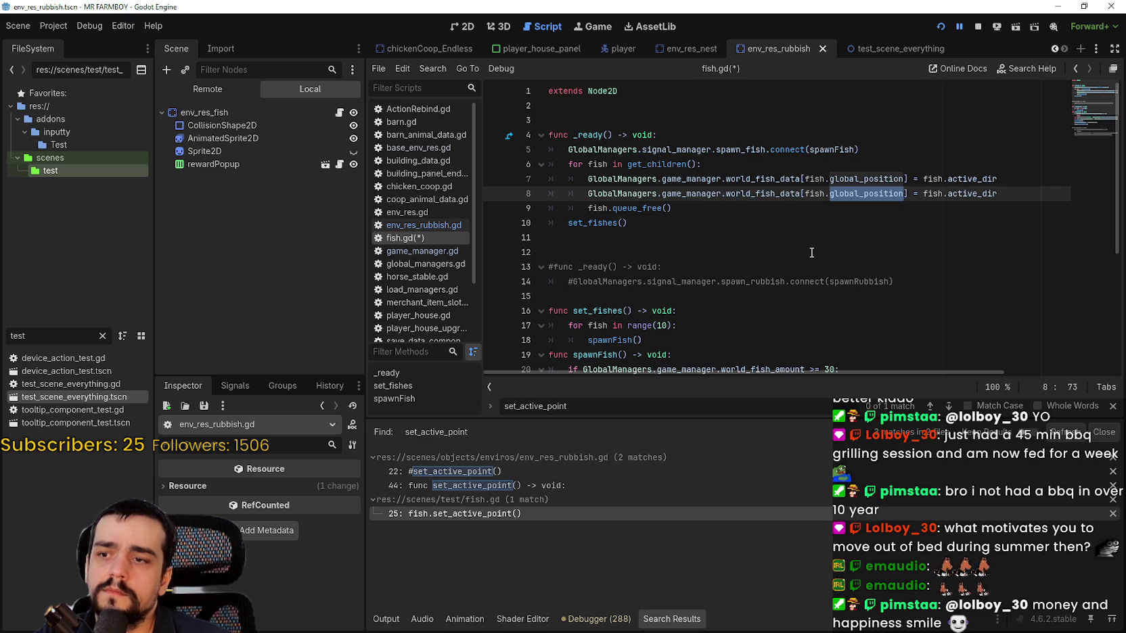
text(map)
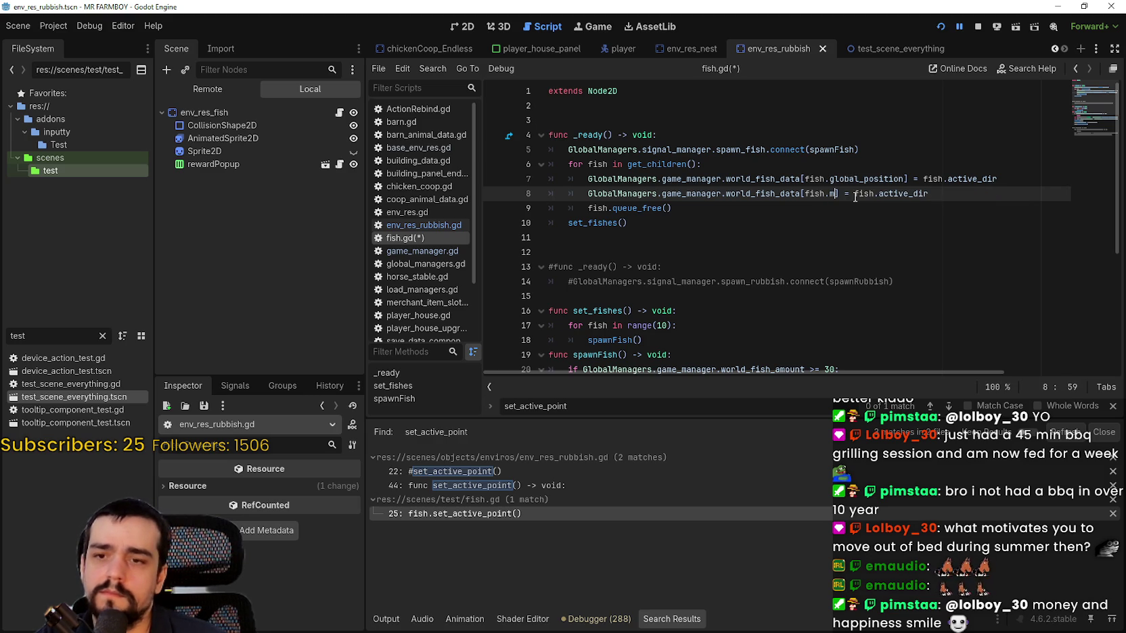
text(_side)
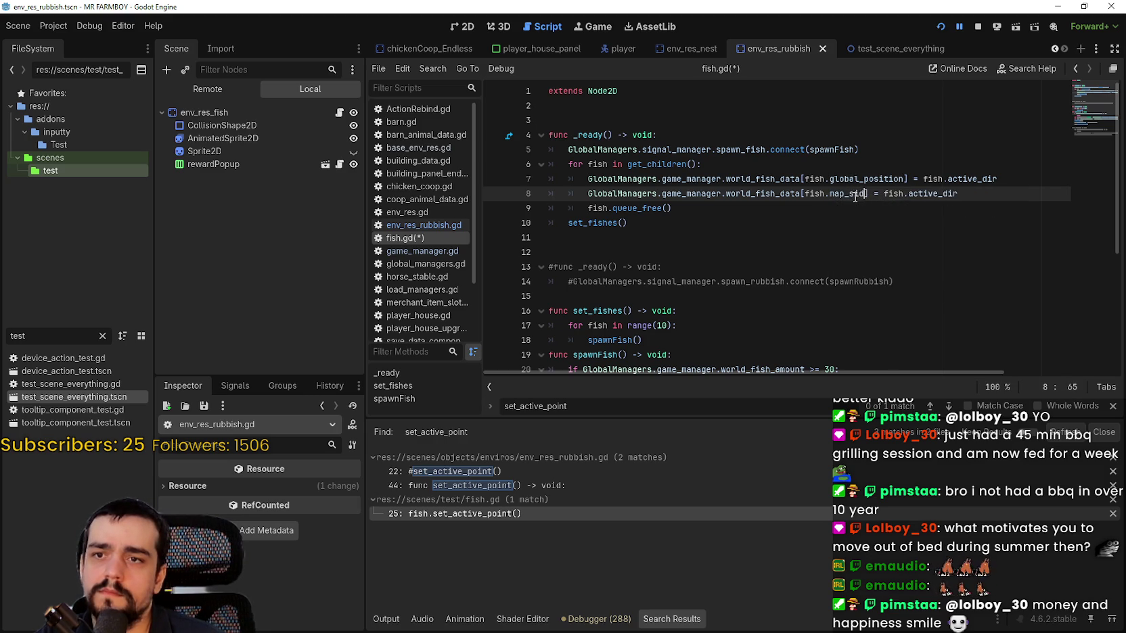
click(424, 224)
scroll(667, 258, up, 1)
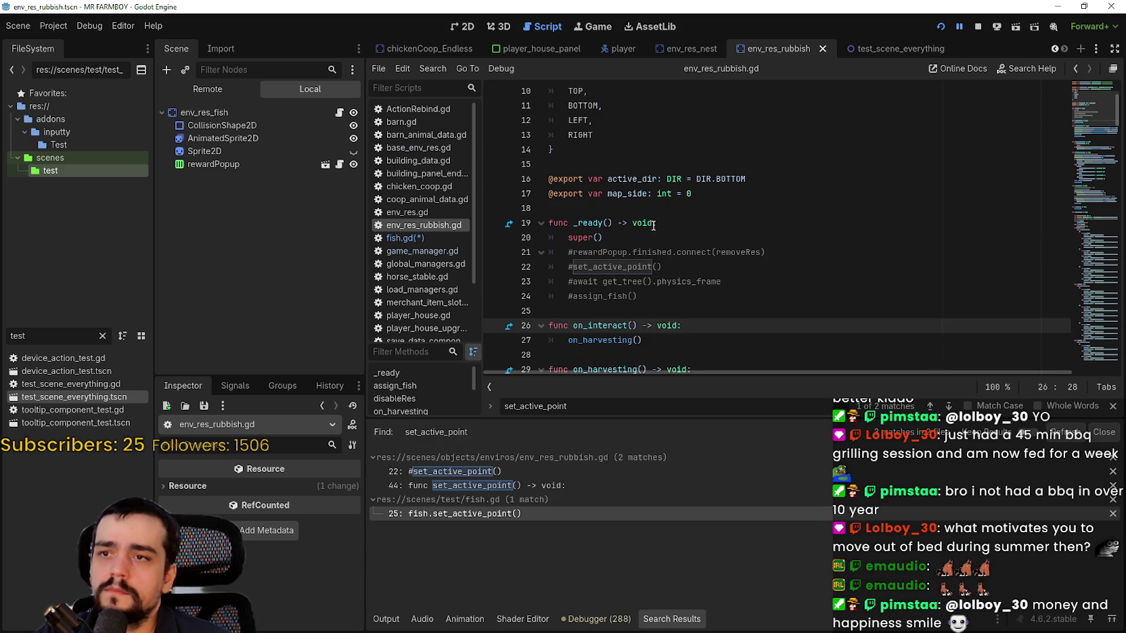
Replace active_dir on fish.gd line 8 with map_side copied from env_res_rubbish.gd, and save fish.gd.
scroll(667, 258, up, 2)
double_click(629, 281)
key(ctrl+c)
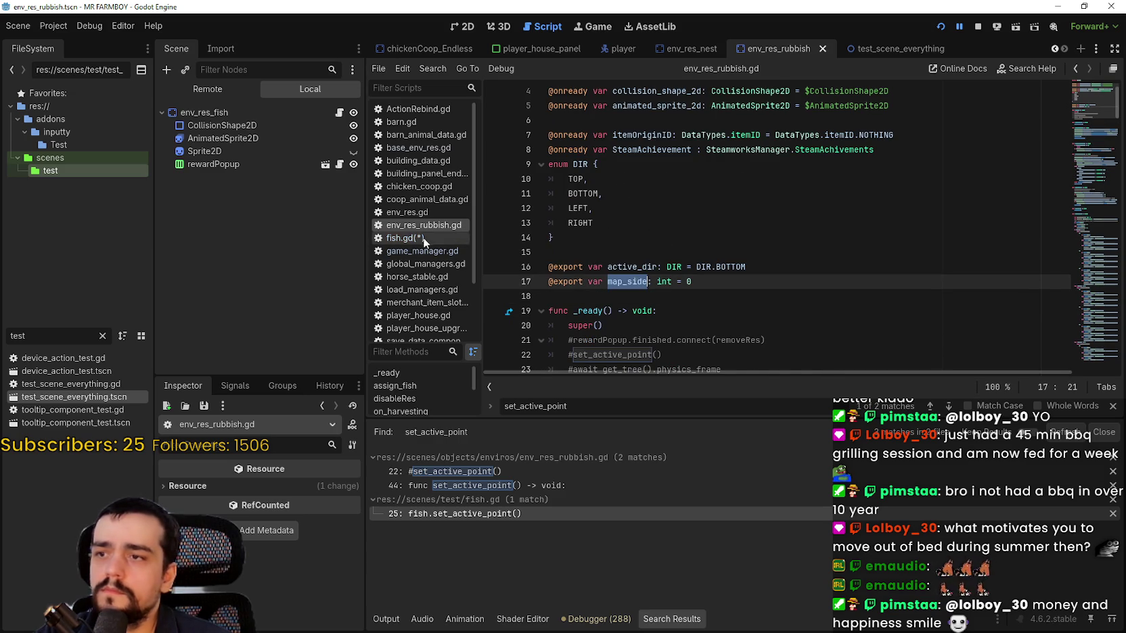
click(424, 237)
double_click(941, 194)
key(ctrl+v)
click(923, 210)
scroll(699, 194, down, 1)
scroll(700, 194, down, 3)
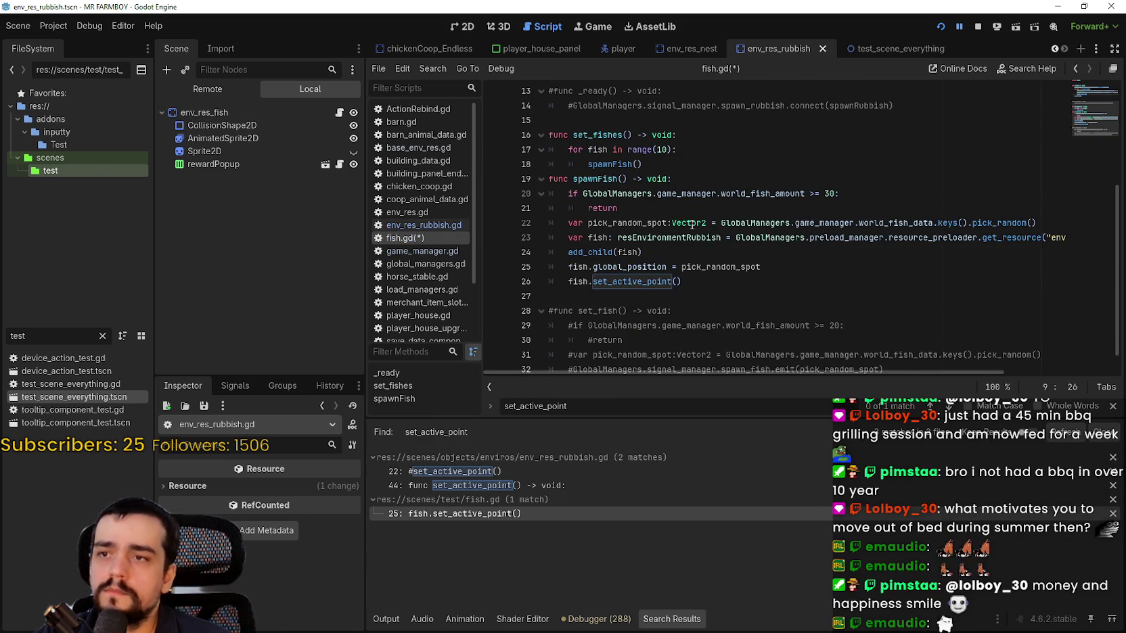
double_click(602, 266)
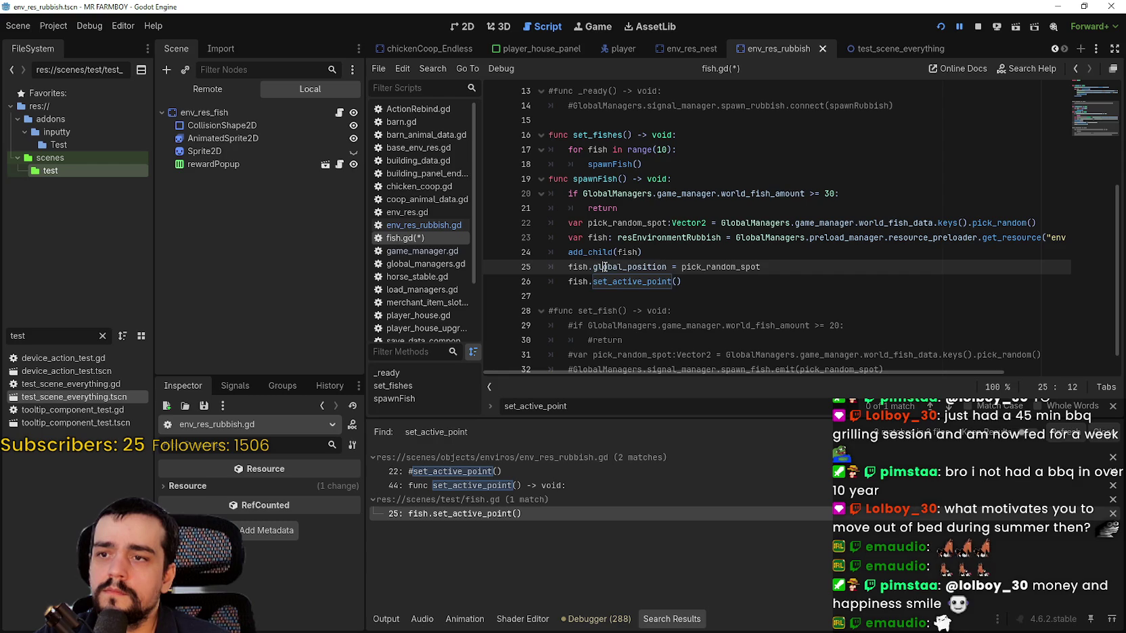
click(714, 280)
key(ctrl+s)
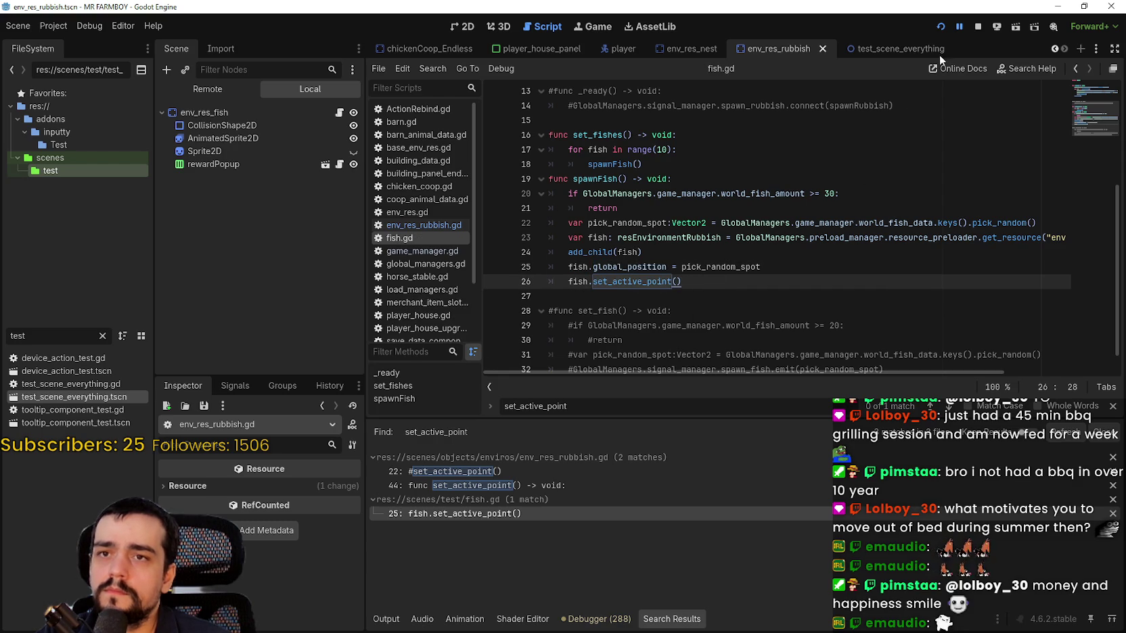
Review set_active_point and the line 61 assign_fish call in env_res_rubbish.gd.
scroll(639, 229, up, 4)
click(432, 229)
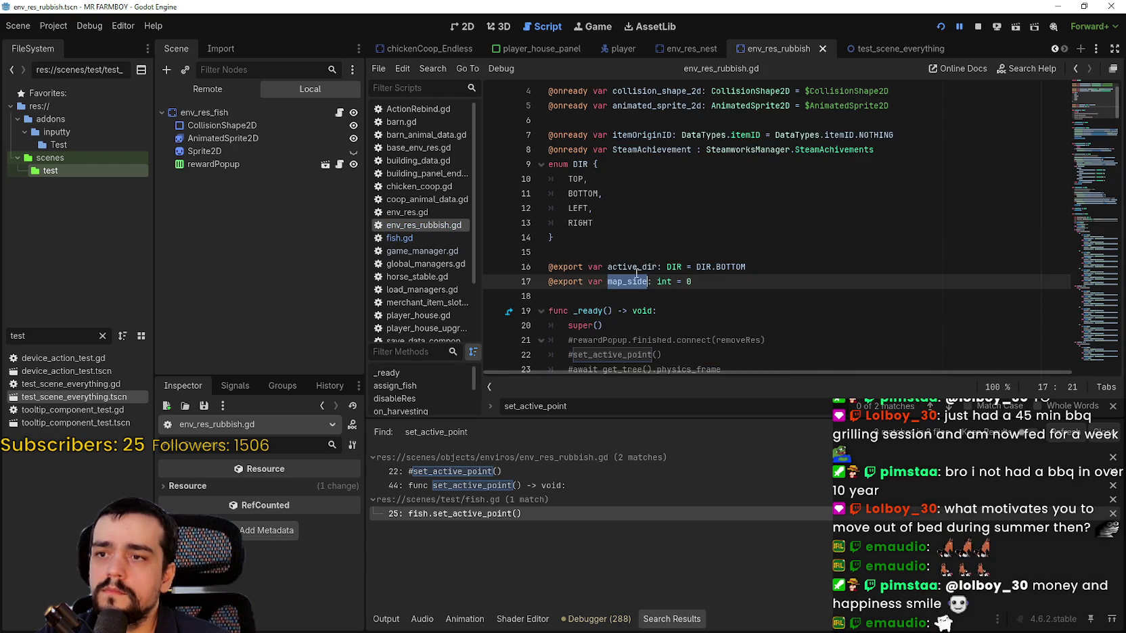
scroll(634, 257, down, 8)
scroll(634, 257, down, 4)
scroll(588, 187, down, 4)
double_click(593, 264)
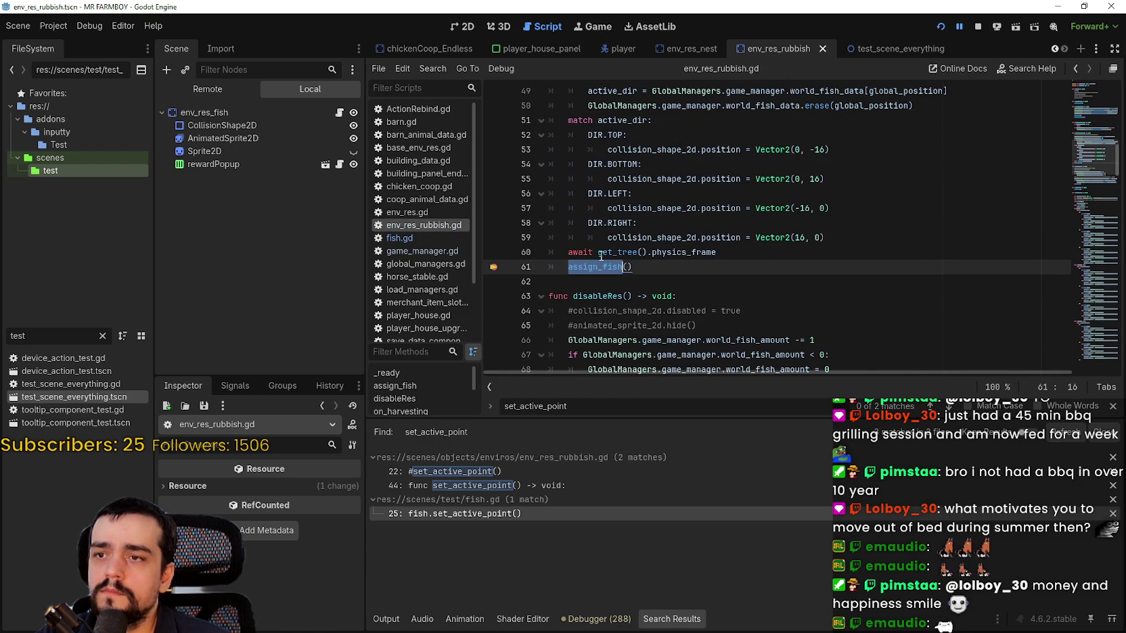
scroll(593, 261, down, 4)
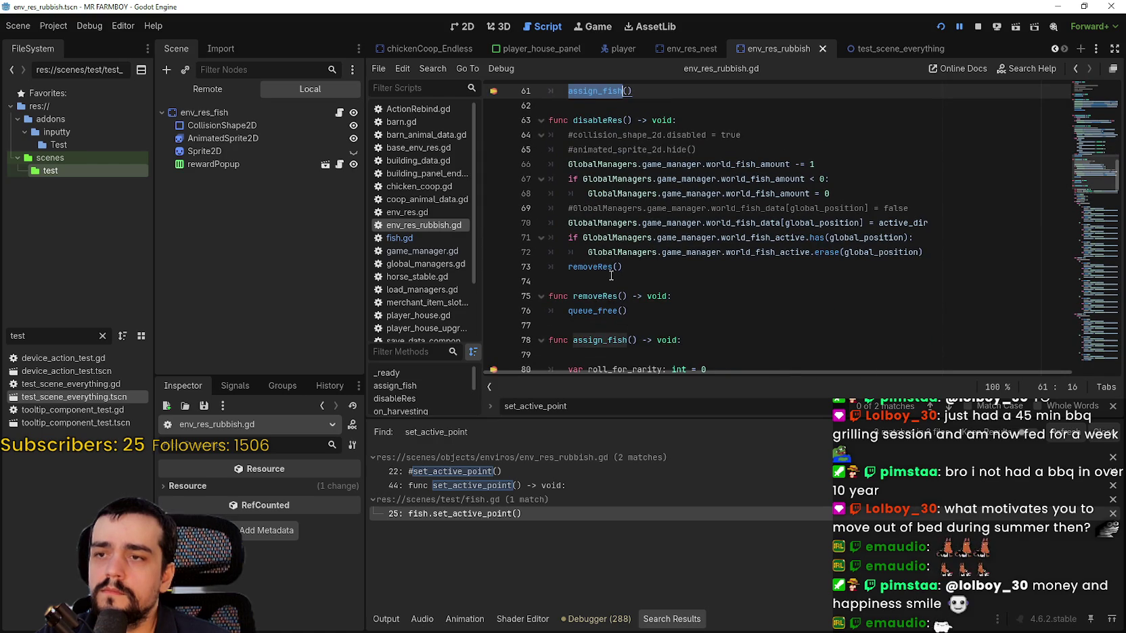
scroll(614, 280, up, 2)
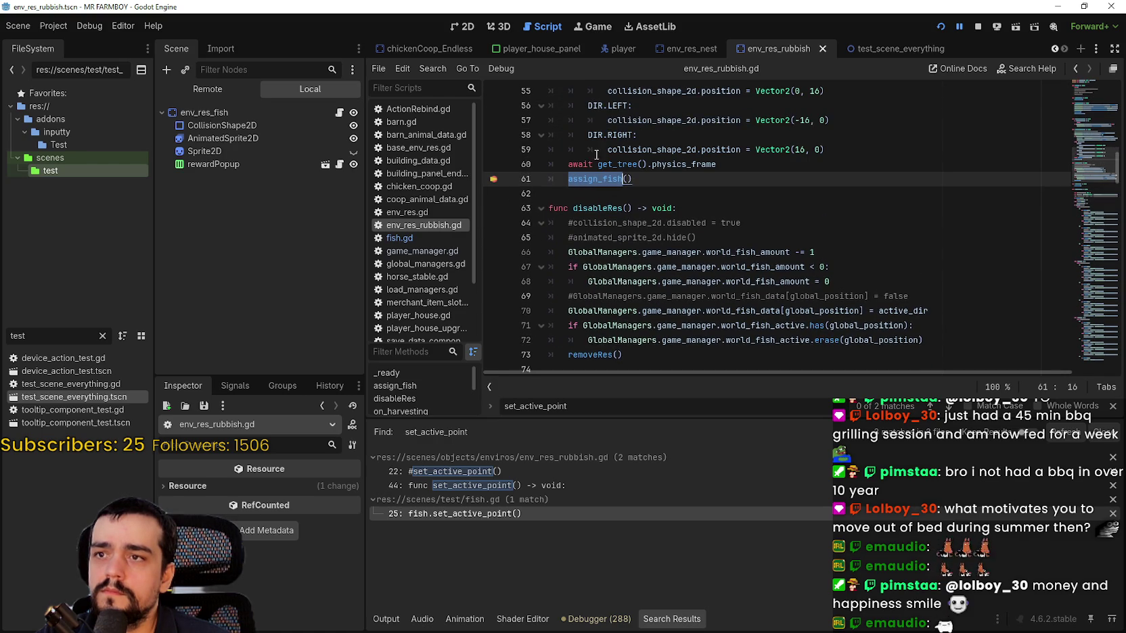
scroll(617, 278, up, 1)
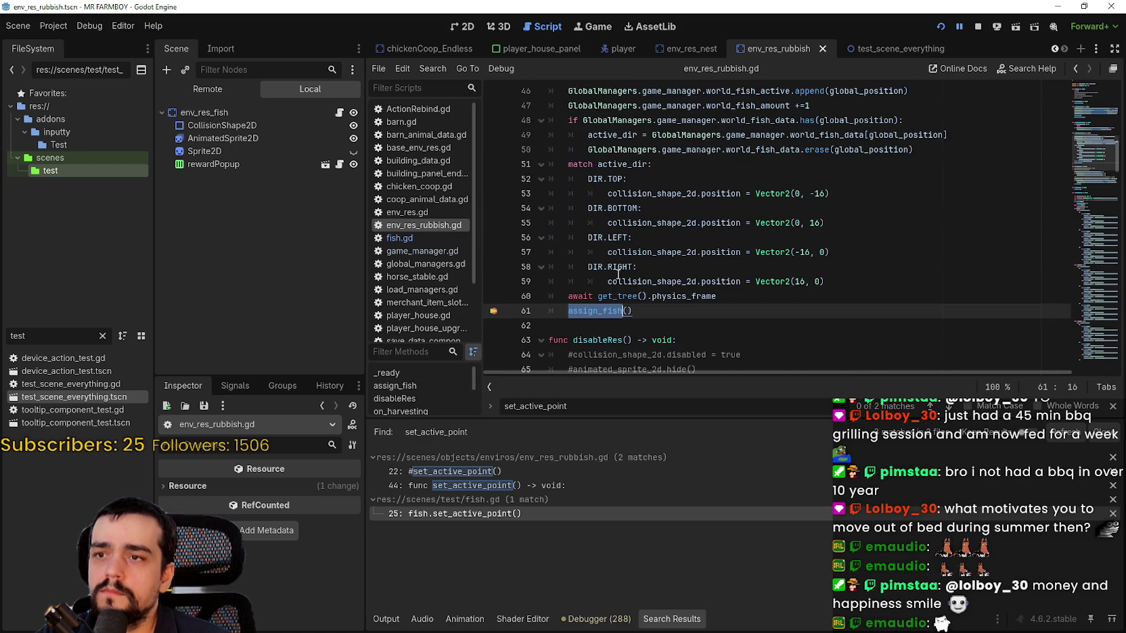
scroll(602, 203, down, 1)
click(598, 193)
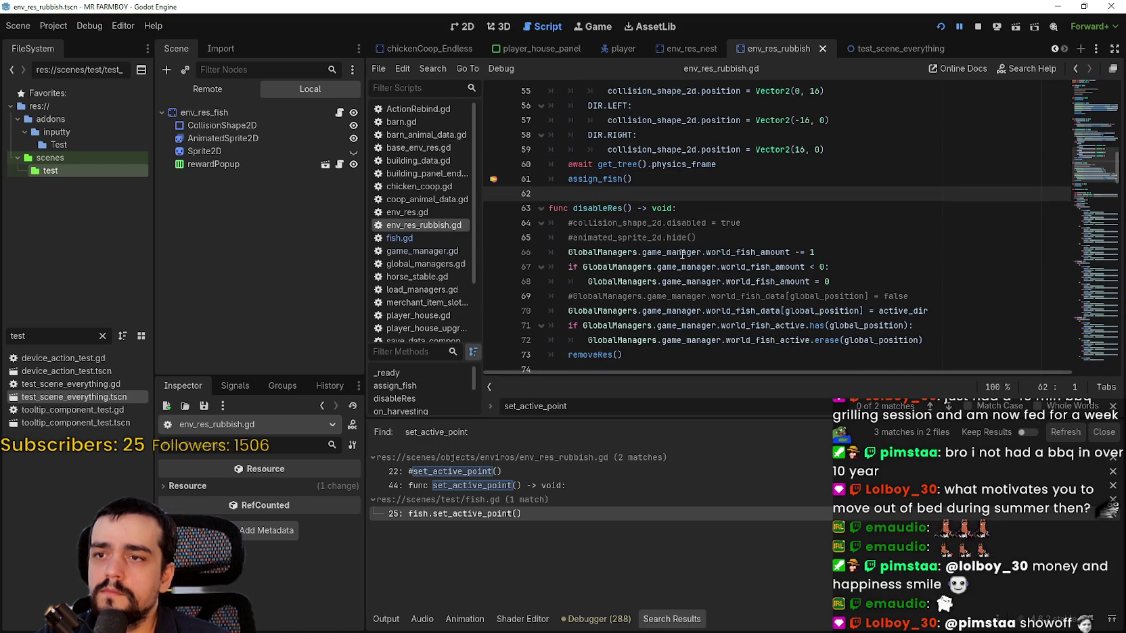
scroll(663, 249, down, 2)
scroll(681, 267, up, 3)
scroll(671, 265, up, 4)
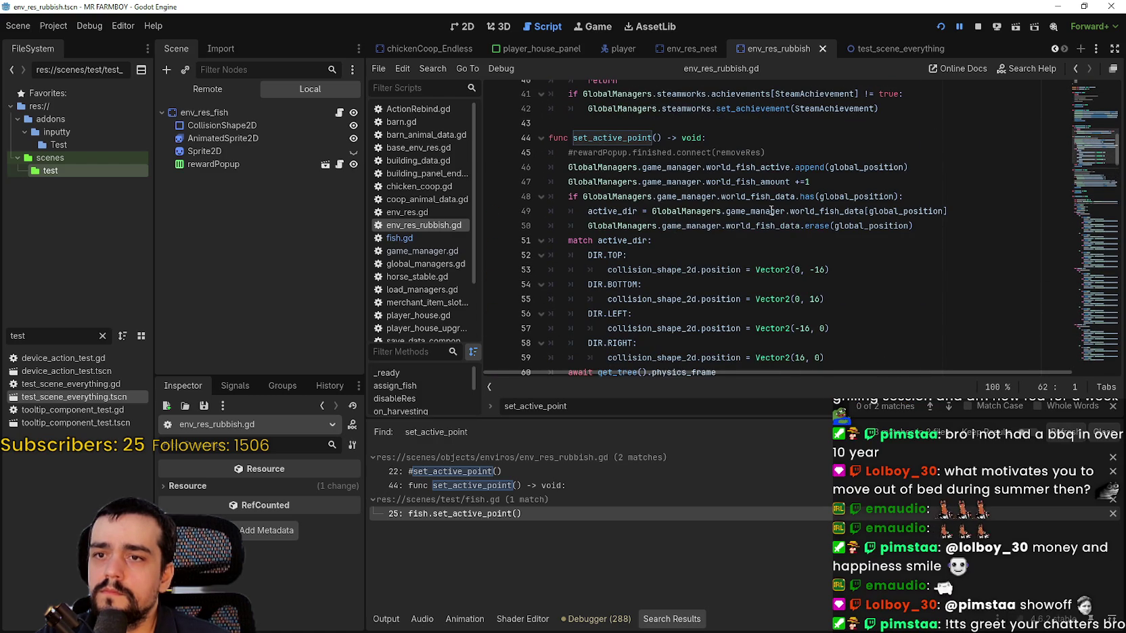
Add line 50: map_side = GlobalManagers.game_manager.world_fish_data[global_position] in set_active_point.
double_click(610, 241)
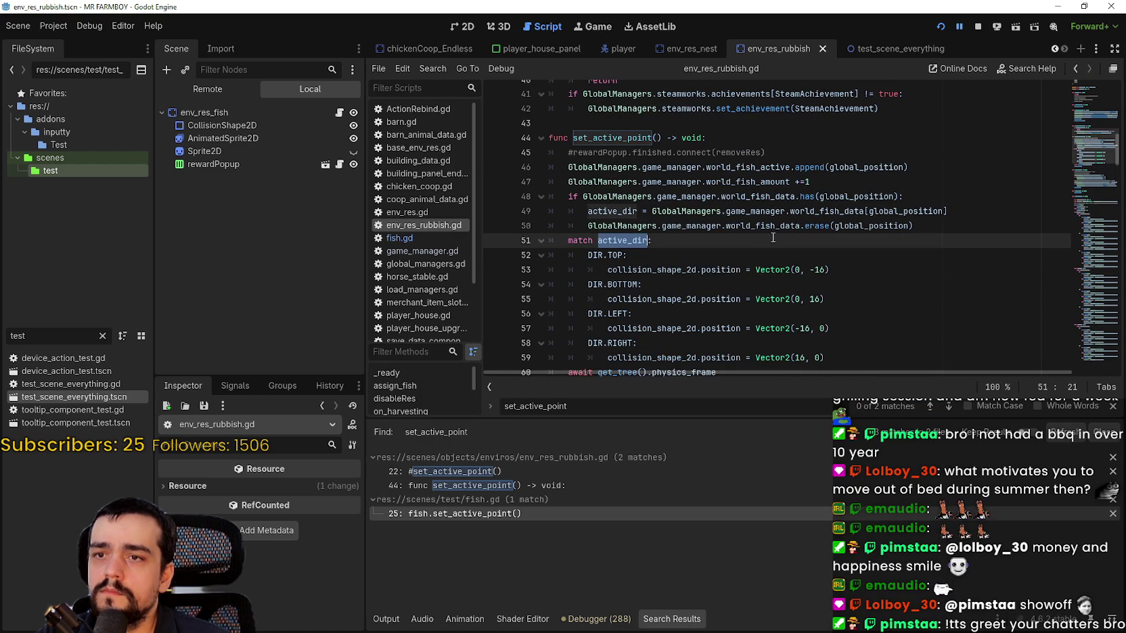
click(964, 210)
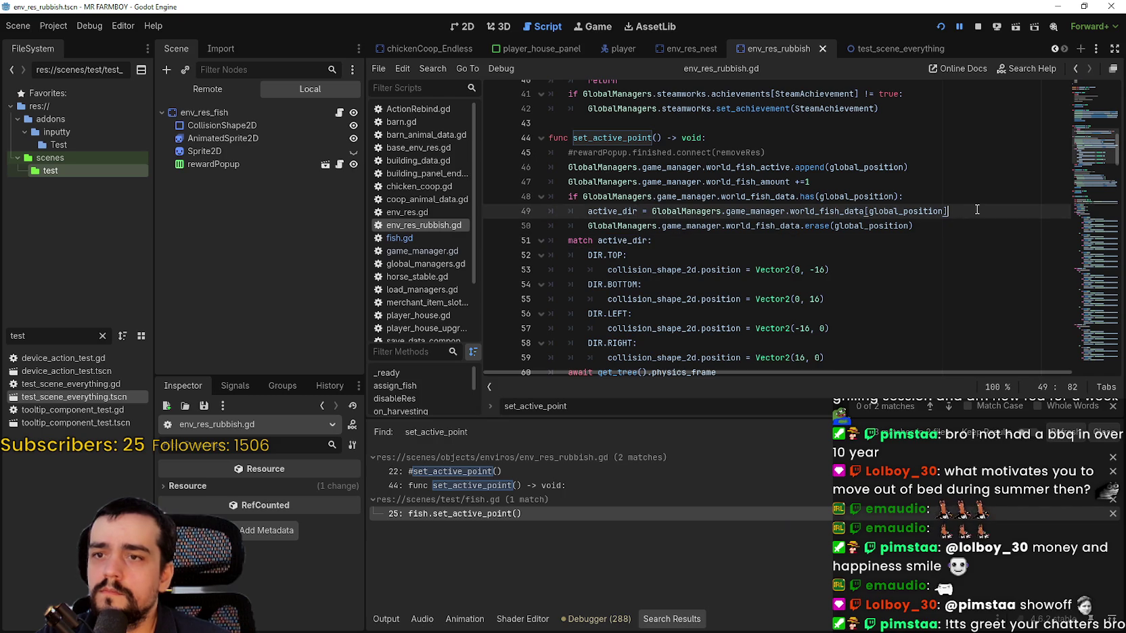
key(Return)
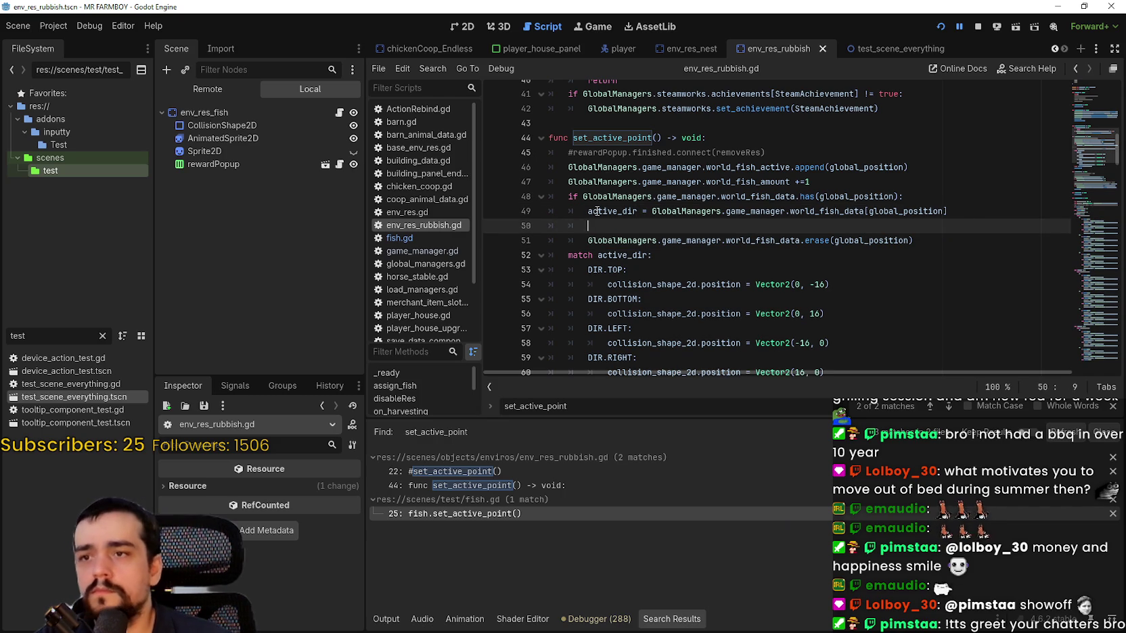
text(map_side)
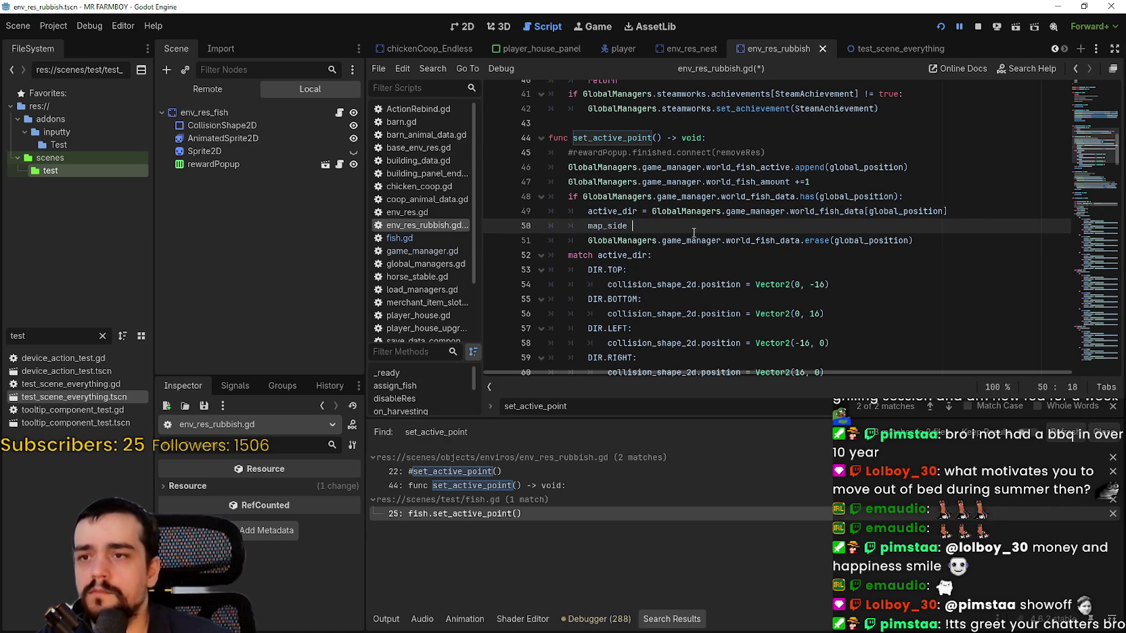
text( =)
click(682, 212)
drag(682, 212, 947, 211)
key(ctrl+c)
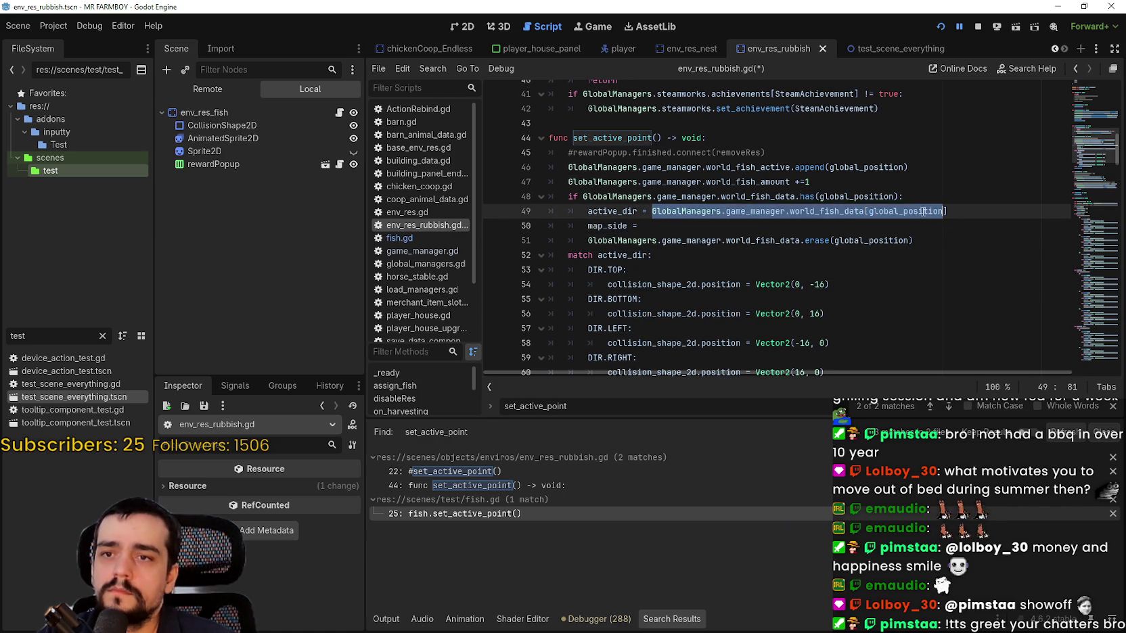
click(755, 238)
key(ctrl+v)
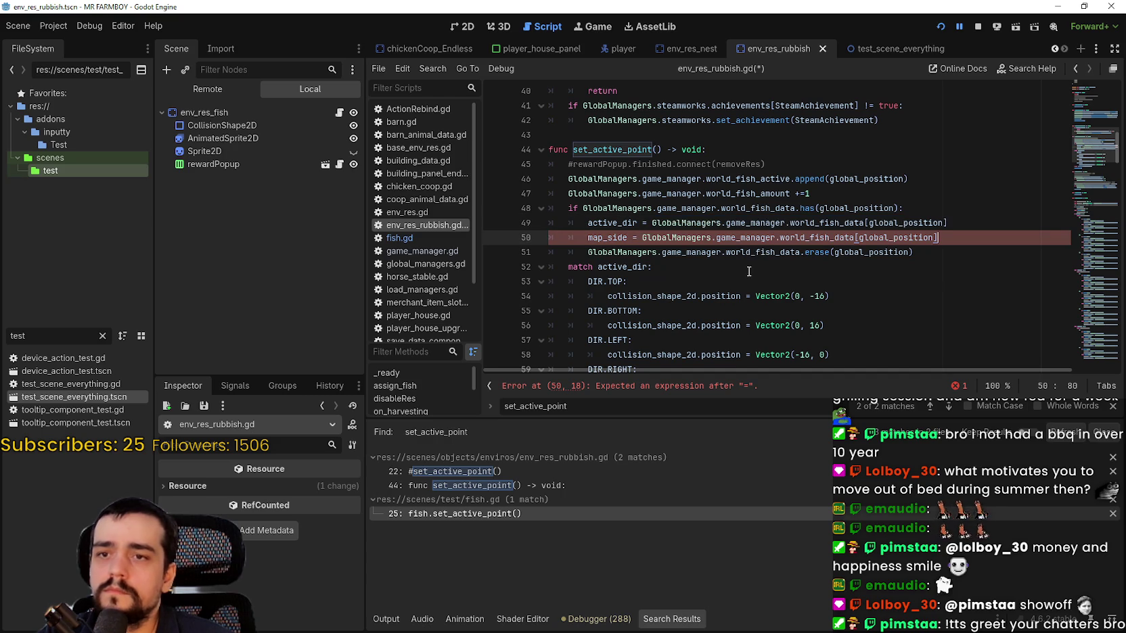
double_click(887, 238)
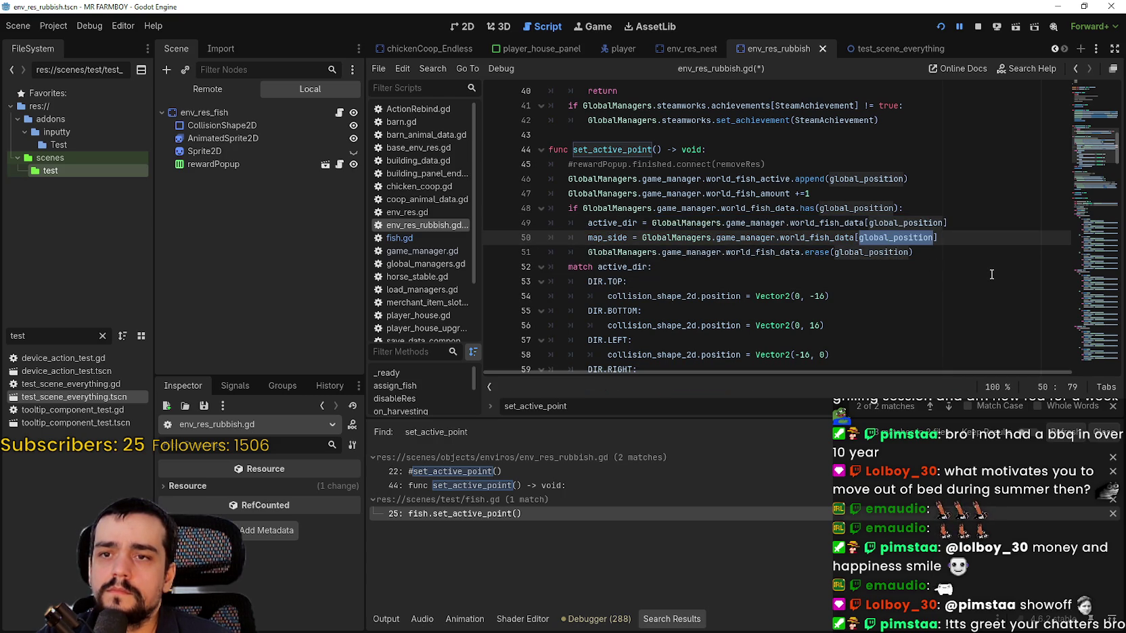
click(968, 236)
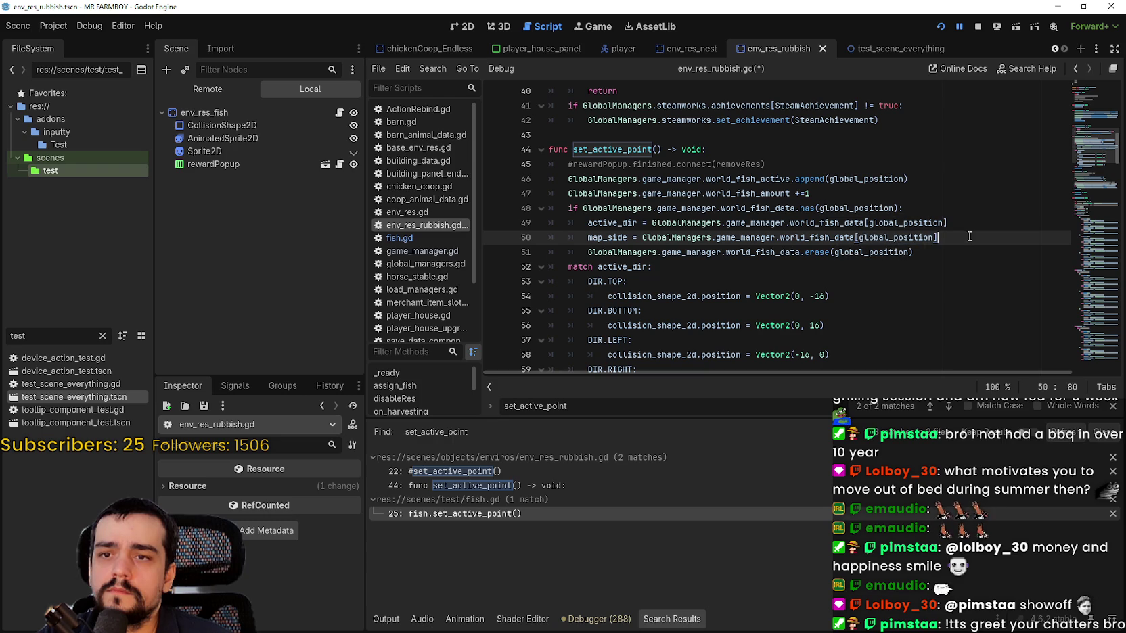
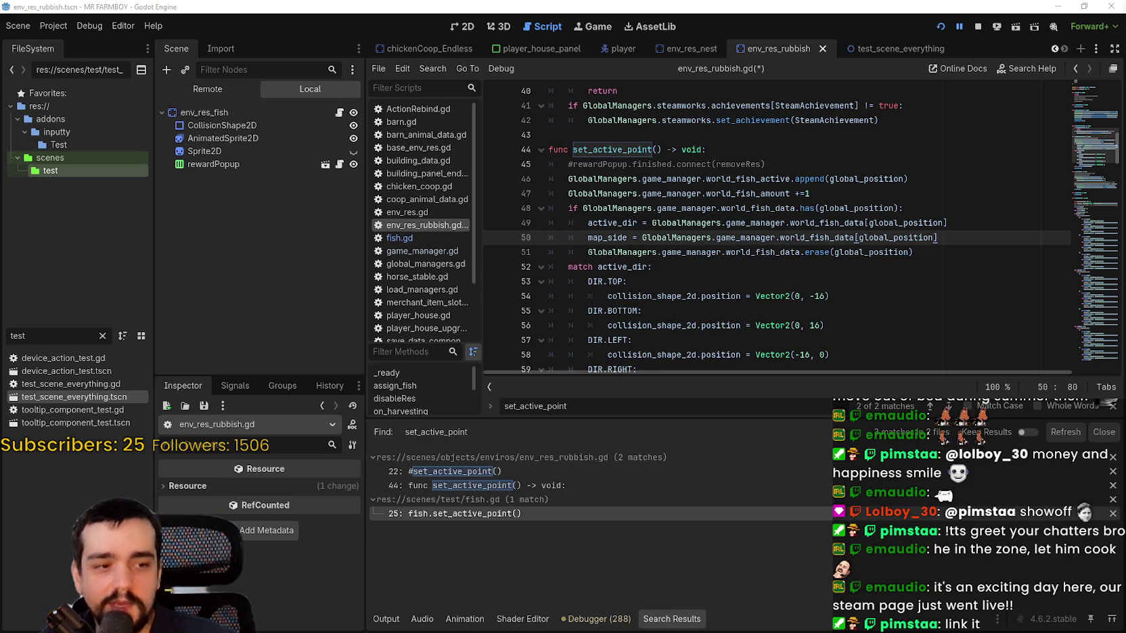
Switch from the Godot editor to the Steam store window.
key(alt+Tab)
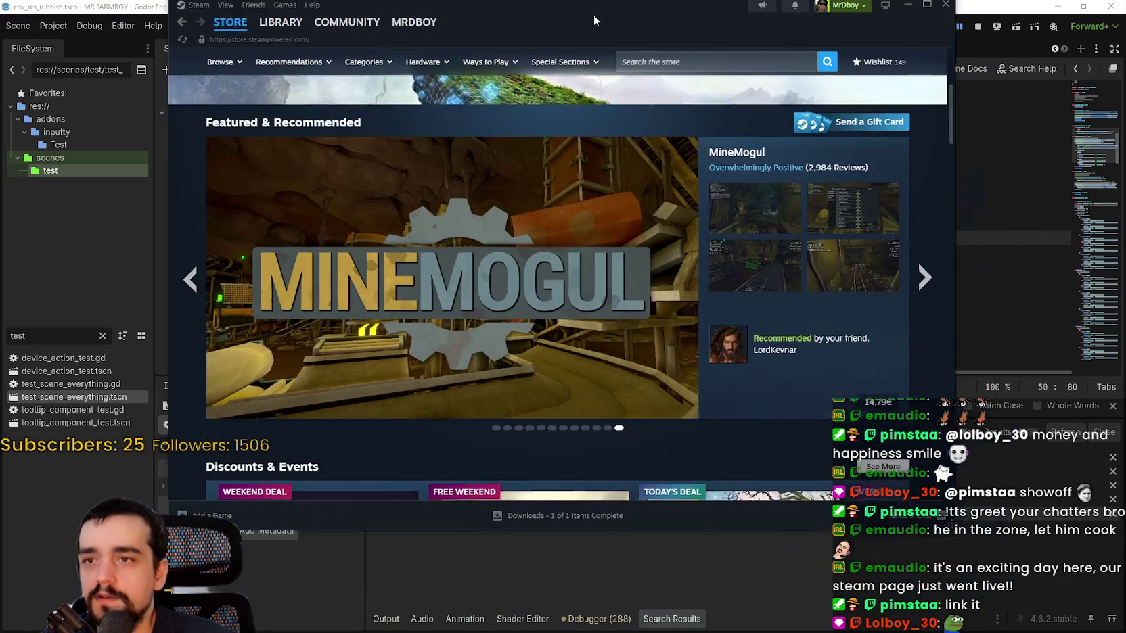
Move the Steam window, search the store for 'Rhythm and Goose' and open its page.
drag(594, 15, 666, 46)
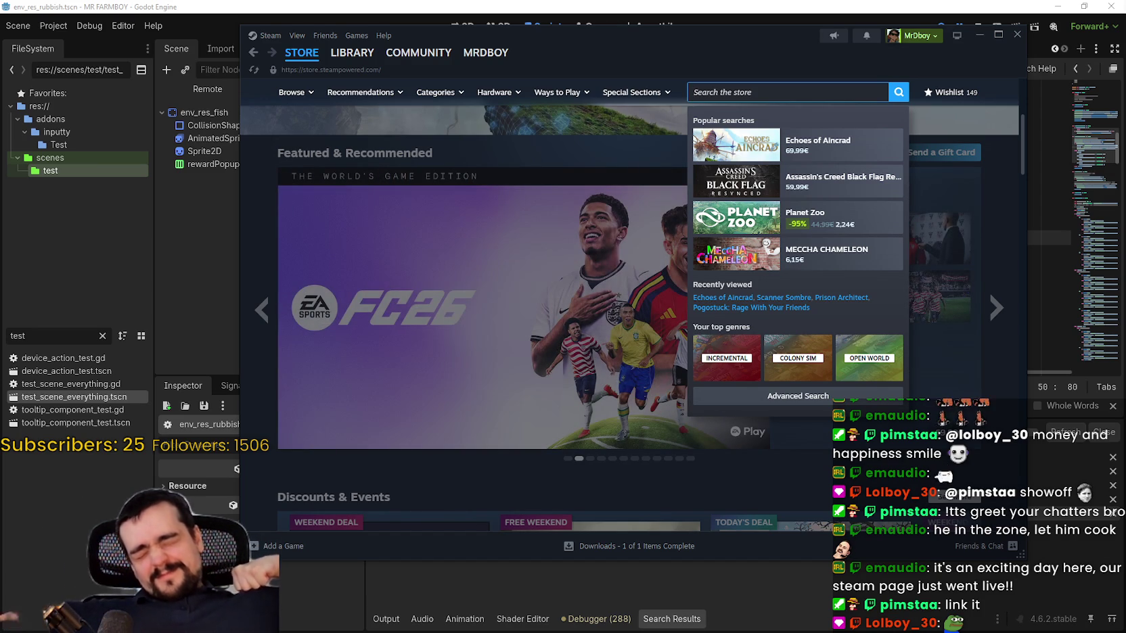
text(goos)
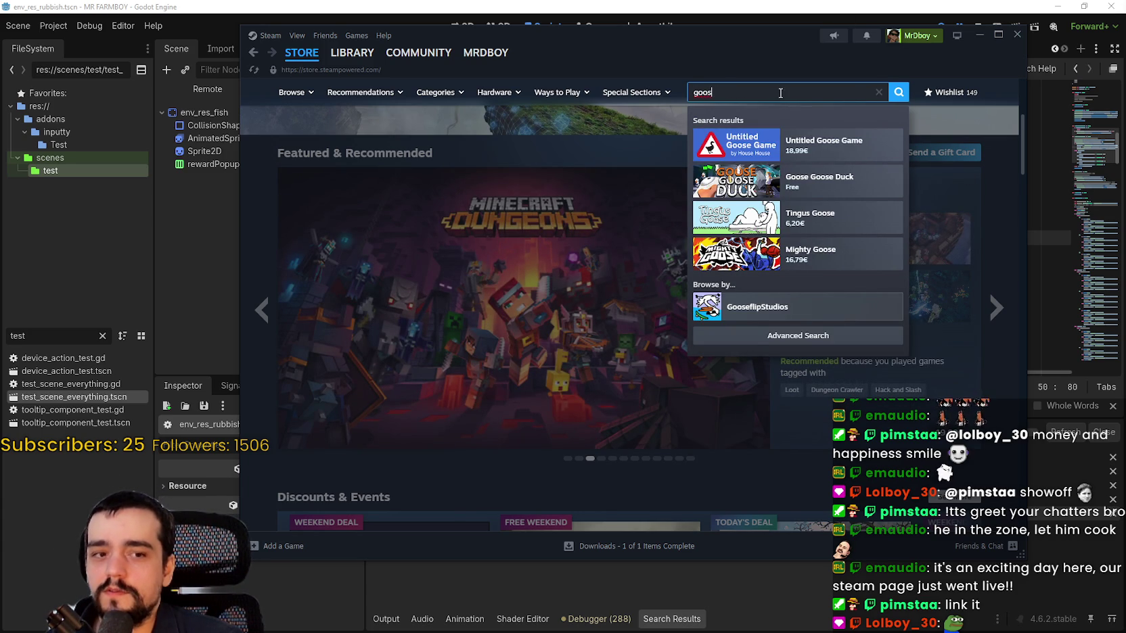
click(983, 174)
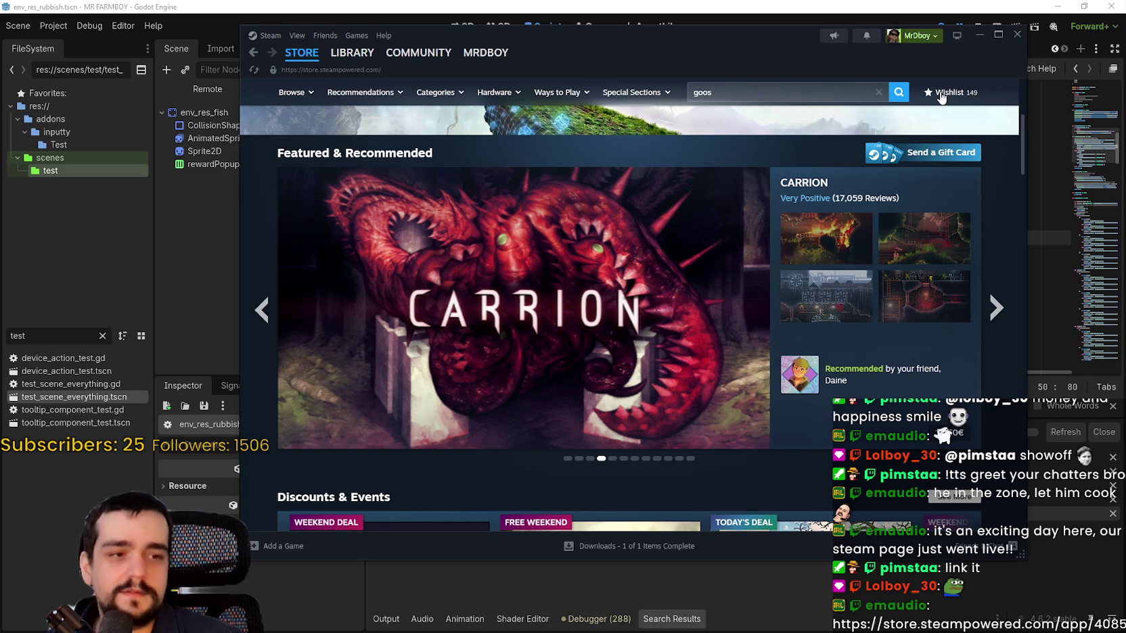
triple_click(795, 86)
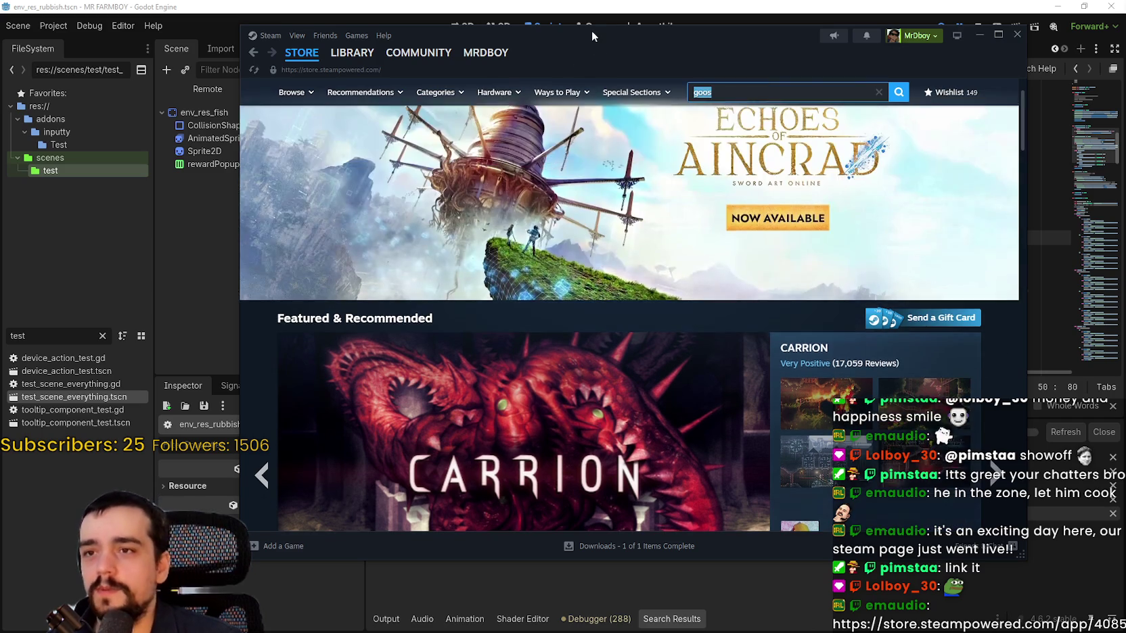
text(Rhythm)
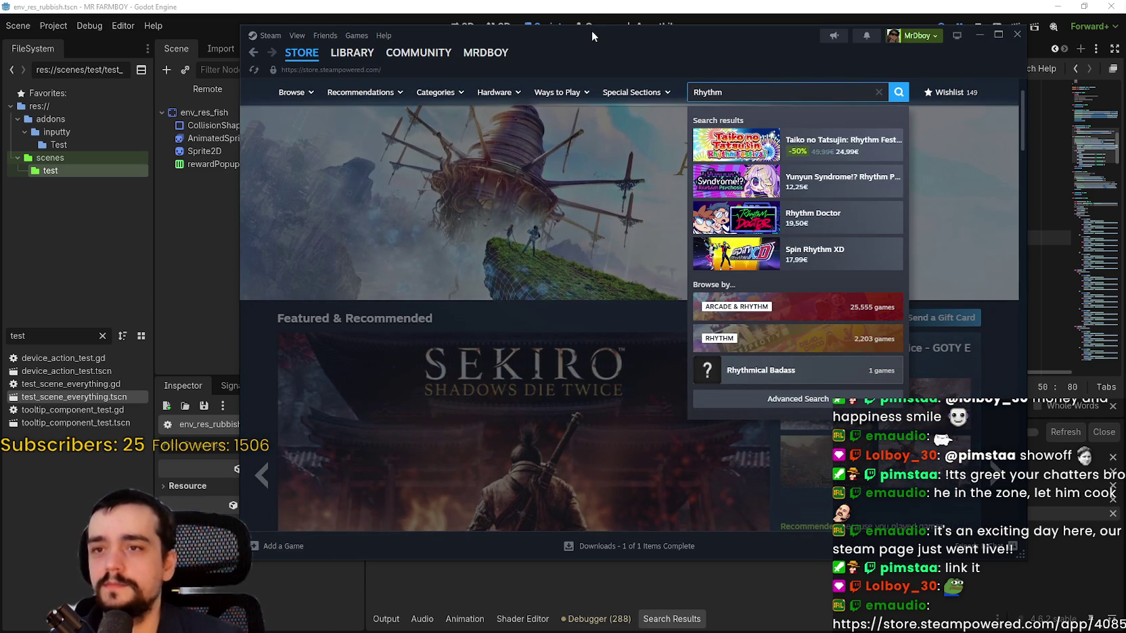
text( and gh)
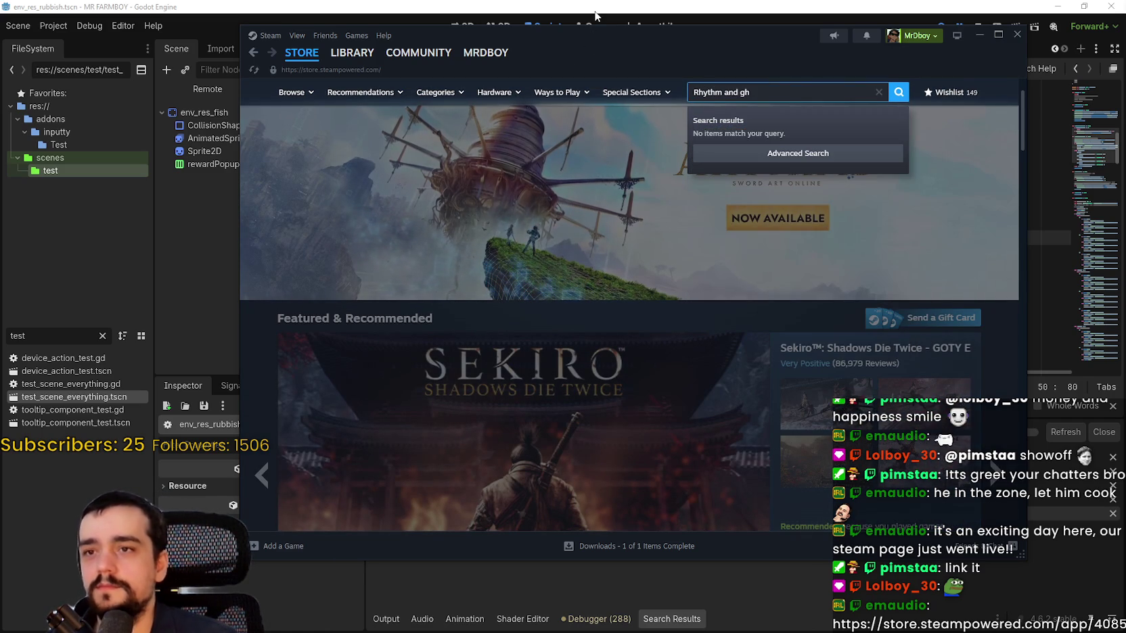
key(BackSpace)
text(o)
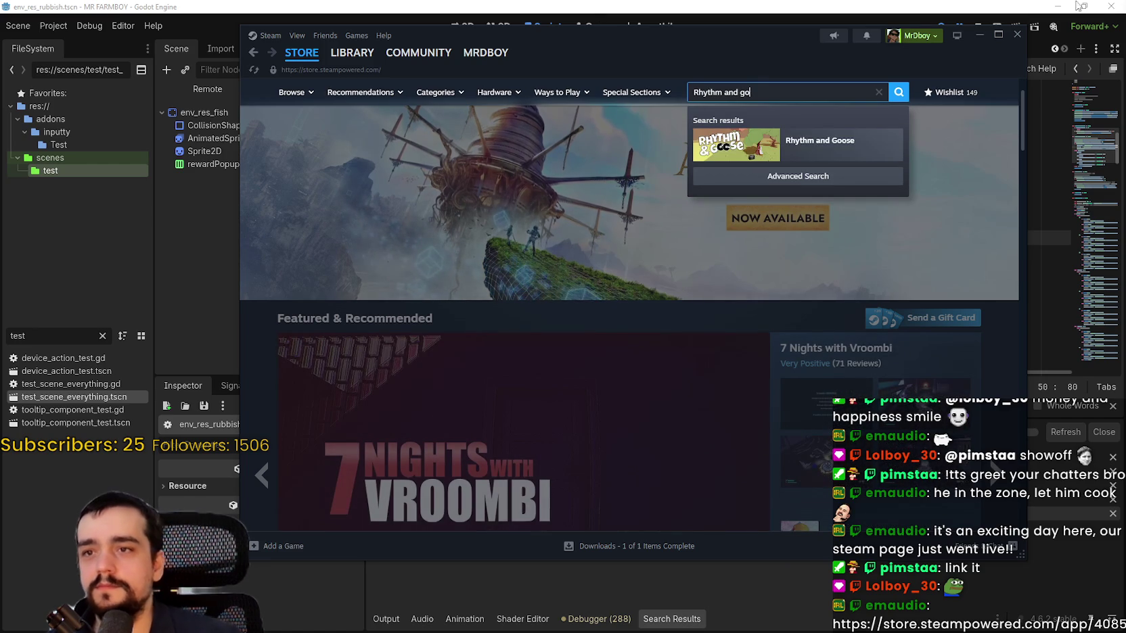
click(820, 145)
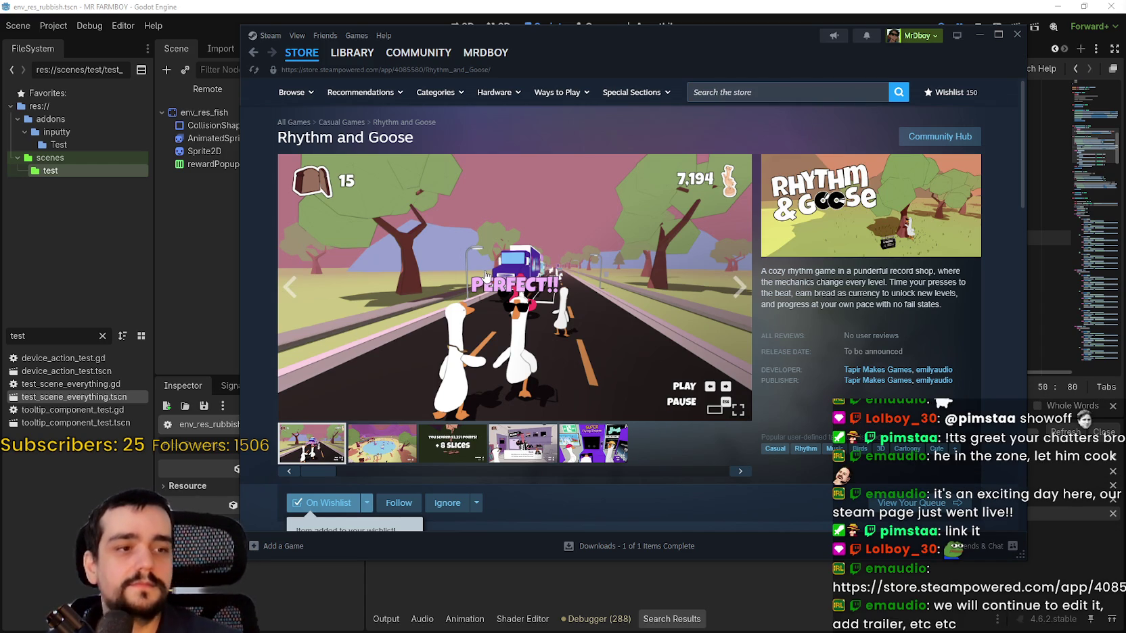
Scroll through the Rhythm and Goose page and show the pond-scene screenshot.
scroll(479, 280, down, 5)
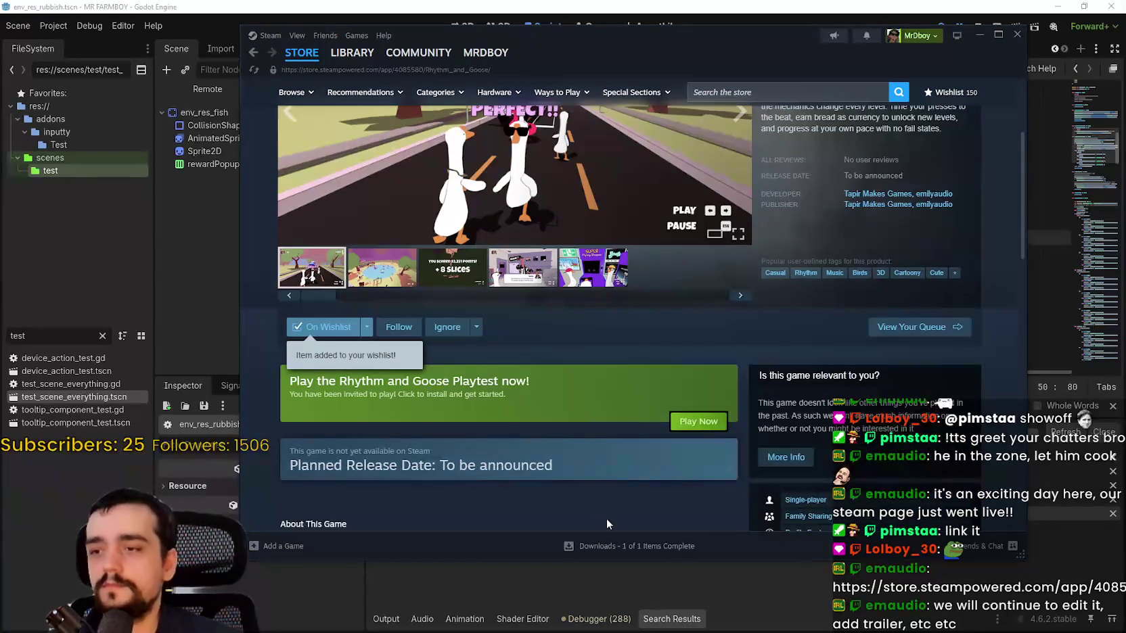
scroll(582, 469, down, 4)
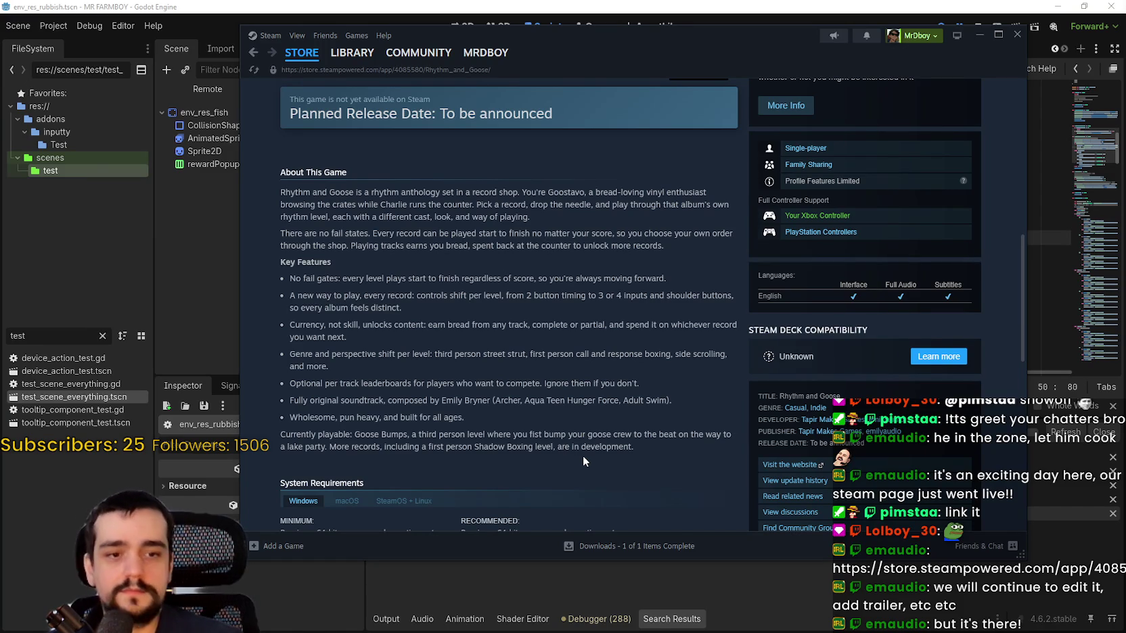
scroll(579, 454, down, 2)
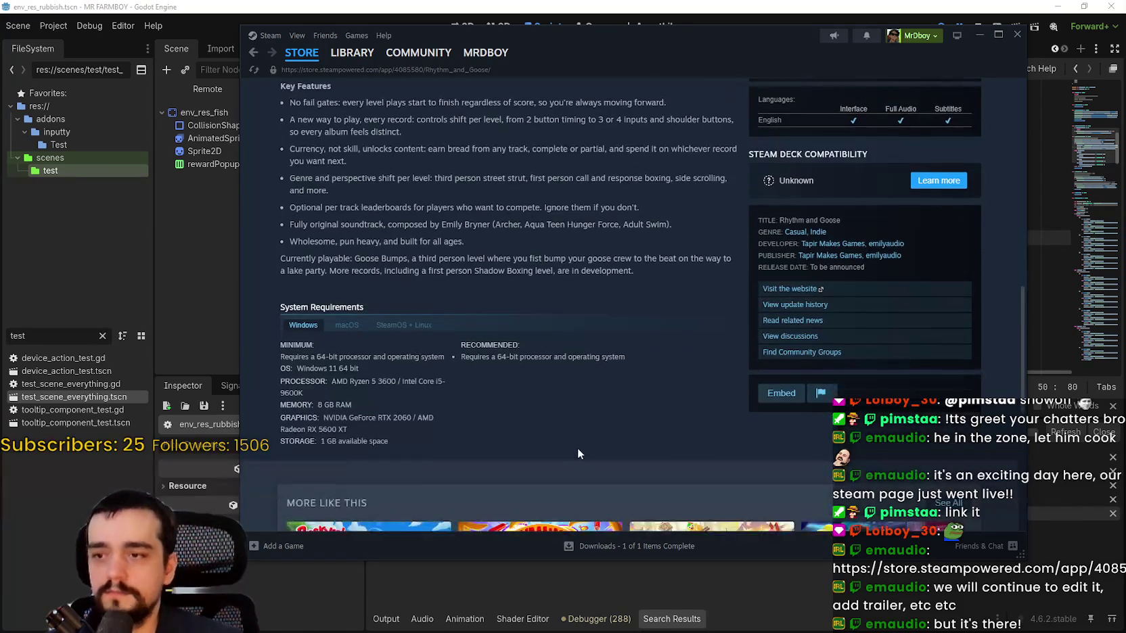
scroll(577, 448, up, 1)
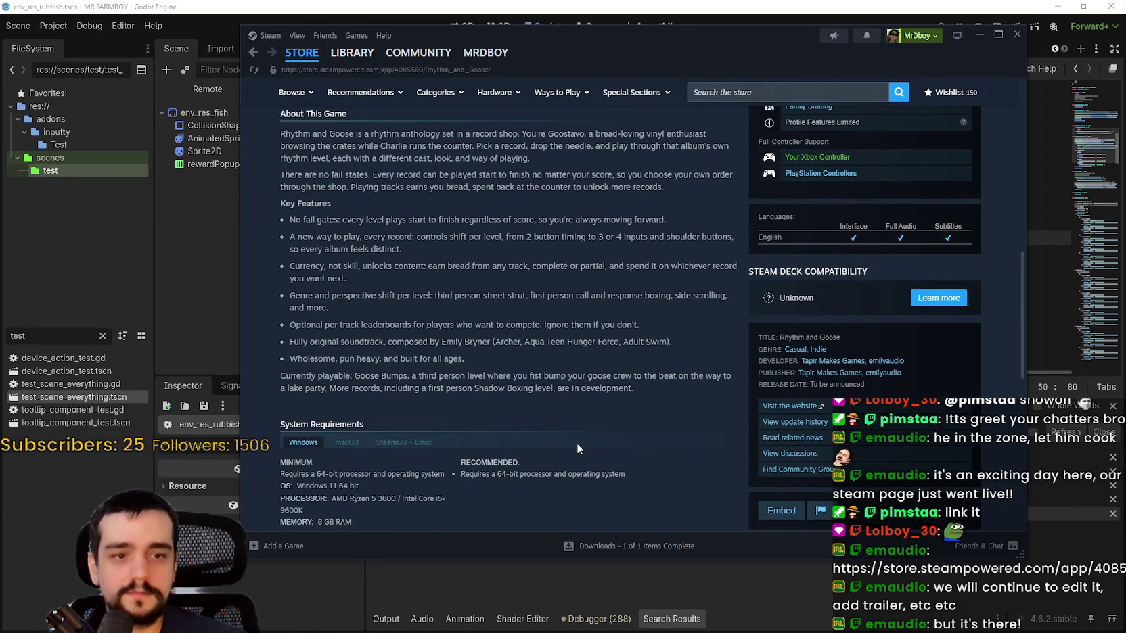
scroll(576, 443, up, 8)
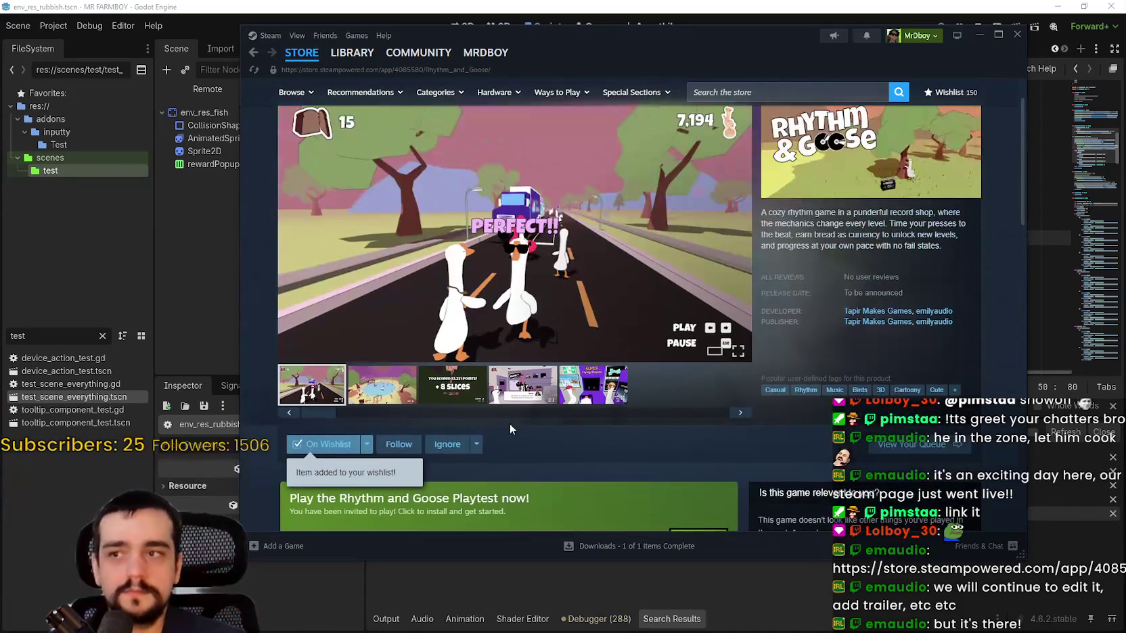
click(391, 389)
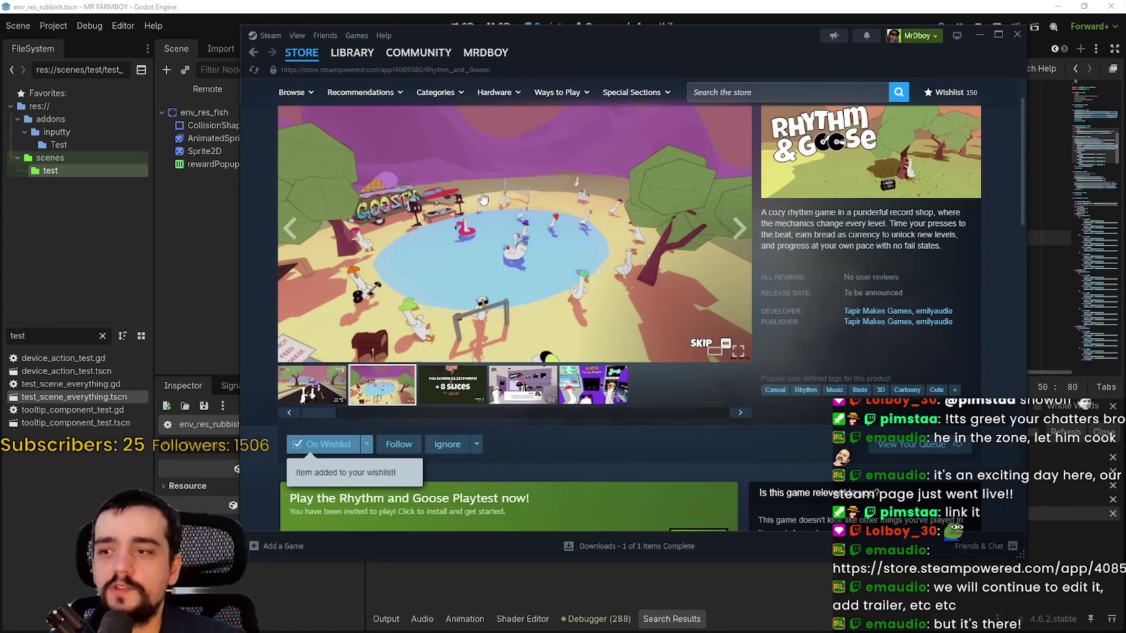
scroll(482, 199, up, 1)
Glance at the library, then return to the Rhythm and Goose store page and scroll it.
click(344, 57)
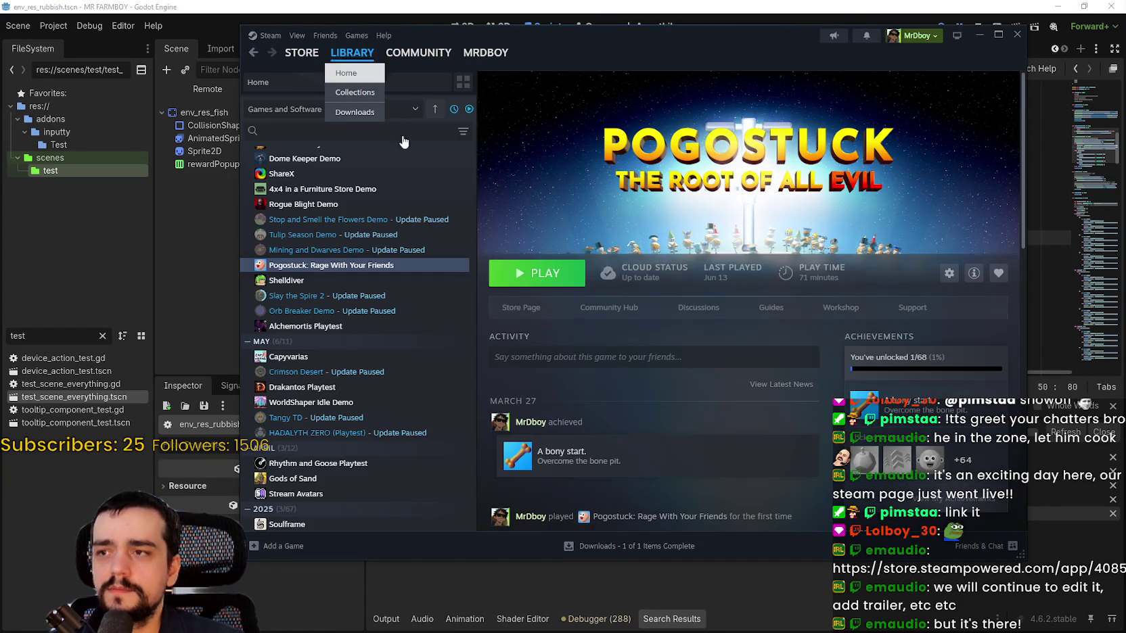
text(r)
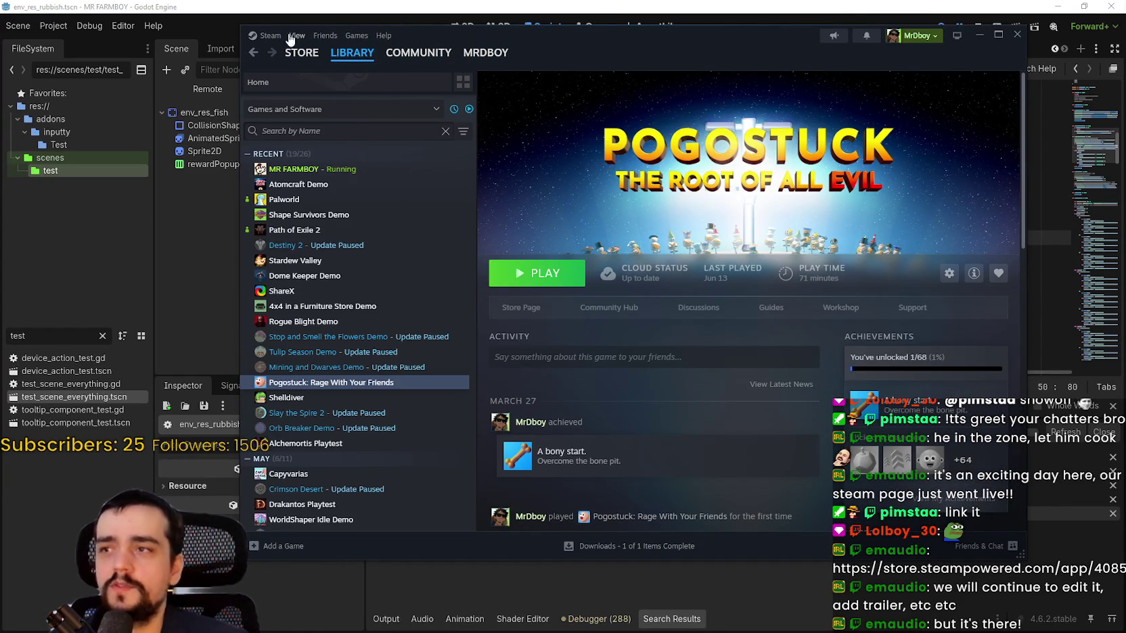
click(253, 52)
scroll(646, 400, down, 2)
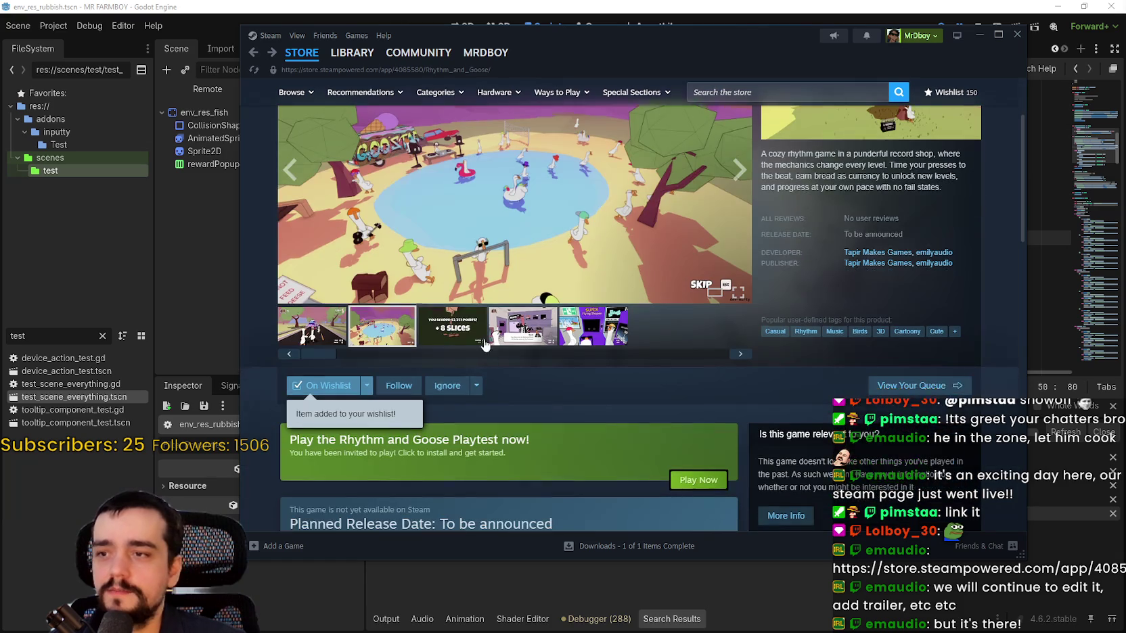
scroll(422, 385, down, 4)
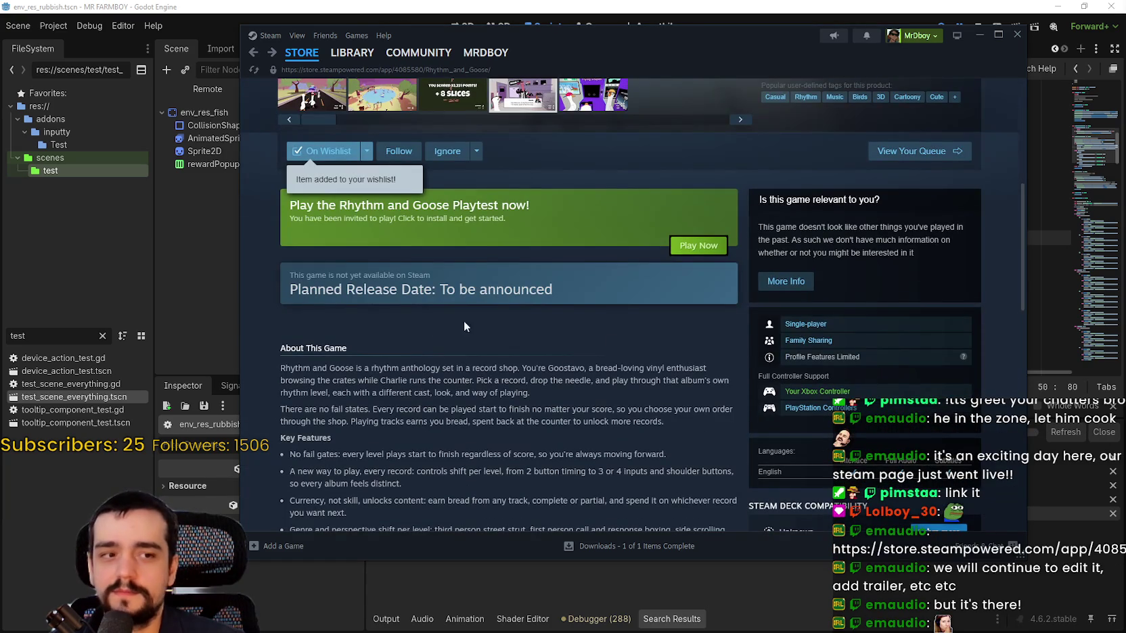
scroll(644, 419, up, 2)
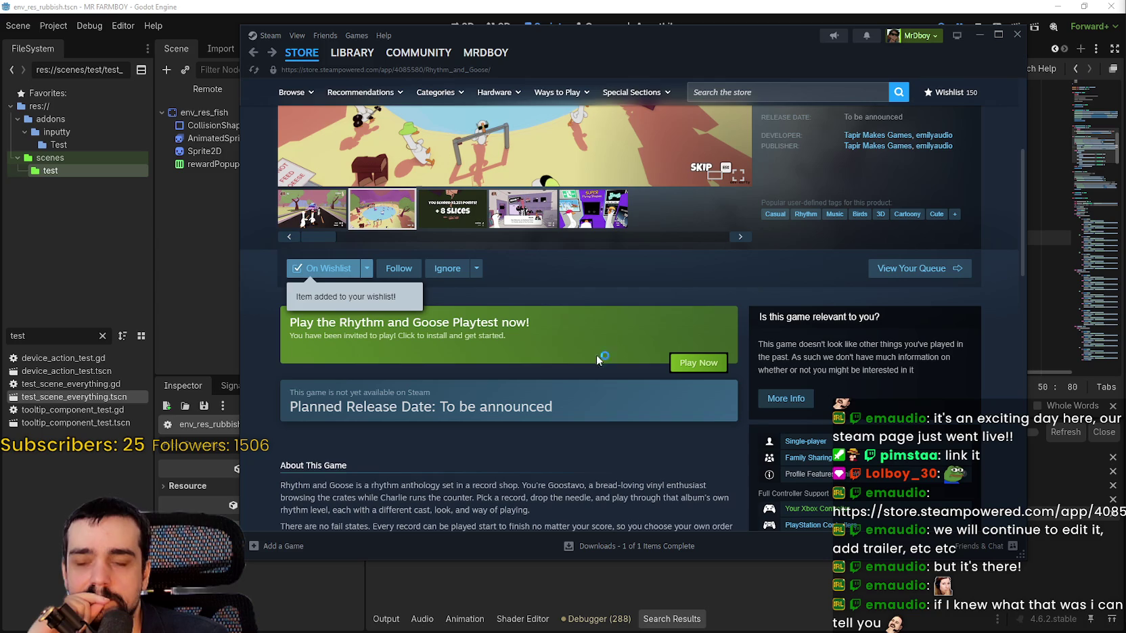
Open Rhythm and Goose Playtest in the library and view, then close, its Properties.
click(361, 55)
click(336, 168)
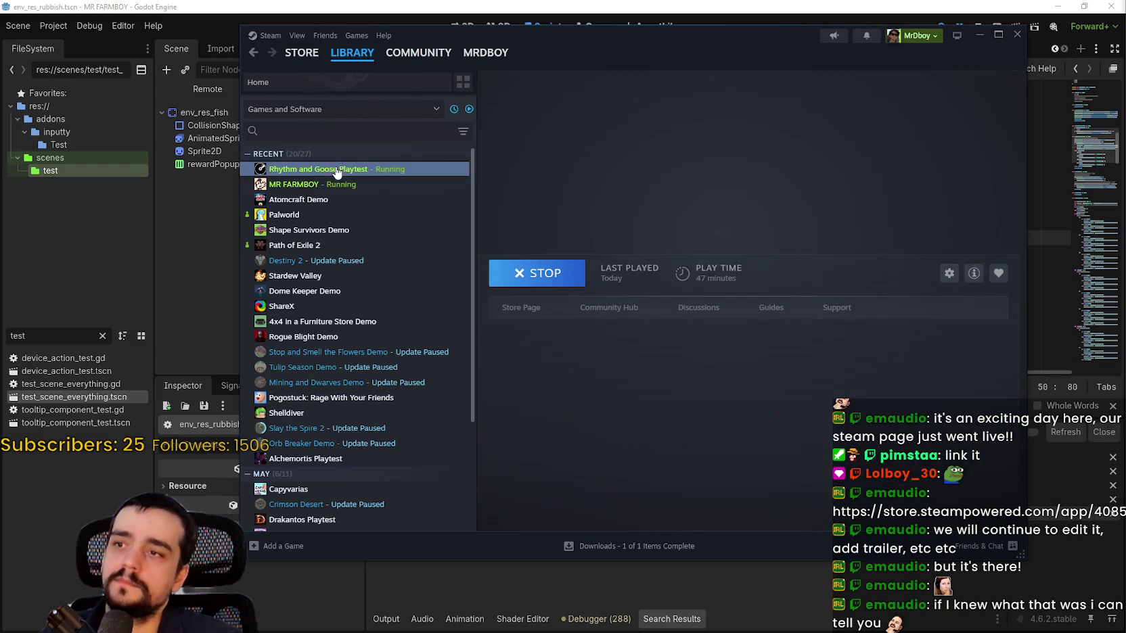
right_click(313, 170)
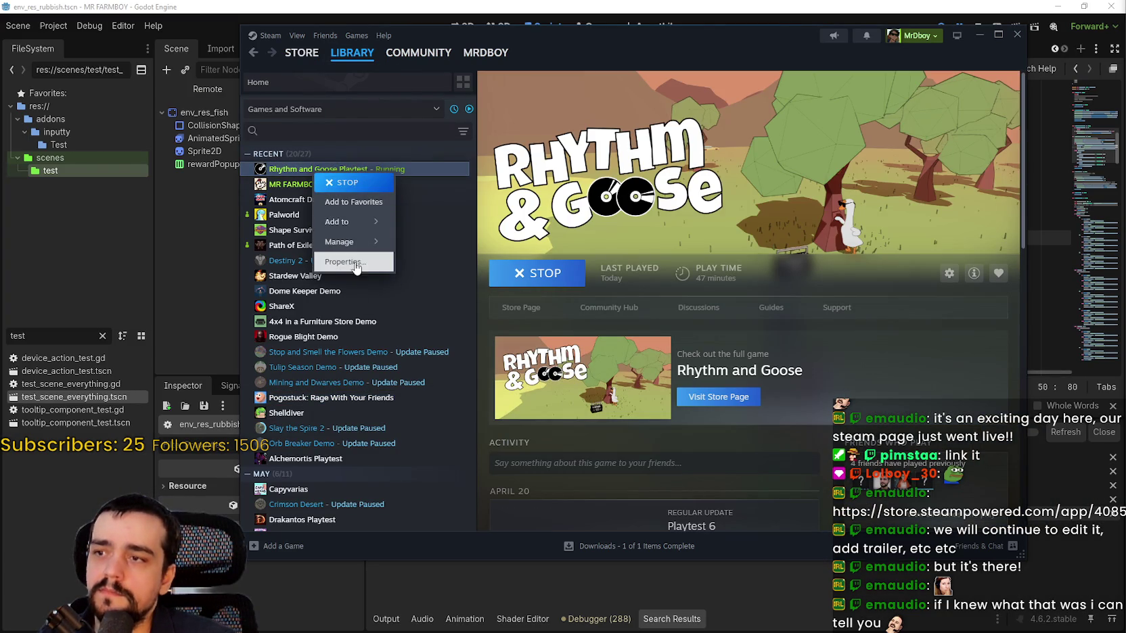
click(343, 267)
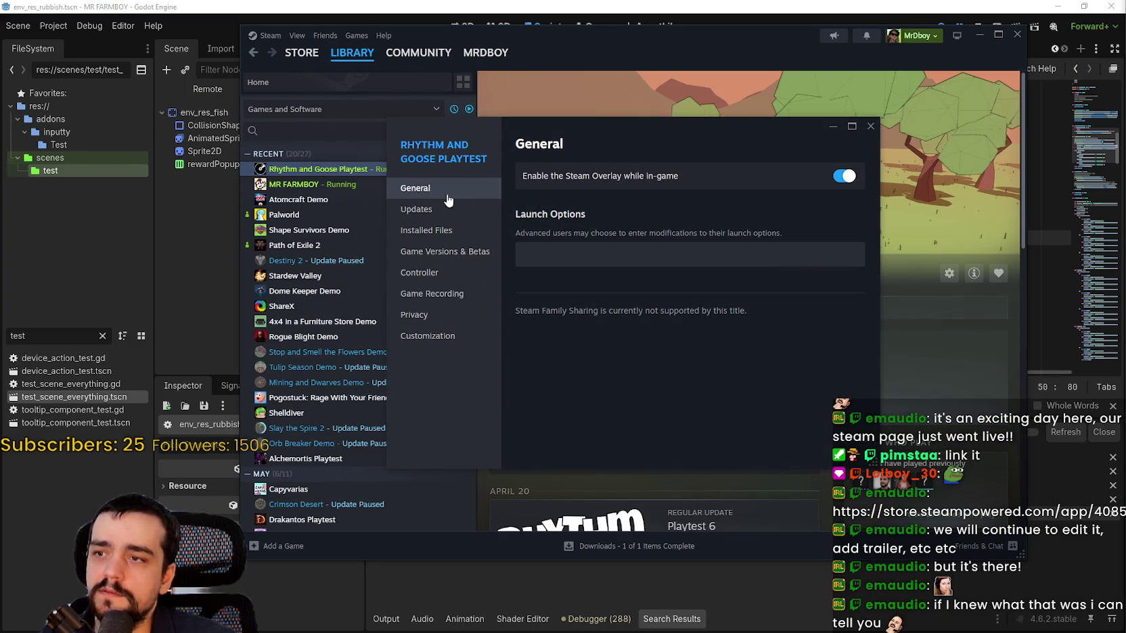
click(882, 142)
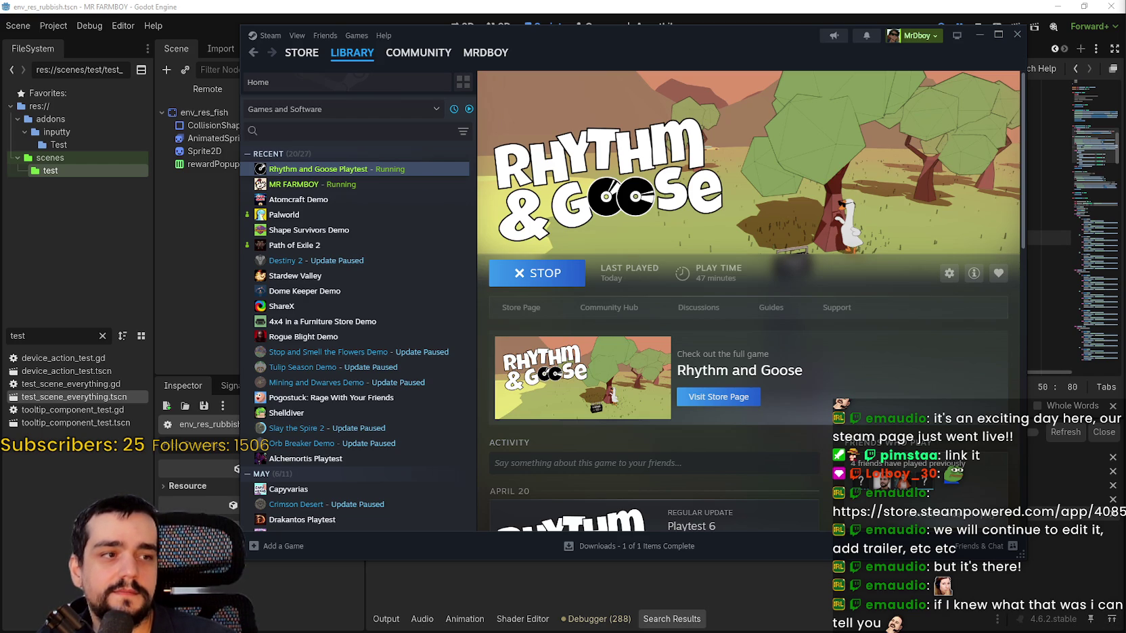
Leave the game's settings, choose Play and talk through the horse shopkeeper's dialogue.
key(Right)
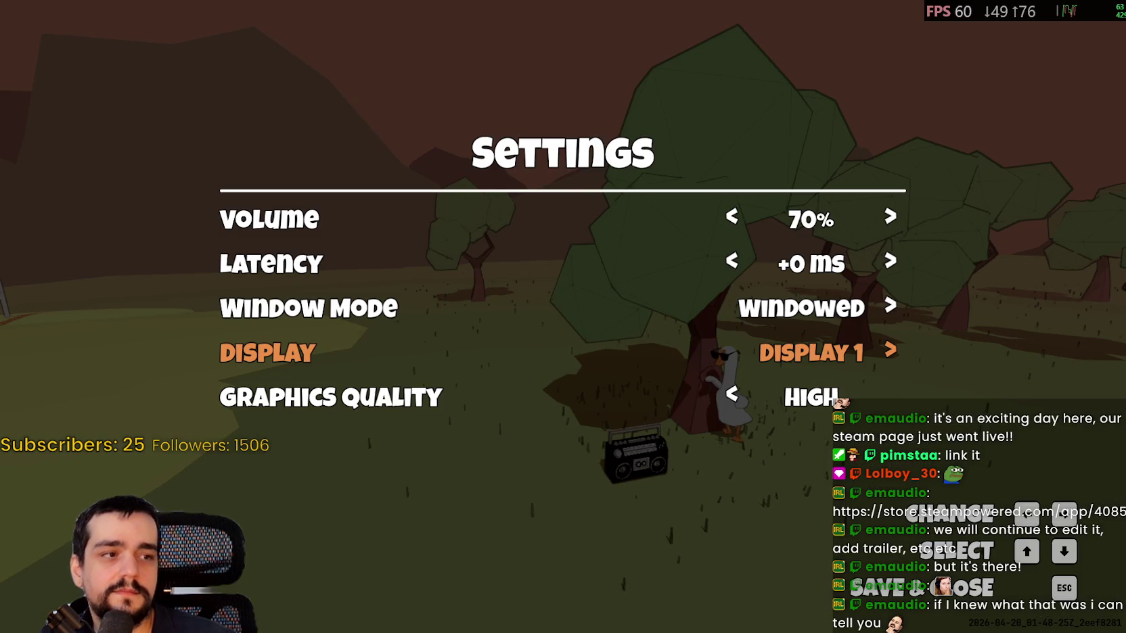
key(Escape)
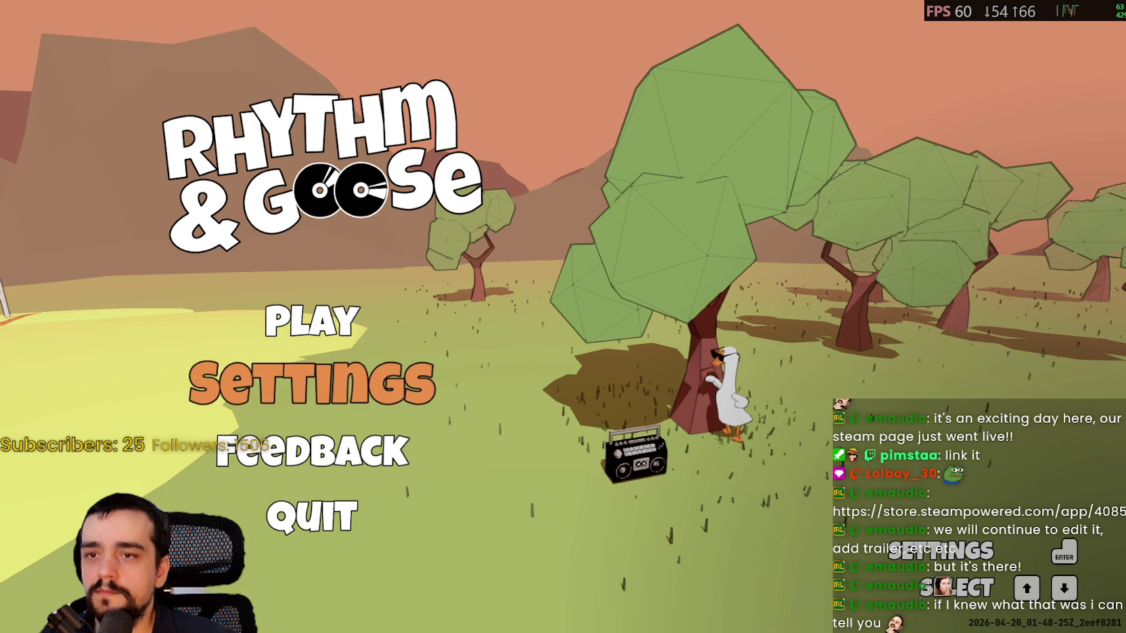
key(Up)
key(Return)
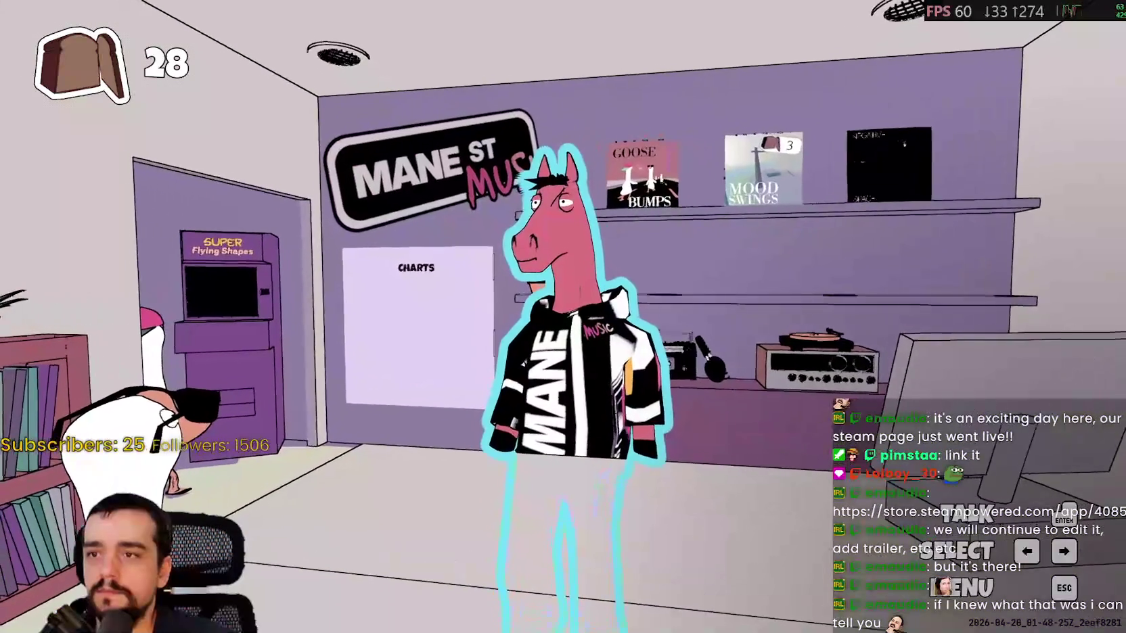
key(Return)
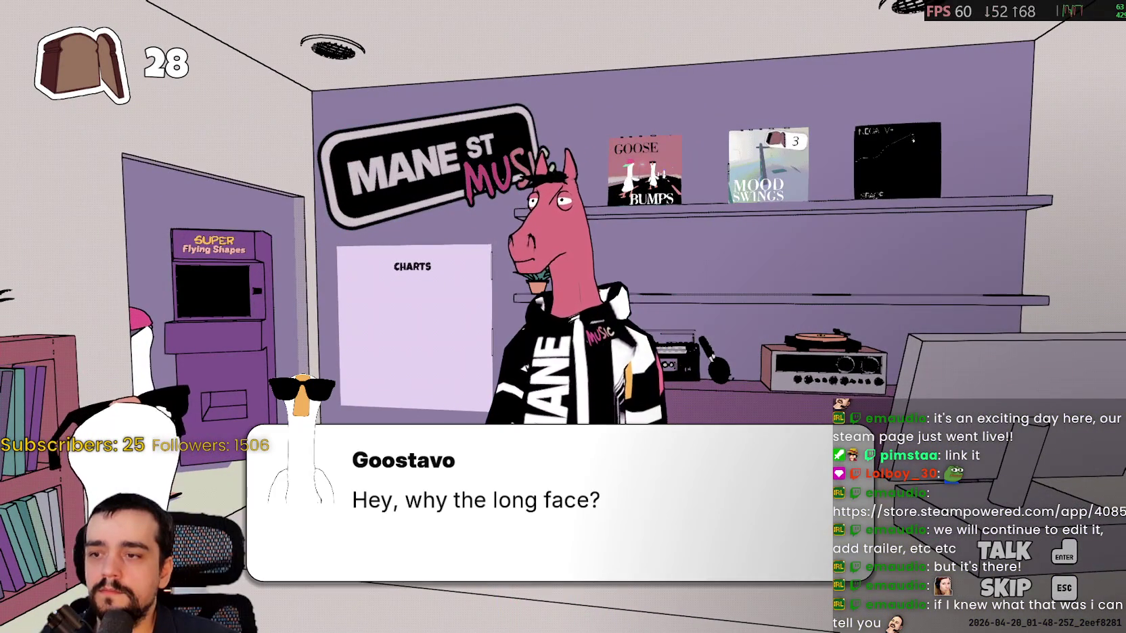
key(Return)
key(Return)
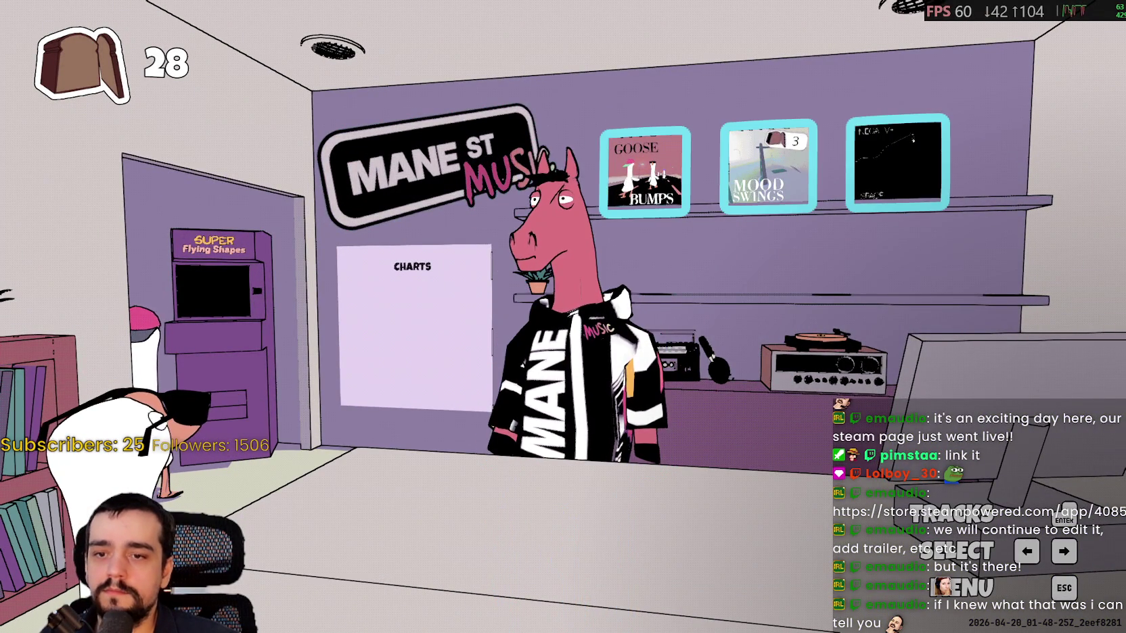
Buy the Mood Swings track from the record shelf for 3 bread.
key(Right)
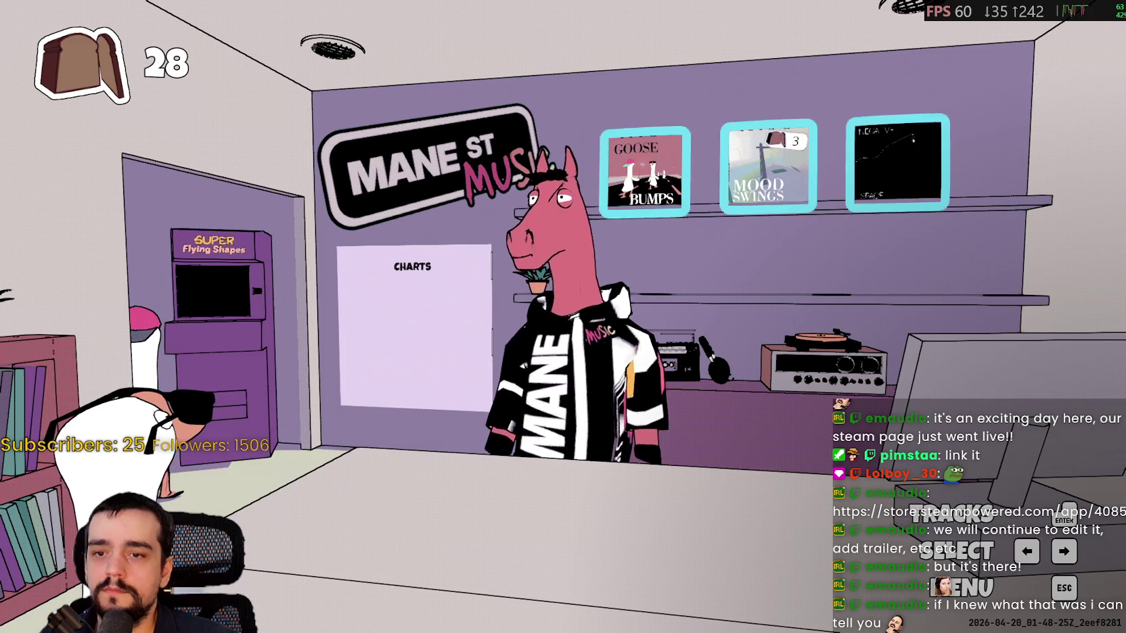
key(Return)
key(Right)
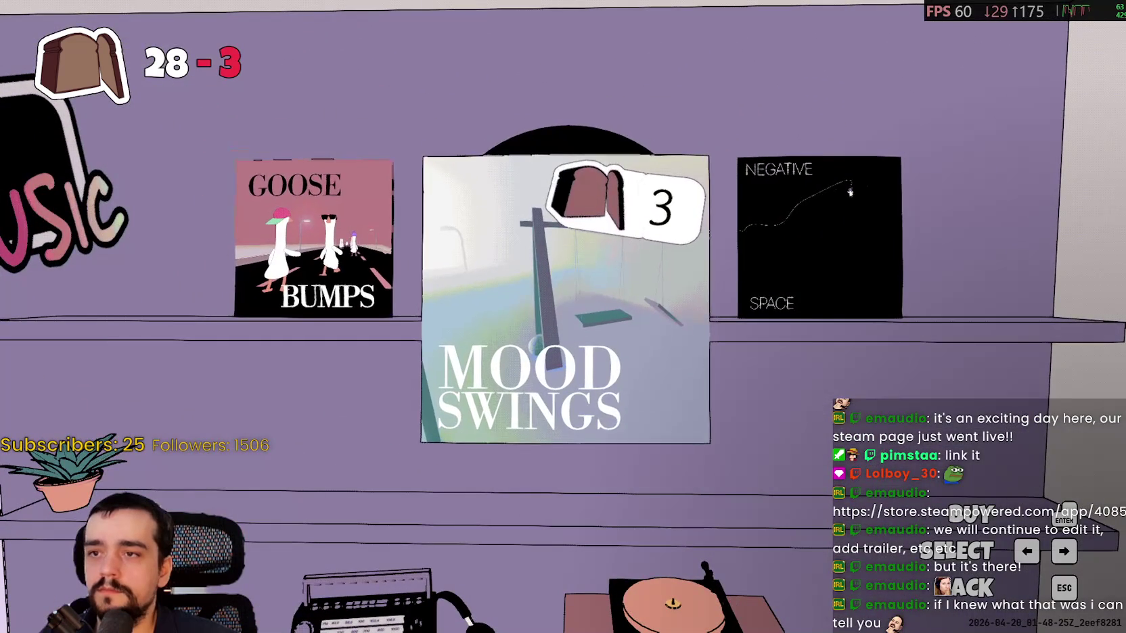
key(Left)
key(Right)
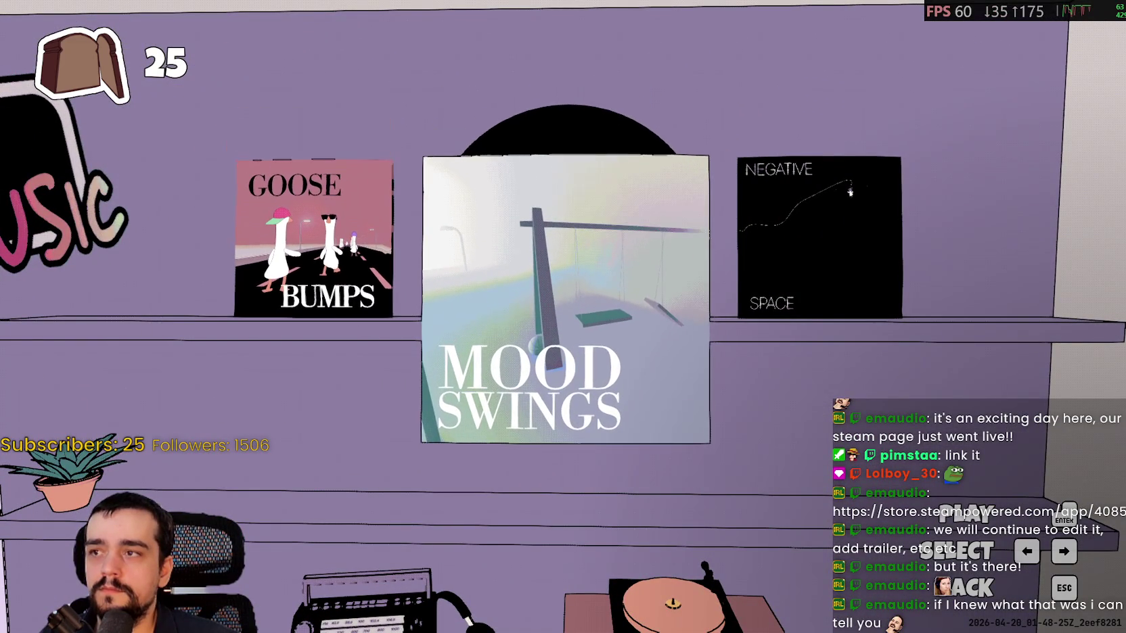
key(Return)
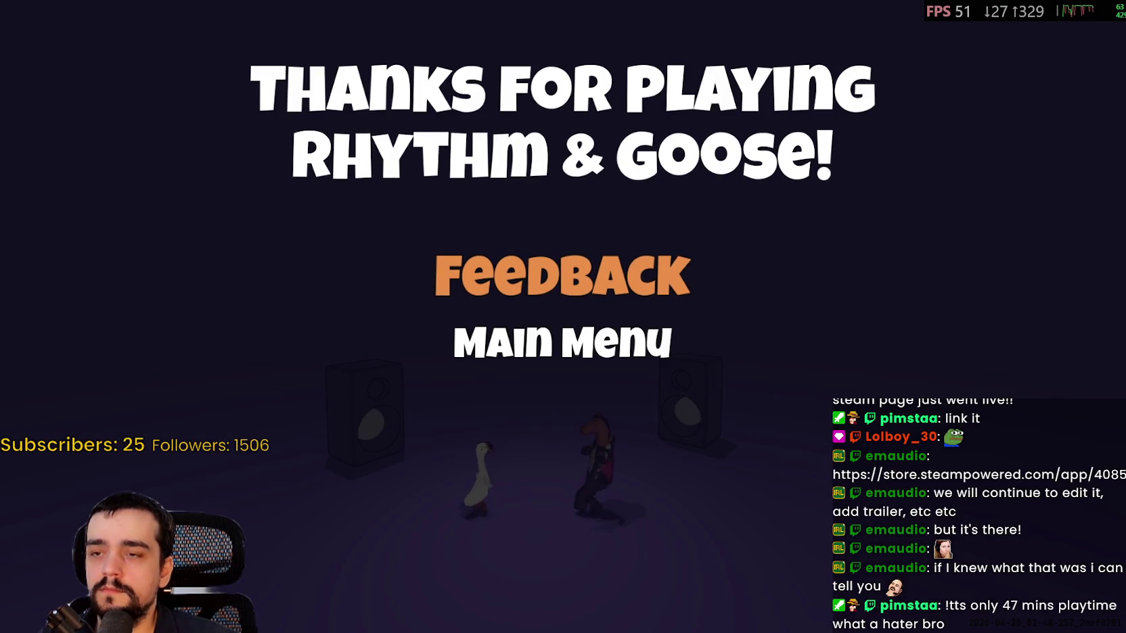
Go back through Main Menu > Play to the record shelf and start the chosen track.
key(Down)
key(Return)
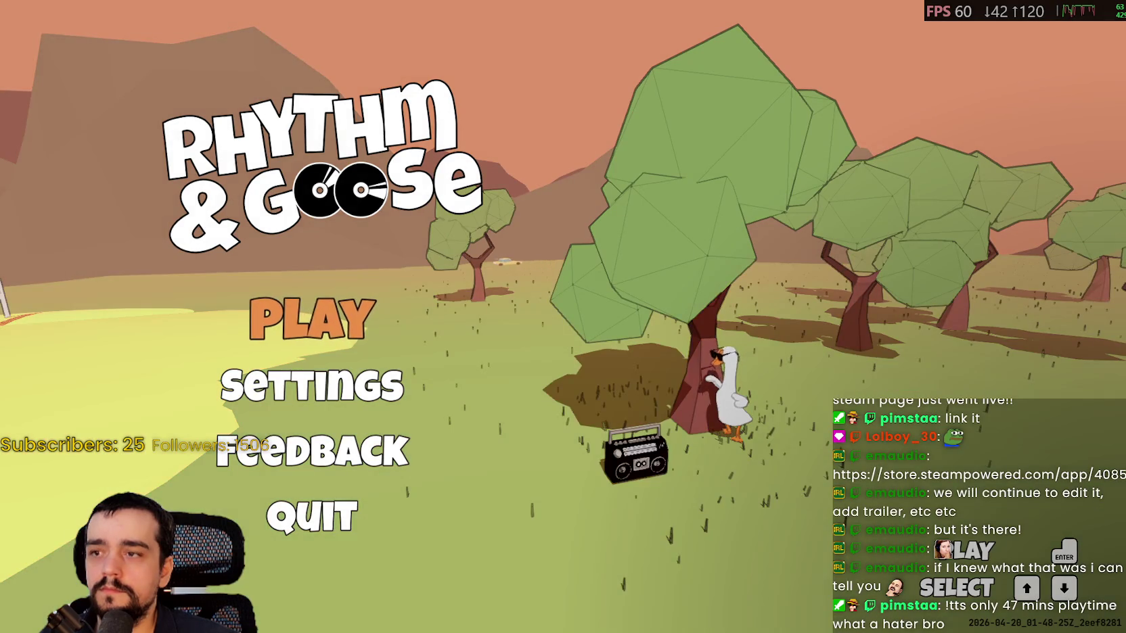
key(Return)
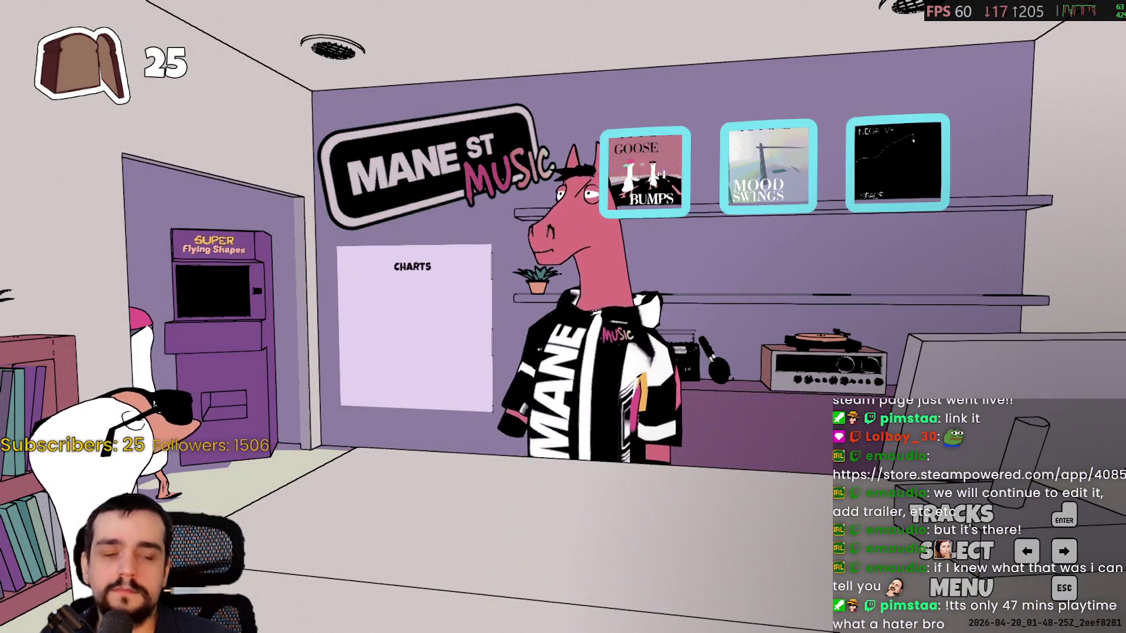
key(Left)
key(Right)
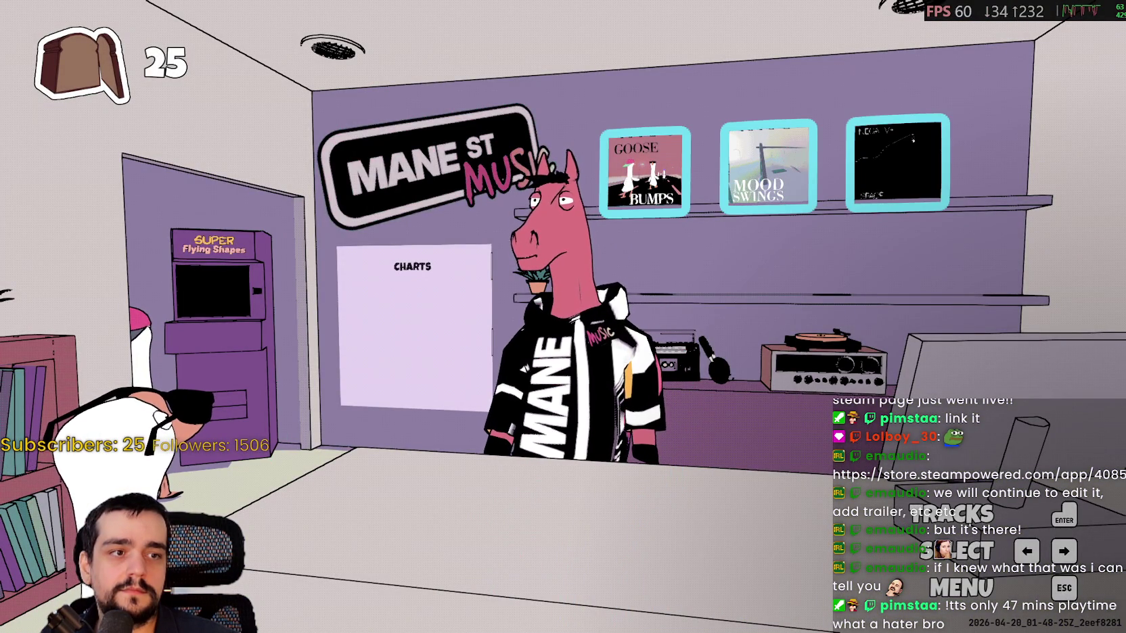
key(Return)
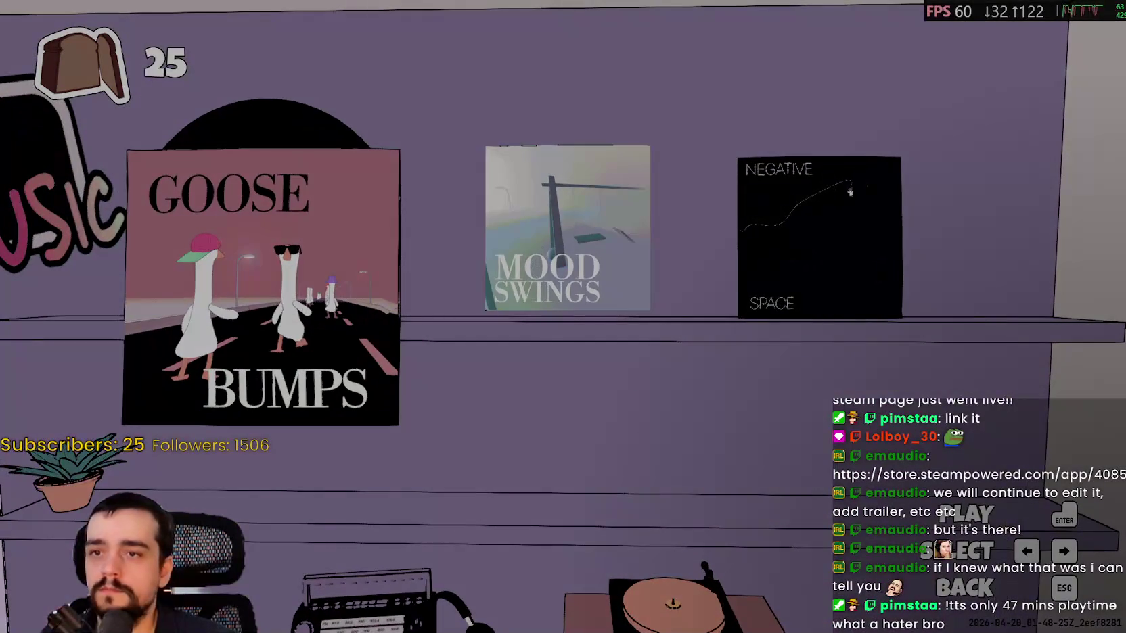
key(Return)
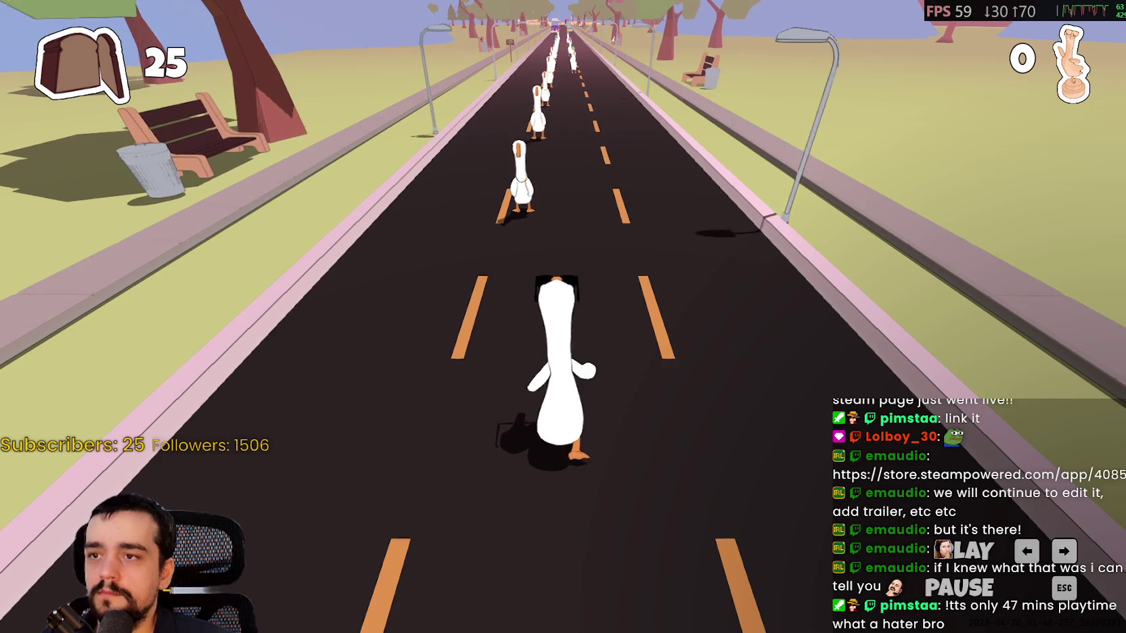
Hit the left, right and space notes through the opening of the Mood Swings parade.
key(space)
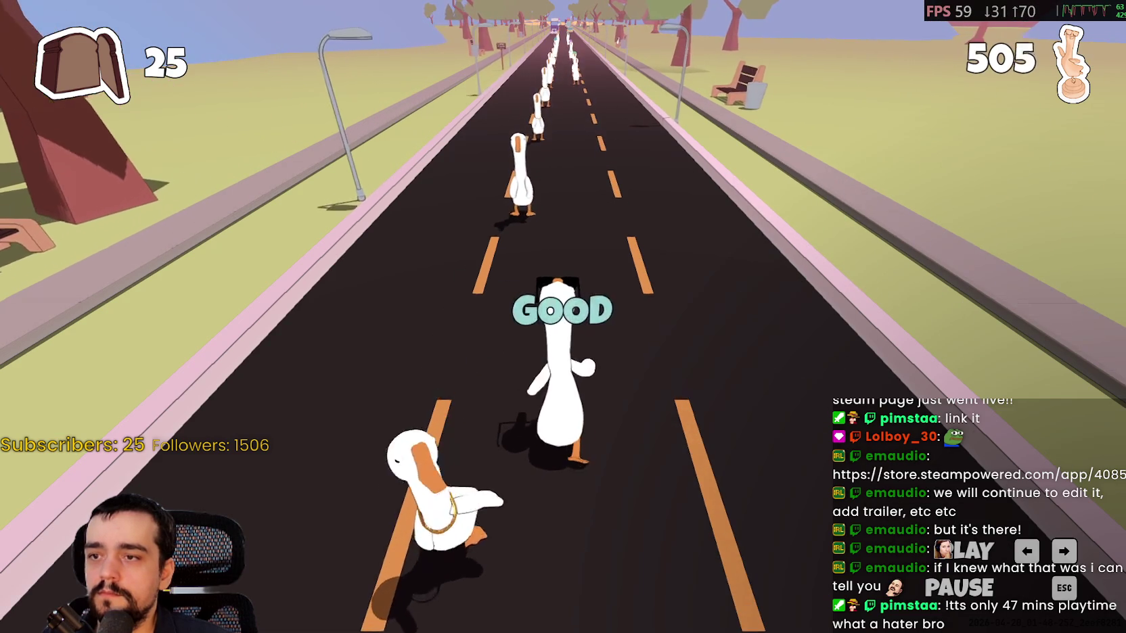
key(space)
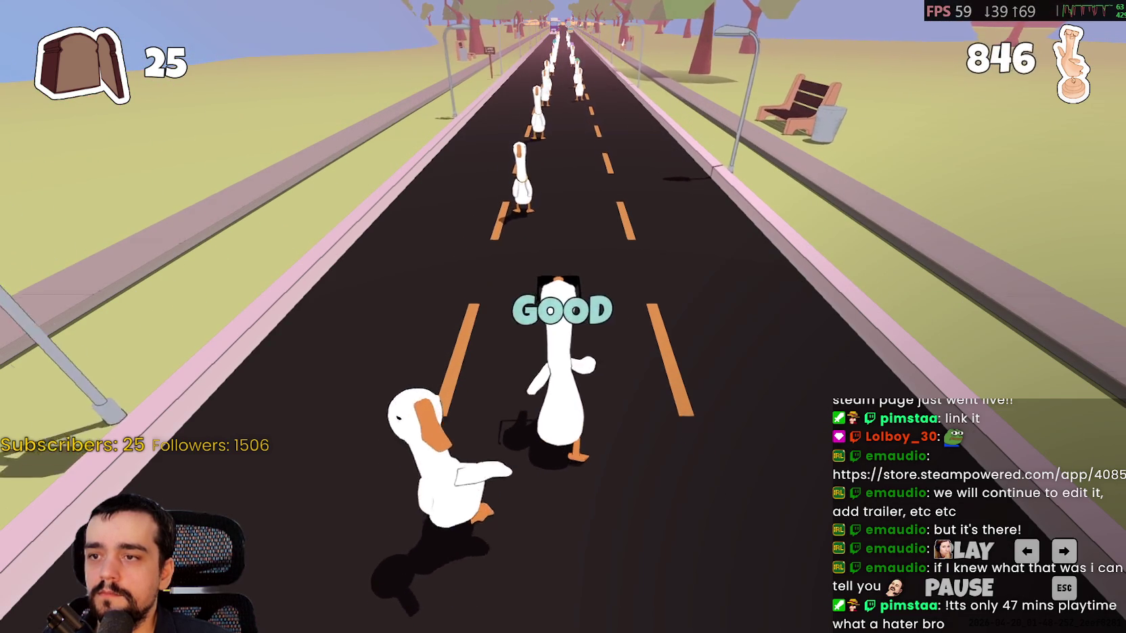
key(Left)
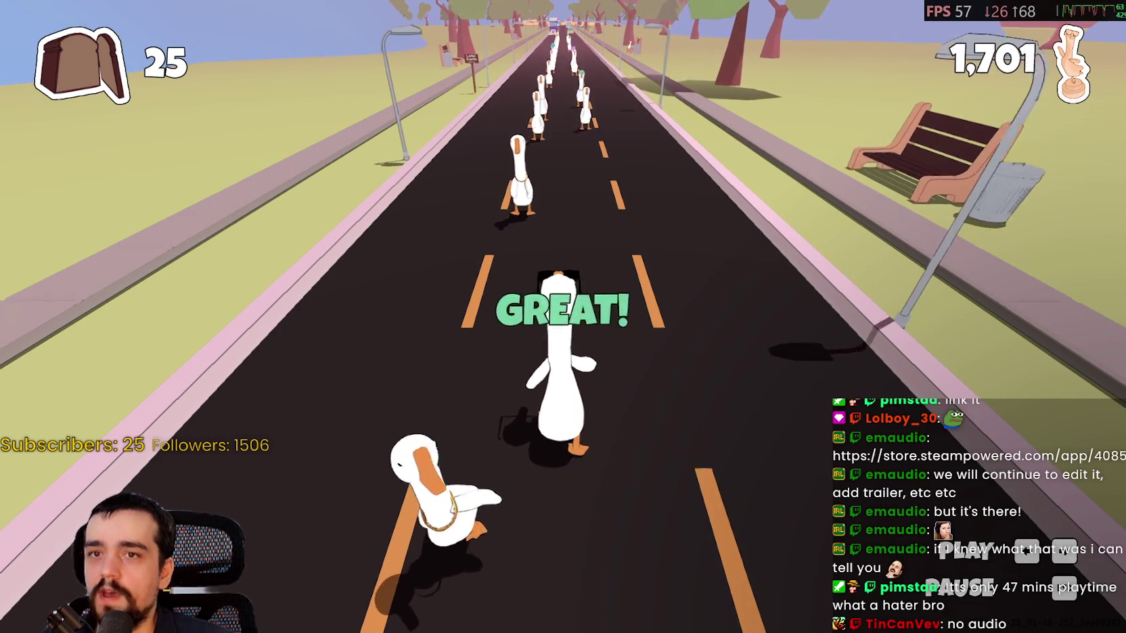
key(Left)
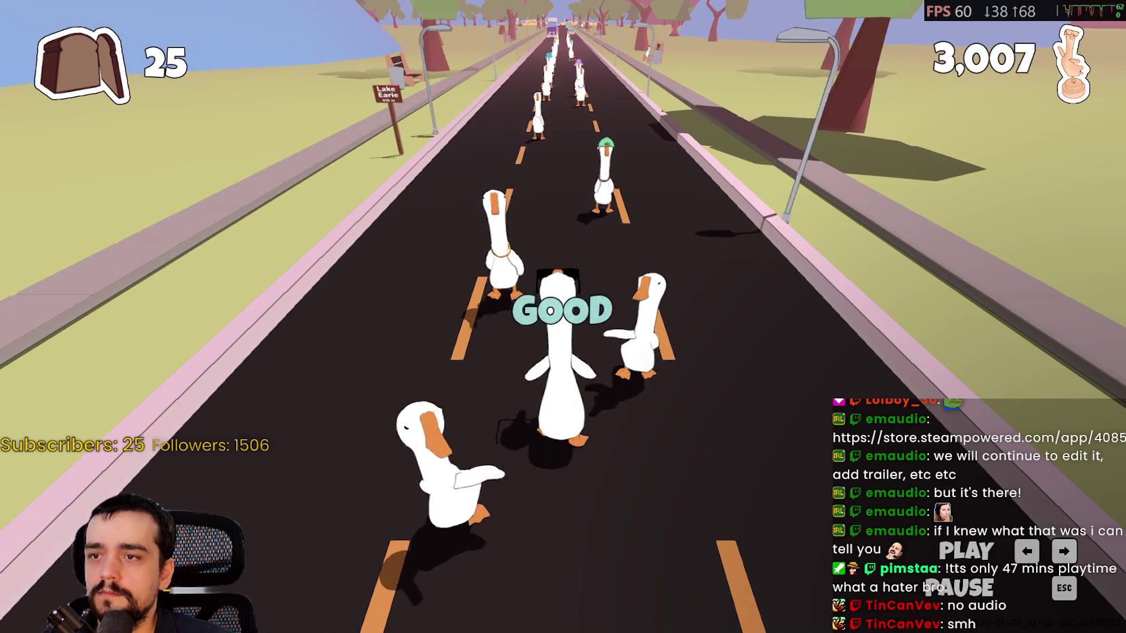
key(Left)
key(Right)
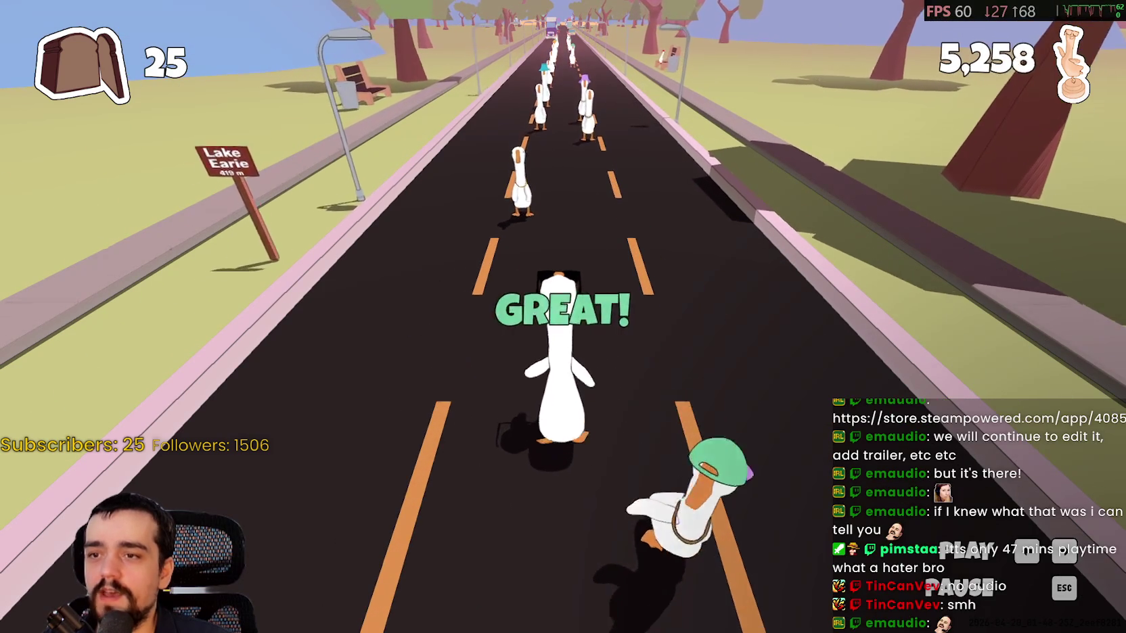
key(Left)
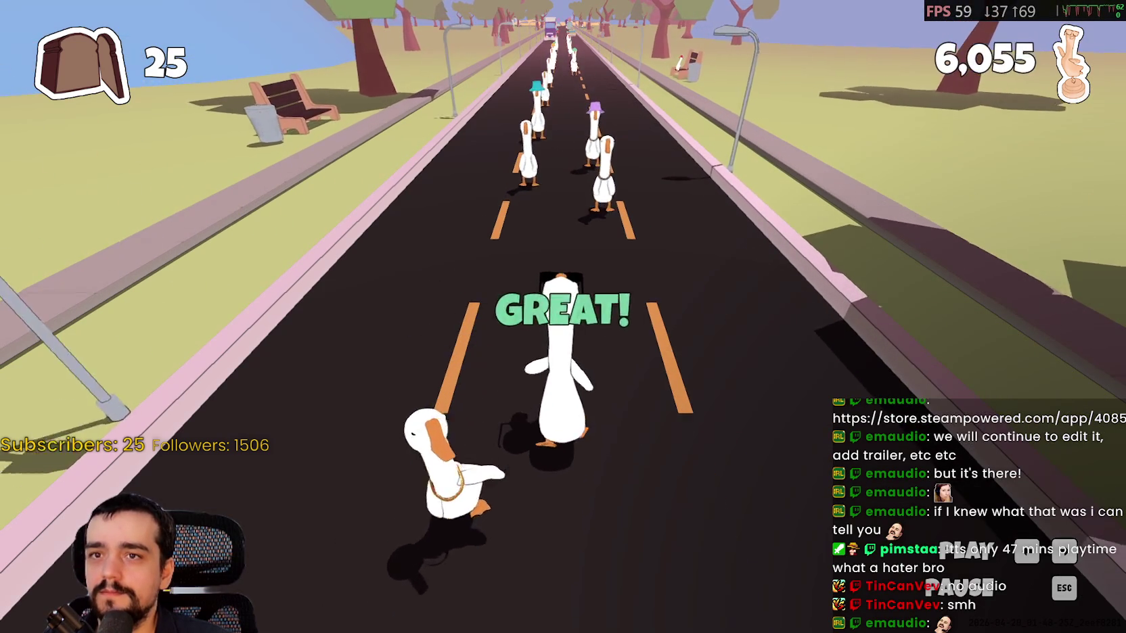
key(Right)
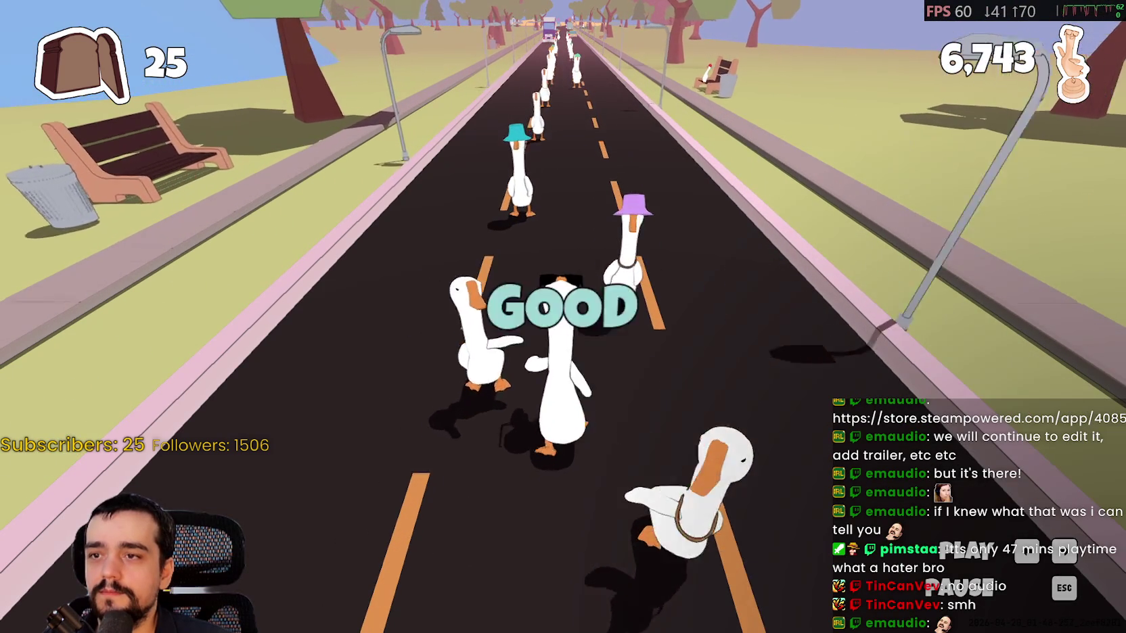
key(Right)
key(Left)
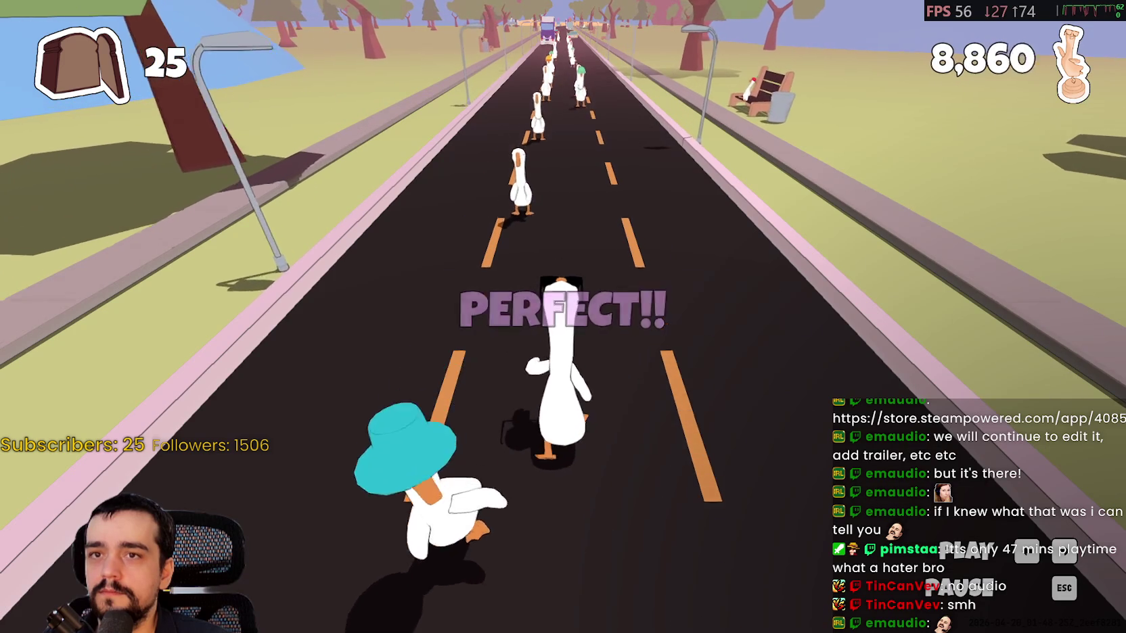
key(Left)
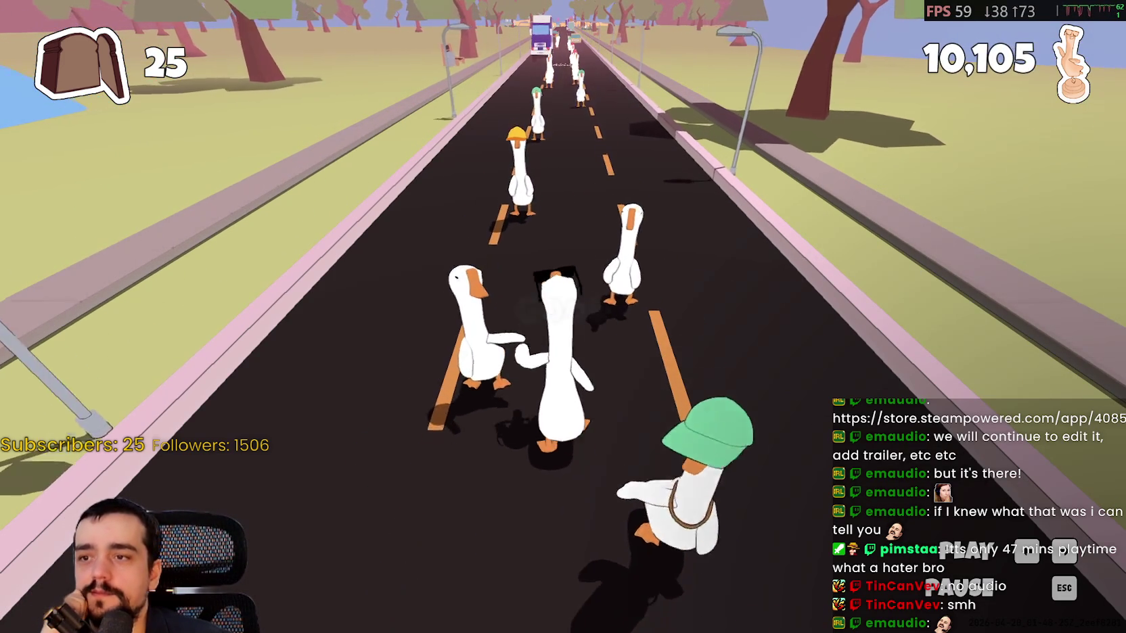
key(Left)
key(Left)
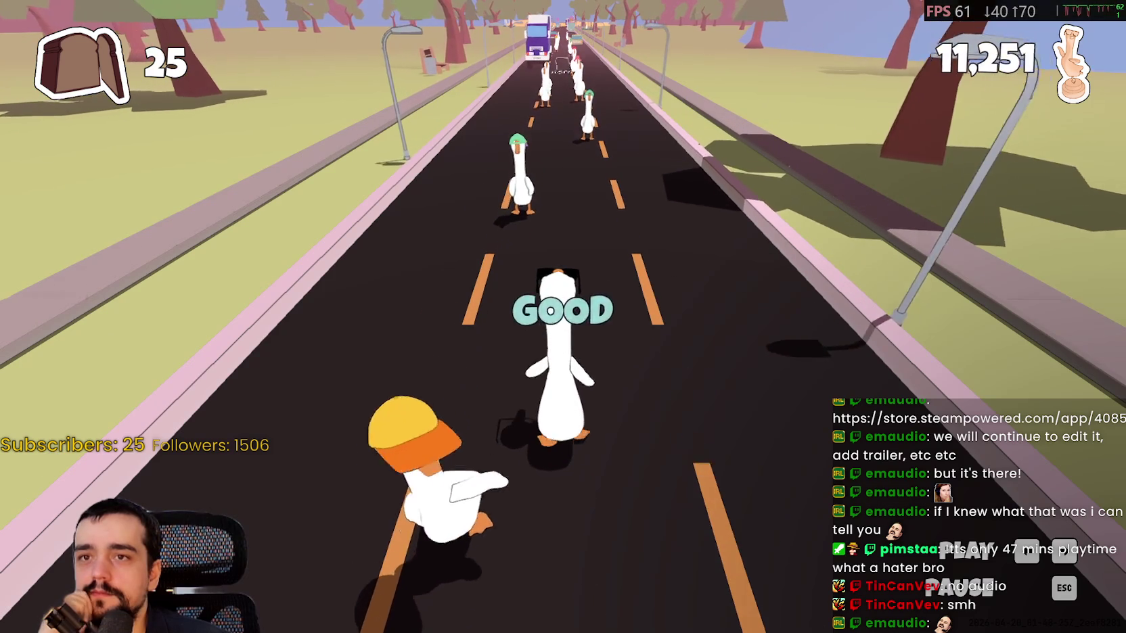
key(Left)
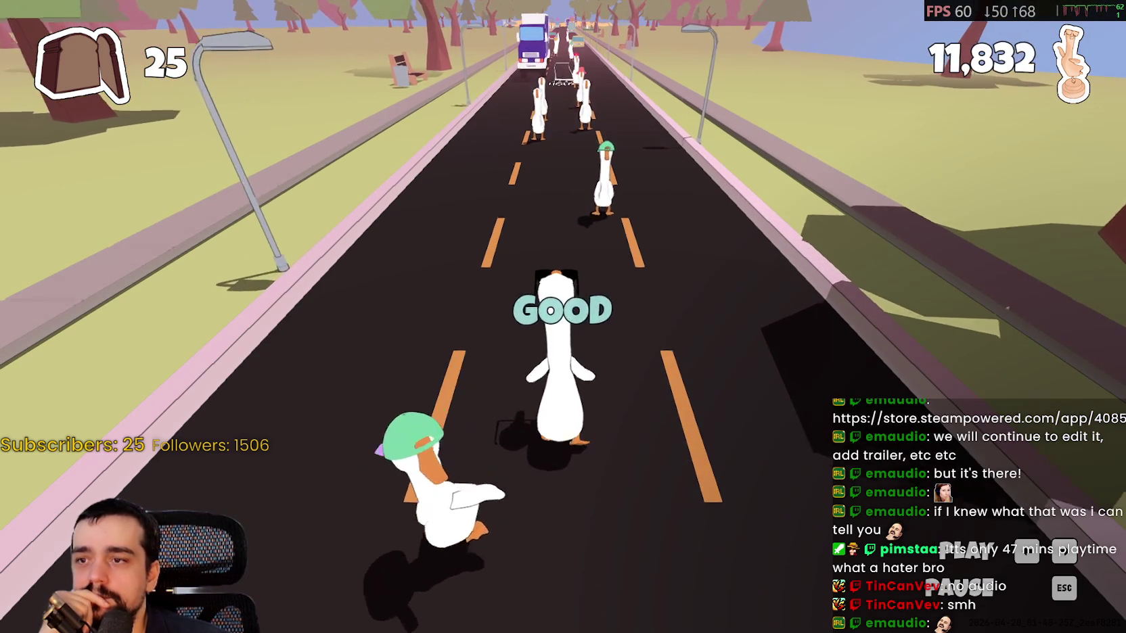
key(Left)
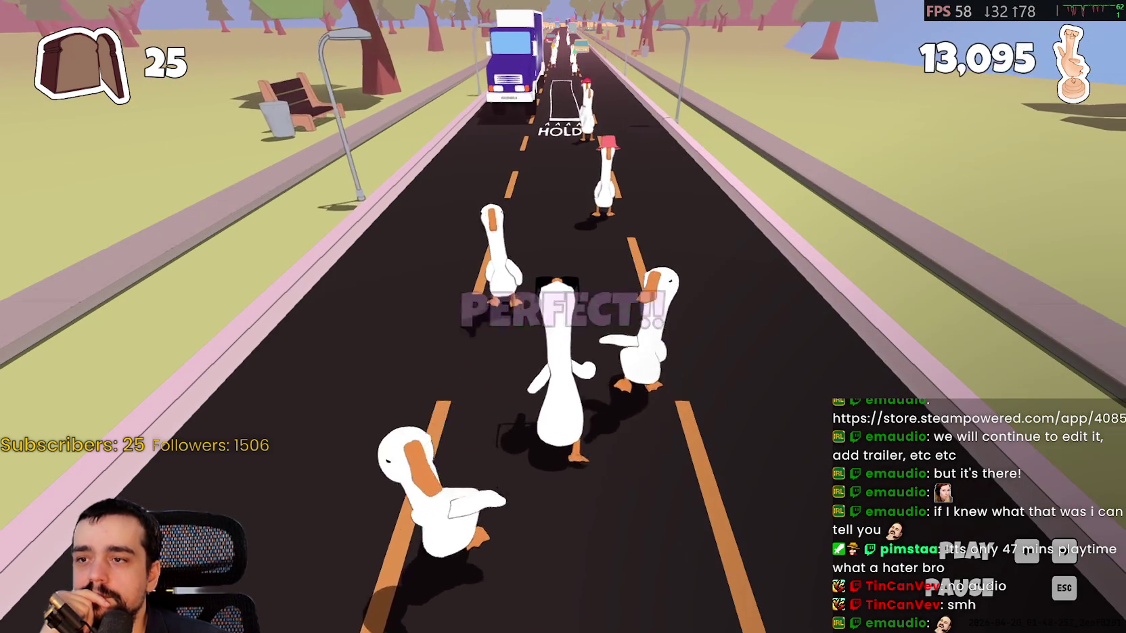
key(Left)
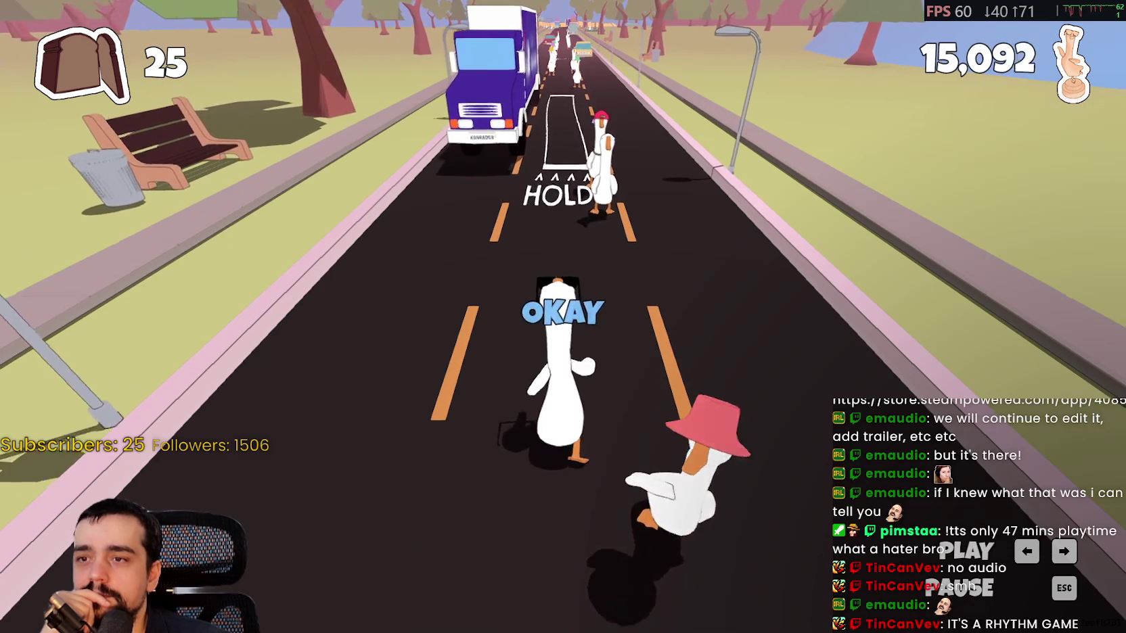
key(Left)
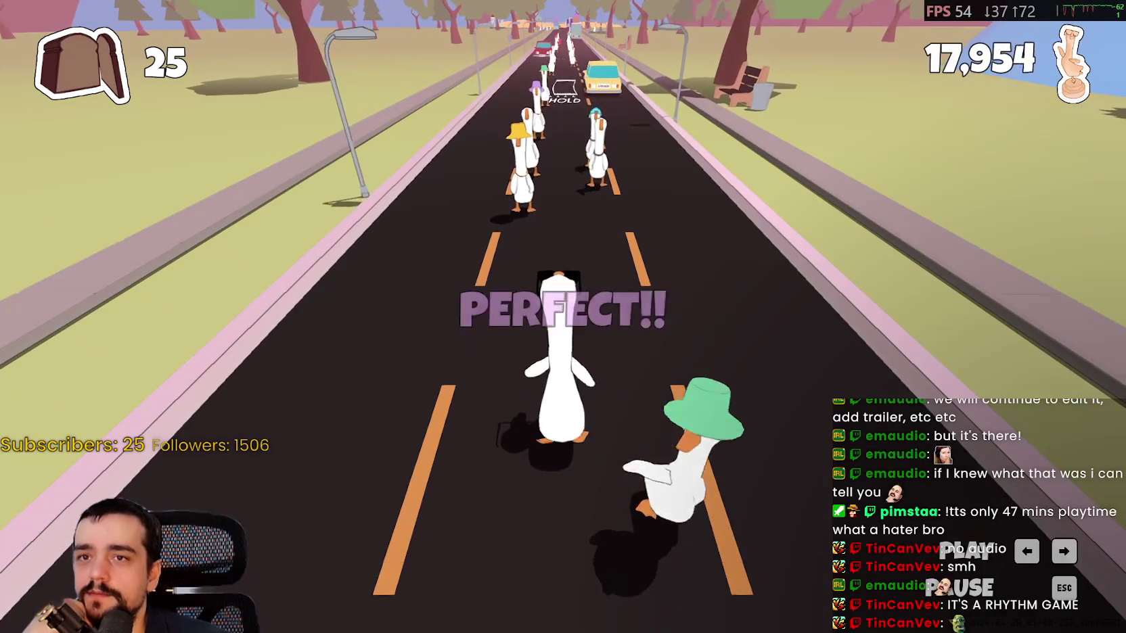
Keep hitting notes and HOLD strips to reach 45,766 points, then pause the game.
key(space)
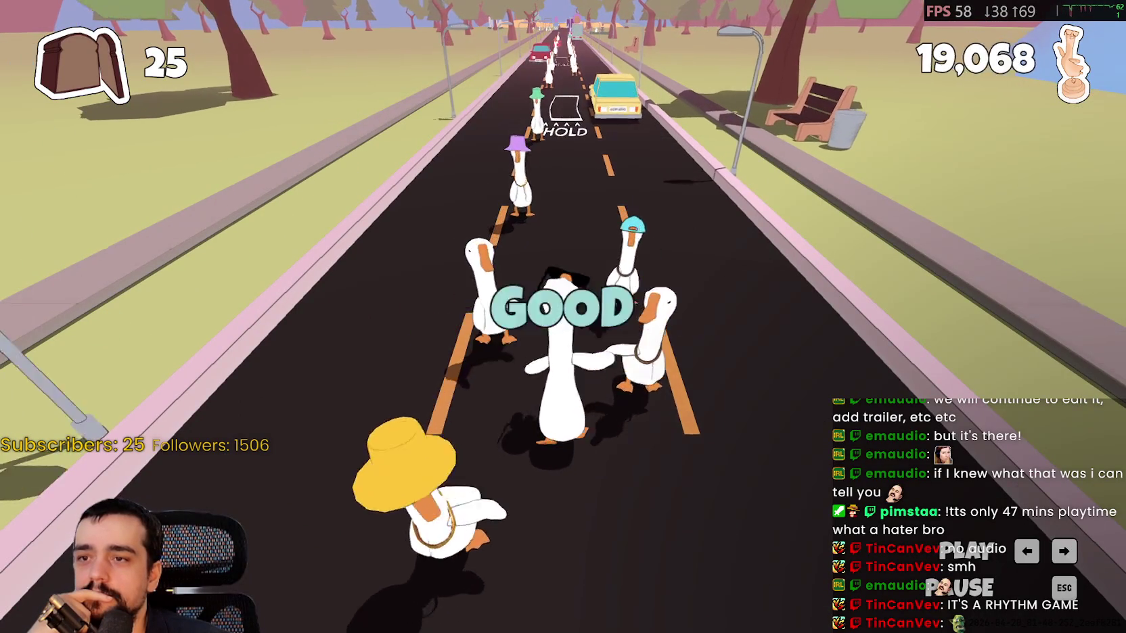
key(space)
key(space)
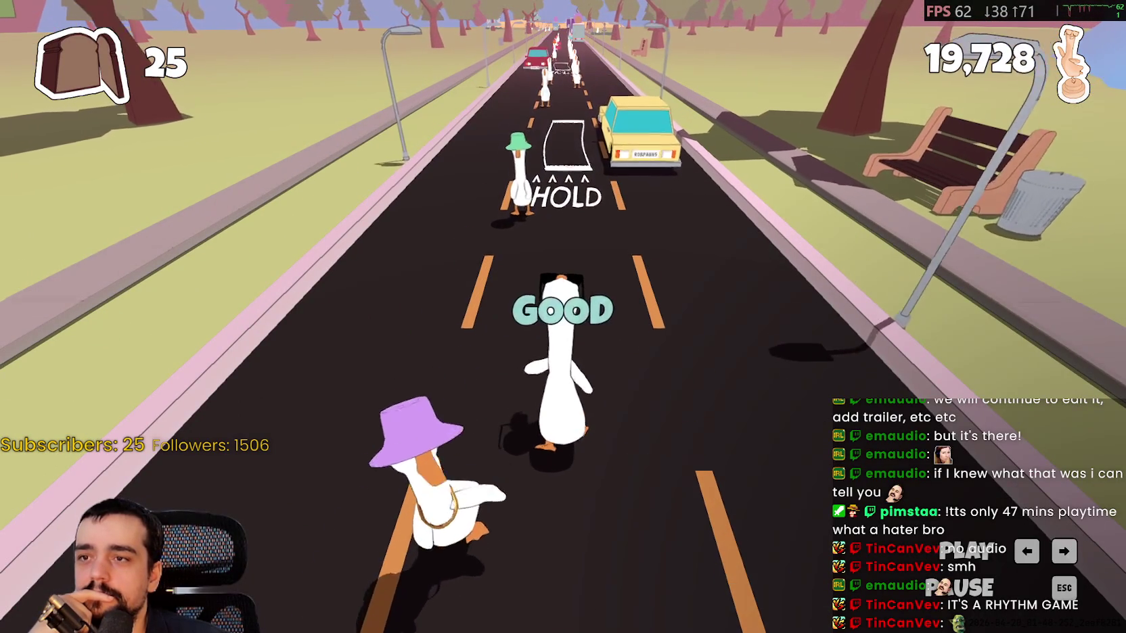
key(space)
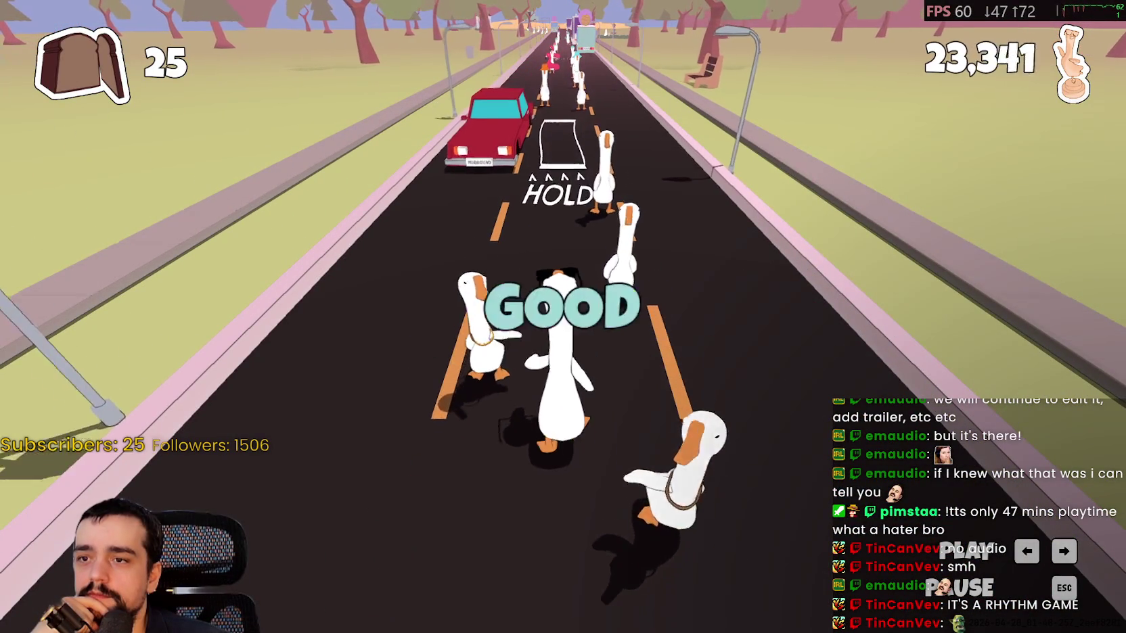
key(space)
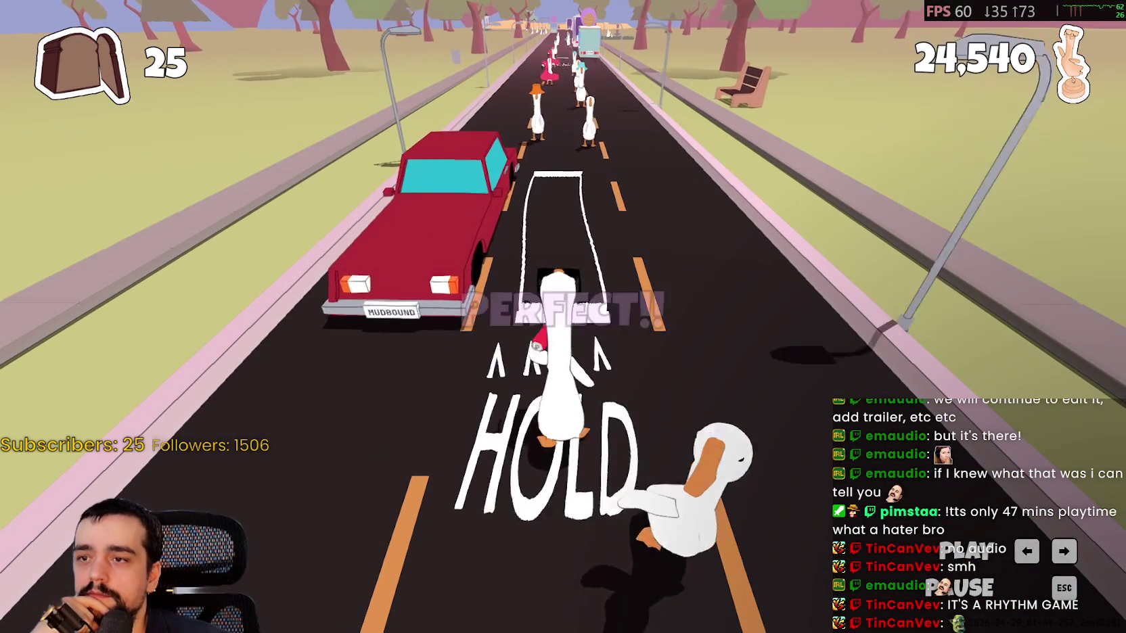
key(space)
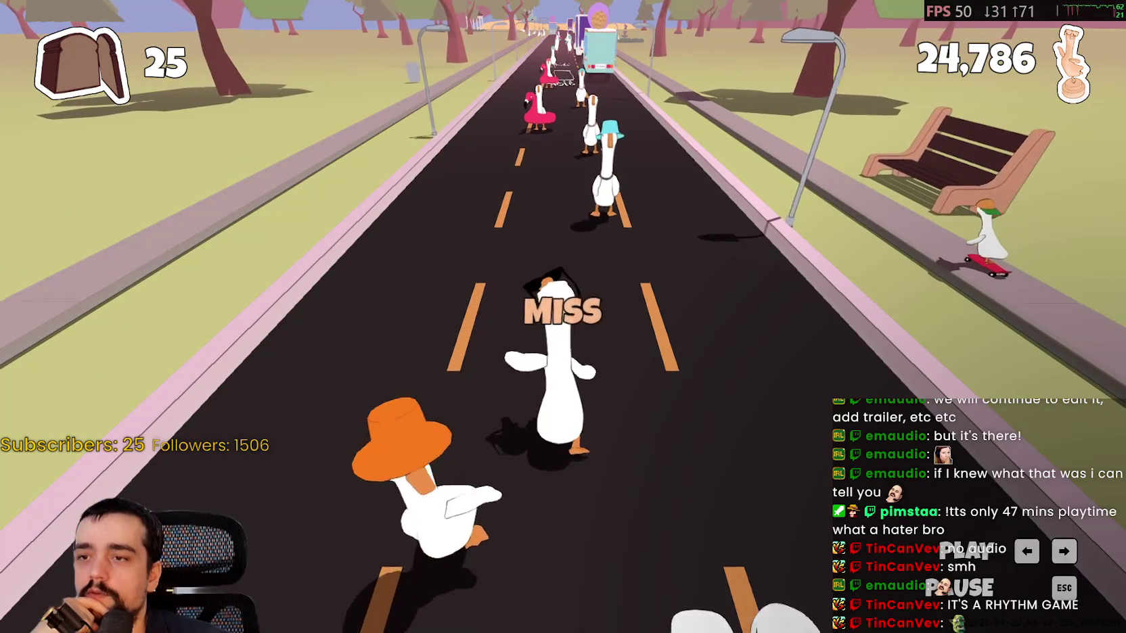
key(space)
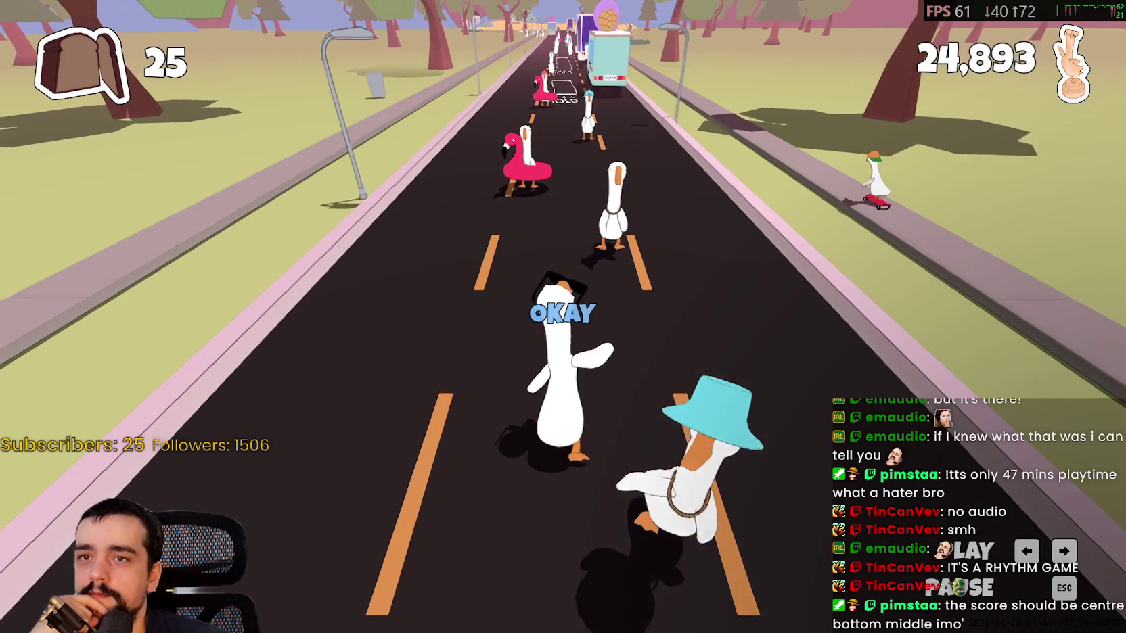
key(space)
key(space)
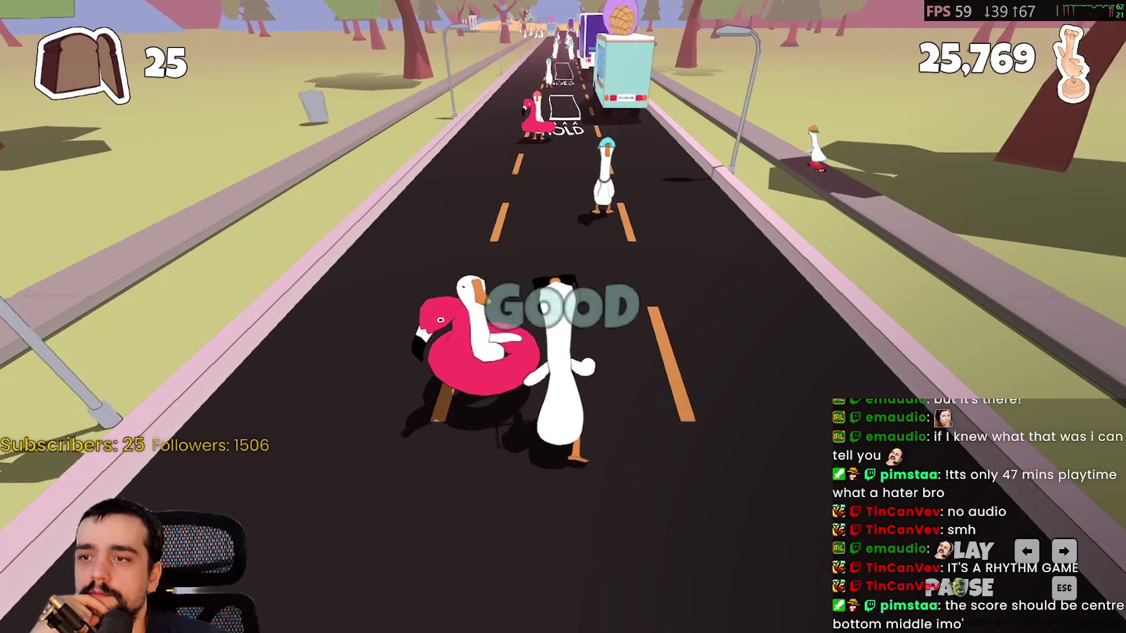
key(space)
key(space)
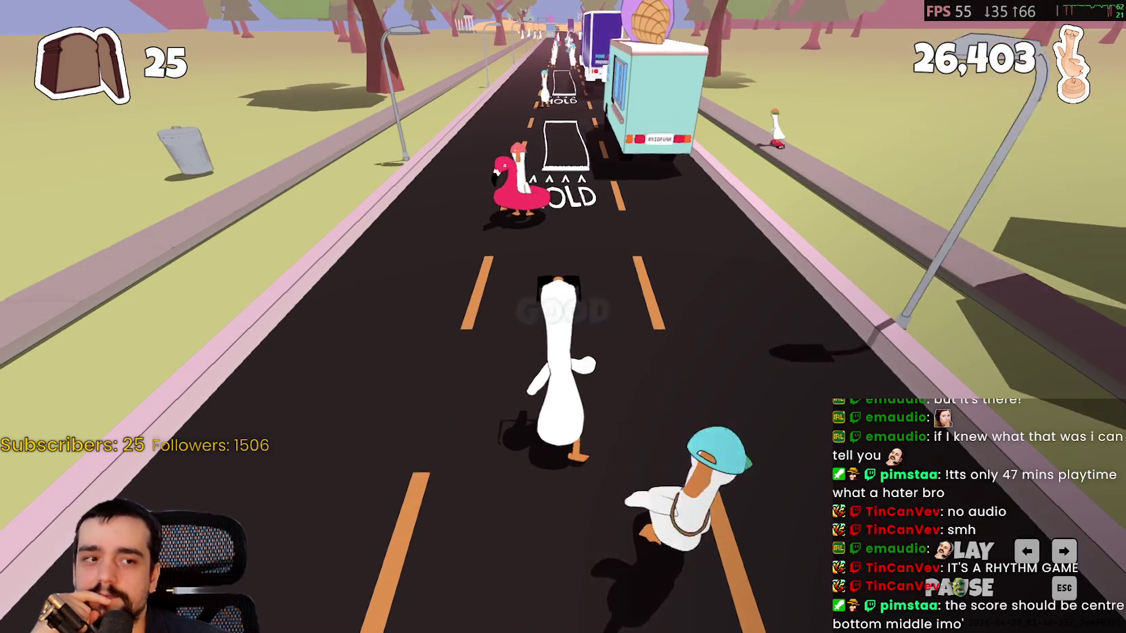
key(space)
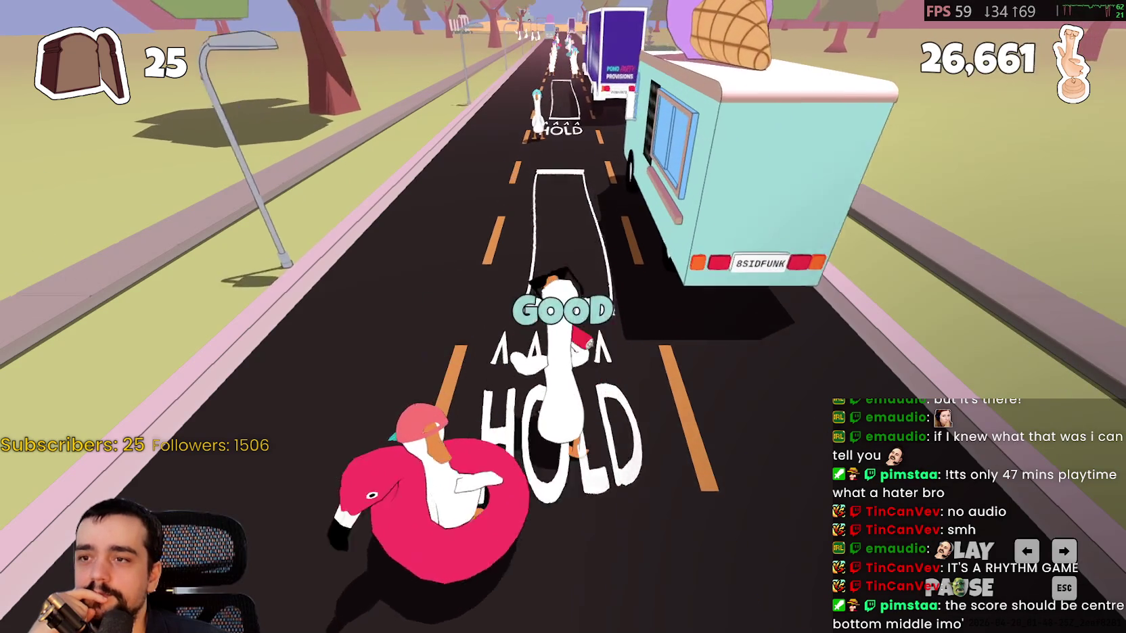
key(space)
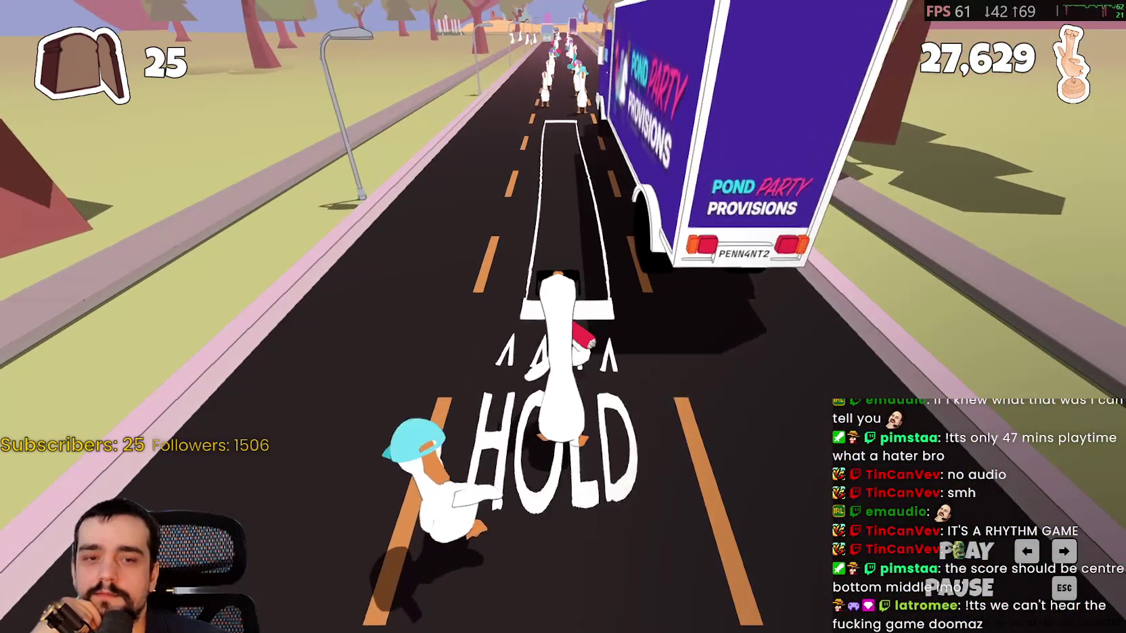
key(space)
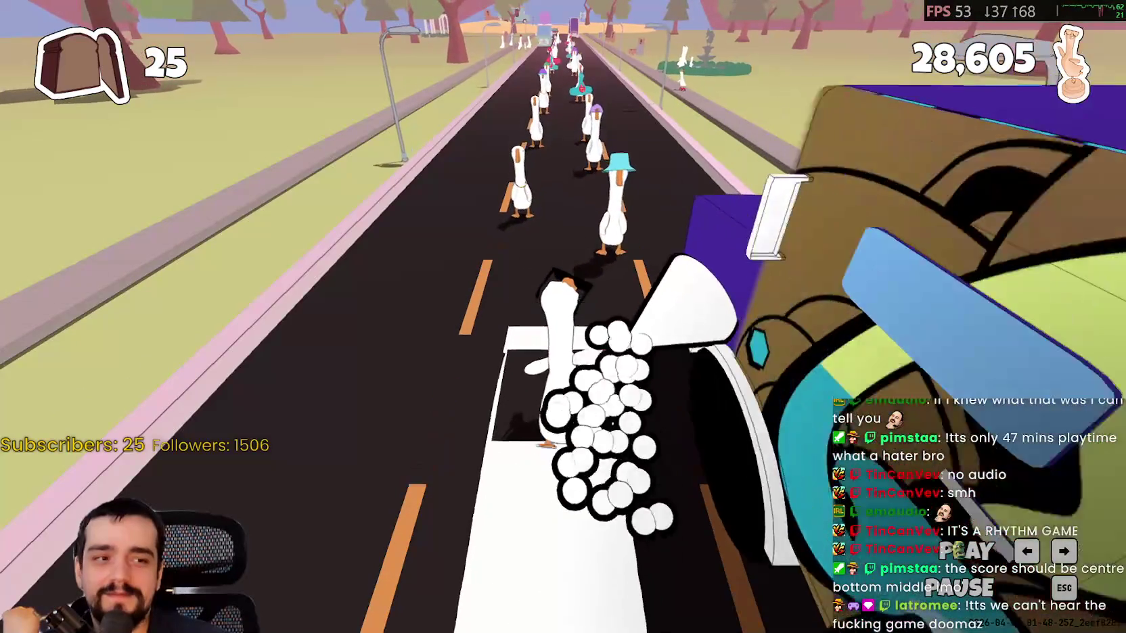
key(Left)
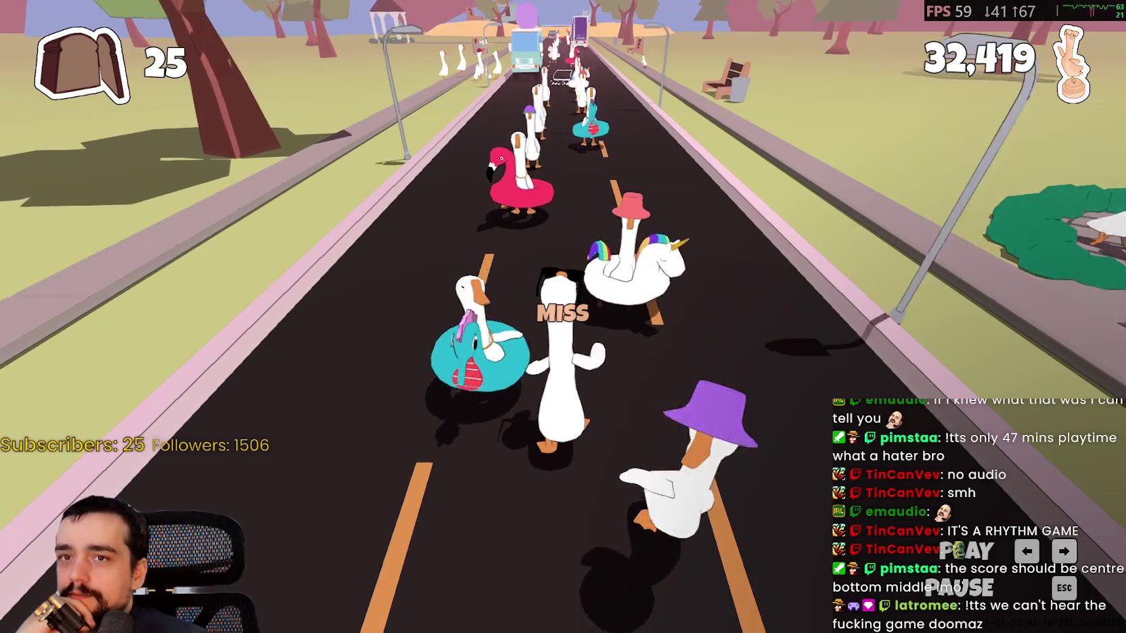
key(Left)
key(Right)
key(Left)
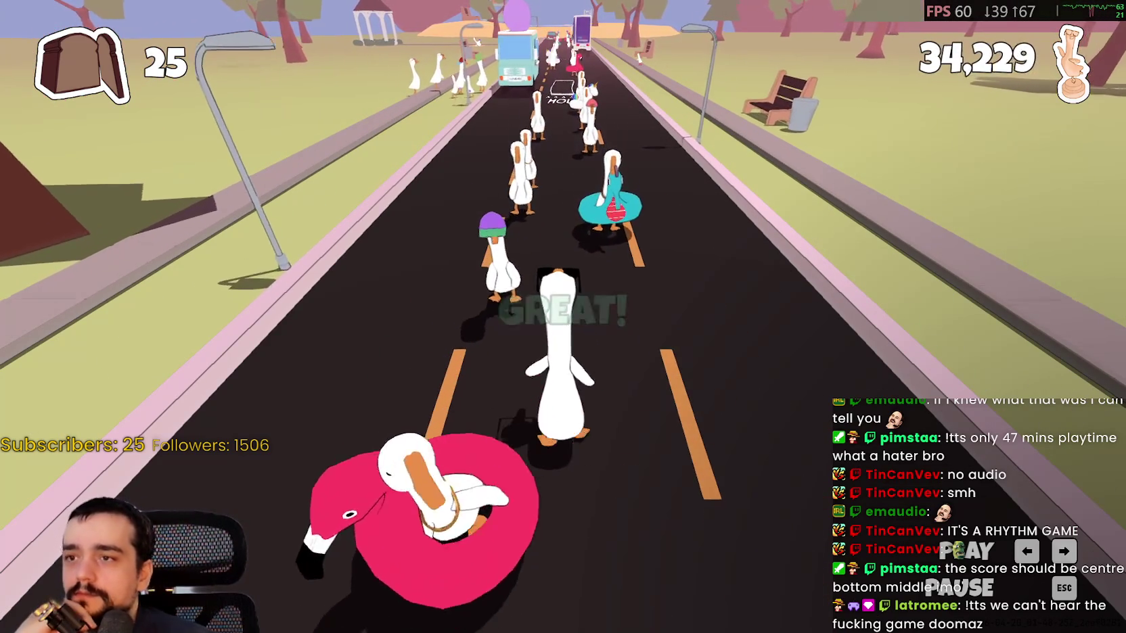
key(Left)
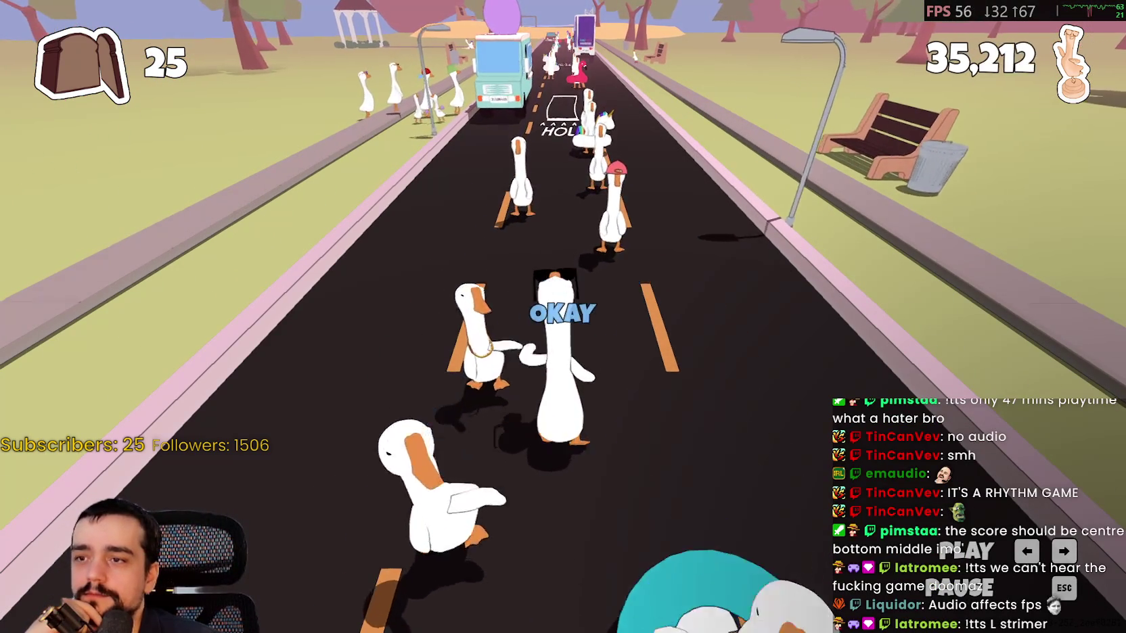
key(Left)
key(Right)
key(Right)
key(Right)
key(Right)
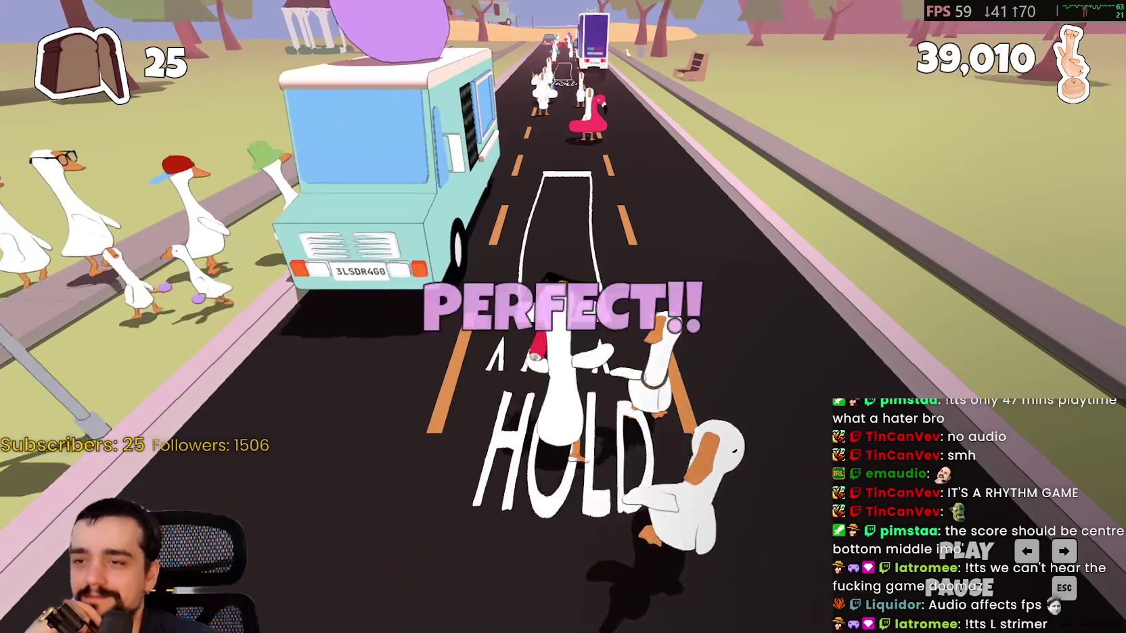
key(space)
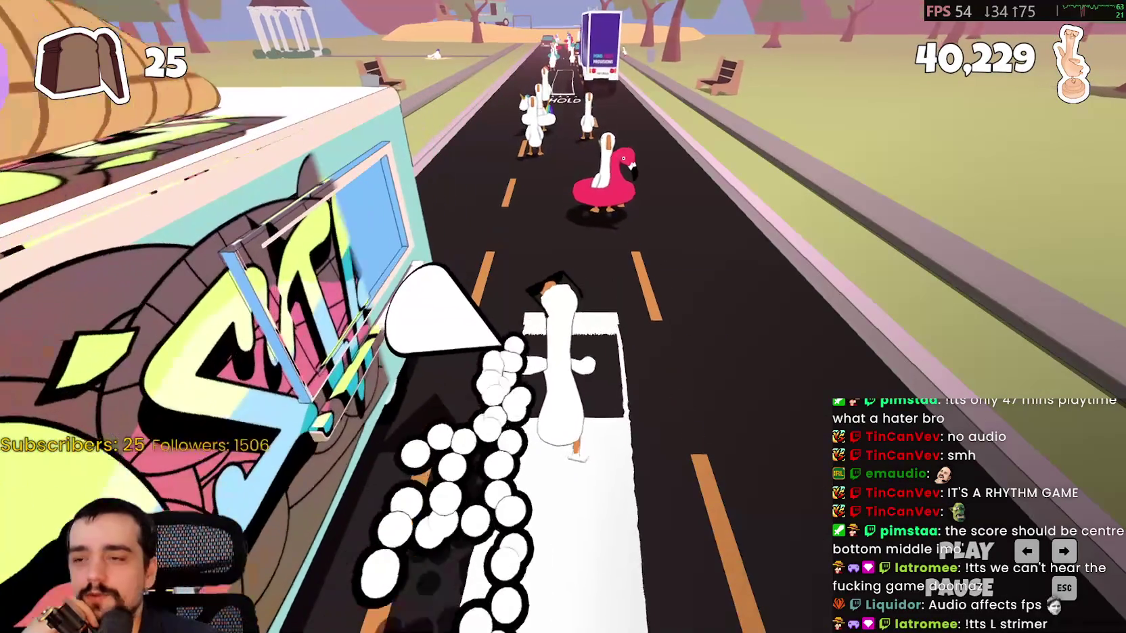
key(Right)
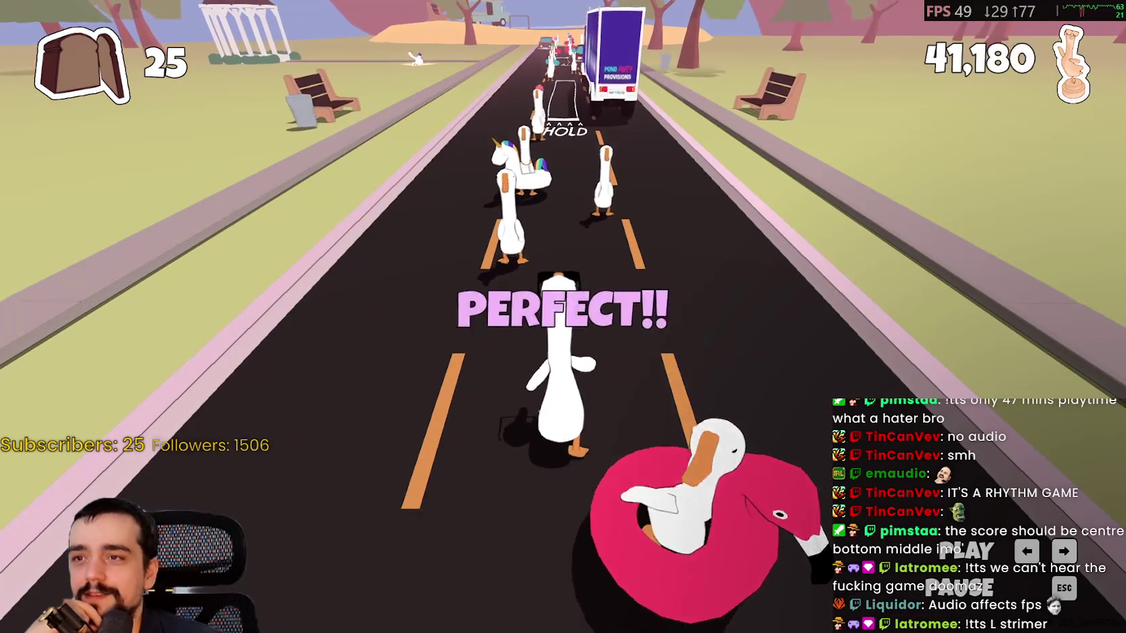
key(Right)
key(Right)
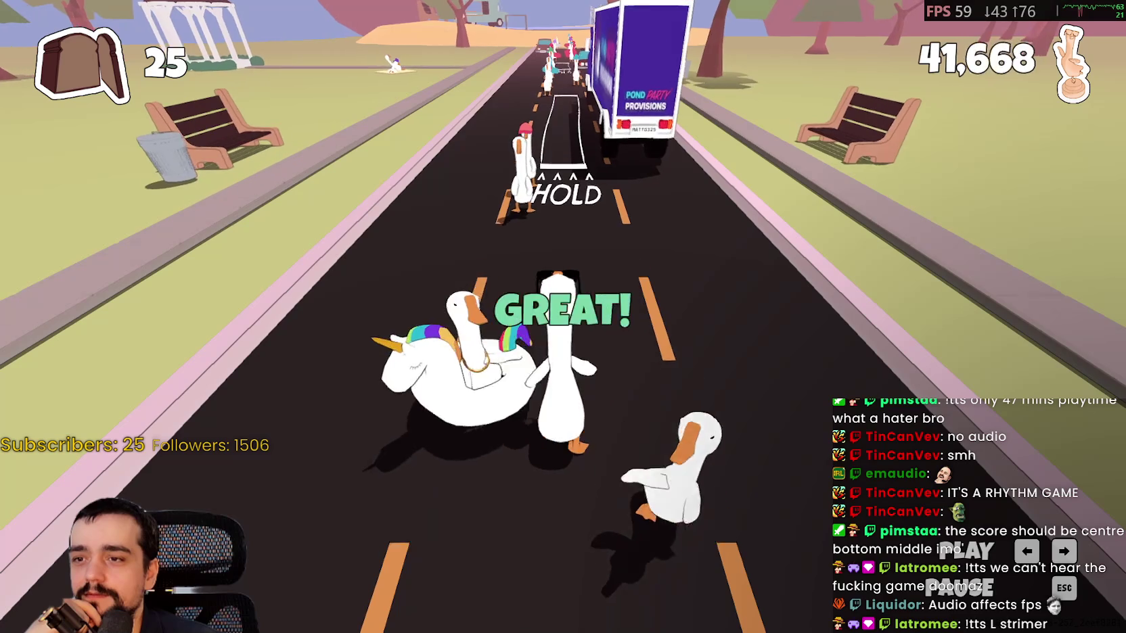
key(Right)
key(Right)
key(Right)
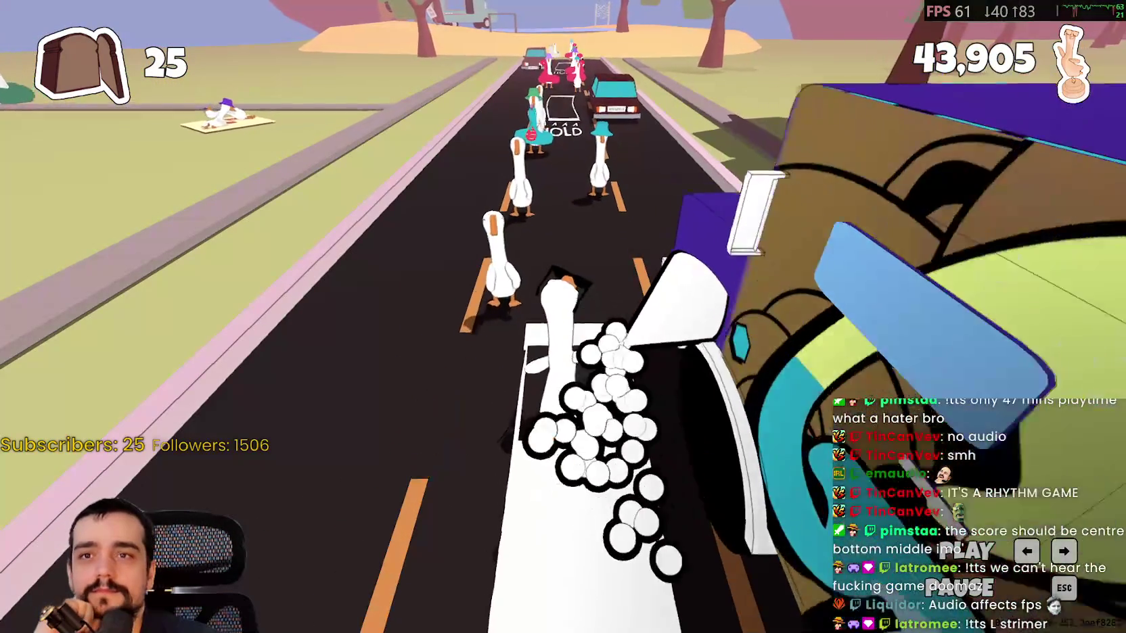
key(Right)
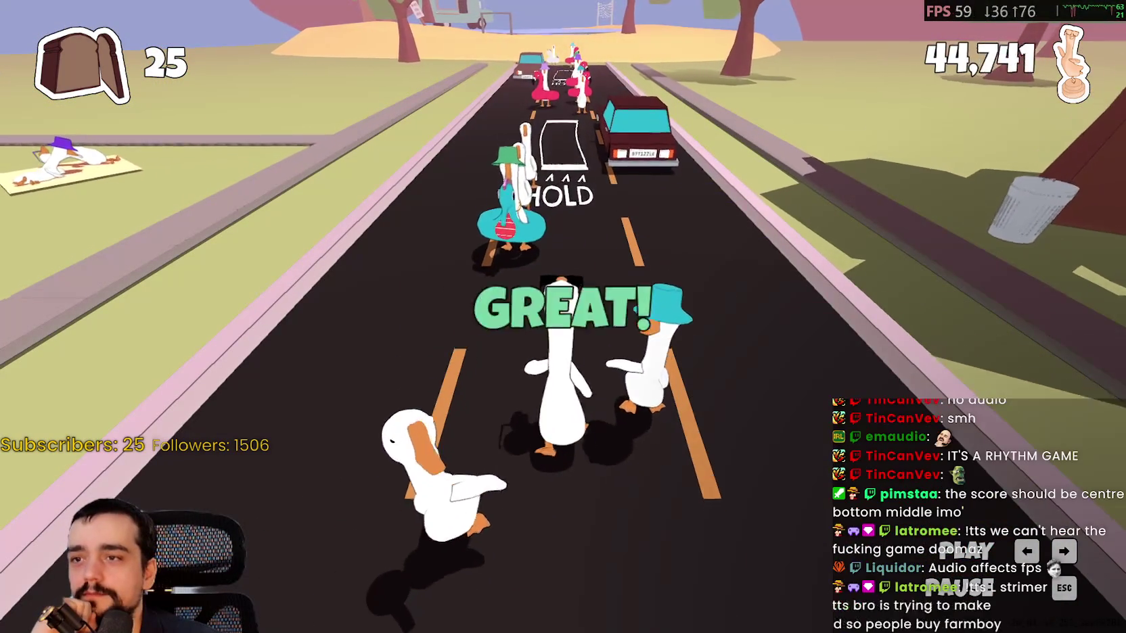
key(Right)
key(Right)
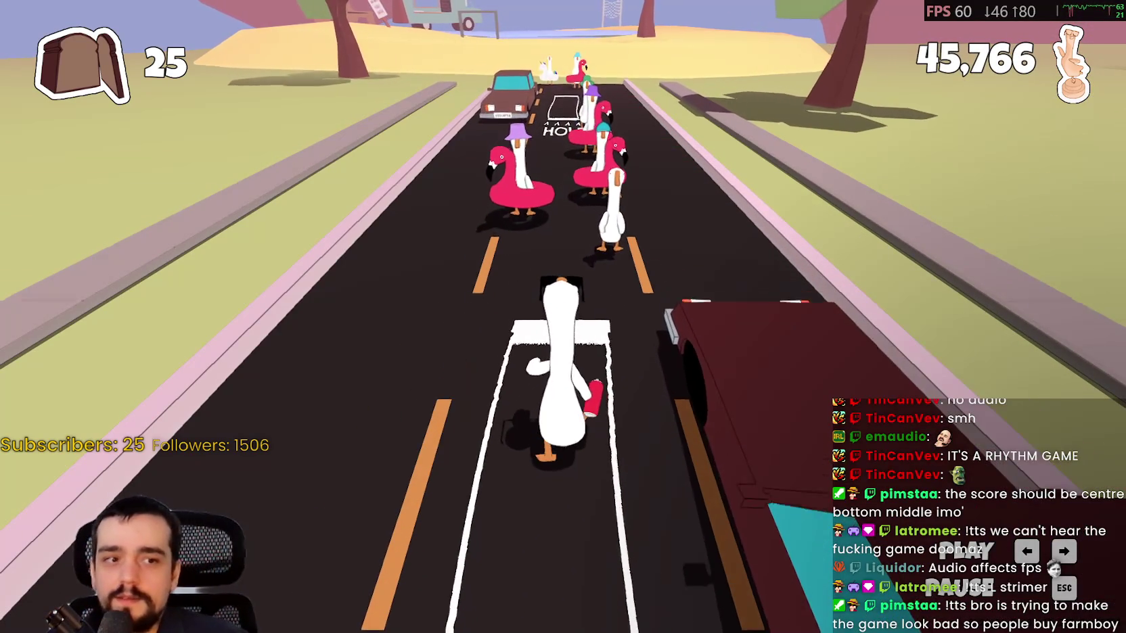
key(Escape)
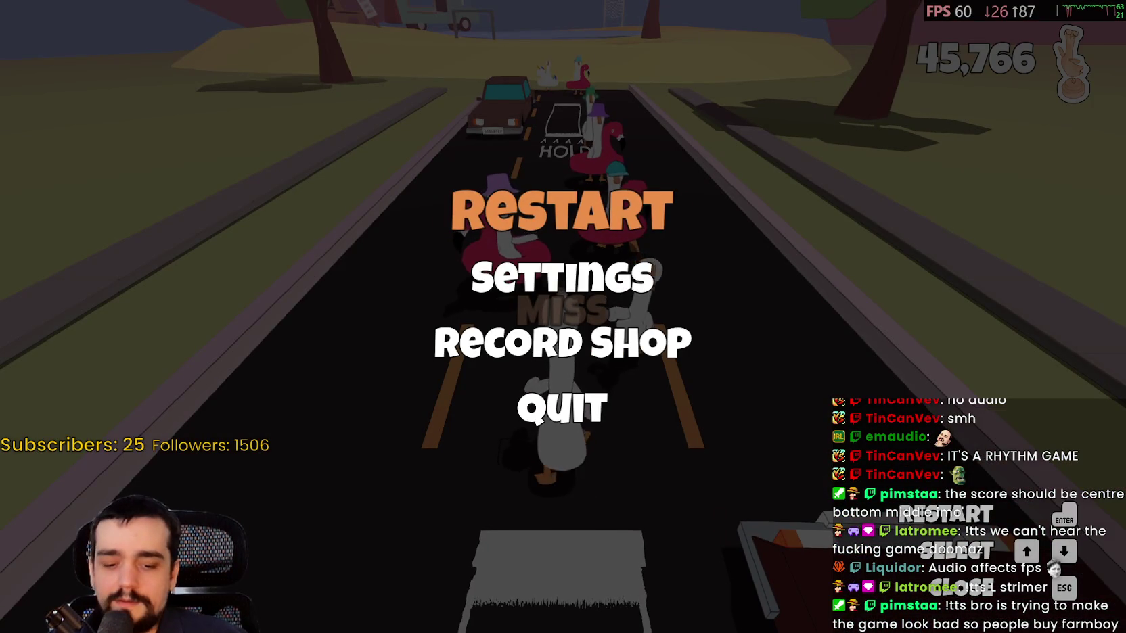
Copy Atomcraft Demo's Vulkan launch options from its Steam Properties.
key(Down)
key(Down)
key(Down)
key(Escape)
key(alt+Tab)
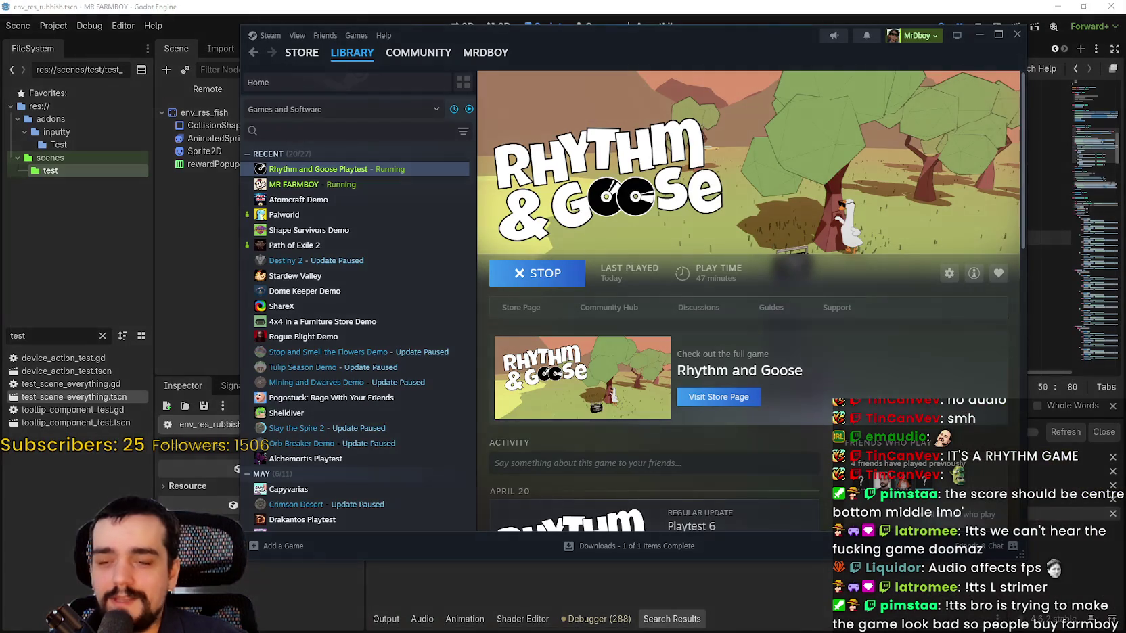
click(353, 199)
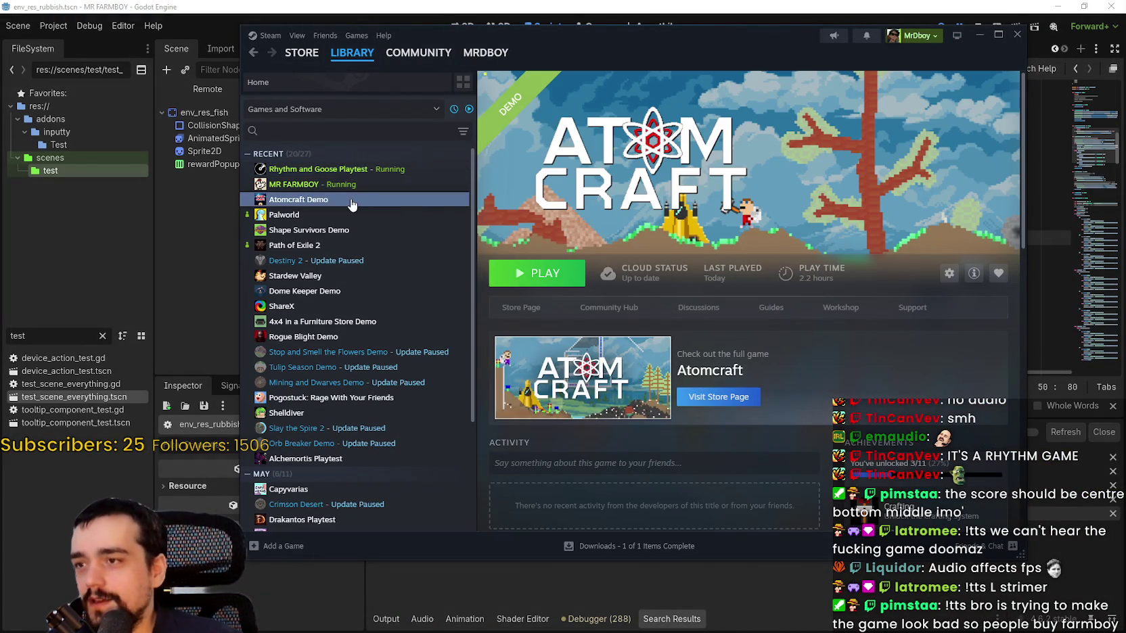
right_click(352, 200)
click(395, 288)
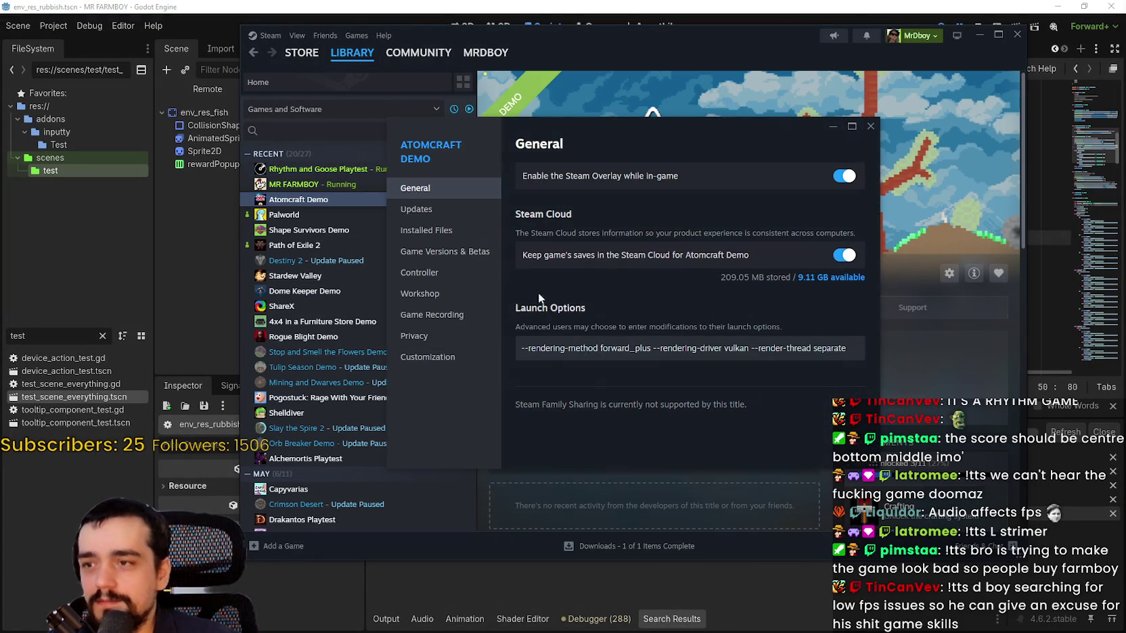
click(521, 348)
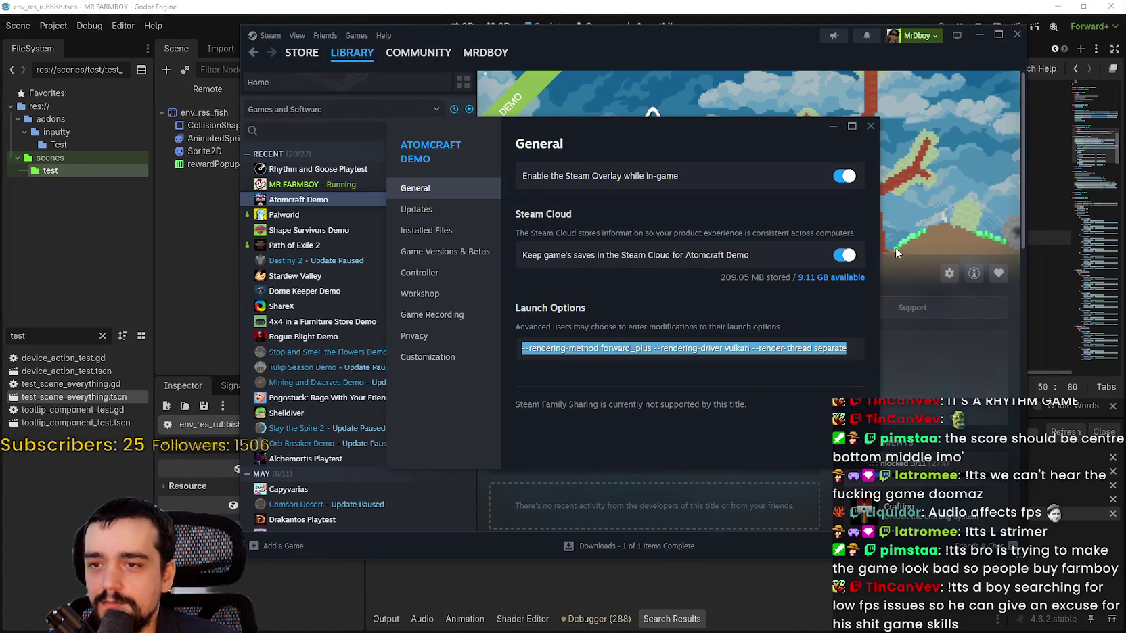
click(870, 127)
Stop the running Rhythm and Goose Playtest and paste those launch options into its Properties.
click(318, 169)
click(552, 273)
click(560, 273)
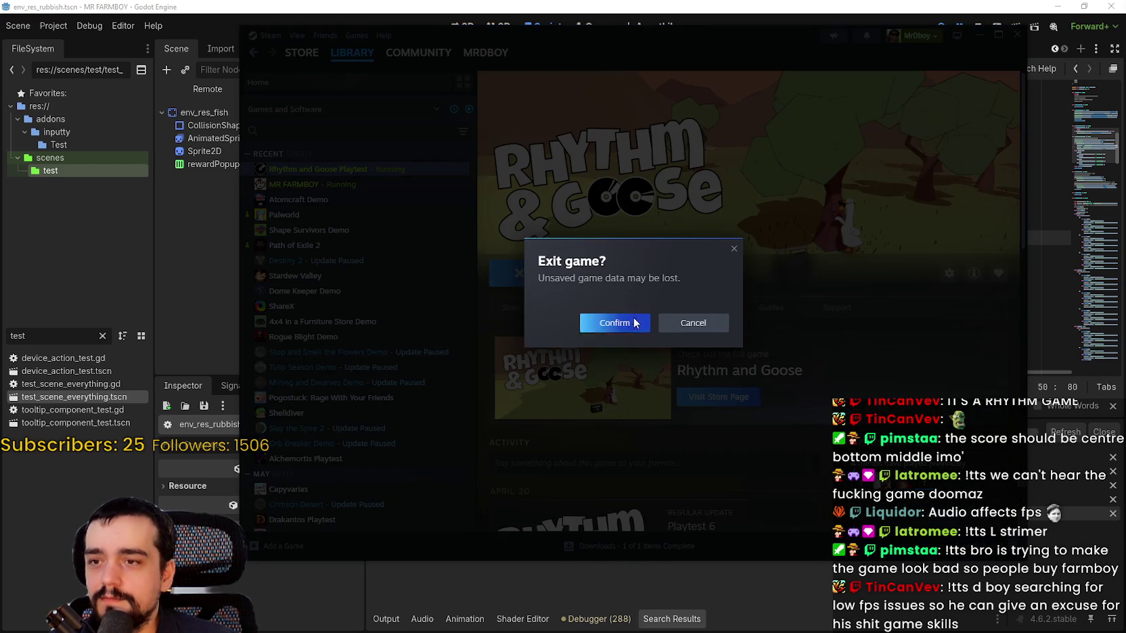
click(633, 322)
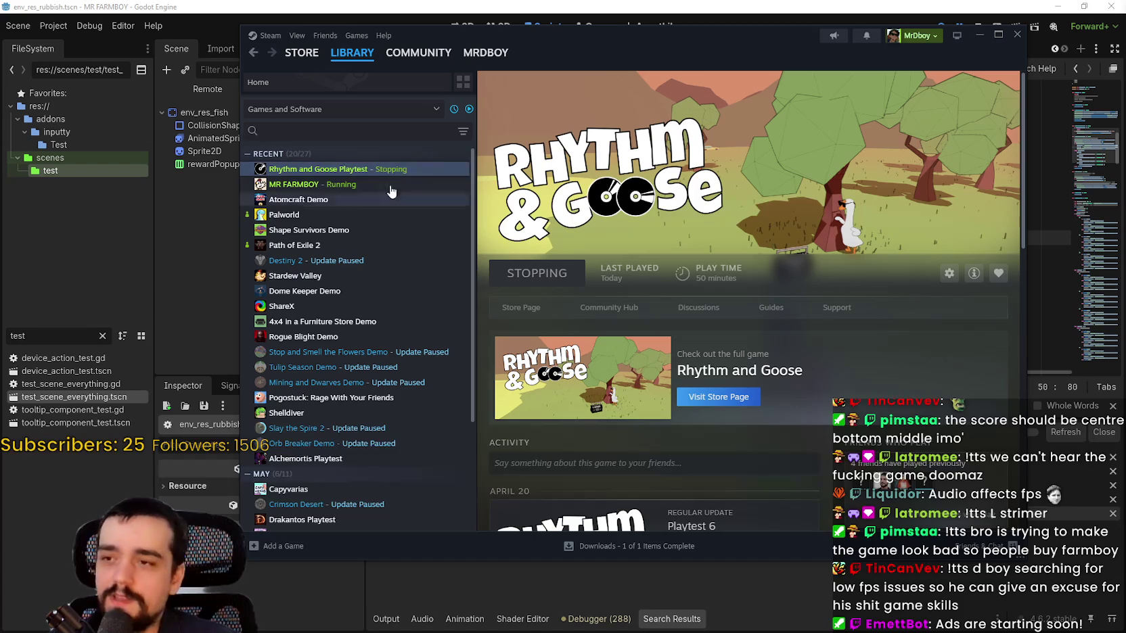
right_click(382, 172)
click(413, 242)
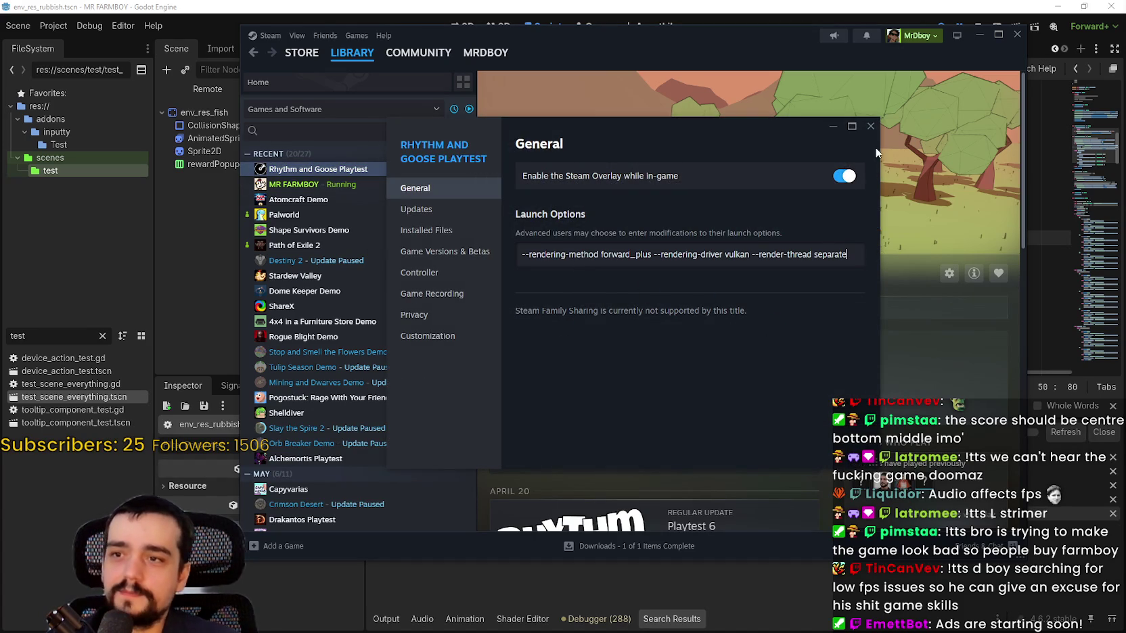
click(871, 126)
Try launching Rhythm and Goose Playtest three times, then return to the Godot editor.
click(531, 281)
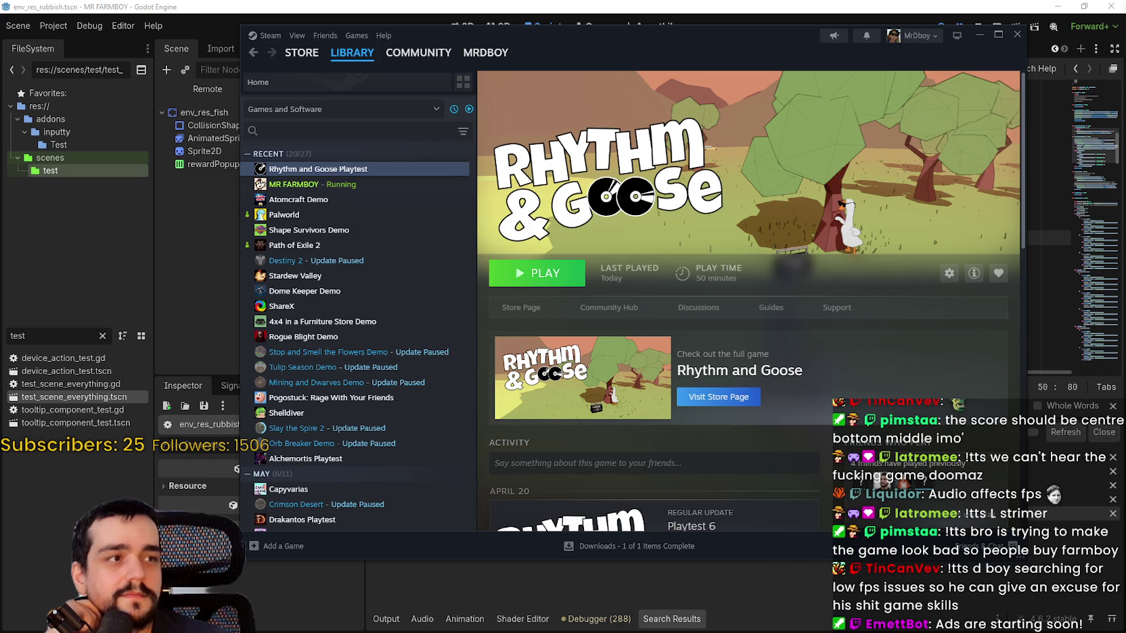
click(537, 272)
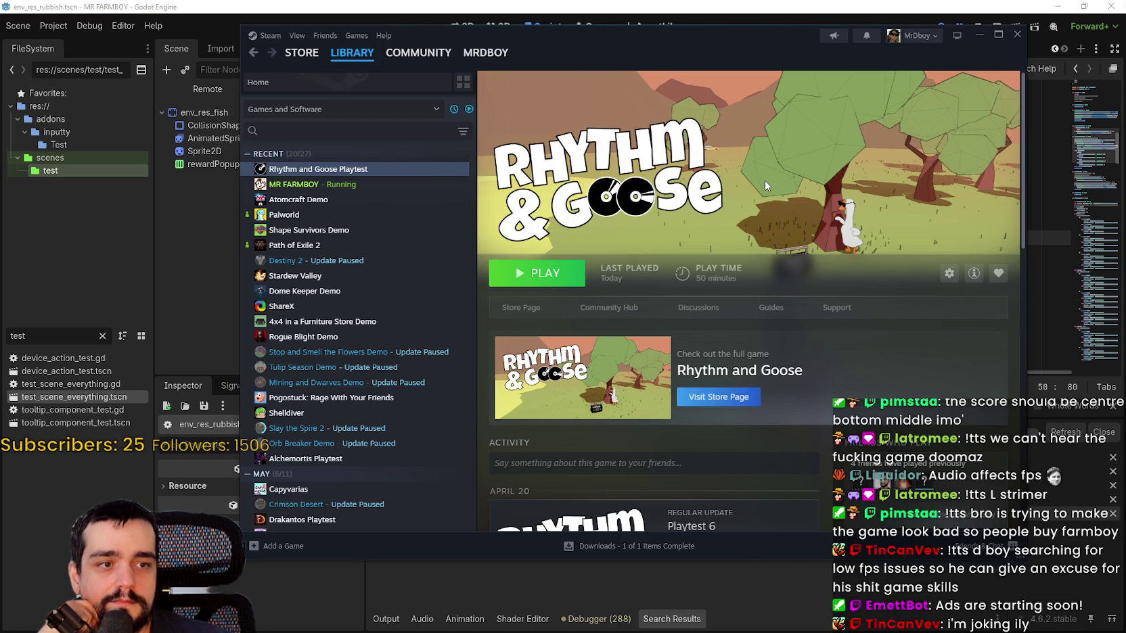
click(545, 275)
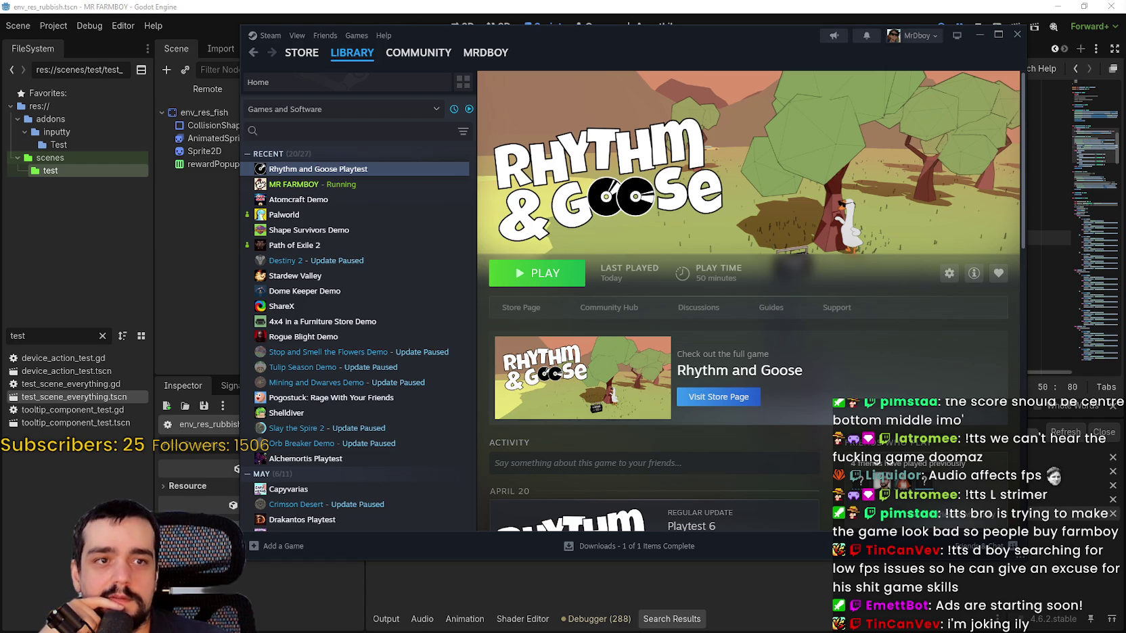
click(53, 26)
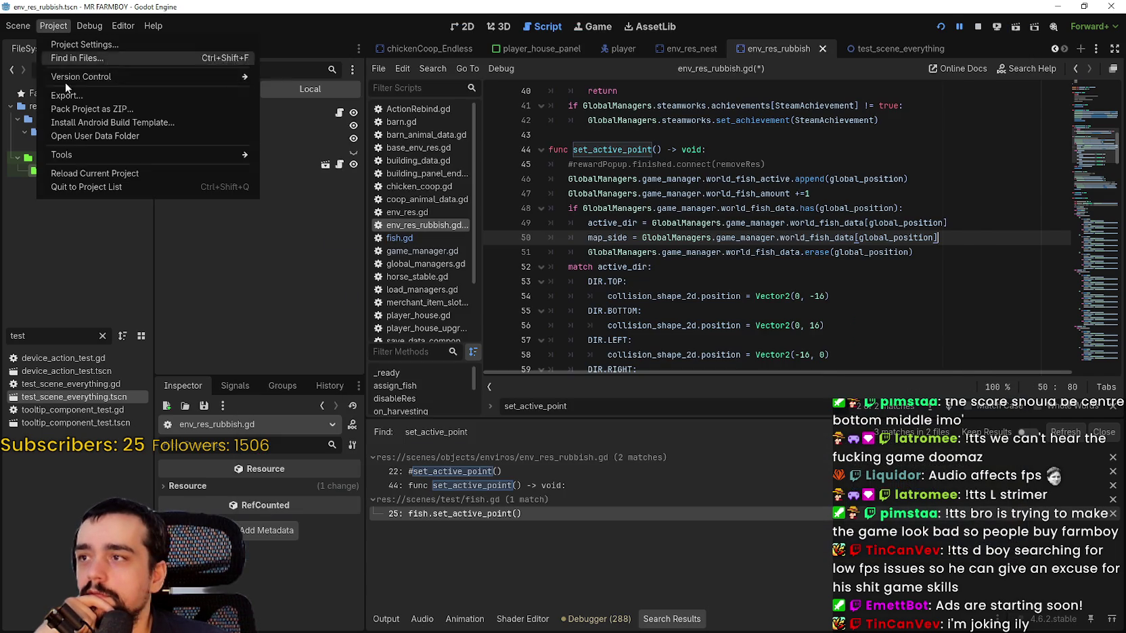
From Godot's user data folder, browse app_userdata > PunIntended > logs and open godot.log.
click(87, 141)
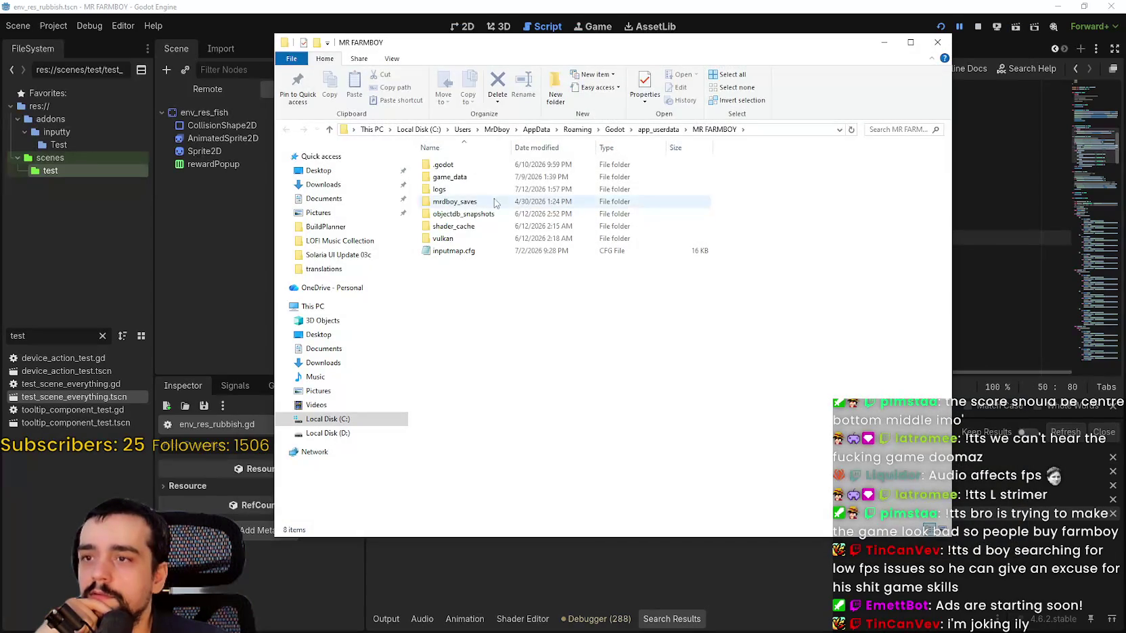
click(652, 130)
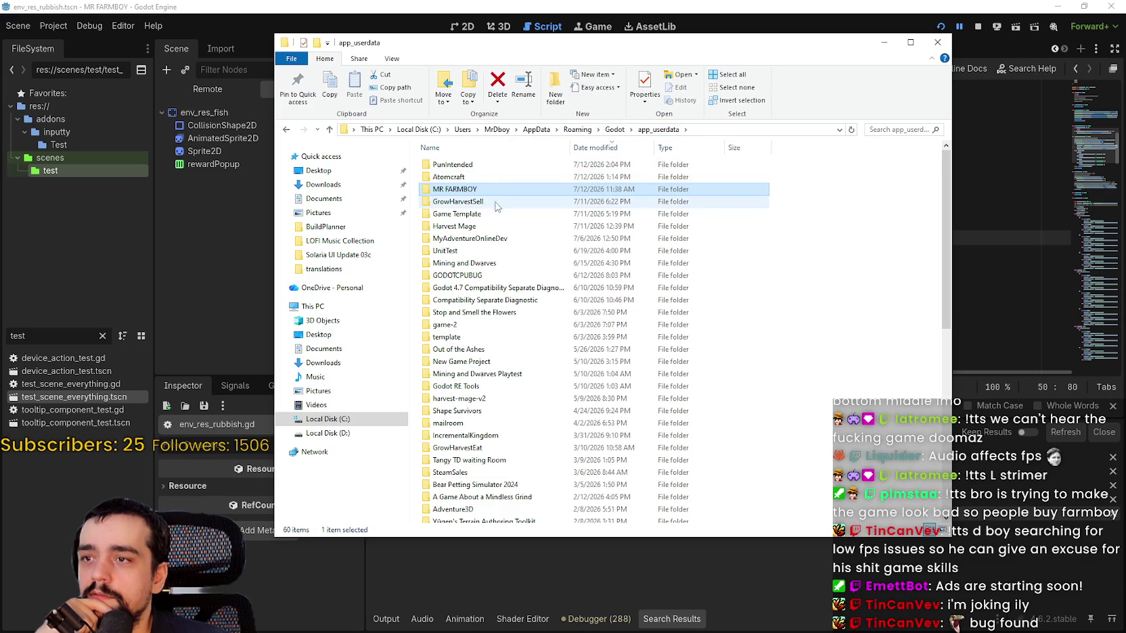
double_click(482, 166)
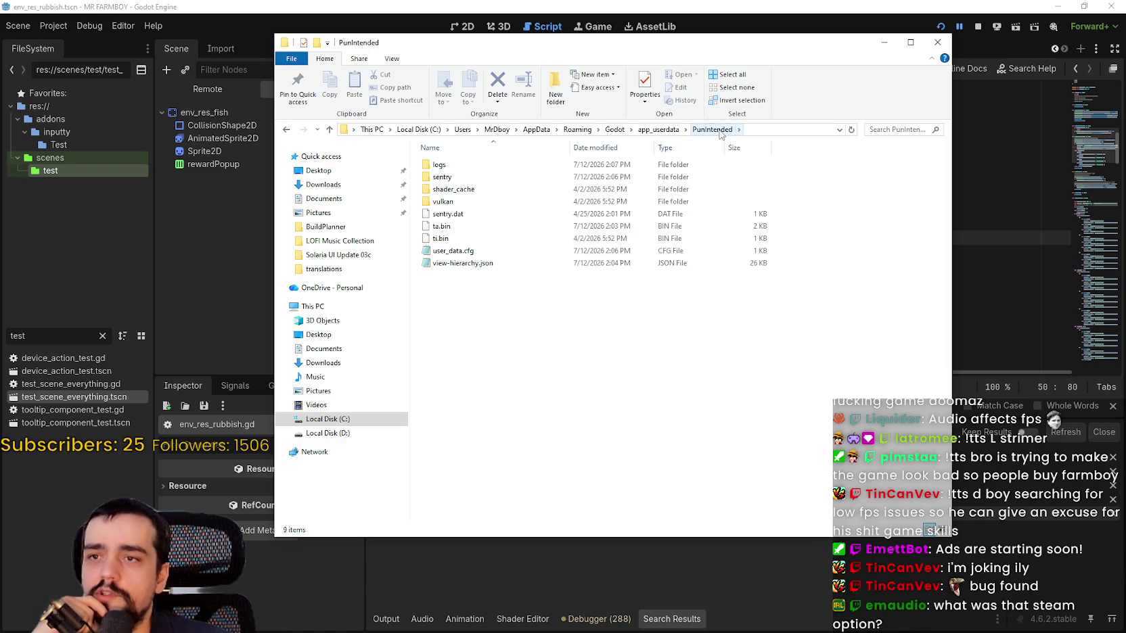
double_click(464, 167)
double_click(496, 168)
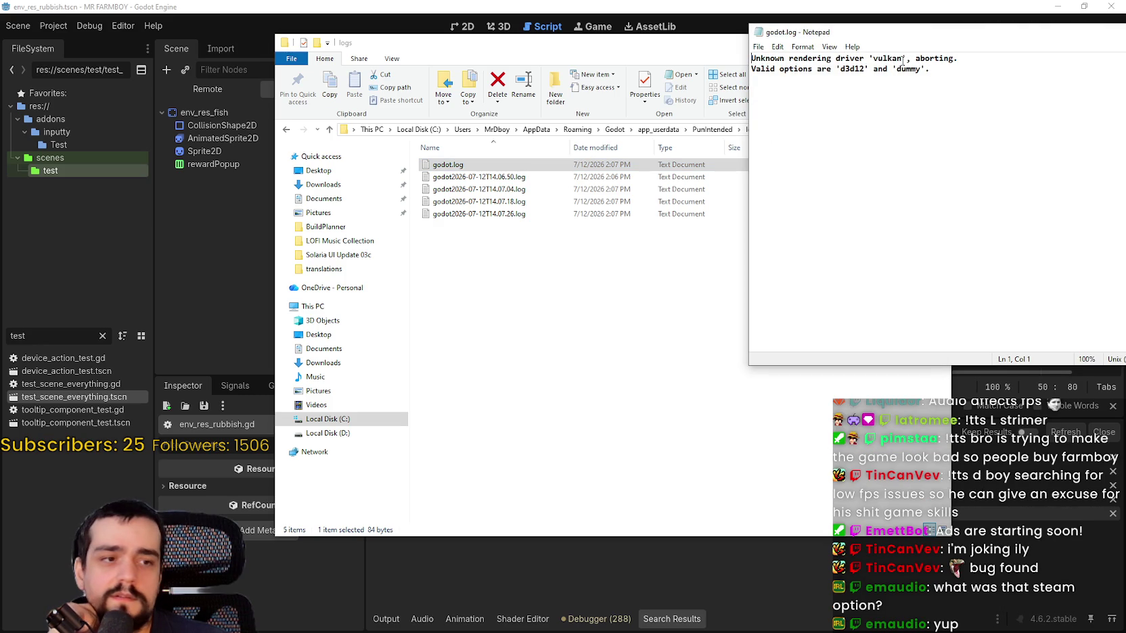
In godot.log, highlight the unknown 'vulkan' driver error and the valid d3d12 option.
drag(959, 59, 719, 48)
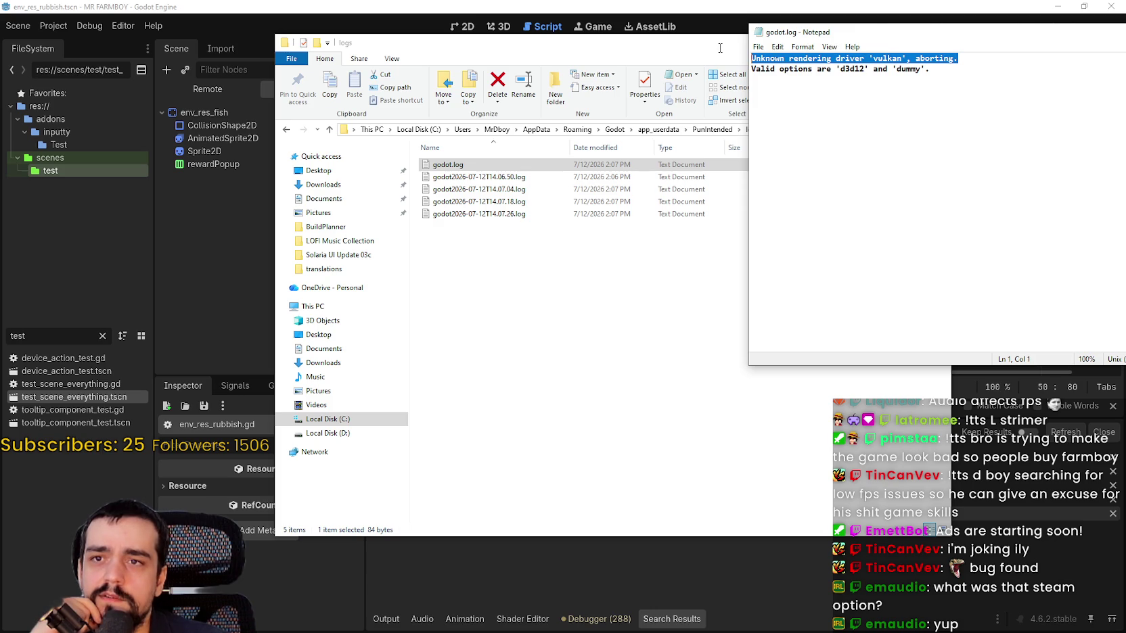
drag(879, 39, 728, 101)
mouse_move(792, 140)
mouse_down()
mouse_move(677, 127)
mouse_move(584, 134)
mouse_up()
click(713, 141)
double_click(701, 132)
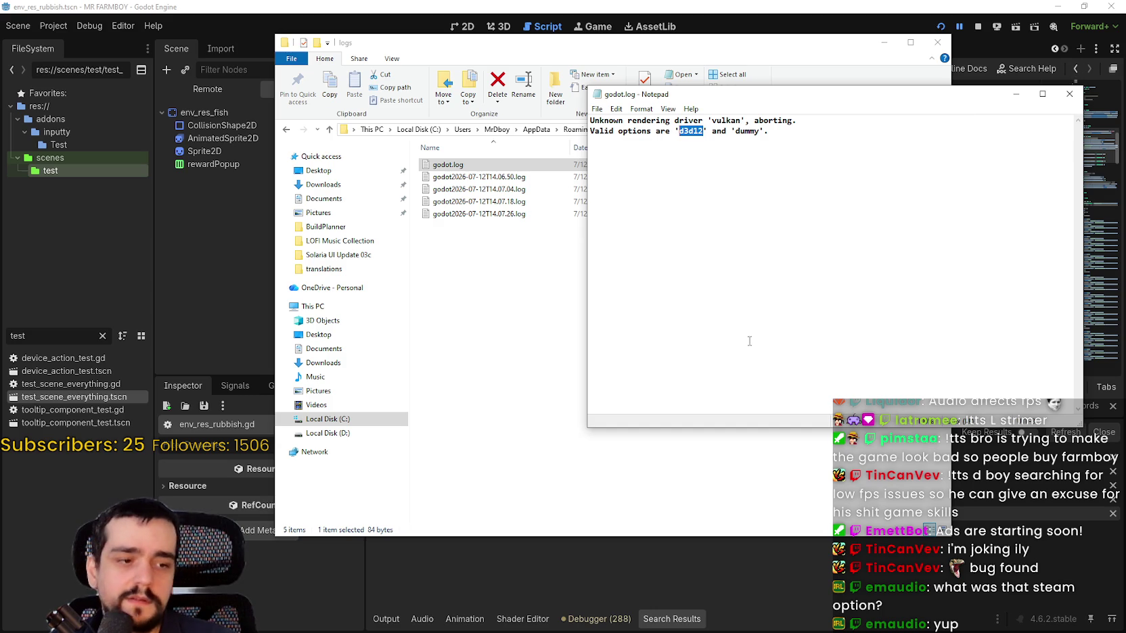
Open godot2026-07-12T14.06.50.log, note its Direct3D 12 warning, then close both logs.
click(530, 336)
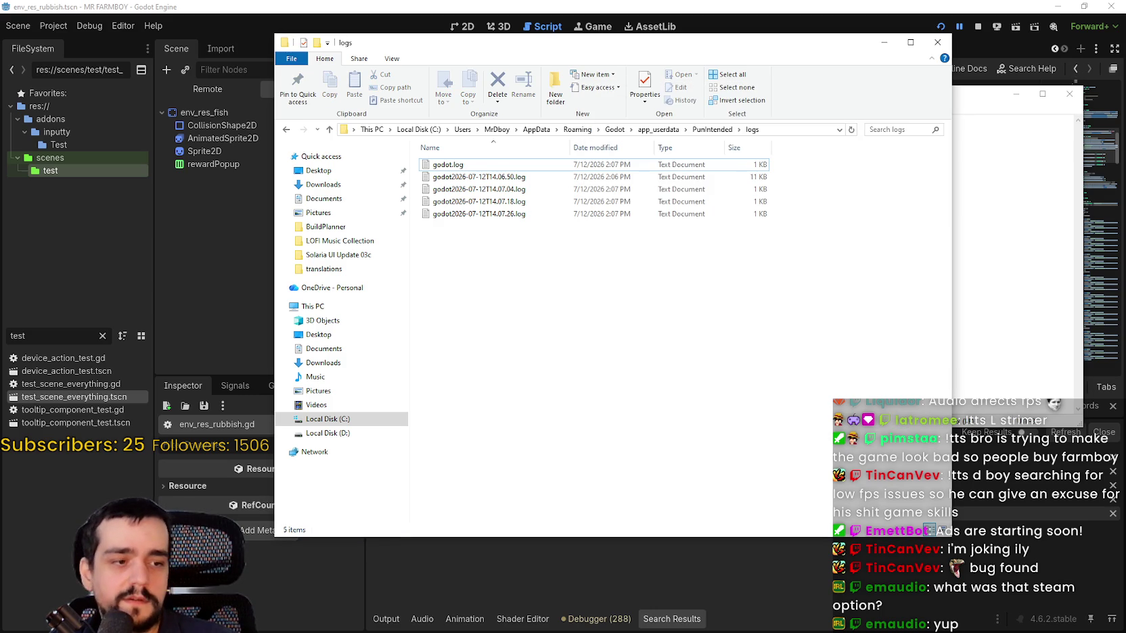
double_click(541, 176)
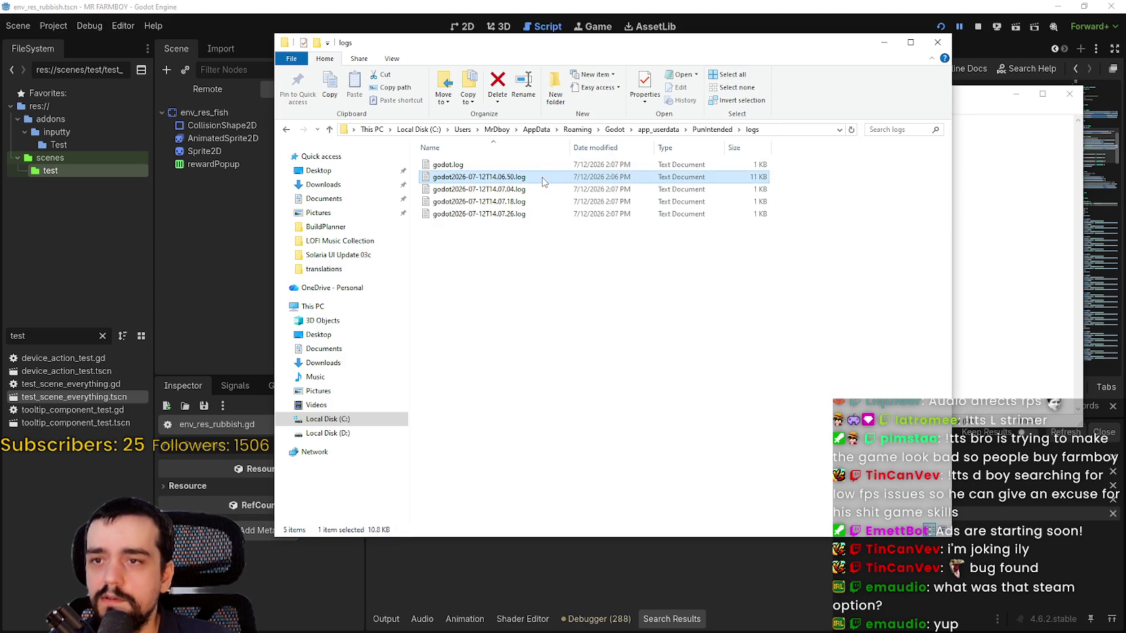
mouse_move(930, 38)
mouse_down()
mouse_move(954, 126)
mouse_move(574, 66)
mouse_up()
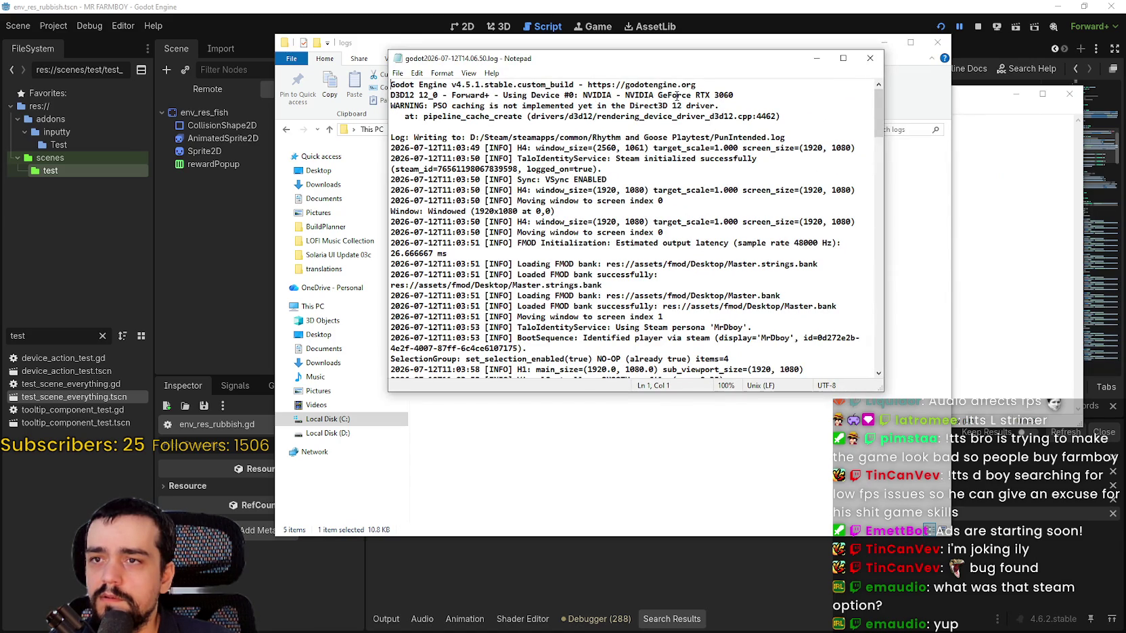
mouse_move(681, 106)
mouse_down()
mouse_move(613, 106)
mouse_move(627, 105)
mouse_up()
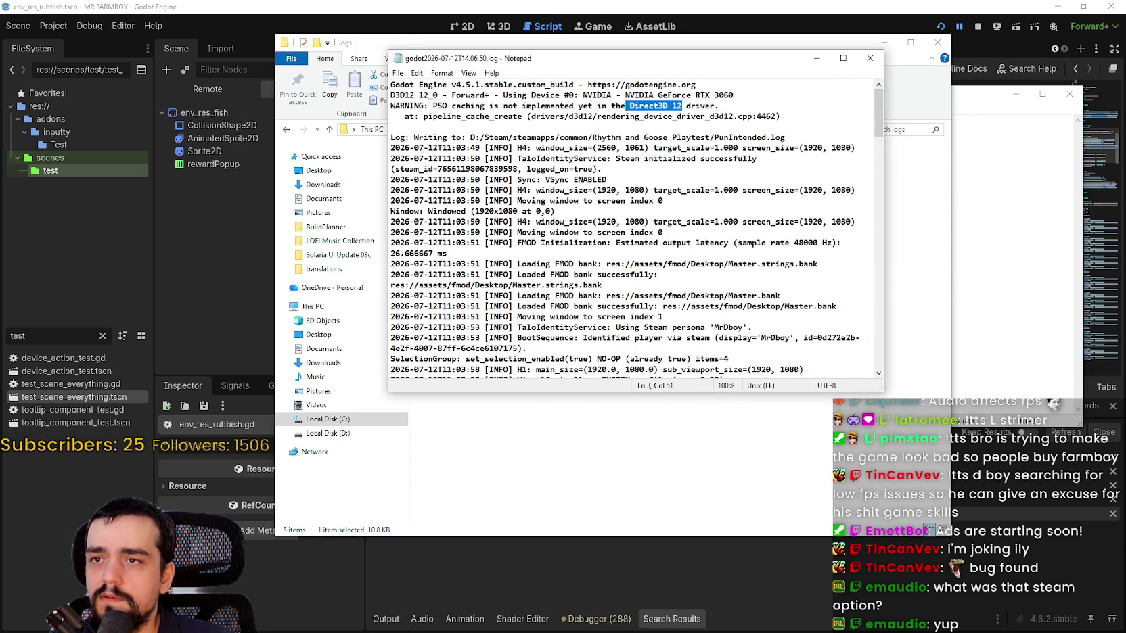
click(870, 58)
click(984, 116)
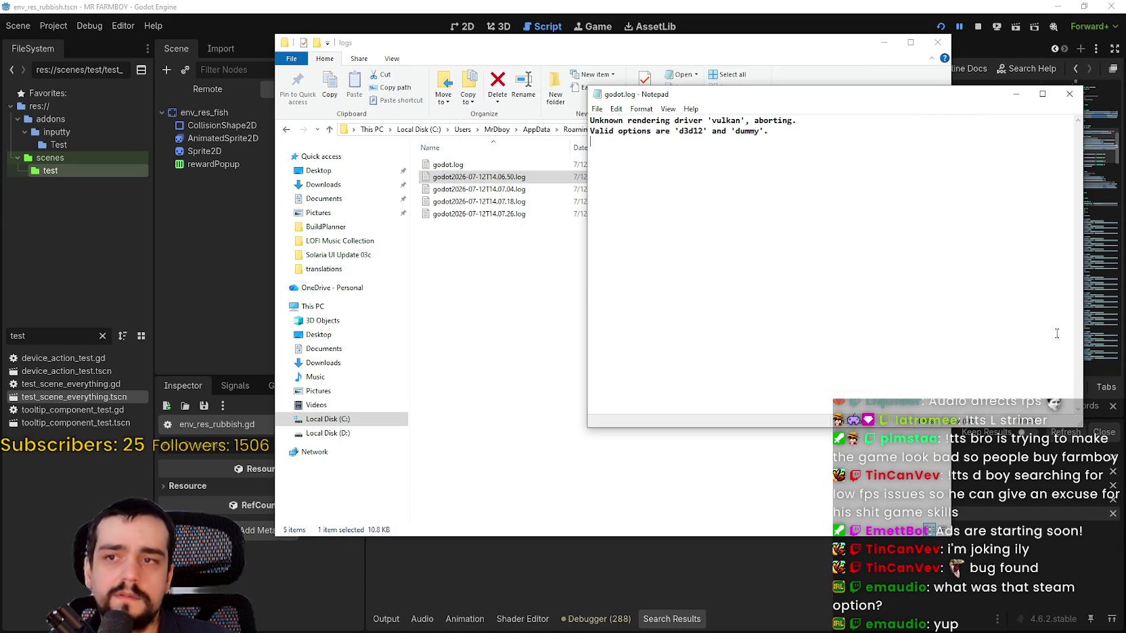
click(1069, 94)
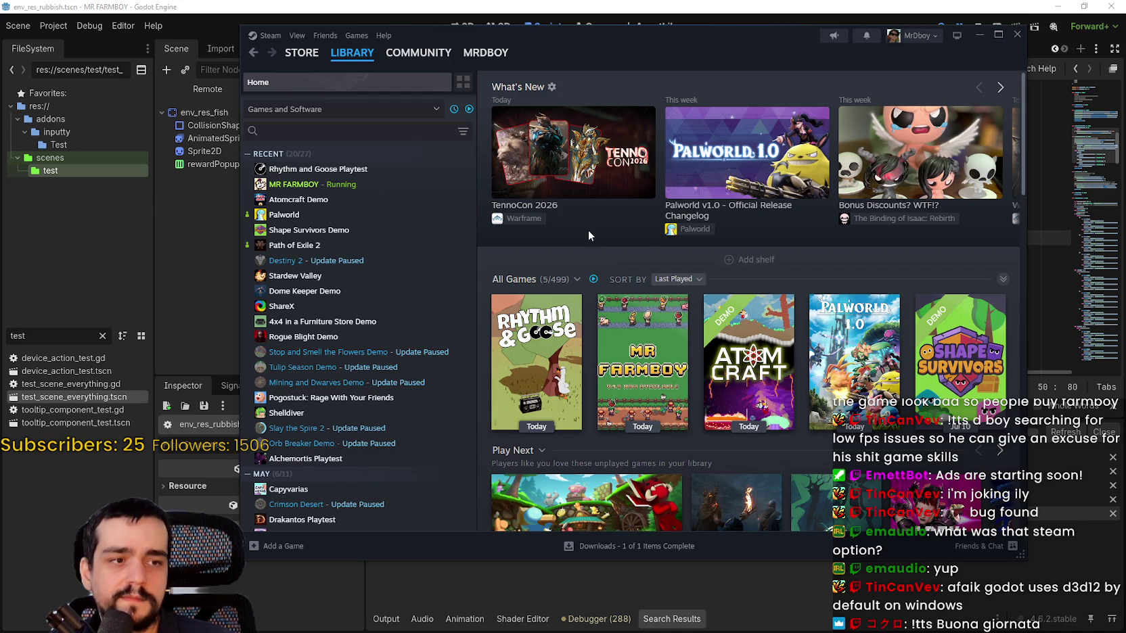
Replace 'vulkan' with 'd3d12' in Rhythm and Goose Playtest's Launch Options.
click(386, 169)
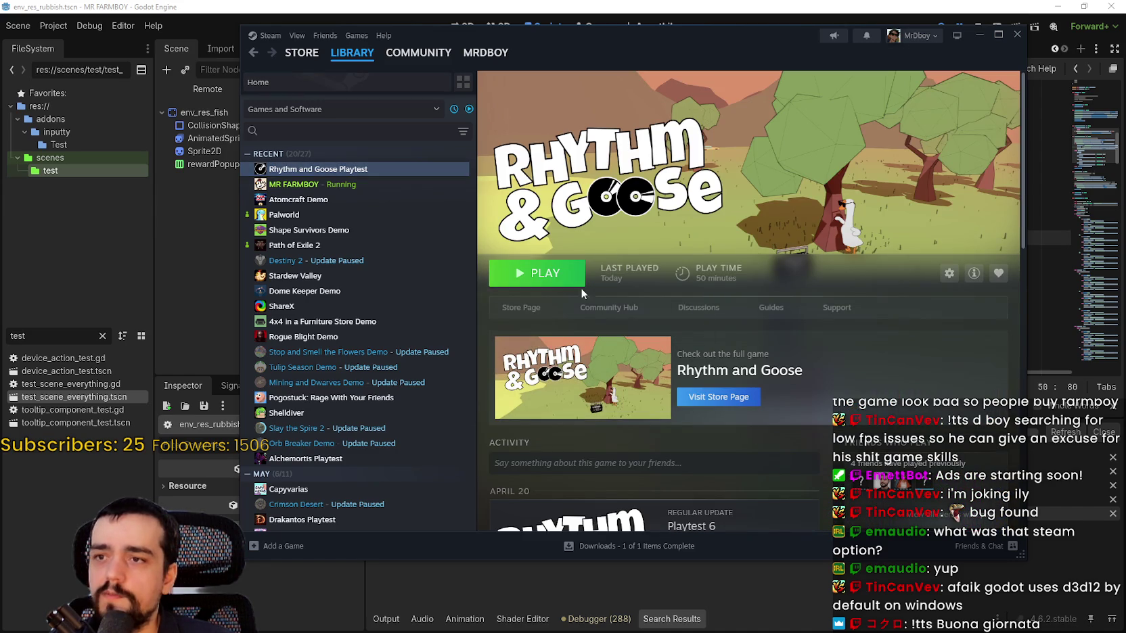
right_click(359, 171)
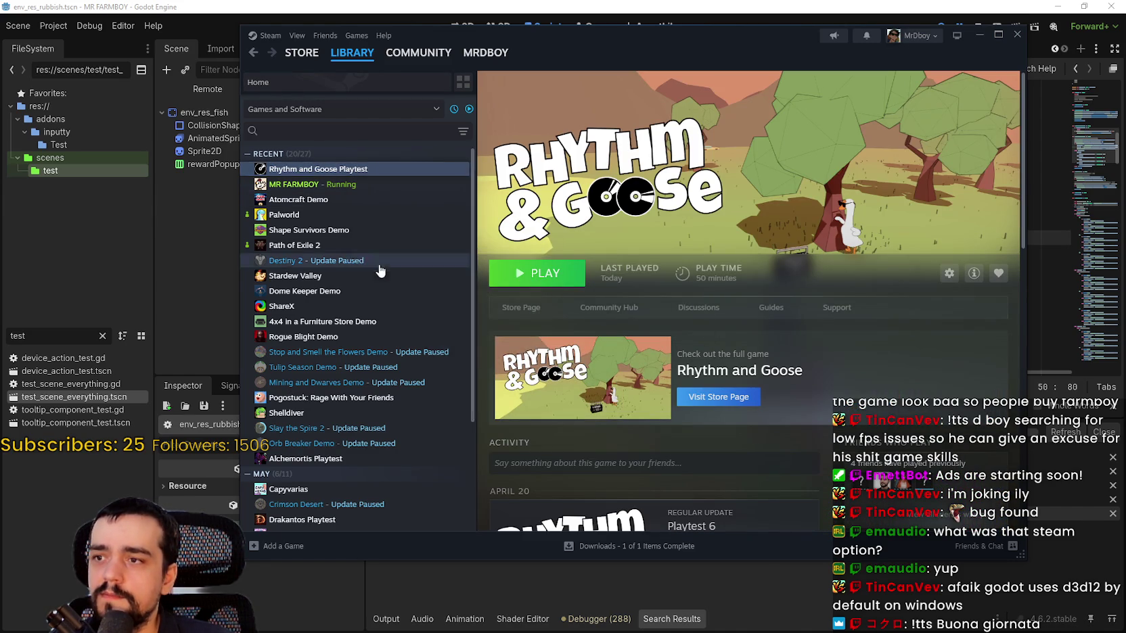
click(379, 260)
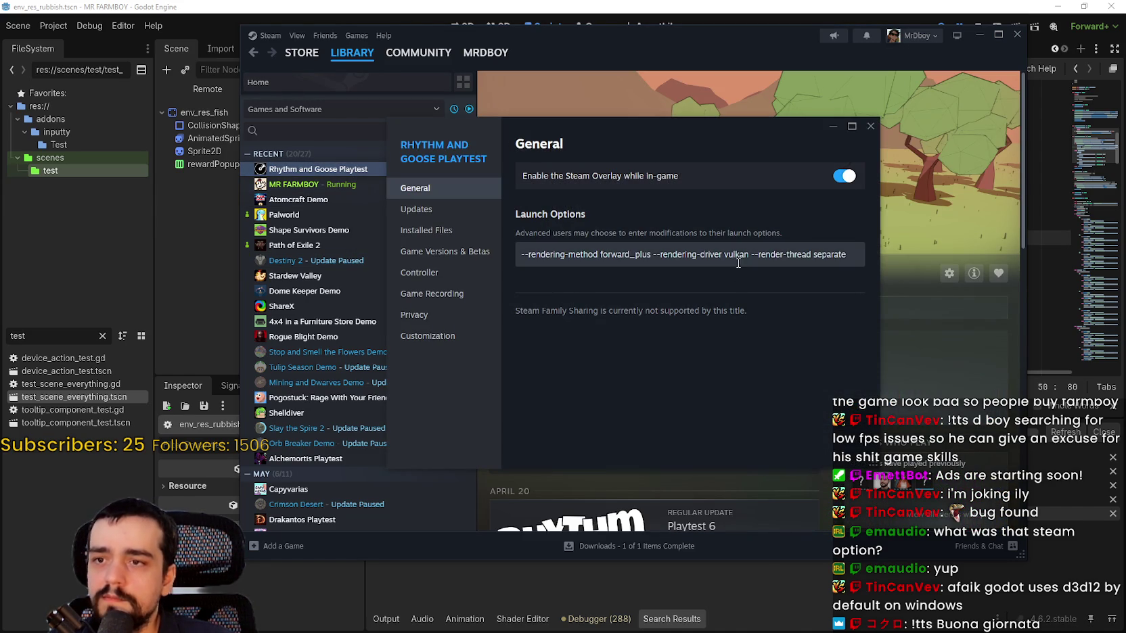
drag(749, 255, 730, 260)
text(d3d12)
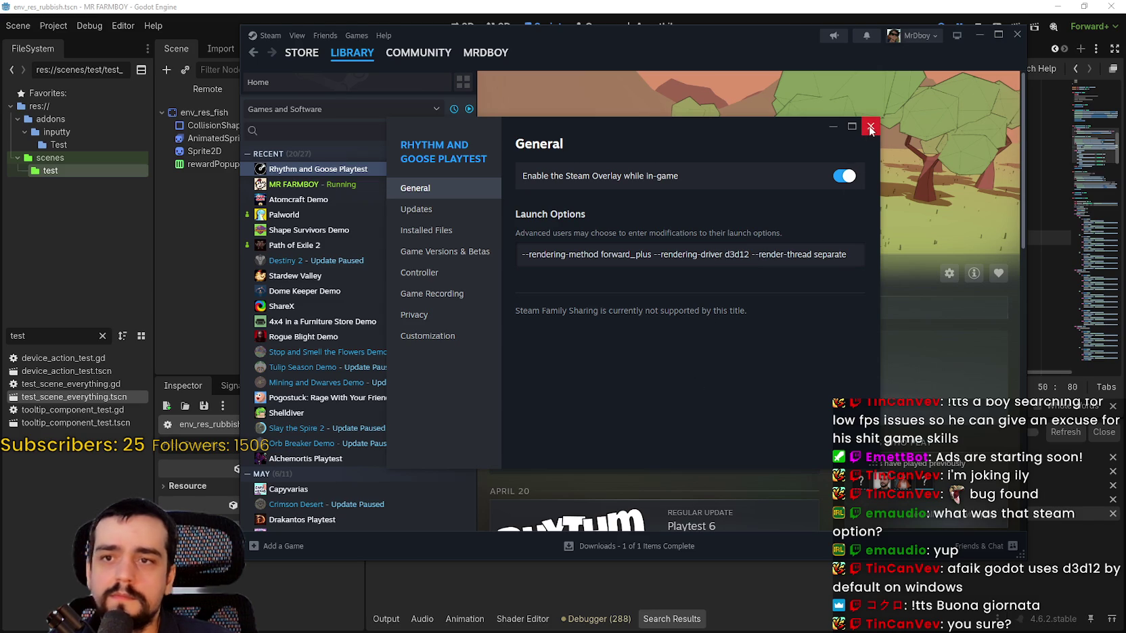
key(ctrl+a)
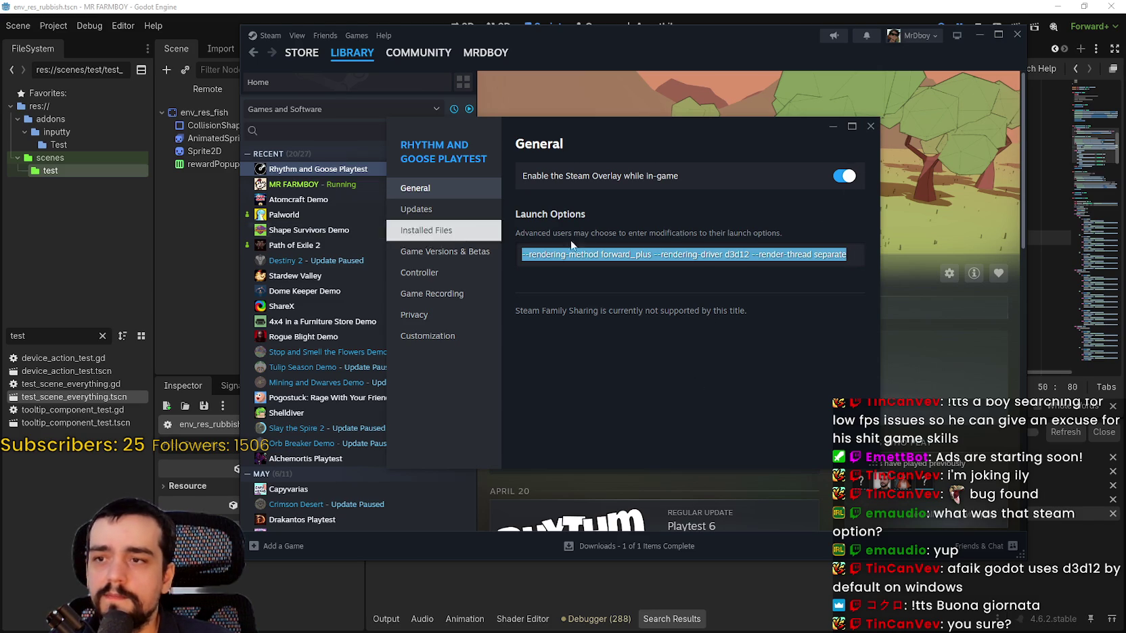
click(871, 126)
Launch the playtest, then switch back to the logs folder.
click(536, 273)
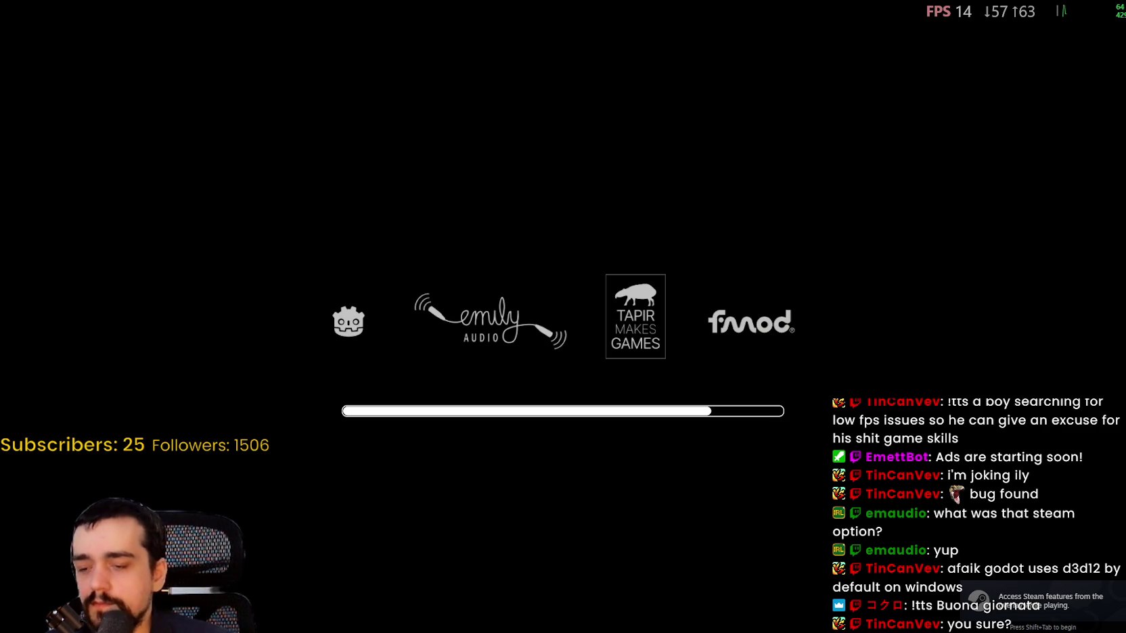
key(alt+Tab)
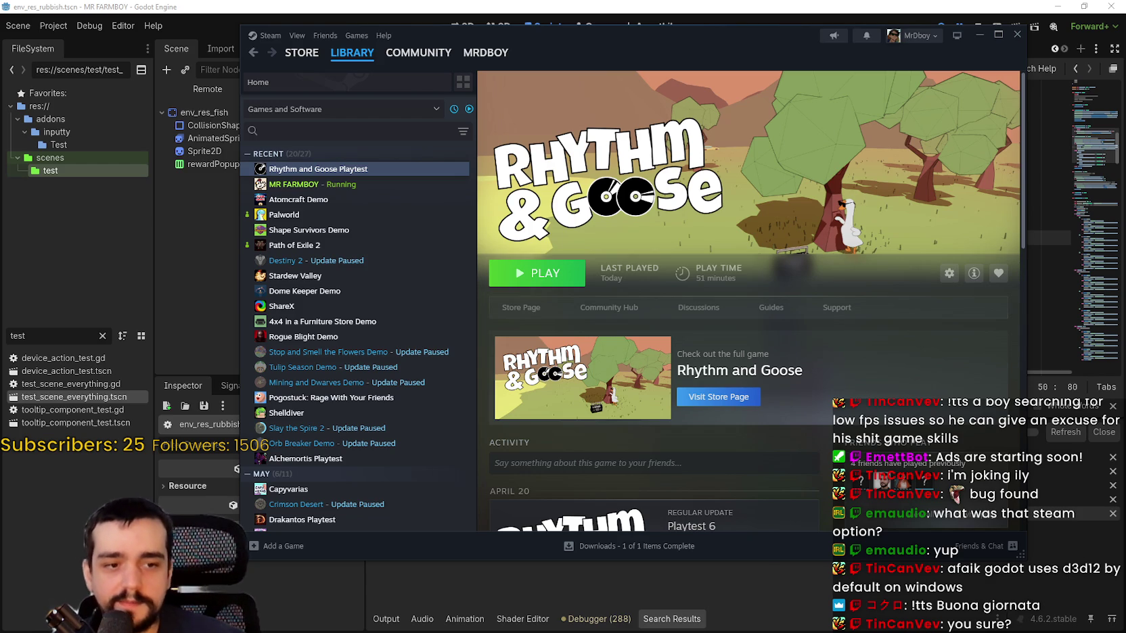
key(alt+Tab)
Open the newest godot.log and highlight its PSO caching and pipeline_cache_create warnings.
double_click(507, 165)
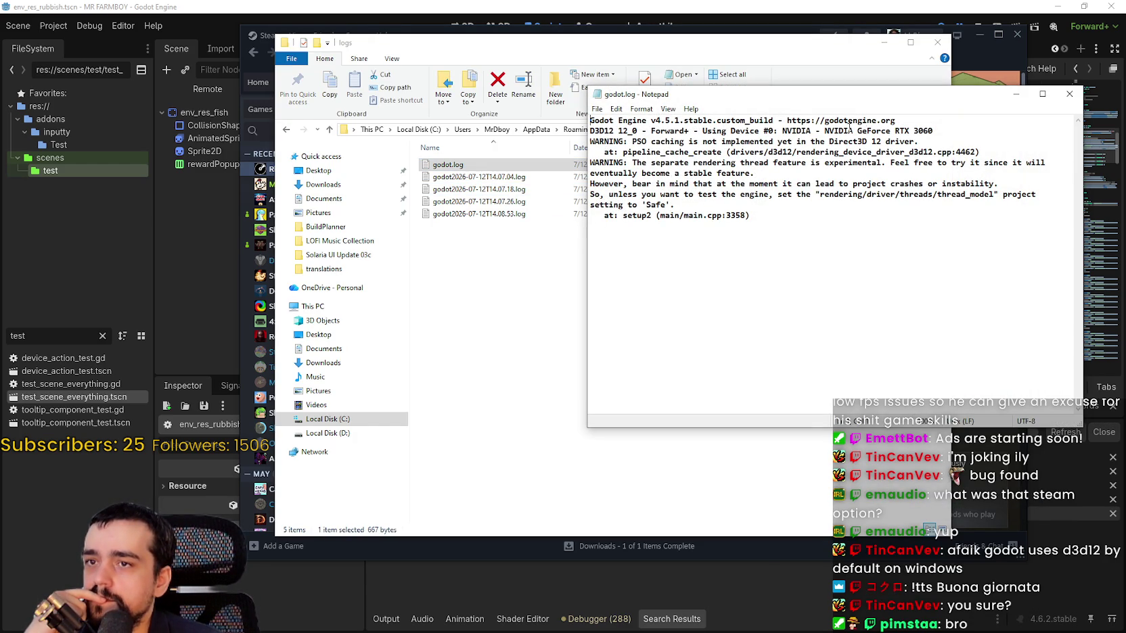
drag(938, 143, 556, 141)
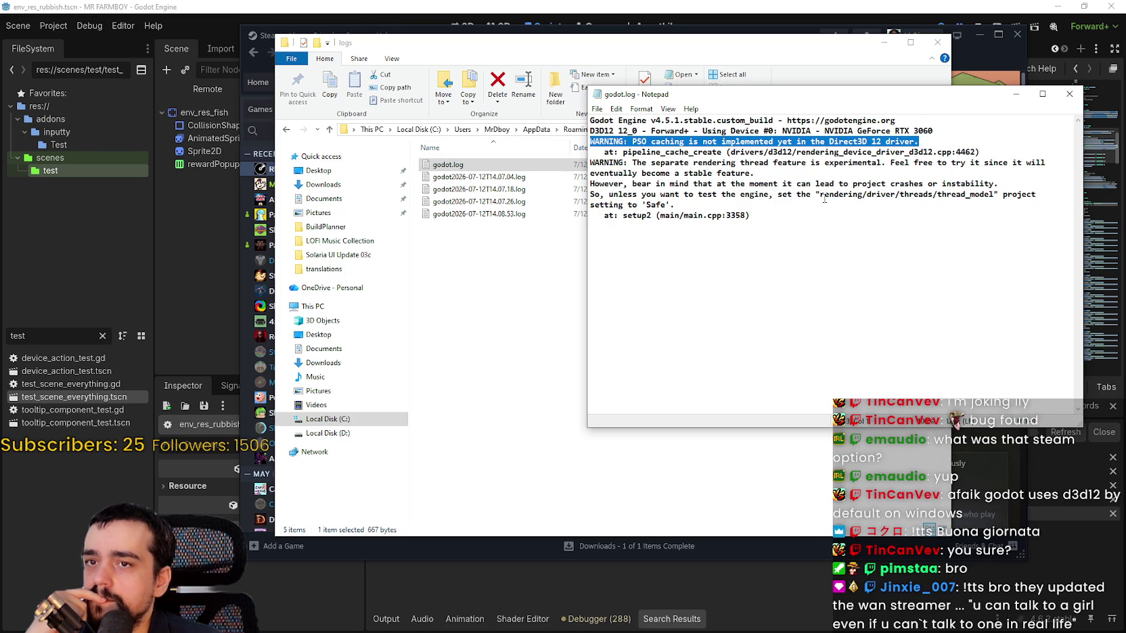
drag(979, 153, 575, 143)
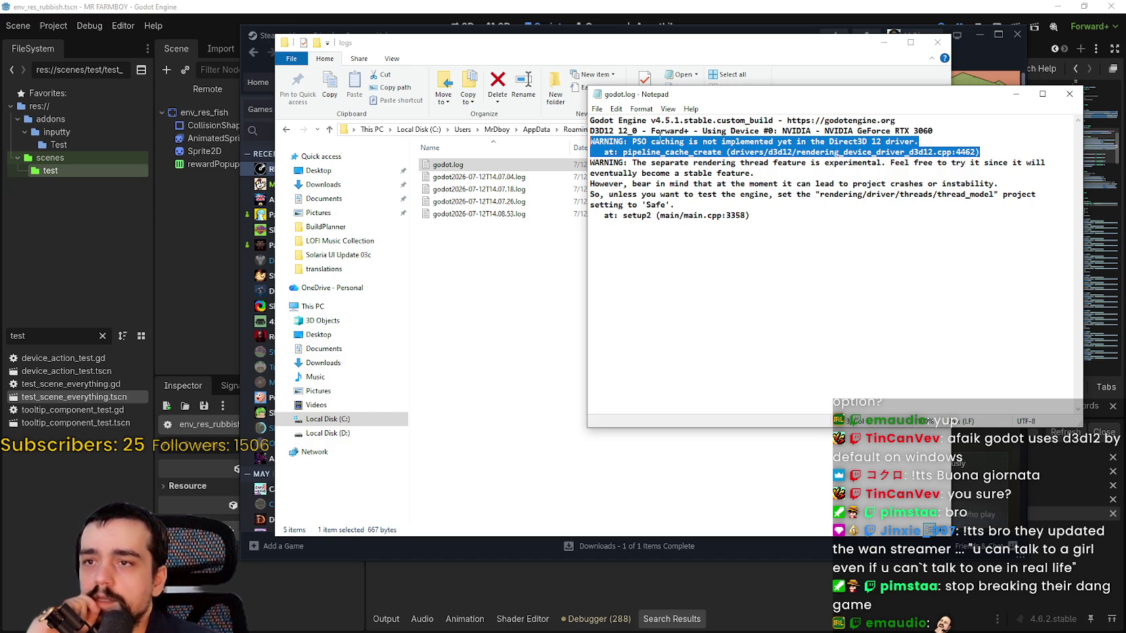
drag(651, 141, 730, 141)
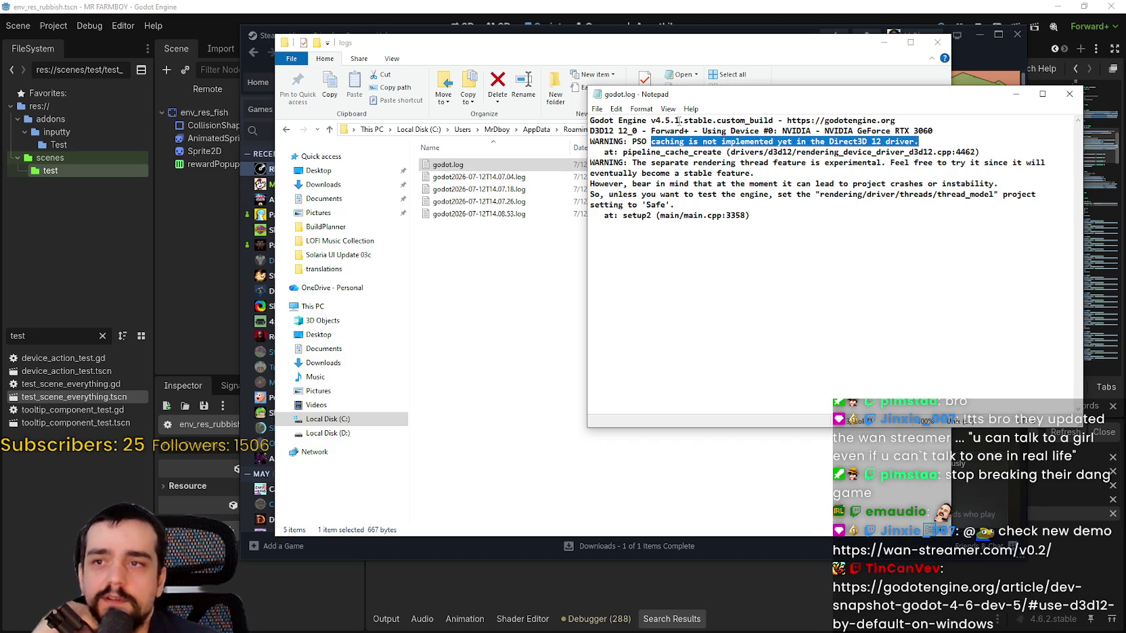
Select the v4.5.1.stable.custom_build version string, then close the log and return to Steam.
drag(678, 120, 669, 120)
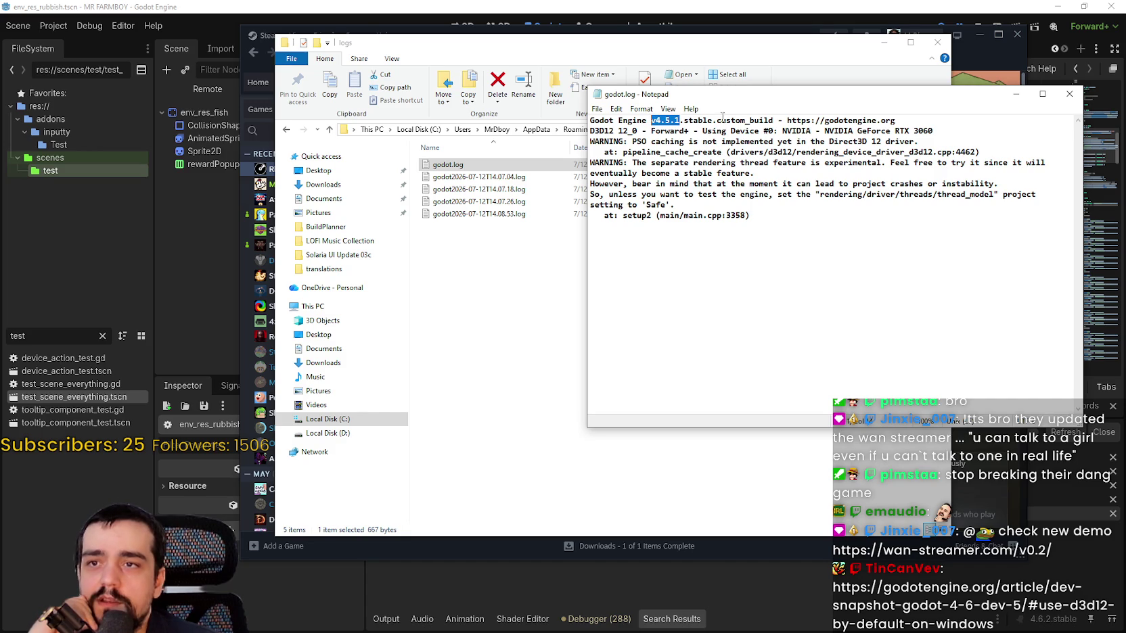
drag(773, 120, 643, 120)
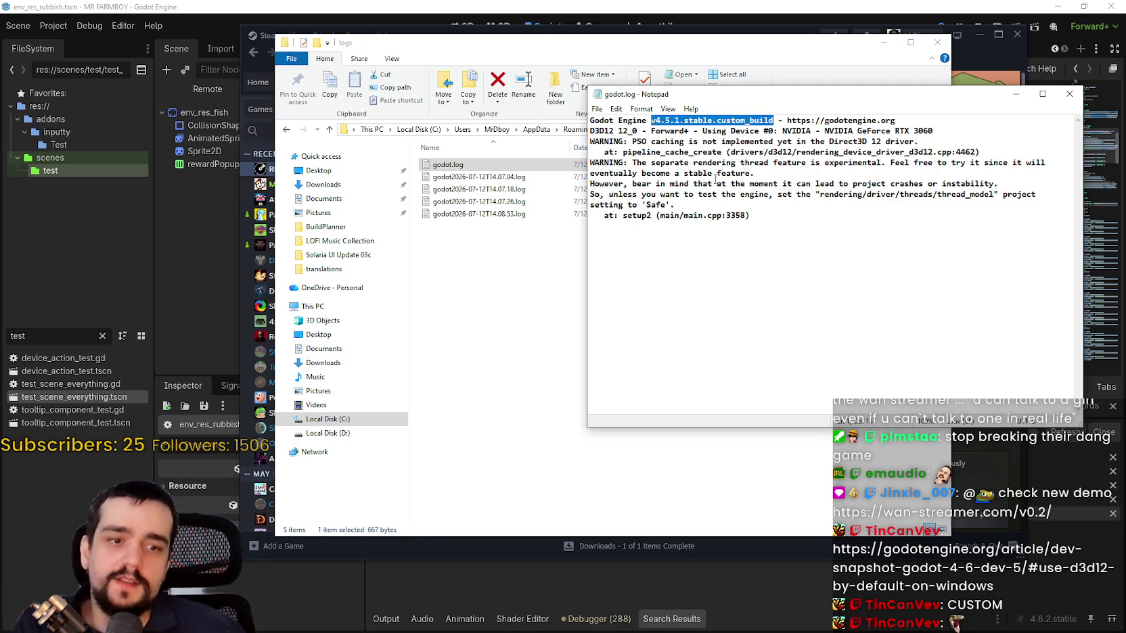
click(751, 232)
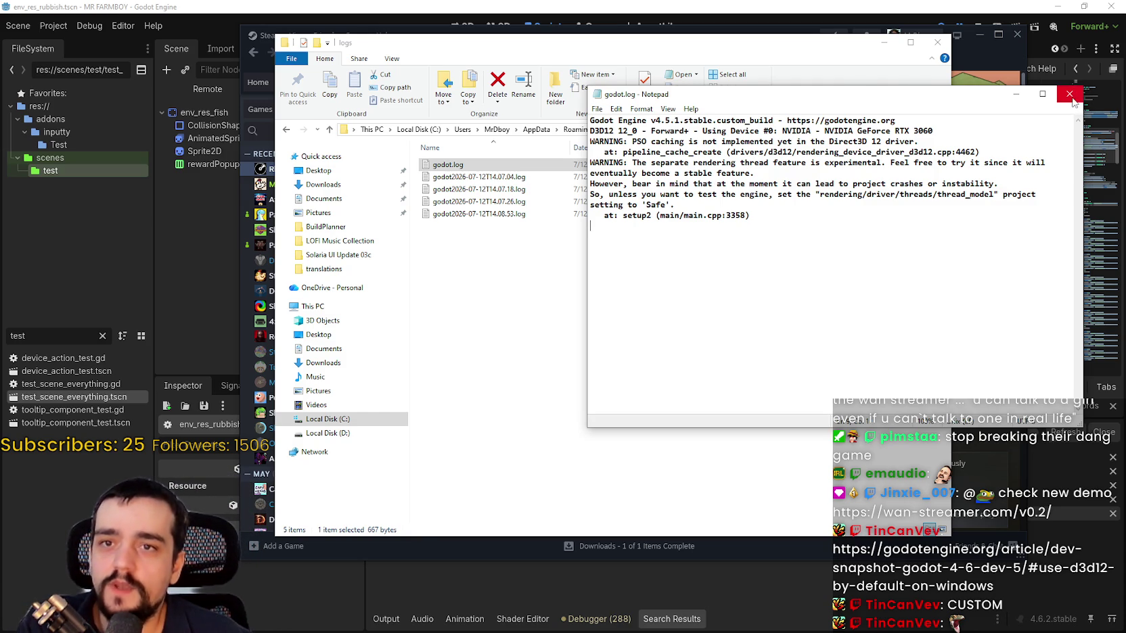
click(1069, 94)
click(988, 64)
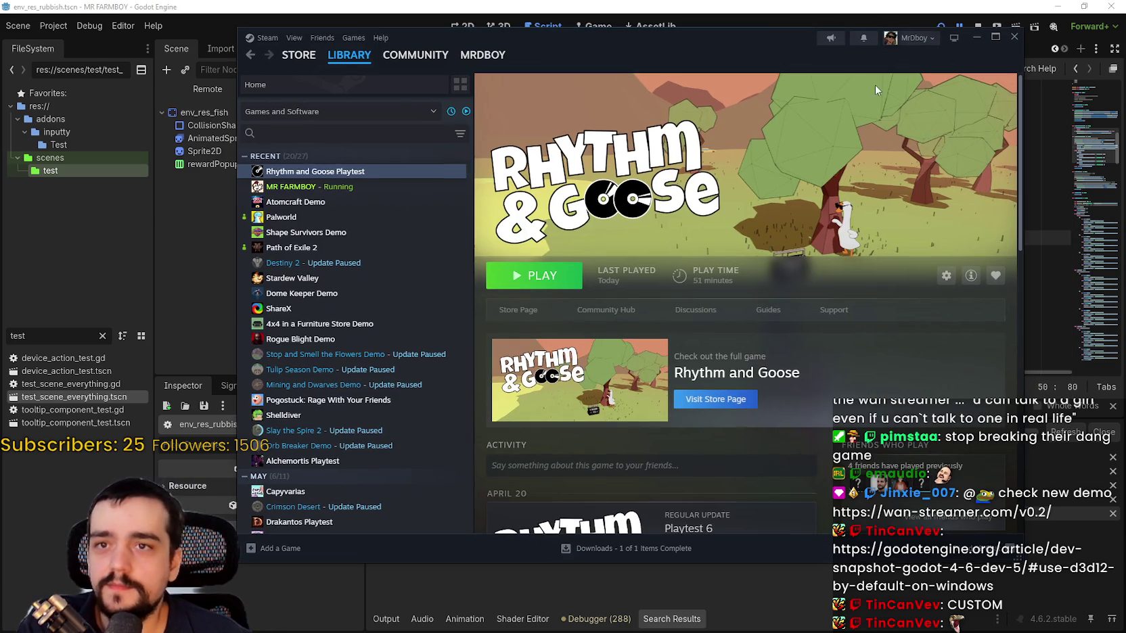
Change Rhythm and Goose Playtest's launch option to --render-thread unsafe and launch the game.
right_click(384, 172)
click(417, 258)
click(860, 256)
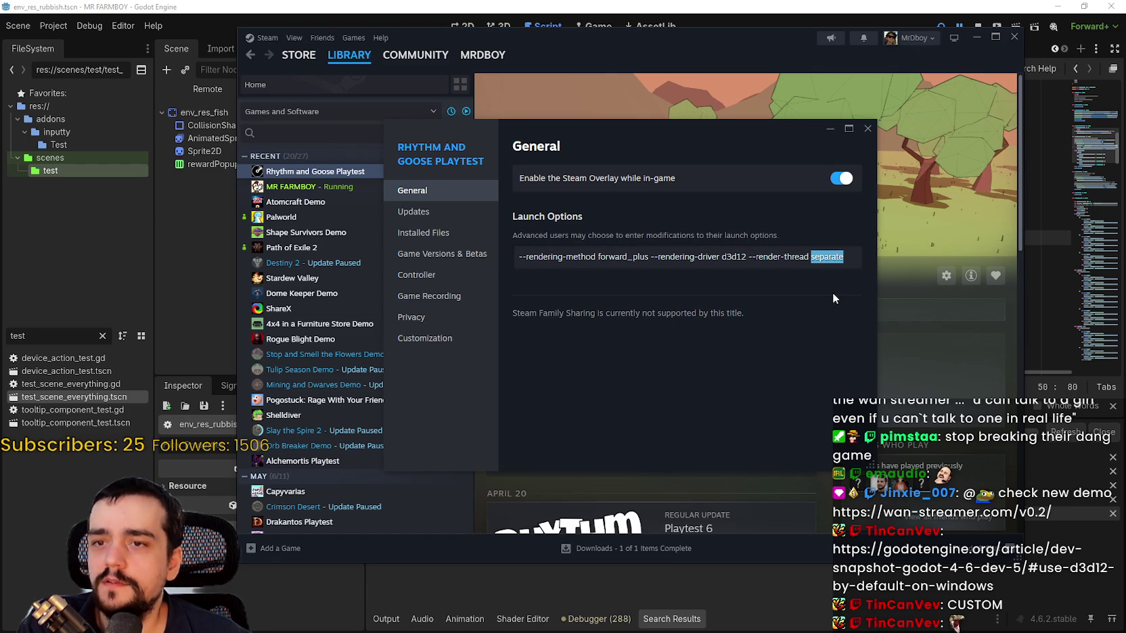
text(unsafe)
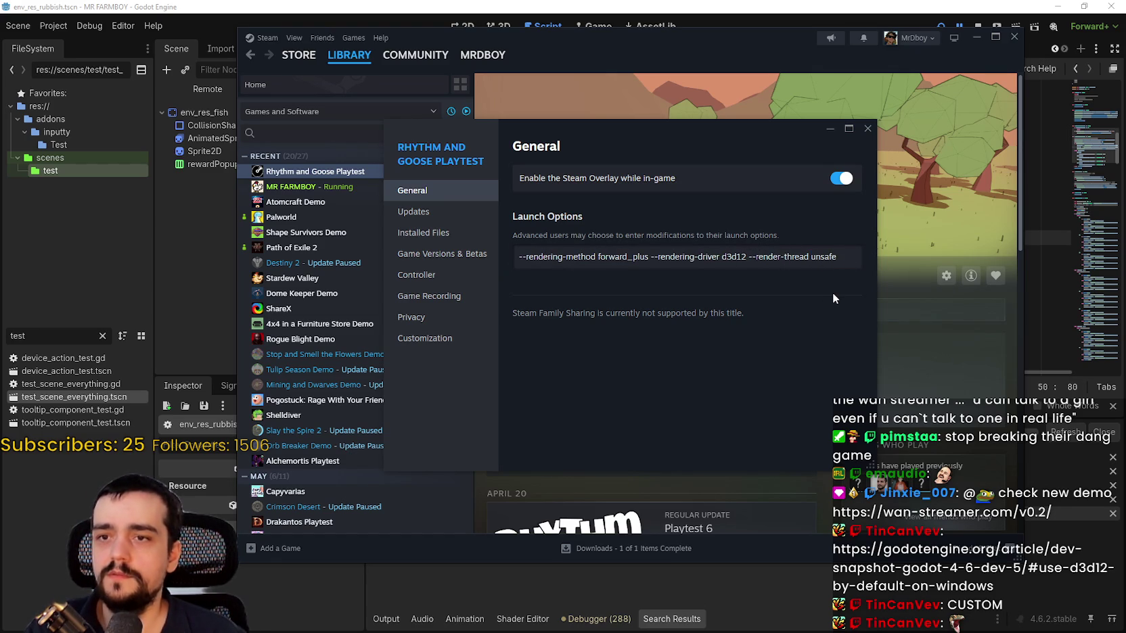
click(868, 128)
click(535, 276)
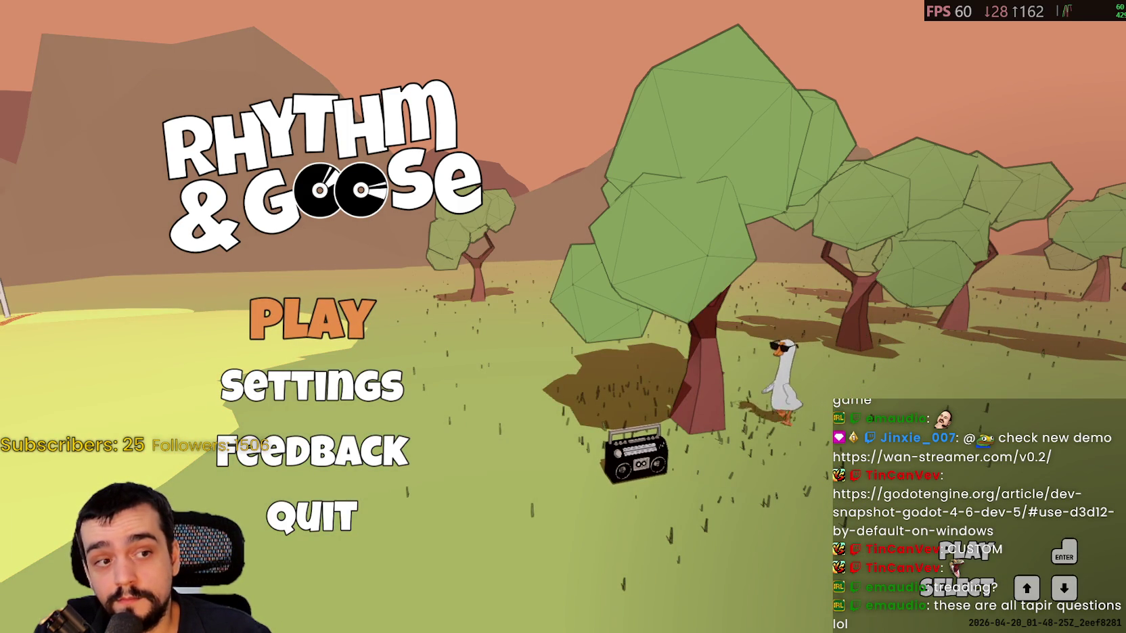
key(alt+Tab)
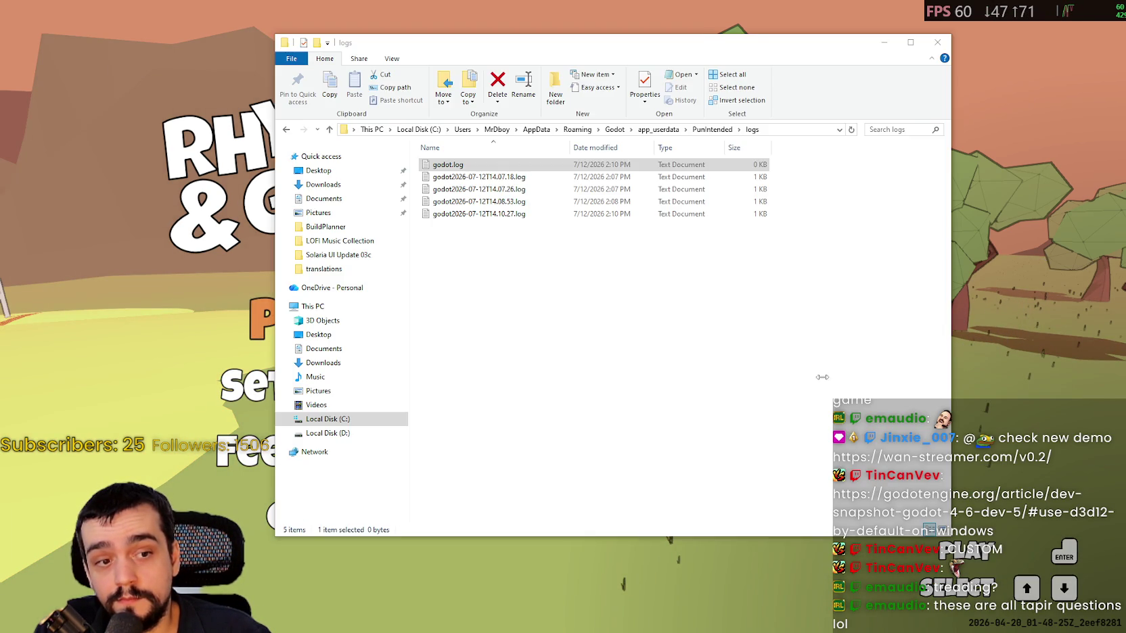
right_click(462, 274)
click(465, 168)
double_click(465, 168)
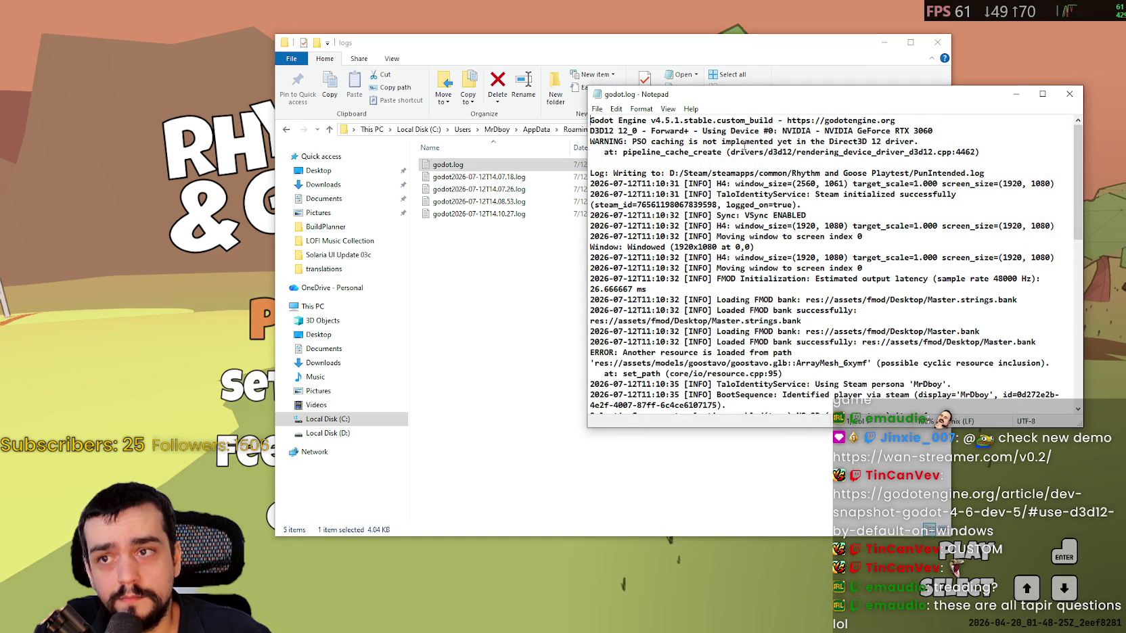
drag(983, 155, 570, 133)
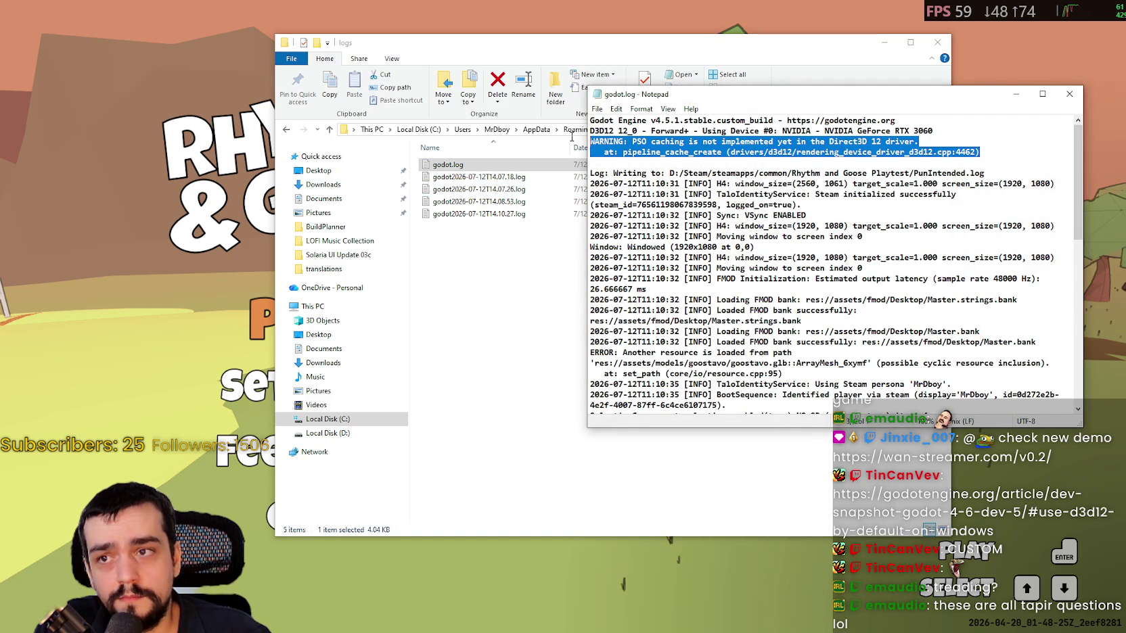
scroll(618, 159, down, 3)
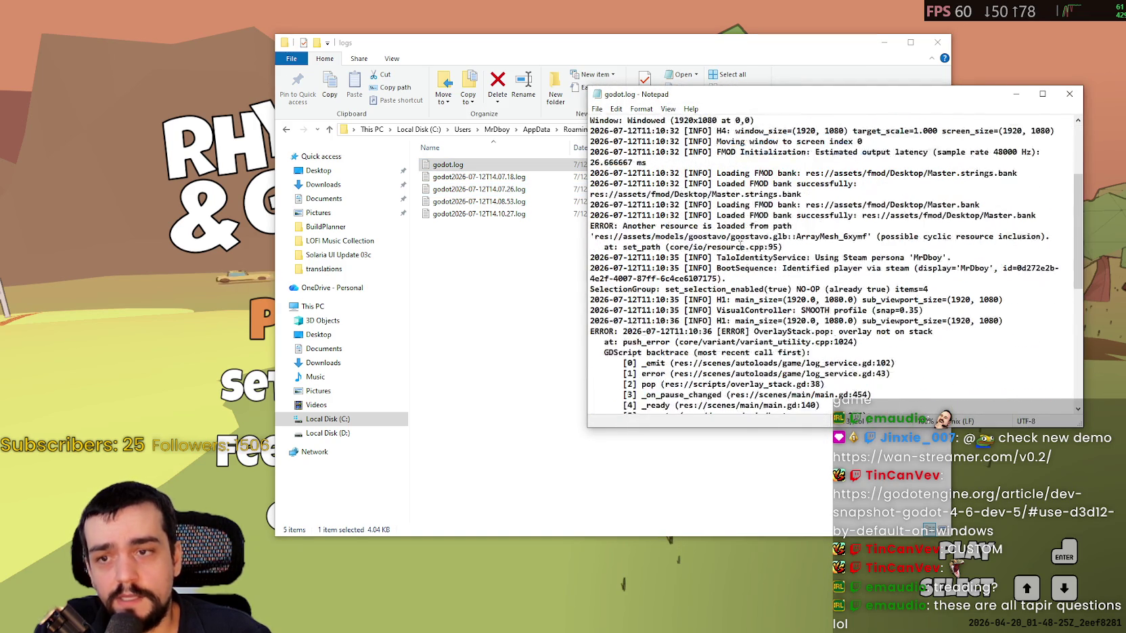
scroll(750, 247, up, 3)
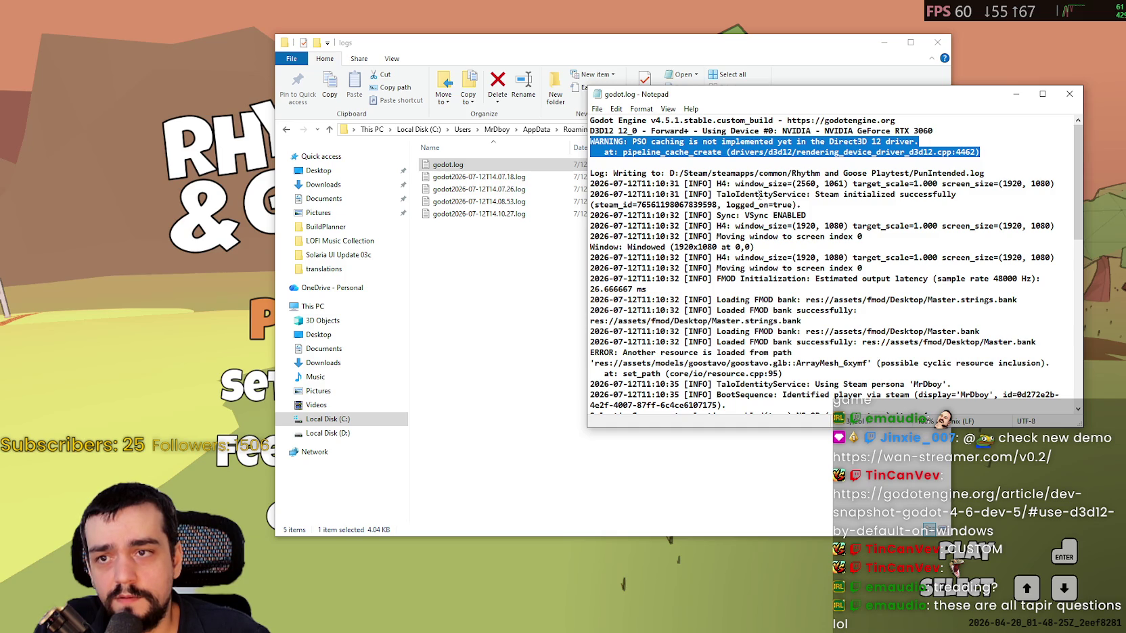
scroll(765, 201, down, 4)
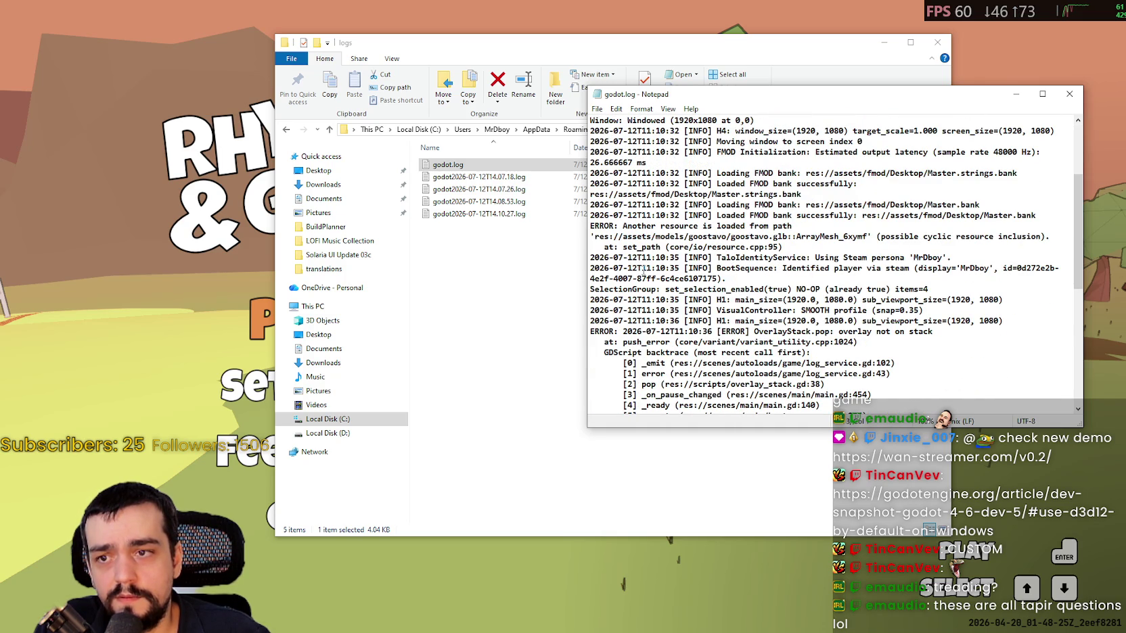
scroll(643, 266, down, 9)
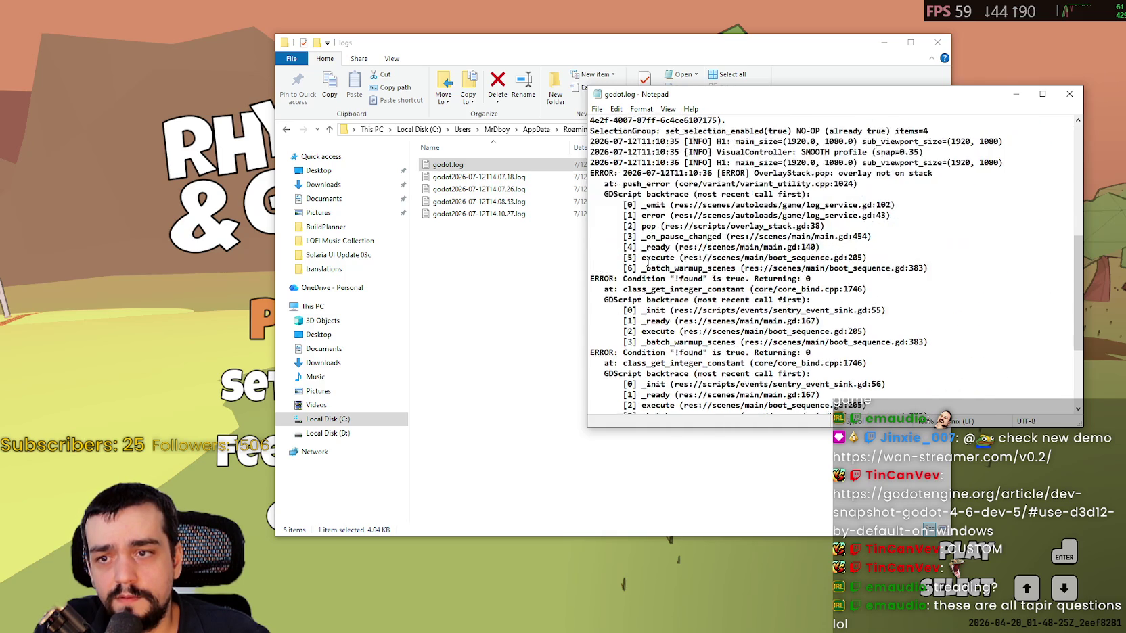
scroll(648, 261, down, 1)
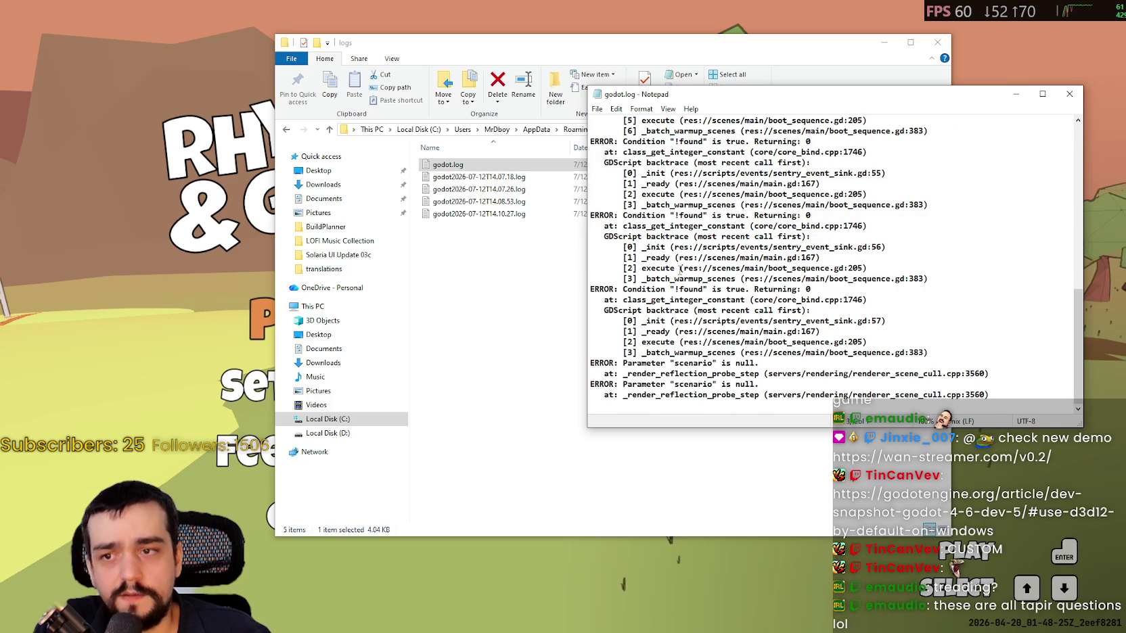
scroll(994, 375, up, 12)
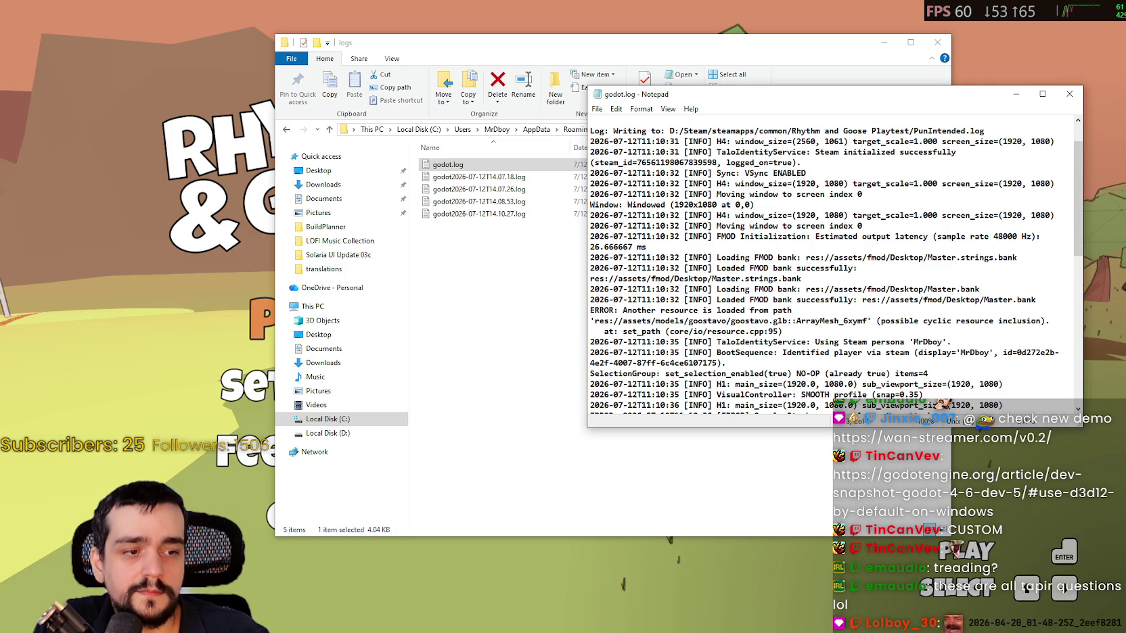
key(alt+Tab)
Check the Rendering > Driver Thread Model choices in Project Settings, leaving it on Safe.
click(53, 25)
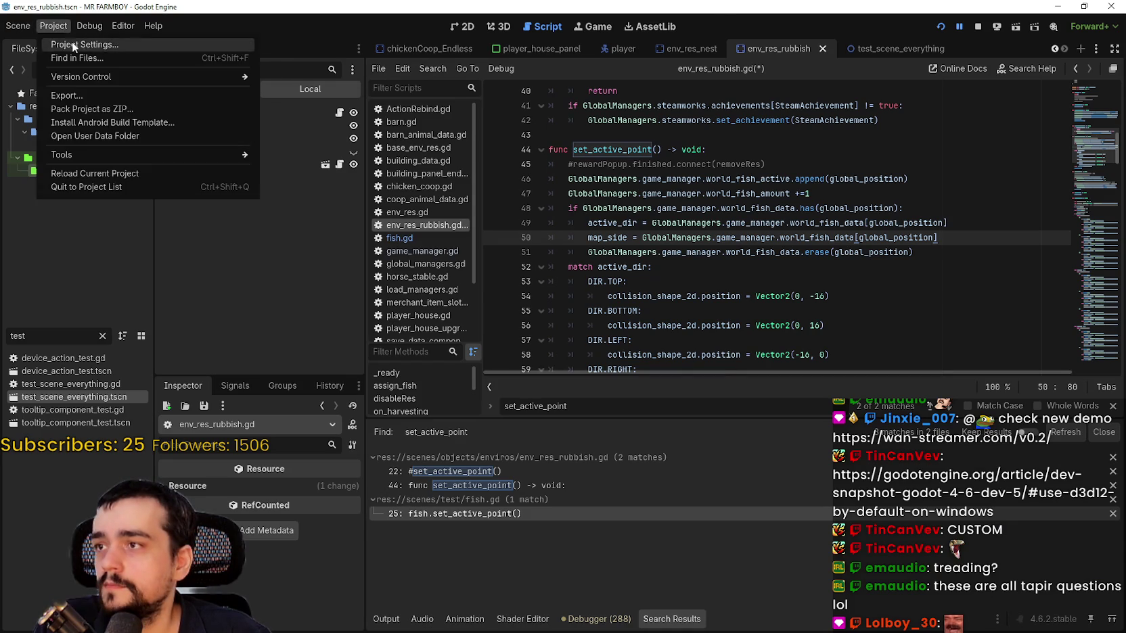
click(73, 41)
click(618, 122)
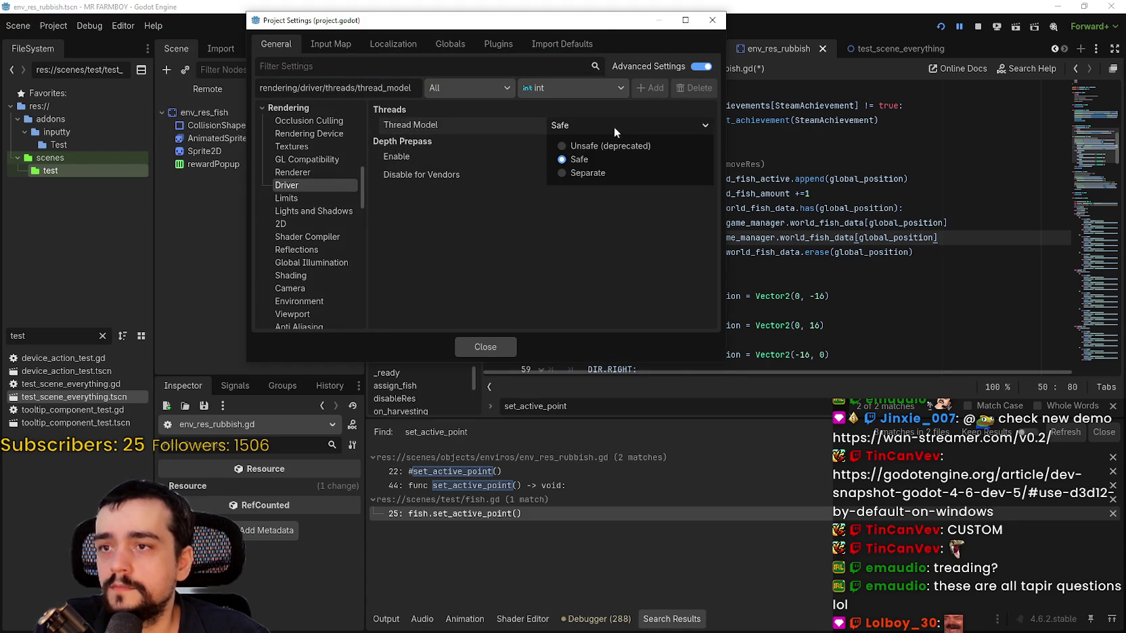
click(487, 121)
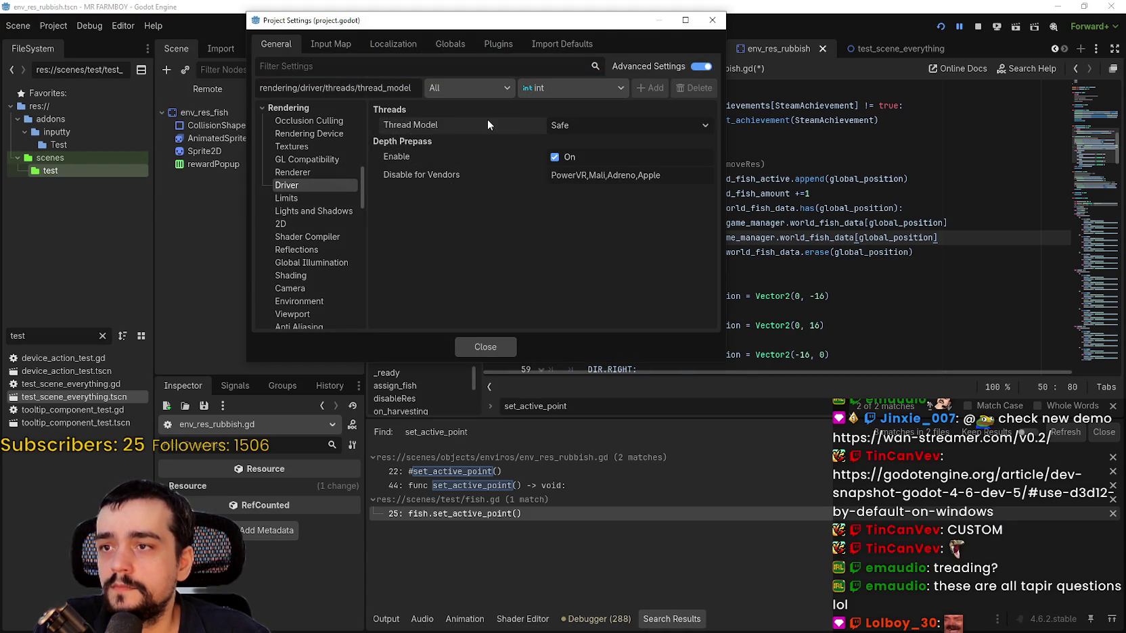
mouse_move(494, 123)
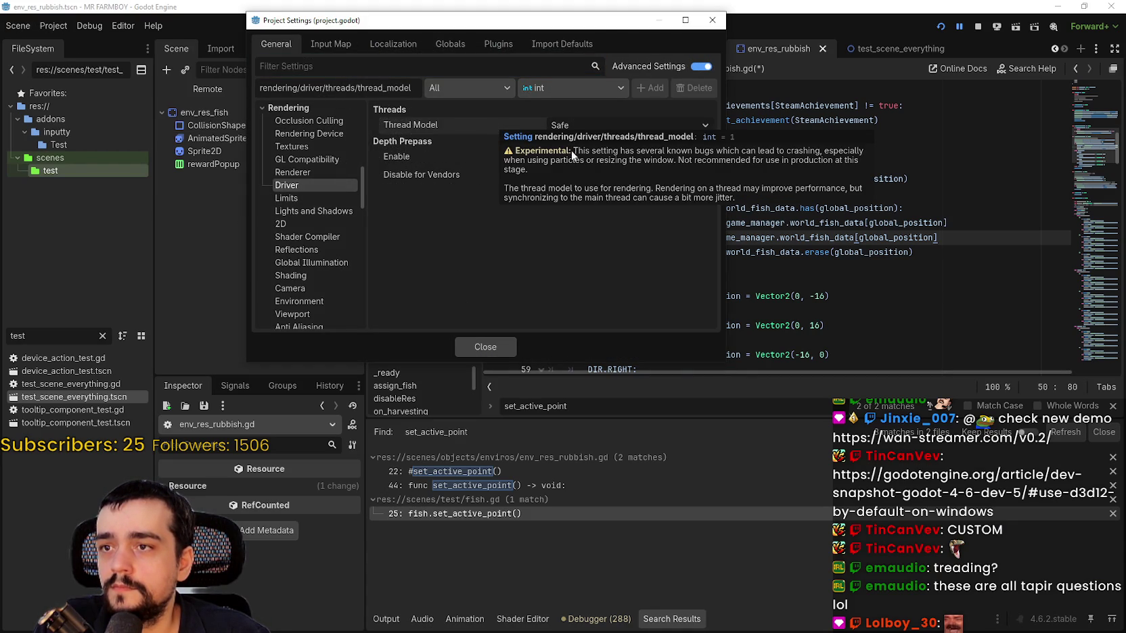
click(622, 126)
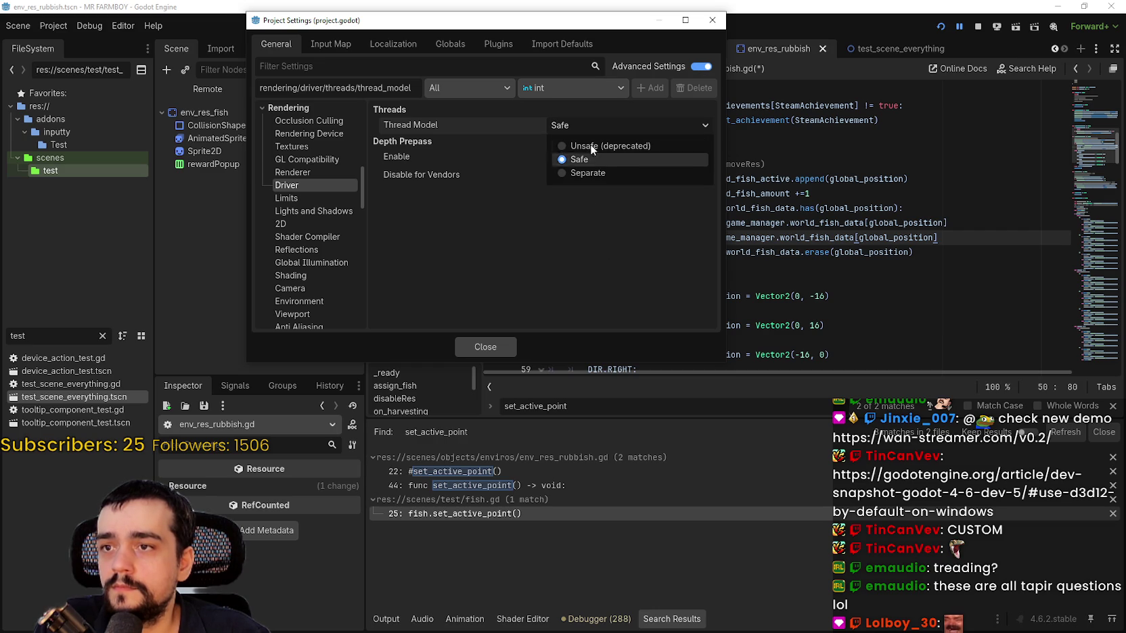
click(483, 359)
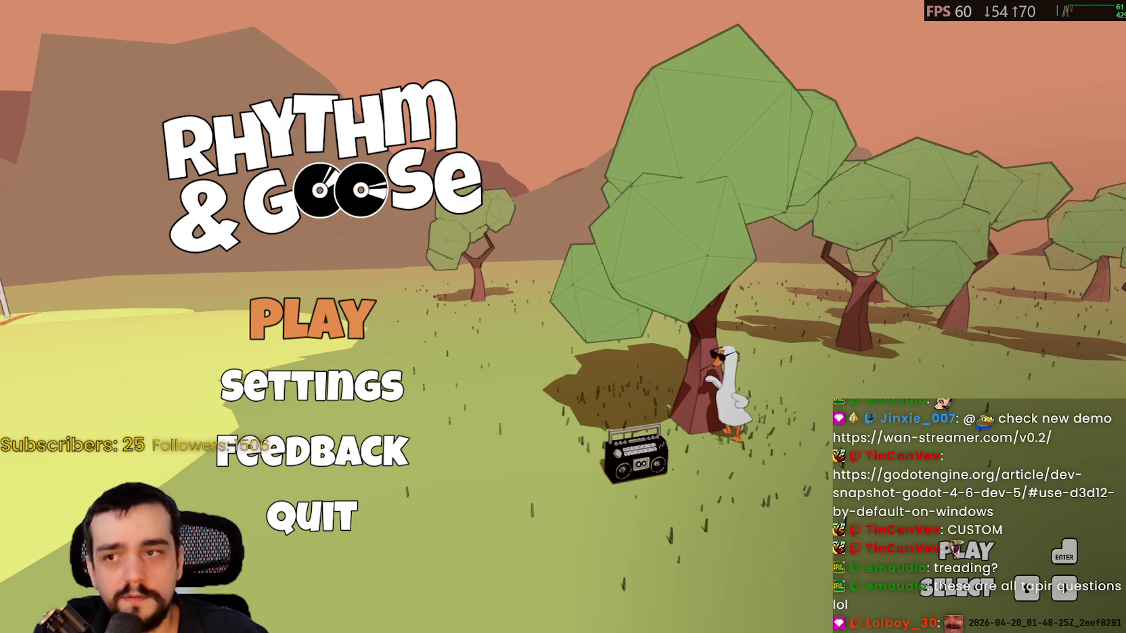
Start the game and launch the Goose Bumps level from the album shelf.
key(Return)
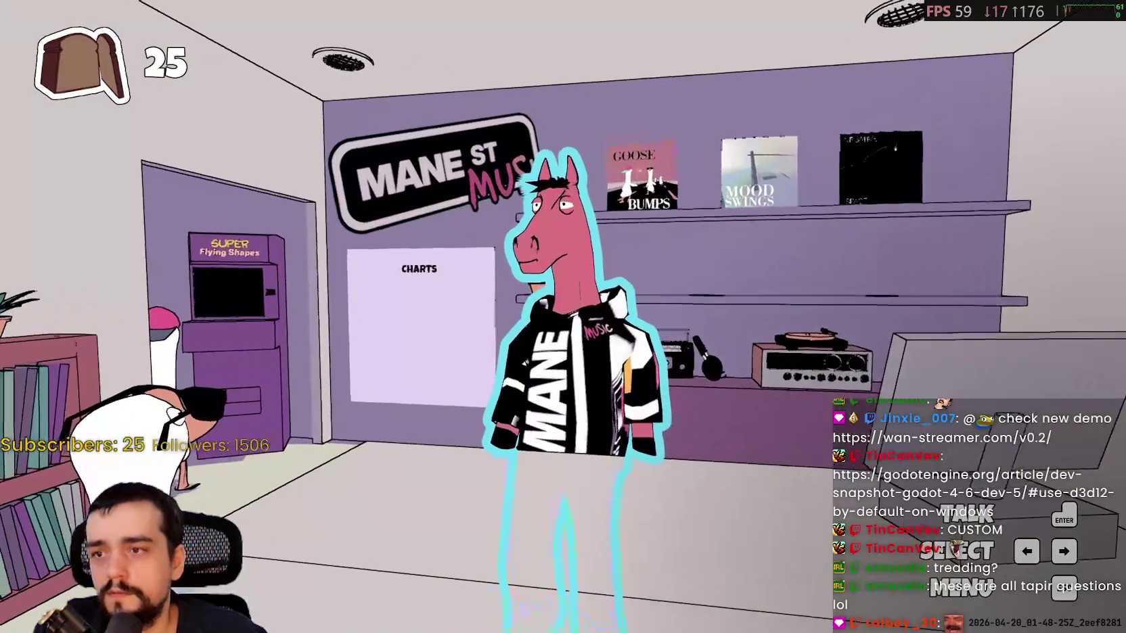
key(Right)
key(Return)
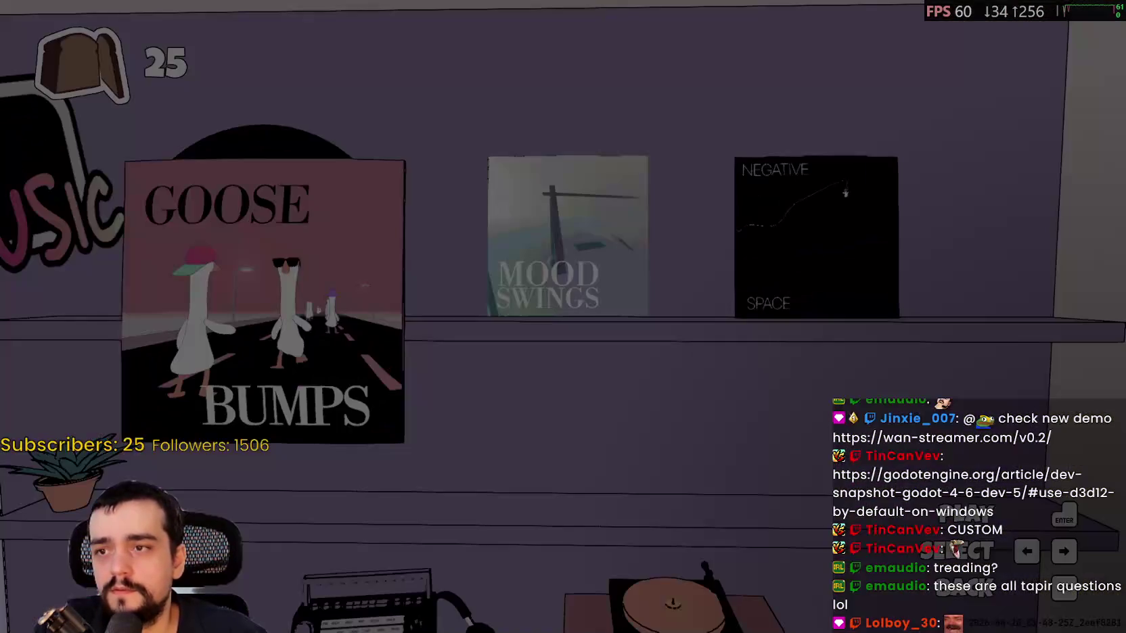
key(Return)
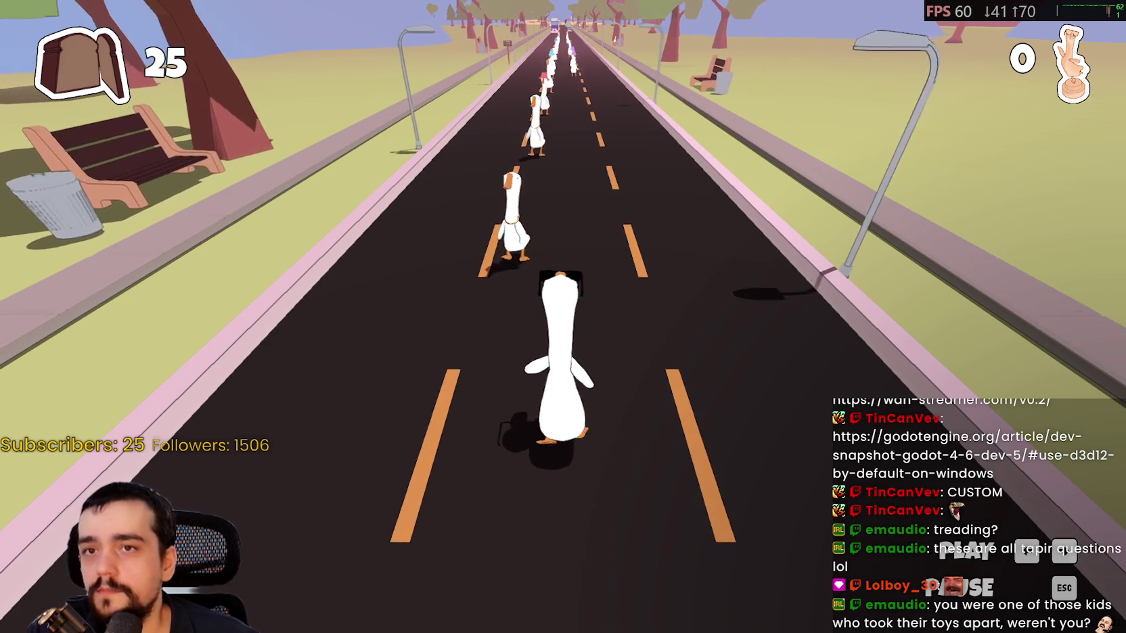
Hit each beat on time to pass the line of geese.
key(space)
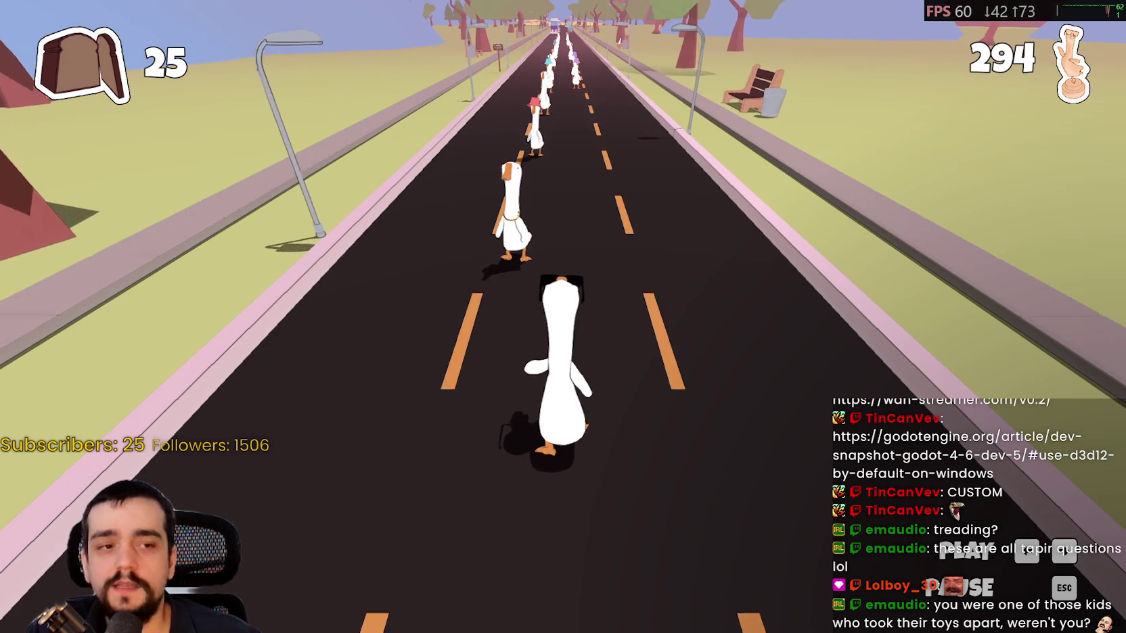
key(space)
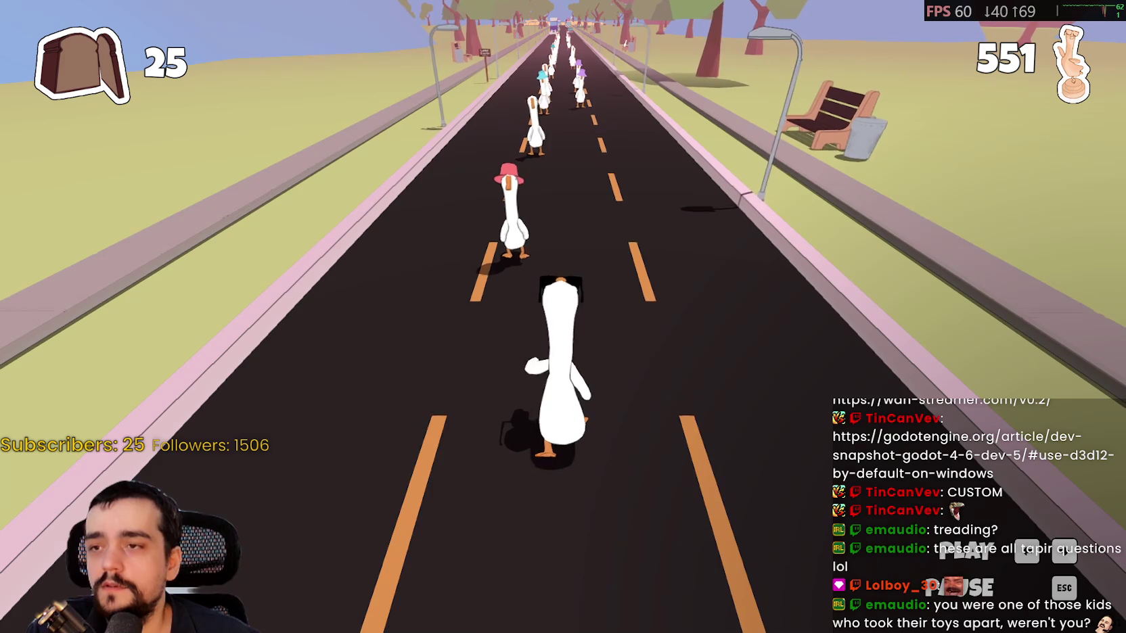
key(space)
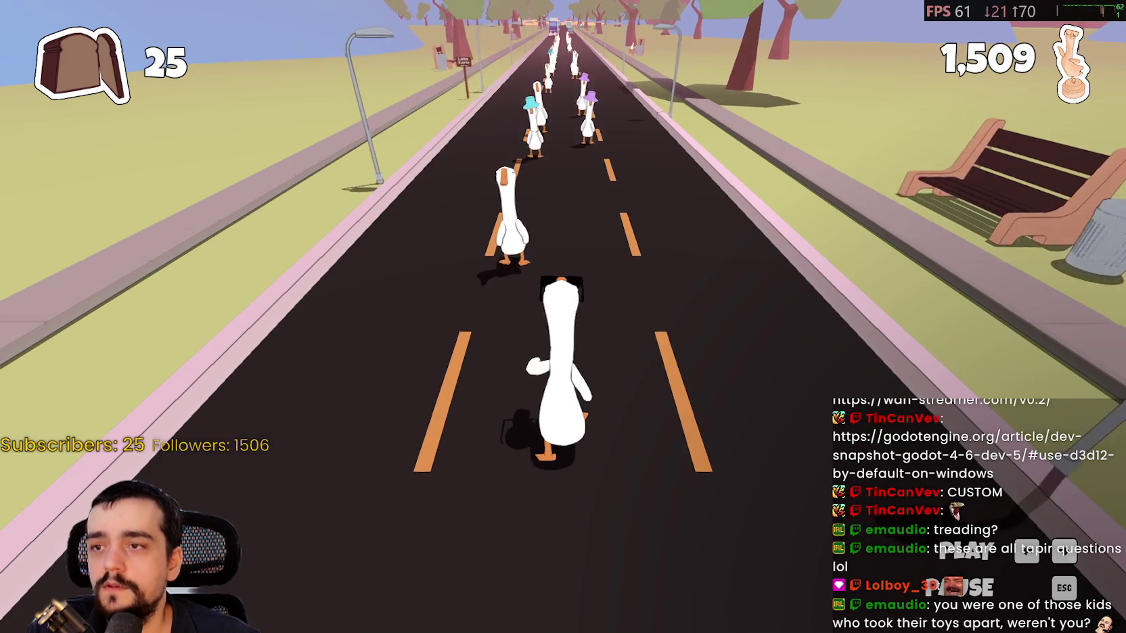
key(space)
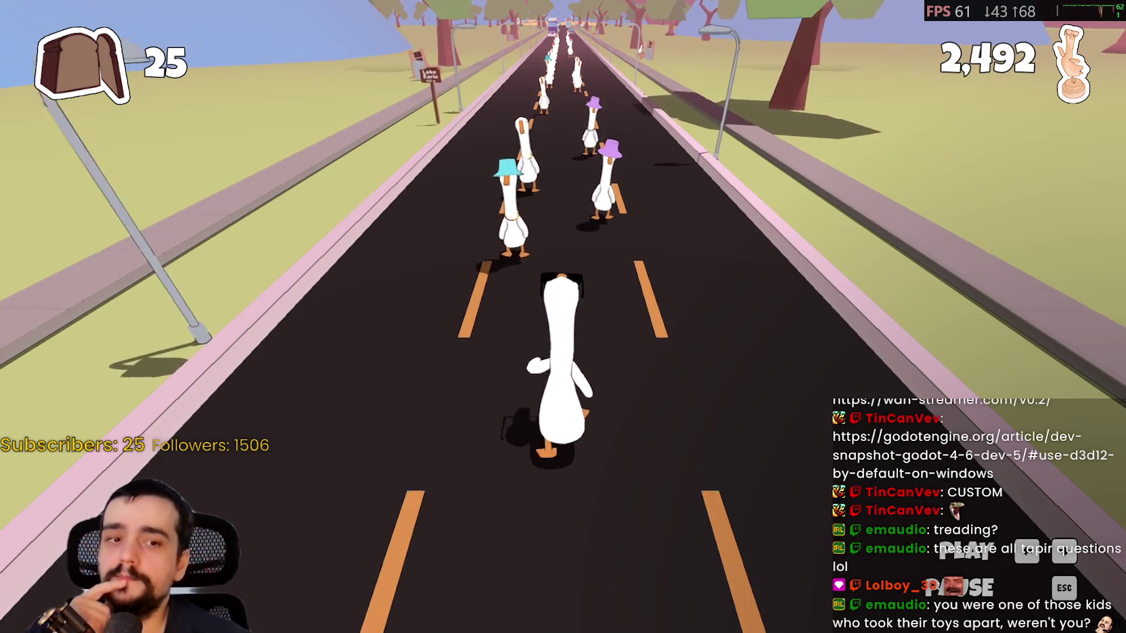
key(space)
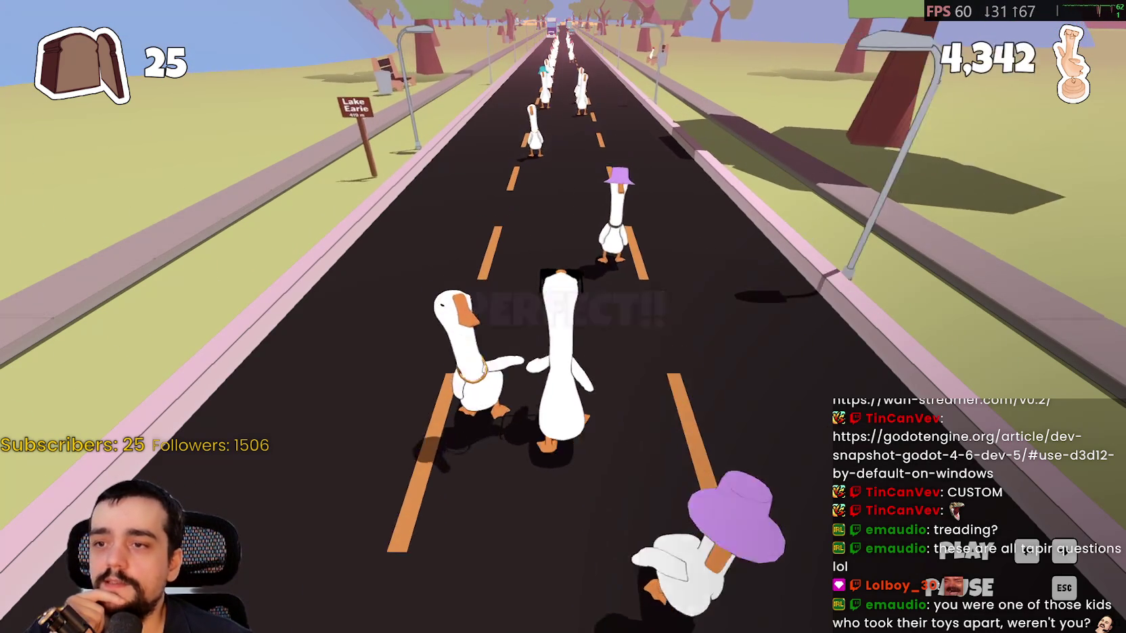
key(space)
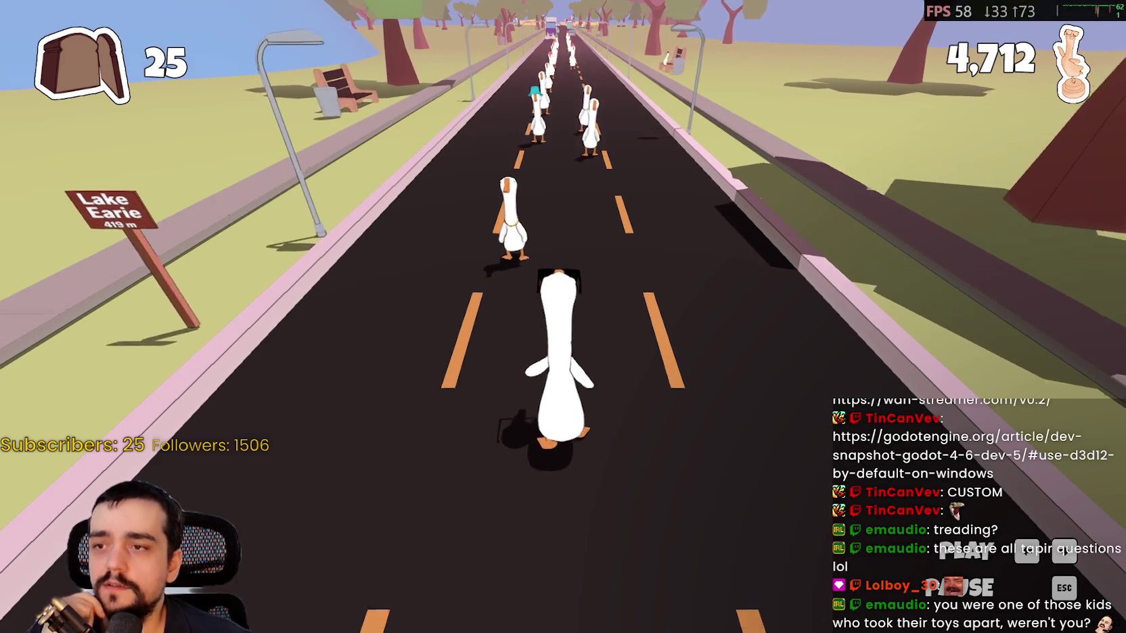
key(space)
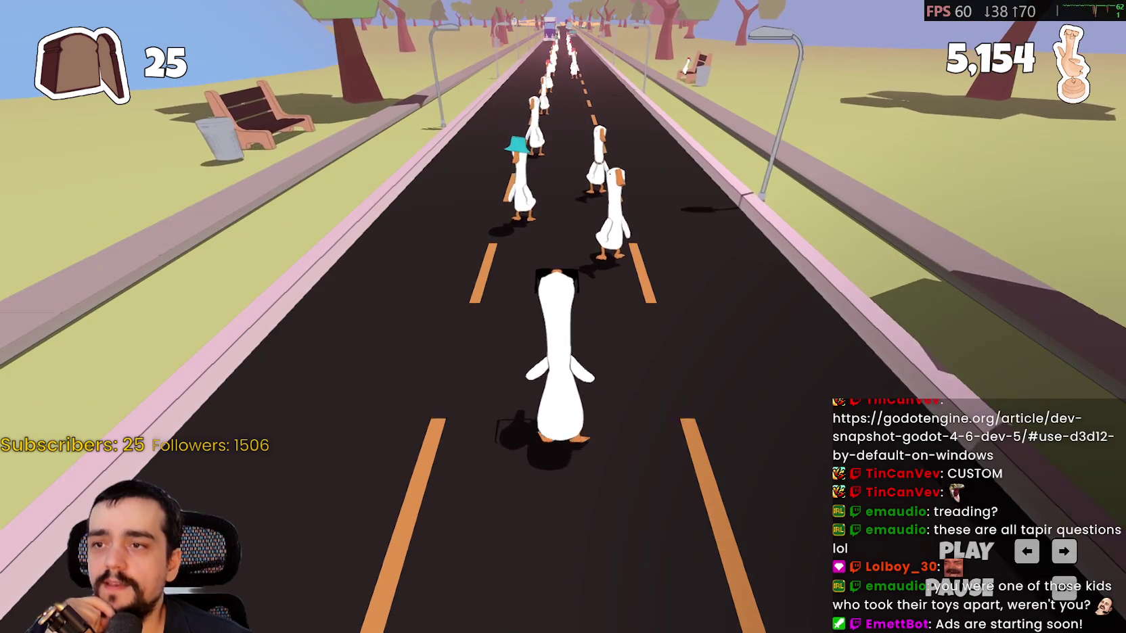
key(space)
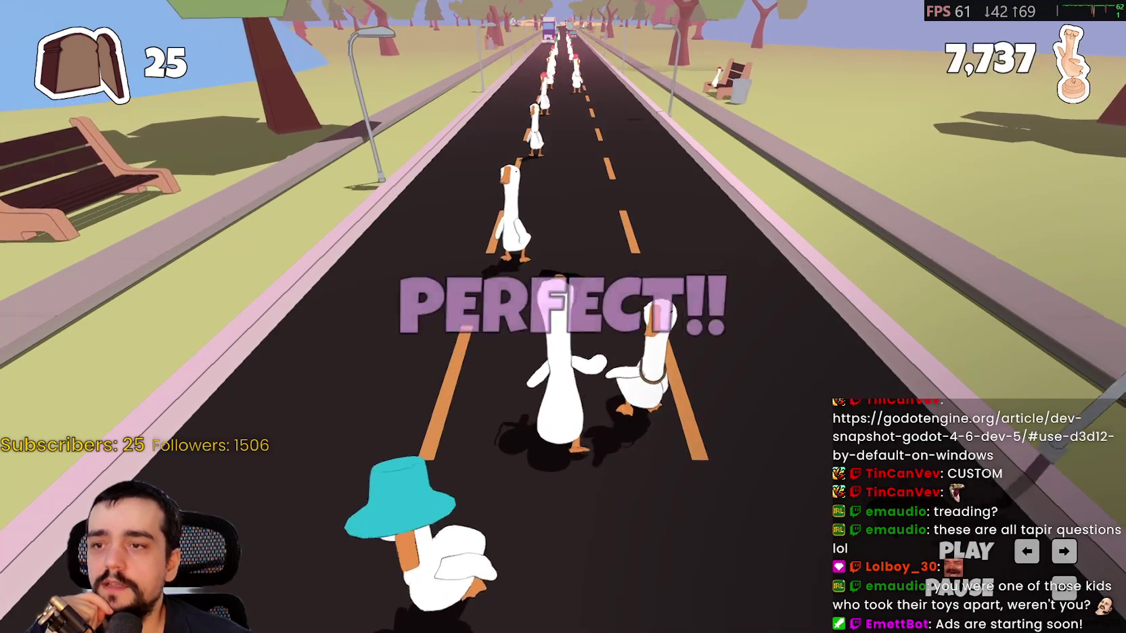
key(space)
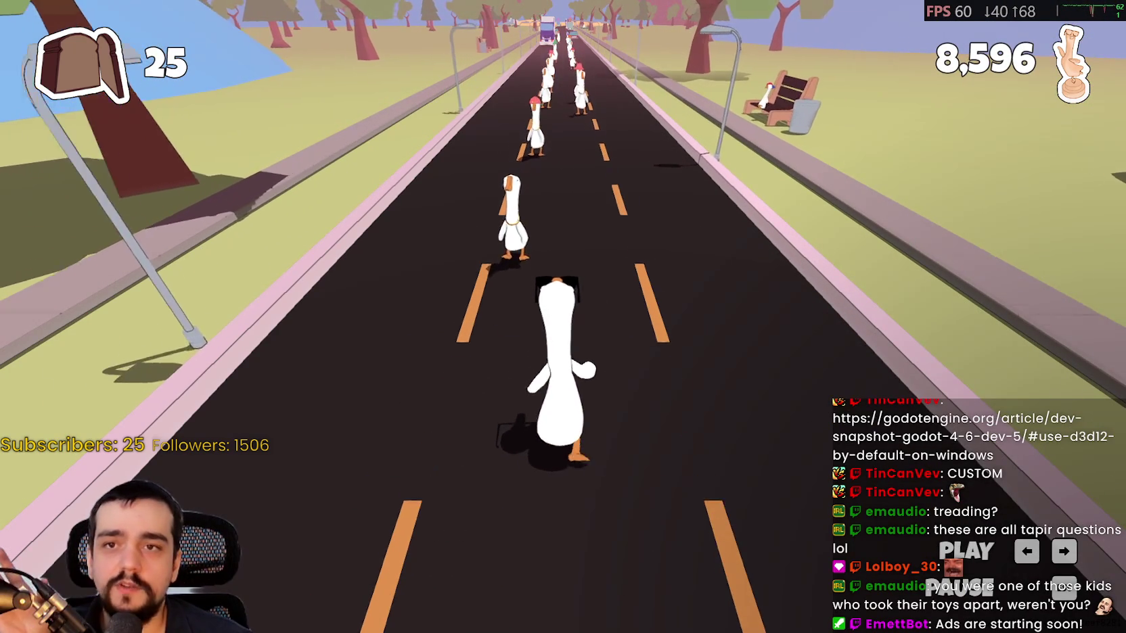
key(space)
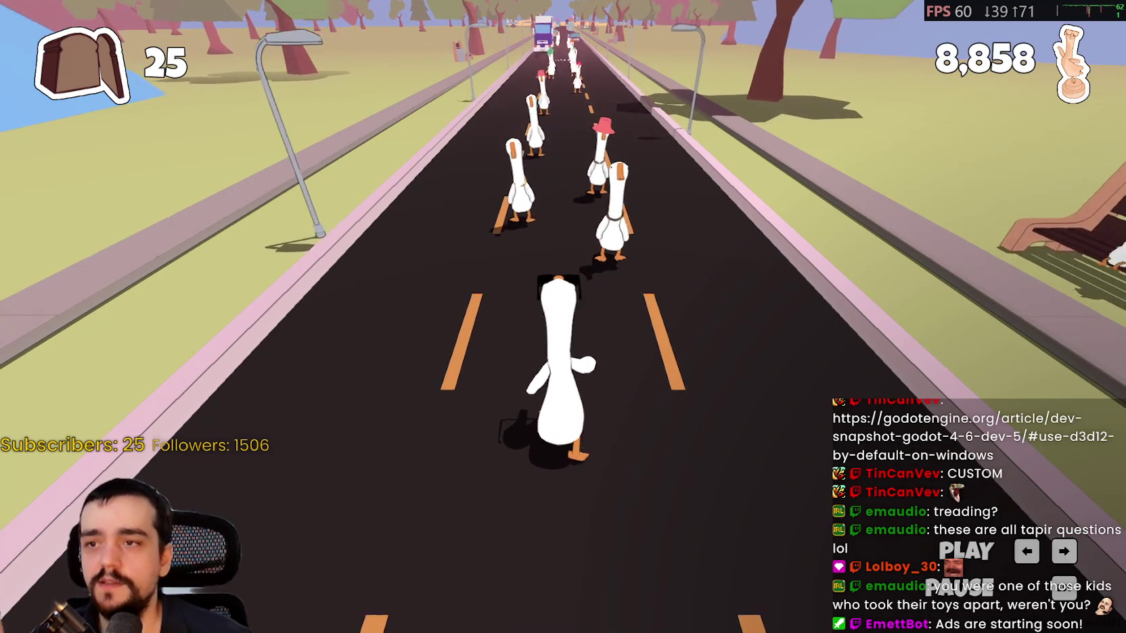
key(space)
key(space)
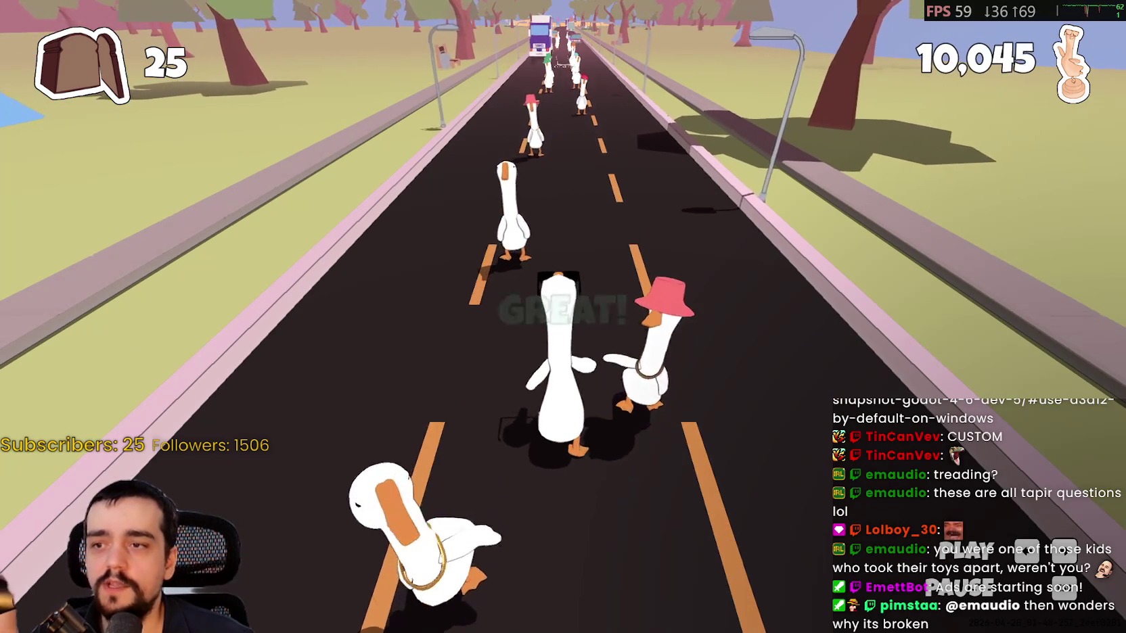
key(space)
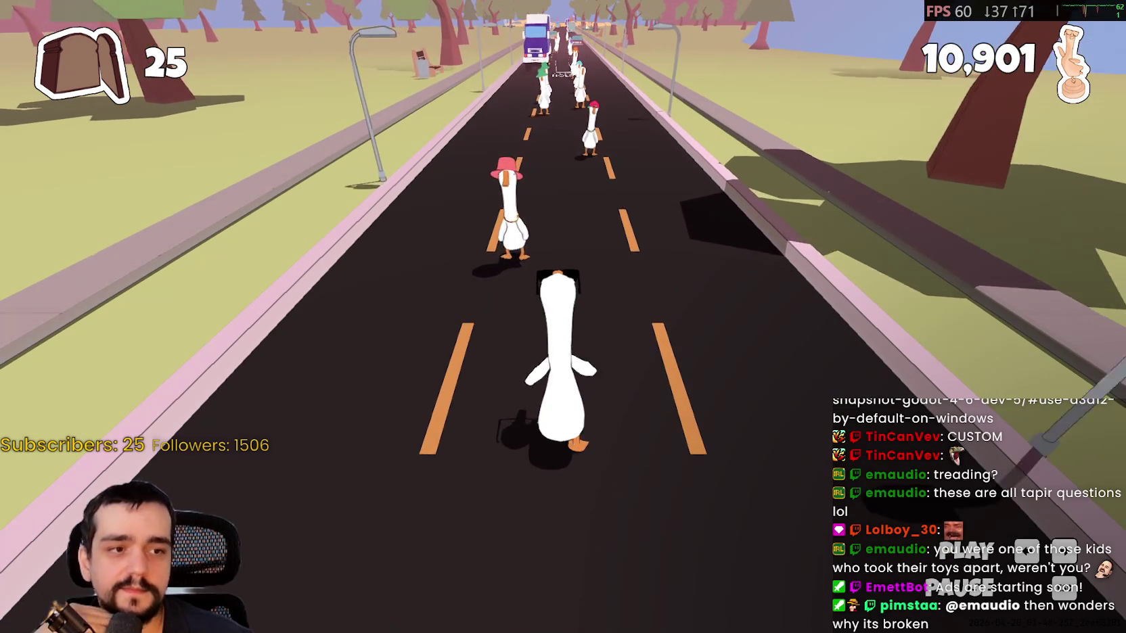
key(space)
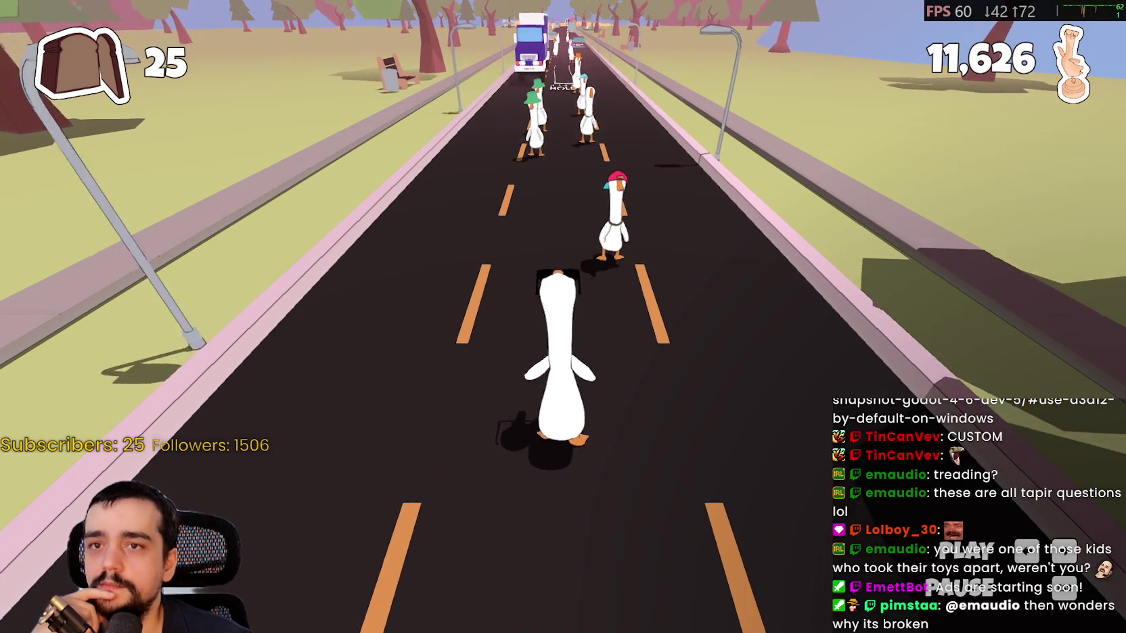
key(space)
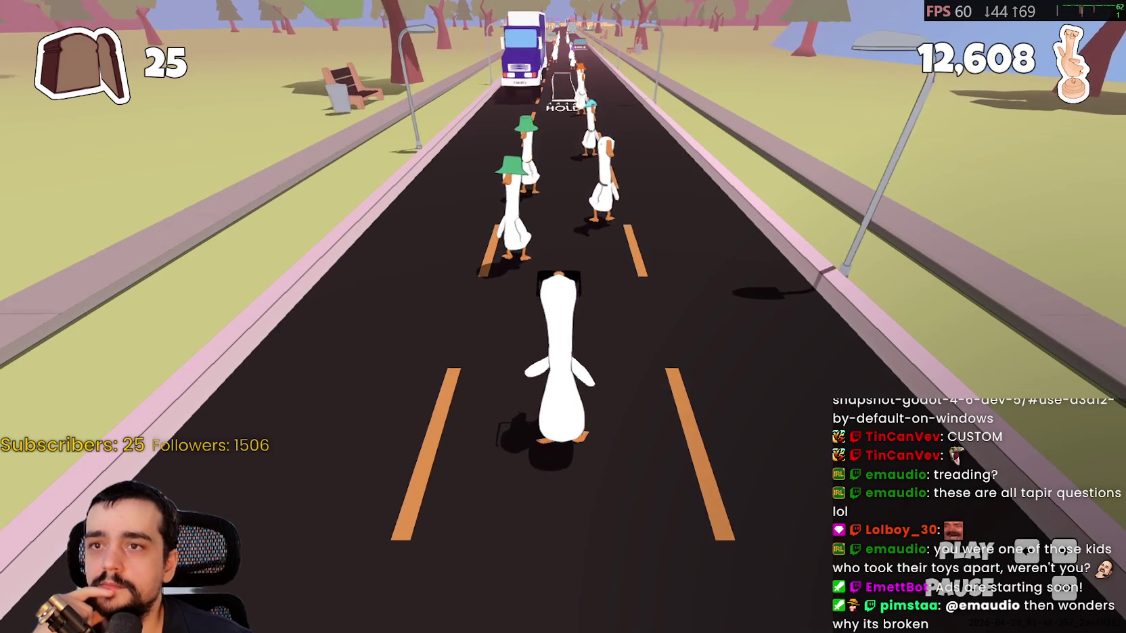
key(space)
key(space)
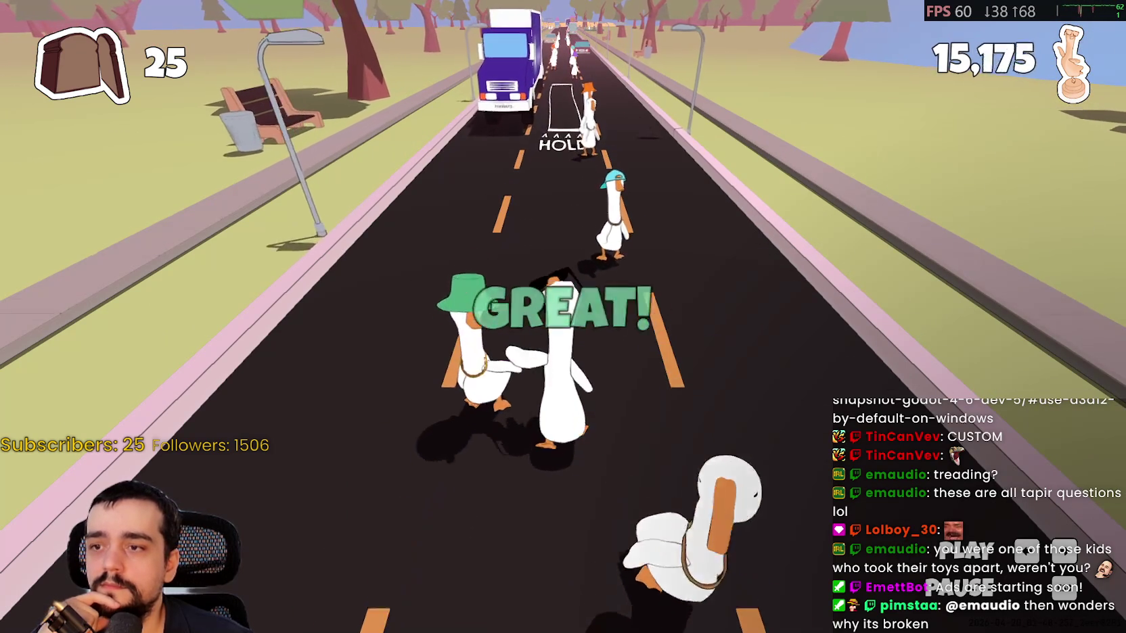
key(space)
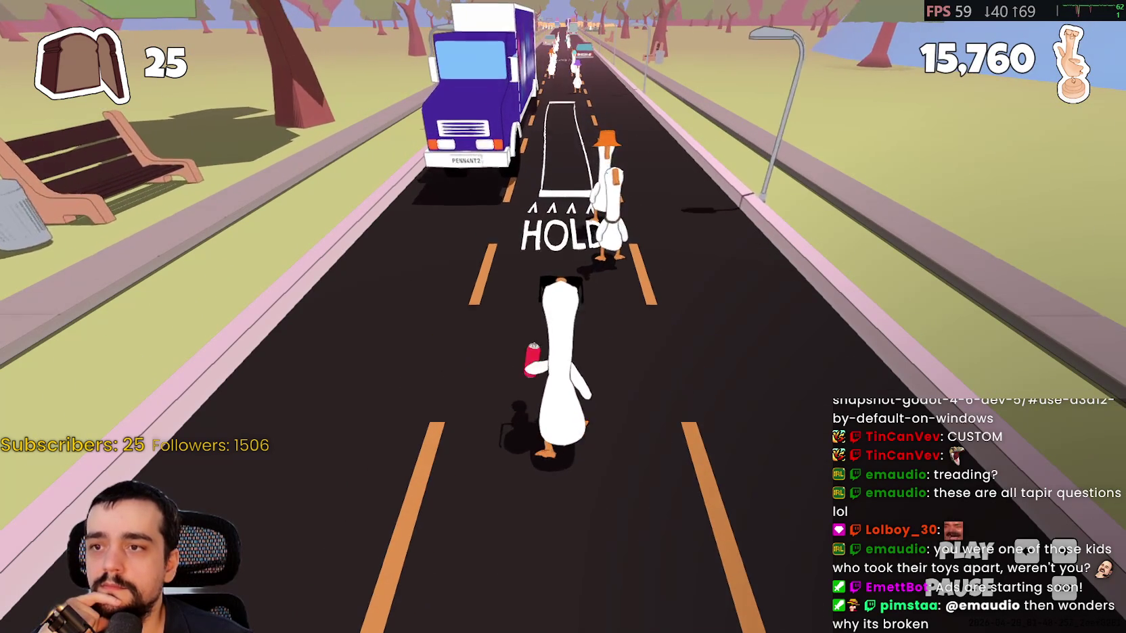
key(space)
key(space)
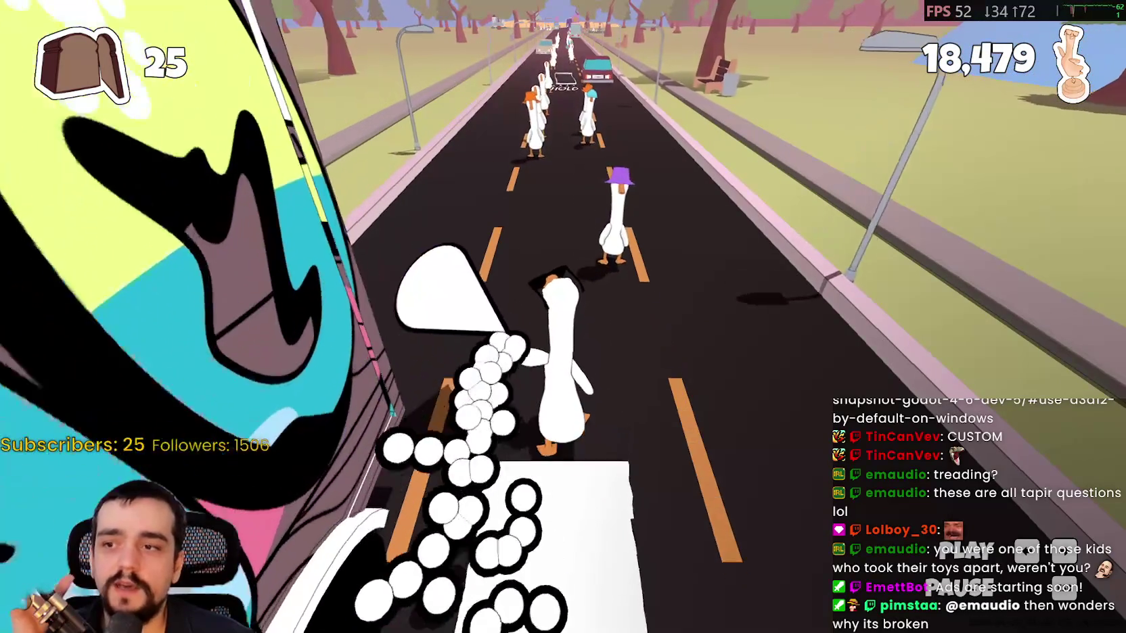
Keep hitting beats for GOOD and PERFECT ratings past 24,000 points, then pause.
key(space)
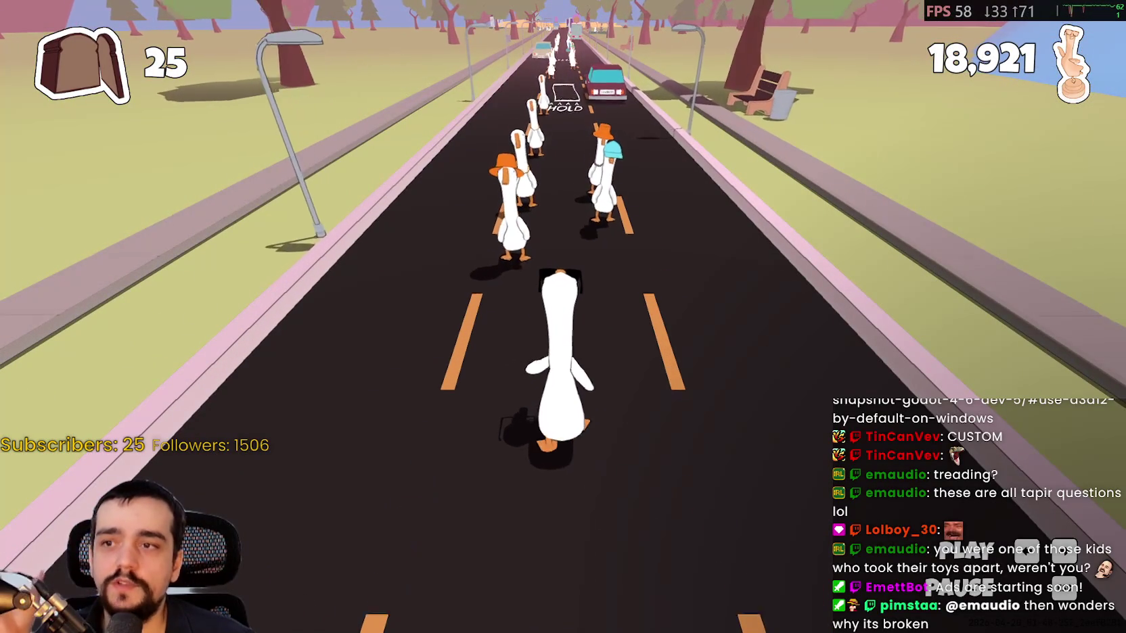
key(space)
key(space)
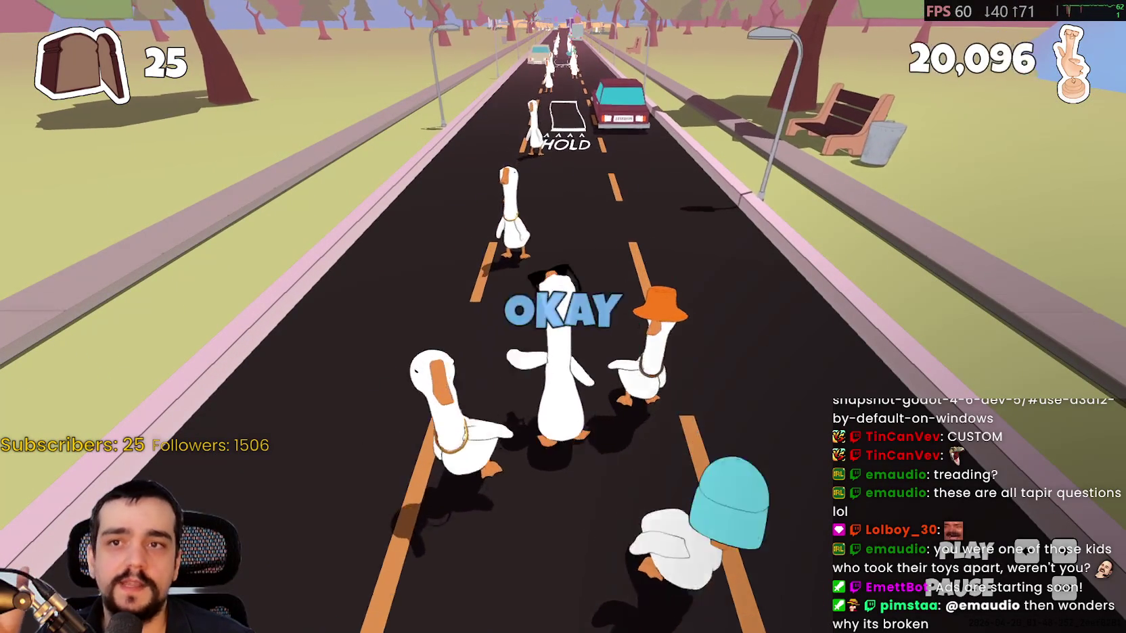
key(space)
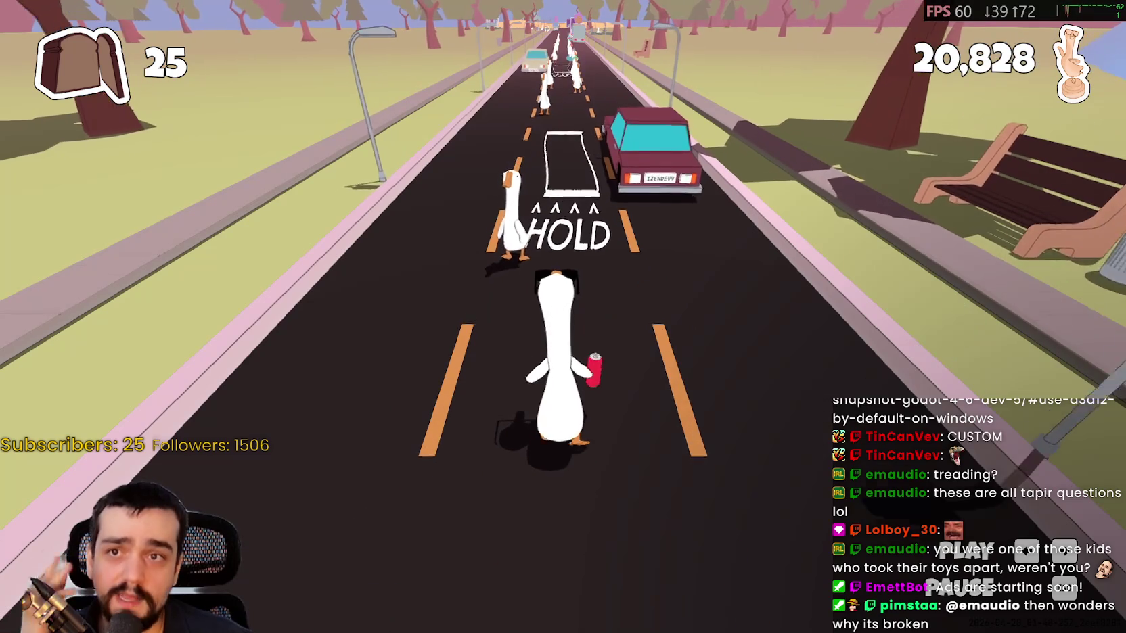
key(space)
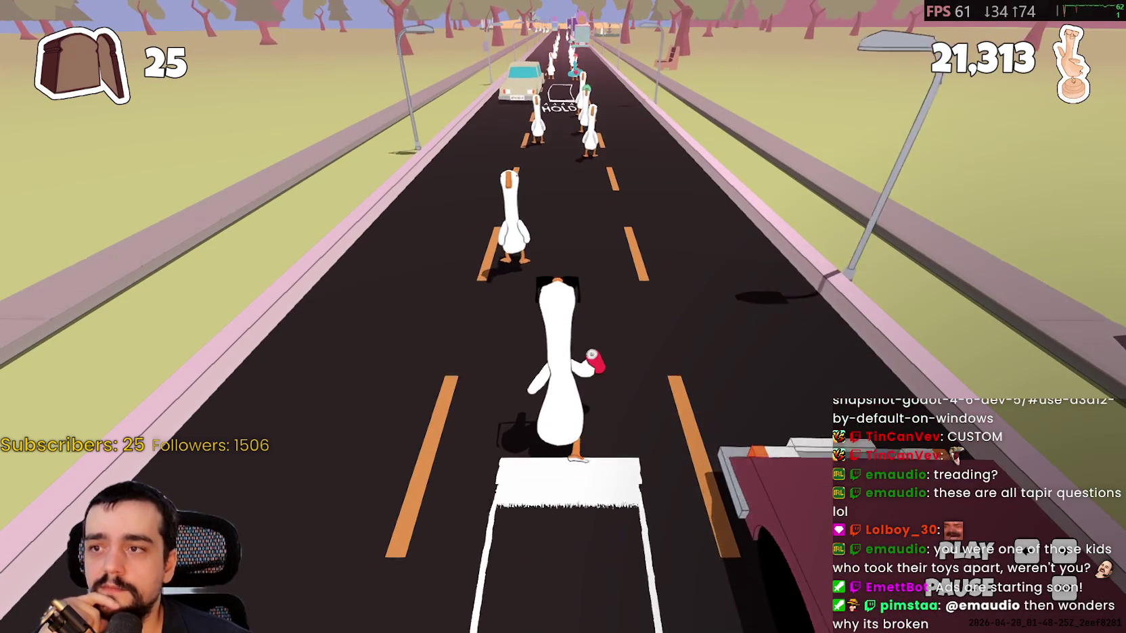
key(space)
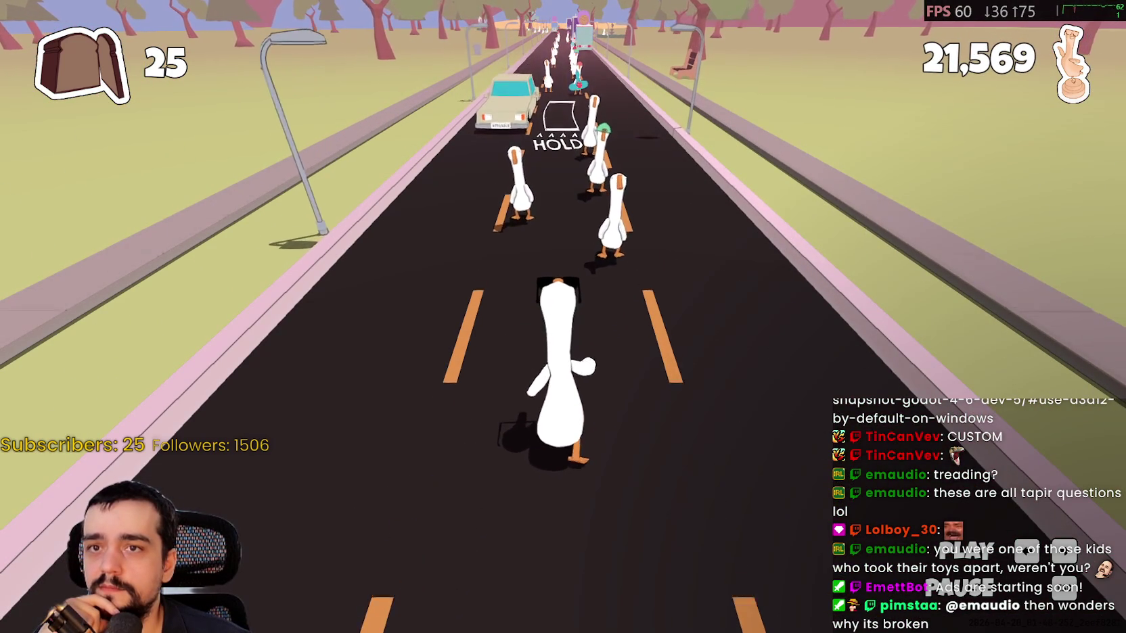
key(space)
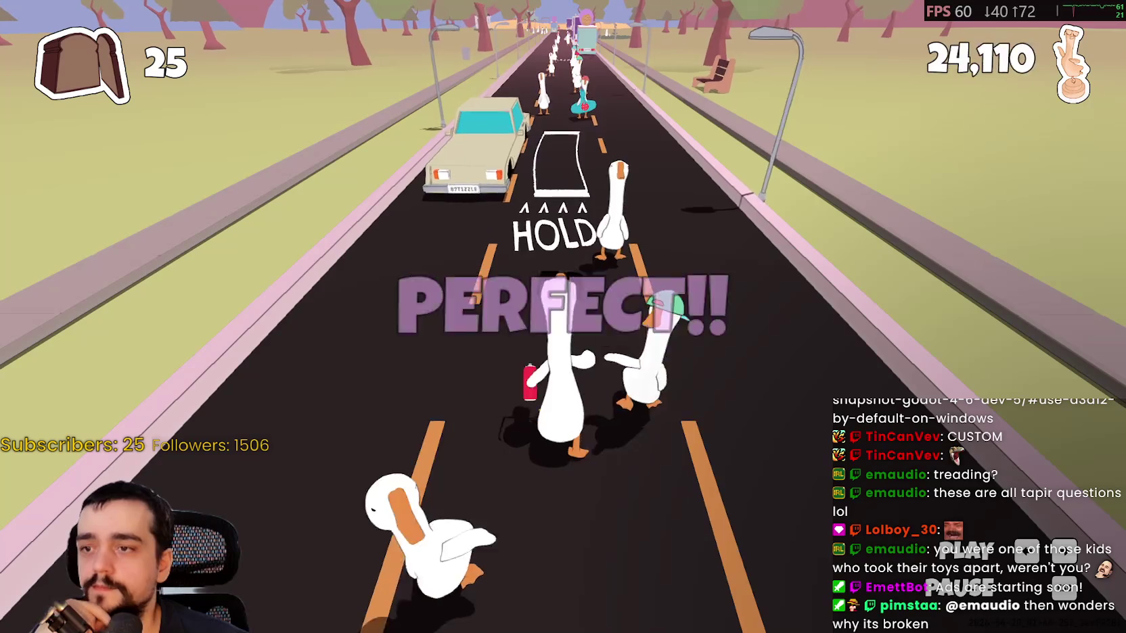
key(Escape)
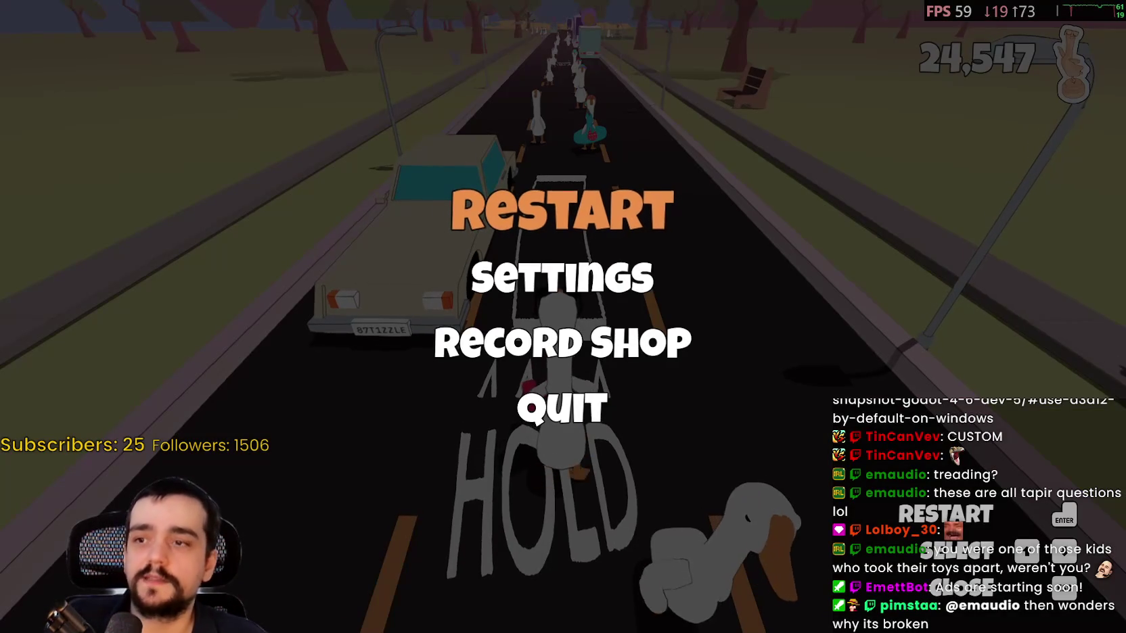
key(Down)
key(Down)
Resume the game, then close Godot's Project Settings and return to line 52 of the script.
key(Escape)
key(alt+Tab)
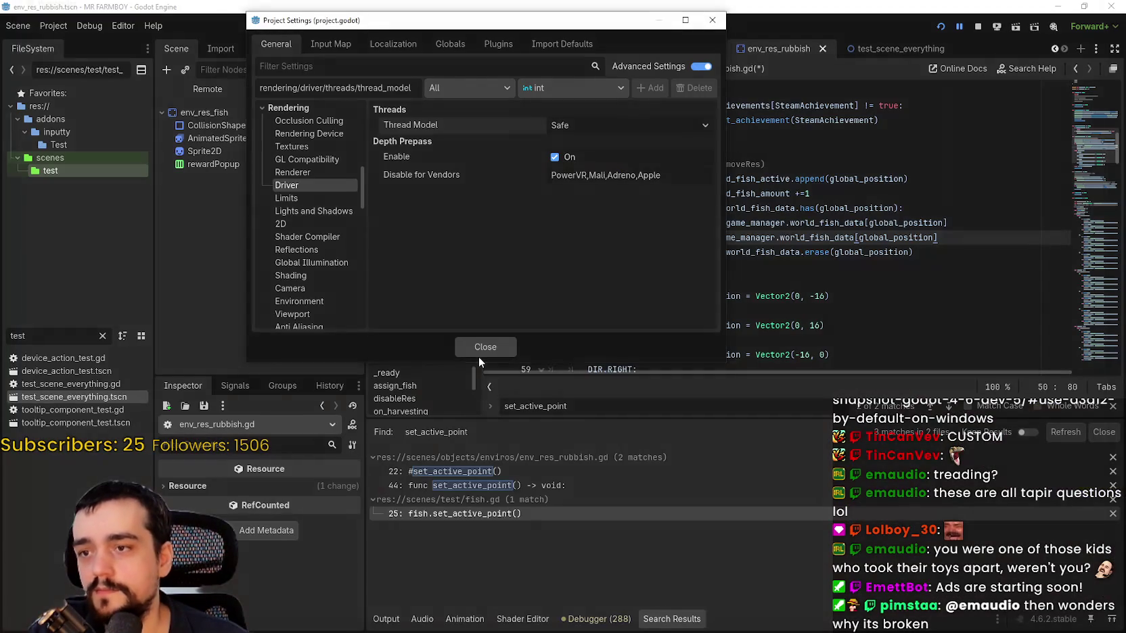
click(480, 347)
click(795, 266)
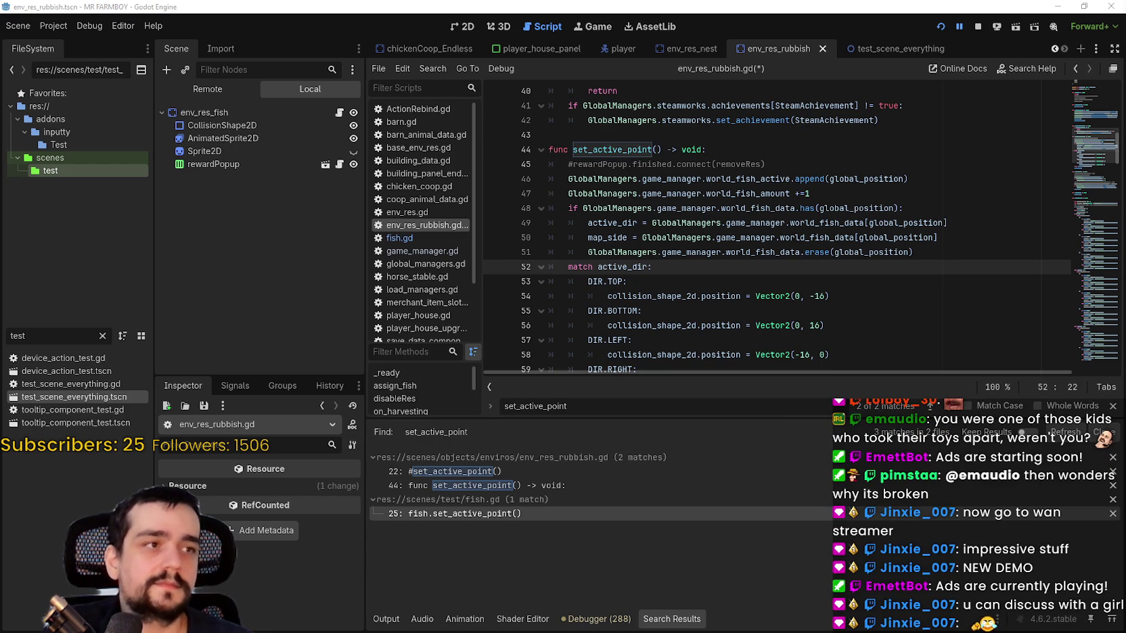
Bring up the Wan Streamer v0.2 page and scroll to its v0.1 vs v0.2 comparison.
key(alt+Tab)
scroll(802, 365, down, 5)
scroll(801, 365, down, 7)
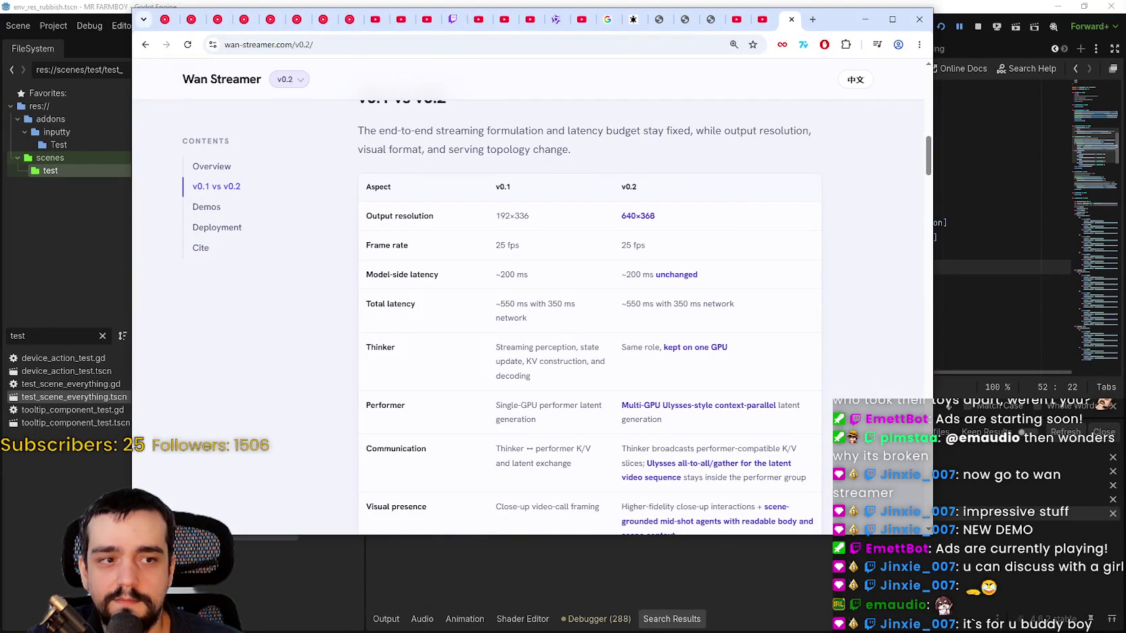
Scroll to Demos and play the red-sweater woman video-call demo full screen.
scroll(719, 335, down, 6)
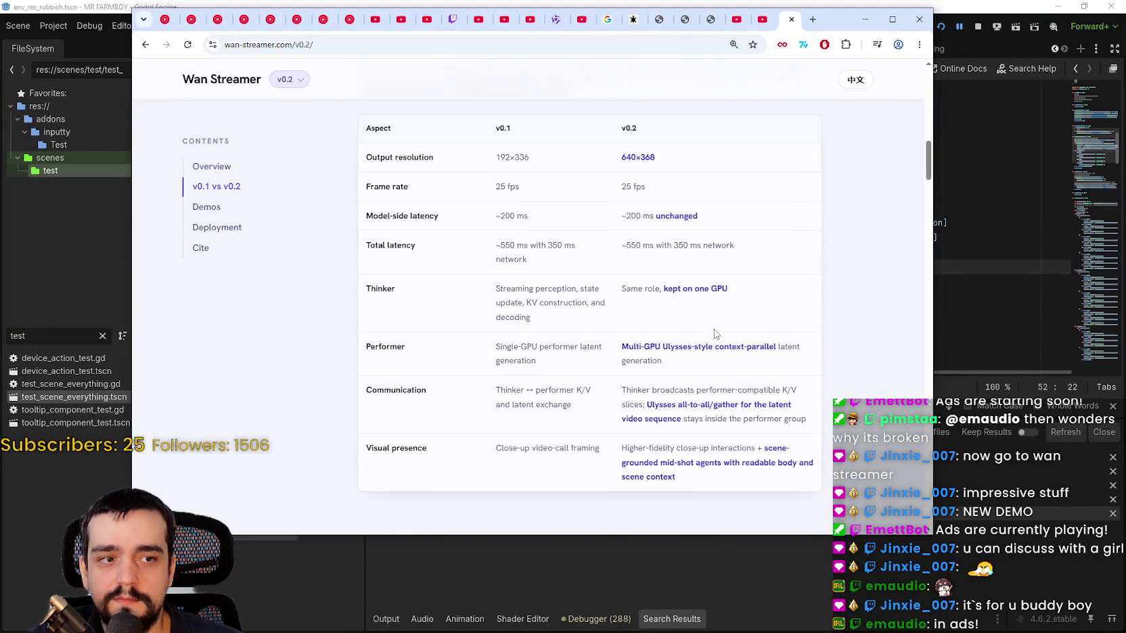
scroll(702, 327, down, 8)
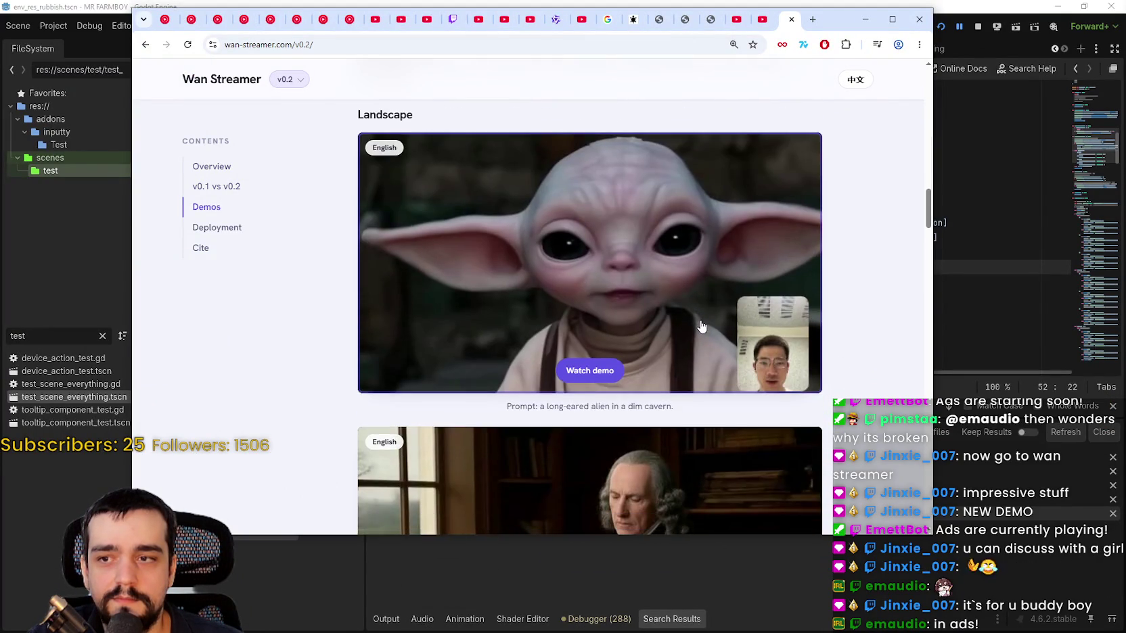
scroll(702, 327, down, 8)
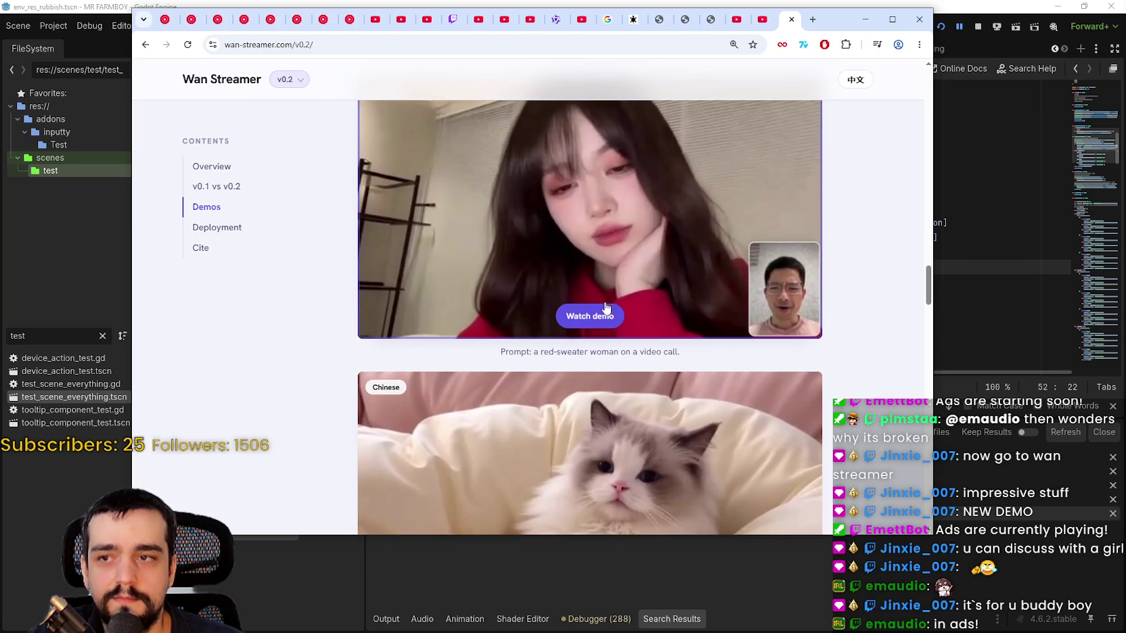
click(595, 316)
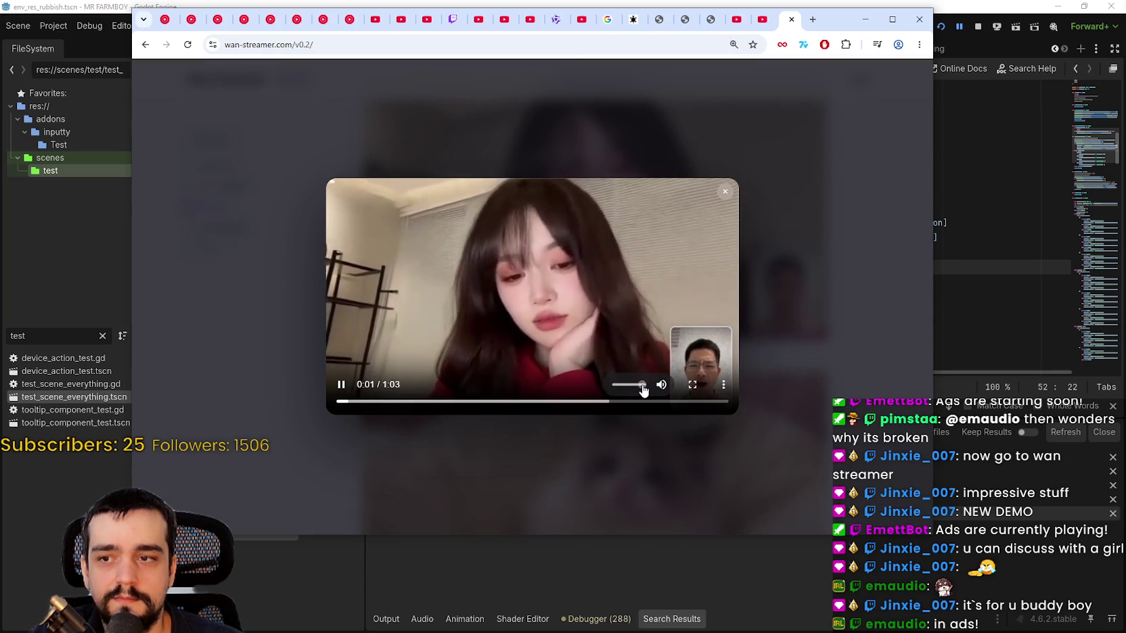
click(692, 385)
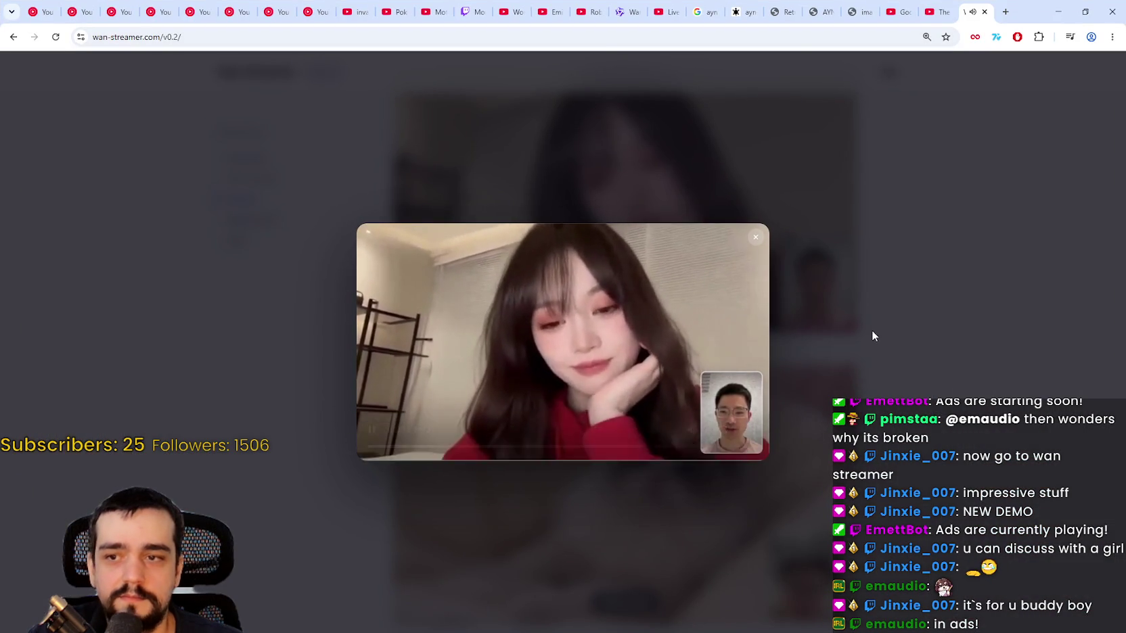
Zoom in to finish the red-sweater demo, then play and close the fluffy gray-white cat demo.
key(ctrl+plus)
key(ctrl+plus)
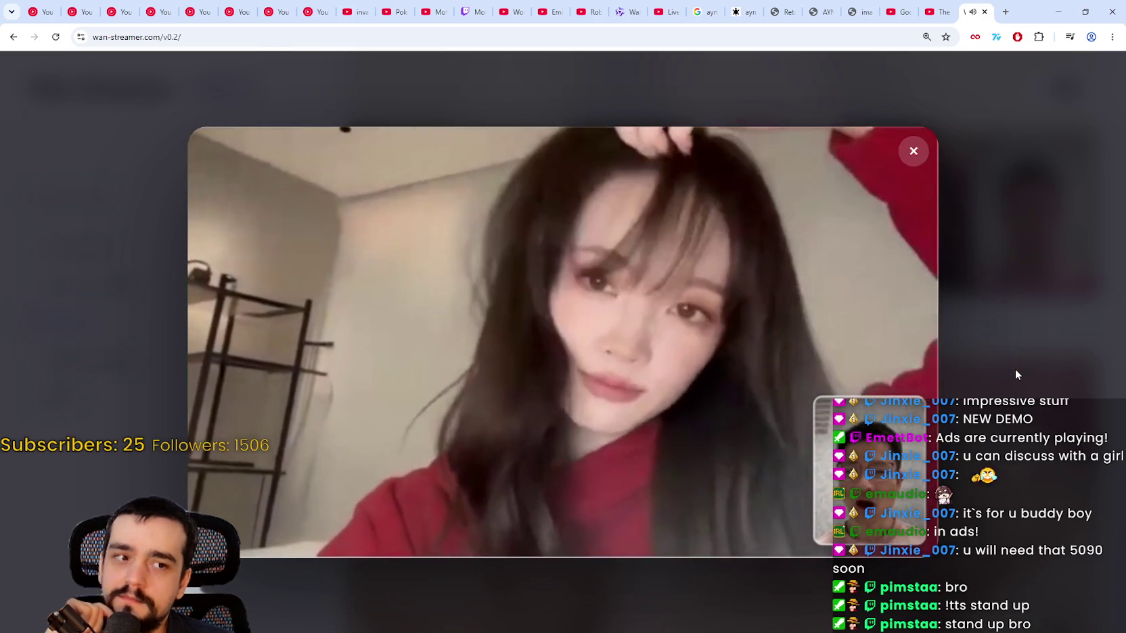
click(1015, 370)
scroll(899, 337, down, 3)
scroll(901, 342, up, 1)
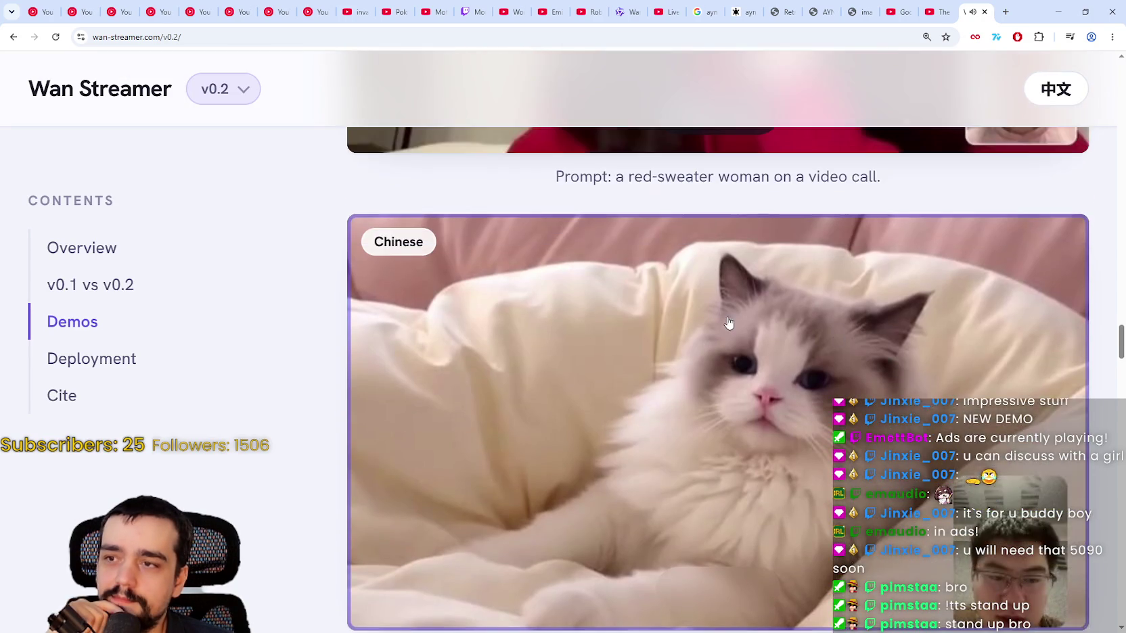
click(740, 323)
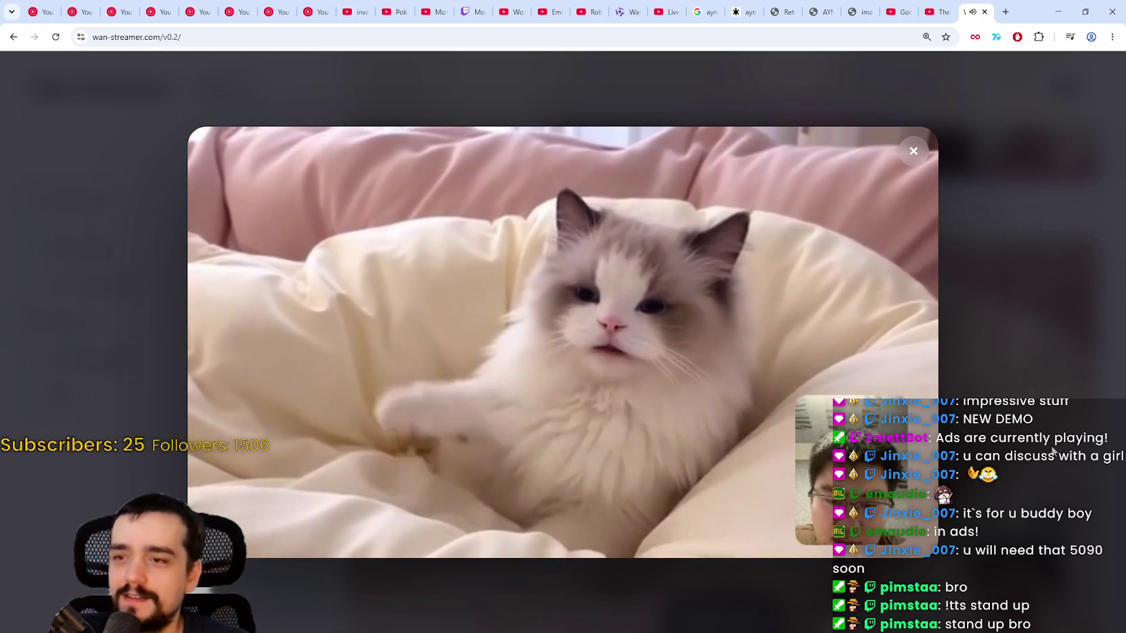
click(1015, 427)
scroll(865, 374, down, 5)
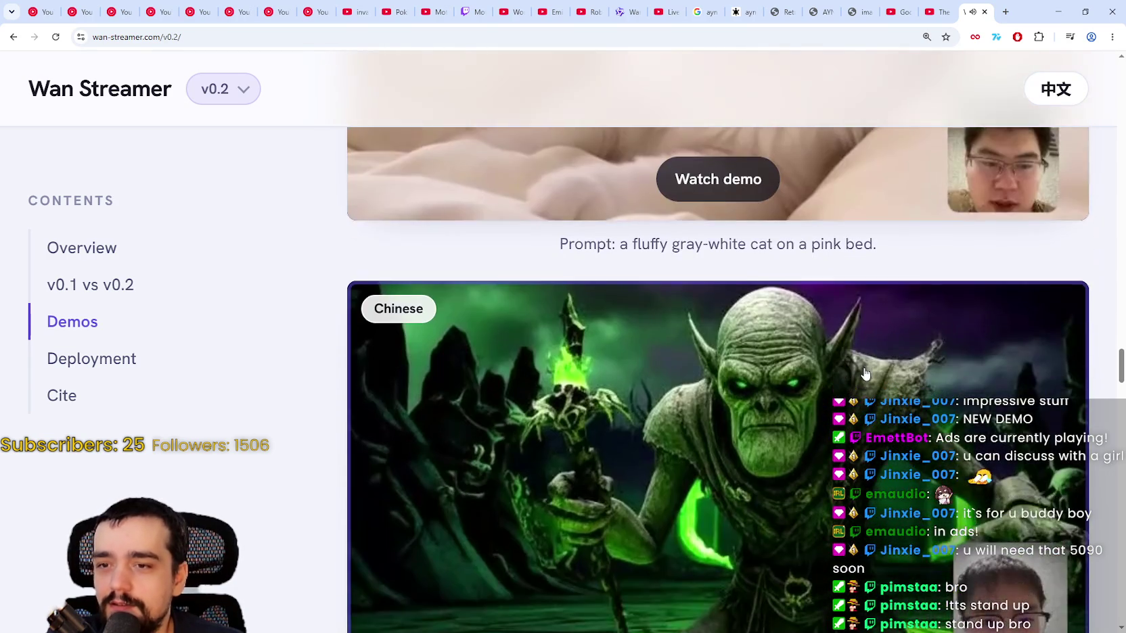
Play and close the goblin demo, then the toddler demo.
scroll(864, 374, down, 2)
click(859, 372)
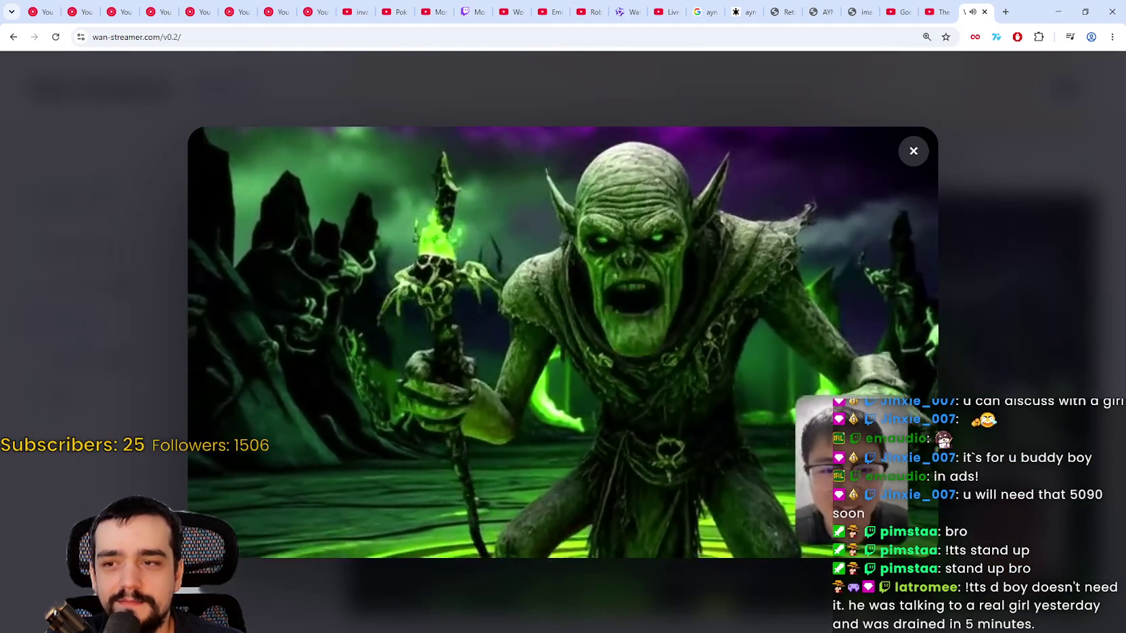
click(1051, 358)
scroll(967, 365, down, 5)
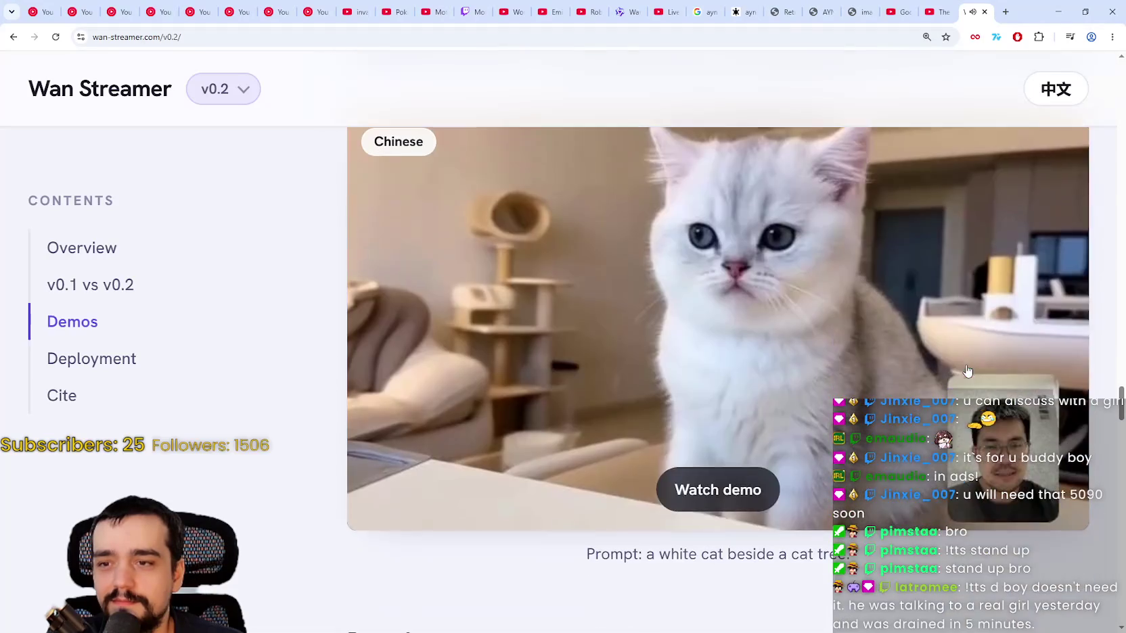
scroll(953, 354, down, 10)
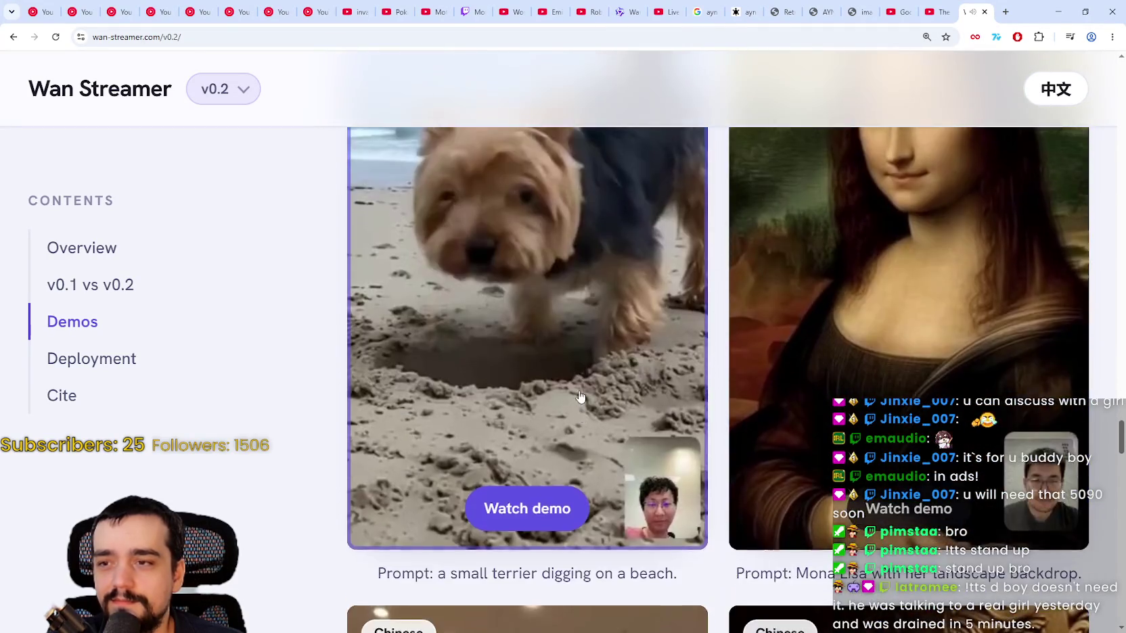
scroll(1107, 516, down, 9)
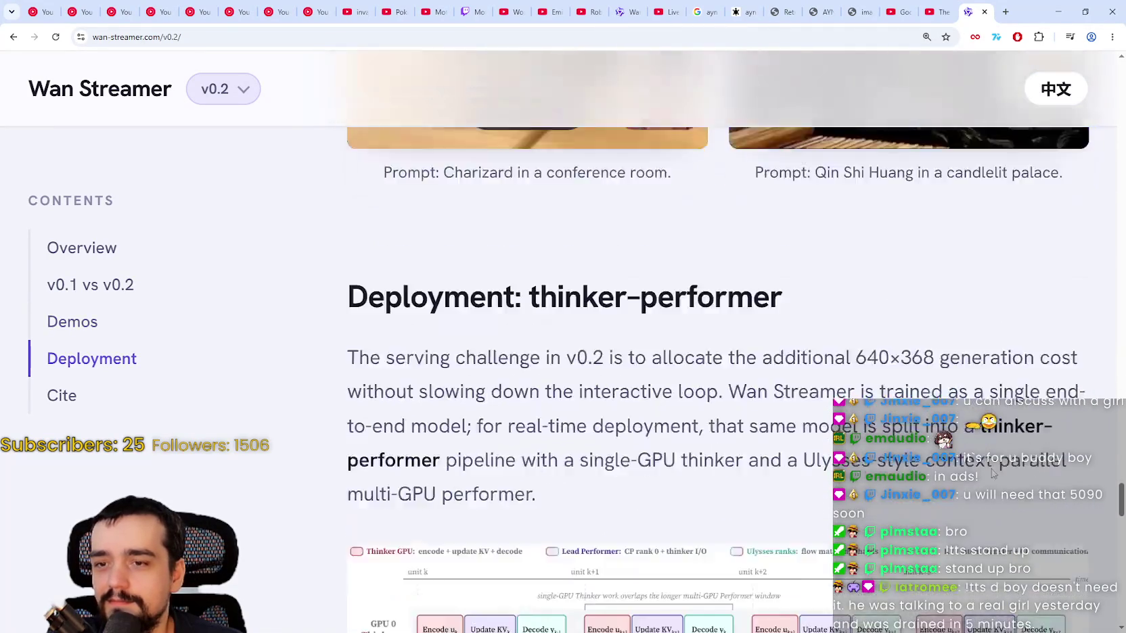
mouse_move(1121, 497)
mouse_down()
mouse_move(1121, 521)
mouse_move(1121, 253)
mouse_move(1121, 284)
mouse_up()
click(1011, 513)
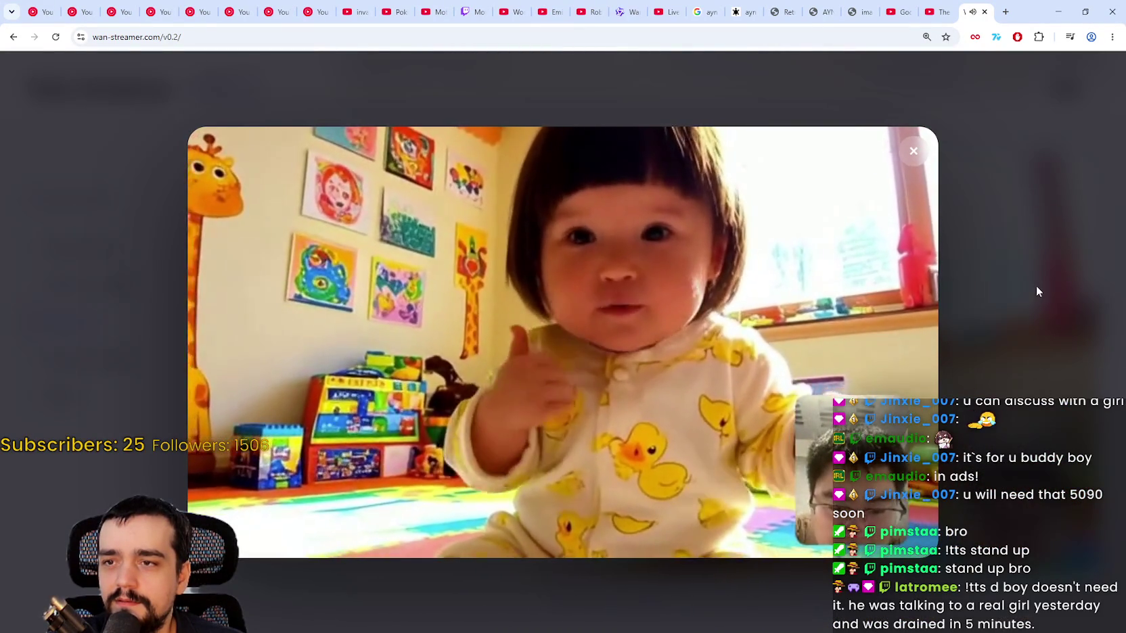
click(1036, 285)
Play and close the tutor demo, then the long-eared alien demo.
scroll(1035, 325, up, 8)
click(1033, 374)
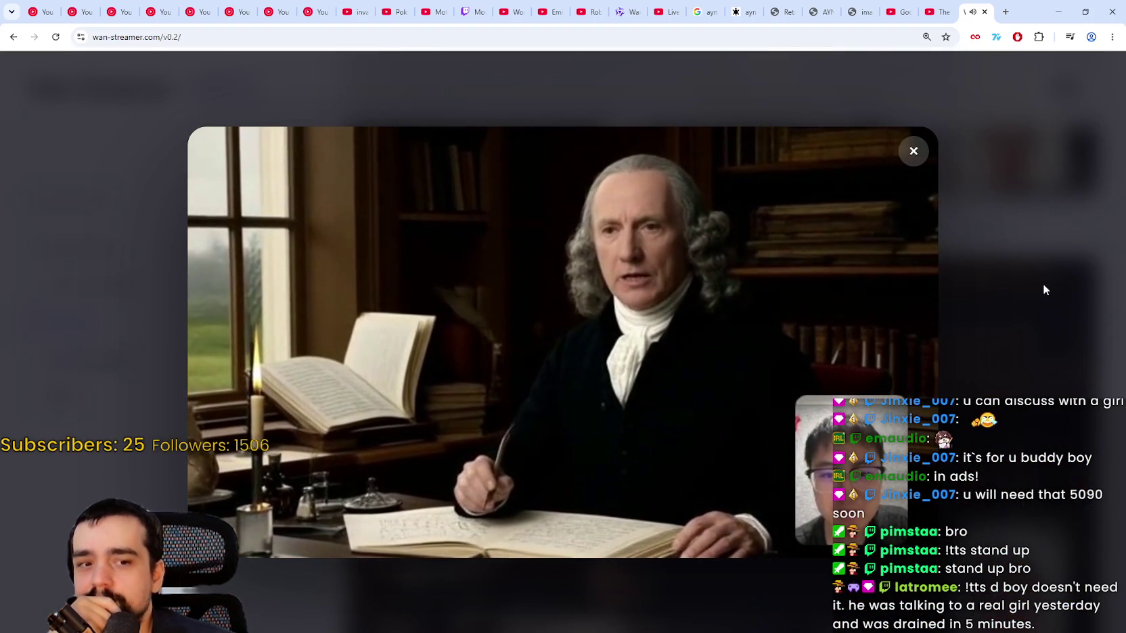
click(1042, 292)
scroll(839, 333, up, 3)
click(853, 332)
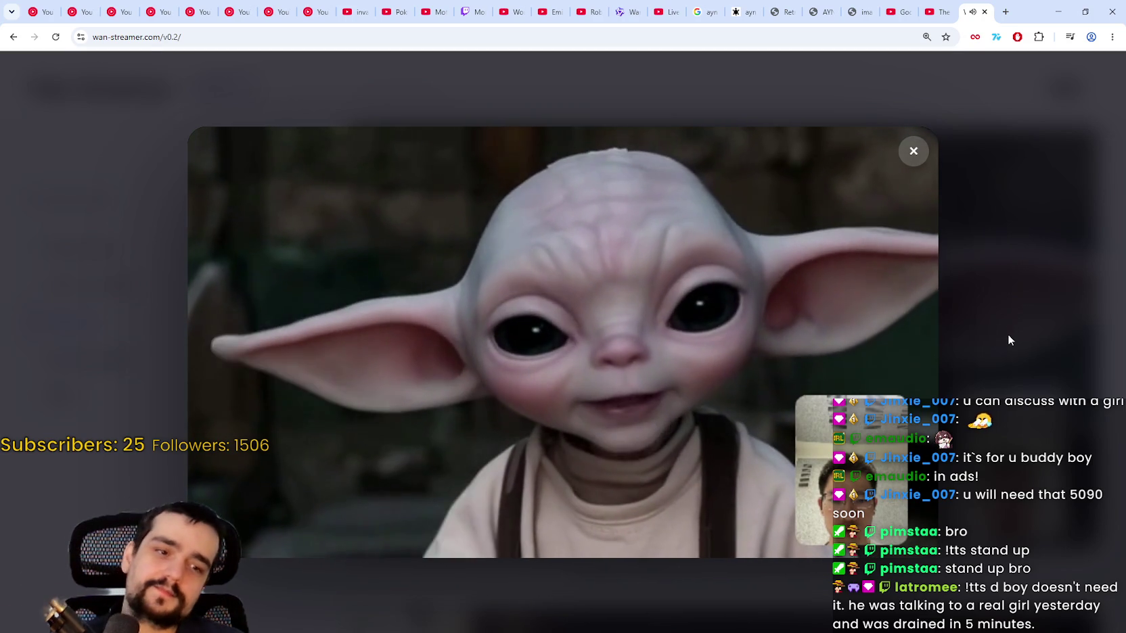
mouse_move(811, 346)
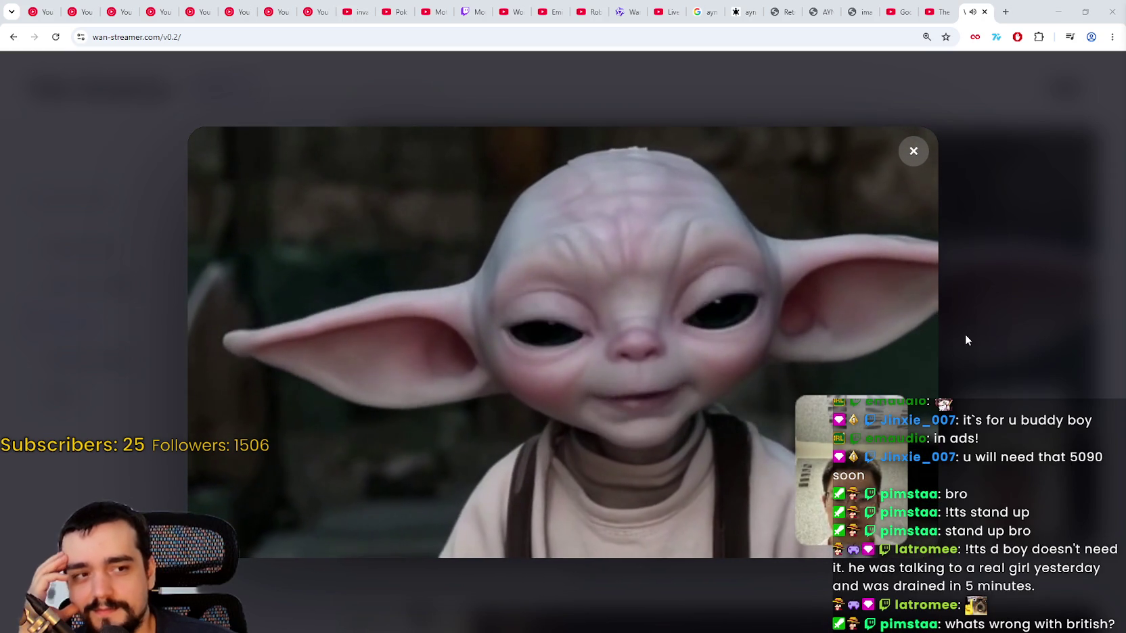
click(1028, 492)
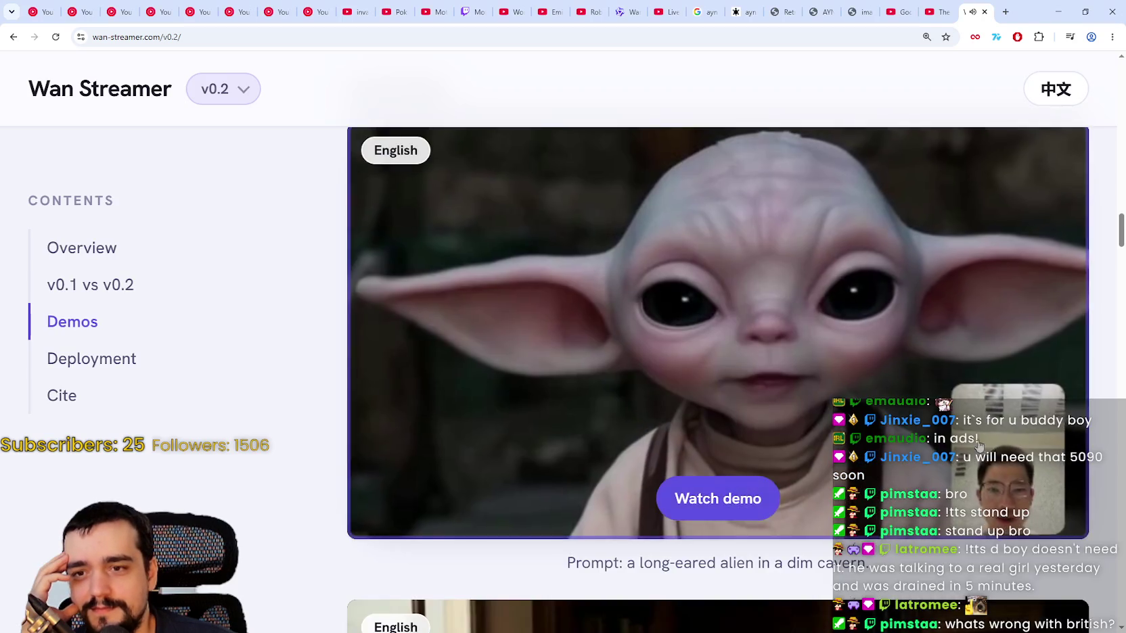
Scroll back up and watch the Mona Lisa and dog demos in turn.
scroll(951, 423, up, 3)
scroll(1033, 295, up, 4)
scroll(1117, 184, up, 20)
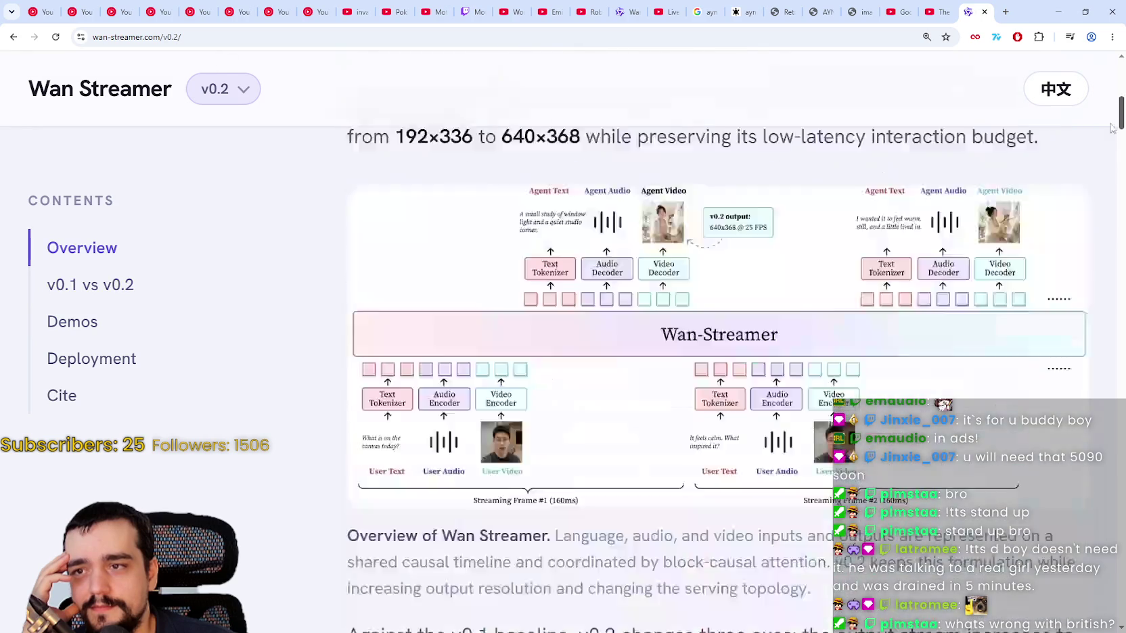
mouse_move(1111, 128)
mouse_down()
mouse_move(1111, 435)
mouse_move(1112, 423)
mouse_up()
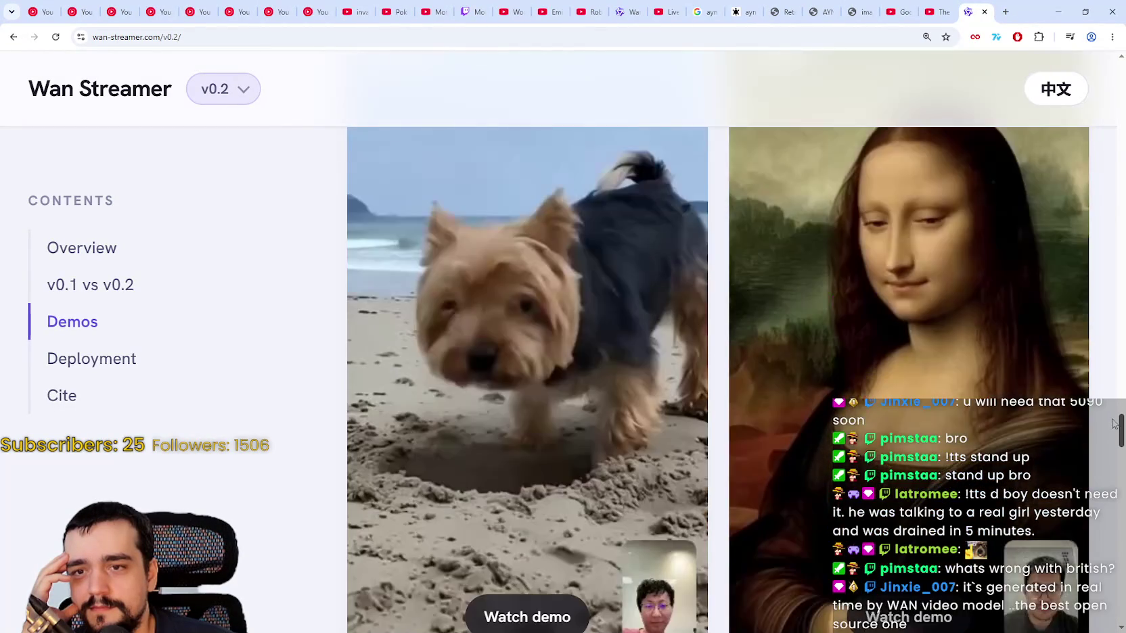
click(839, 322)
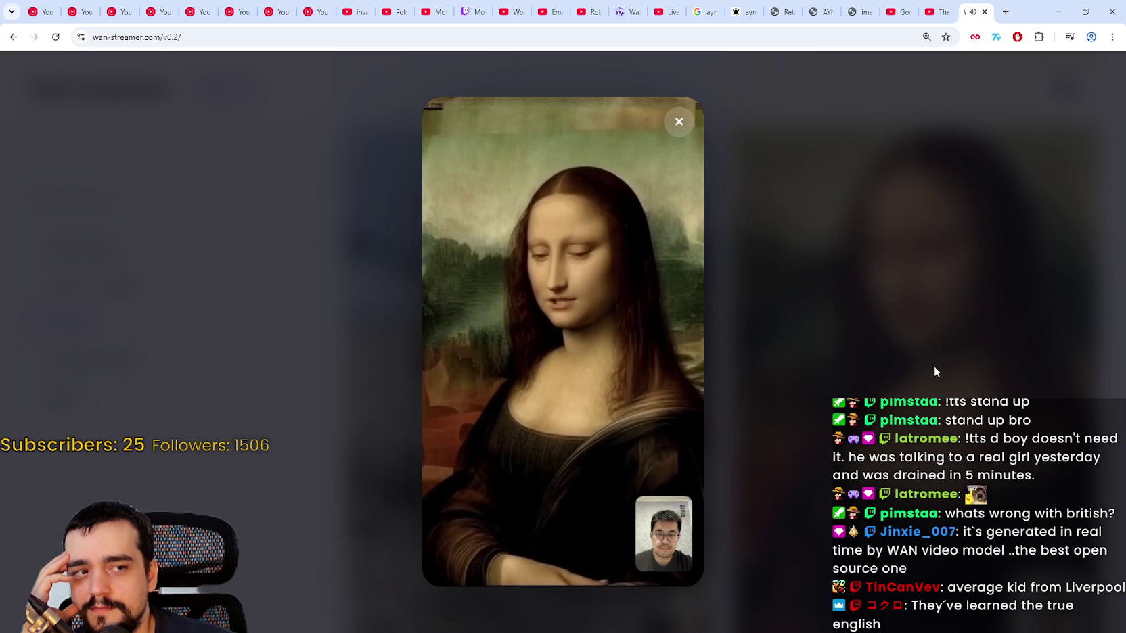
mouse_move(615, 282)
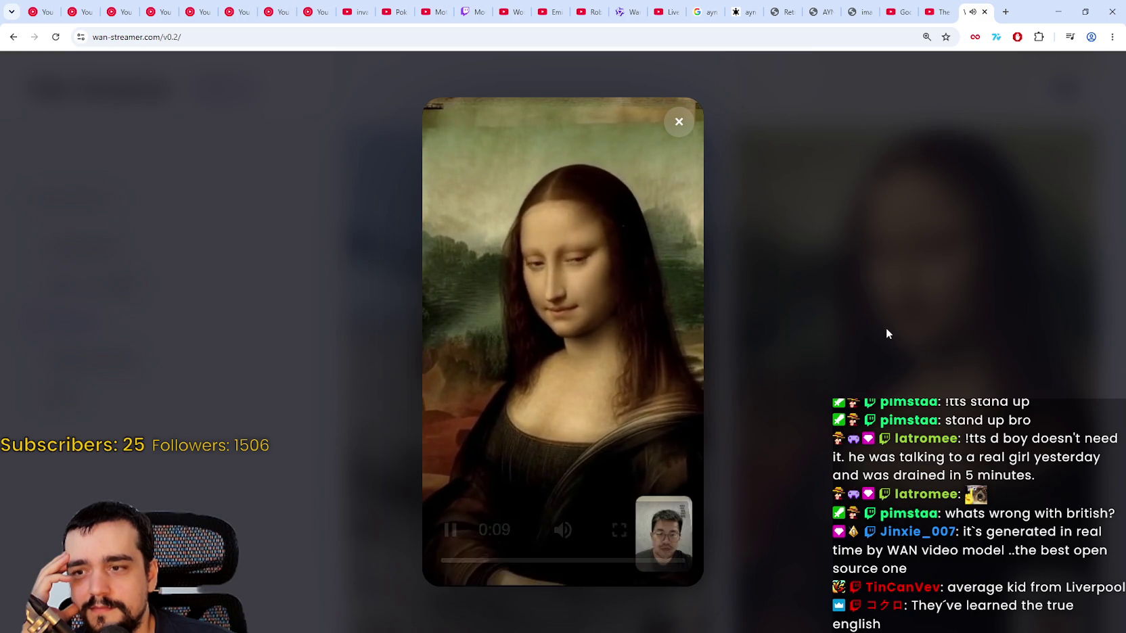
click(884, 331)
click(626, 311)
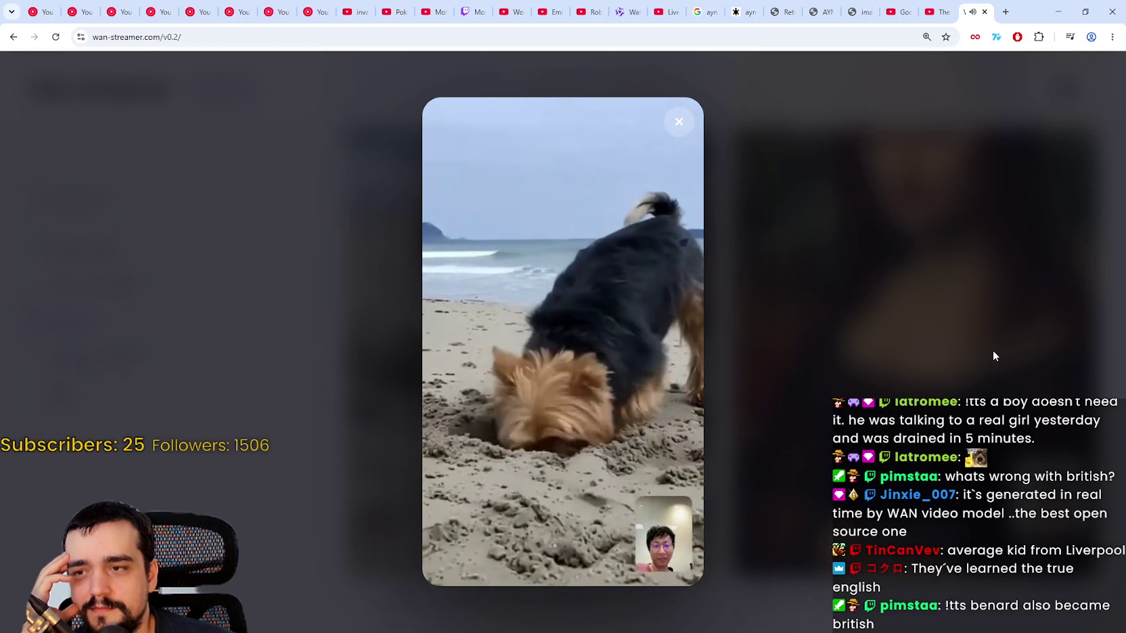
click(993, 352)
Watch the gray dragon and emperor demos in turn.
scroll(554, 353, down, 6)
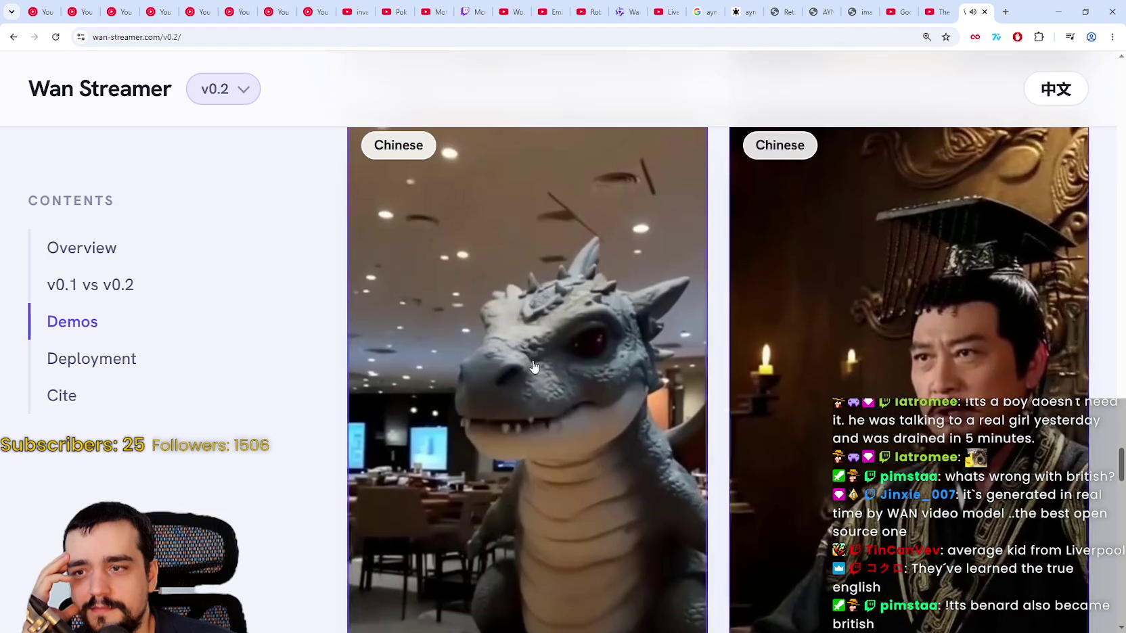
click(554, 352)
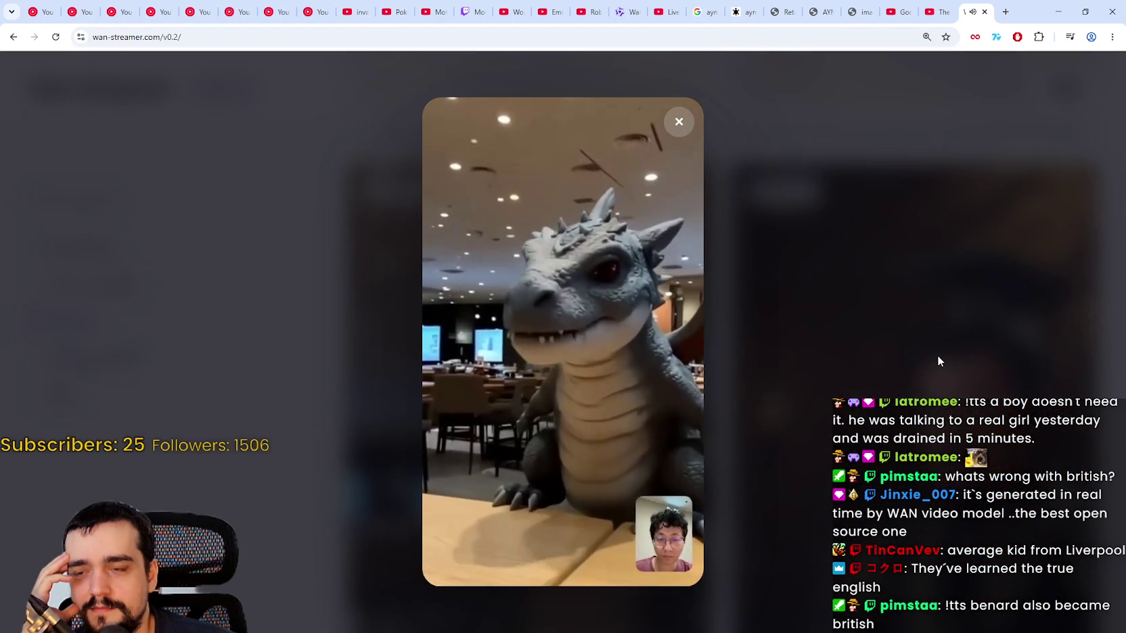
click(936, 355)
click(926, 355)
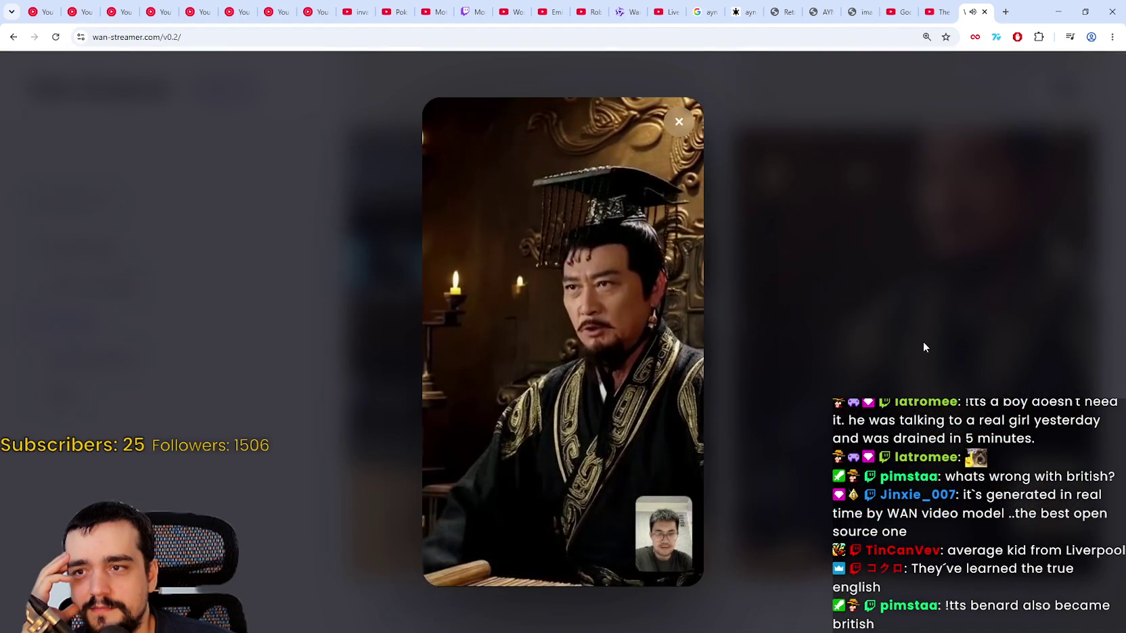
click(924, 346)
Scroll to Deployment, then minimize the browser to reveal the Godot editor.
scroll(924, 348, down, 3)
scroll(924, 348, down, 15)
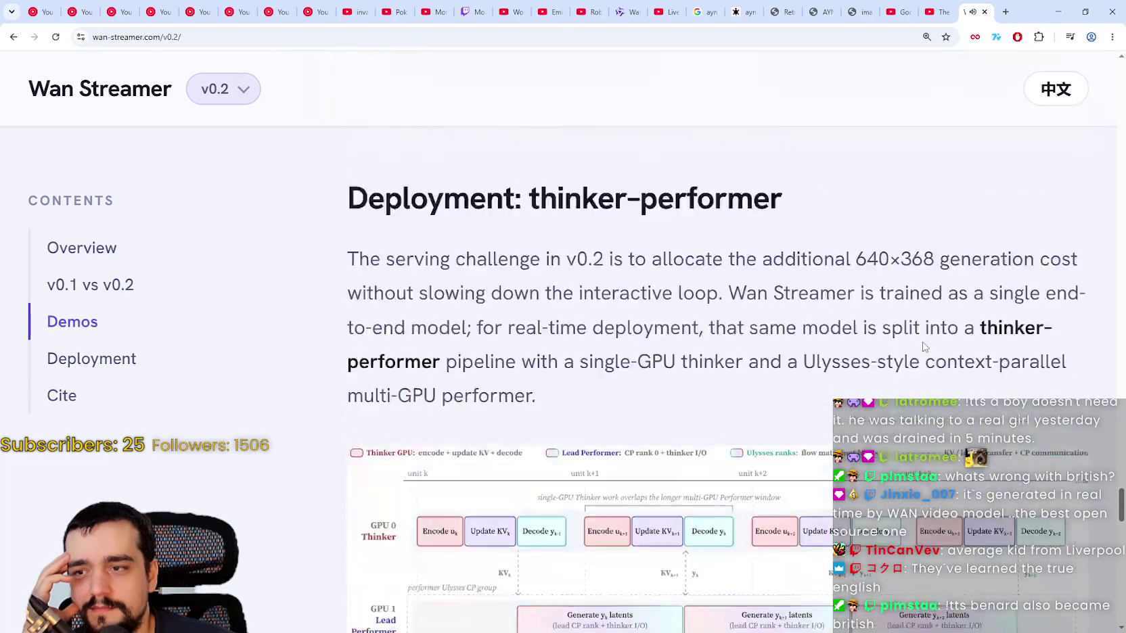
scroll(919, 351, down, 5)
scroll(917, 352, up, 9)
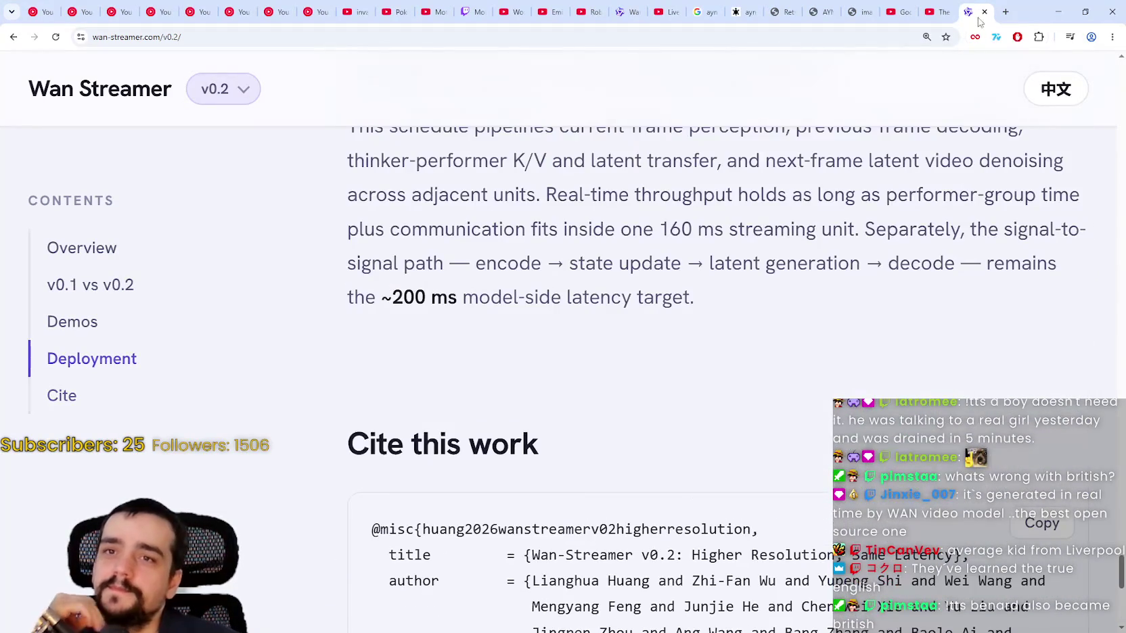
click(1084, 12)
click(866, 15)
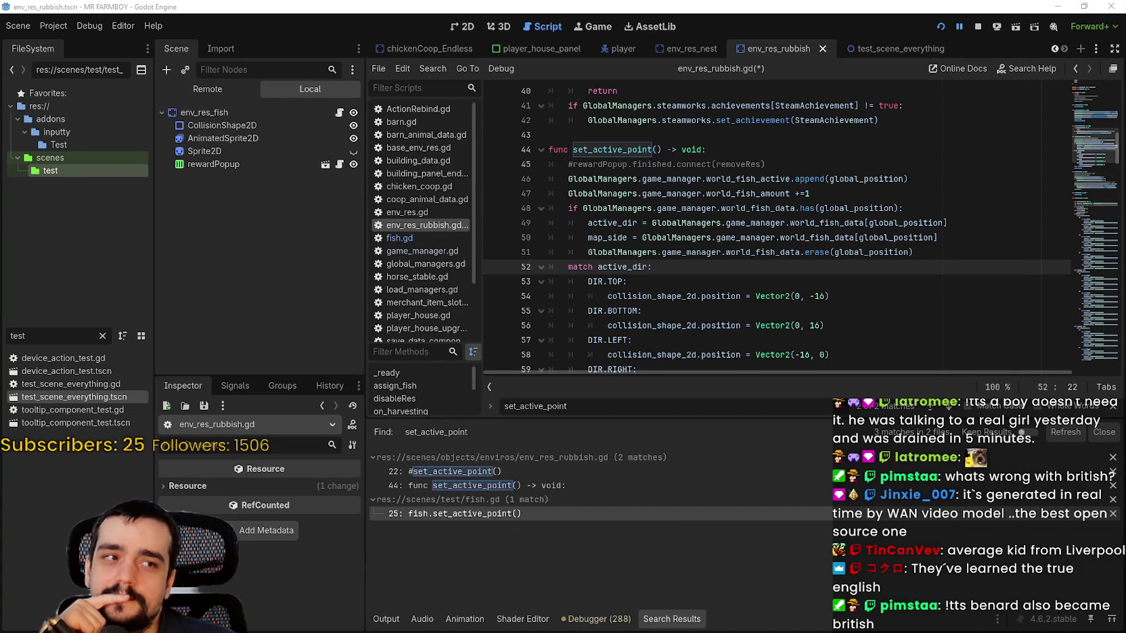
Trace global_position and world_fish_data on lines 50–54 of env_res_rubbish.gd, then open fish.gd.
click(796, 293)
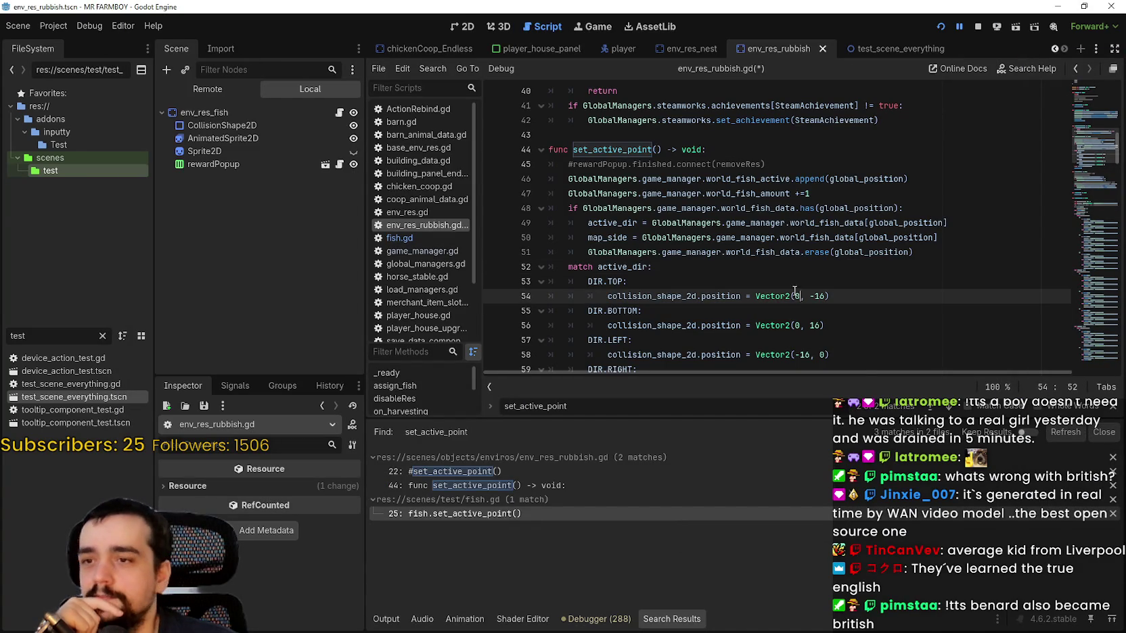
click(1113, 407)
click(942, 254)
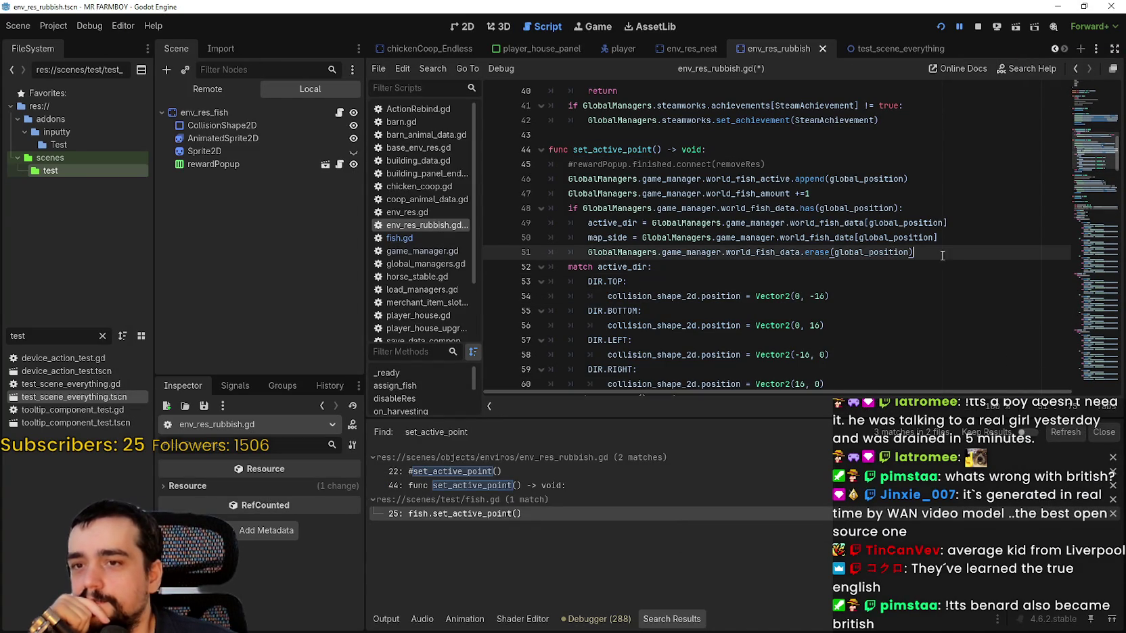
double_click(866, 253)
double_click(921, 238)
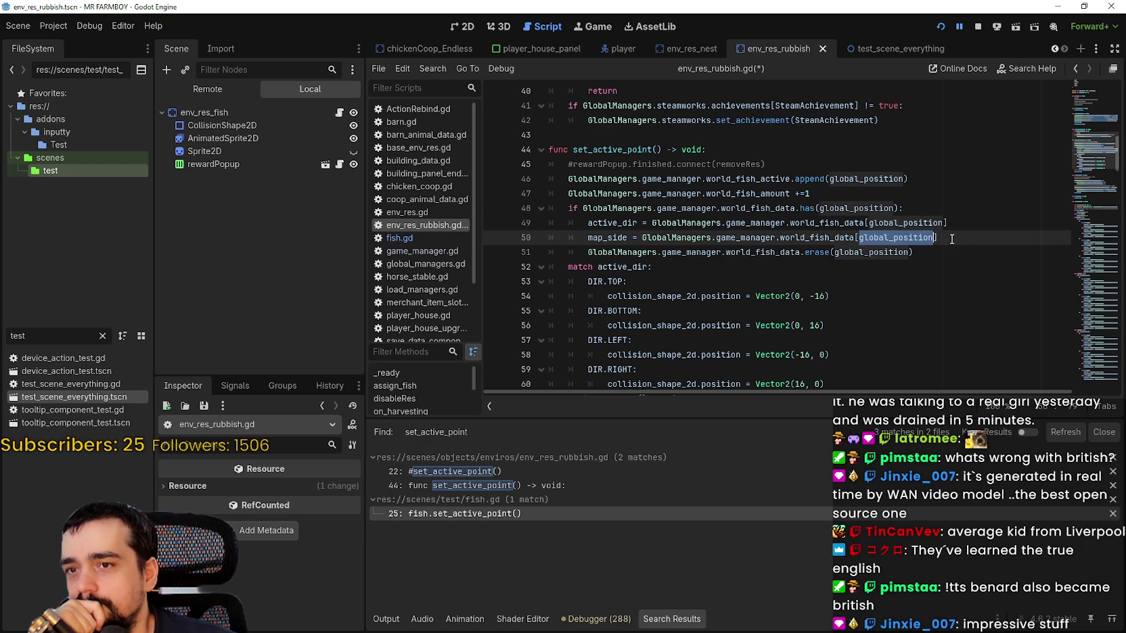
double_click(811, 237)
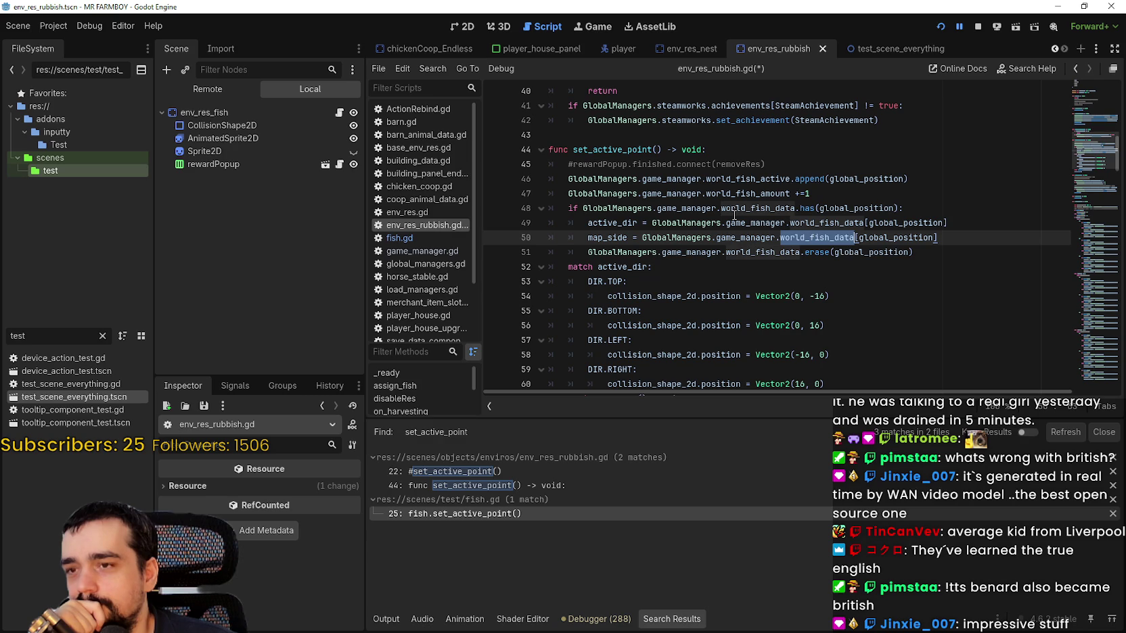
click(416, 236)
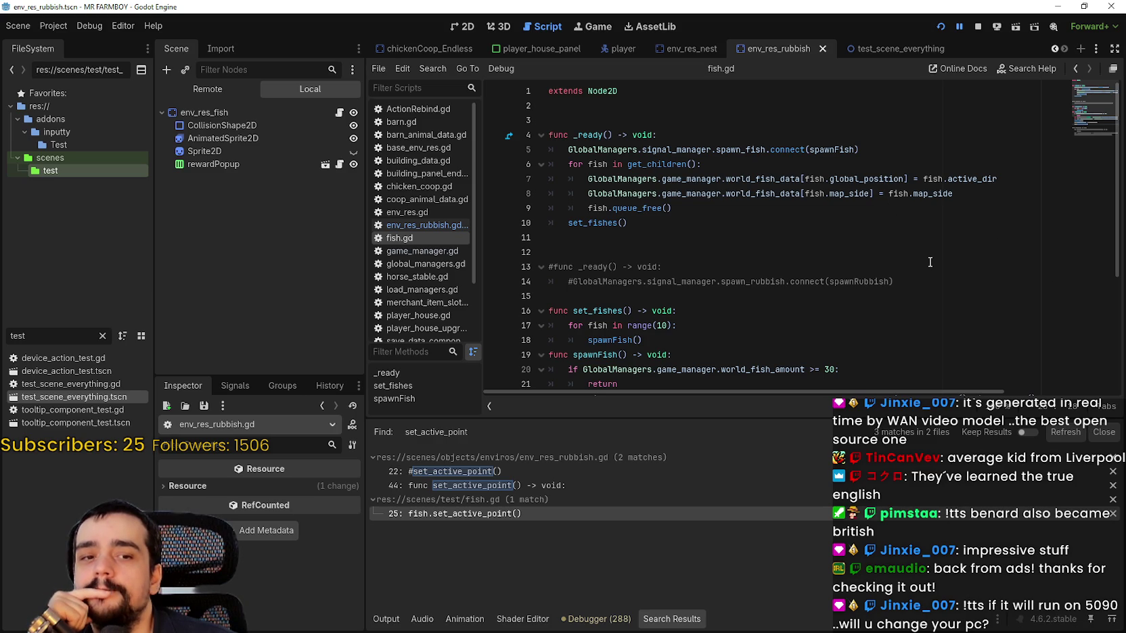
Select global_position on line 7, filter project files to game_m, and show the Debugger stack trace.
double_click(874, 180)
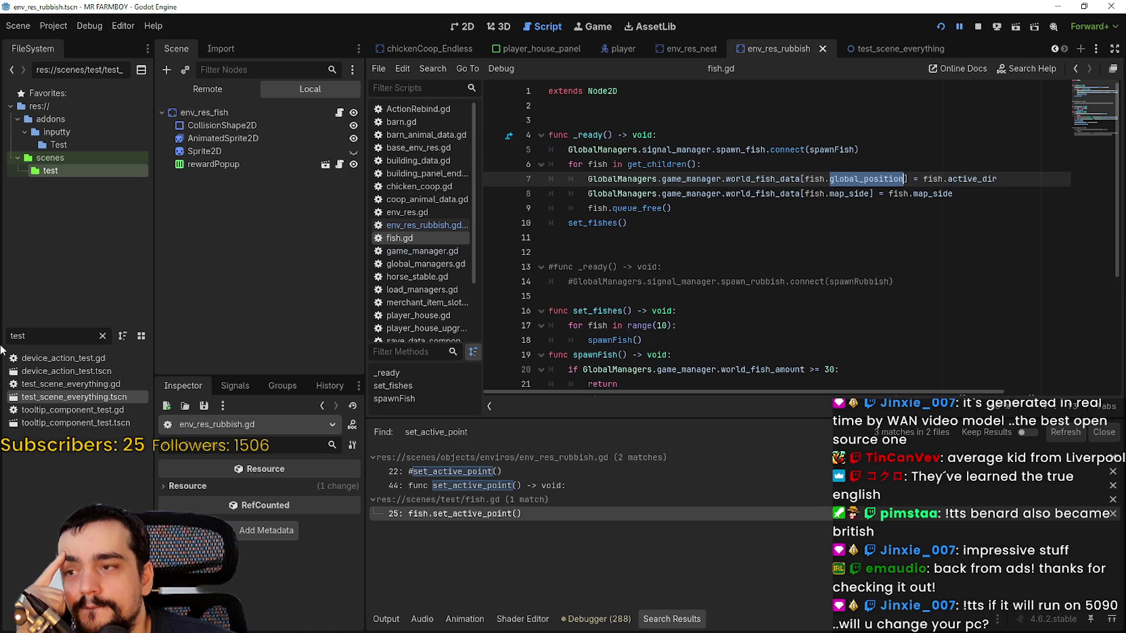
click(102, 335)
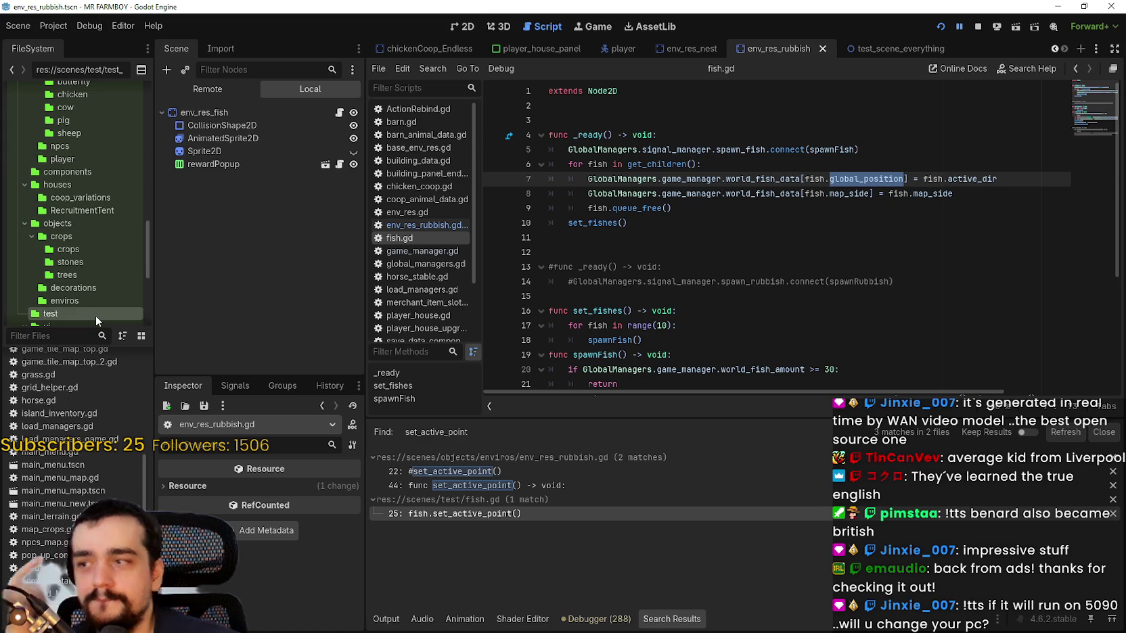
text(game_m)
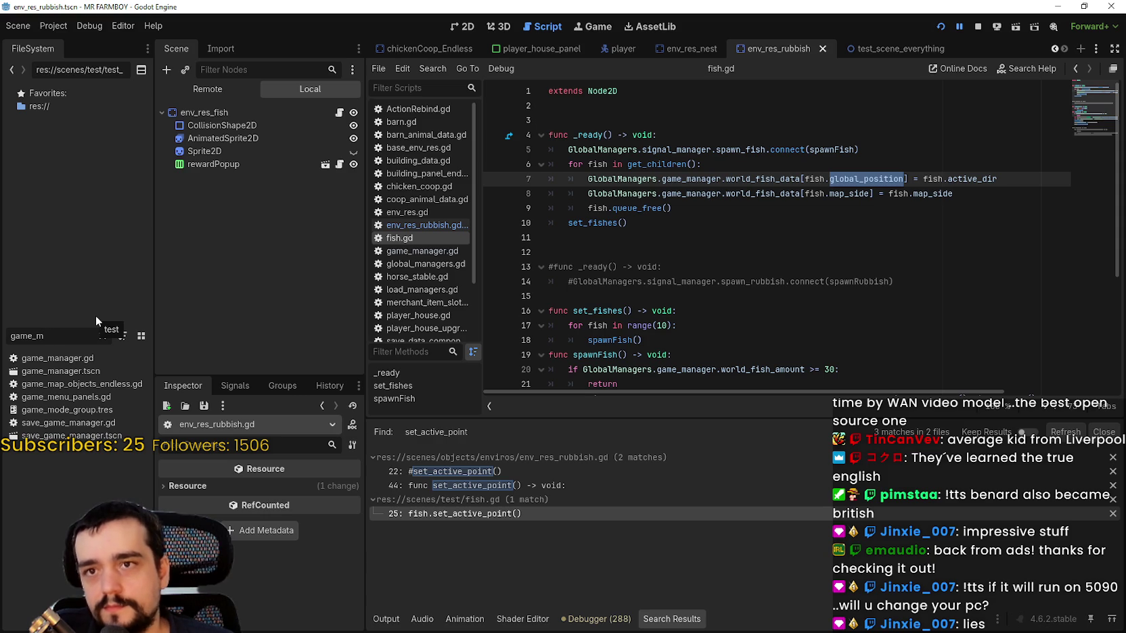
click(595, 619)
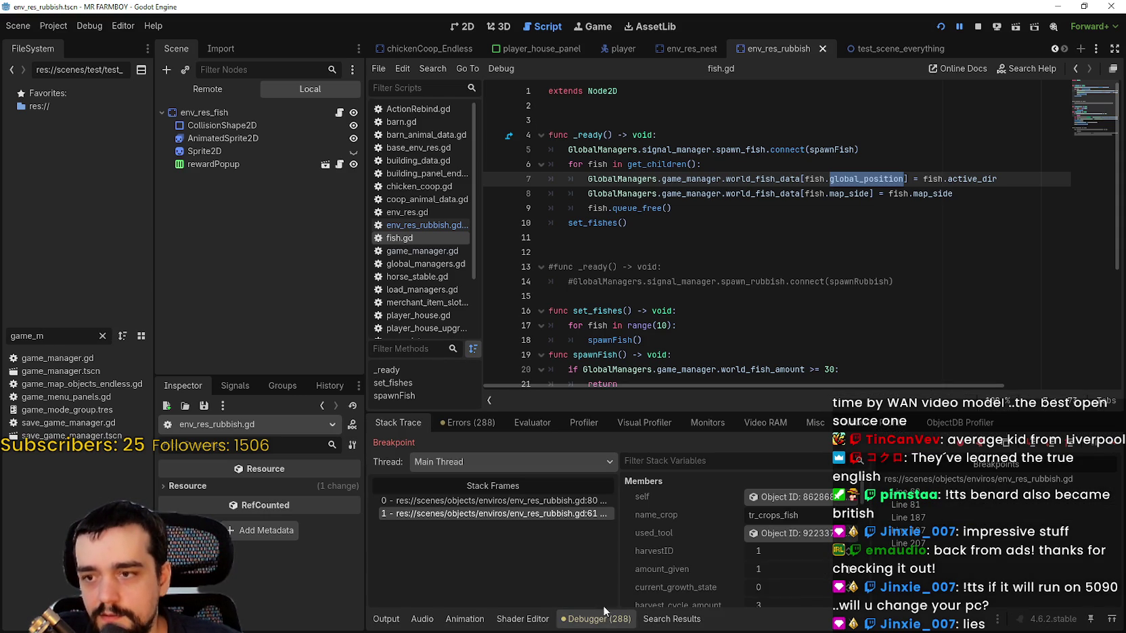
Check the Debugger's thread list, then bring up Task Manager over the editor.
click(488, 467)
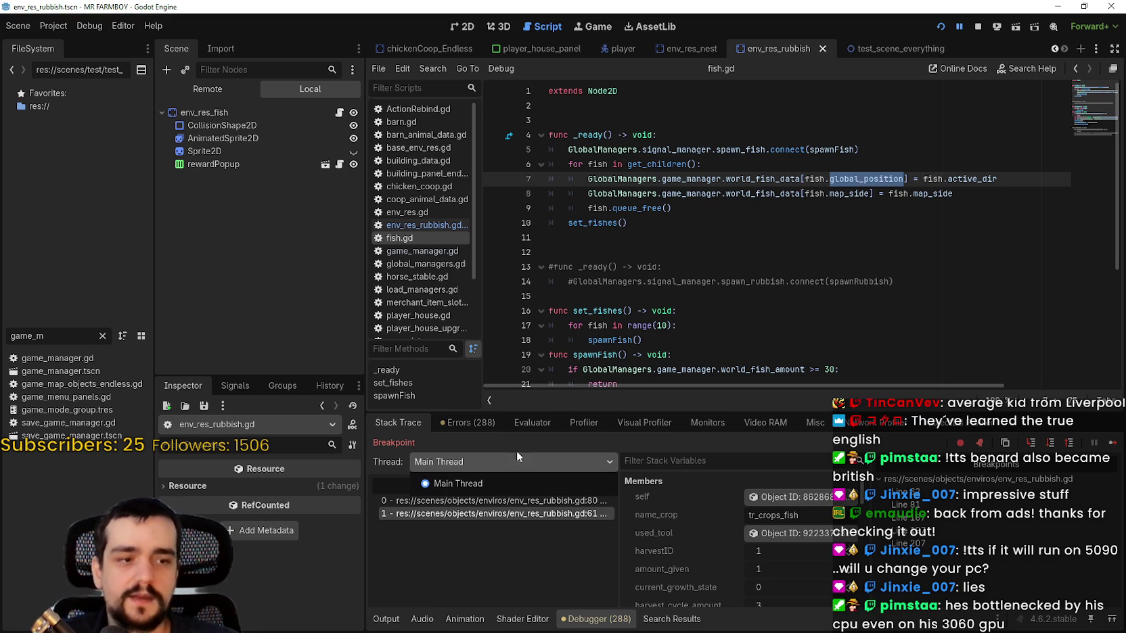
key(Escape)
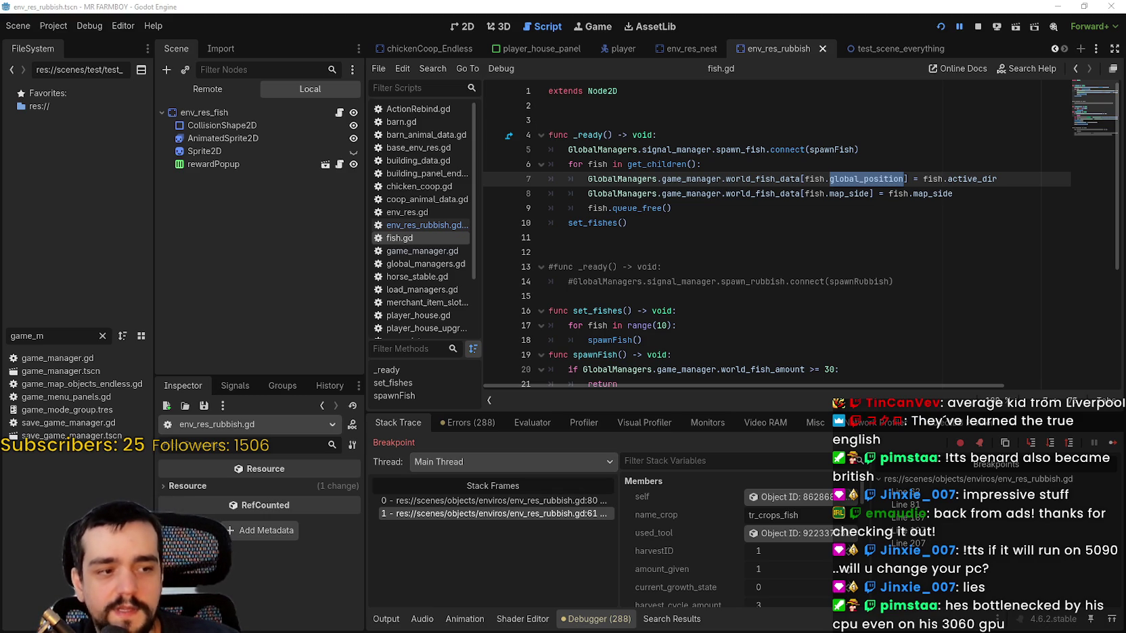
key(ctrl+shift+Escape)
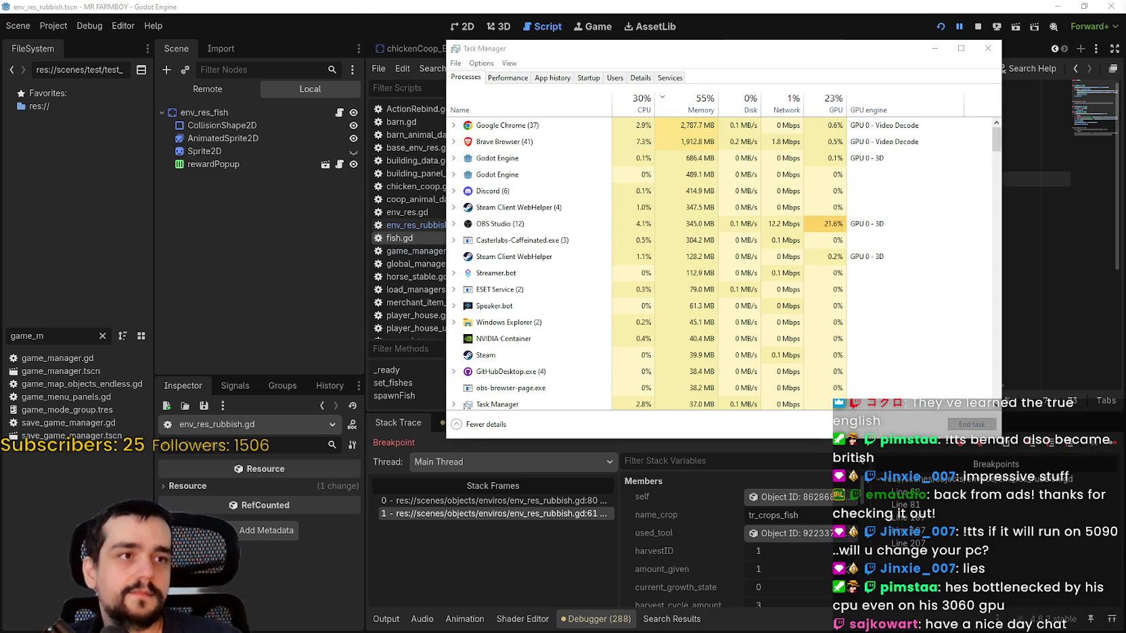
Expand Godot Engine in Task Manager and inspect the MR FARMBOY (DEBUG) process without ending it.
click(453, 159)
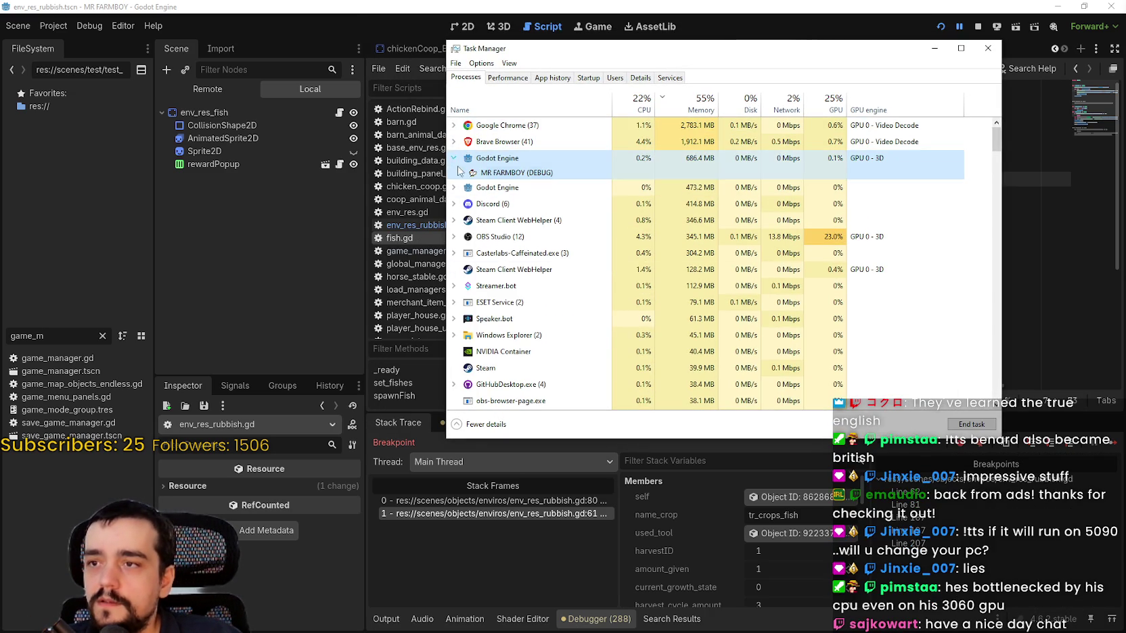
click(514, 173)
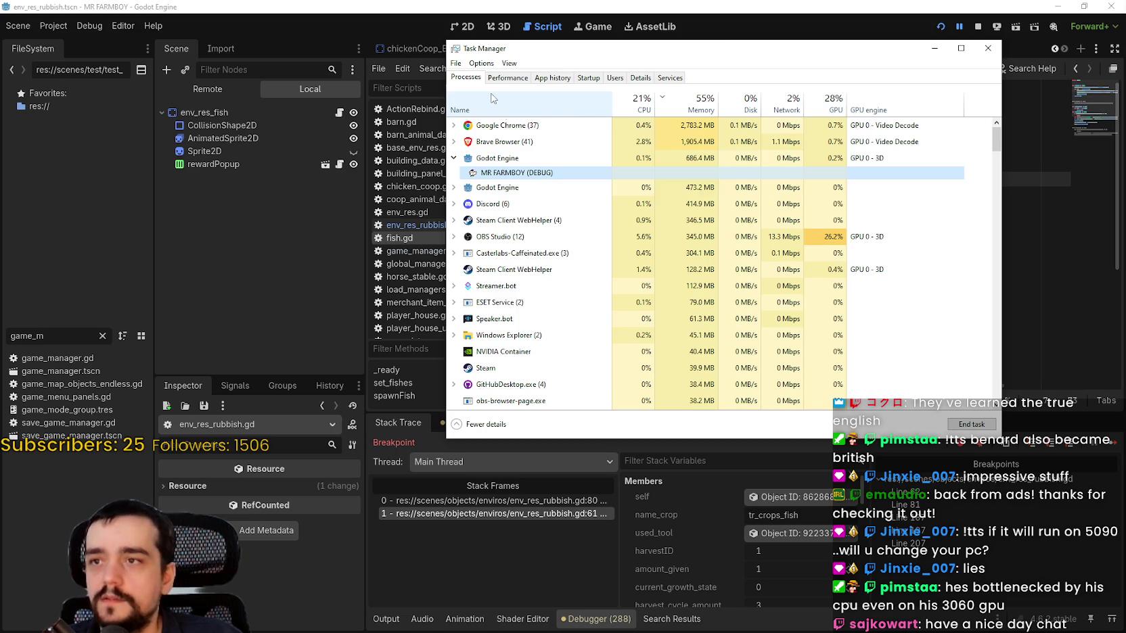
right_click(531, 173)
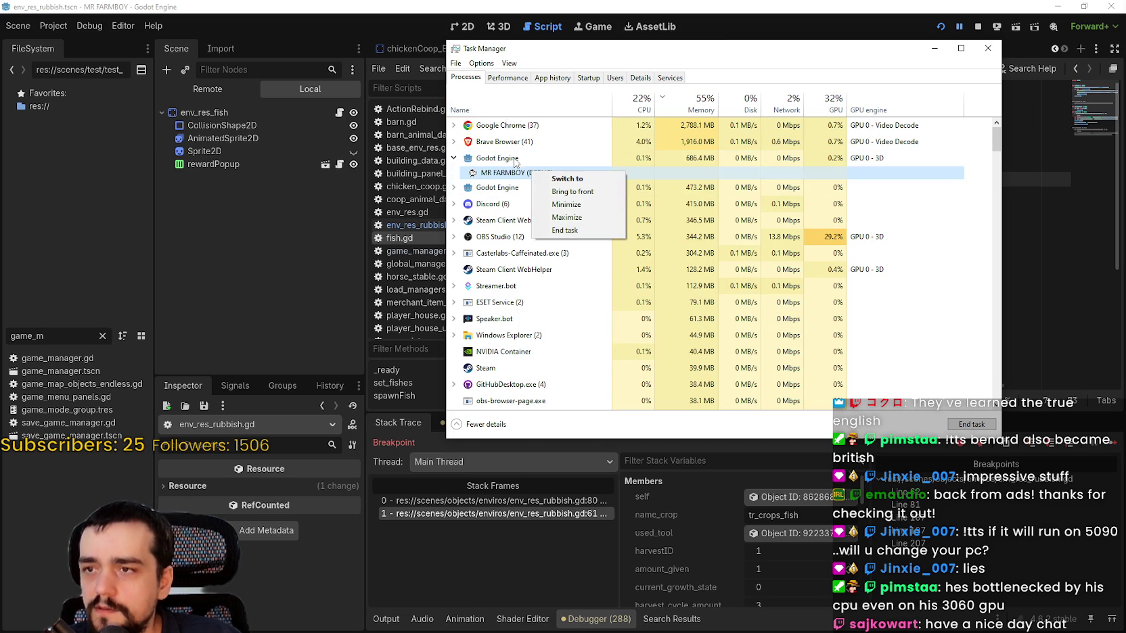
click(592, 234)
View the CPU performance page and launch Resource Monitor from it.
click(508, 78)
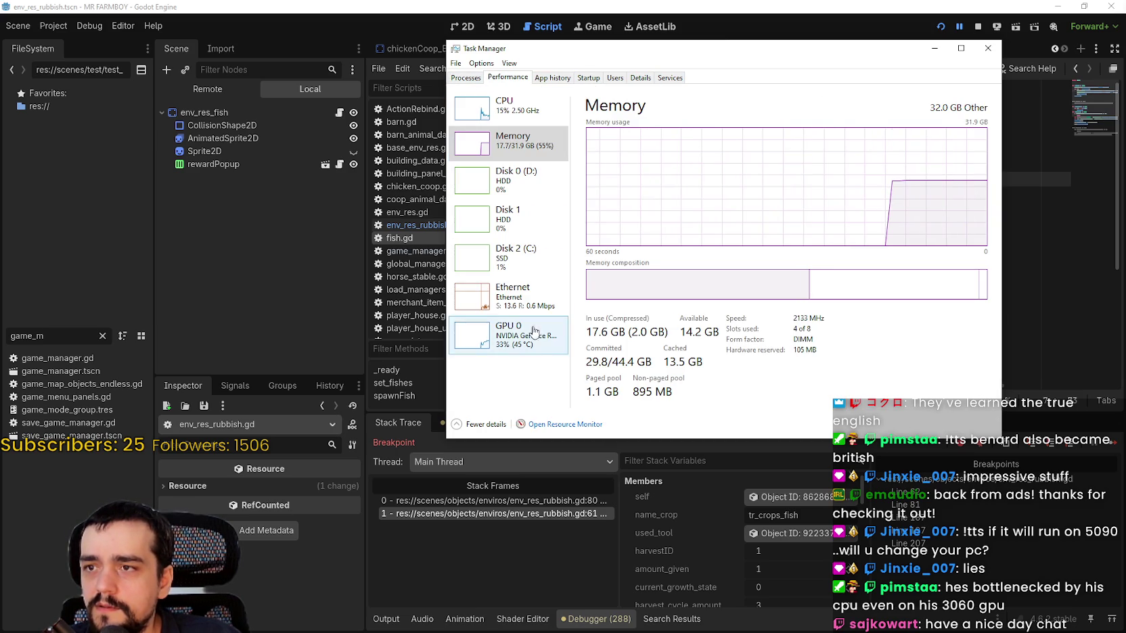
click(507, 108)
click(565, 424)
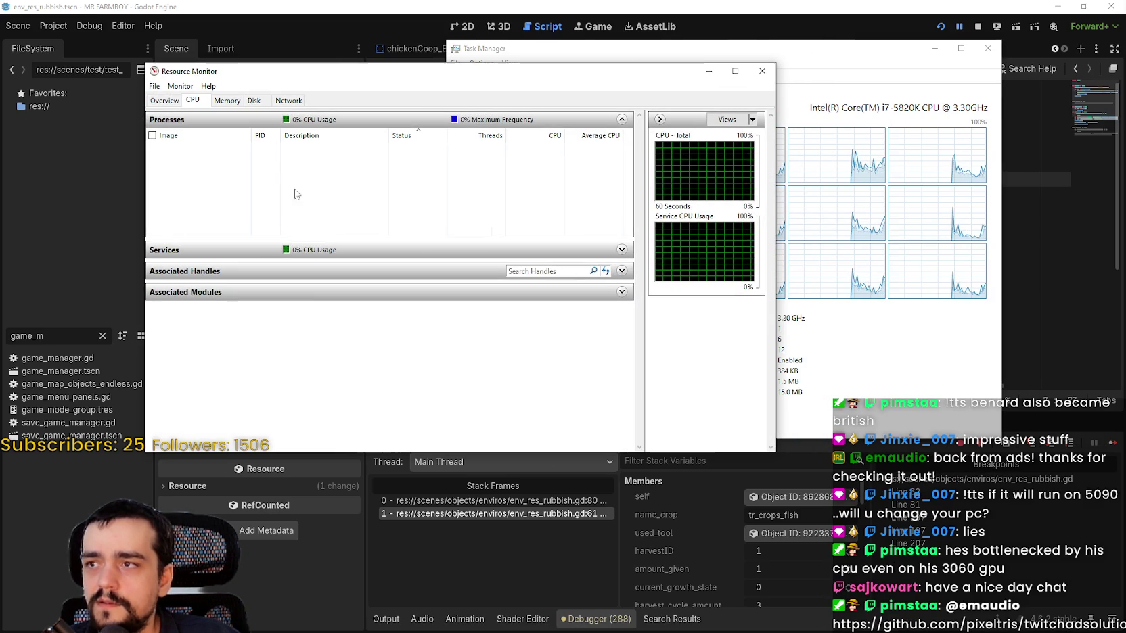
Look through Resource Monitor's processes sorted by thread count, then return to the cpu core threads search.
scroll(290, 232, down, 5)
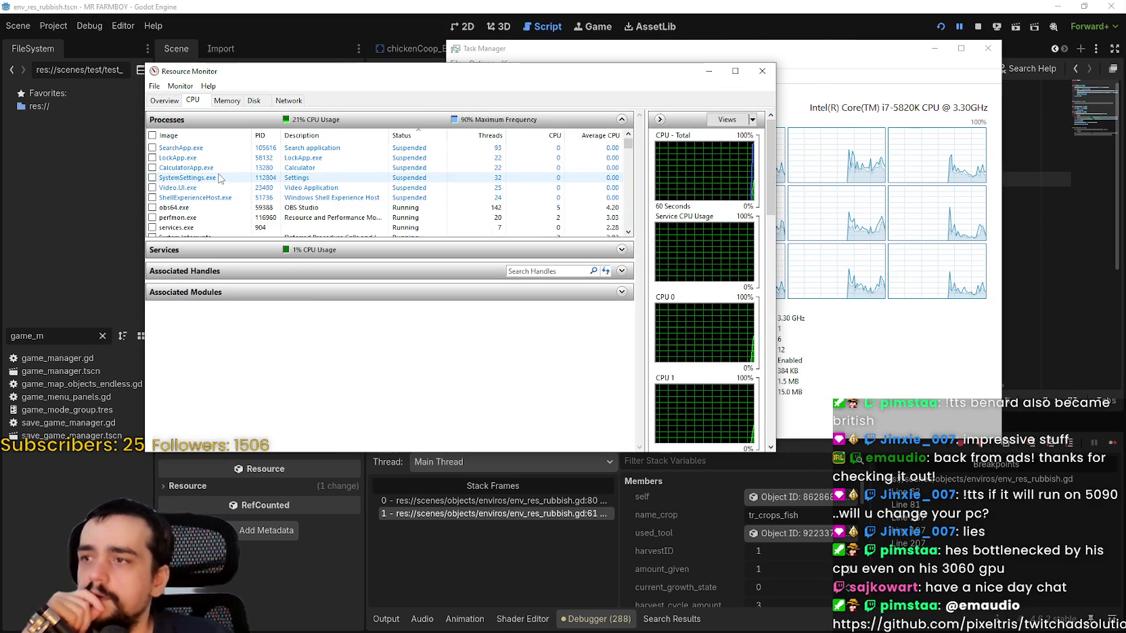
scroll(305, 196, up, 5)
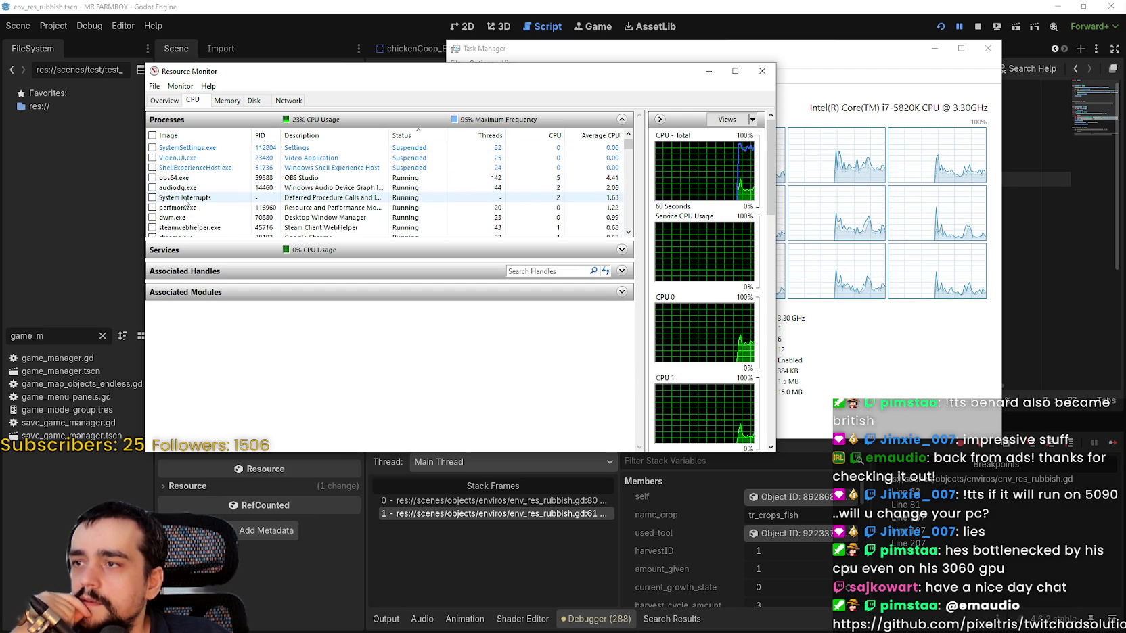
scroll(318, 213, down, 4)
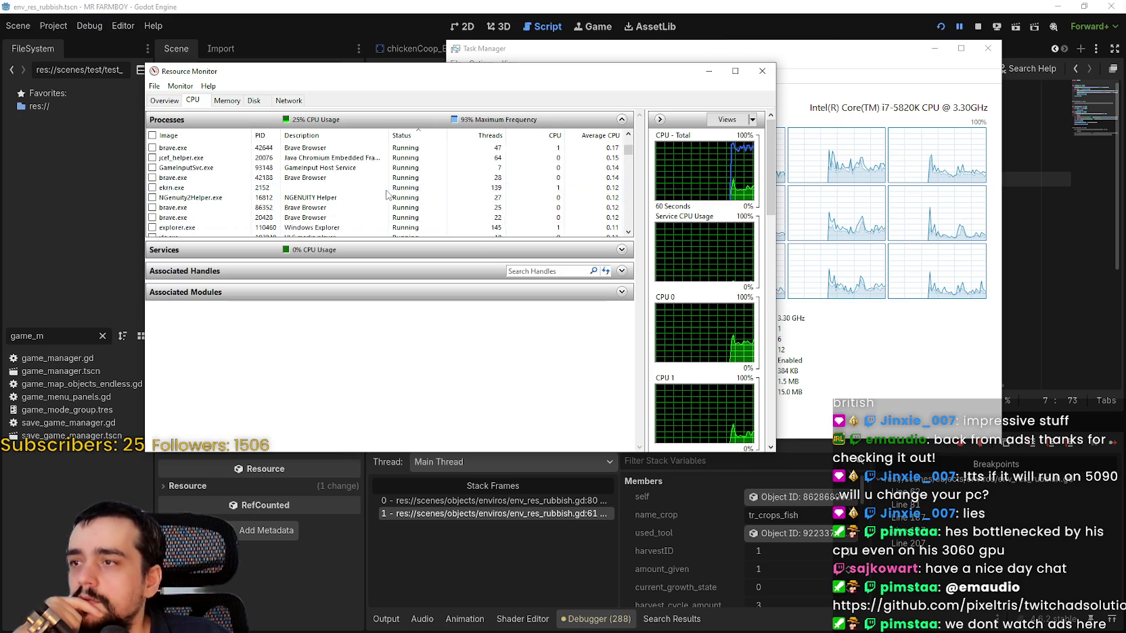
scroll(473, 189, up, 5)
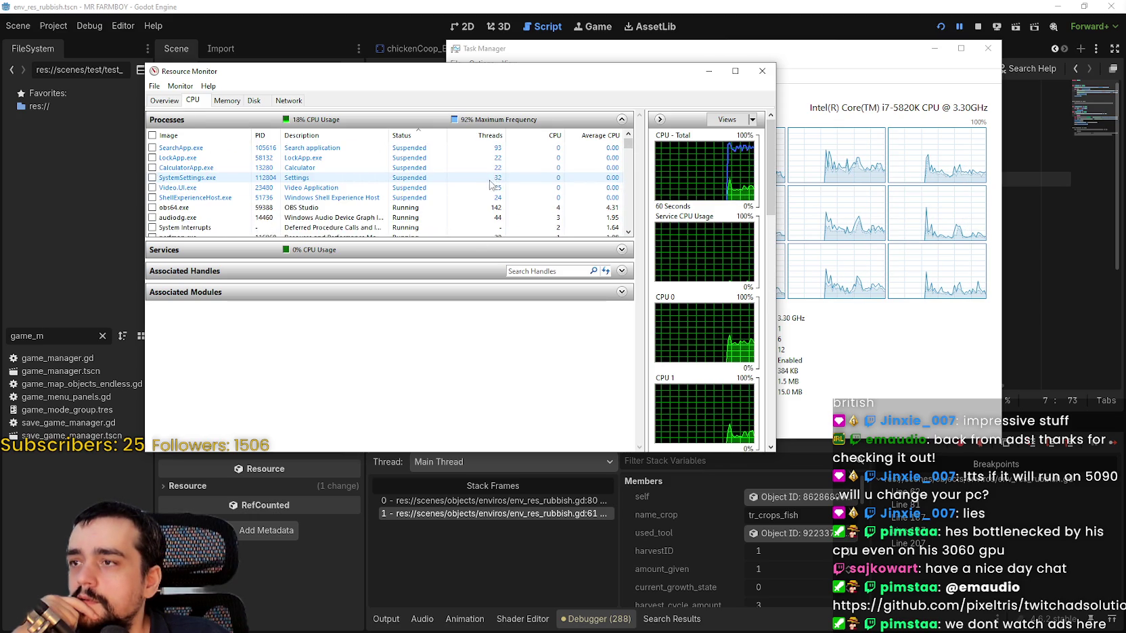
scroll(406, 180, down, 8)
scroll(378, 175, down, 10)
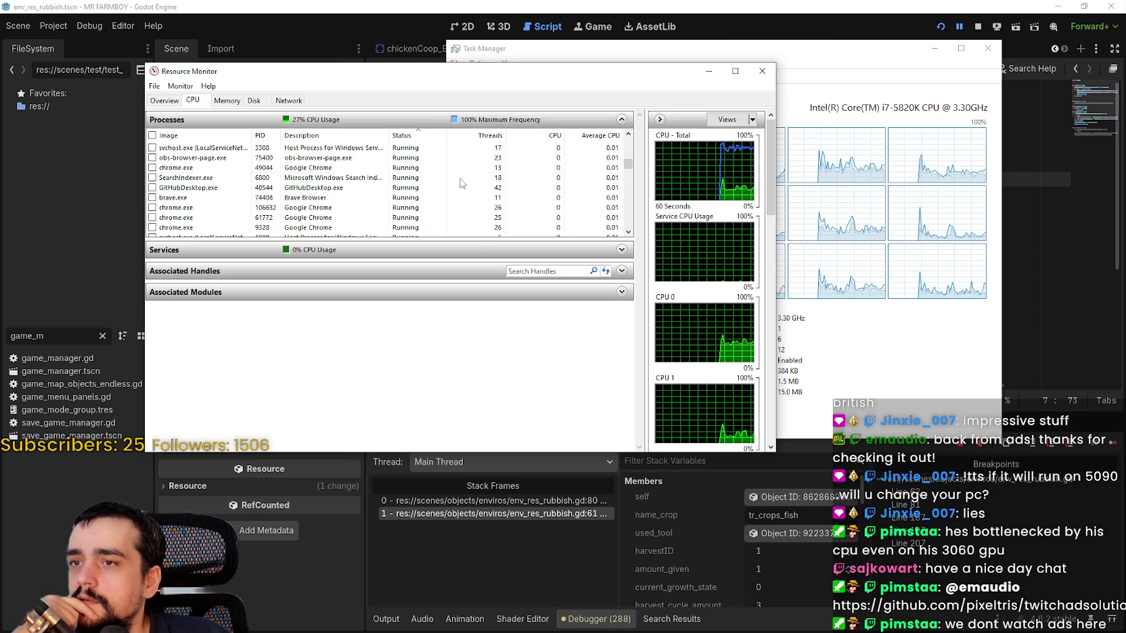
scroll(494, 217, up, 5)
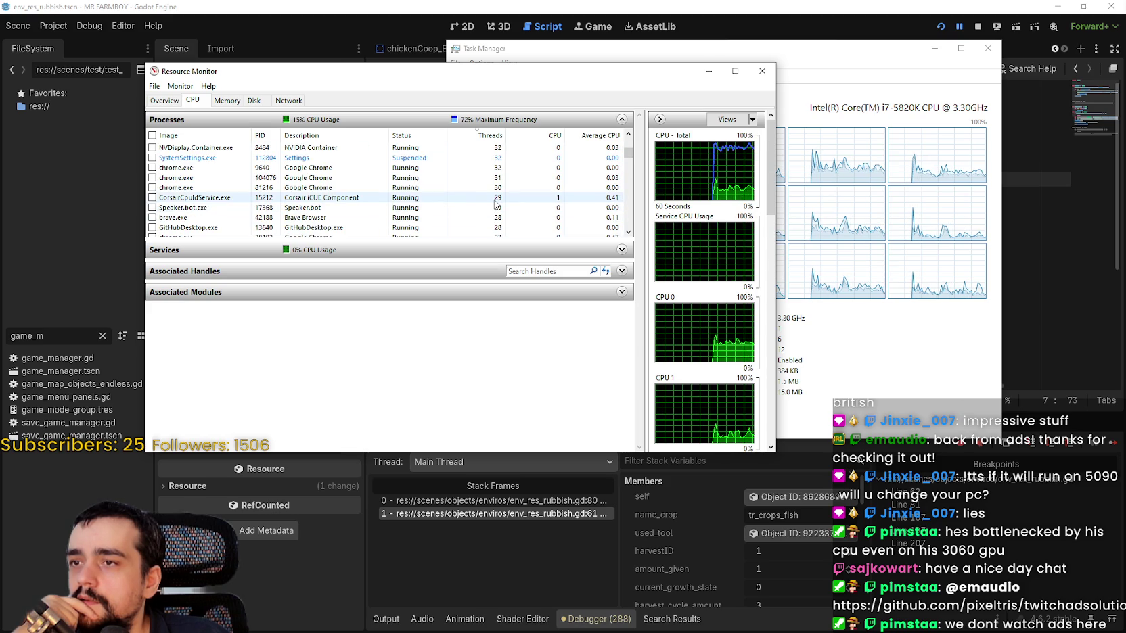
scroll(498, 203, up, 2)
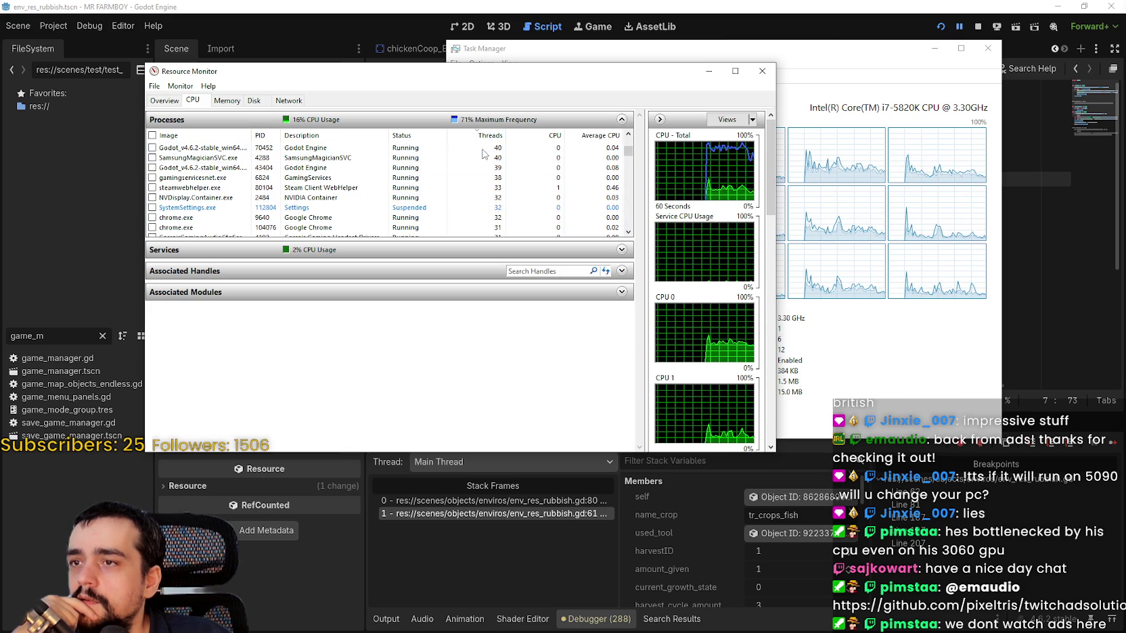
scroll(494, 155, up, 2)
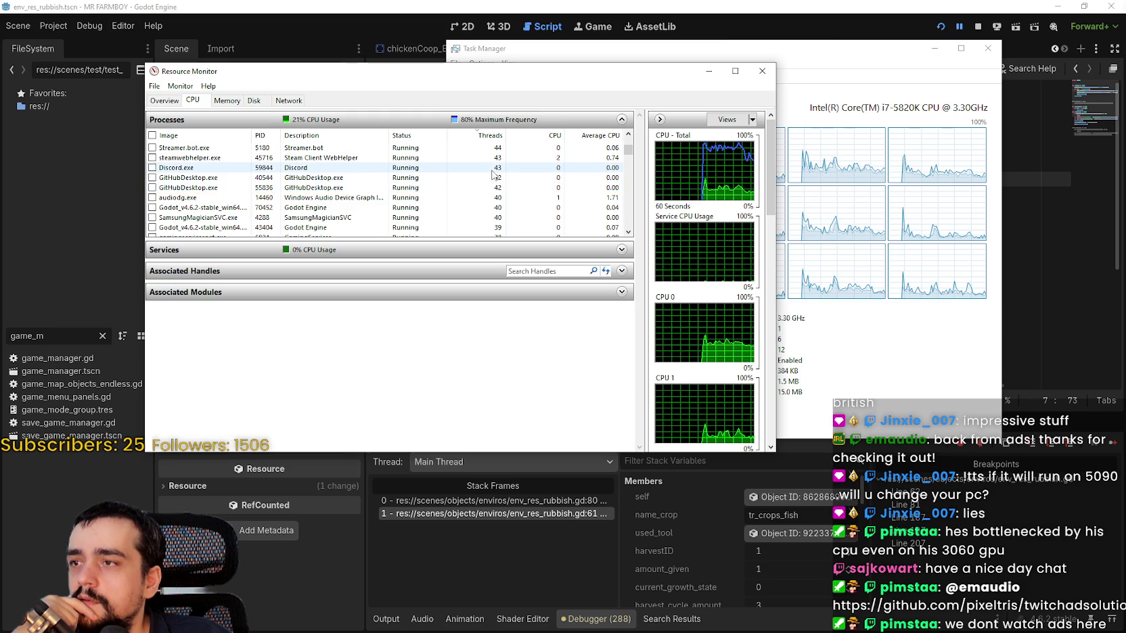
scroll(494, 177, up, 3)
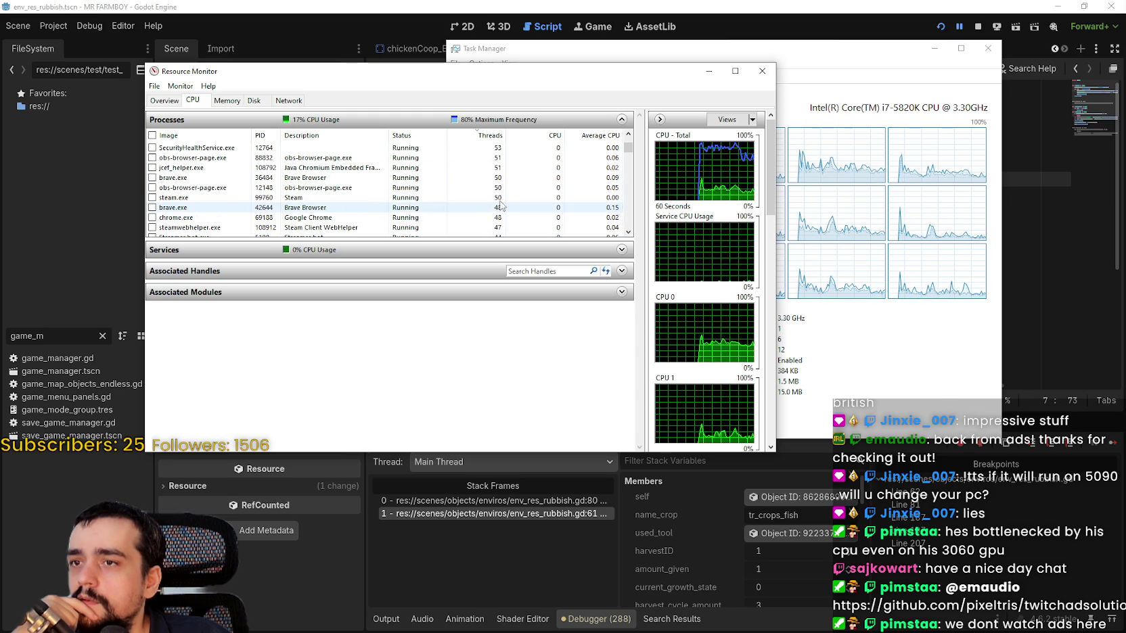
scroll(496, 174, up, 1)
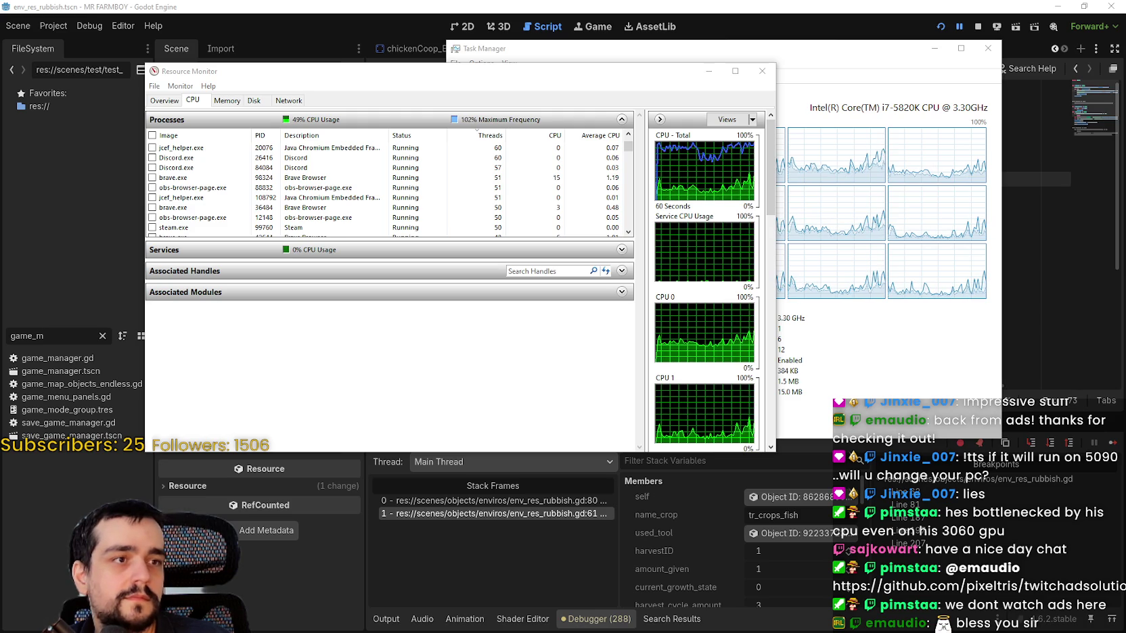
key(alt+Tab)
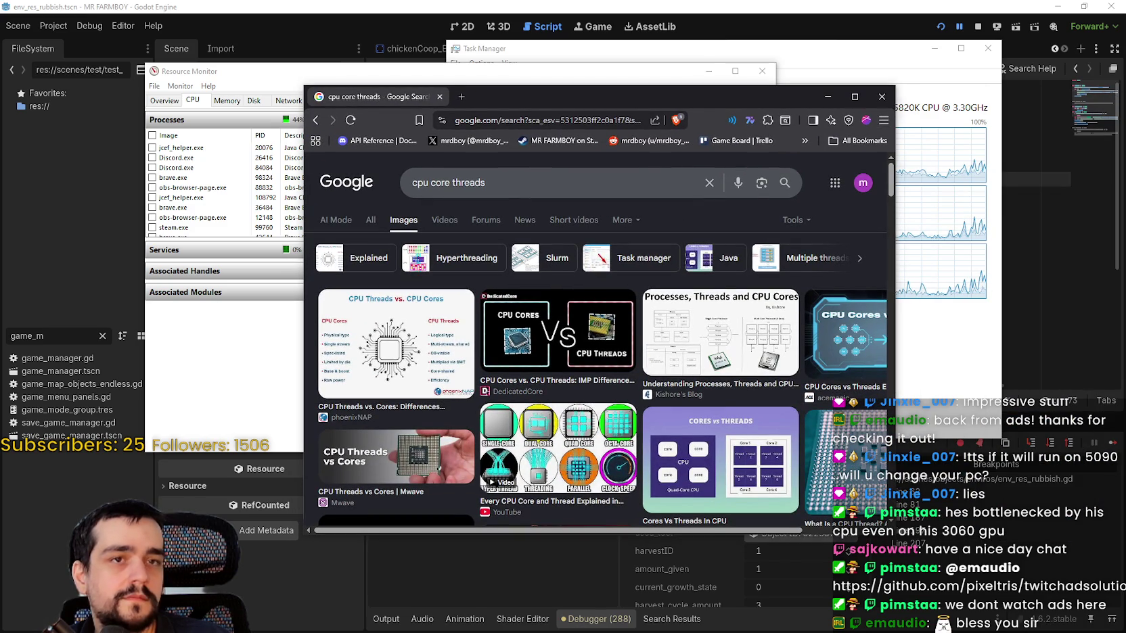
Maximize Chrome and preview the 'What Are Threads in a Processor?' image result.
click(854, 96)
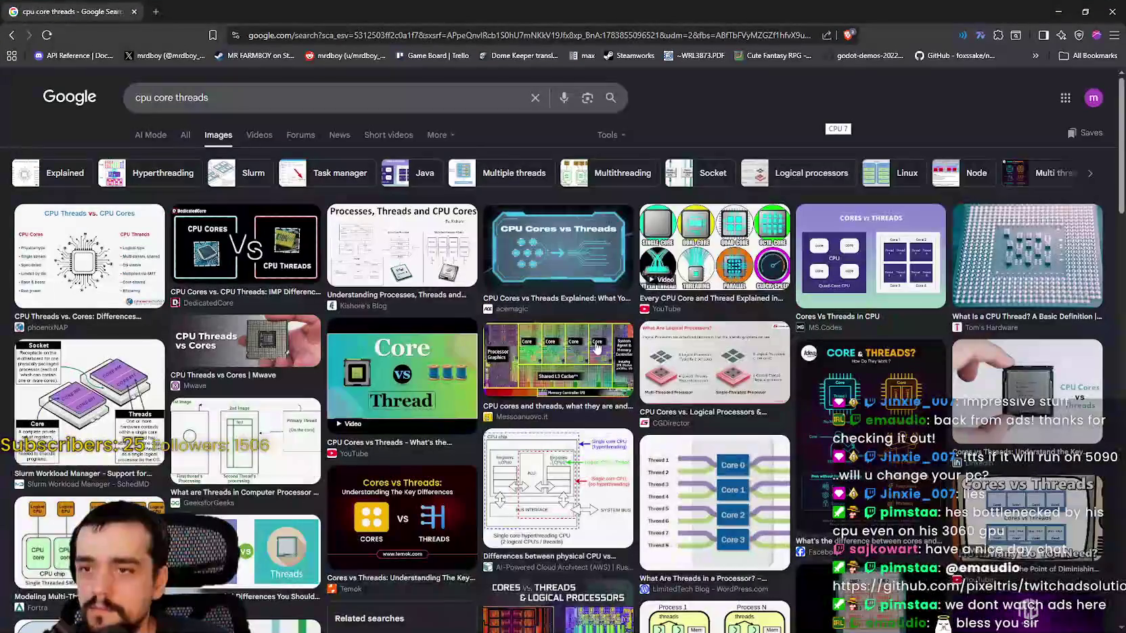
scroll(714, 444, down, 3)
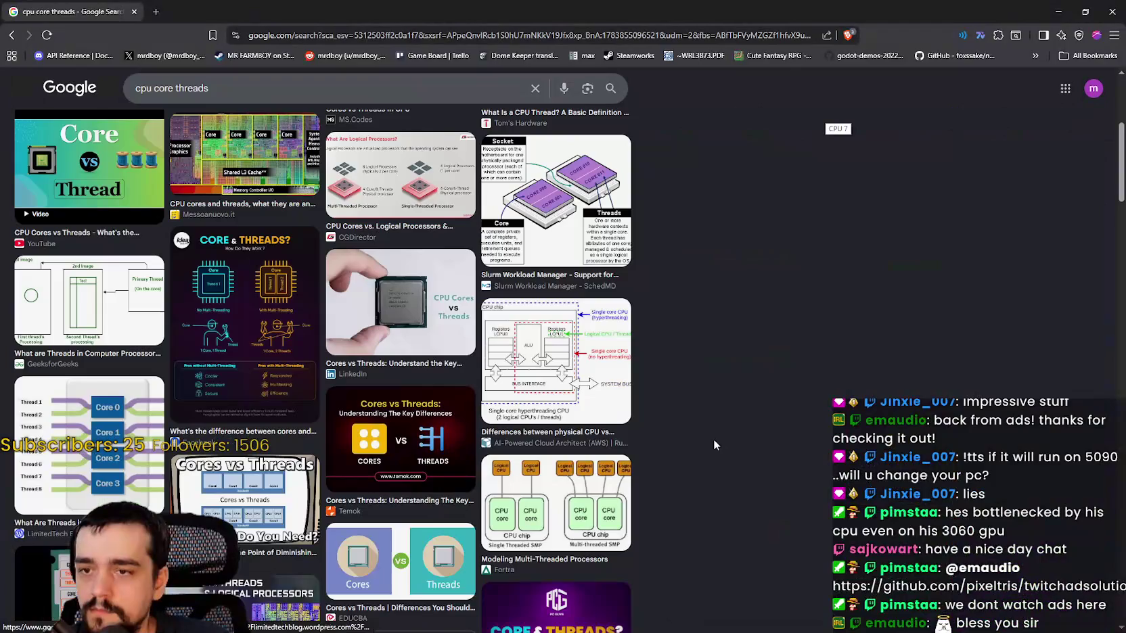
click(89, 433)
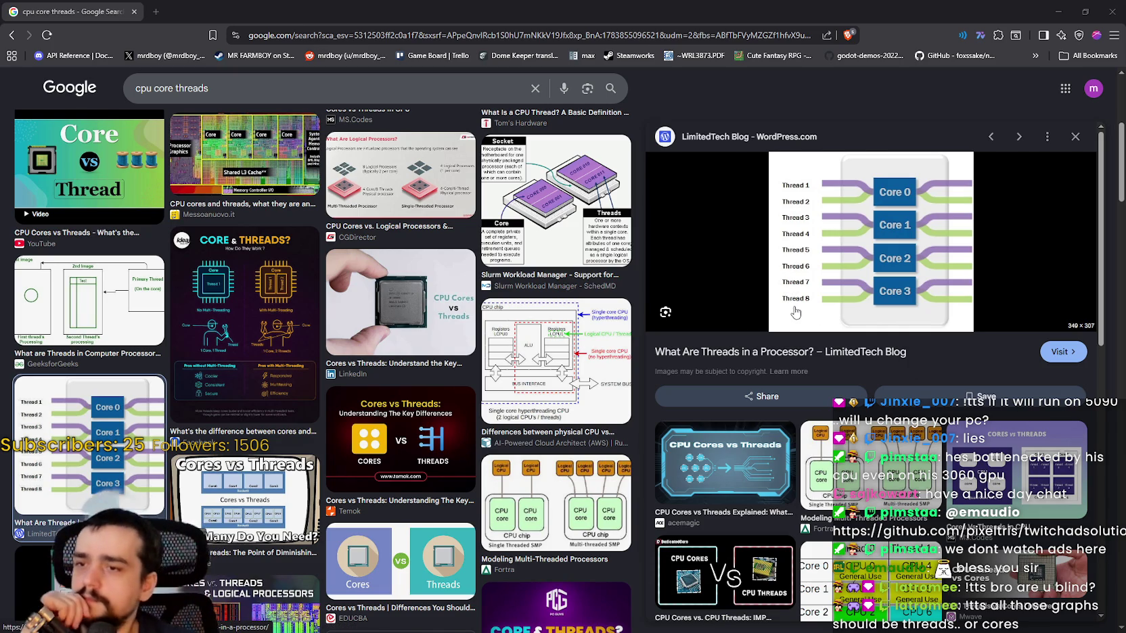
Browse related images, preview MS.Codes' 'Cores Vs Threads In CPU' diagram, then bring up Task Manager.
scroll(835, 266, down, 1)
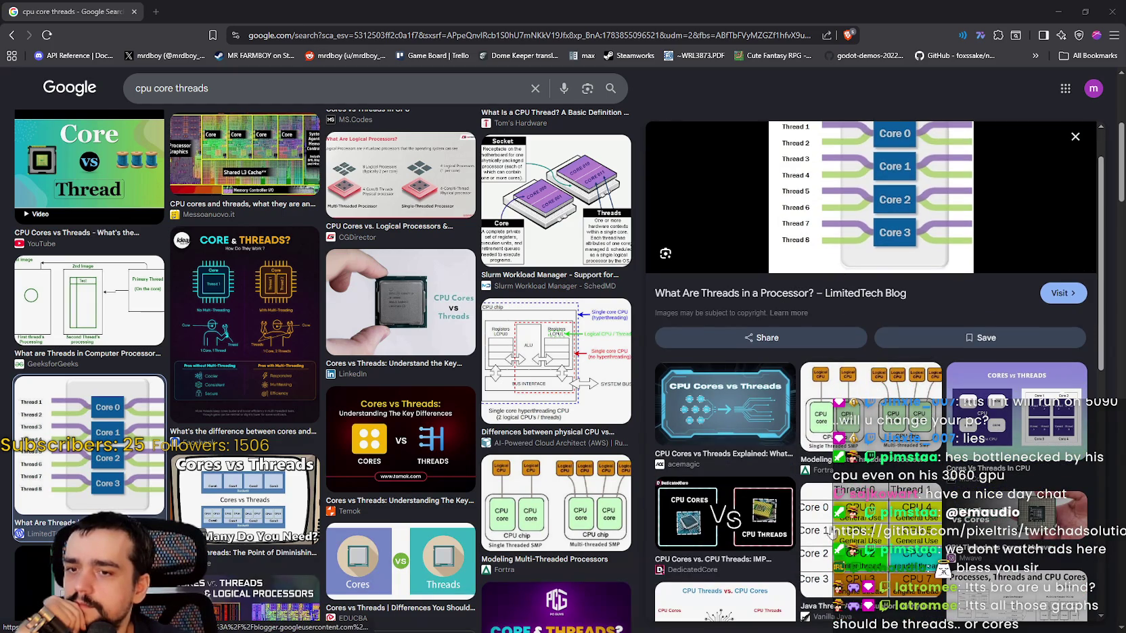
scroll(853, 537, down, 1)
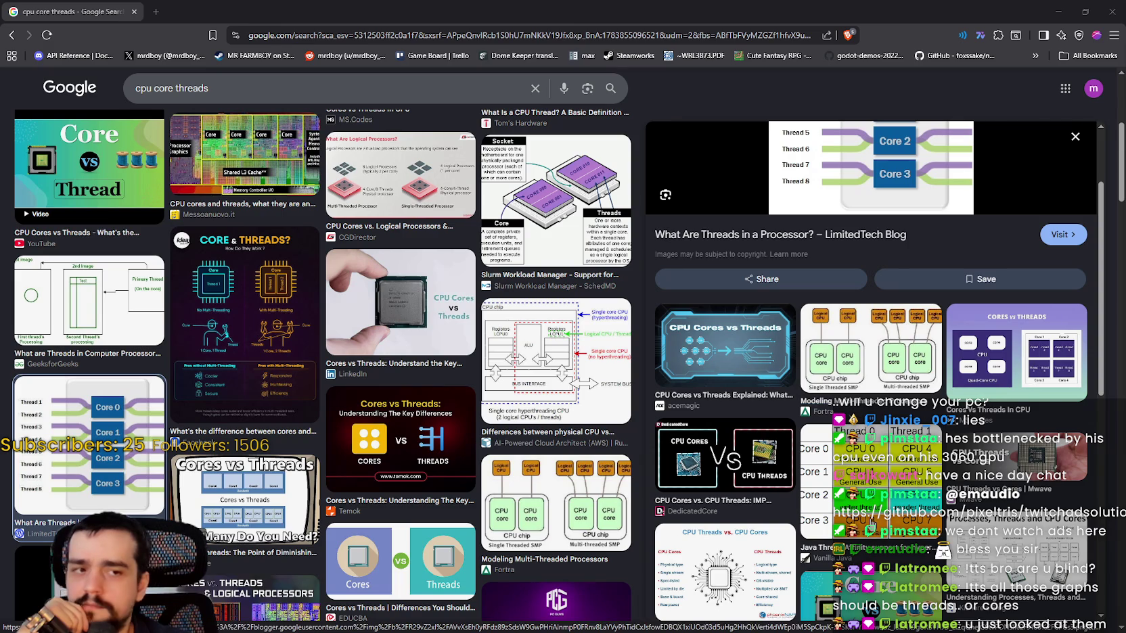
scroll(871, 523, up, 2)
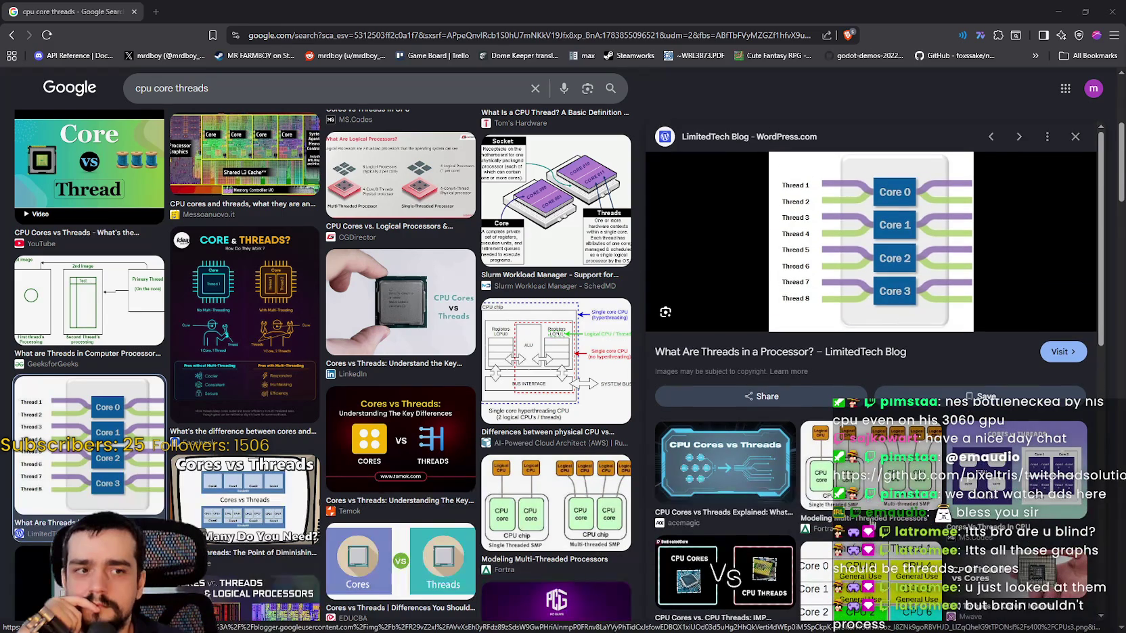
scroll(871, 522, down, 5)
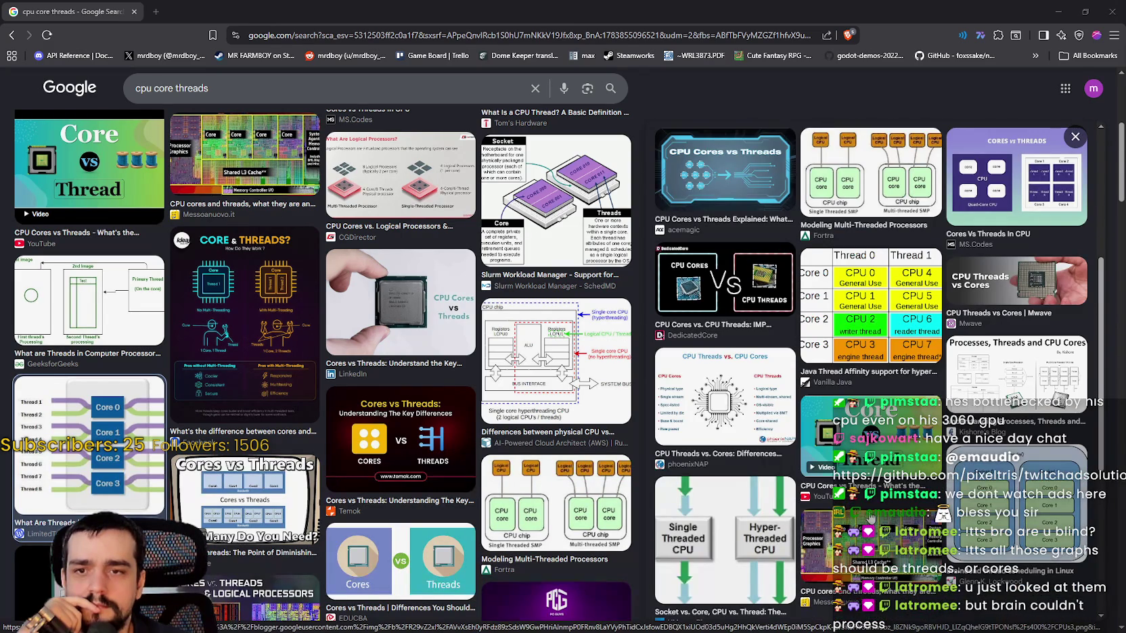
scroll(868, 518, down, 3)
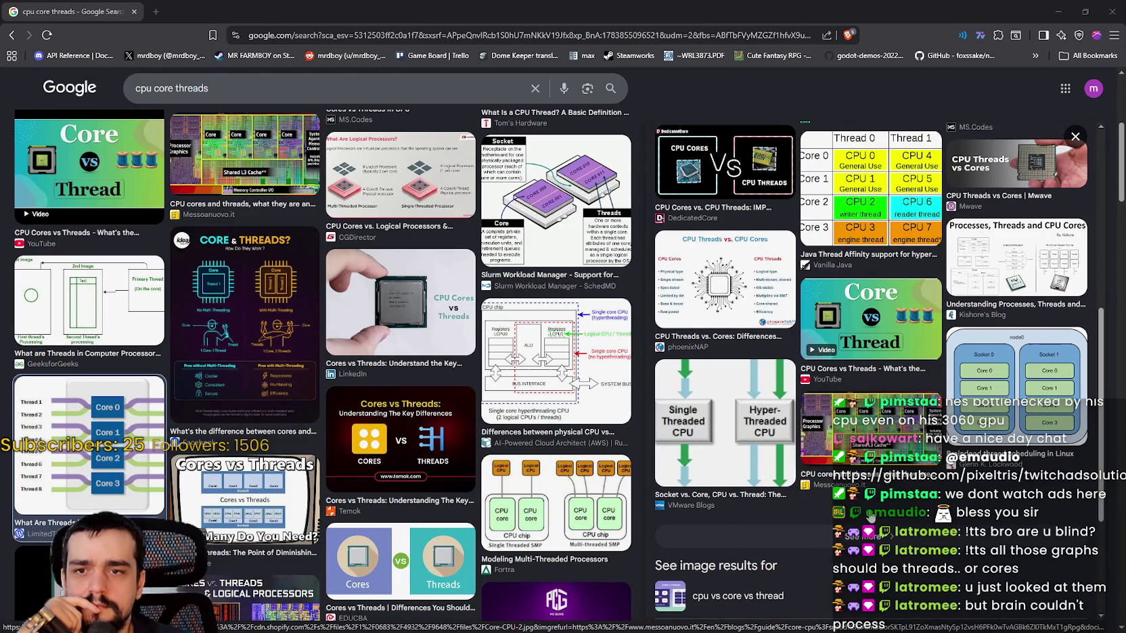
scroll(871, 518, up, 5)
scroll(871, 519, down, 3)
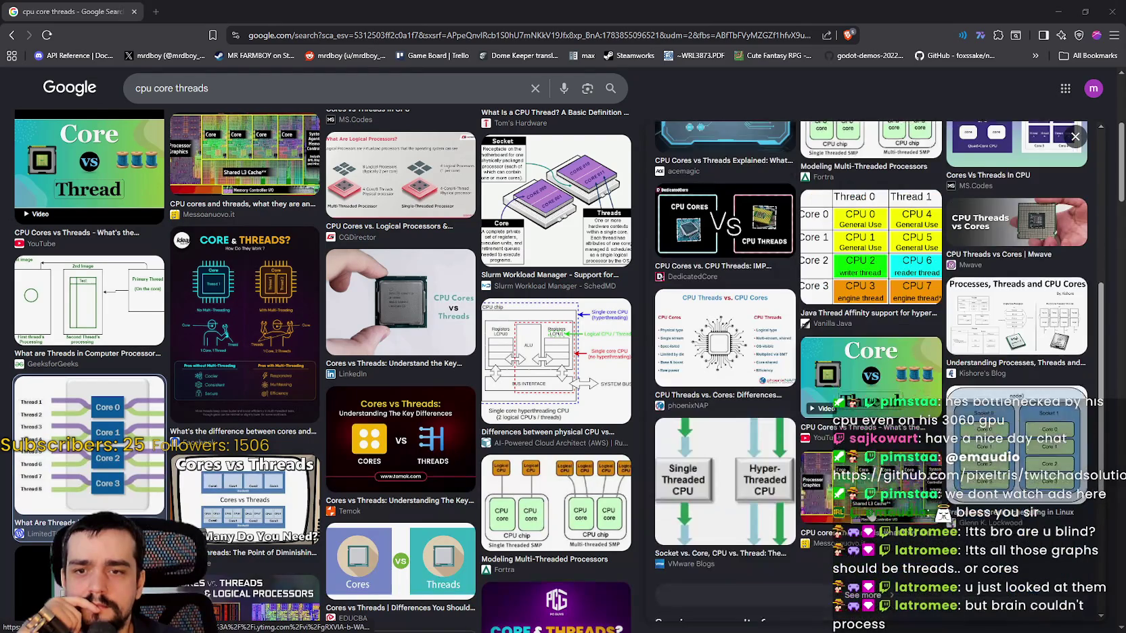
scroll(872, 518, up, 5)
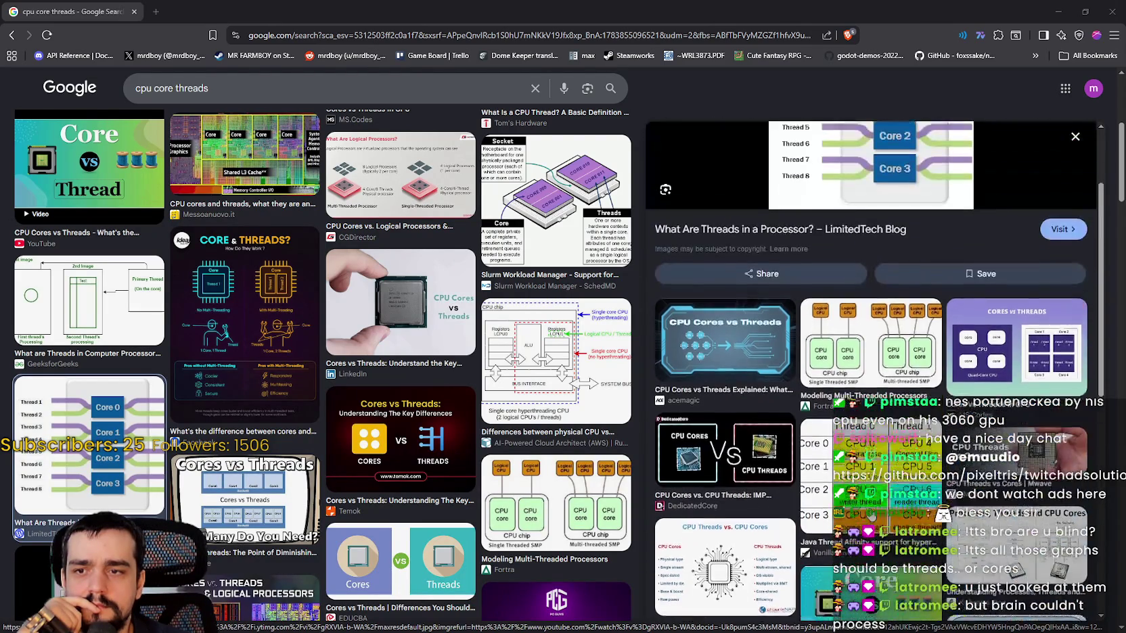
scroll(871, 519, up, 2)
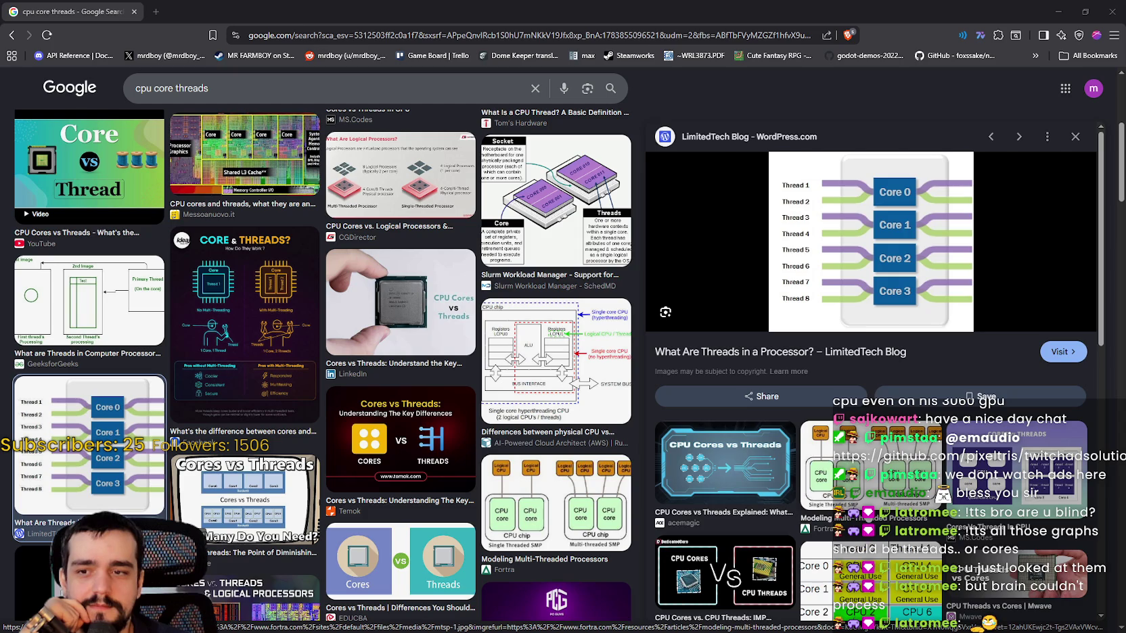
scroll(869, 436, down, 1)
scroll(869, 436, up, 1)
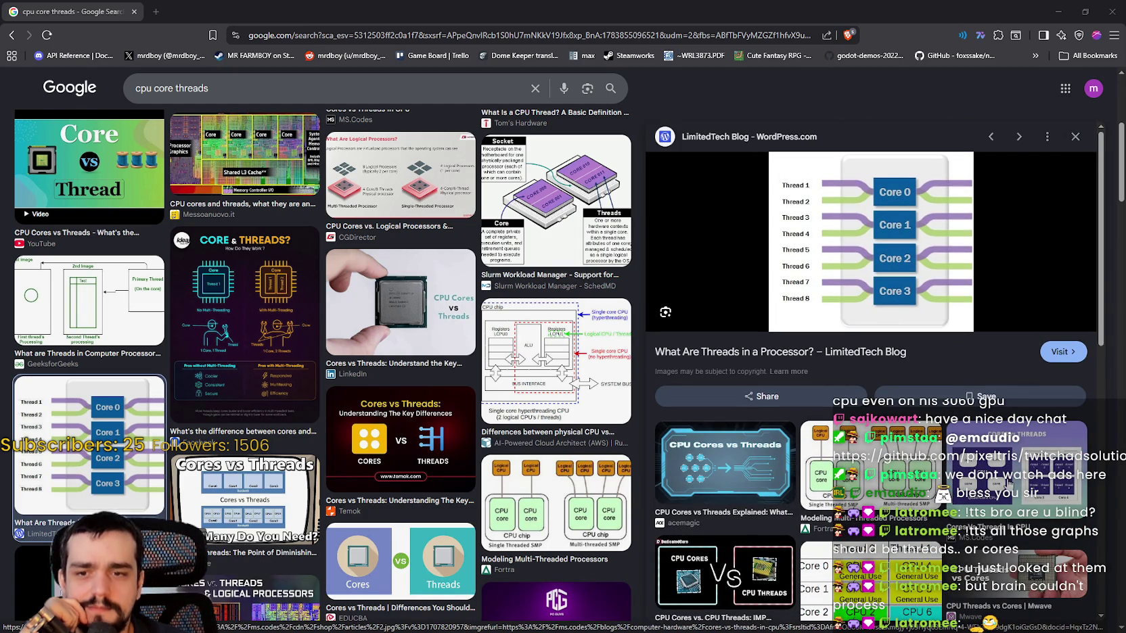
click(870, 431)
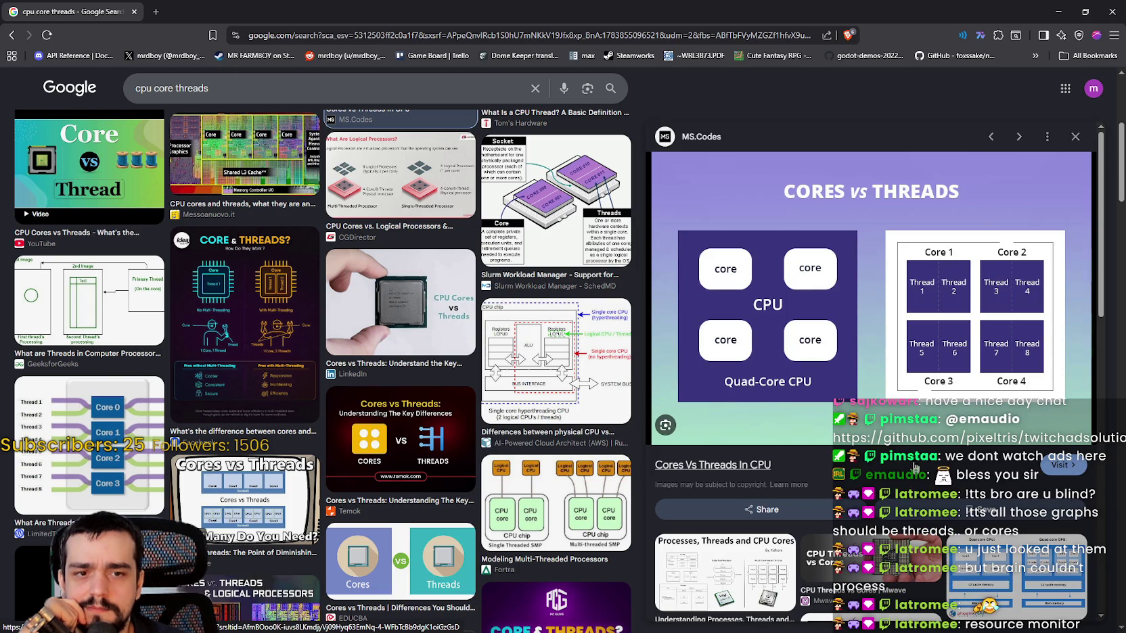
key(ctrl+shift+Escape)
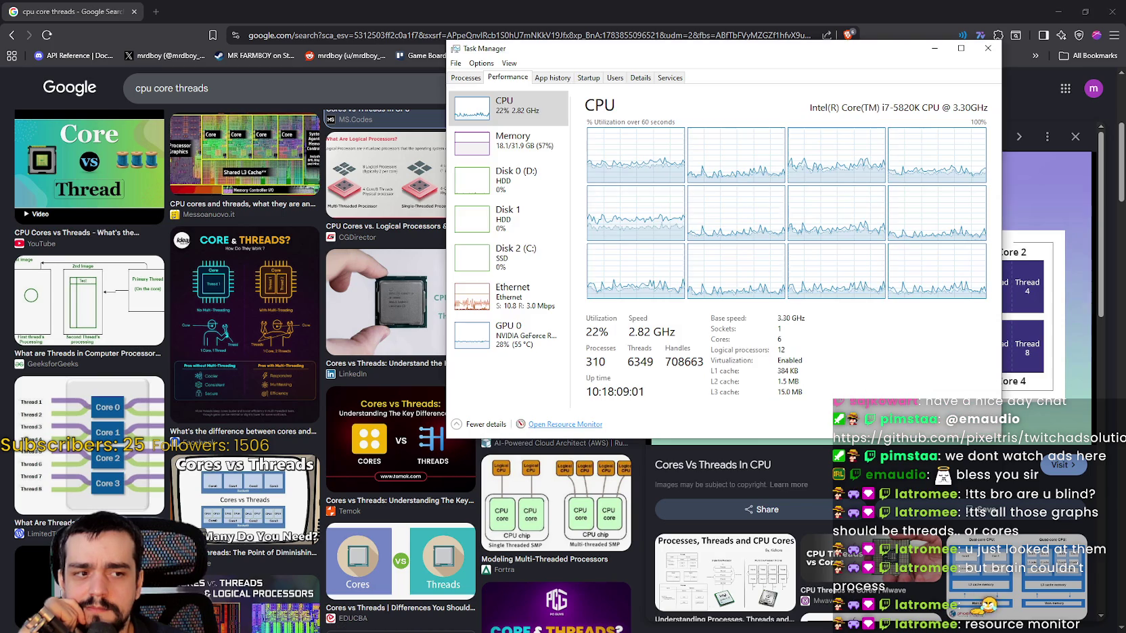
Close Task Manager and open the Cores vs Threads image alone in a new tab.
click(994, 44)
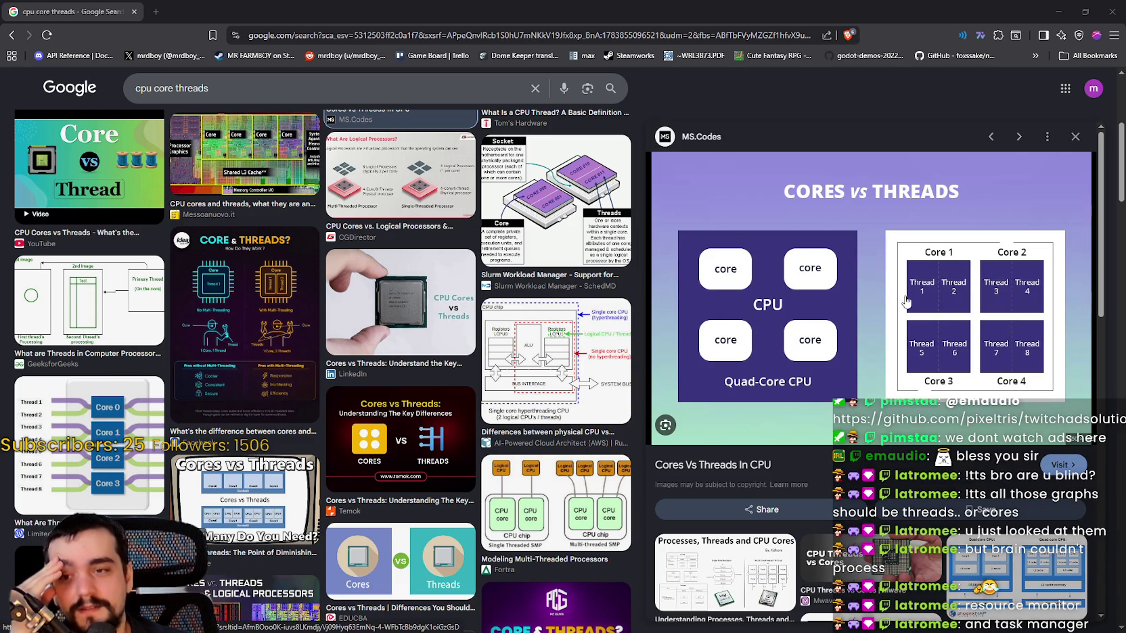
right_click(854, 261)
click(907, 407)
click(271, 10)
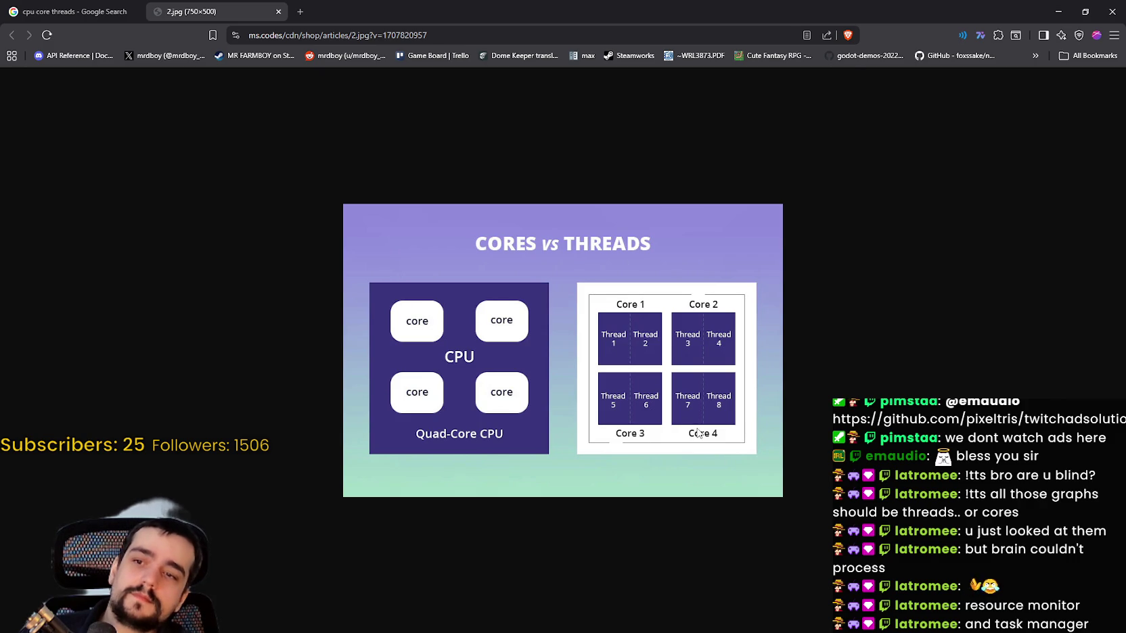
Zoom in on the Cores vs Threads image and snip it with Snipping Tool.
scroll(699, 433, up, 3)
scroll(701, 433, up, 2)
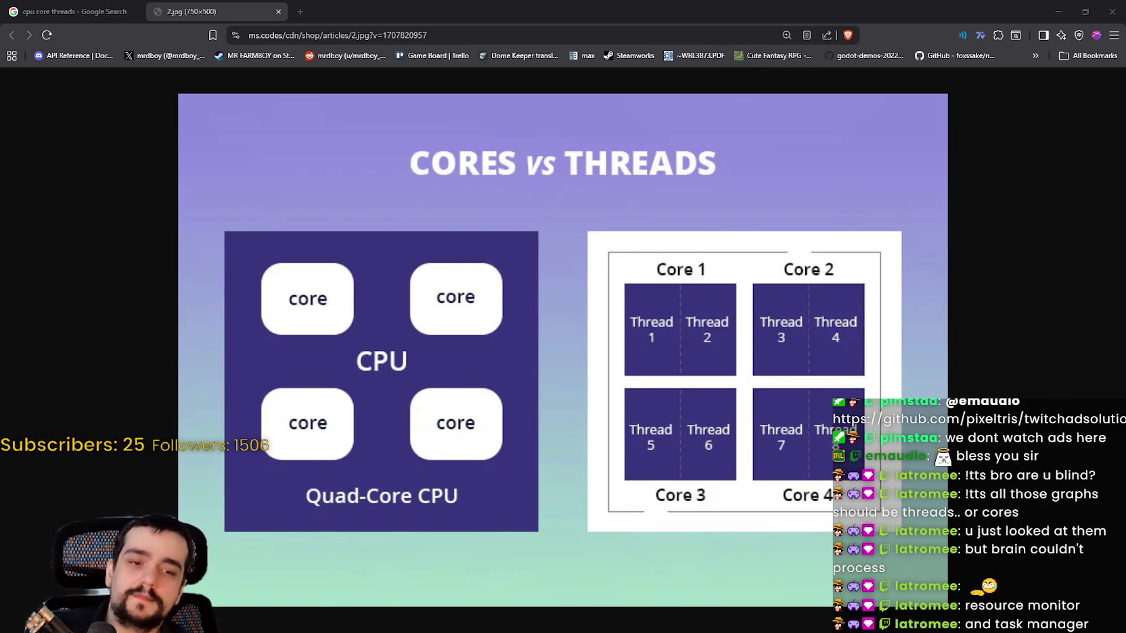
key(alt+Tab)
key(ctrl+n)
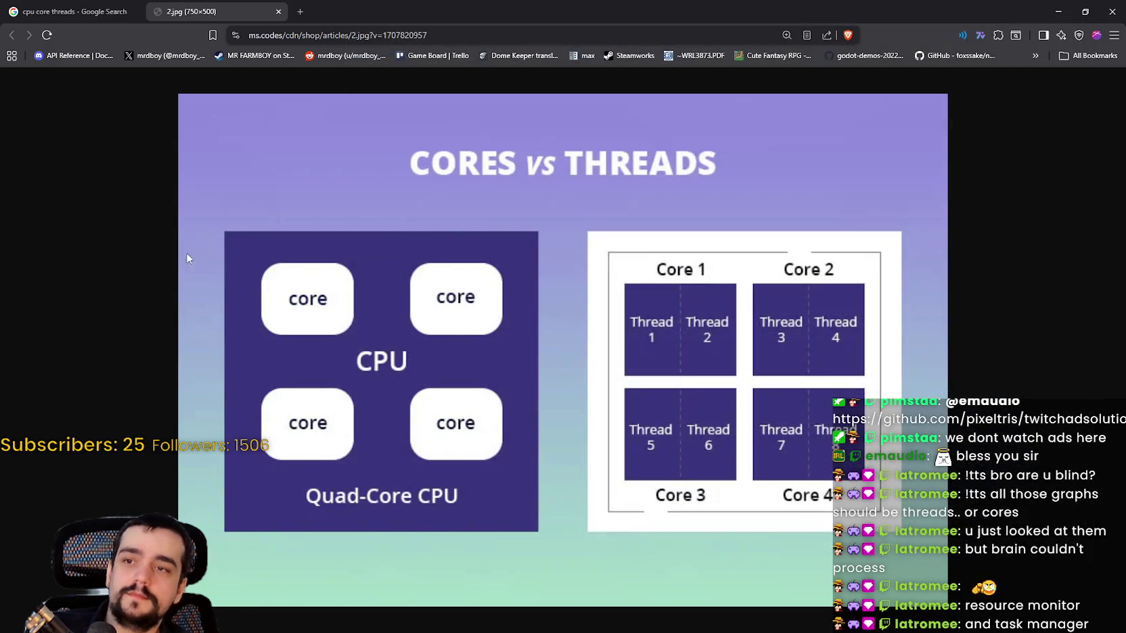
drag(189, 93, 974, 618)
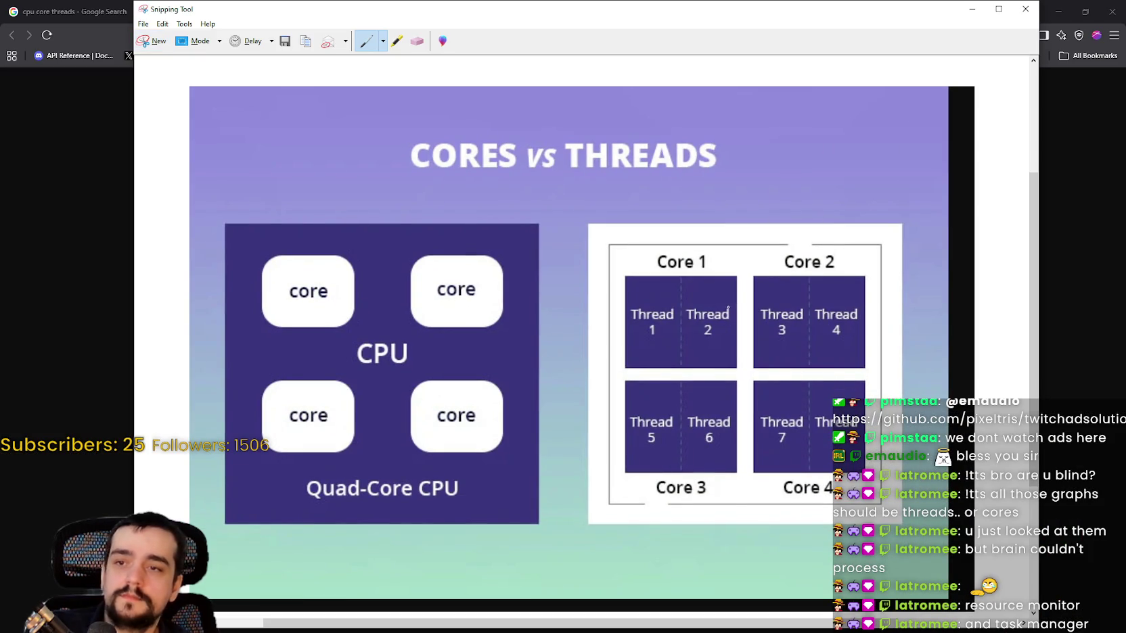